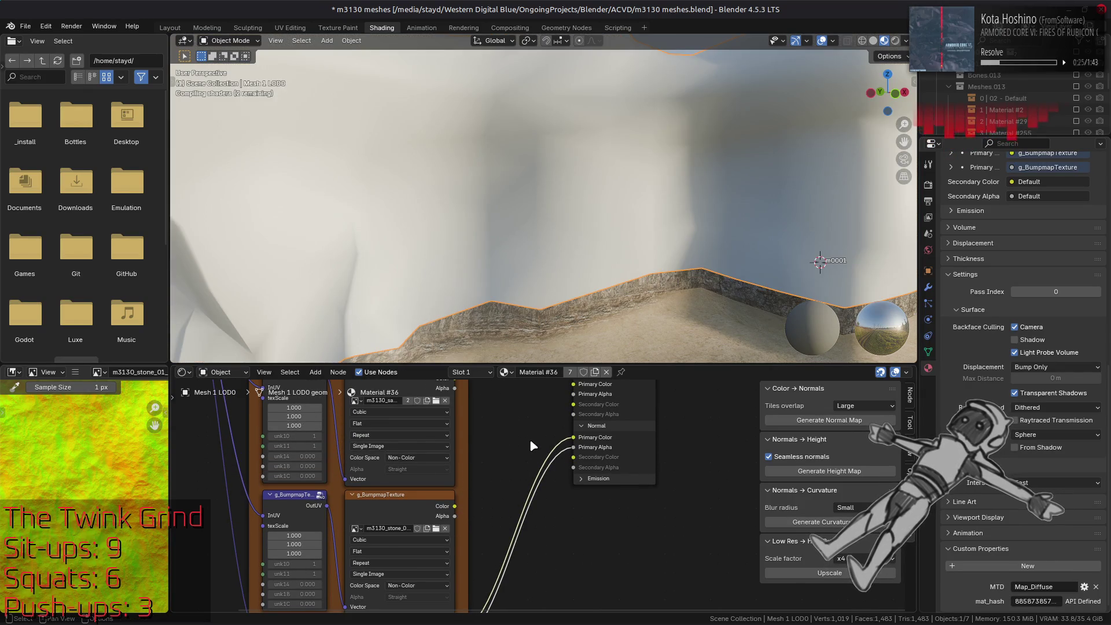
Toggle the Normal input links to the bump texture with undo and redo to compare looks.
{"action": "key", "text": "ctrl+z"}
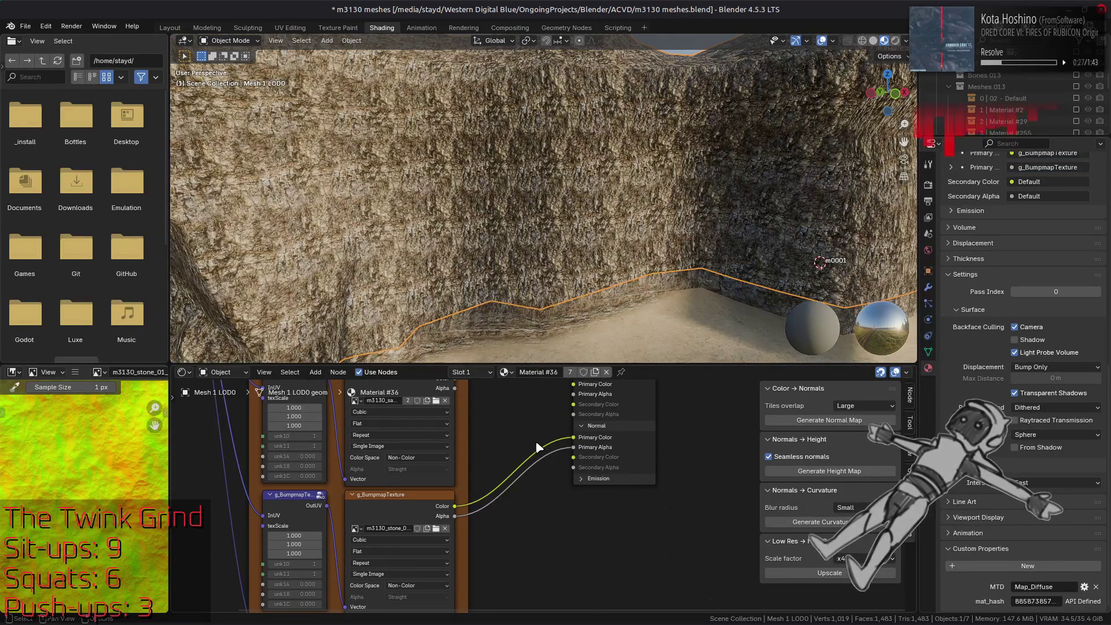
{"action": "key", "text": "ctrl+z"}
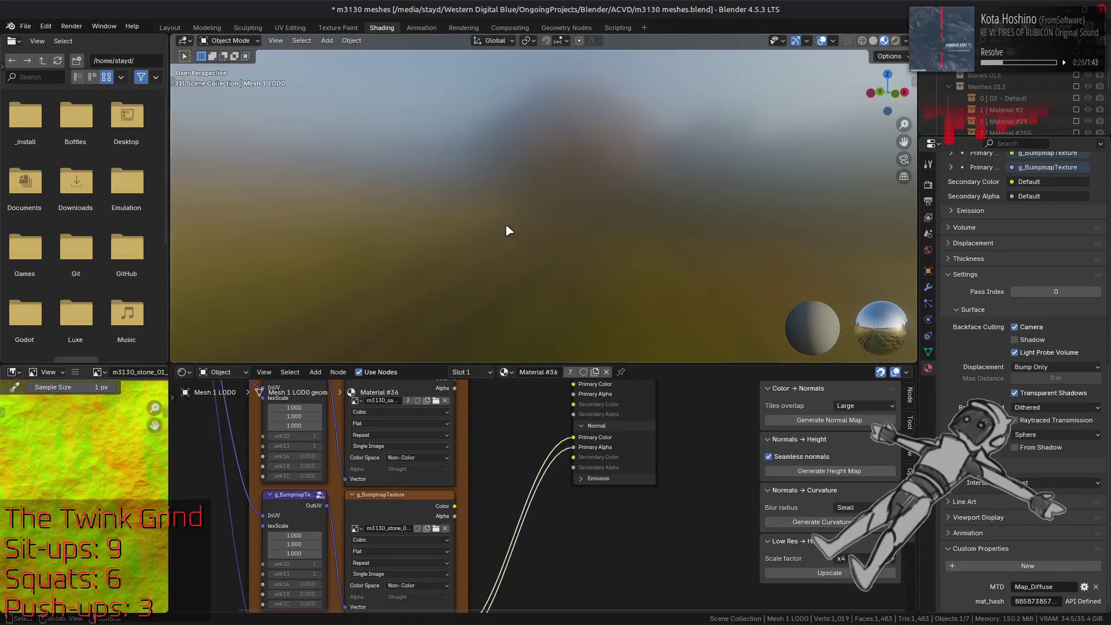
{"action": "key", "text": "ctrl+shift+z"}
{"action": "key", "text": "ctrl+z"}
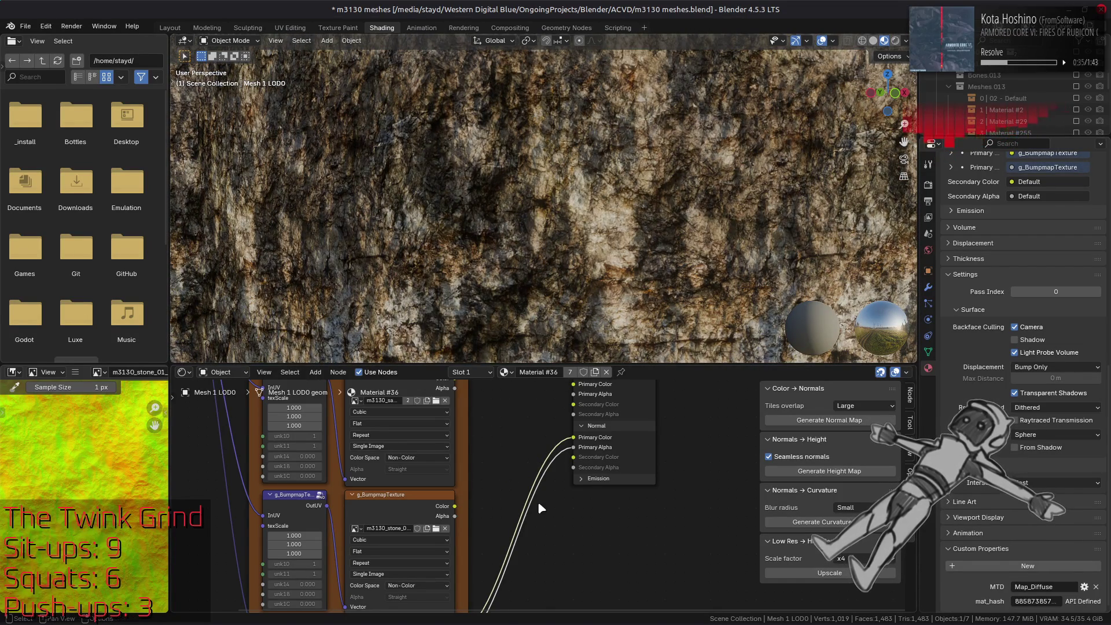
{"action": "scroll", "coordinate": [537, 501], "scroll_direction": "down", "scroll_amount": 2}
{"action": "key", "text": "ctrl+shift+z"}
{"action": "key", "text": "ctrl+z"}
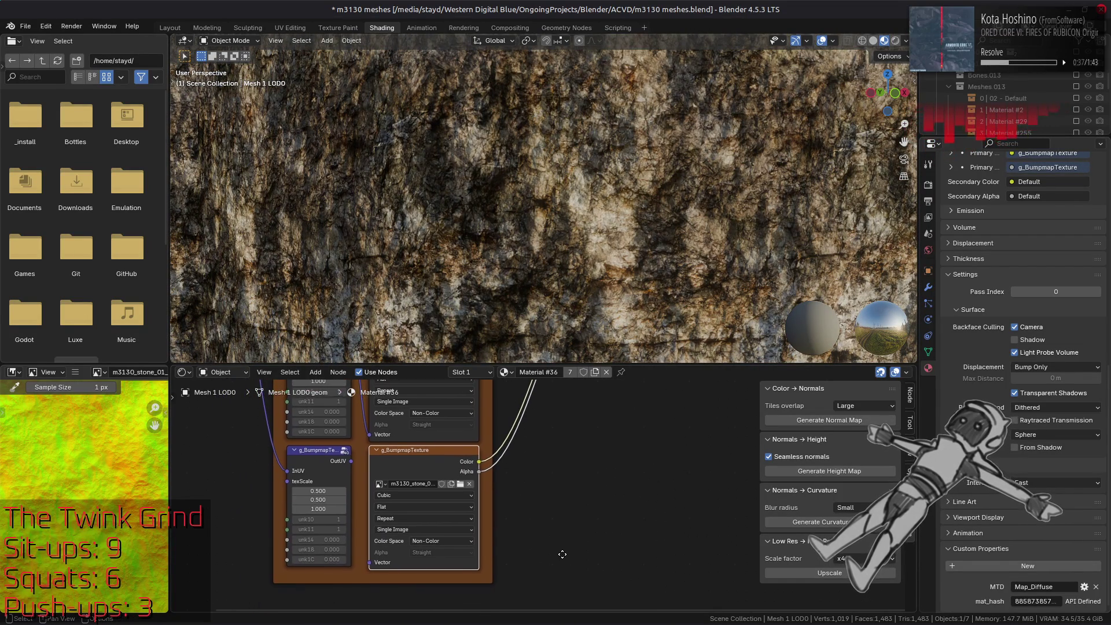
Settle on Normal Color and Alpha links from the lower bump texture node, then switch to GIMP.
{"action": "left_click_drag", "start_coordinate": [563, 553], "coordinate": [555, 591]}
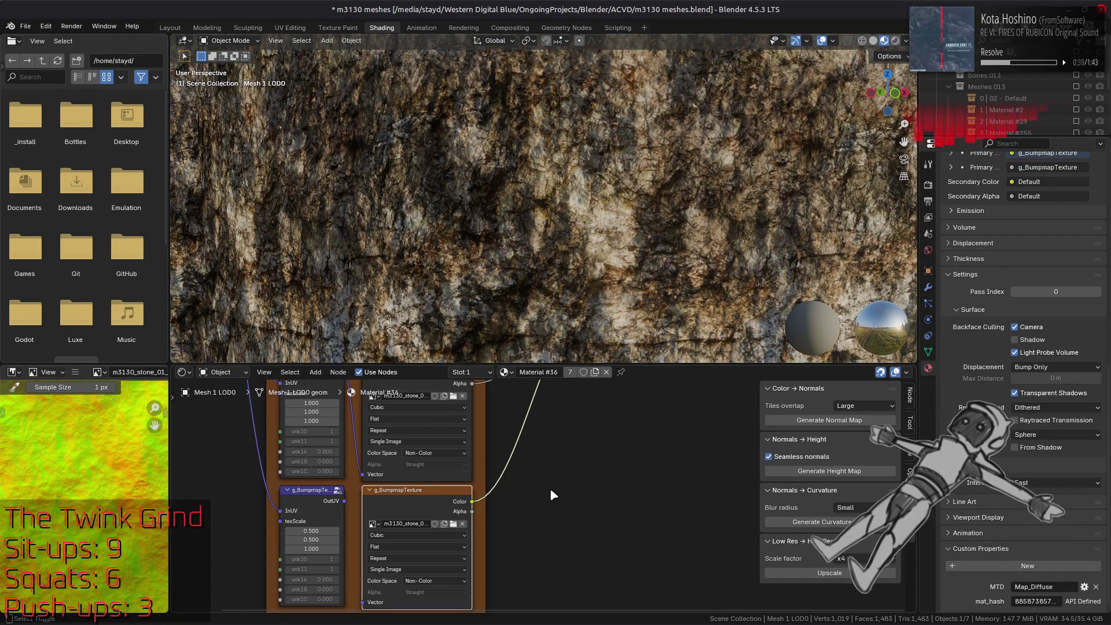
{"action": "key", "text": "ctrl+shift+z"}
{"action": "key", "text": "ctrl+shift+z"}
{"action": "key", "text": "ctrl+z"}
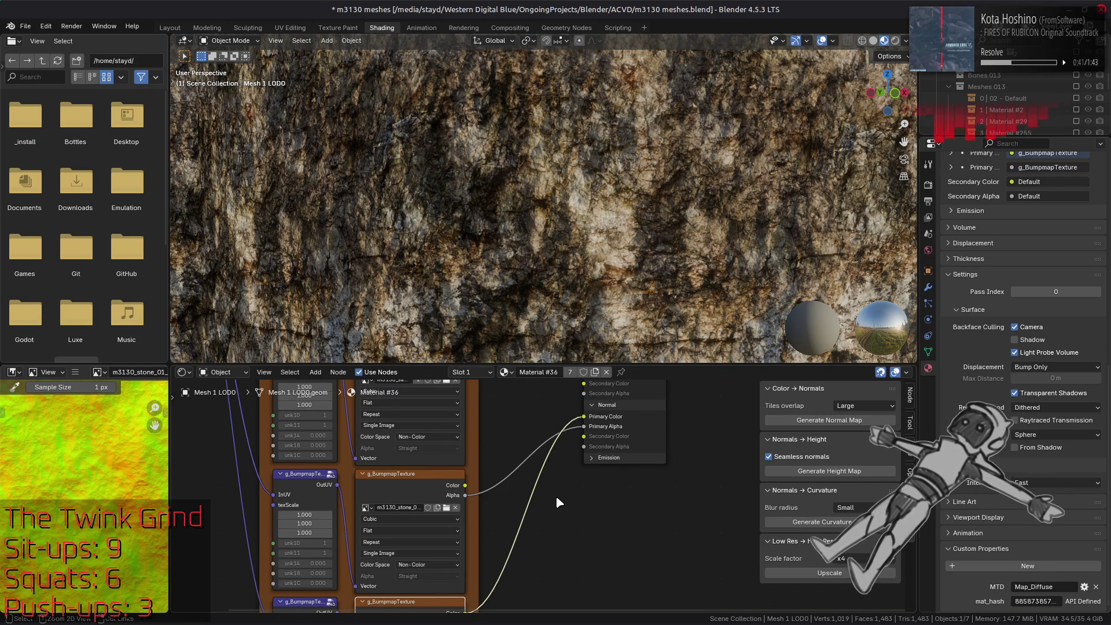
{"action": "key", "text": "ctrl+z"}
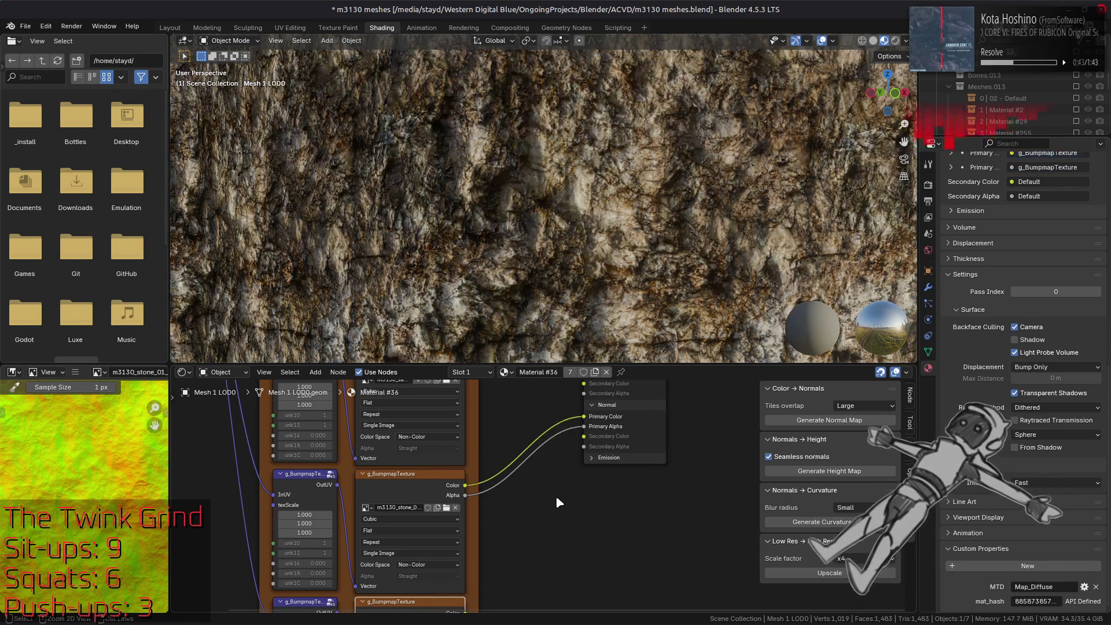
{"action": "key", "text": "ctrl+shift+z"}
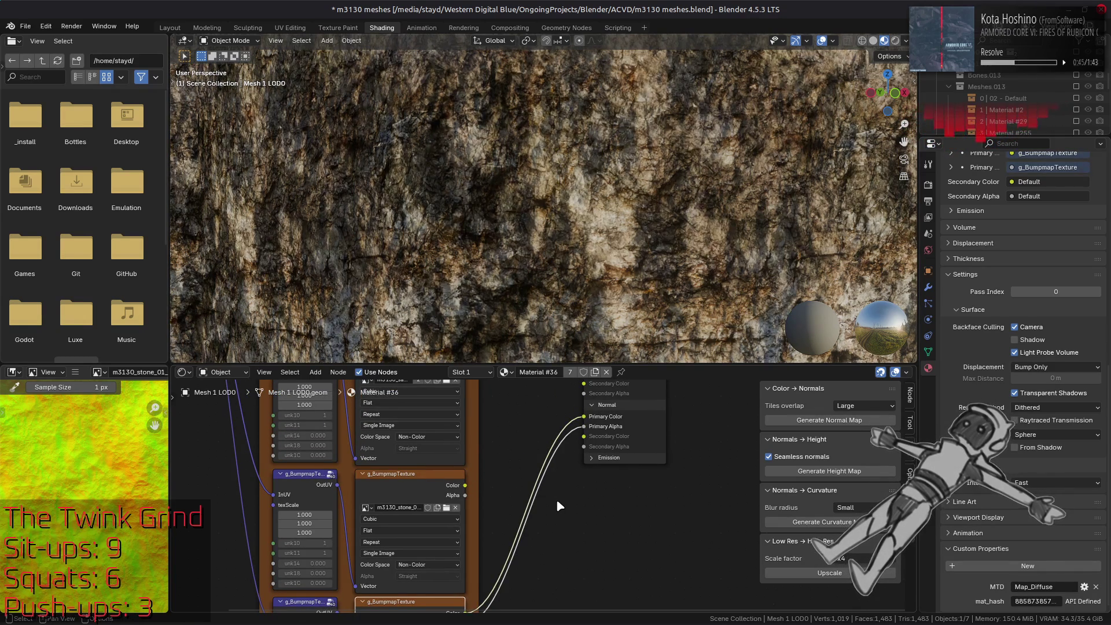
{"action": "key", "text": "alt+Tab"}
{"action": "key", "text": "alt+Tab"}
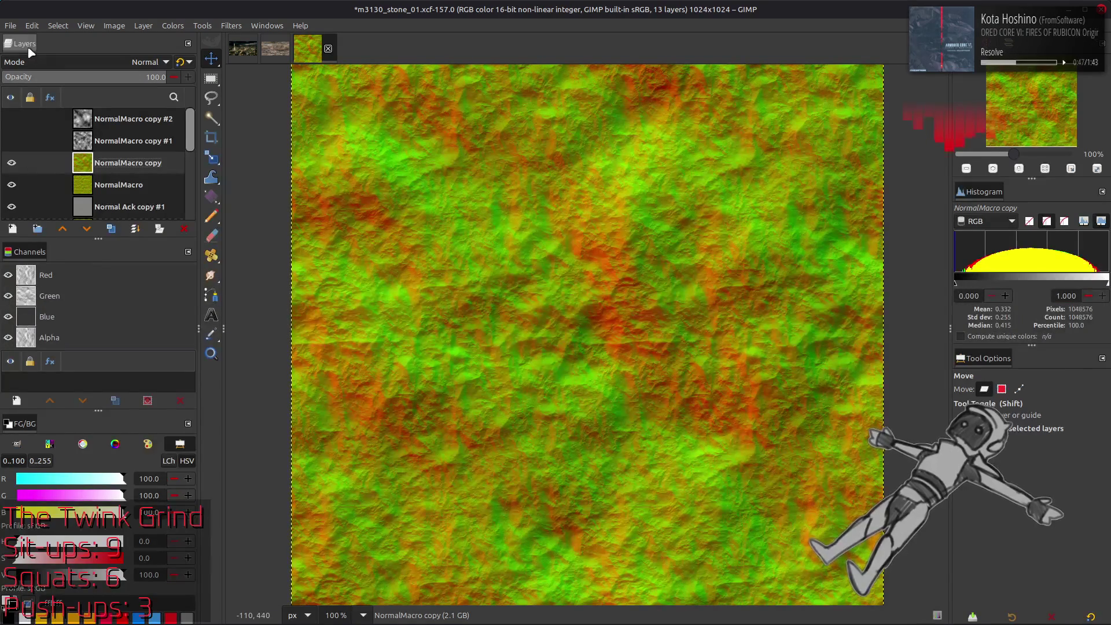
Export the normal map with a .dds extension as m3130_stone_01_nm.dds and return to Blender.
{"action": "left_click", "coordinate": [10, 26]}
{"action": "left_click", "coordinate": [85, 224]}
{"action": "left_click", "coordinate": [466, 117]}
{"action": "key", "text": "BackSpace"}
{"action": "key", "text": "BackSpace"}
{"action": "key", "text": "BackSpace"}
{"action": "type", "text": "dd"}
{"action": "key", "text": "Return"}
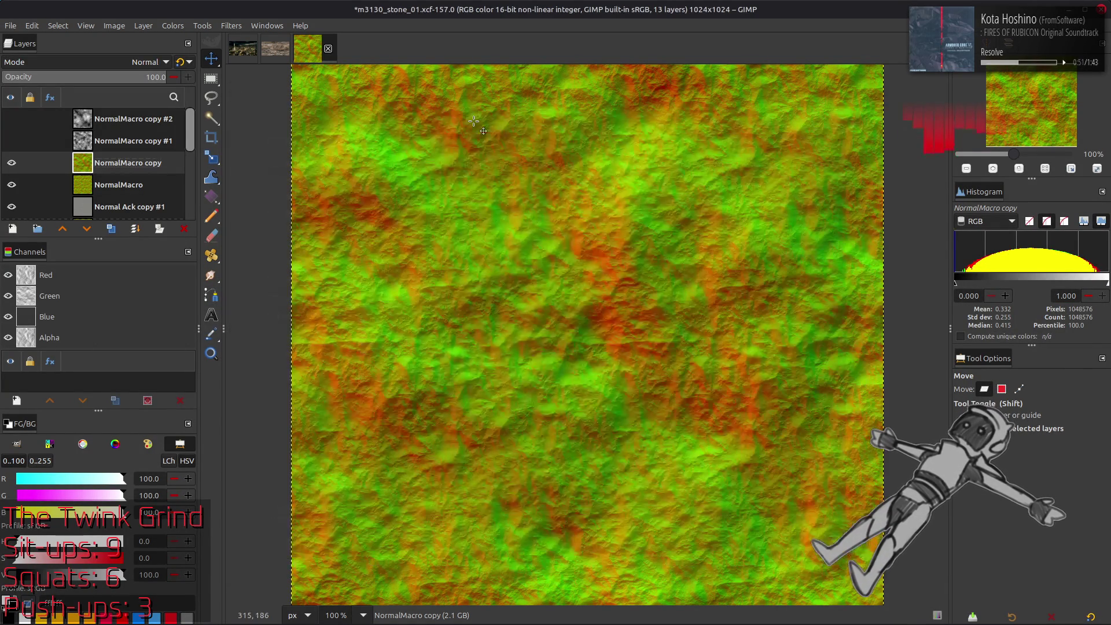
{"action": "left_click", "coordinate": [632, 490]}
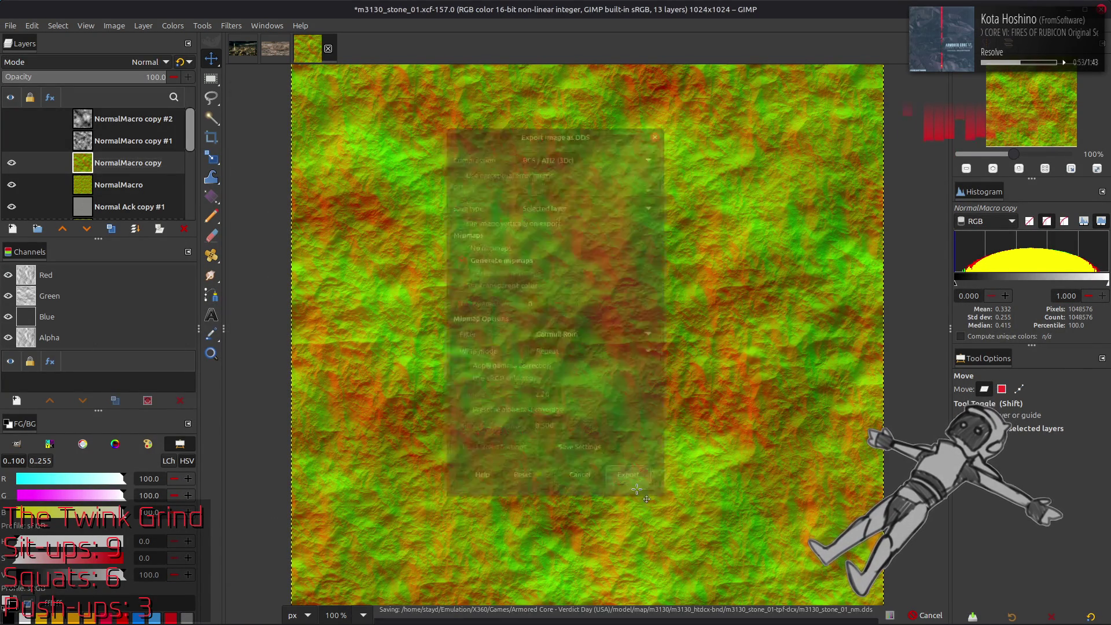
{"action": "key", "text": "alt+Tab"}
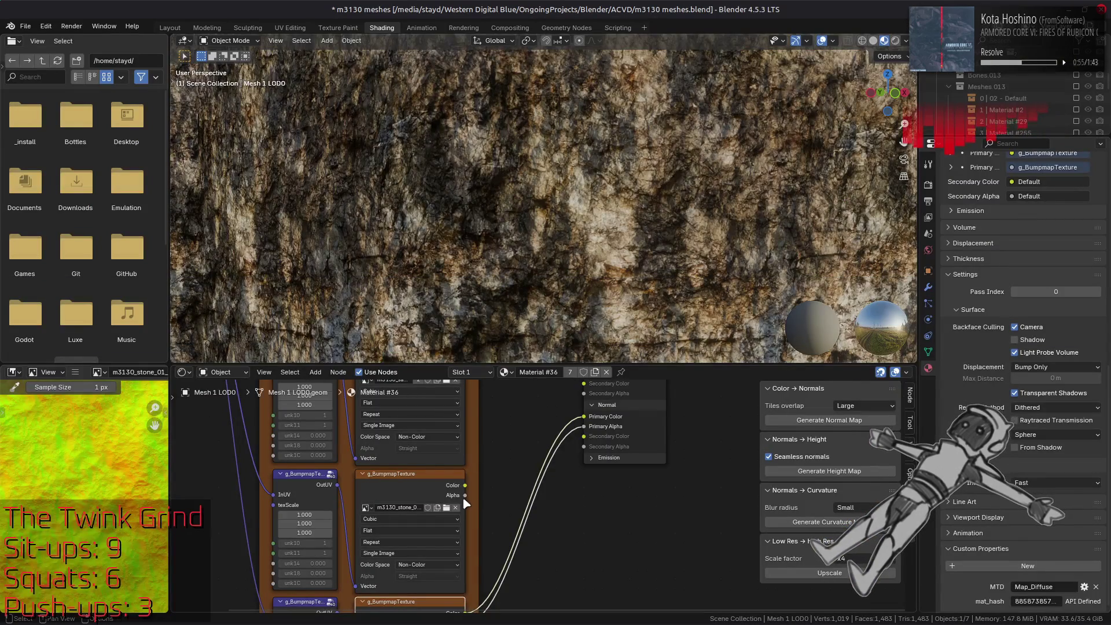
Replace the lower bump texture's image with the re-exported m3130_stone_01_nm file.
{"action": "left_click", "coordinate": [430, 485]}
{"action": "scroll", "coordinate": [422, 521], "scroll_direction": "down", "scroll_amount": 2}
{"action": "left_click", "coordinate": [416, 557]}
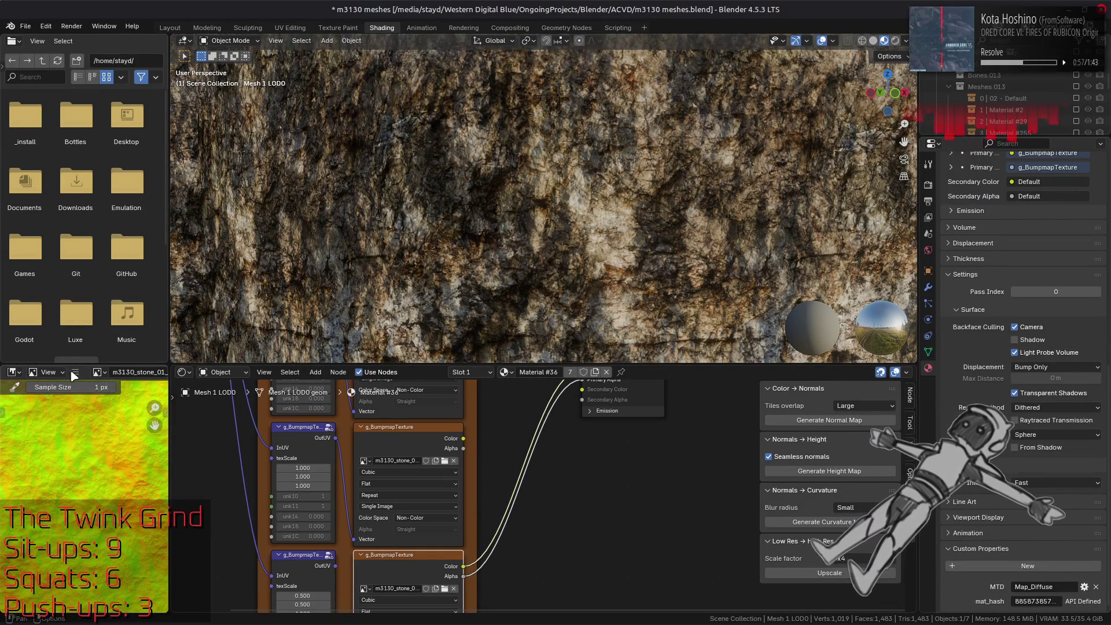
{"action": "left_click", "coordinate": [75, 372]}
{"action": "mouse_move", "coordinate": [116, 399]}
{"action": "left_click", "coordinate": [239, 242]}
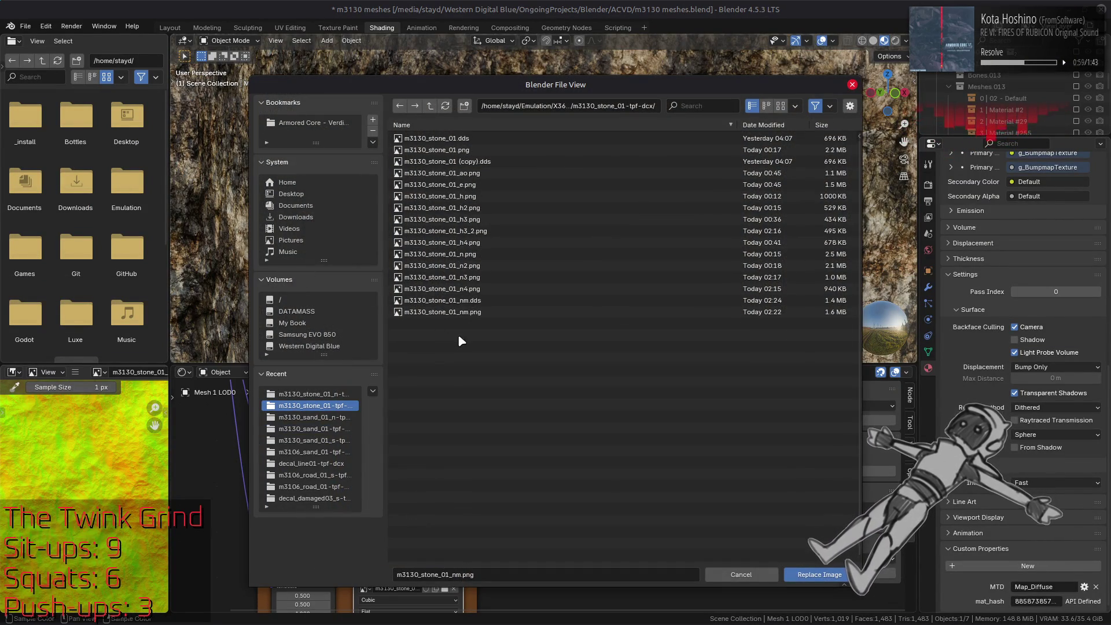
{"action": "double_click", "coordinate": [473, 301]}
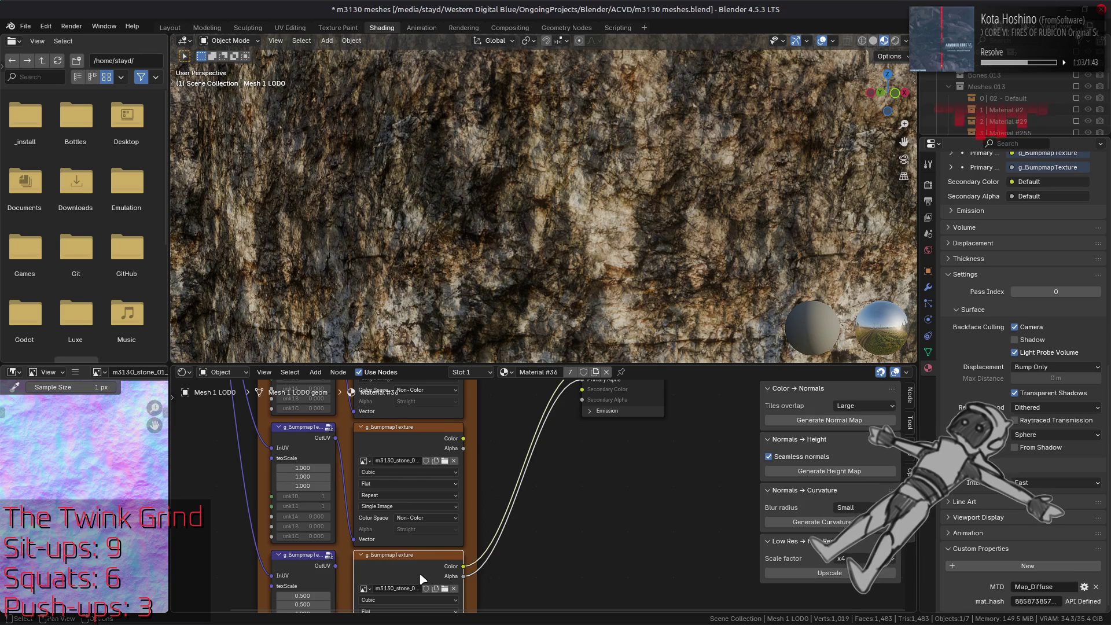
Connect the lower g_BumpmapTexture's Color and Alpha to Normal Primary Color and Primary Alpha.
{"action": "left_click", "coordinate": [415, 440]}
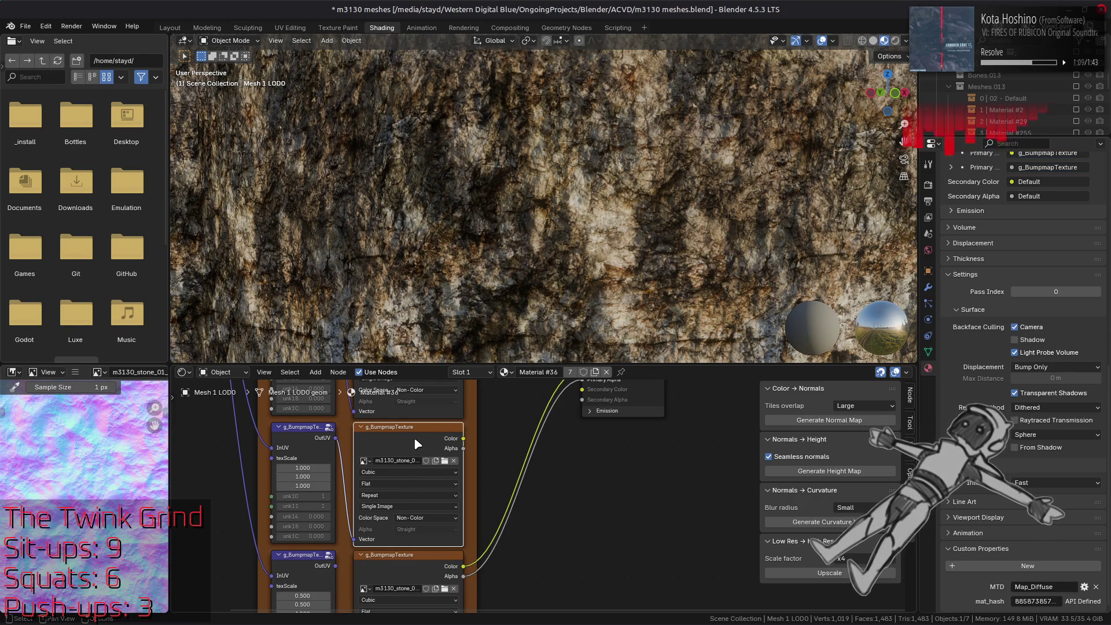
{"action": "left_click", "coordinate": [410, 571]}
{"action": "scroll", "coordinate": [434, 538], "scroll_direction": "up", "scroll_amount": 3}
{"action": "left_click_drag", "start_coordinate": [448, 515], "coordinate": [561, 452]}
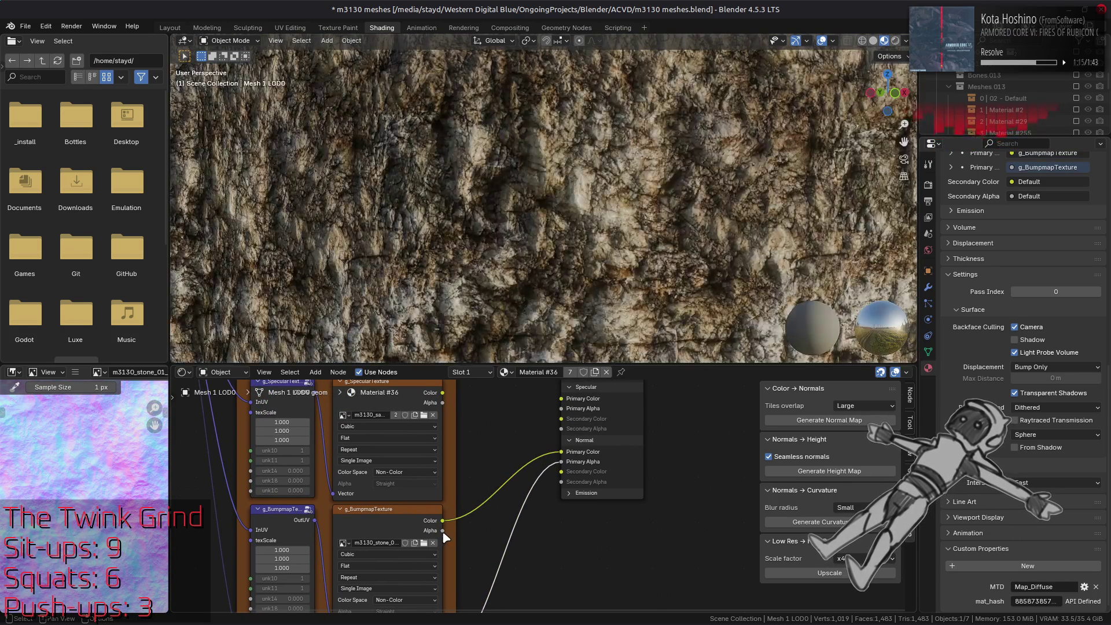
{"action": "left_click_drag", "start_coordinate": [443, 531], "coordinate": [561, 462]}
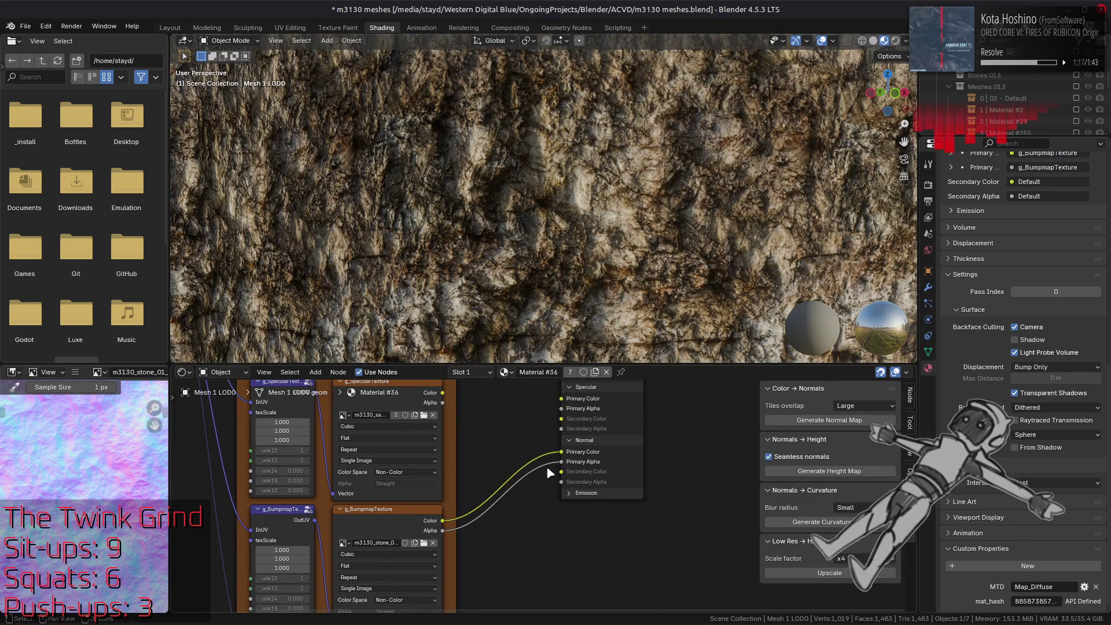
{"action": "left_click", "coordinate": [383, 515]}
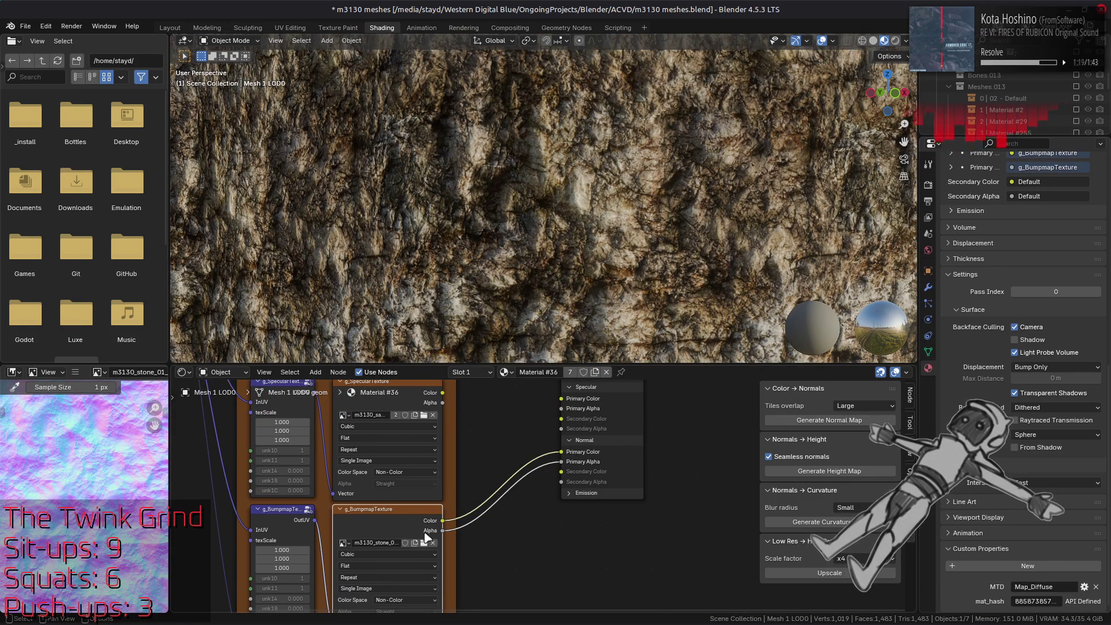
{"action": "left_click_drag", "start_coordinate": [488, 419], "coordinate": [484, 525]}
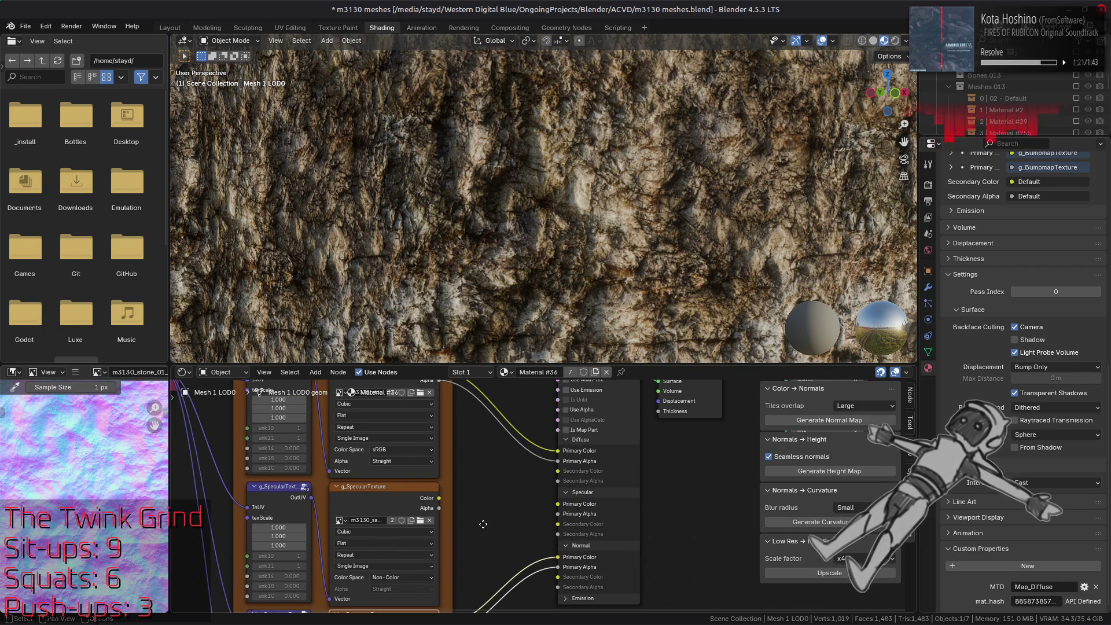
Switch the viewport Render Pass from Combined to Normal and zoom in on the stone wall.
{"action": "left_click", "coordinate": [906, 40]}
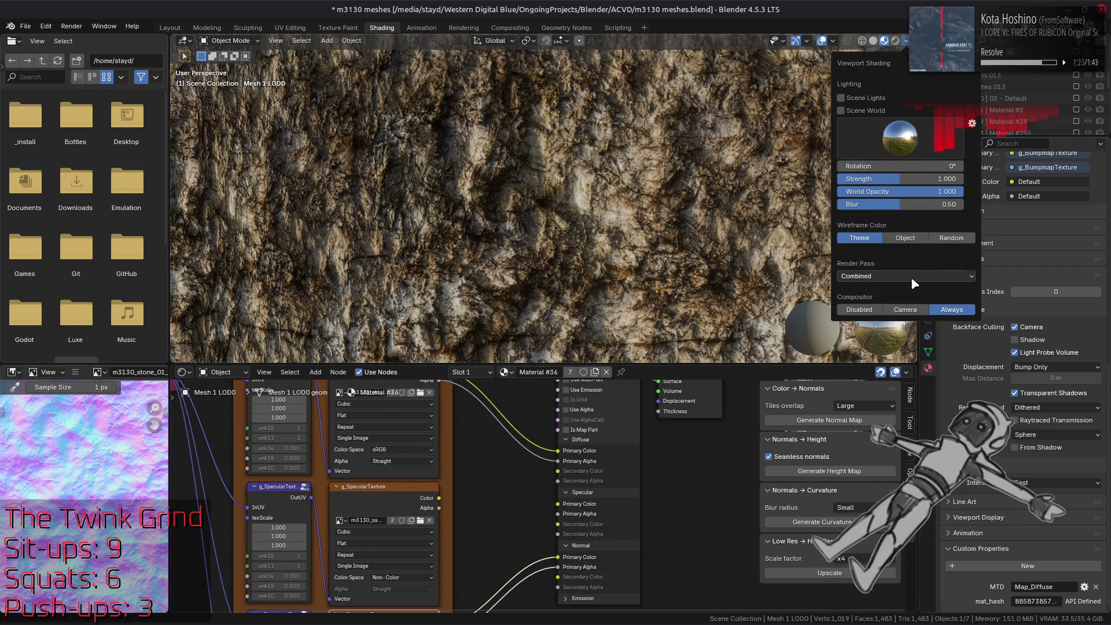
{"action": "left_click", "coordinate": [915, 276]}
{"action": "left_click", "coordinate": [922, 320]}
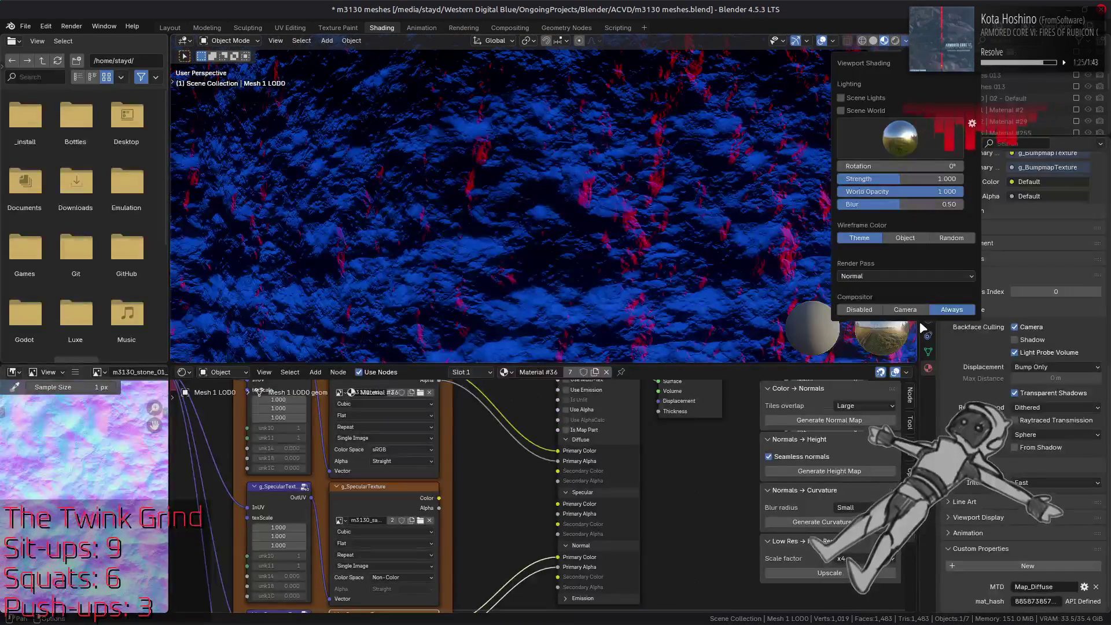
{"action": "scroll", "coordinate": [574, 221], "scroll_direction": "down", "scroll_amount": 3}
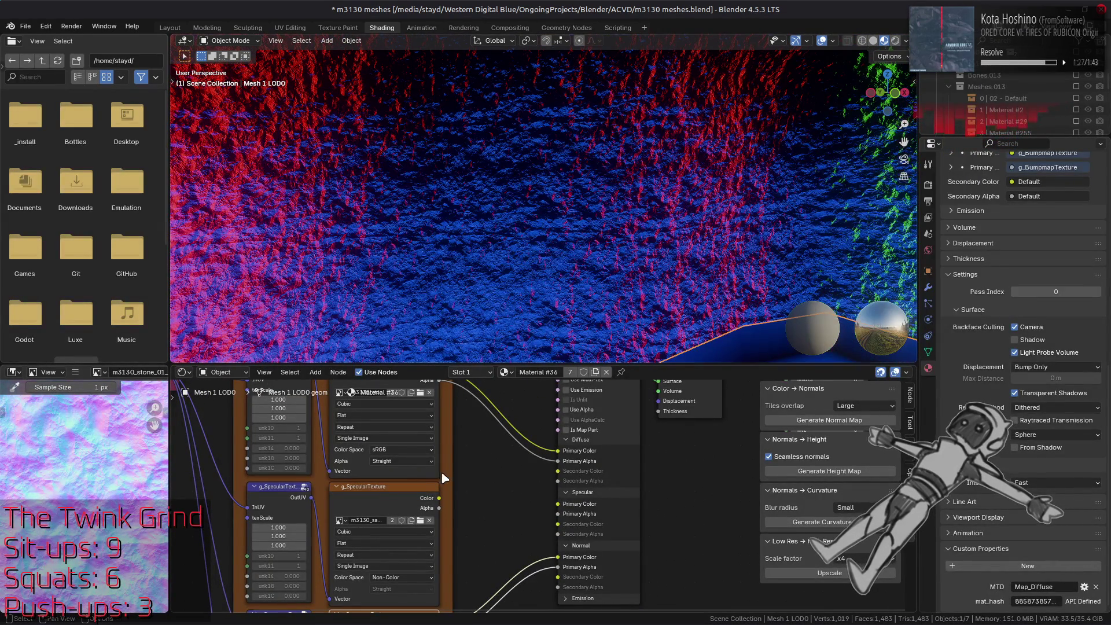
{"action": "scroll", "coordinate": [446, 257], "scroll_direction": "up", "scroll_amount": 2}
{"action": "scroll", "coordinate": [452, 232], "scroll_direction": "up", "scroll_amount": 3}
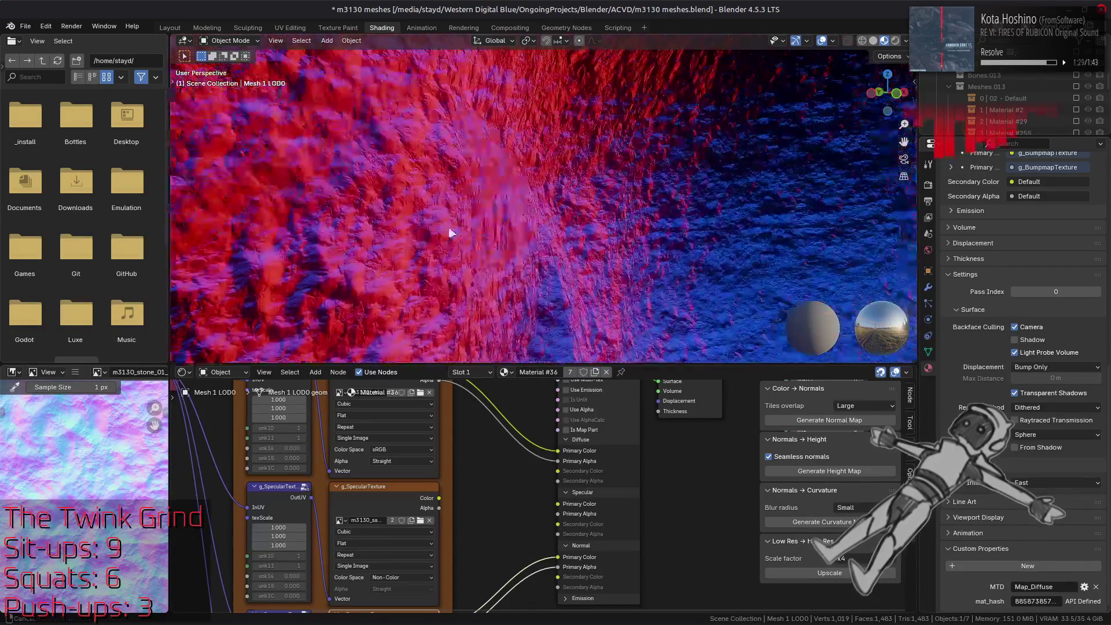
{"action": "scroll", "coordinate": [480, 243], "scroll_direction": "up", "scroll_amount": 2}
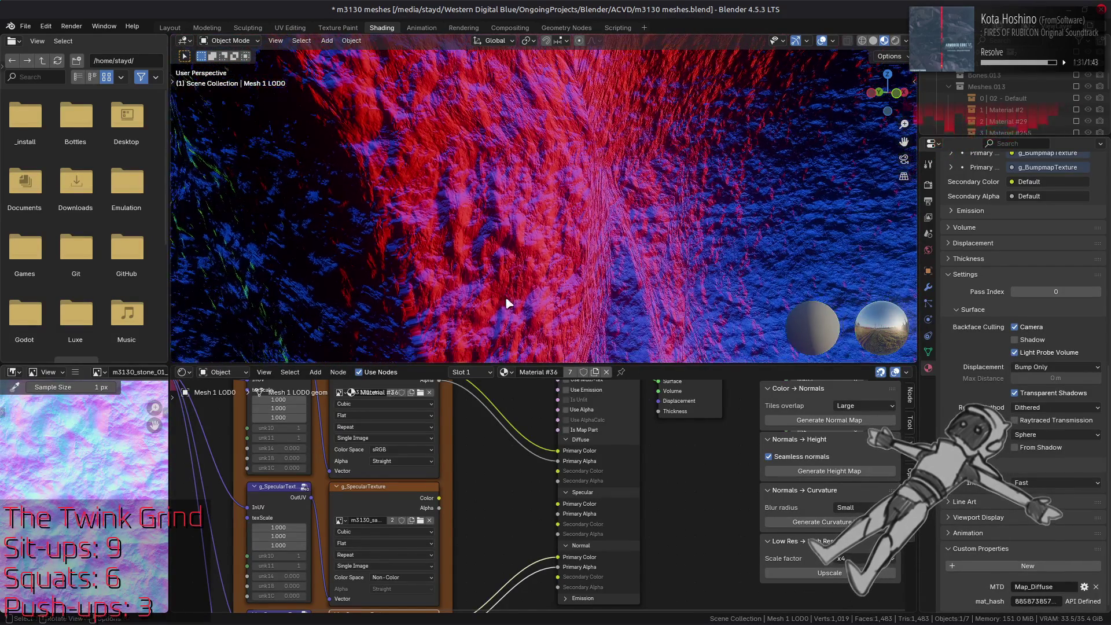
{"action": "scroll", "coordinate": [493, 428], "scroll_direction": "down", "scroll_amount": 5}
{"action": "scroll", "coordinate": [489, 507], "scroll_direction": "down", "scroll_amount": 4}
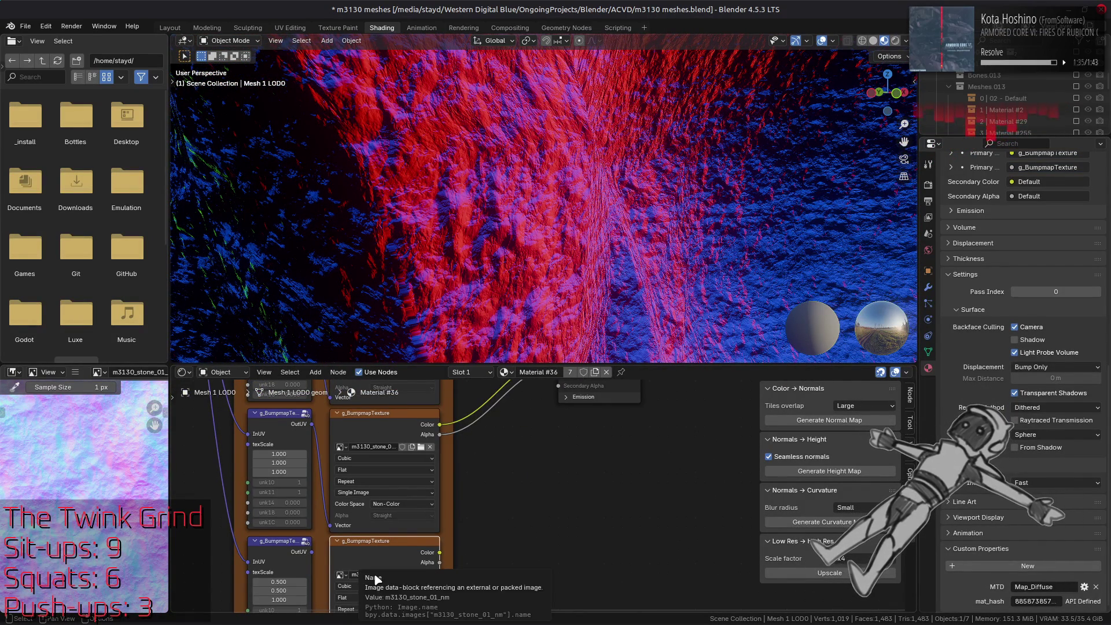
Try linking the lower g_BumpmapTexture's Color to Normal Primary Color, then undo that link.
{"action": "left_click", "coordinate": [378, 421]}
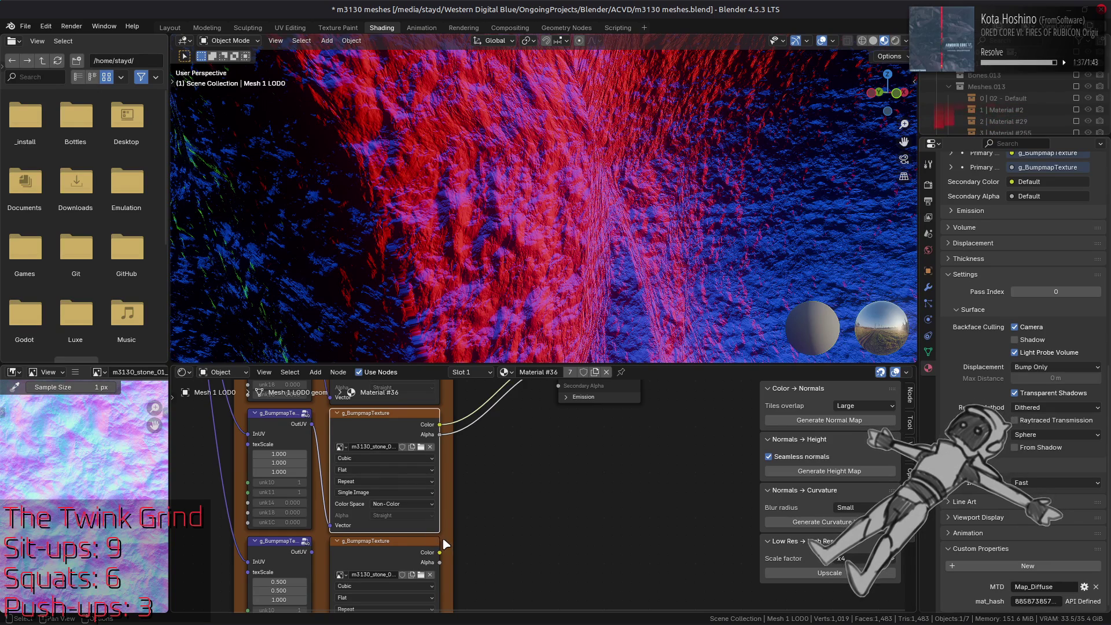
{"action": "left_click", "coordinate": [401, 549]}
{"action": "left_click_drag", "start_coordinate": [469, 519], "coordinate": [462, 528]}
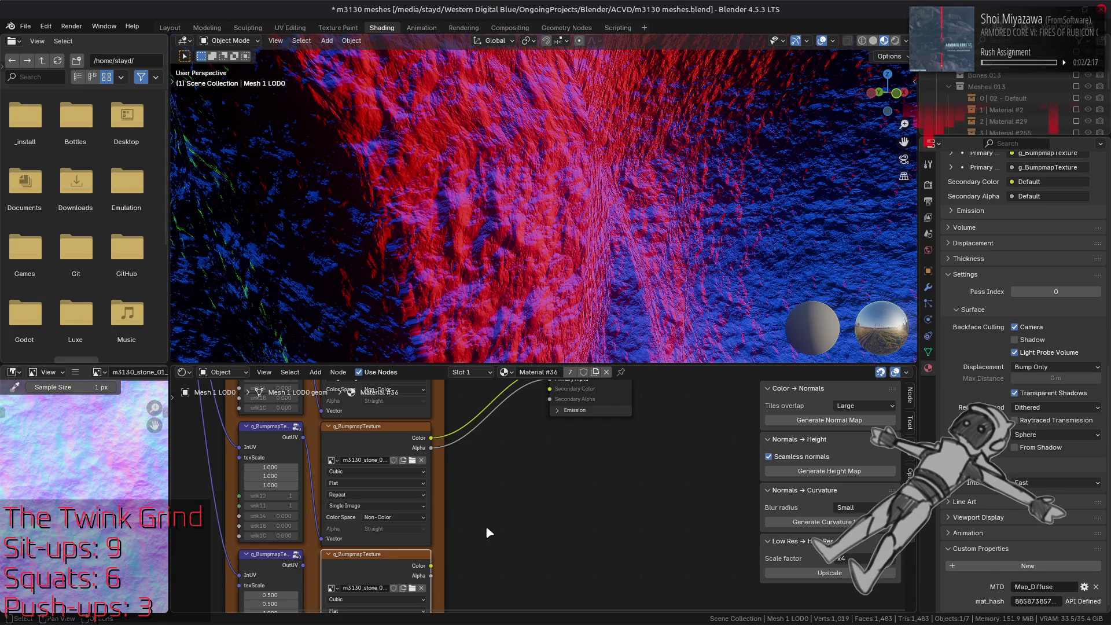
{"action": "mouse_move", "coordinate": [431, 566]}
{"action": "left_mouse_down"}
{"action": "mouse_move", "coordinate": [470, 382]}
{"action": "mouse_move", "coordinate": [497, 400]}
{"action": "mouse_move", "coordinate": [524, 457]}
{"action": "mouse_move", "coordinate": [550, 460]}
{"action": "left_mouse_up"}
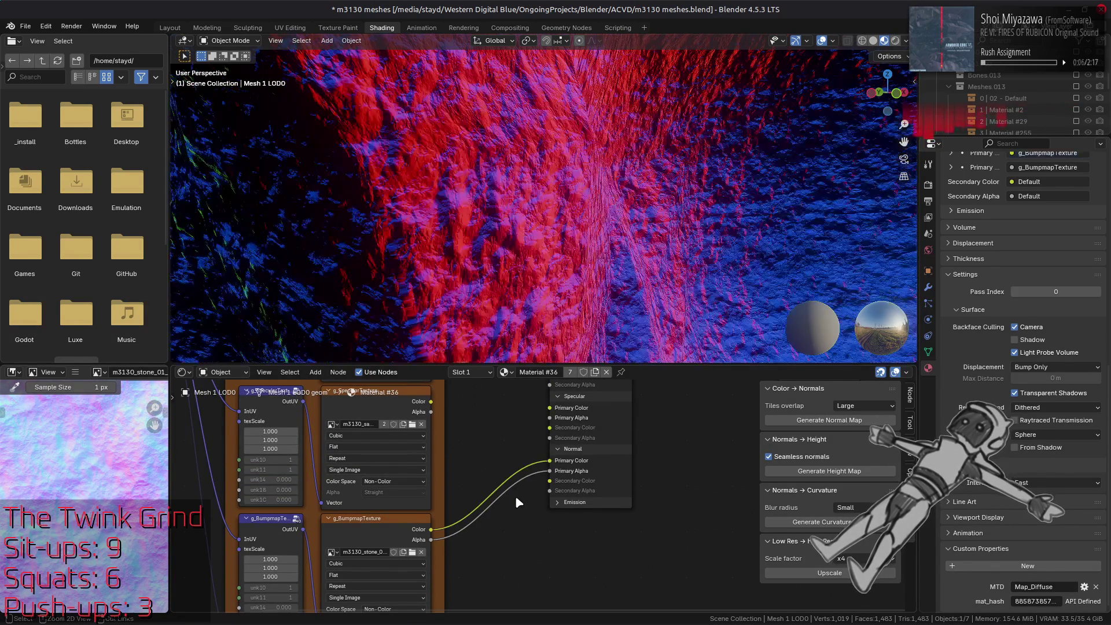
{"action": "key", "text": "ctrl+z"}
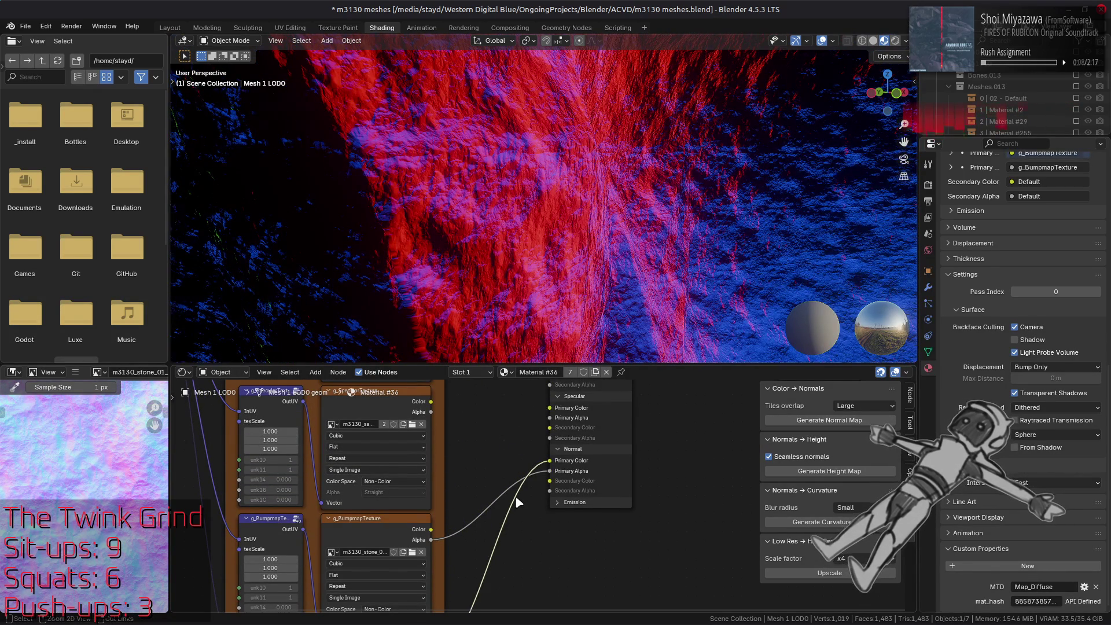
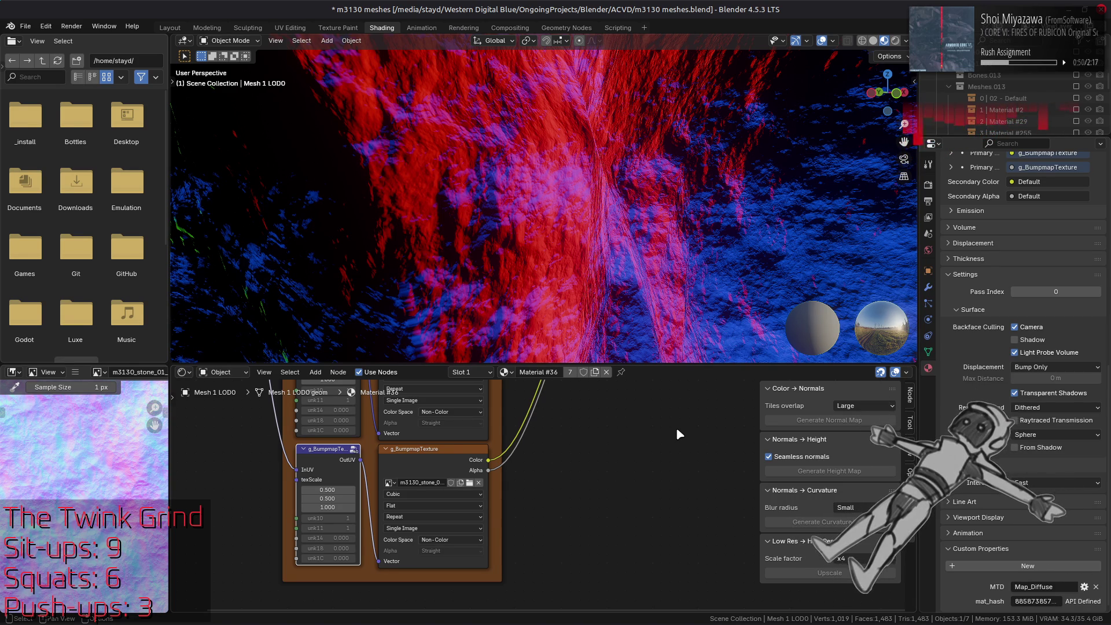
Link g_BumpmapTexture Color and Alpha into the Normal group's Primary Color and Primary Alpha inputs.
{"action": "scroll", "coordinate": [662, 431], "scroll_direction": "up", "scroll_amount": 5}
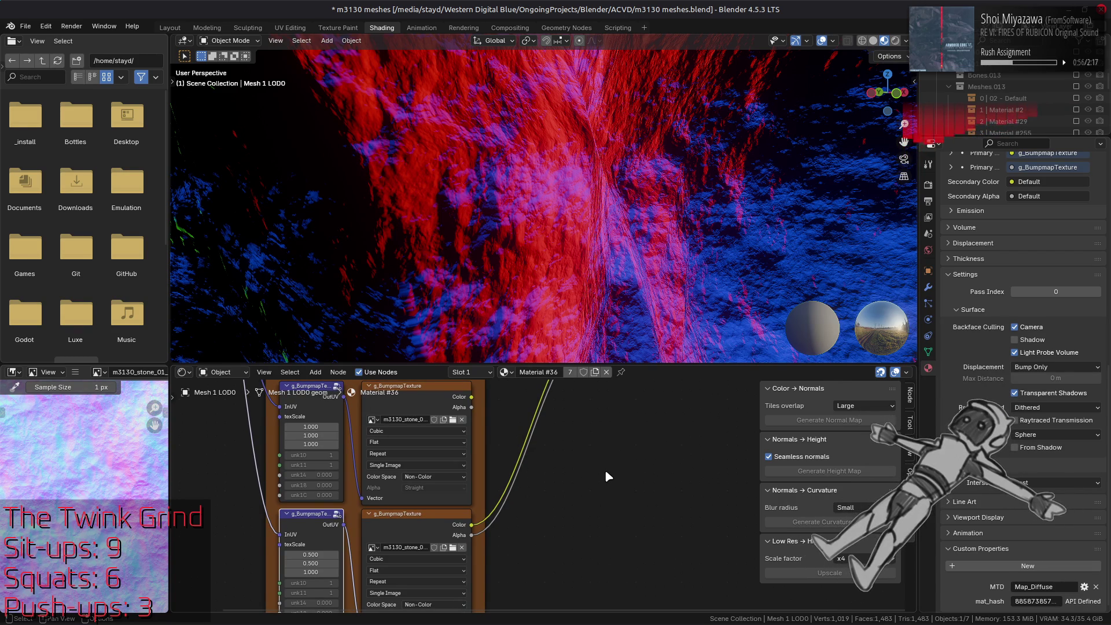
{"action": "scroll", "coordinate": [605, 470], "scroll_direction": "up", "scroll_amount": 5}
{"action": "left_click_drag", "start_coordinate": [458, 484], "coordinate": [577, 415]}
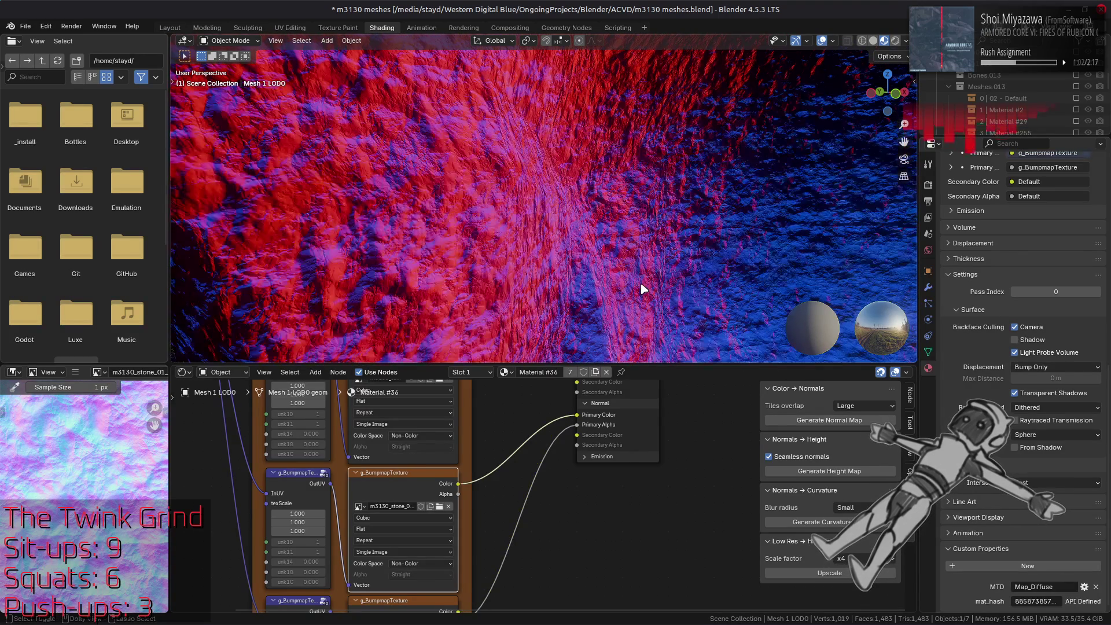
{"action": "scroll", "coordinate": [640, 282], "scroll_direction": "down", "scroll_amount": 5}
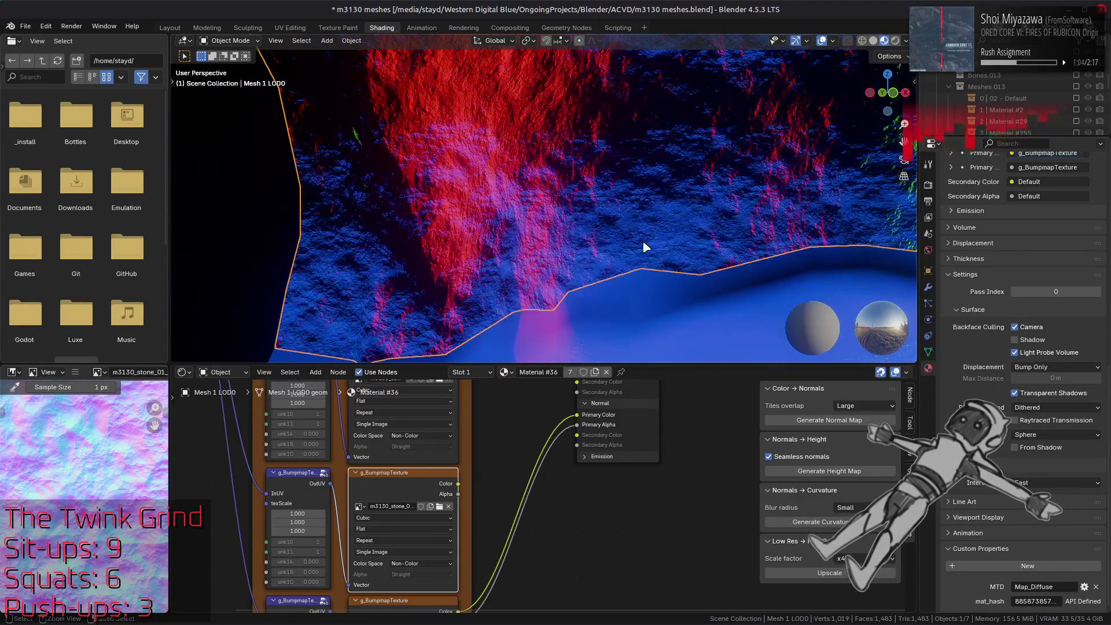
{"action": "scroll", "coordinate": [649, 243], "scroll_direction": "up", "scroll_amount": 3}
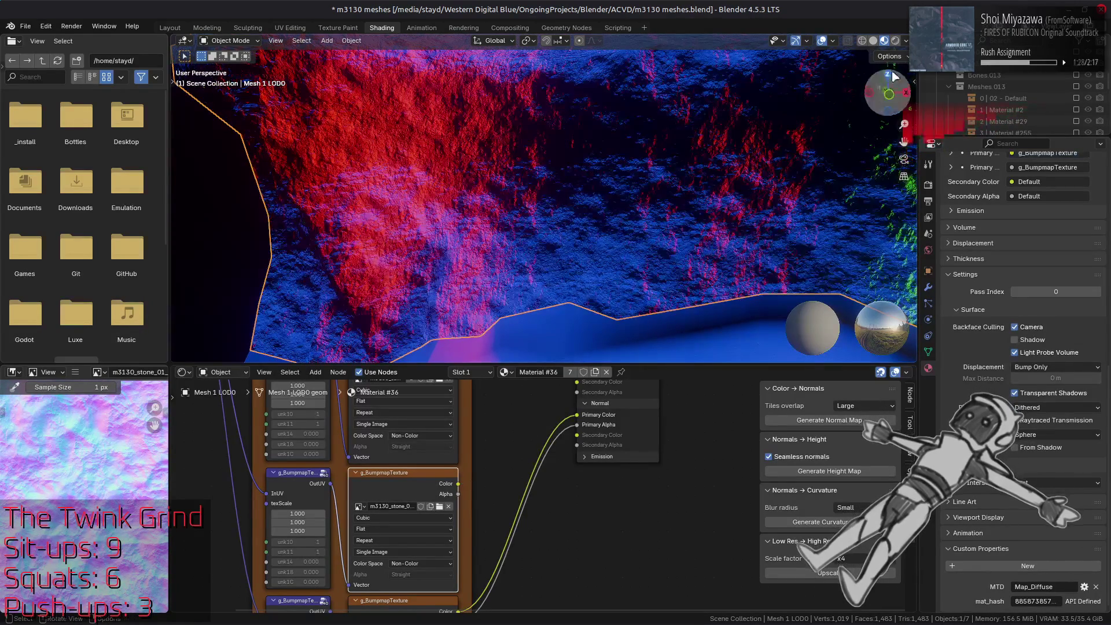
Switch the viewport render pass from Normal to Combined and orbit around the rock wall.
{"action": "left_click", "coordinate": [906, 41]}
{"action": "left_click", "coordinate": [903, 276]}
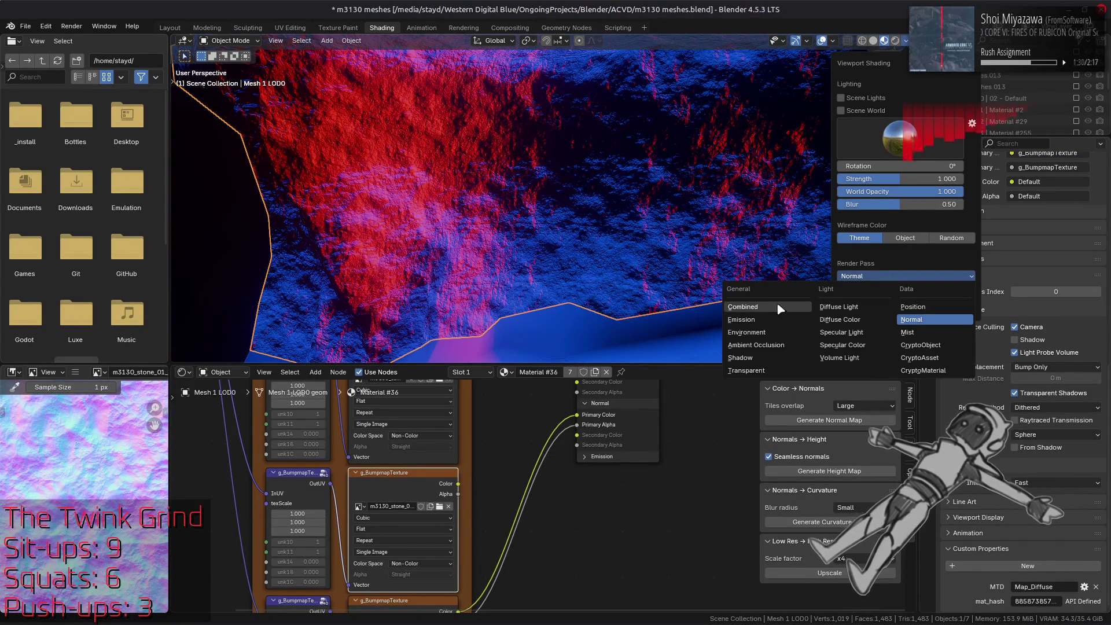
{"action": "left_click", "coordinate": [778, 312]}
{"action": "mouse_move", "coordinate": [645, 240]}
{"action": "left_mouse_down"}
{"action": "mouse_move", "coordinate": [669, 249]}
{"action": "mouse_move", "coordinate": [586, 251]}
{"action": "left_mouse_up"}
{"action": "scroll", "coordinate": [560, 261], "scroll_direction": "down", "scroll_amount": 5}
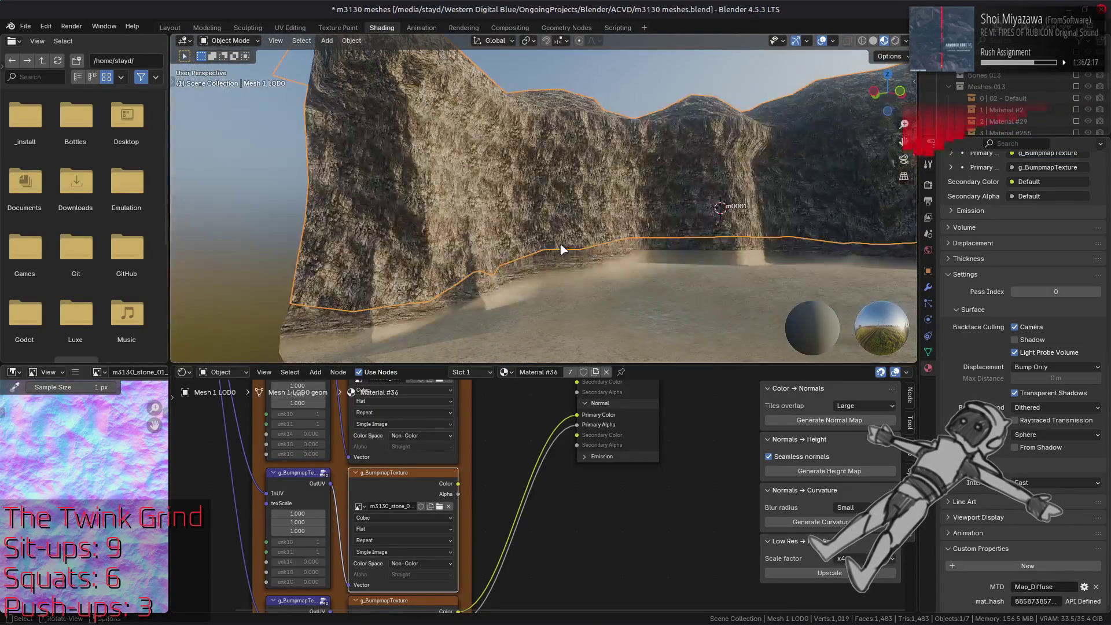
Compare texture sources for Primary Color, keeping the middle bump map connected.
{"action": "key", "text": "ctrl+z"}
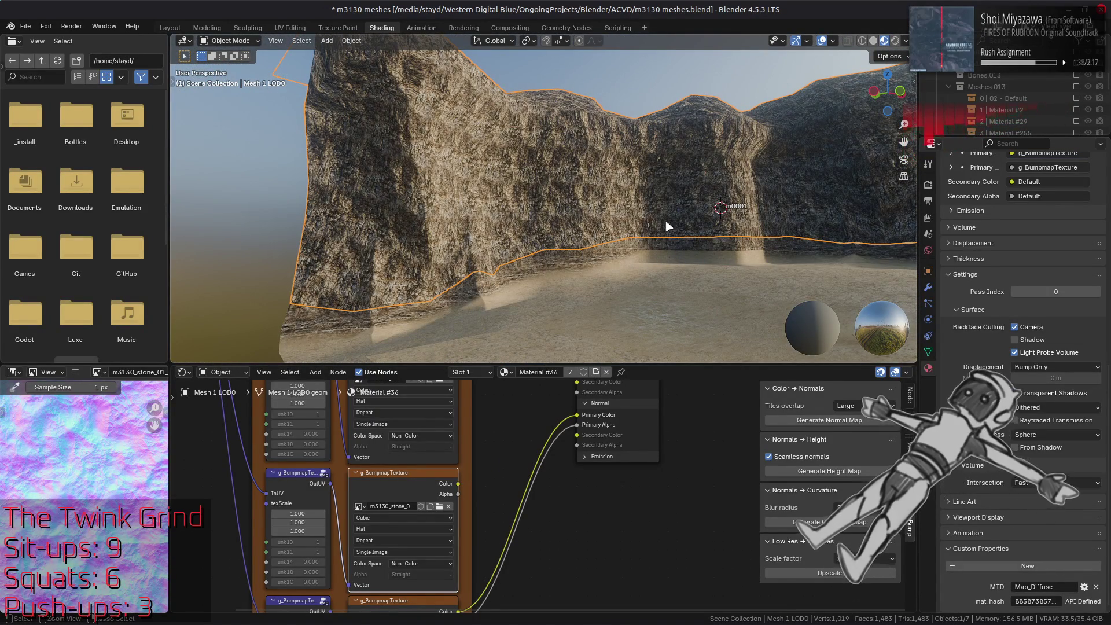
{"action": "key", "text": "ctrl+shift+z"}
{"action": "key", "text": "ctrl+z"}
{"action": "key", "text": "ctrl+shift+z"}
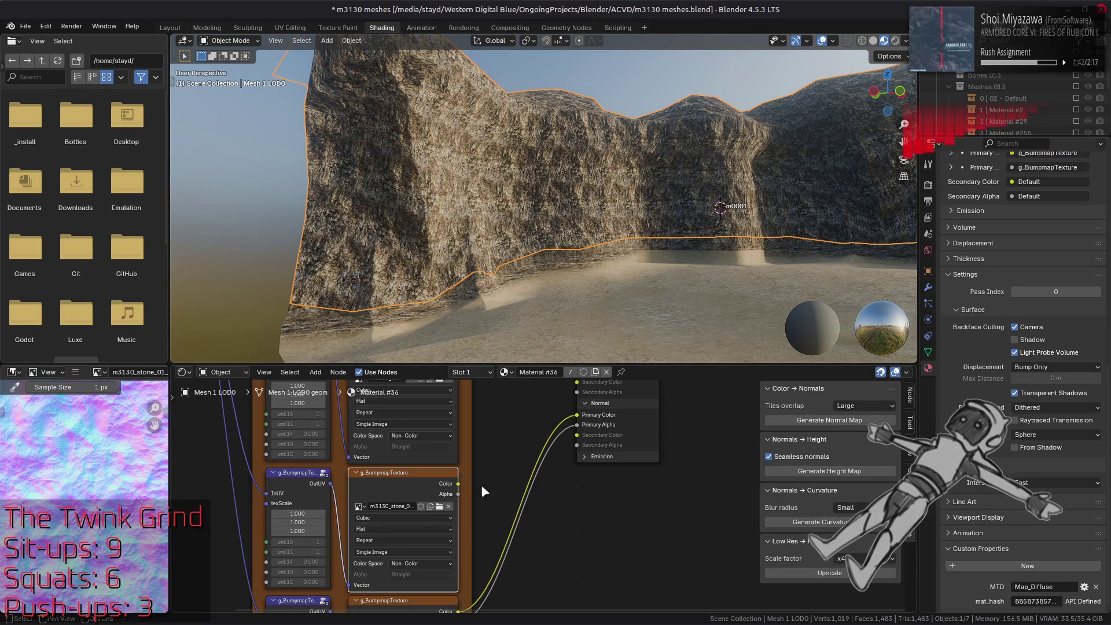
{"action": "scroll", "coordinate": [455, 561], "scroll_direction": "up", "scroll_amount": 5}
{"action": "scroll", "coordinate": [455, 561], "scroll_direction": "up", "scroll_amount": 4}
{"action": "left_click", "coordinate": [449, 501]}
Set texScale to 0.5 on the diffuse and bump map nodes and 0.25 on the lower texture.
{"action": "double_click", "coordinate": [385, 482]}
{"action": "key", "text": "Return"}
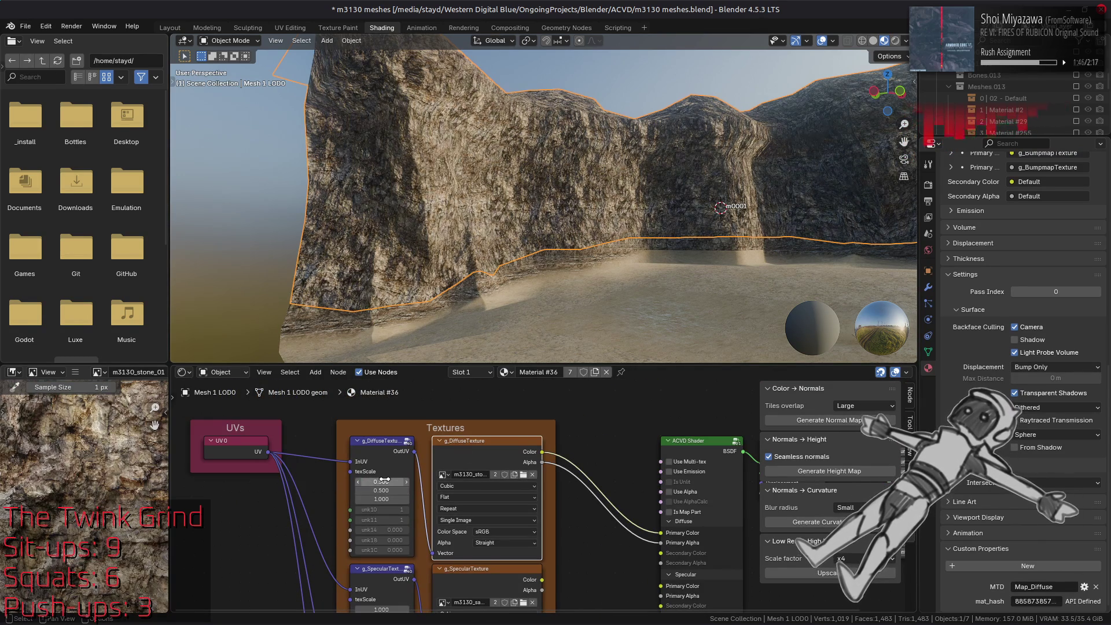
{"action": "scroll", "coordinate": [482, 521], "scroll_direction": "down", "scroll_amount": 9}
{"action": "left_click_drag", "start_coordinate": [371, 509], "coordinate": [371, 519]}
{"action": "type", "text": ".5"}
{"action": "key", "text": "Return"}
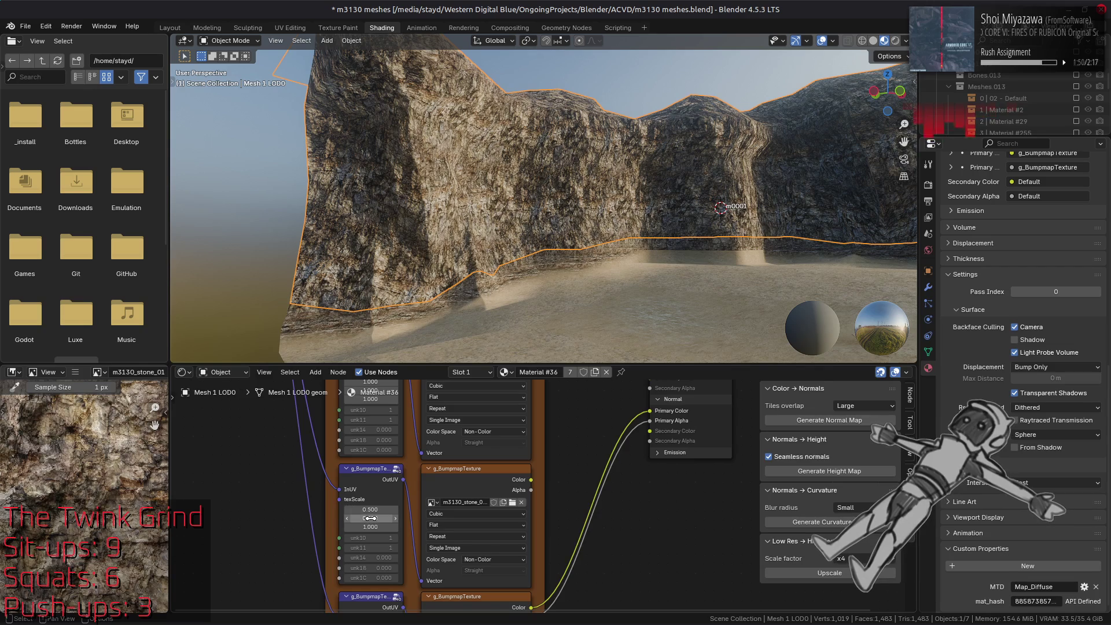
{"action": "scroll", "coordinate": [405, 510], "scroll_direction": "down", "scroll_amount": 4}
{"action": "left_click", "coordinate": [379, 551]}
{"action": "left_click_drag", "start_coordinate": [379, 551], "coordinate": [393, 554]}
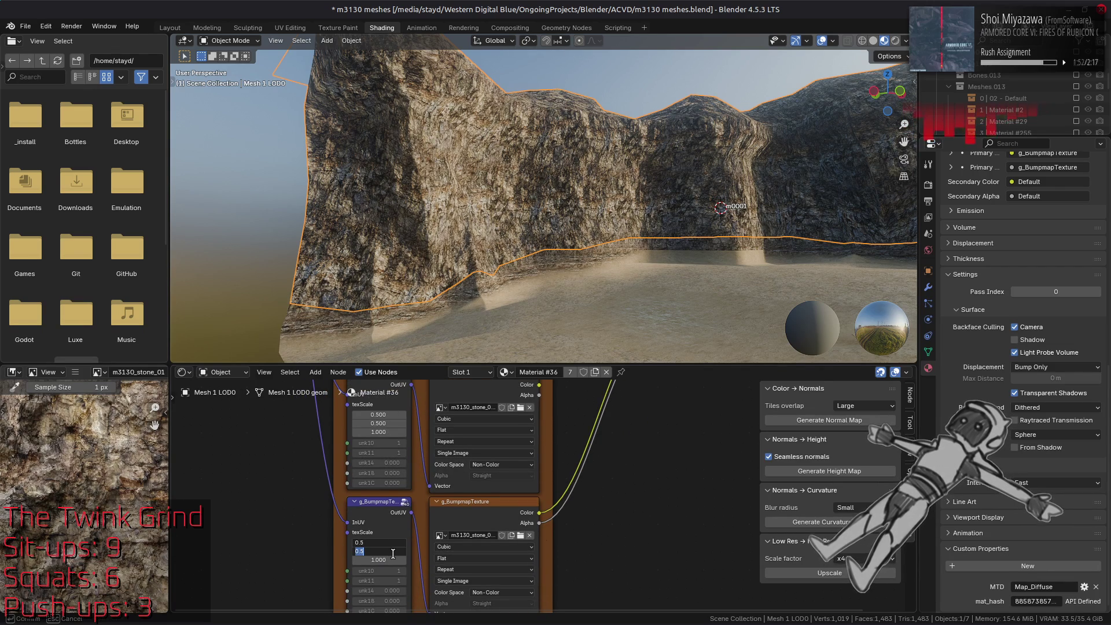
{"action": "type", "text": ".25"}
{"action": "key", "text": "Return"}
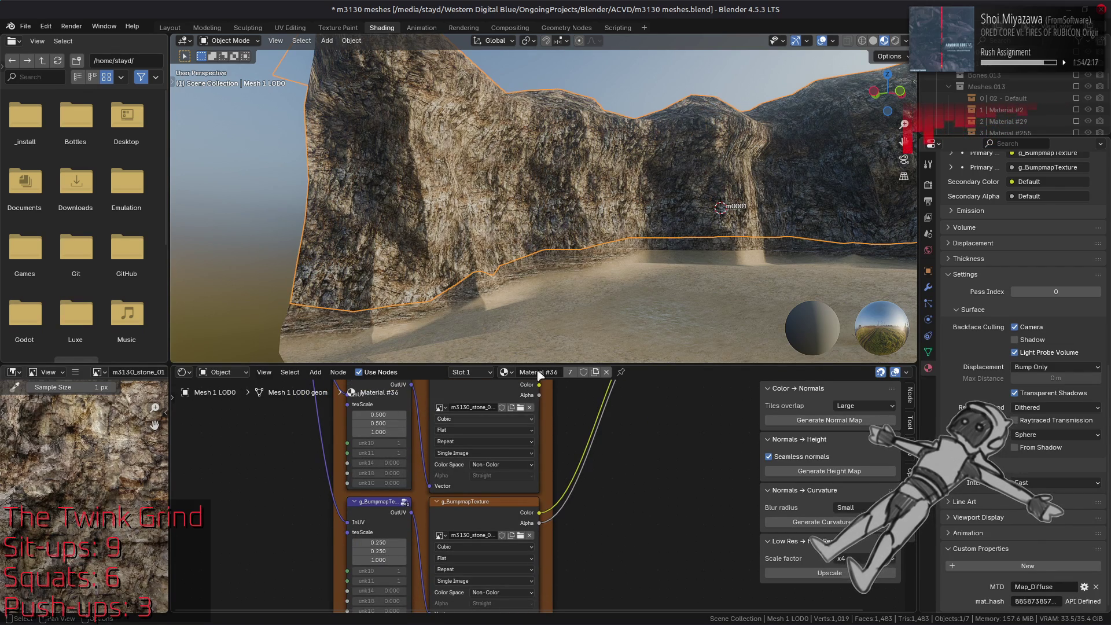
Wire the lower g_BumpmapTexture Color and Alpha into Normal Primary Color and Primary Alpha.
{"action": "key", "text": "alt+a"}
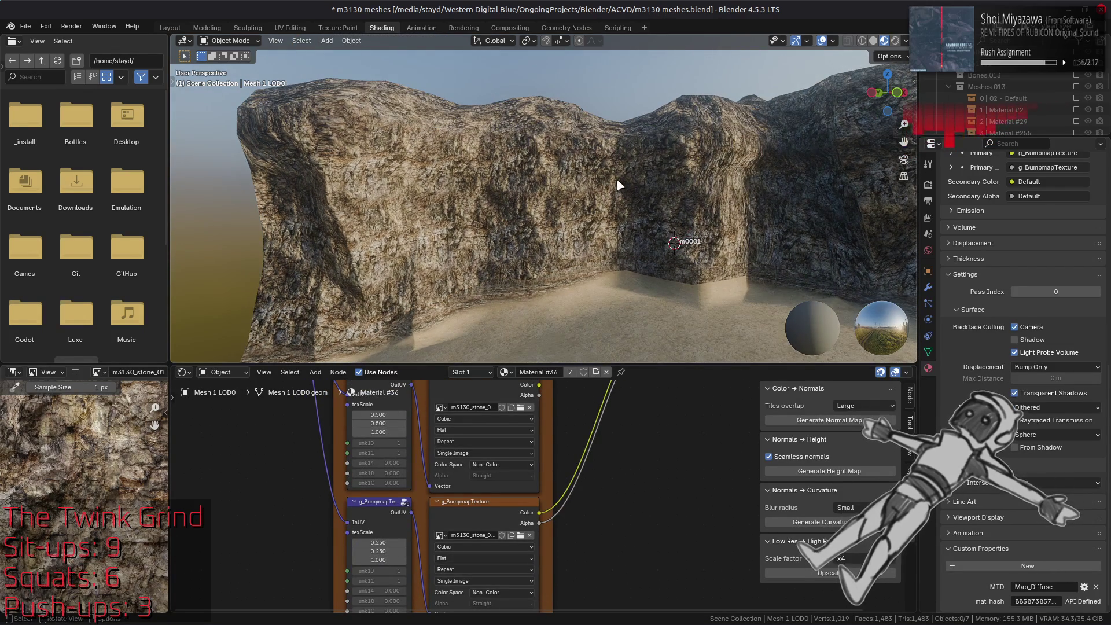
{"action": "left_click_drag", "start_coordinate": [603, 418], "coordinate": [579, 460]}
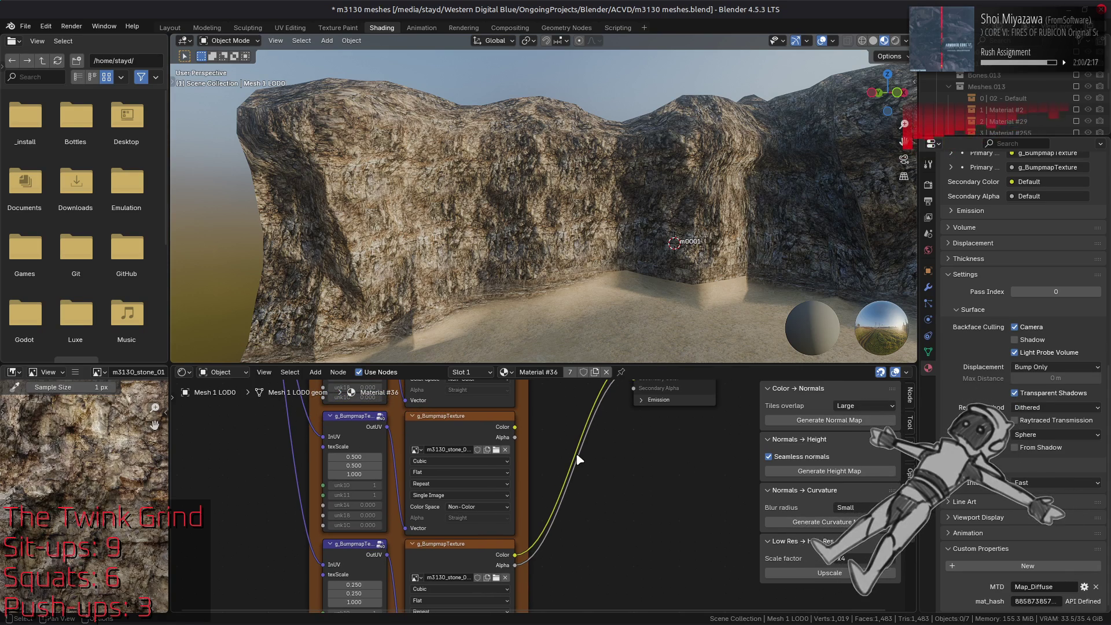
{"action": "left_click_drag", "start_coordinate": [579, 459], "coordinate": [542, 539]}
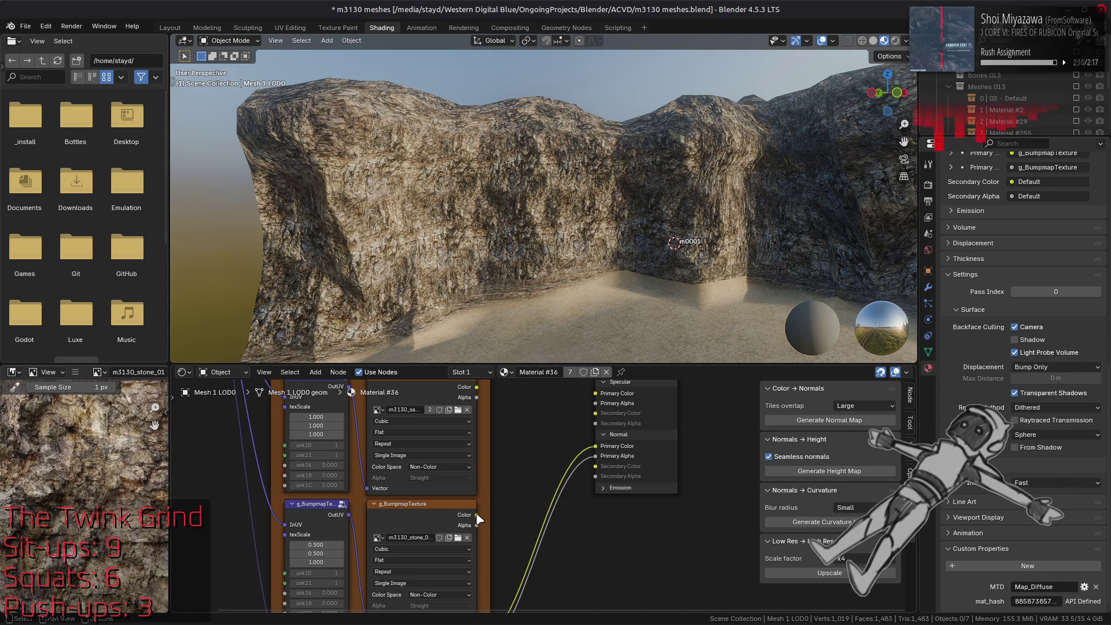
{"action": "mouse_move", "coordinate": [478, 517]}
{"action": "left_mouse_down"}
{"action": "mouse_move", "coordinate": [508, 488]}
{"action": "mouse_move", "coordinate": [597, 451]}
{"action": "left_mouse_up"}
{"action": "left_click_drag", "start_coordinate": [477, 525], "coordinate": [596, 456]}
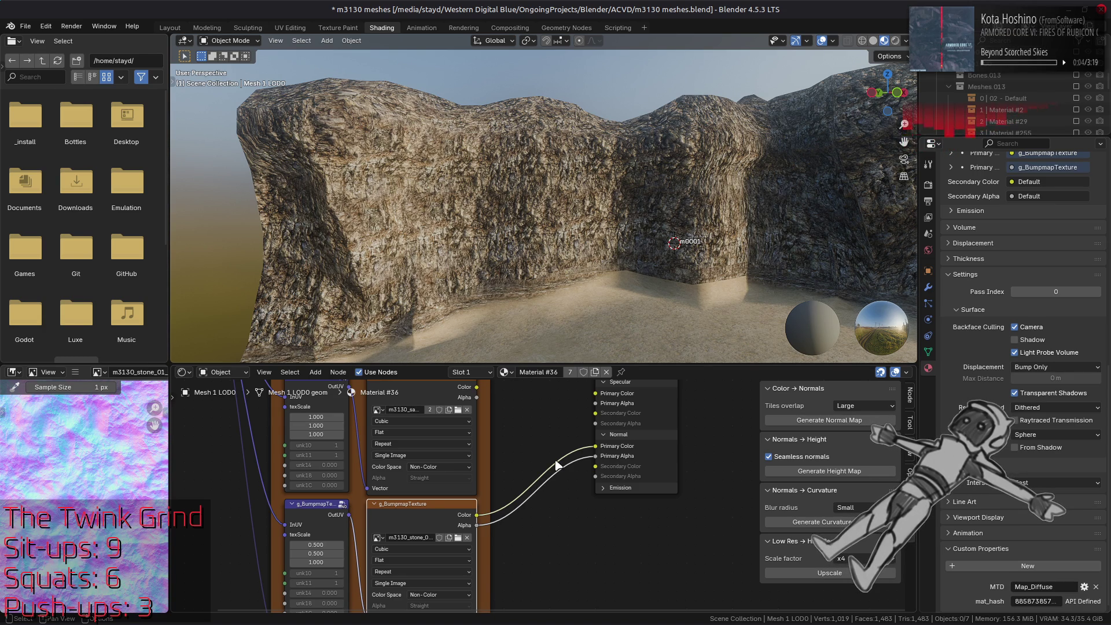
Cycle the Normal Primary Color and Alpha sources with undo/redo, orbiting to compare the rock shading.
{"action": "key", "text": "ctrl+z"}
{"action": "key", "text": "ctrl+z"}
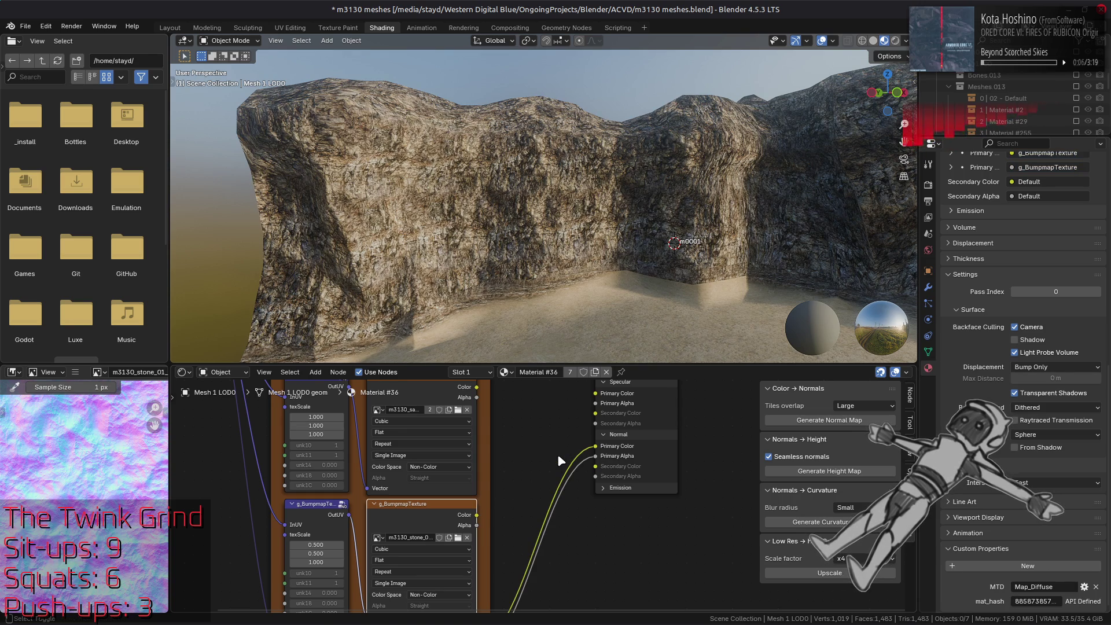
{"action": "key", "text": "ctrl+shift+z"}
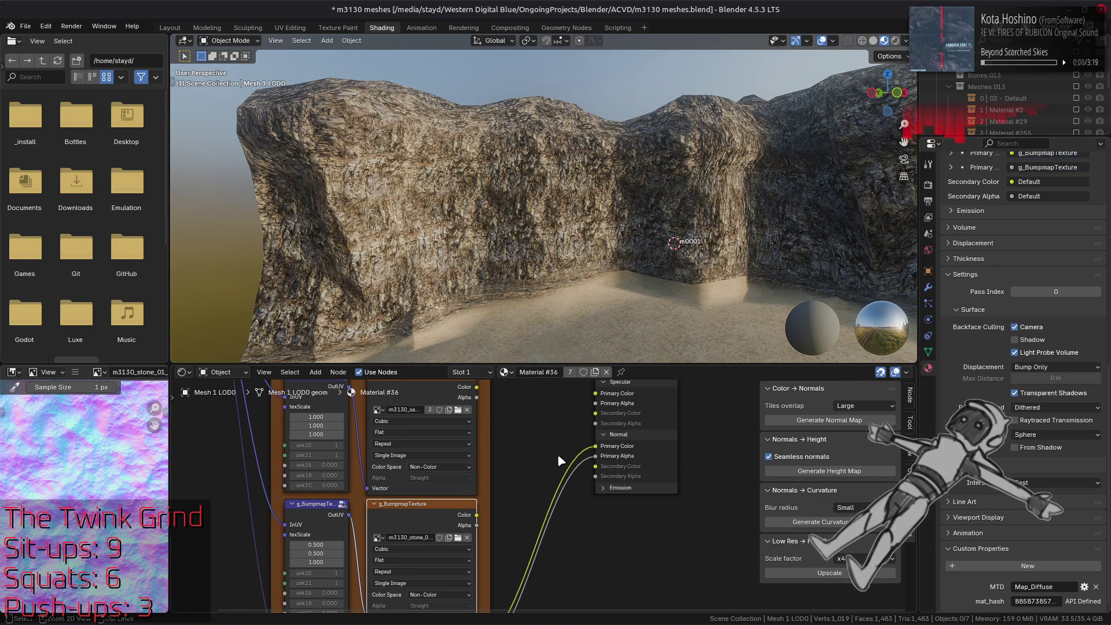
{"action": "mouse_move", "coordinate": [558, 301]}
{"action": "left_mouse_down"}
{"action": "mouse_move", "coordinate": [561, 236]}
{"action": "mouse_move", "coordinate": [516, 242]}
{"action": "left_mouse_up"}
{"action": "key", "text": "ctrl+shift+z"}
{"action": "key", "text": "ctrl+shift+z"}
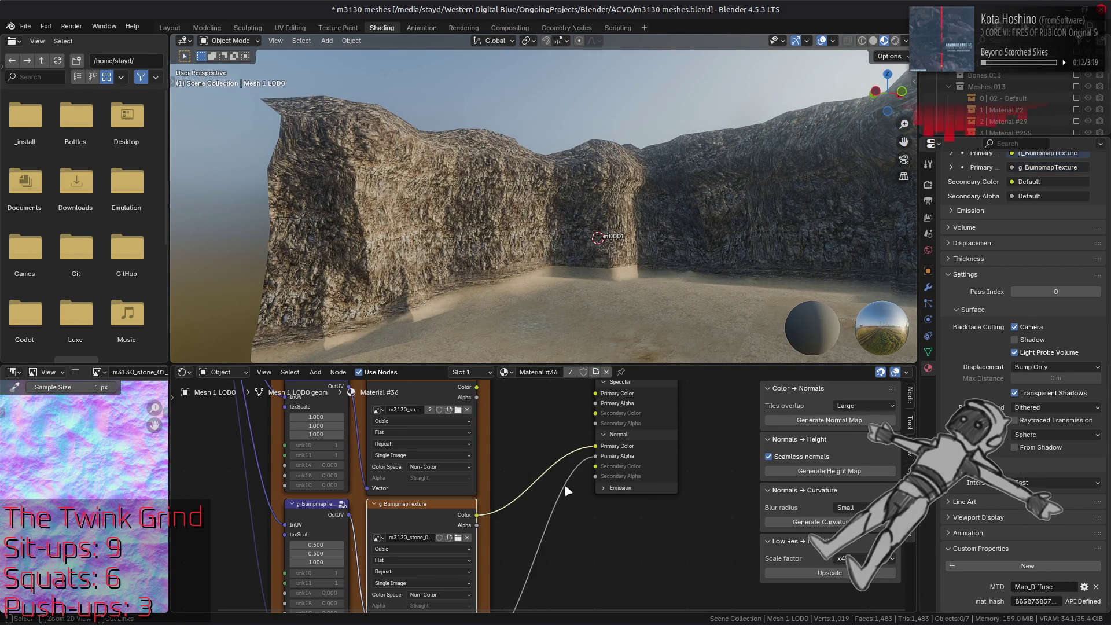
{"action": "key", "text": "ctrl+z"}
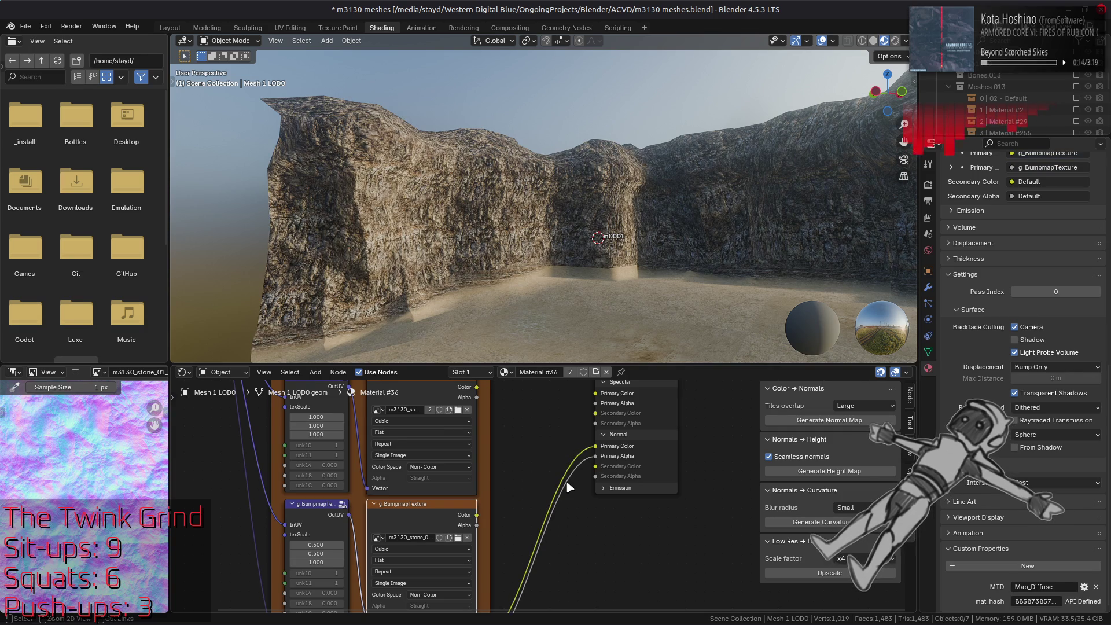
{"action": "key", "text": "ctrl+shift+z"}
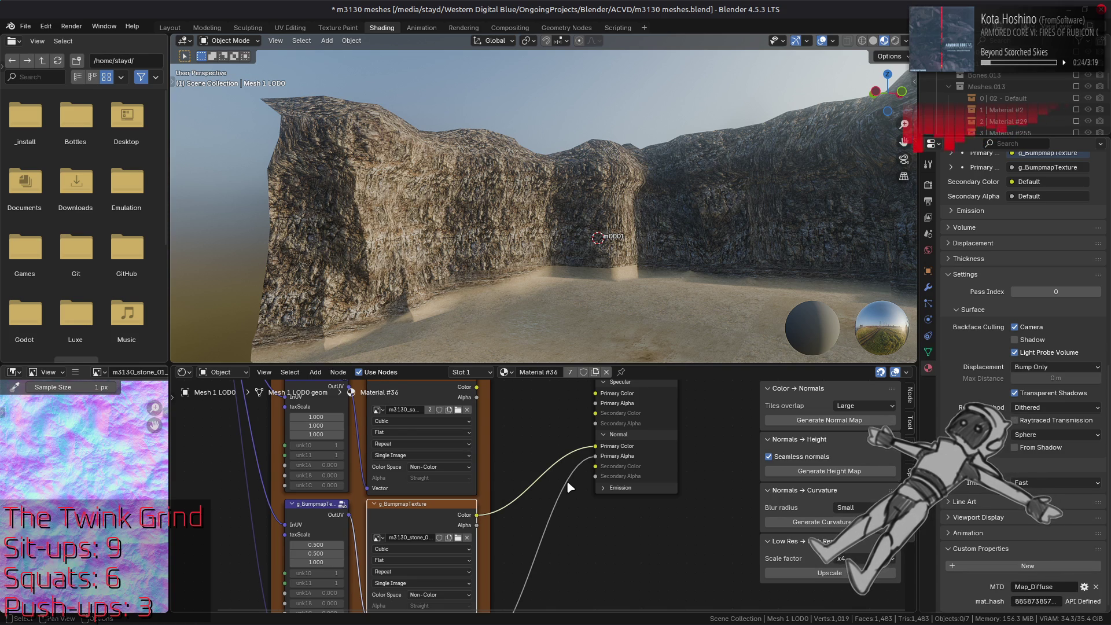
{"action": "key", "text": "ctrl+z"}
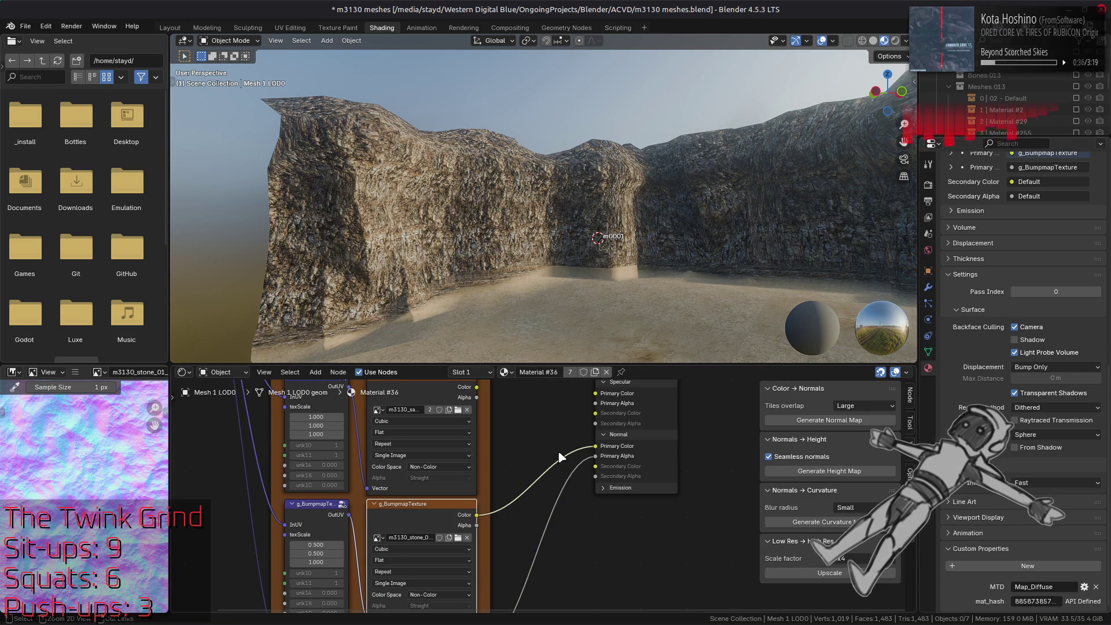
{"action": "key", "text": "ctrl+z"}
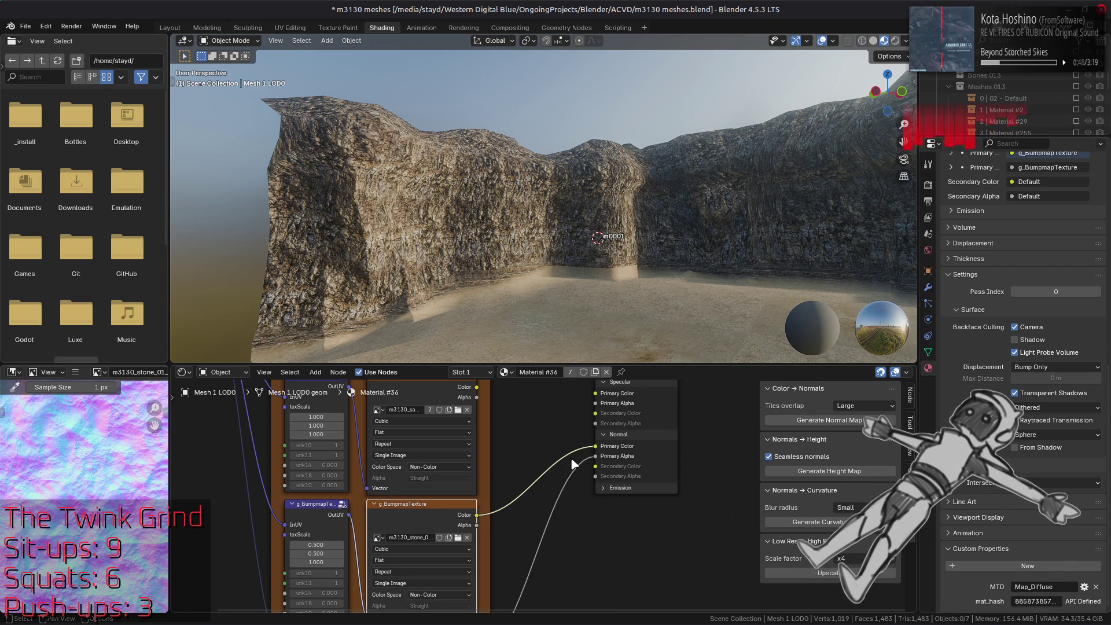
{"action": "left_click_drag", "start_coordinate": [574, 460], "coordinate": [574, 460]}
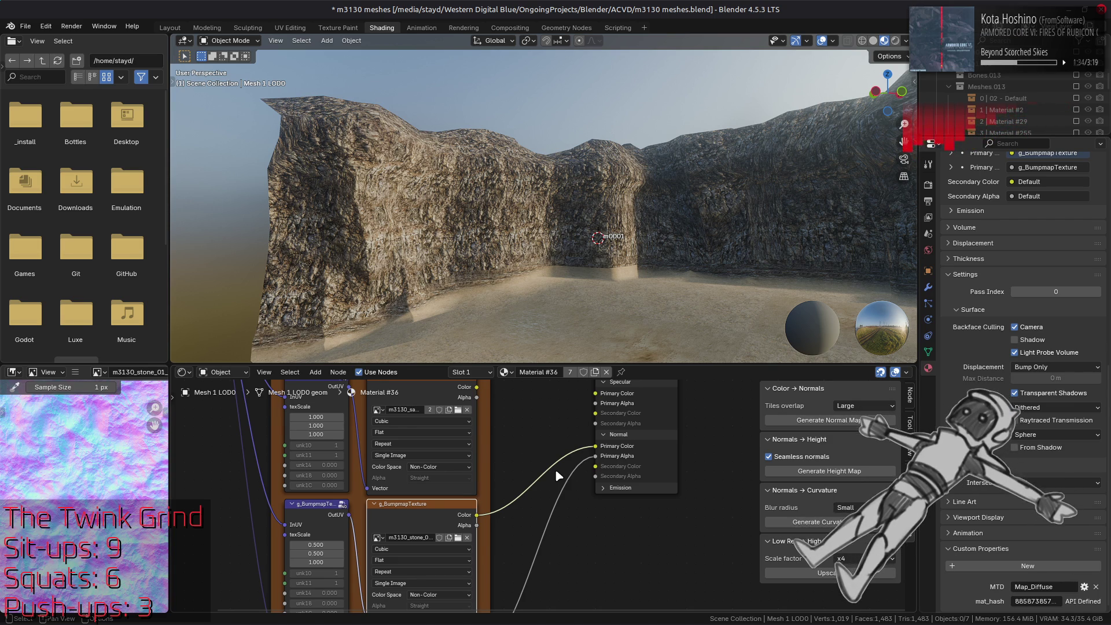
{"action": "mouse_move", "coordinate": [555, 624]}
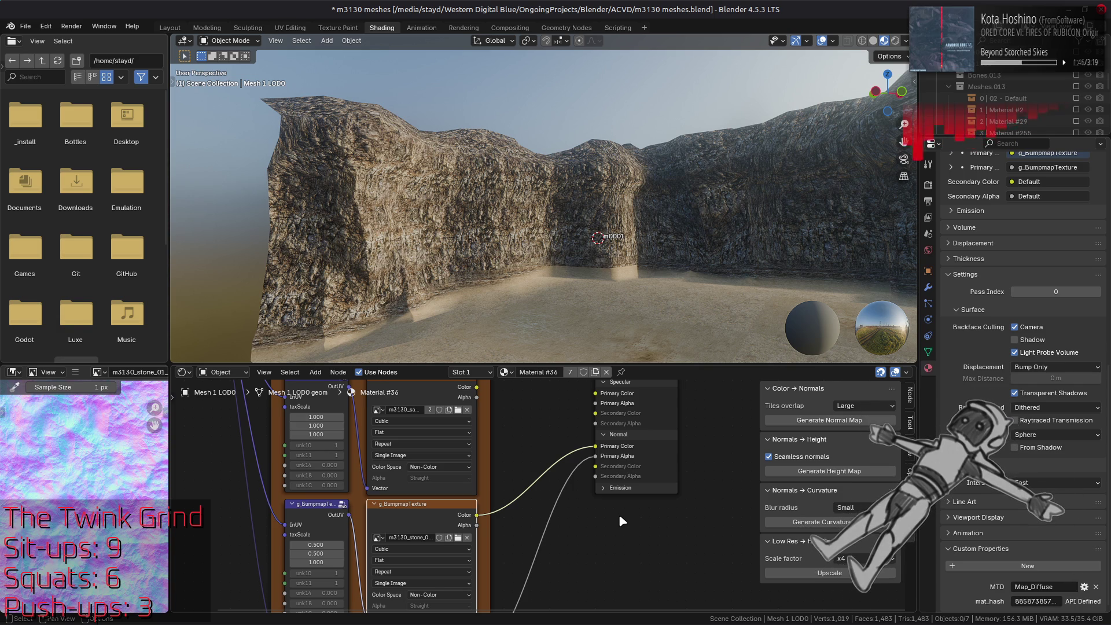
{"action": "scroll", "coordinate": [620, 517], "scroll_direction": "up", "scroll_amount": 2}
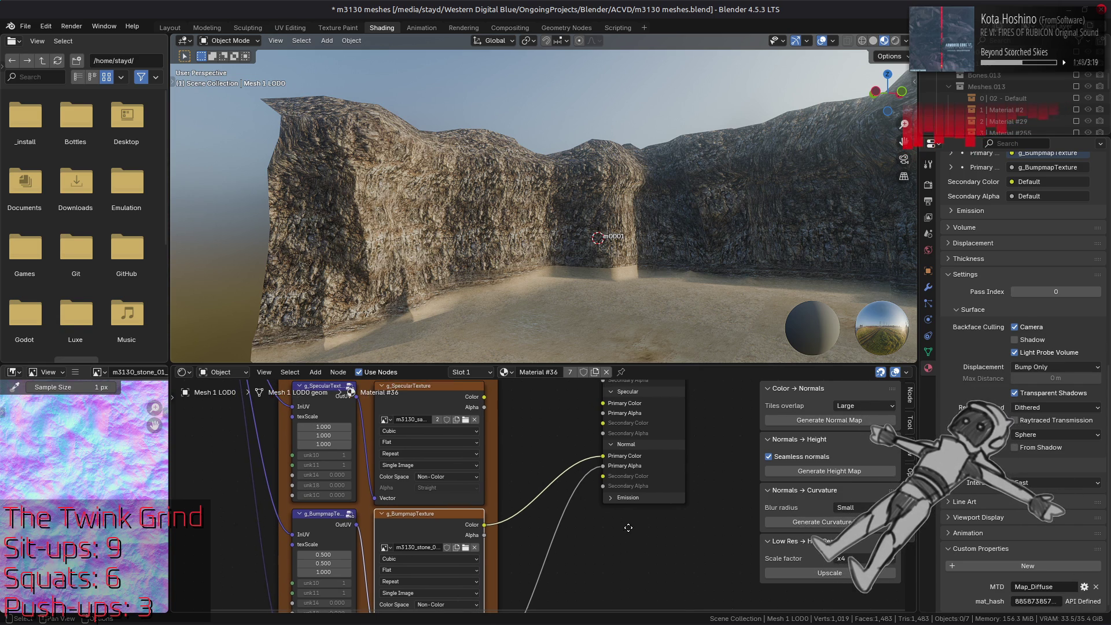
{"action": "key", "text": "ctrl+shift+z"}
{"action": "key", "text": "ctrl+z"}
{"action": "key", "text": "ctrl+shift+z"}
{"action": "key", "text": "ctrl+z"}
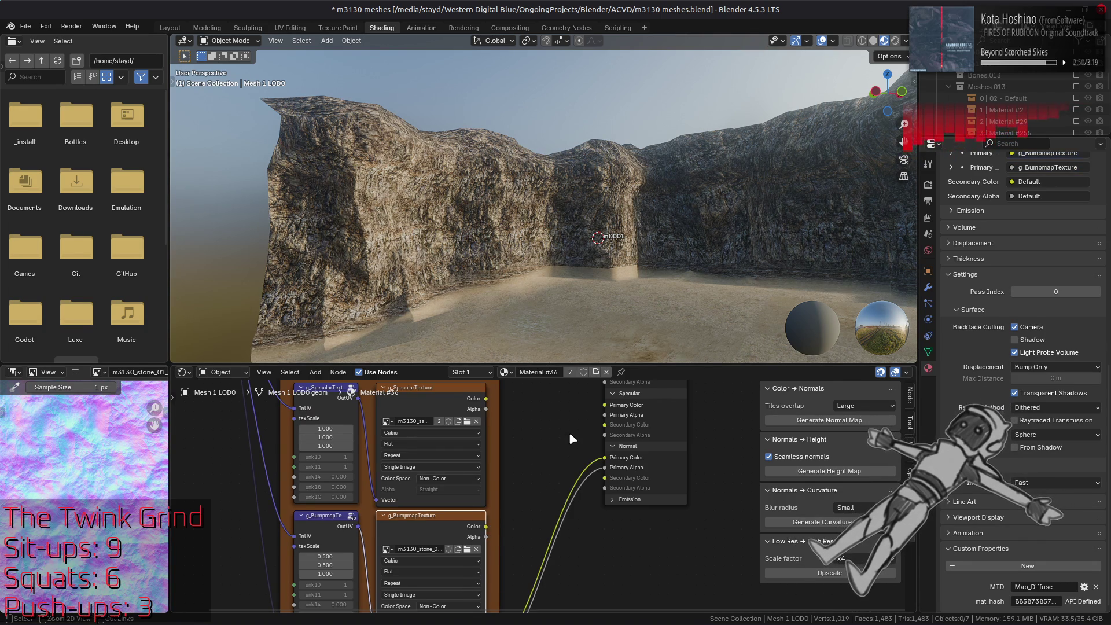
{"action": "scroll", "coordinate": [565, 248], "scroll_direction": "up", "scroll_amount": 5}
{"action": "scroll", "coordinate": [503, 267], "scroll_direction": "up", "scroll_amount": 5}
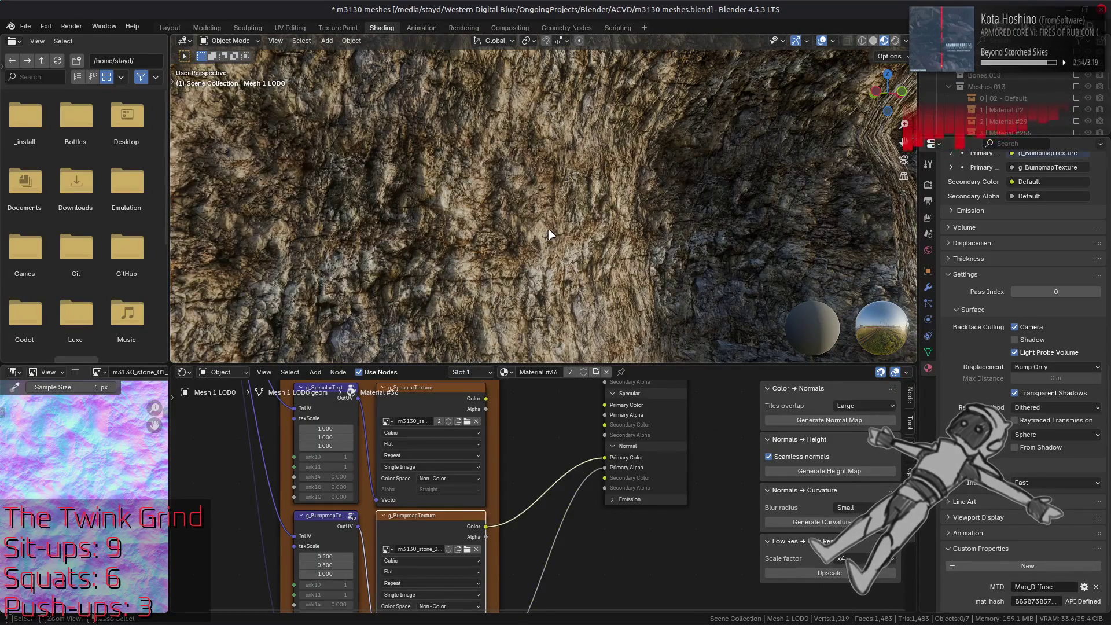
{"action": "scroll", "coordinate": [550, 234], "scroll_direction": "down", "scroll_amount": 8}
{"action": "mouse_move", "coordinate": [550, 235]}
{"action": "left_mouse_down"}
{"action": "mouse_move", "coordinate": [557, 272]}
{"action": "mouse_move", "coordinate": [589, 238]}
{"action": "mouse_move", "coordinate": [572, 269]}
{"action": "left_mouse_up"}
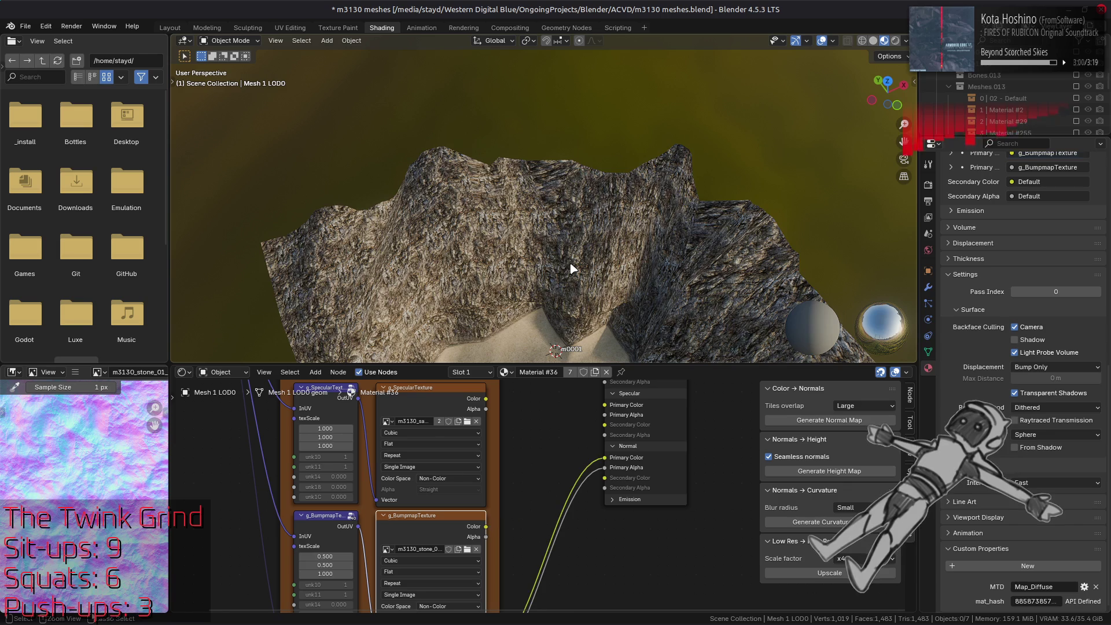
{"action": "scroll", "coordinate": [609, 177], "scroll_direction": "up", "scroll_amount": 5}
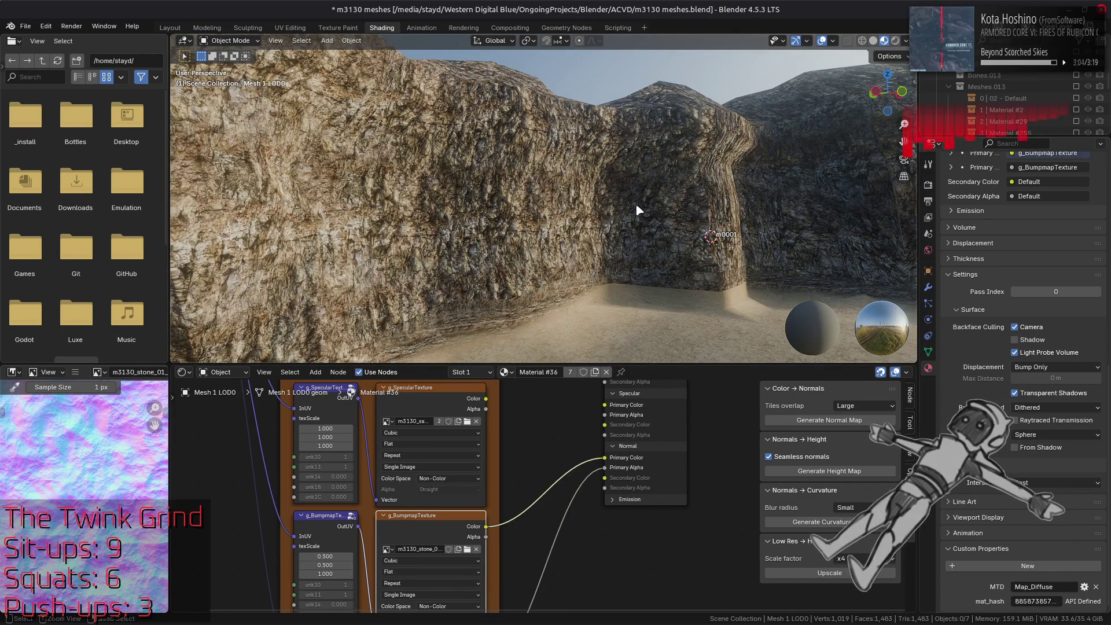
{"action": "scroll", "coordinate": [635, 203], "scroll_direction": "up", "scroll_amount": 2}
{"action": "scroll", "coordinate": [637, 214], "scroll_direction": "down", "scroll_amount": 5}
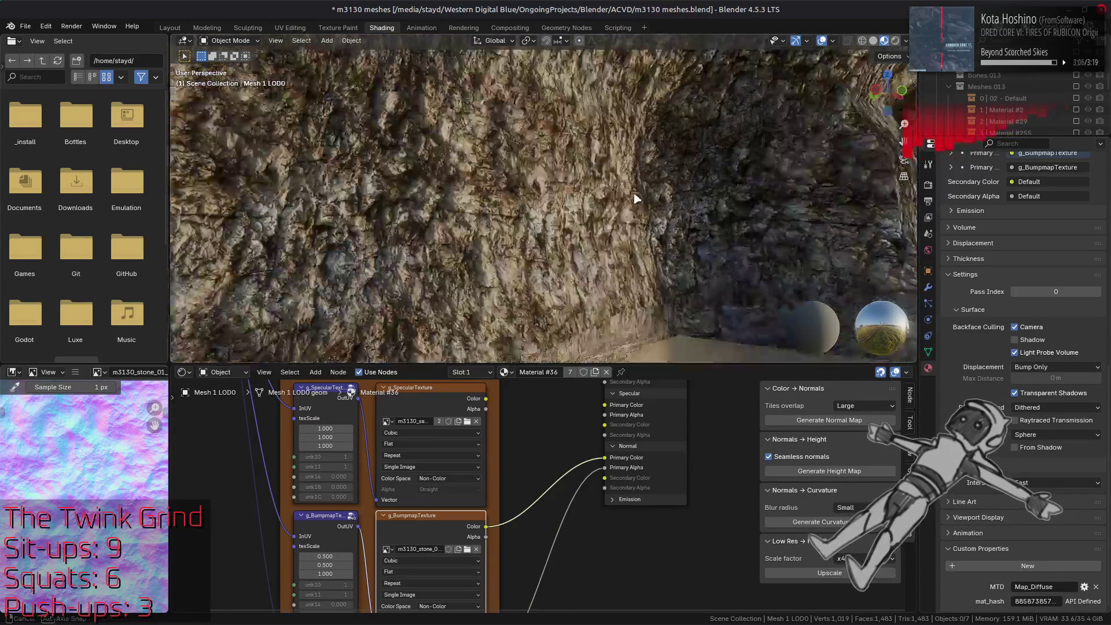
{"action": "scroll", "coordinate": [631, 227], "scroll_direction": "up", "scroll_amount": 2}
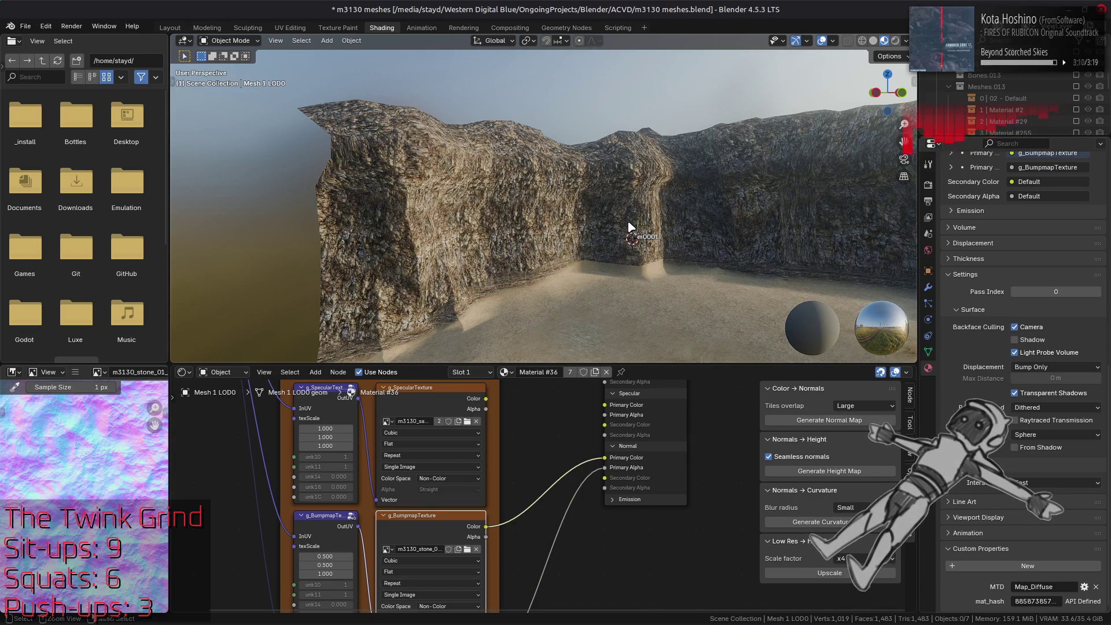
{"action": "key", "text": "alt+Tab"}
{"action": "key", "text": "Tab"}
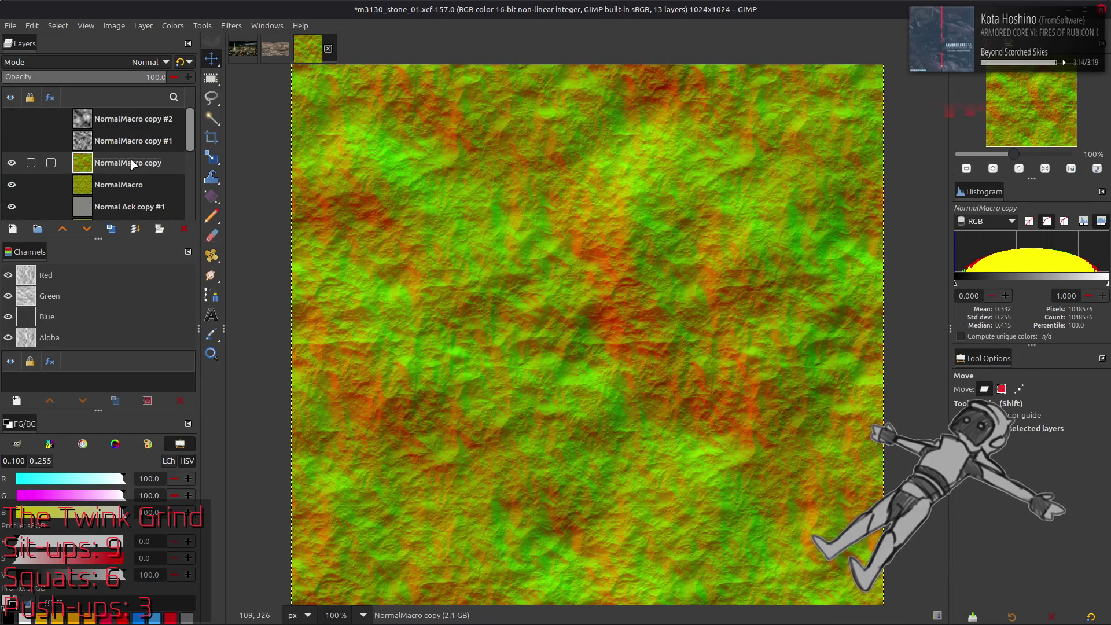
Hide the NormalMacro layers and remove the NormalMacro copy layer.
{"action": "left_click", "coordinate": [12, 164]}
{"action": "left_click", "coordinate": [12, 185]}
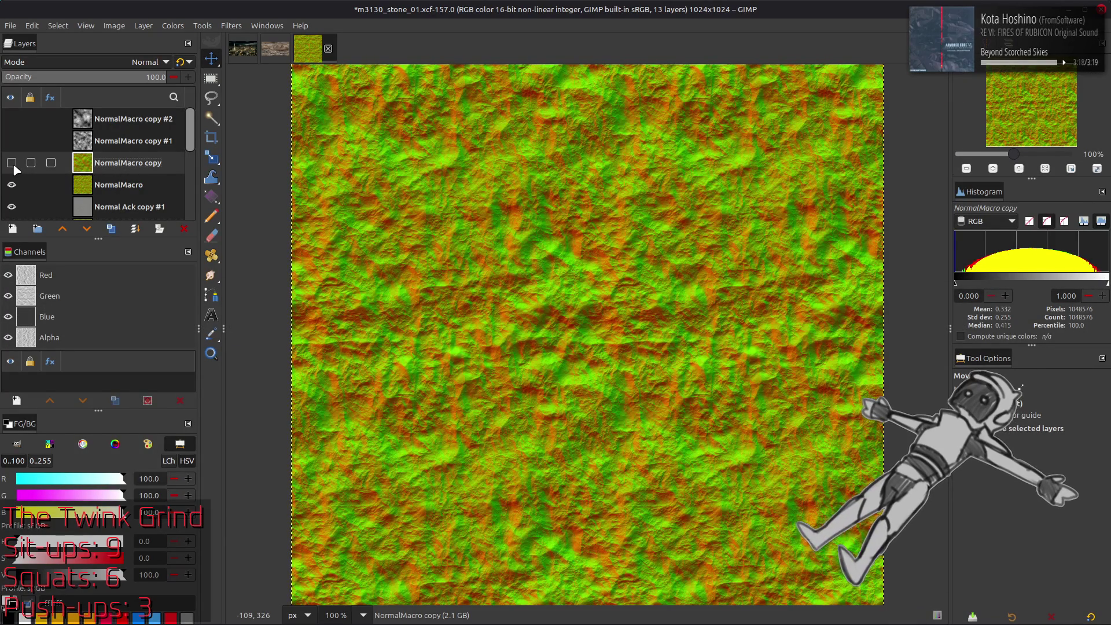
{"action": "key", "text": "ctrl+z"}
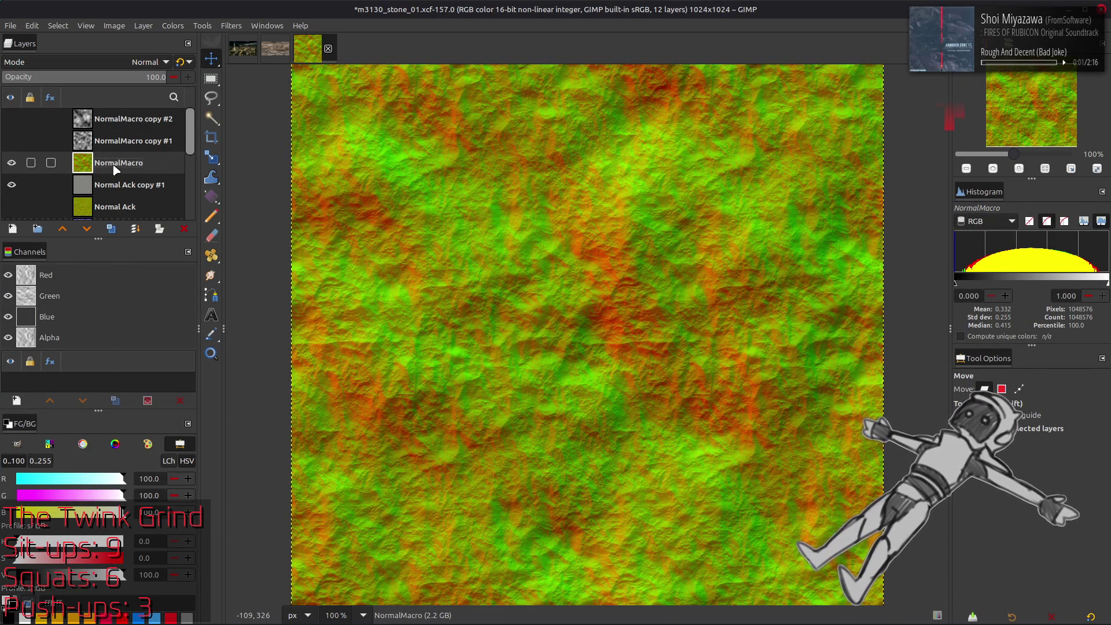
Export the image over m3130_stone_01_n.dds, replacing it with BC5 DDS settings.
{"action": "left_click", "coordinate": [22, 28]}
{"action": "left_click", "coordinate": [78, 220]}
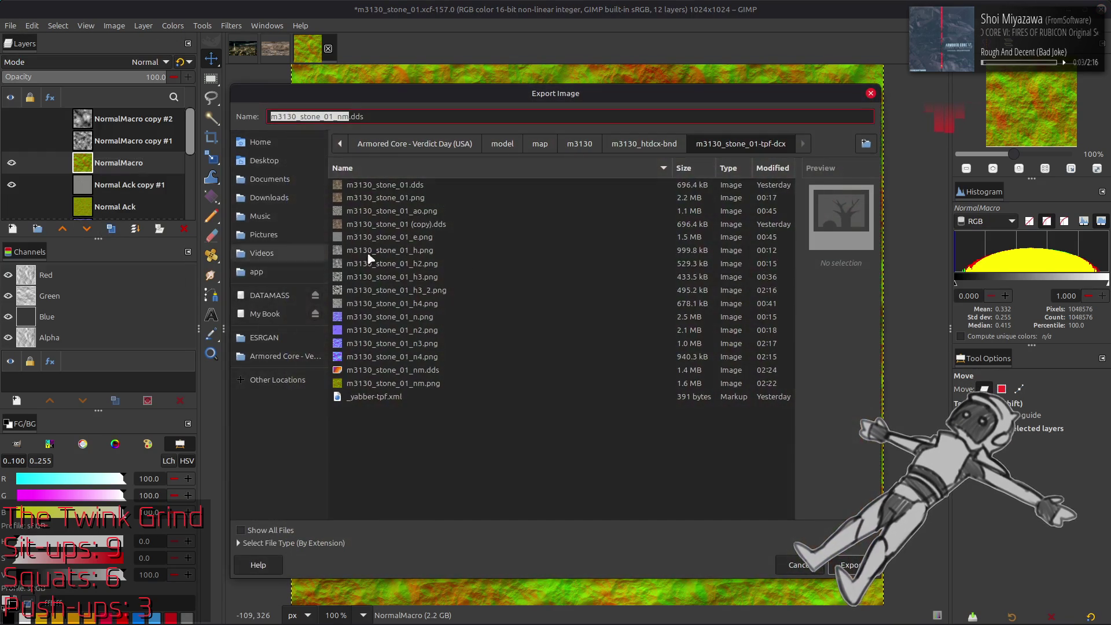
{"action": "left_click", "coordinate": [647, 149]}
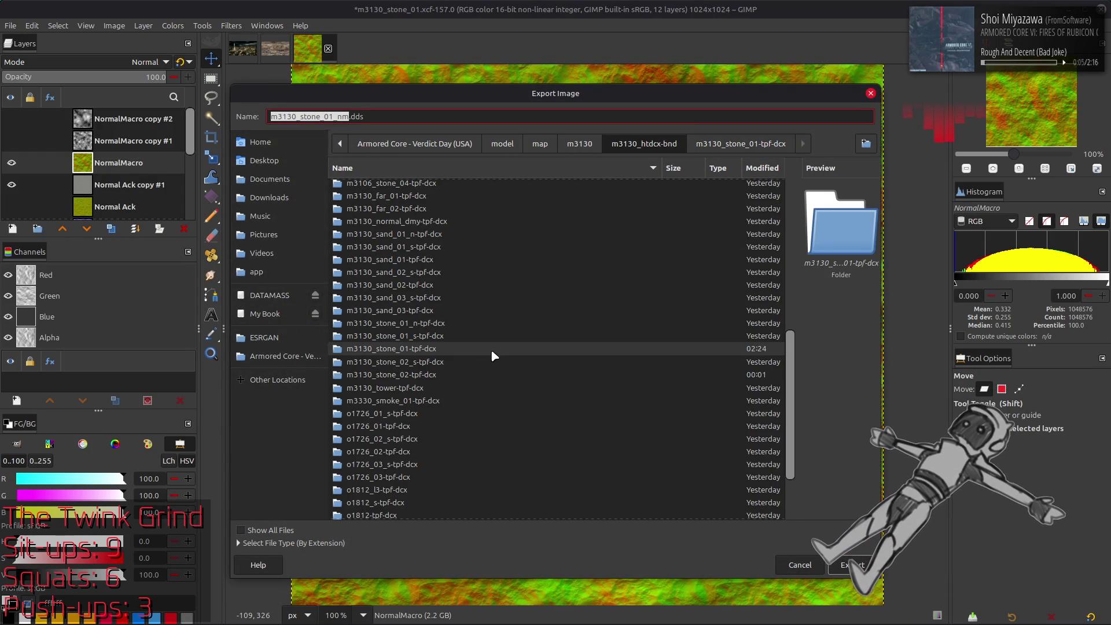
{"action": "double_click", "coordinate": [429, 327]}
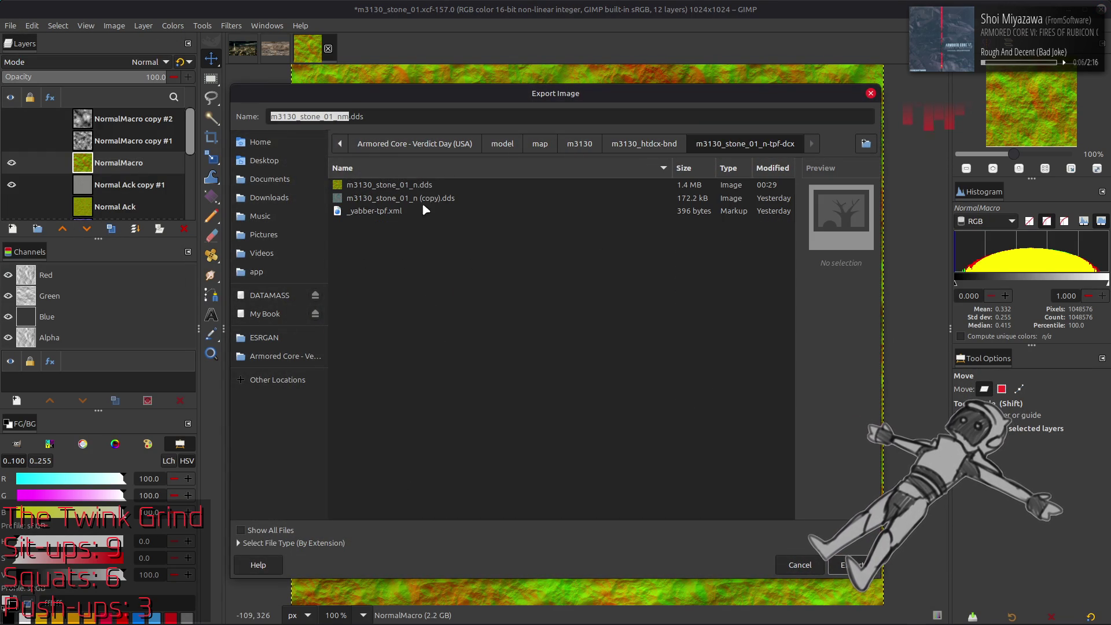
{"action": "left_click", "coordinate": [853, 565]}
{"action": "left_click", "coordinate": [628, 391]}
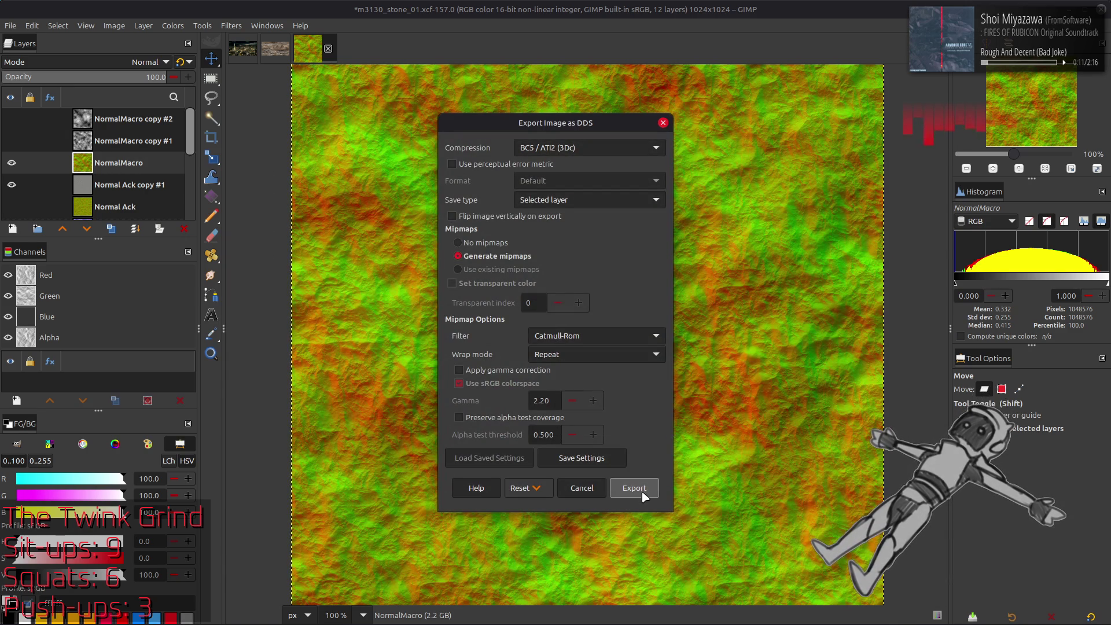
{"action": "left_click", "coordinate": [635, 488]}
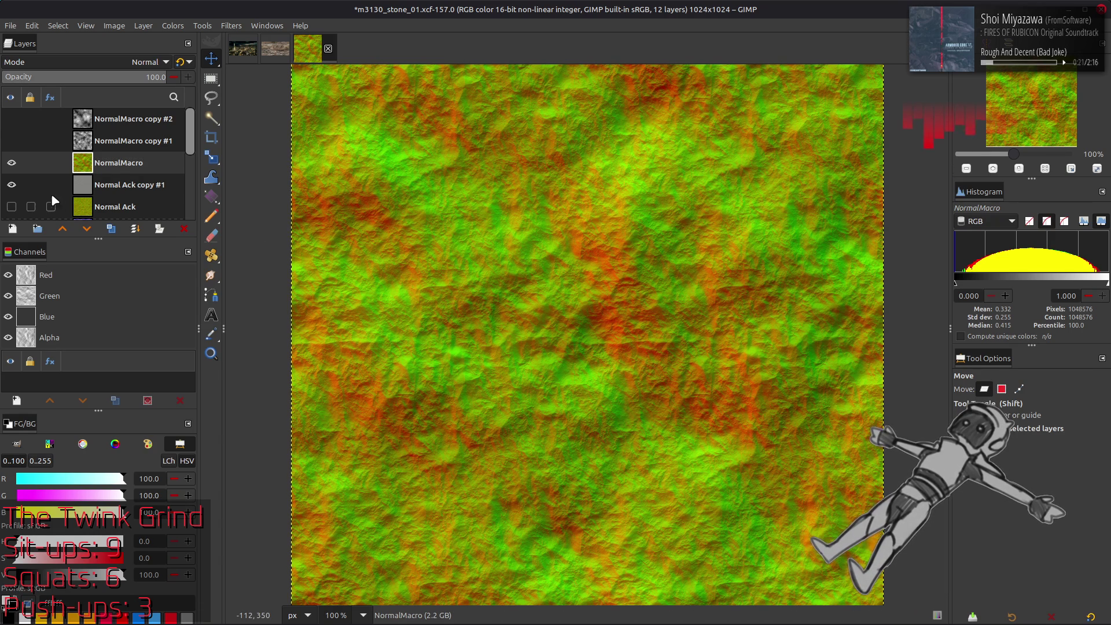
Hide NormalMacro, make Normal Ack copy #1 active, and save m3130_stone_01.xcf.
{"action": "left_click", "coordinate": [12, 164]}
{"action": "left_click", "coordinate": [88, 190]}
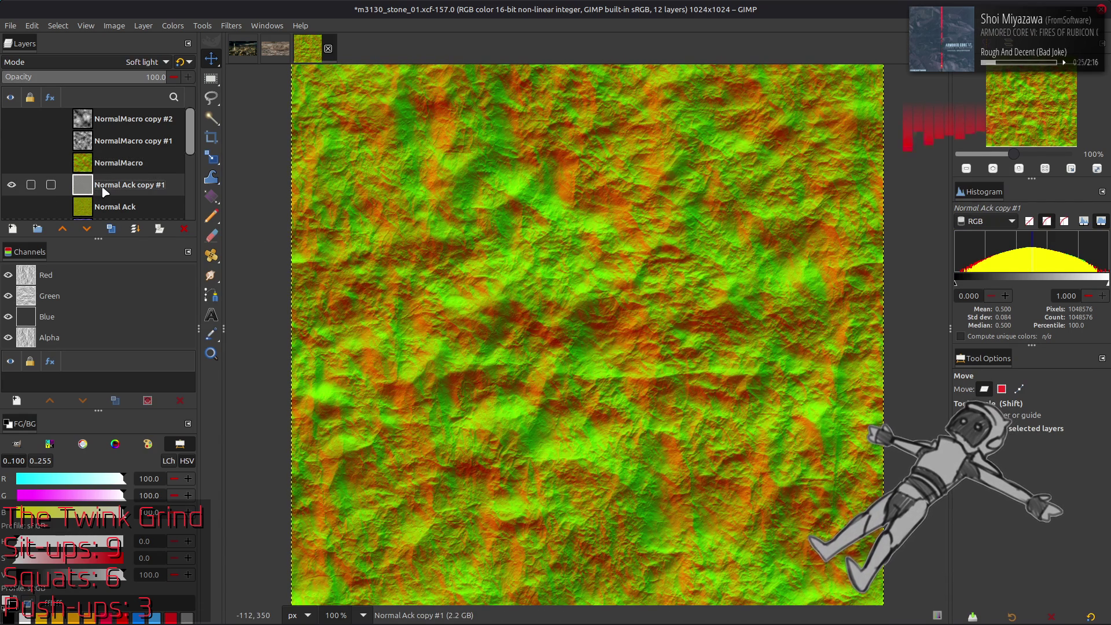
{"action": "right_click", "coordinate": [103, 188]}
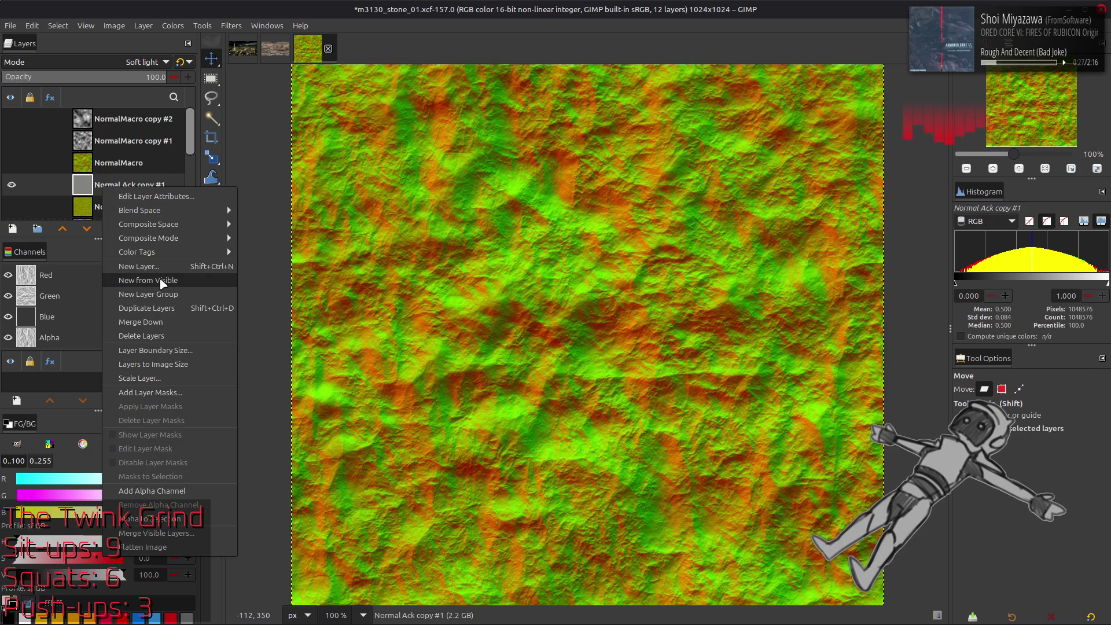
{"action": "key", "text": "Escape"}
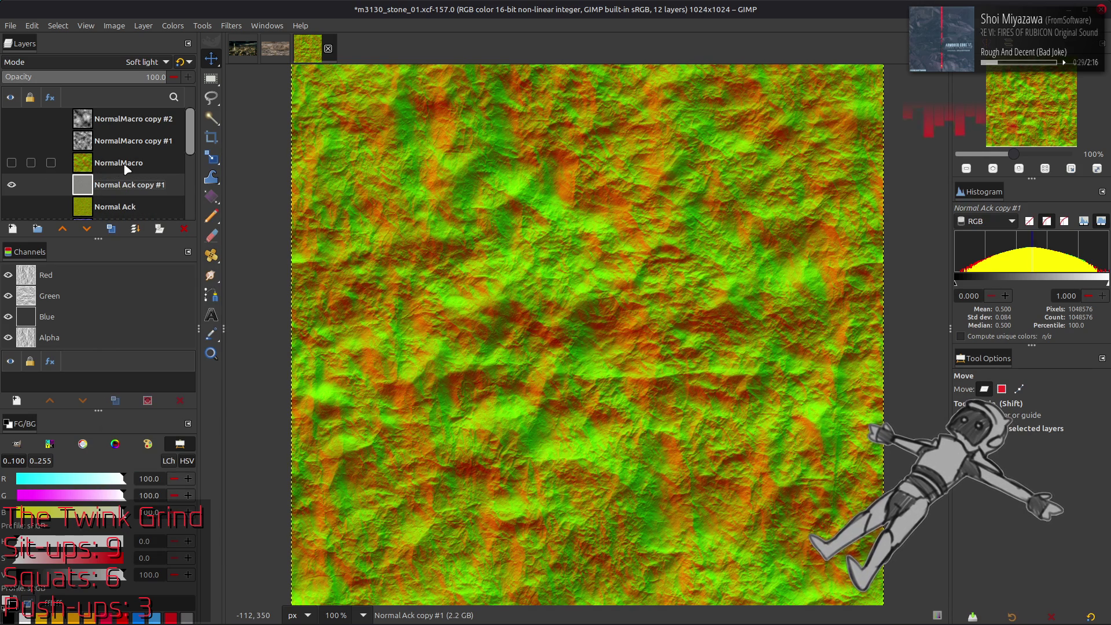
{"action": "key", "text": "ctrl+s"}
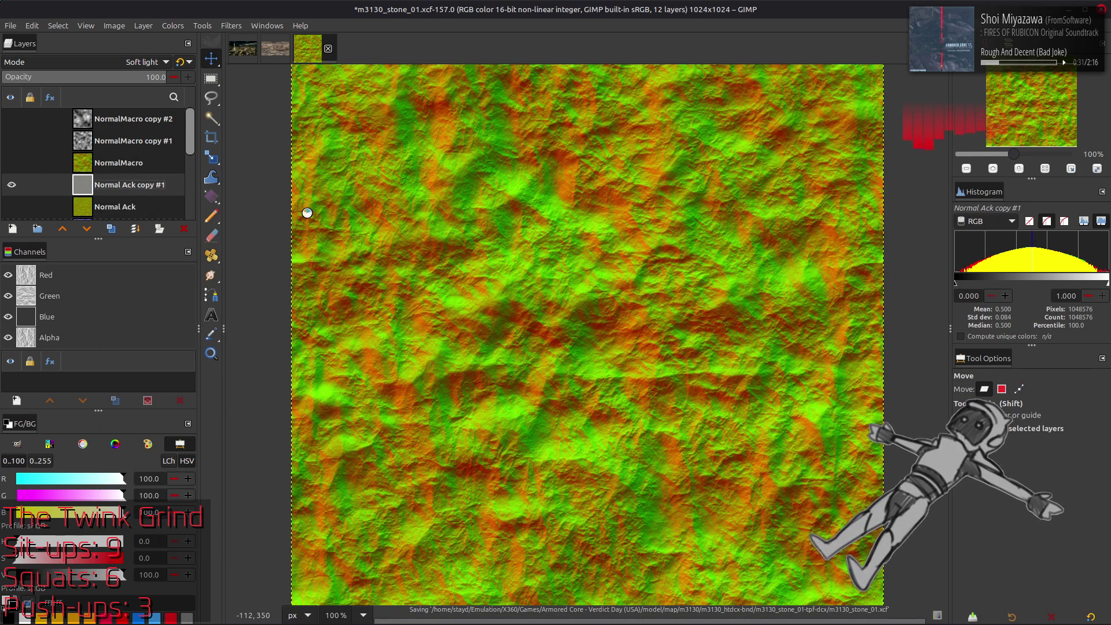
{"action": "key", "text": "alt+Tab"}
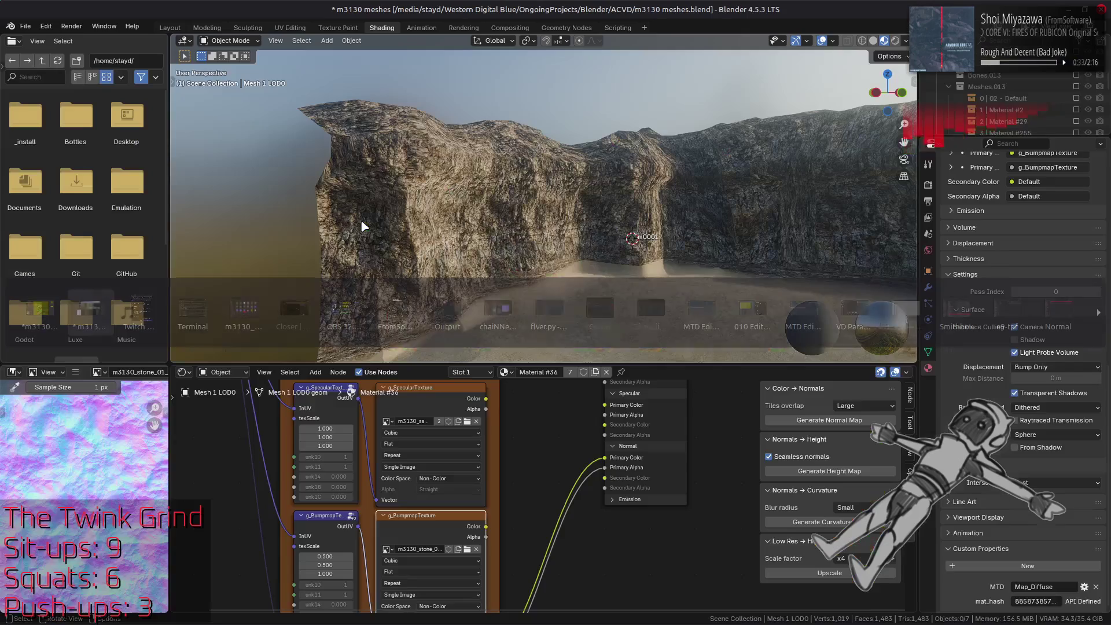
Connect g_BumpmapTexture Color and Alpha to the Normal Primary Color and Primary Alpha sockets.
{"action": "left_click", "coordinate": [440, 537]}
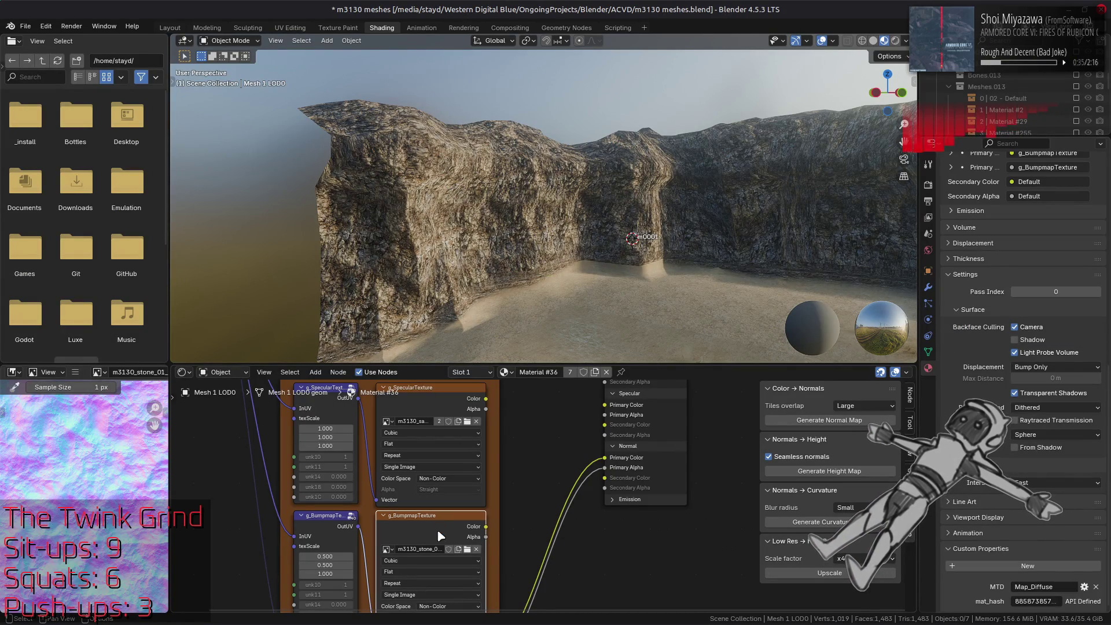
{"action": "left_click_drag", "start_coordinate": [487, 527], "coordinate": [605, 458]}
{"action": "left_click_drag", "start_coordinate": [486, 537], "coordinate": [605, 468]}
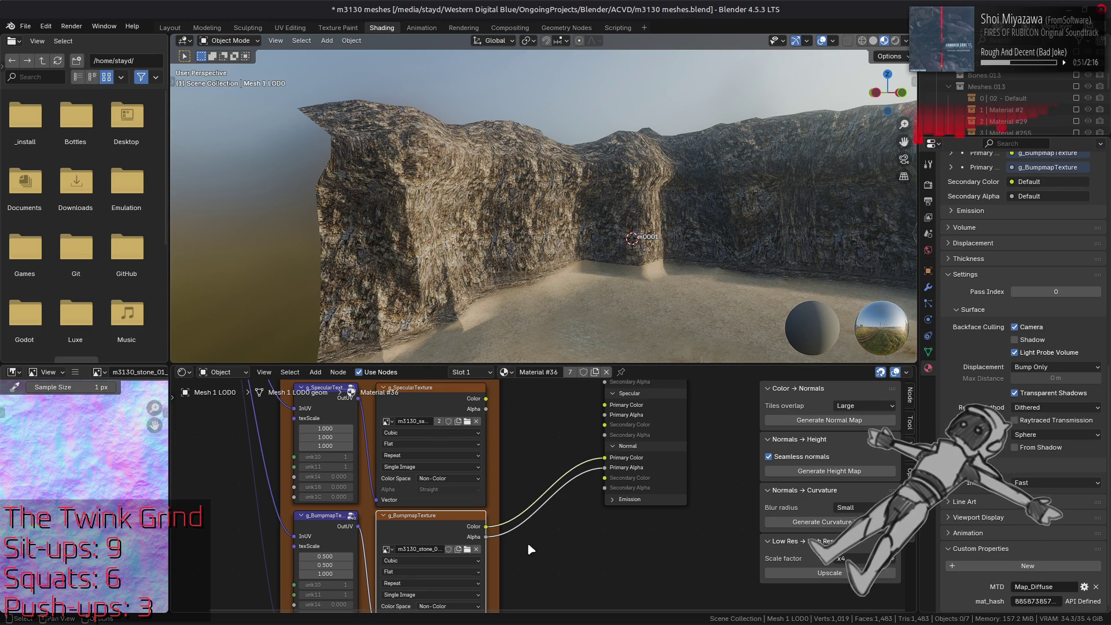
Set the g_BumpmapTexture texScale to 0.250.
{"action": "left_click_drag", "start_coordinate": [527, 543], "coordinate": [627, 395]}
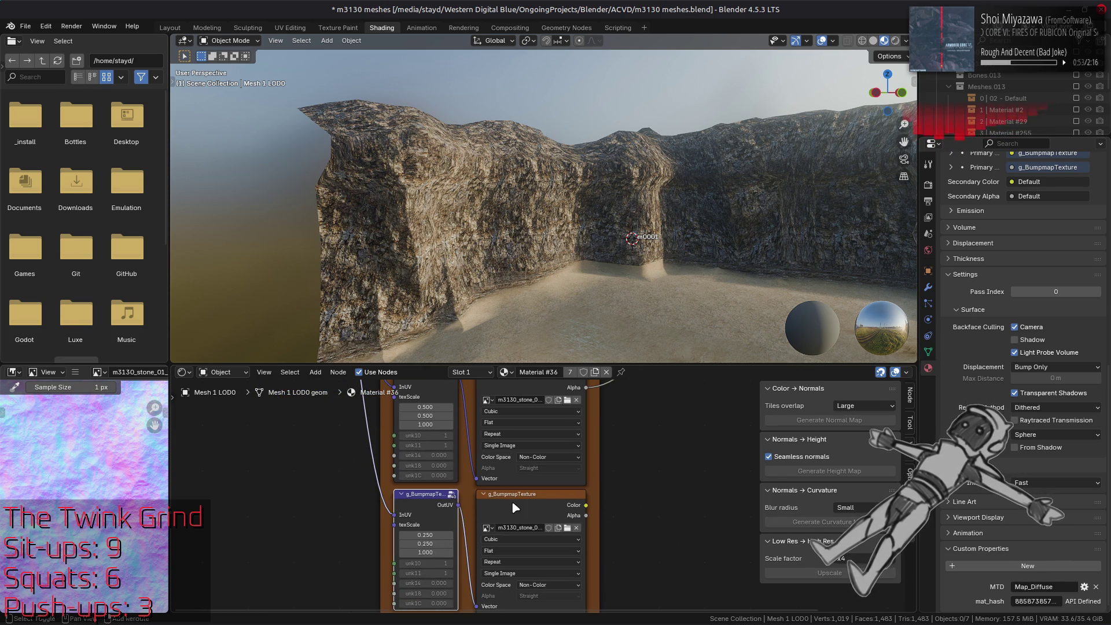
{"action": "scroll", "coordinate": [498, 481], "scroll_direction": "up", "scroll_amount": 3}
{"action": "left_click", "coordinate": [495, 472]}
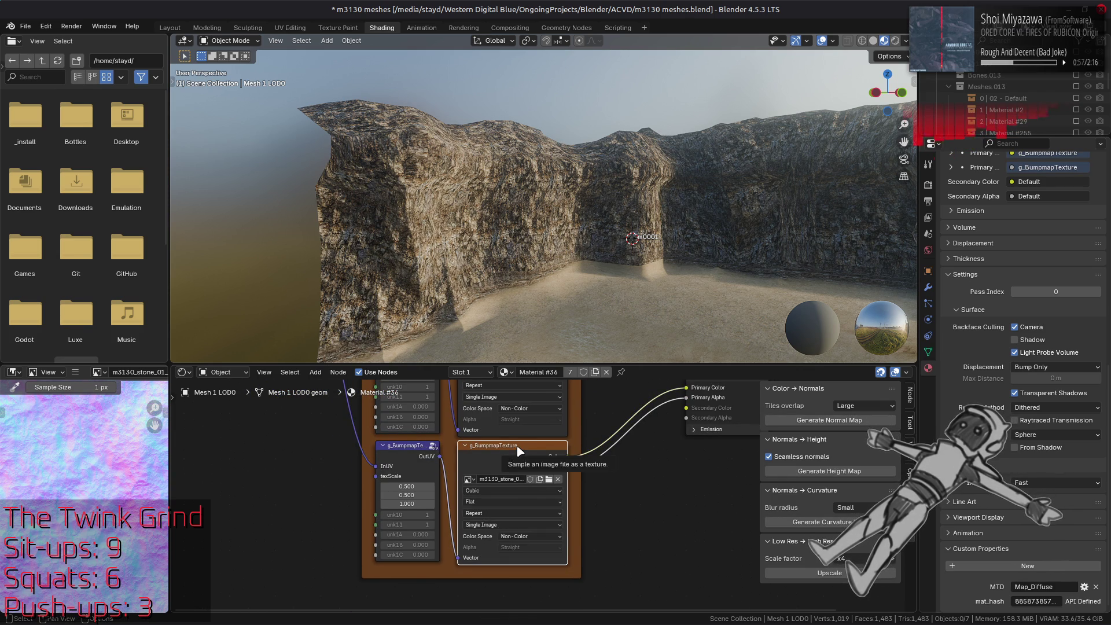
{"action": "left_click_drag", "start_coordinate": [503, 448], "coordinate": [476, 585]}
{"action": "left_click_drag", "start_coordinate": [479, 356], "coordinate": [484, 443]}
{"action": "left_click", "coordinate": [484, 443]}
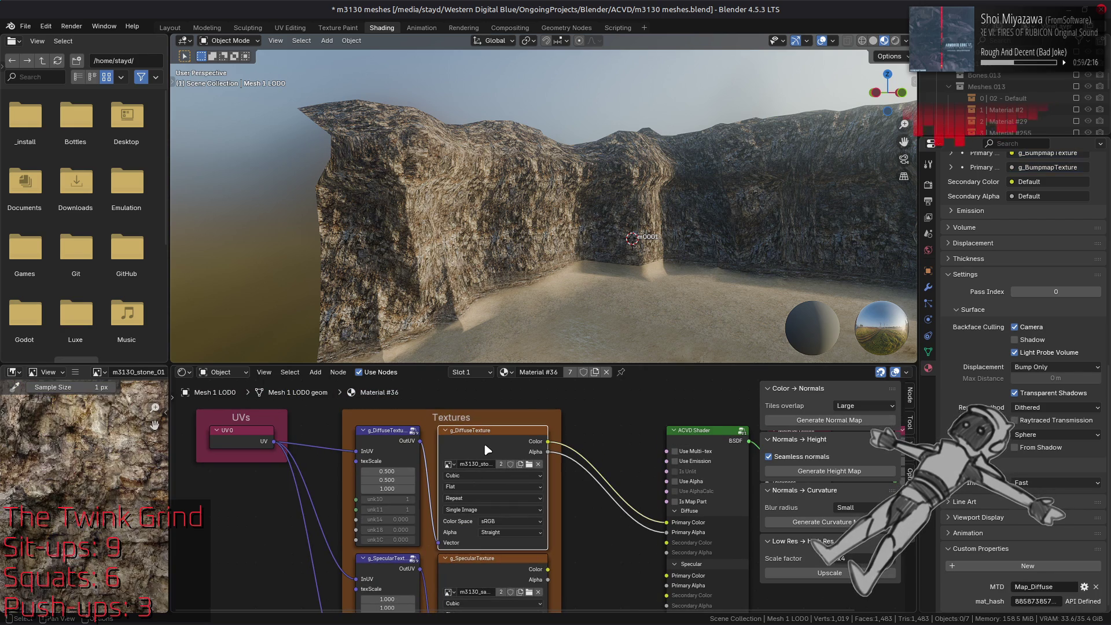
{"action": "scroll", "coordinate": [561, 542], "scroll_direction": "down", "scroll_amount": 10}
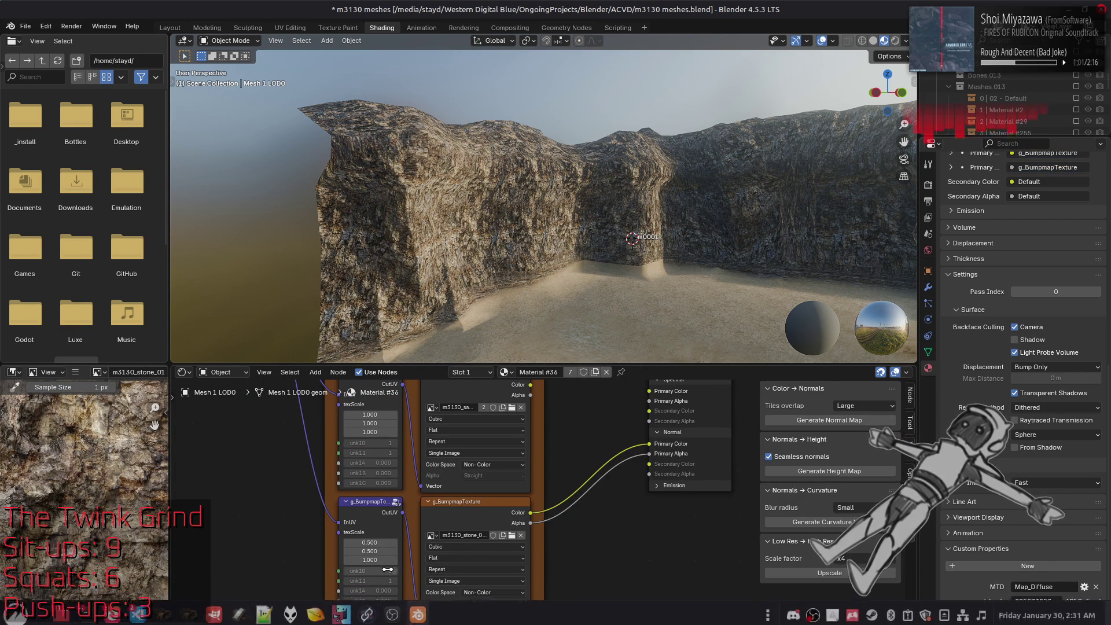
{"action": "left_click_drag", "start_coordinate": [370, 552], "coordinate": [370, 548]}
{"action": "key", "text": "BackSpace"}
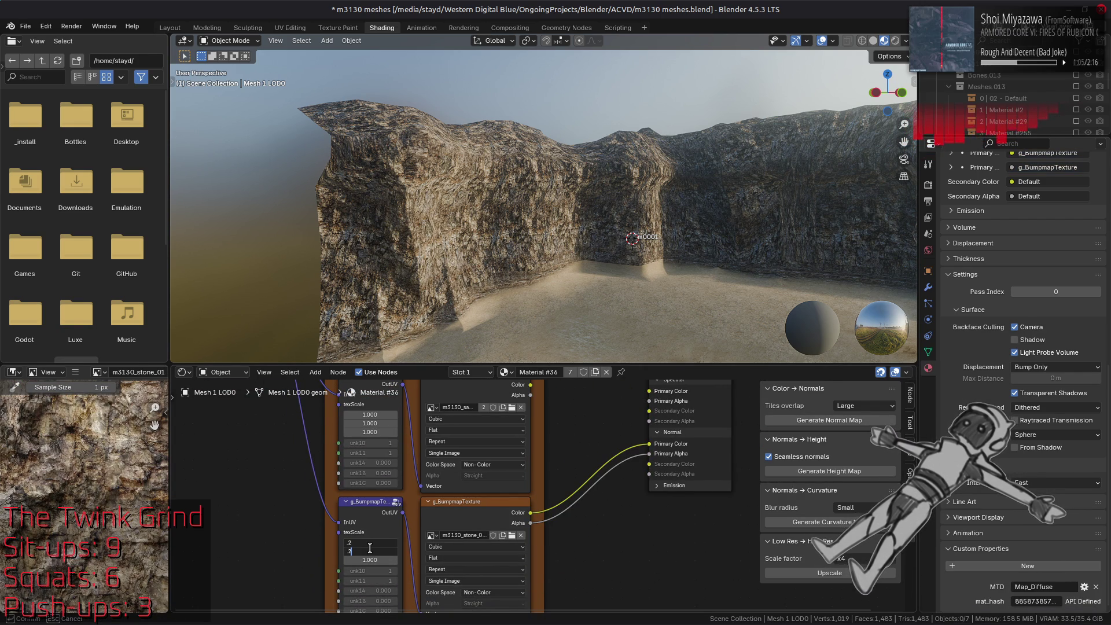
{"action": "type", "text": "5"}
{"action": "key", "text": "Return"}
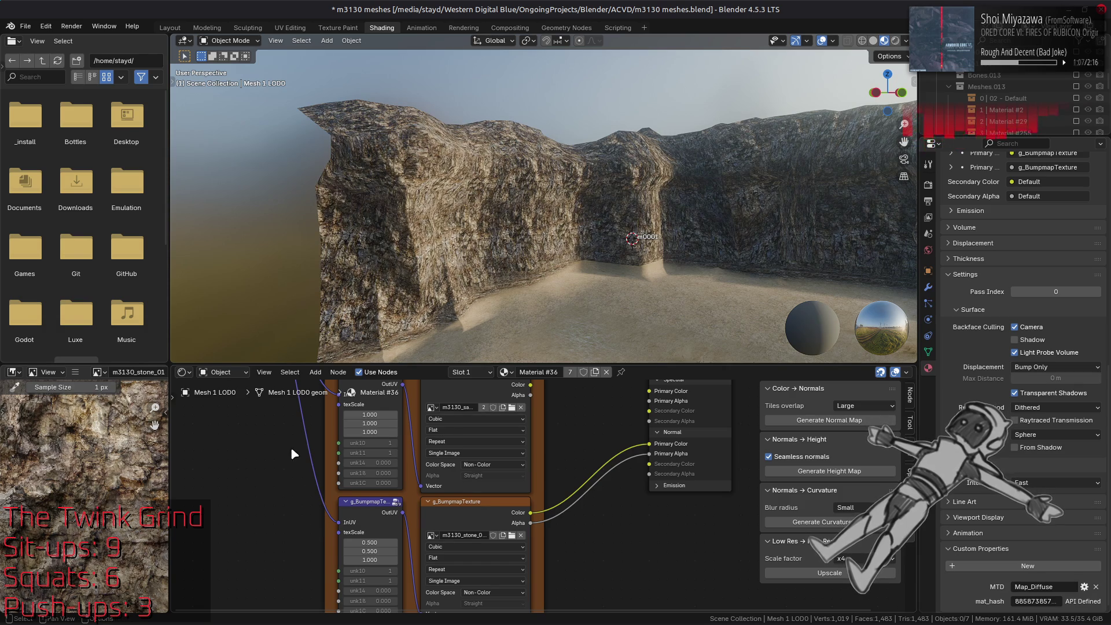
Set the g_DiffuseTexture texScale to 1.000 on both axes.
{"action": "scroll", "coordinate": [313, 486], "scroll_direction": "up", "scroll_amount": 8}
{"action": "left_click_drag", "start_coordinate": [363, 480], "coordinate": [363, 471]}
{"action": "type", "text": "1"}
{"action": "key", "text": "Return"}
{"action": "scroll", "coordinate": [533, 266], "scroll_direction": "up", "scroll_amount": 5}
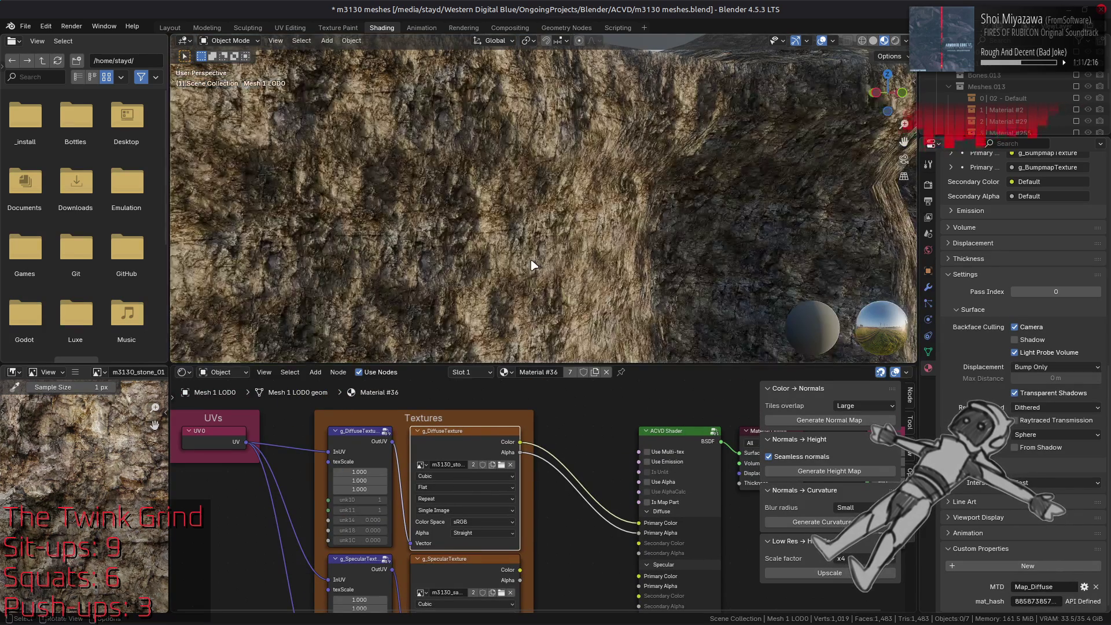
{"action": "scroll", "coordinate": [549, 241], "scroll_direction": "up", "scroll_amount": 3}
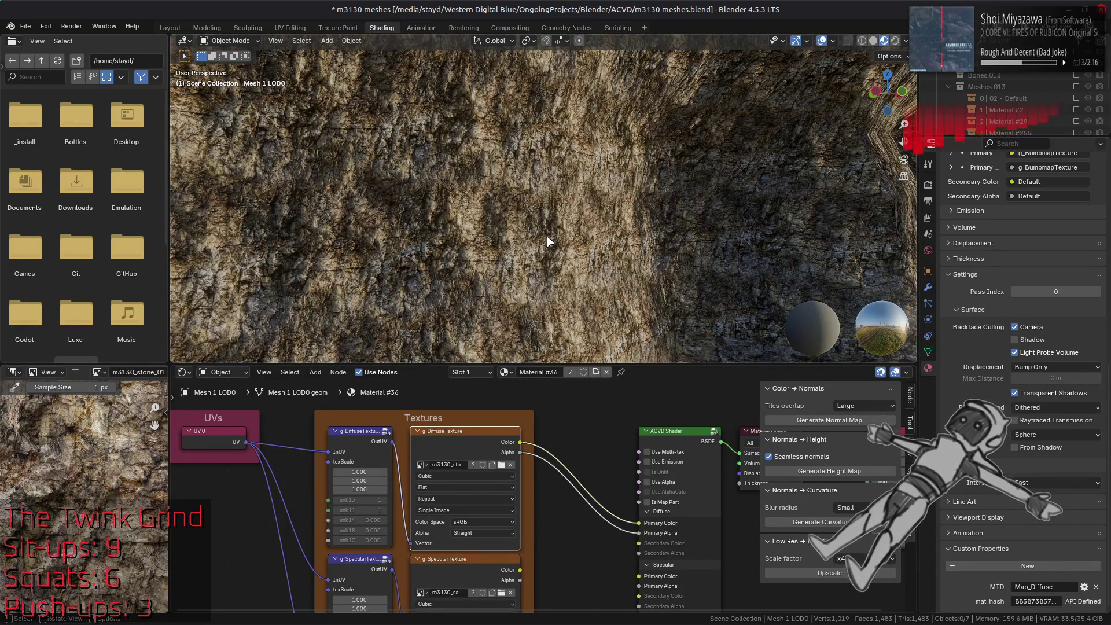
{"action": "left_click_drag", "start_coordinate": [363, 472], "coordinate": [367, 480]}
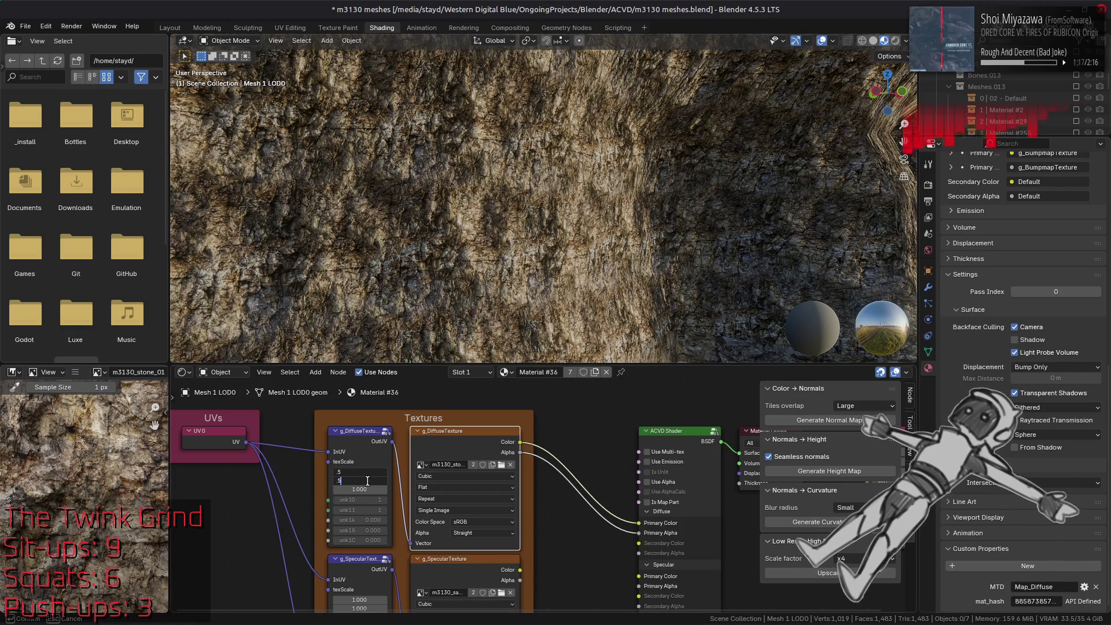
{"action": "key", "text": "Return"}
Commit the bump map texScale of 0.250 on both axes and orbit around the cliffs.
{"action": "scroll", "coordinate": [521, 573], "scroll_direction": "down", "scroll_amount": 5}
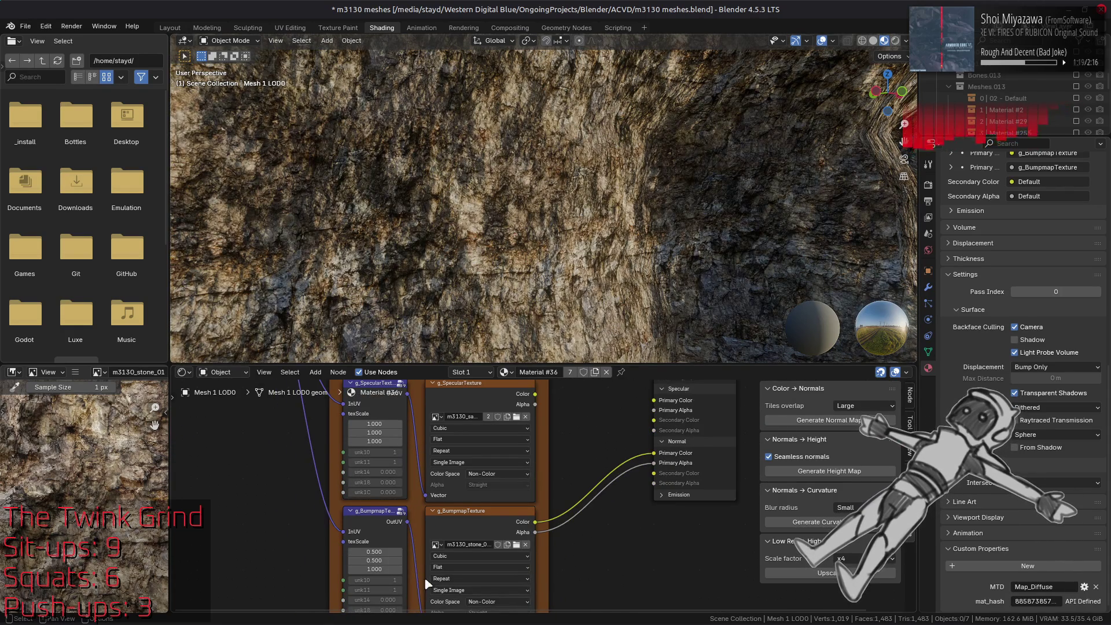
{"action": "scroll", "coordinate": [424, 578], "scroll_direction": "down", "scroll_amount": 1}
{"action": "left_click_drag", "start_coordinate": [376, 512], "coordinate": [387, 519]}
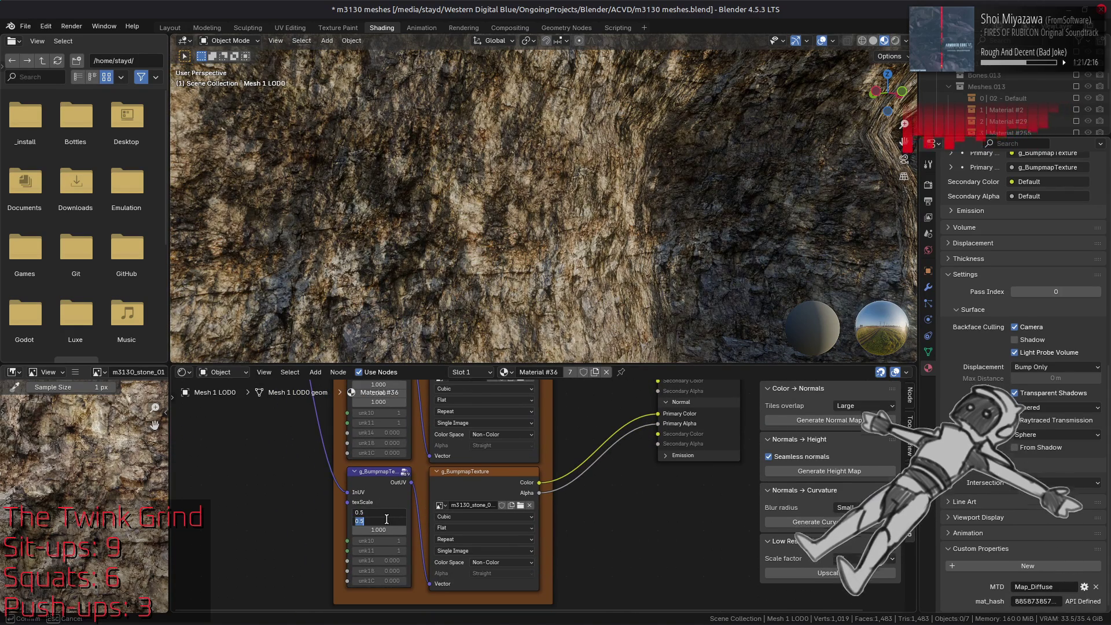
{"action": "type", "text": ".25"}
{"action": "key", "text": "Return"}
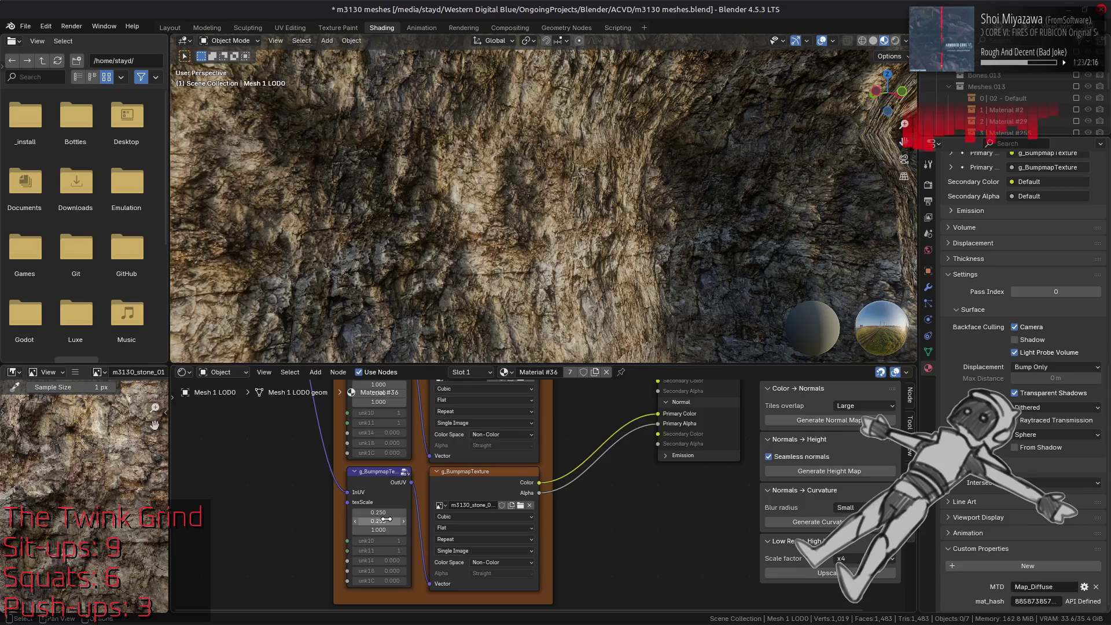
{"action": "scroll", "coordinate": [510, 249], "scroll_direction": "down", "scroll_amount": 5}
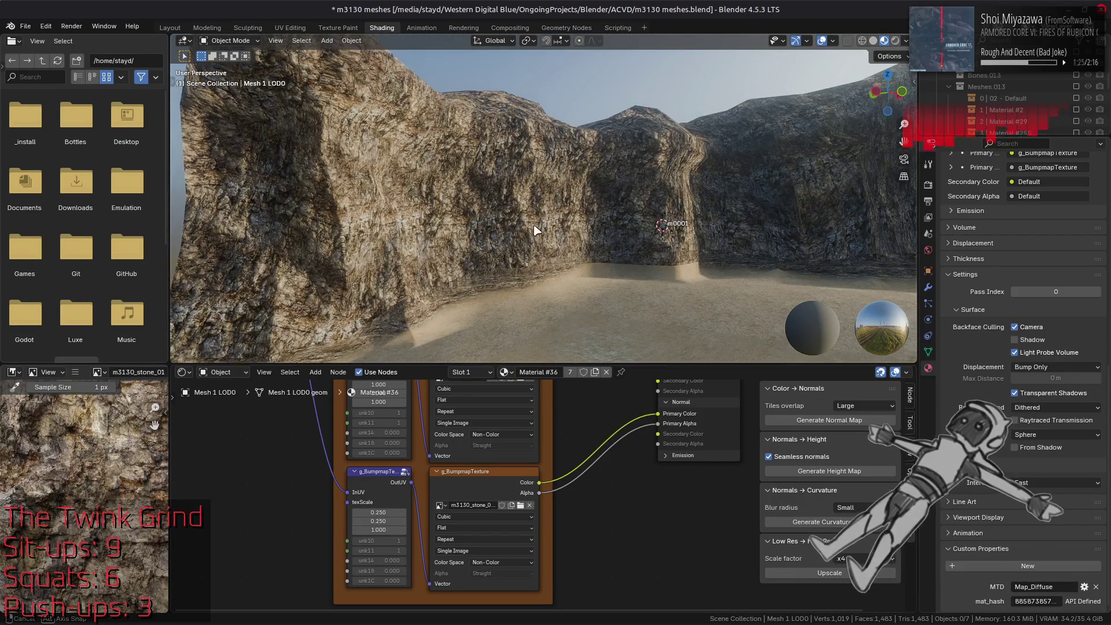
{"action": "left_click_drag", "start_coordinate": [534, 231], "coordinate": [514, 251]}
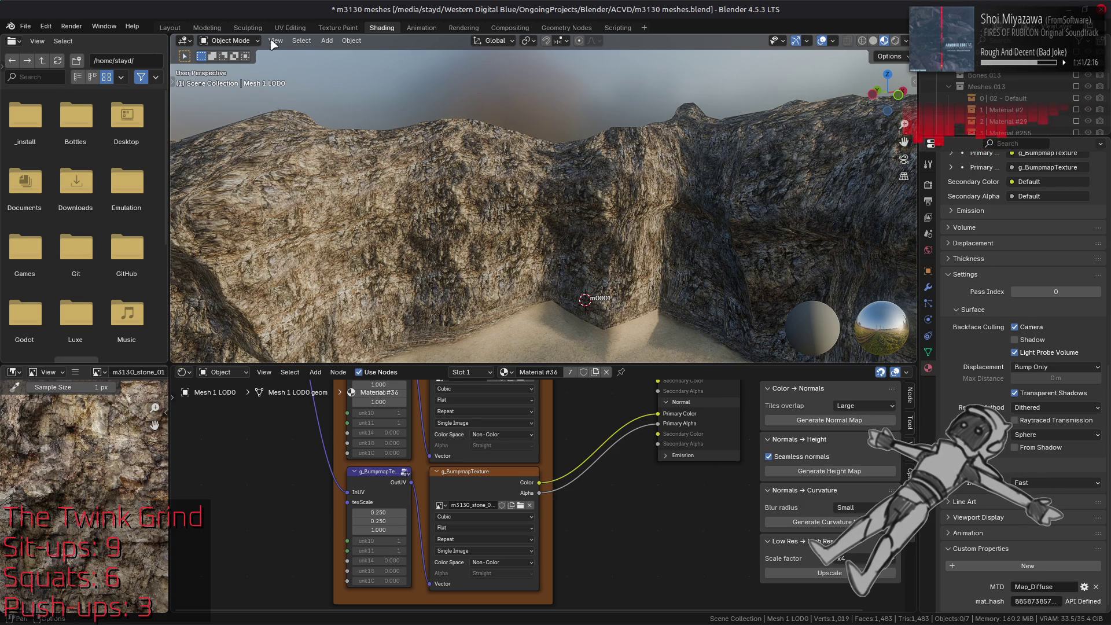
Switch to the Layout workspace and save m3130 meshes.blend.
{"action": "left_click", "coordinate": [170, 27]}
{"action": "scroll", "coordinate": [517, 250], "scroll_direction": "down", "scroll_amount": 8}
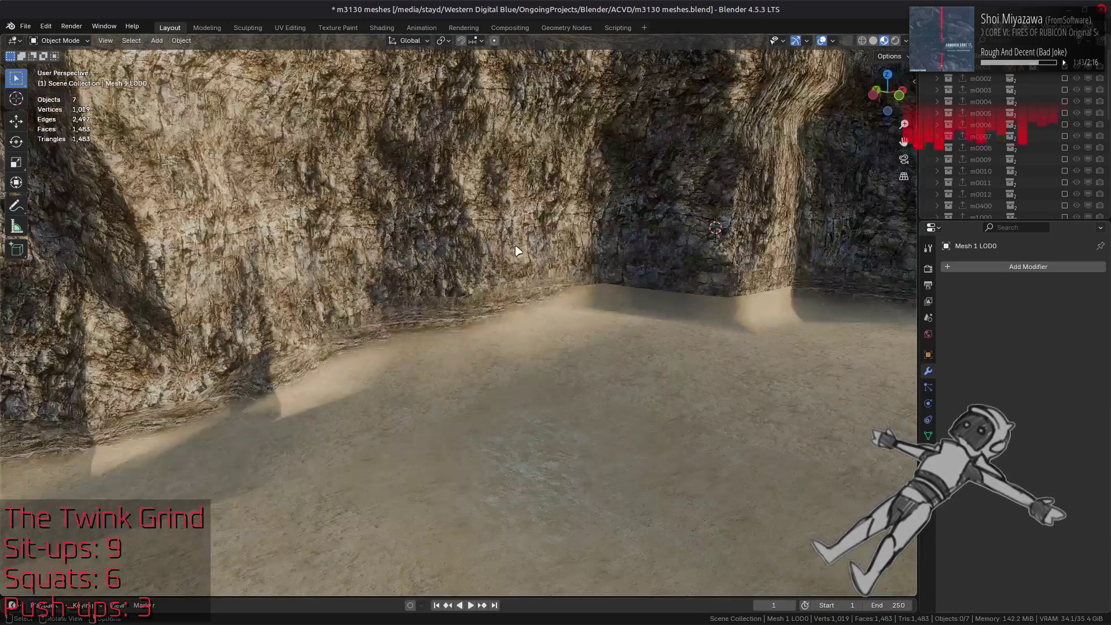
{"action": "scroll", "coordinate": [551, 311], "scroll_direction": "up", "scroll_amount": 8}
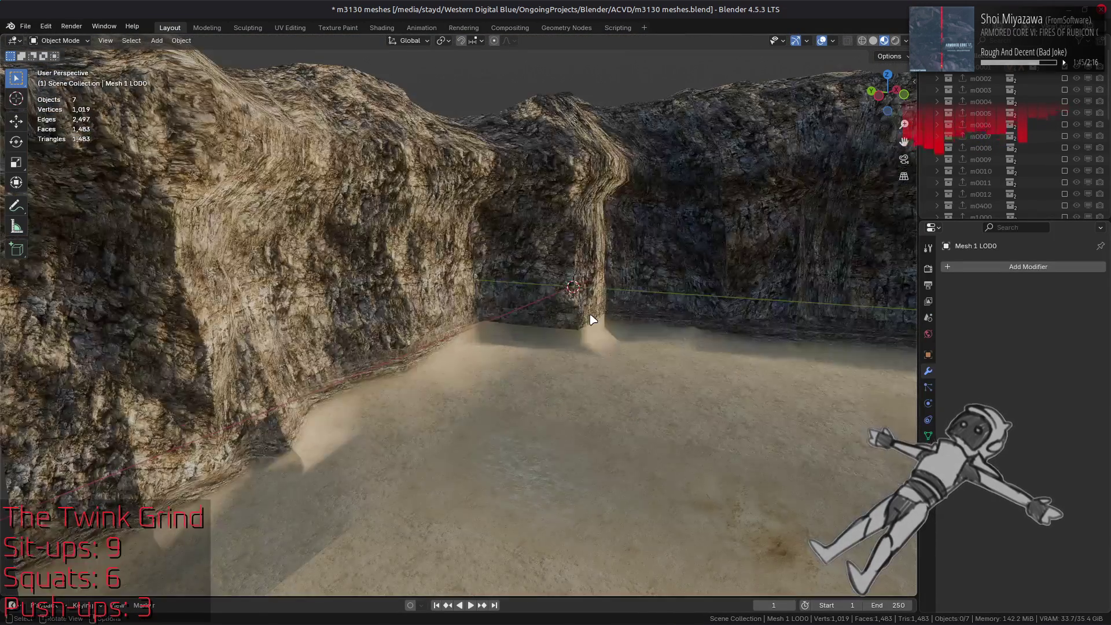
{"action": "key", "text": "ctrl+s"}
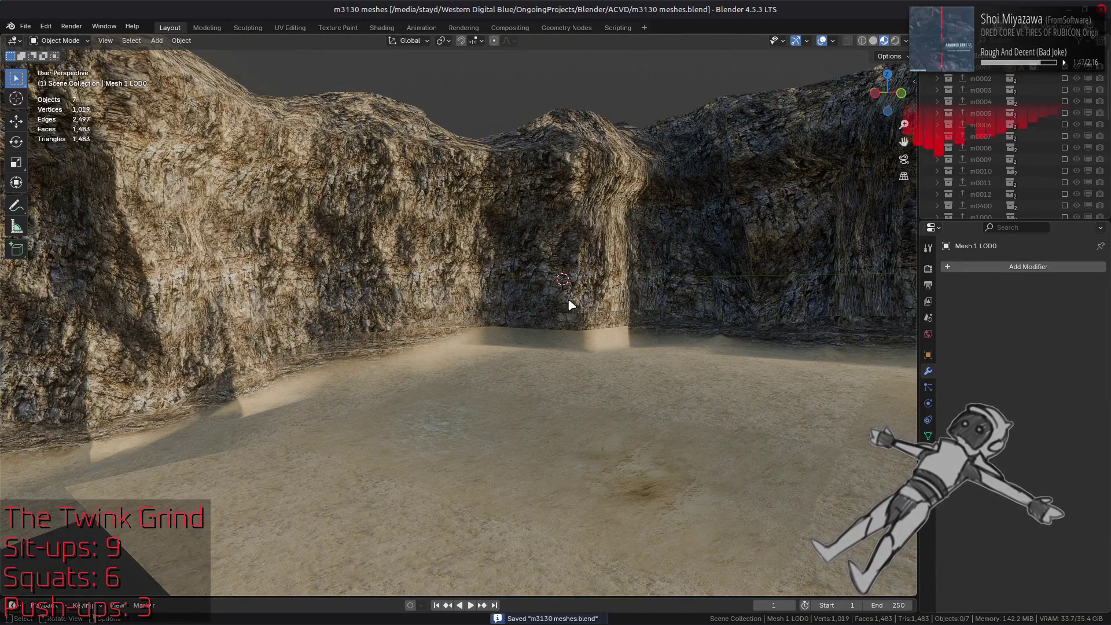
Select the layered ledge mesh (Mesh 3 LOD0) along the base of the cave wall.
{"action": "scroll", "coordinate": [570, 306], "scroll_direction": "up", "scroll_amount": 5}
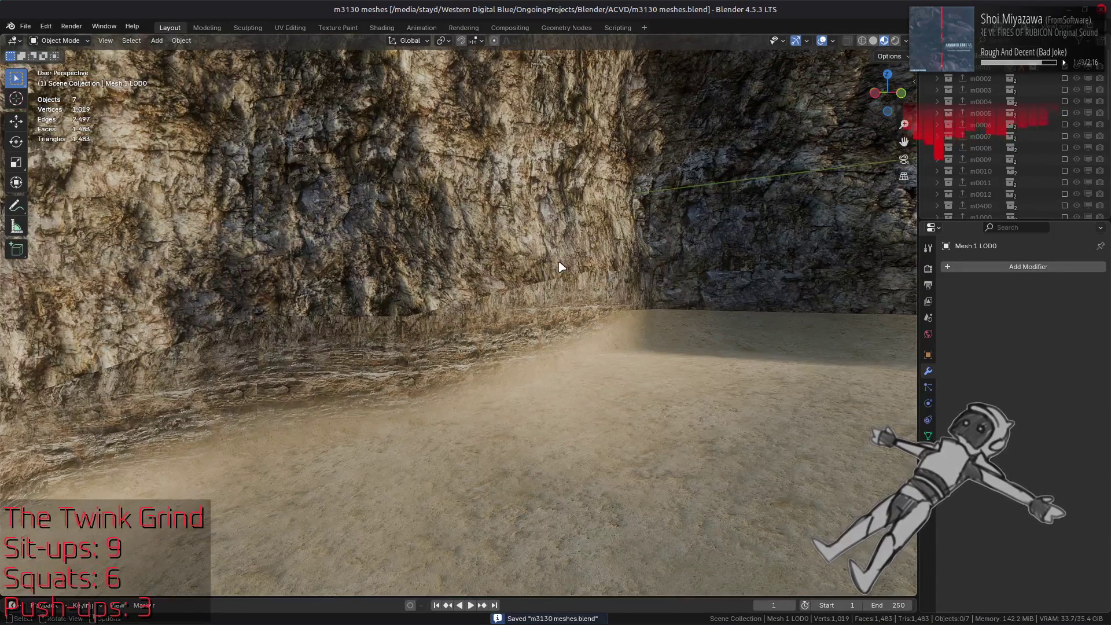
{"action": "scroll", "coordinate": [560, 267], "scroll_direction": "up", "scroll_amount": 3}
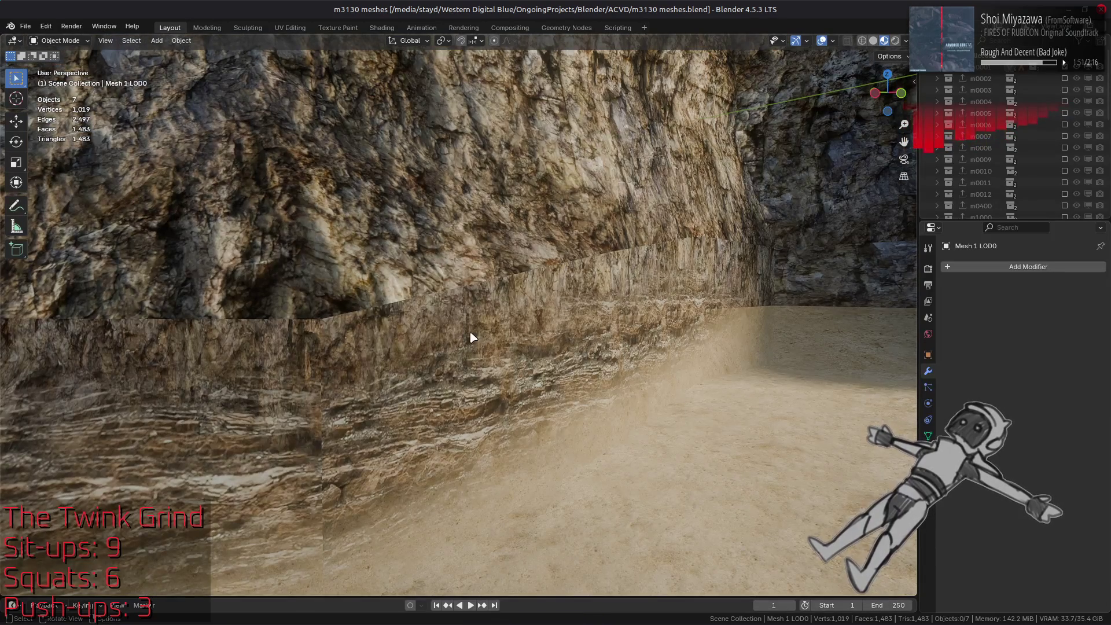
{"action": "scroll", "coordinate": [479, 334], "scroll_direction": "up", "scroll_amount": 2}
{"action": "left_click", "coordinate": [499, 328]}
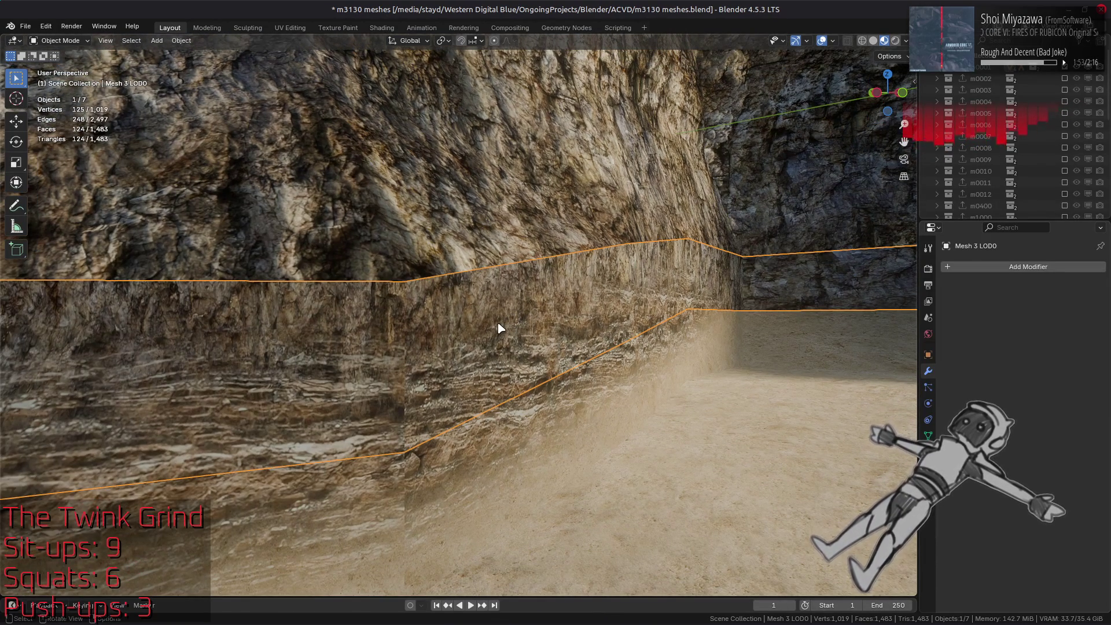
In the Shading workspace, set g_DiffuseTexture texScale X/Y to 0.5.
{"action": "left_click", "coordinate": [382, 28]}
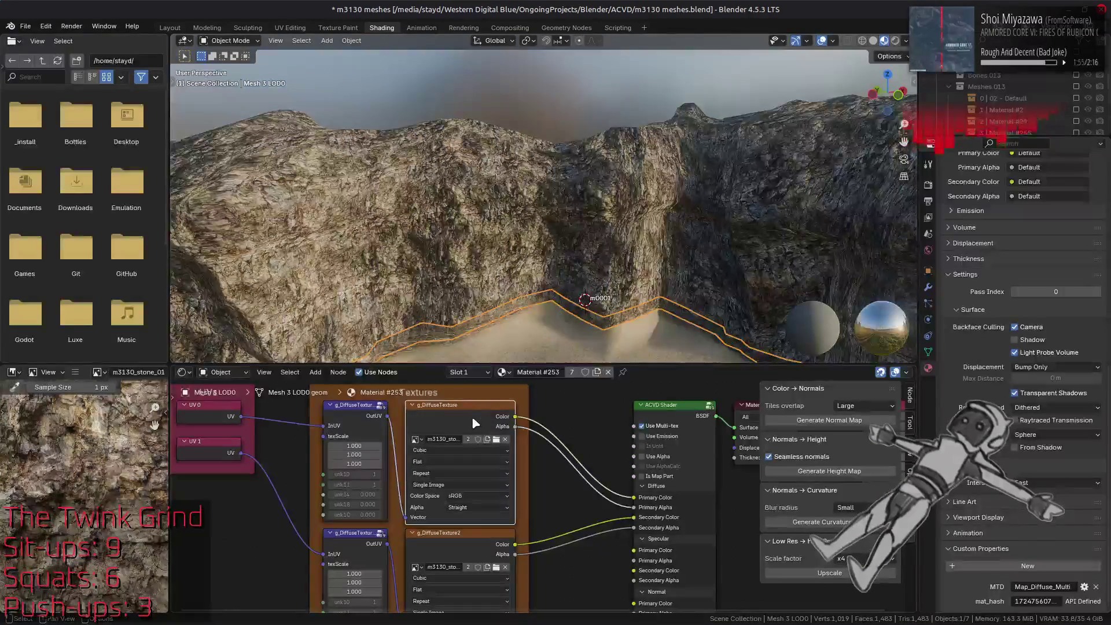
{"action": "left_click", "coordinate": [454, 434]}
{"action": "mouse_move", "coordinate": [457, 249]}
{"action": "left_mouse_down"}
{"action": "mouse_move", "coordinate": [470, 211]}
{"action": "mouse_move", "coordinate": [469, 222]}
{"action": "left_mouse_up"}
{"action": "scroll", "coordinate": [447, 316], "scroll_direction": "up", "scroll_amount": 5}
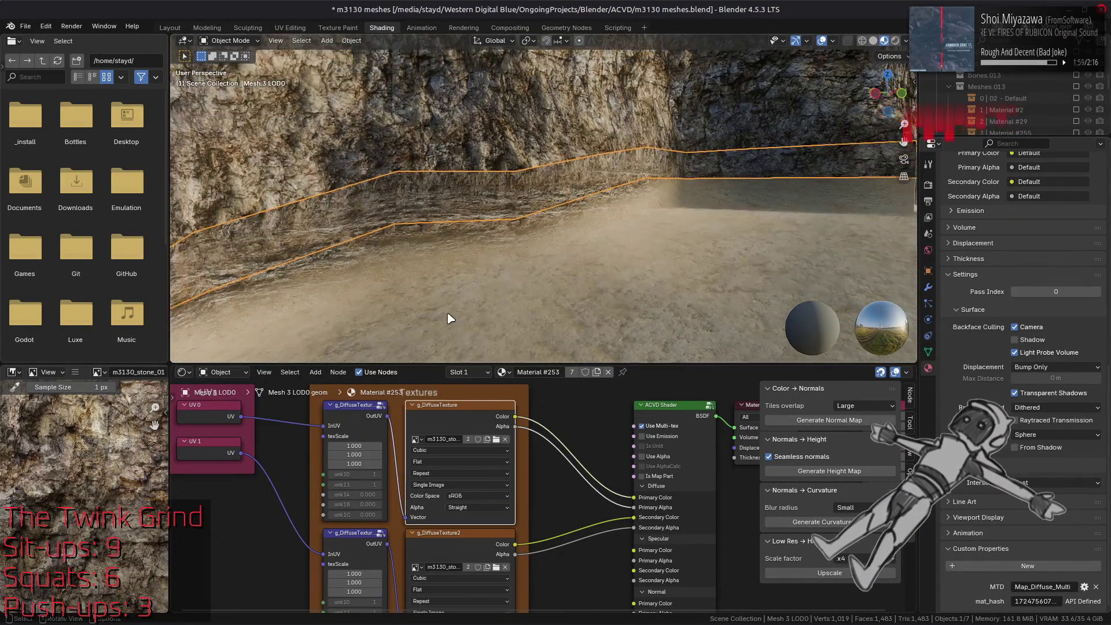
{"action": "left_click_drag", "start_coordinate": [350, 446], "coordinate": [354, 453]}
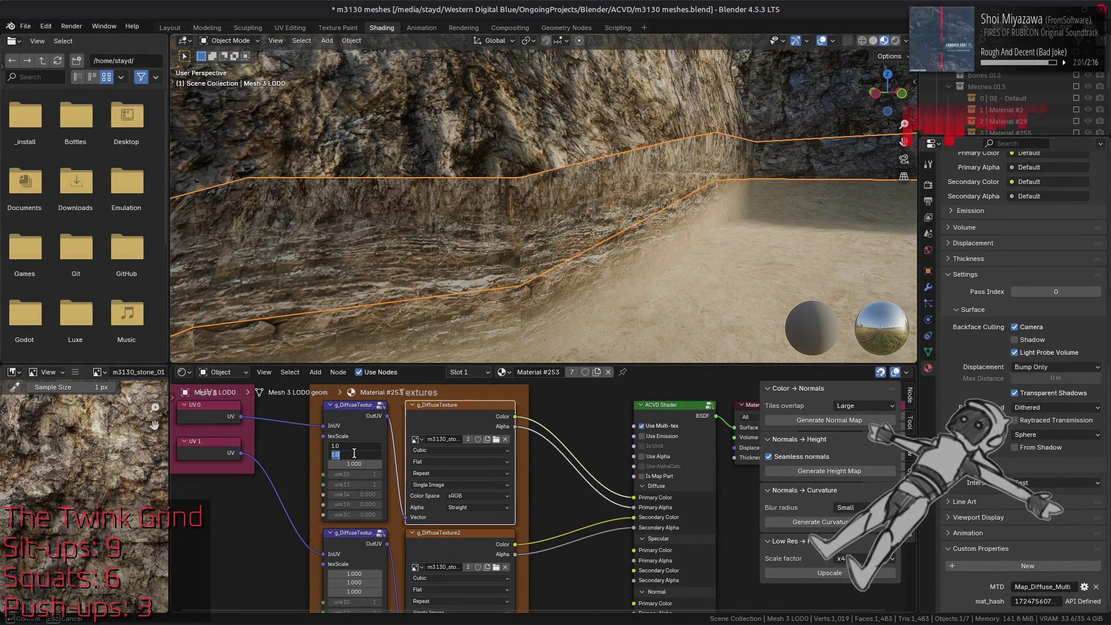
{"action": "type", "text": "0.5"}
{"action": "key", "text": "Return"}
Return the g_DiffuseTexture2 texScale to 1.0 after trying 1.2.
{"action": "left_click", "coordinate": [440, 533]}
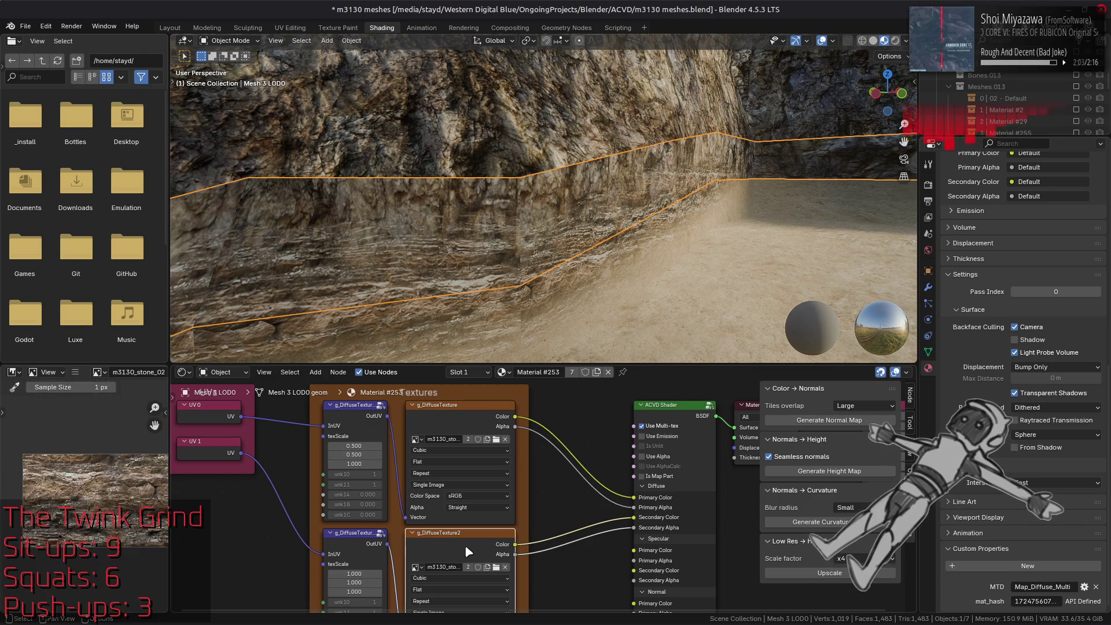
{"action": "type", "text": "1.2"}
{"action": "mouse_move", "coordinate": [348, 584]}
{"action": "left_mouse_down"}
{"action": "mouse_move", "coordinate": [348, 574]}
{"action": "mouse_move", "coordinate": [354, 583]}
{"action": "left_mouse_up"}
{"action": "key", "text": "Return"}
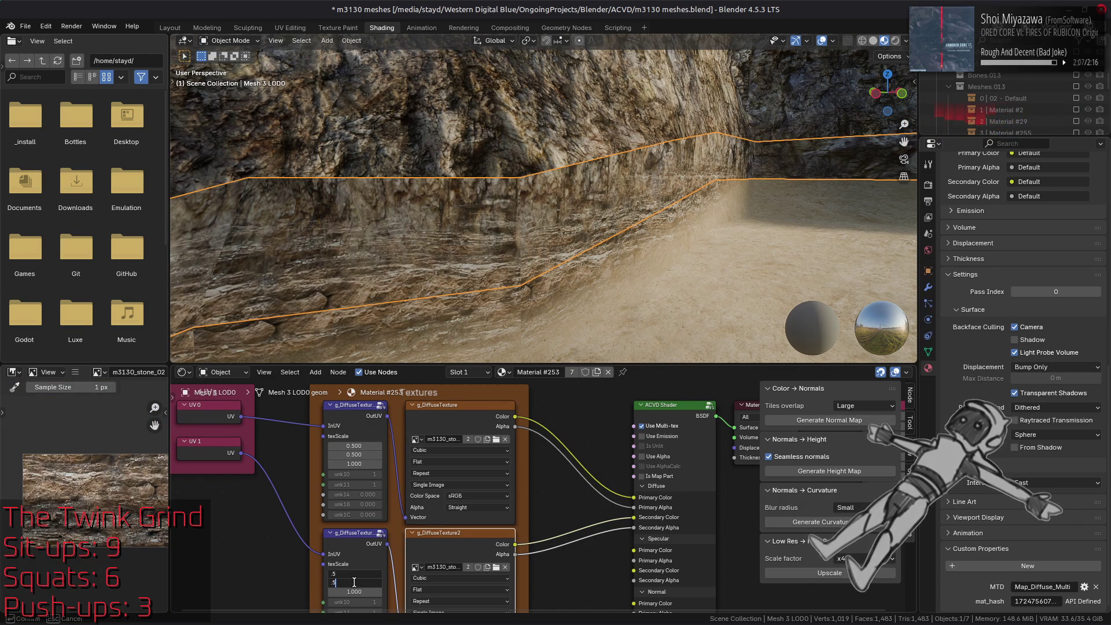
{"action": "key", "text": "Return"}
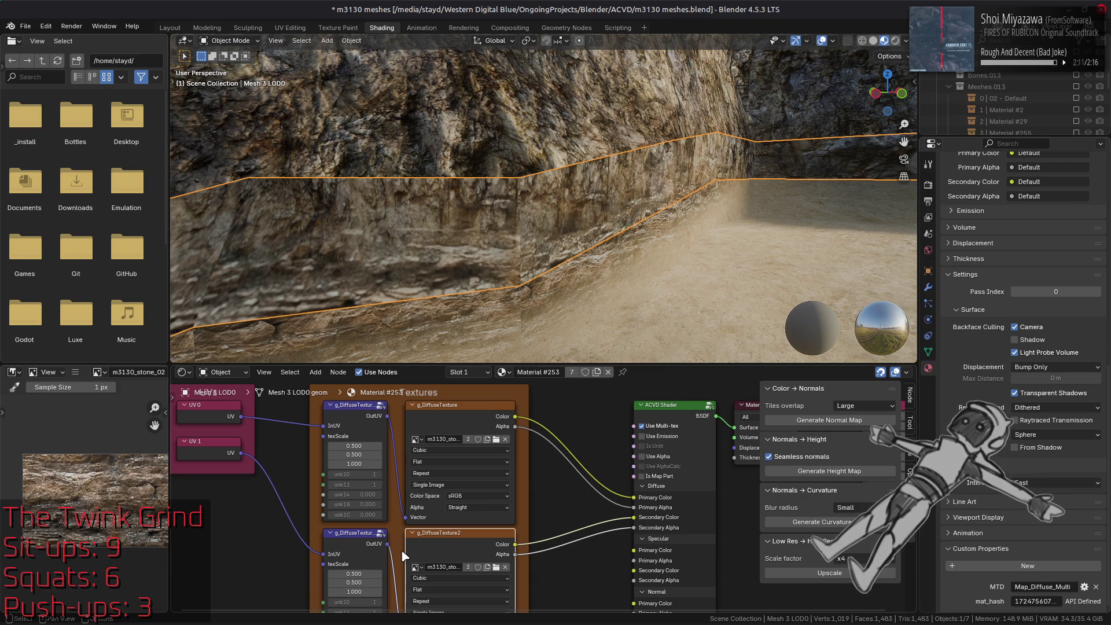
{"action": "left_click_drag", "start_coordinate": [354, 574], "coordinate": [355, 583]}
{"action": "type", "text": "1"}
{"action": "key", "text": "Return"}
Deselect the ledge, save the file, and bring up m3130_stone_02 in GIMP.
{"action": "key", "text": "alt+a"}
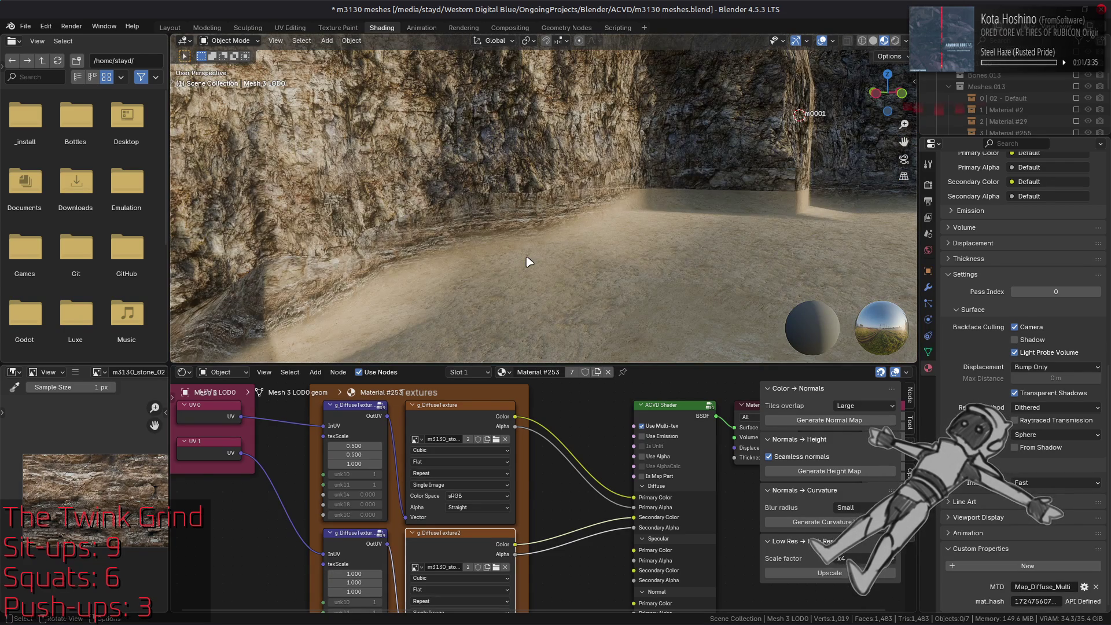
{"action": "key", "text": "ctrl+s"}
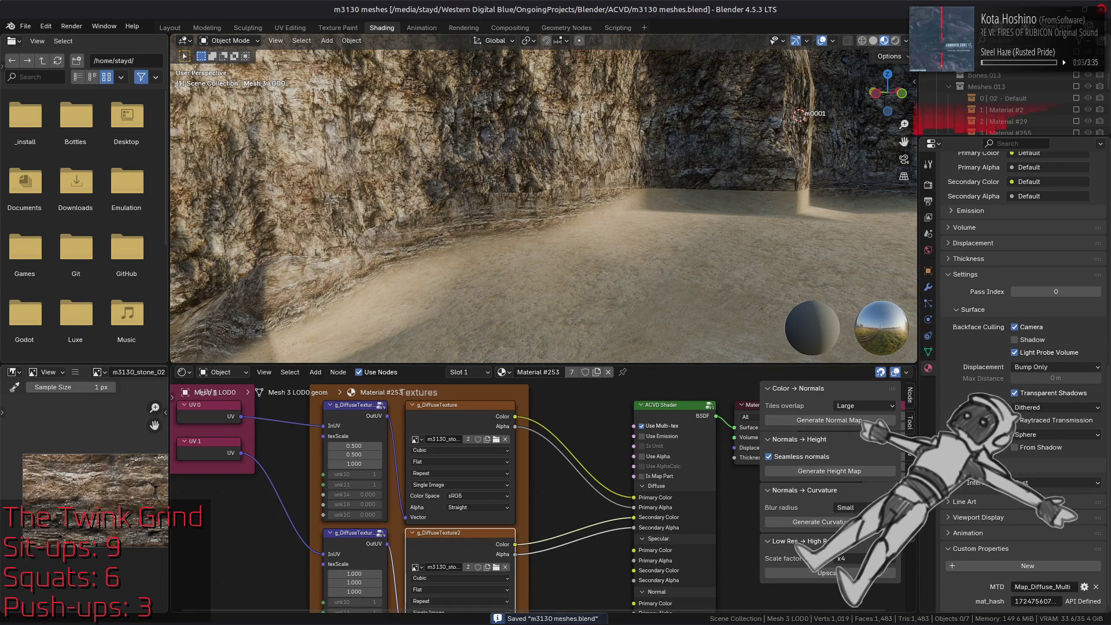
{"action": "mouse_move", "coordinate": [474, 622]}
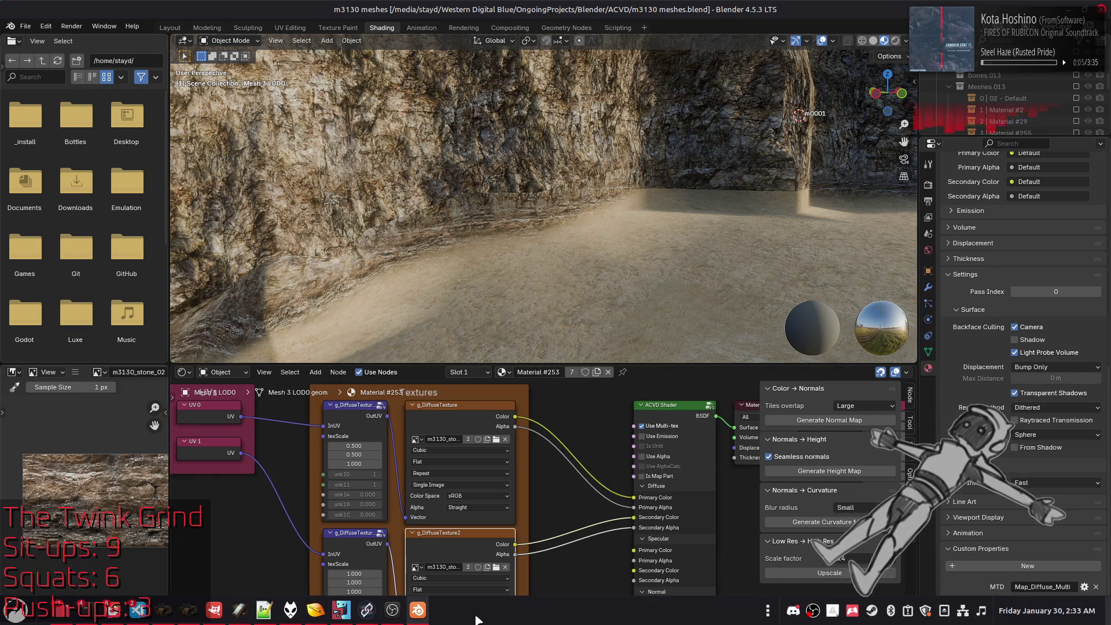
{"action": "scroll", "coordinate": [507, 288], "scroll_direction": "up", "scroll_amount": 3}
{"action": "mouse_move", "coordinate": [518, 271]}
{"action": "left_mouse_down"}
{"action": "mouse_move", "coordinate": [521, 249]}
{"action": "mouse_move", "coordinate": [541, 248]}
{"action": "mouse_move", "coordinate": [528, 231]}
{"action": "left_mouse_up"}
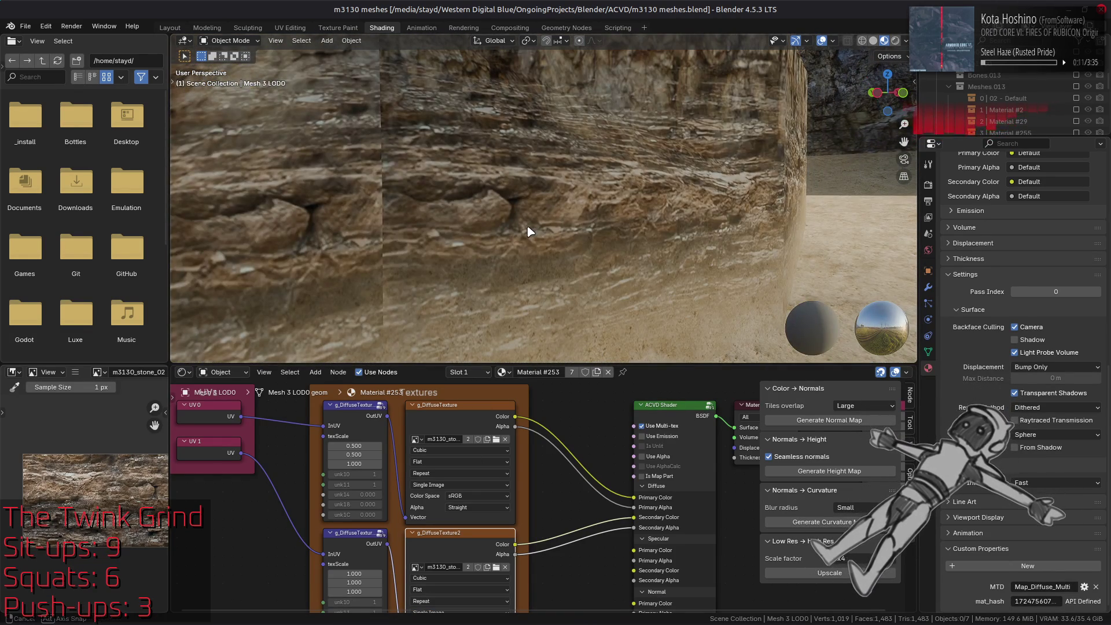
{"action": "scroll", "coordinate": [524, 231], "scroll_direction": "down", "scroll_amount": 5}
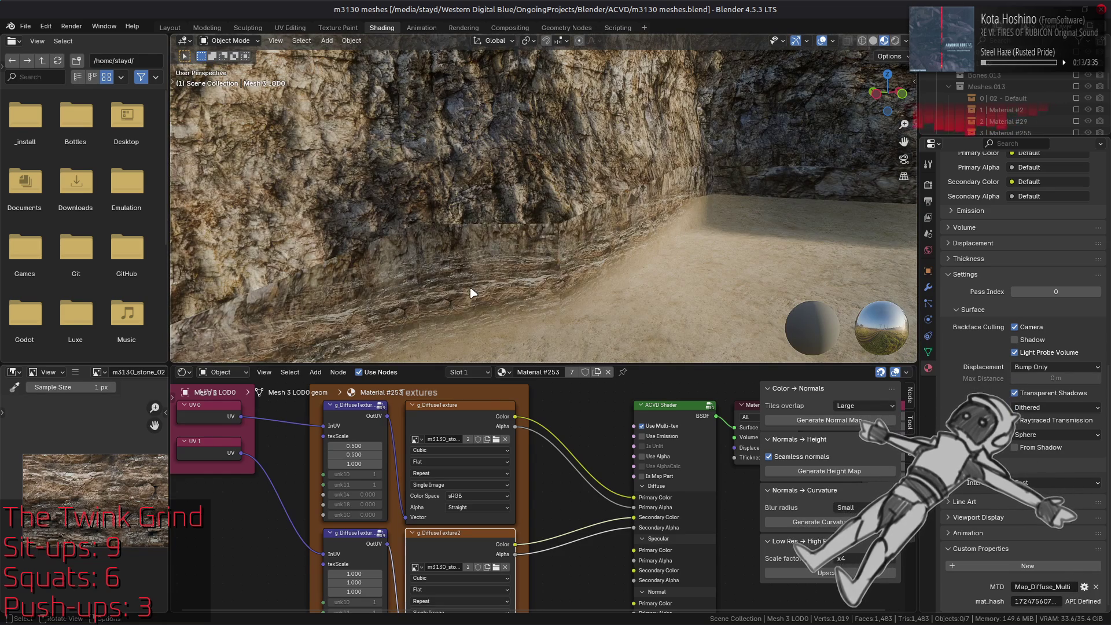
{"action": "key", "text": "KP_Decimal"}
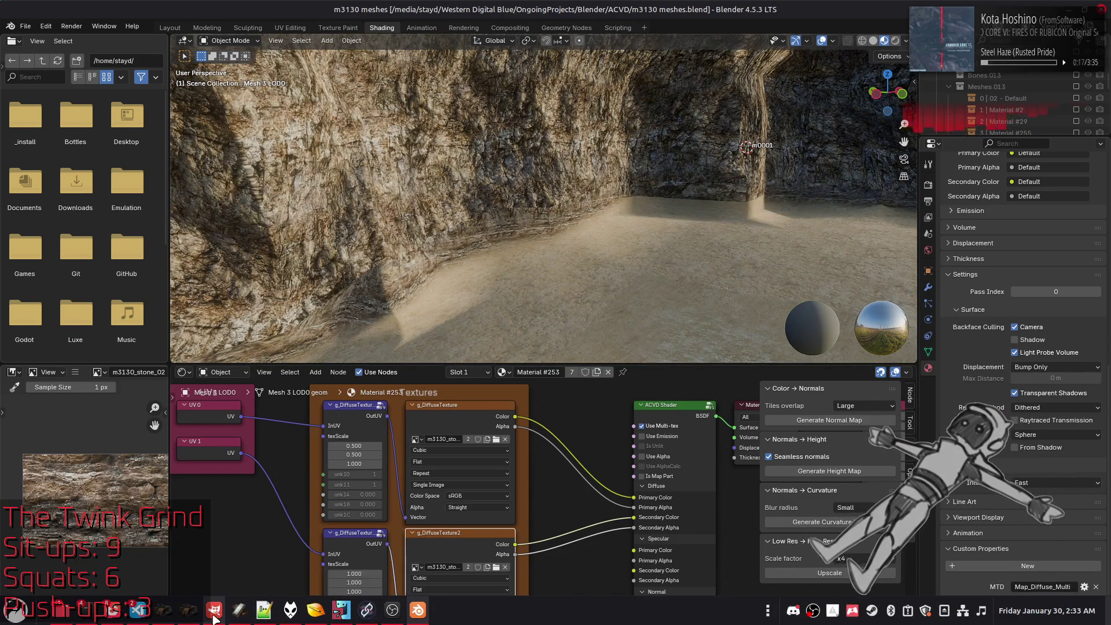
{"action": "key", "text": "alt+Tab"}
{"action": "left_click", "coordinate": [275, 47]}
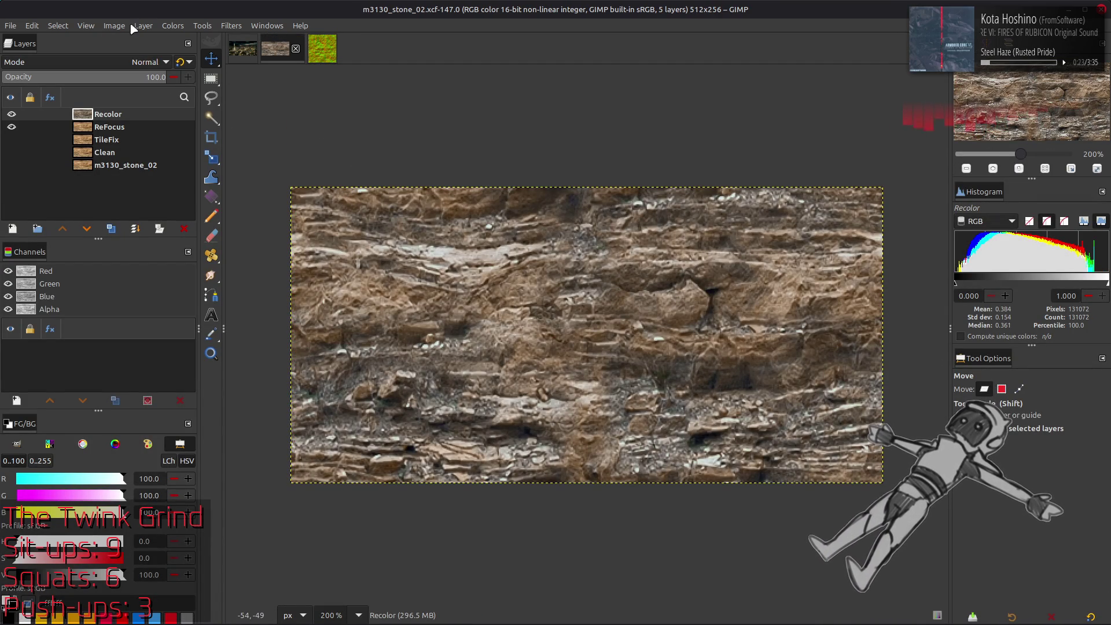
Duplicate the Recolor layer and open Layer > Transform > Offset for the copy.
{"action": "left_click", "coordinate": [112, 228]}
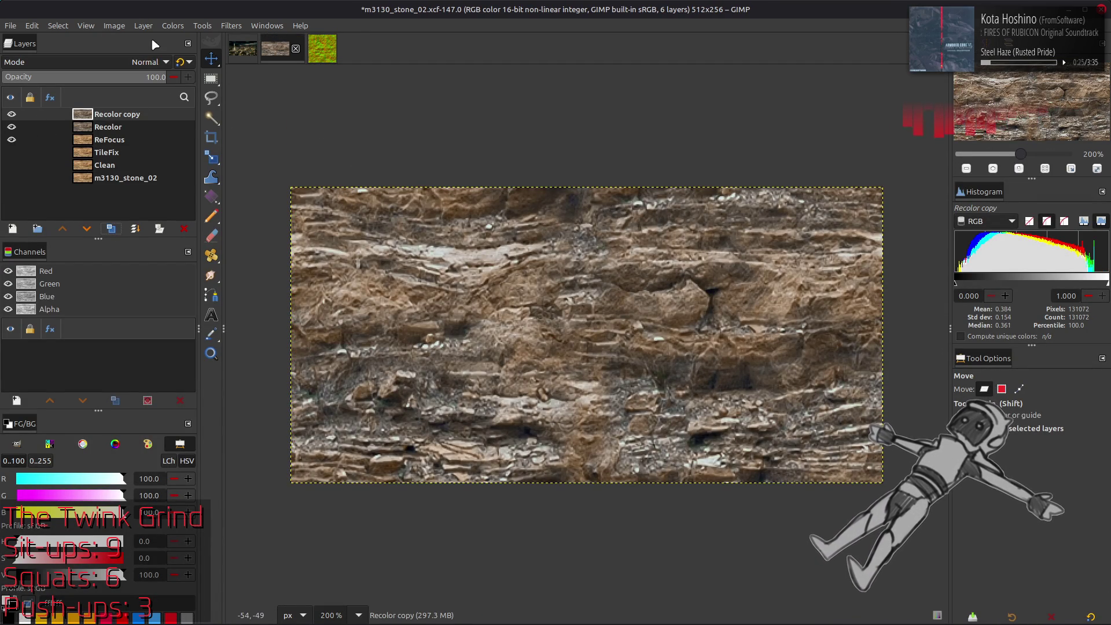
{"action": "left_click", "coordinate": [143, 25]}
{"action": "mouse_move", "coordinate": [226, 168]}
{"action": "left_click", "coordinate": [301, 251]}
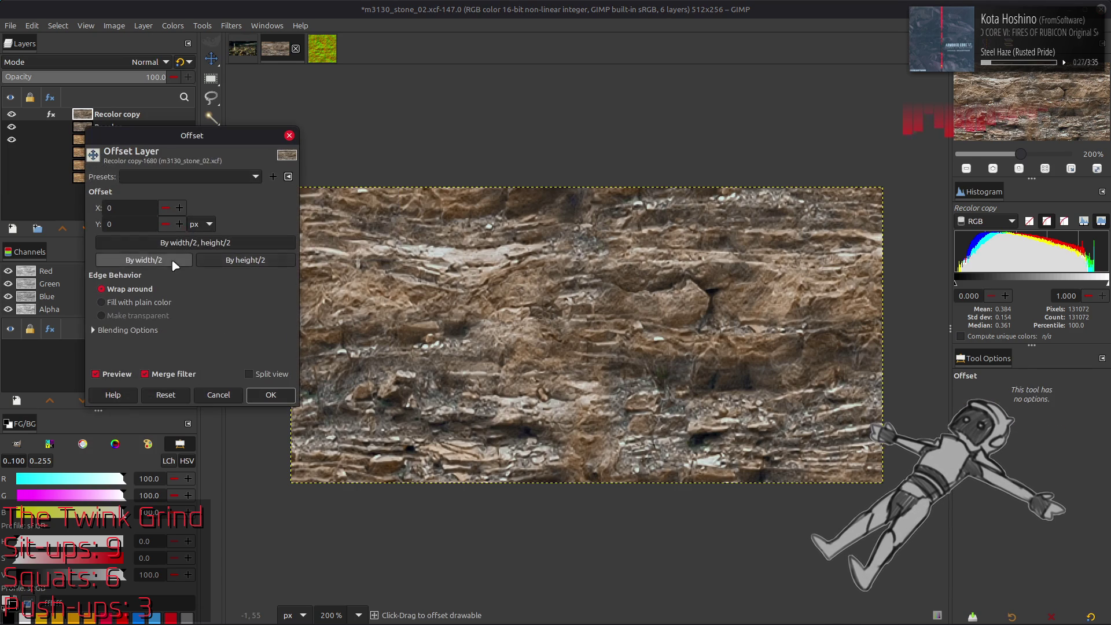
Wrap-offset Recolor copy by width/2 and height/2, undoing two accidental layer duplicates.
{"action": "left_click", "coordinate": [229, 250]}
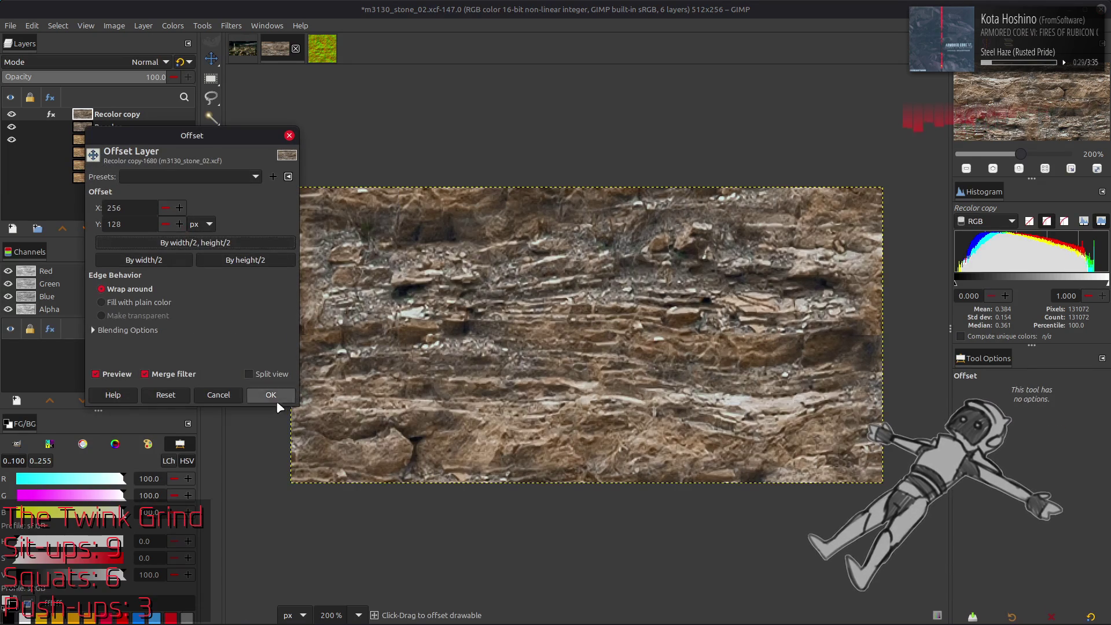
{"action": "left_click", "coordinate": [277, 400]}
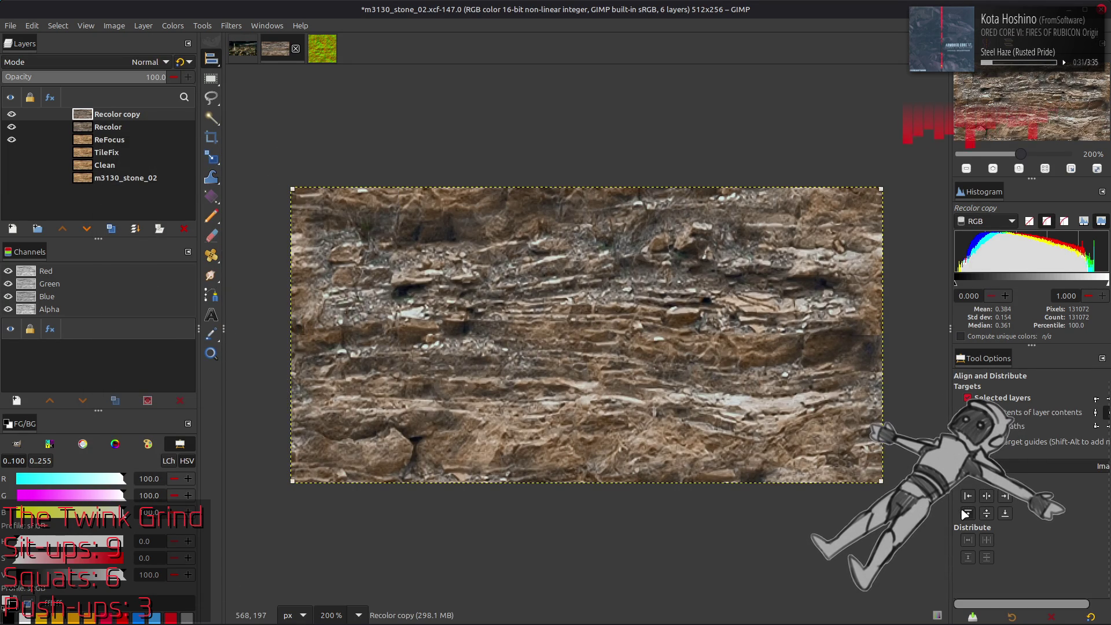
{"action": "left_click", "coordinate": [968, 513]}
{"action": "left_click", "coordinate": [111, 228]}
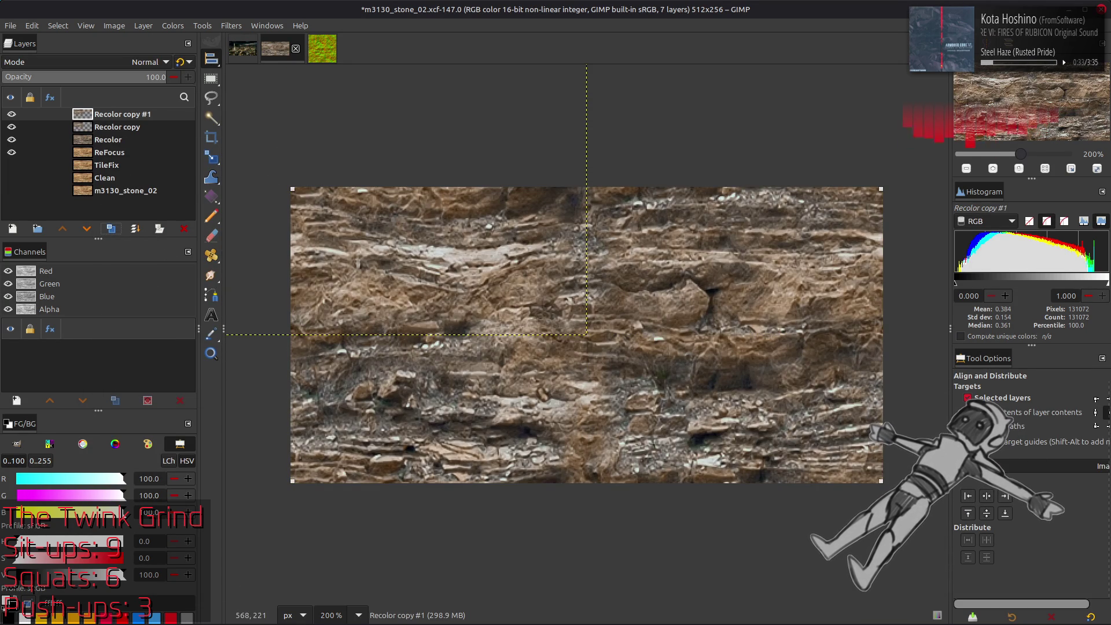
{"action": "key", "text": "ctrl+z"}
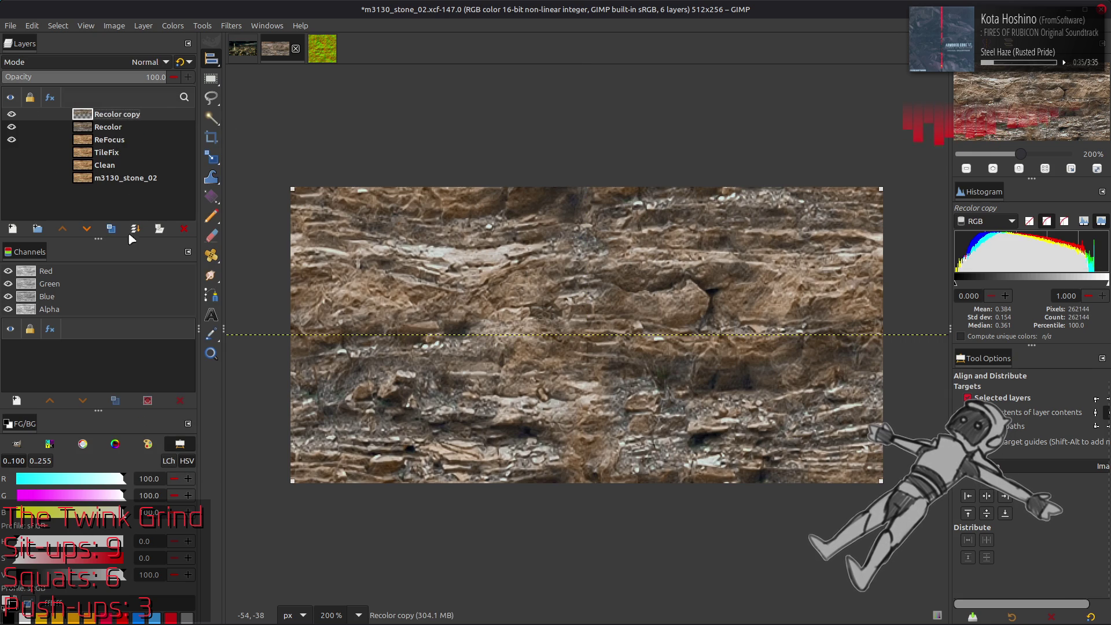
{"action": "left_click", "coordinate": [111, 229]}
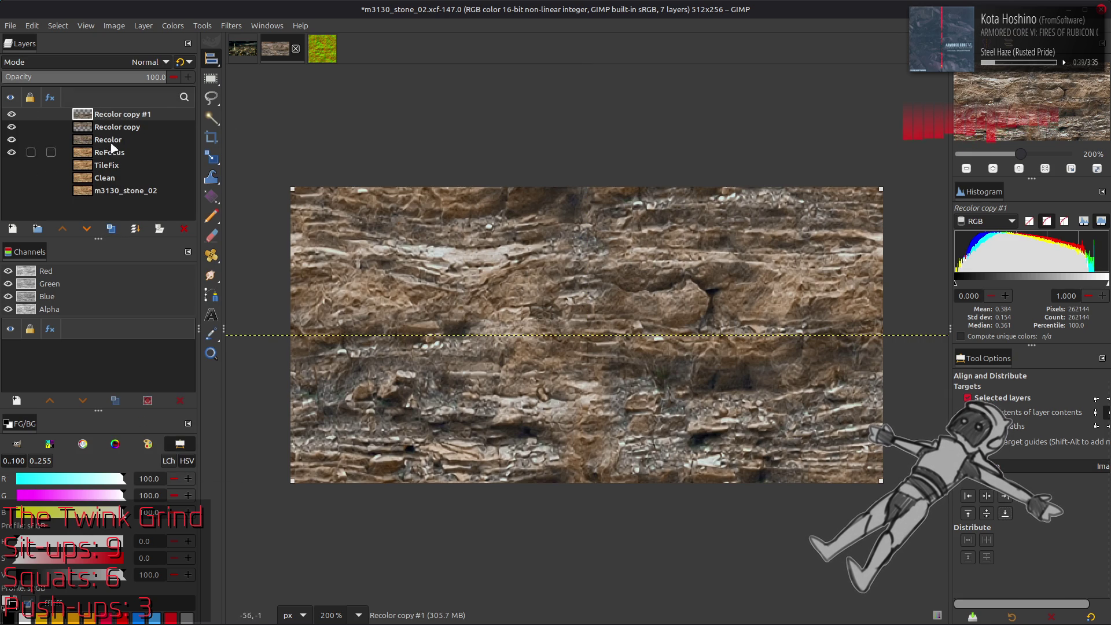
{"action": "key", "text": "ctrl+z"}
{"action": "key", "text": "m"}
Fit the canvas to the layers, enlarging it to 1024x512.
{"action": "left_click", "coordinate": [114, 25]}
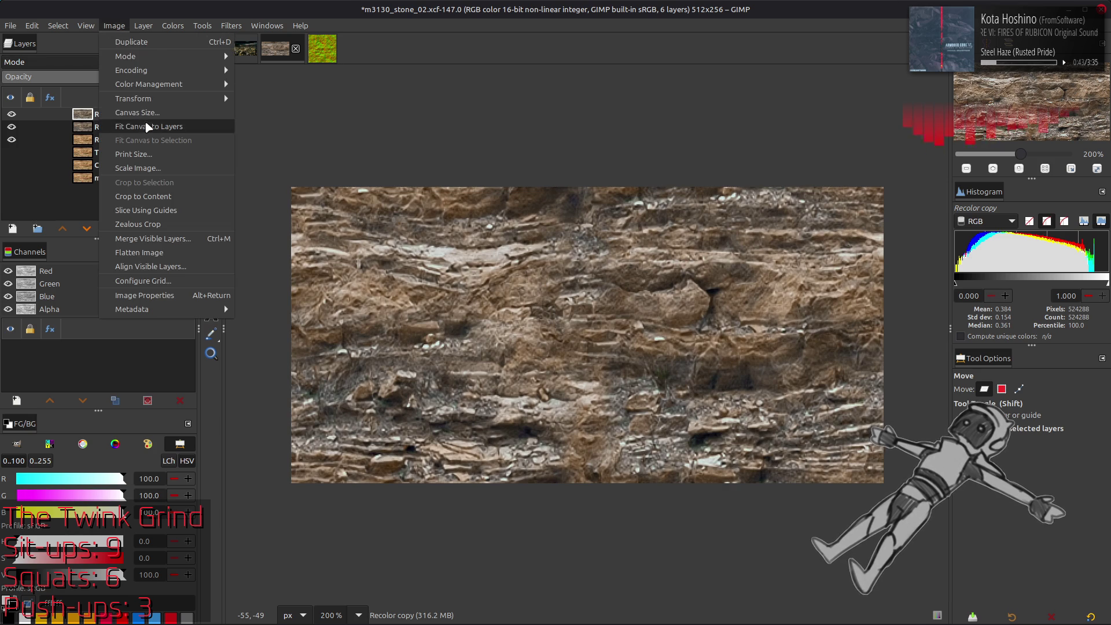
{"action": "left_click", "coordinate": [151, 124]}
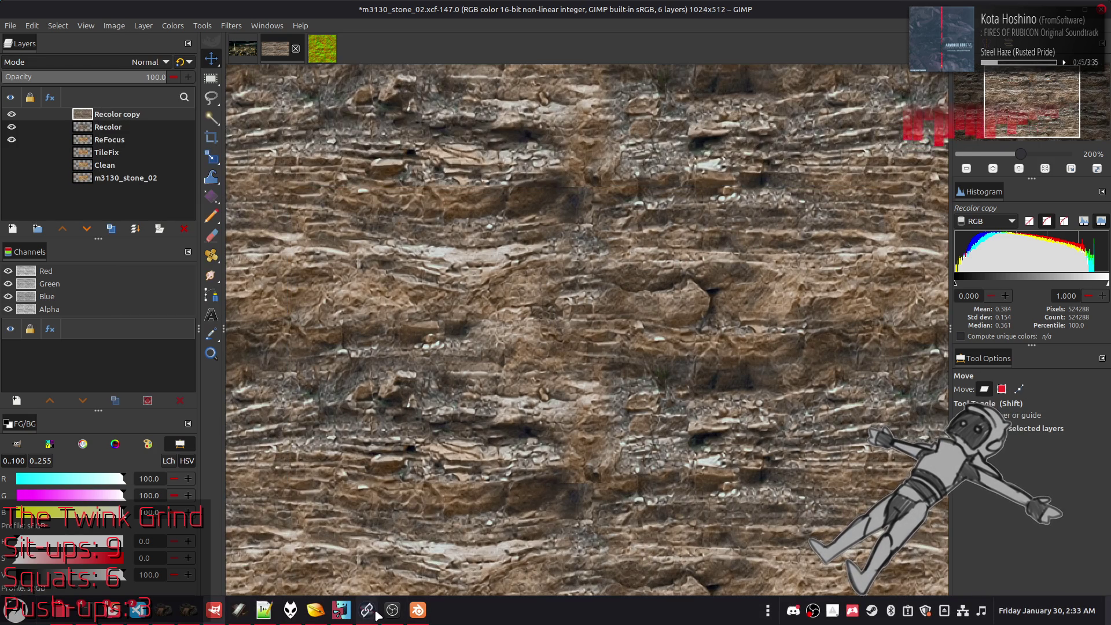
{"action": "left_click", "coordinate": [365, 618]}
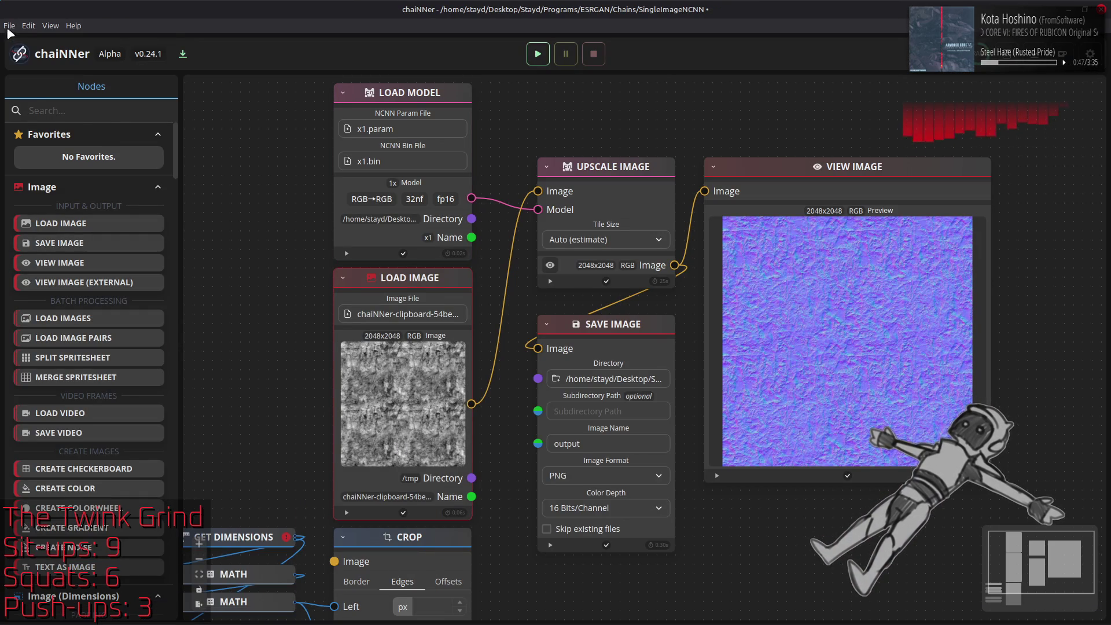
Reload the saved chain, paste the clipboard texture as an image node, and wire it to the upscaler.
{"action": "left_click", "coordinate": [8, 27]}
{"action": "key", "text": "Escape"}
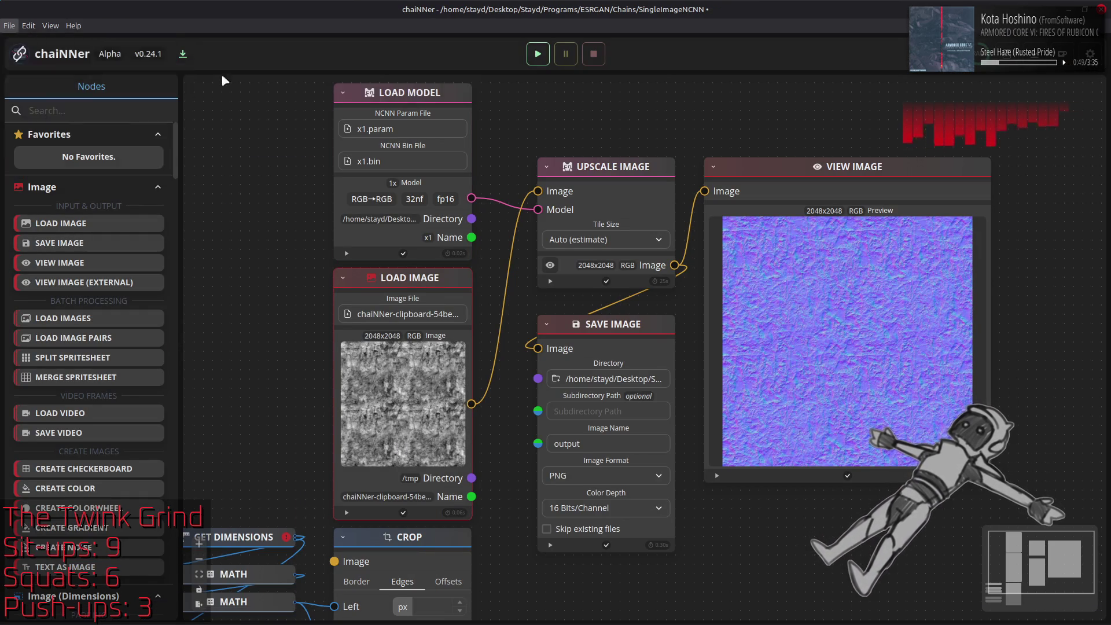
{"action": "left_click", "coordinate": [624, 360]}
{"action": "key", "text": "ctrl+v"}
{"action": "mouse_move", "coordinate": [669, 338]}
{"action": "left_mouse_down"}
{"action": "mouse_move", "coordinate": [485, 282]}
{"action": "mouse_move", "coordinate": [446, 282]}
{"action": "left_mouse_up"}
{"action": "mouse_move", "coordinate": [475, 407]}
{"action": "left_mouse_down"}
{"action": "mouse_move", "coordinate": [519, 197]}
{"action": "mouse_move", "coordinate": [538, 191]}
{"action": "left_mouse_up"}
Load esrgan-x4.param from the 4xNomos8kSC folder in .ncnn-models as the upscaling model.
{"action": "left_click", "coordinate": [407, 132]}
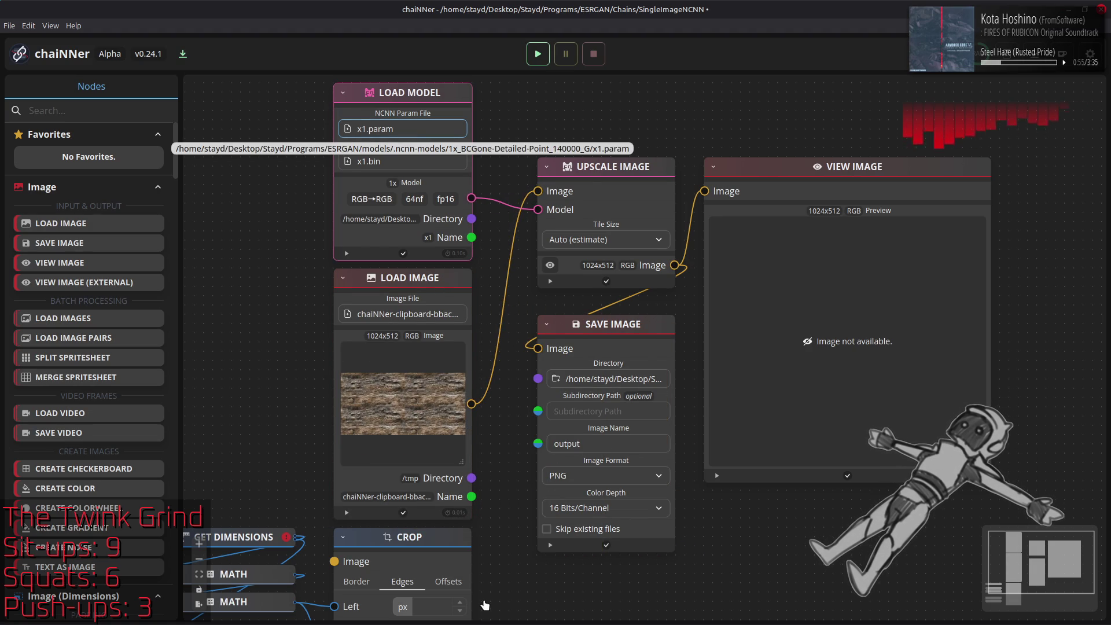
{"action": "mouse_move", "coordinate": [367, 610]}
{"action": "left_click", "coordinate": [420, 558]}
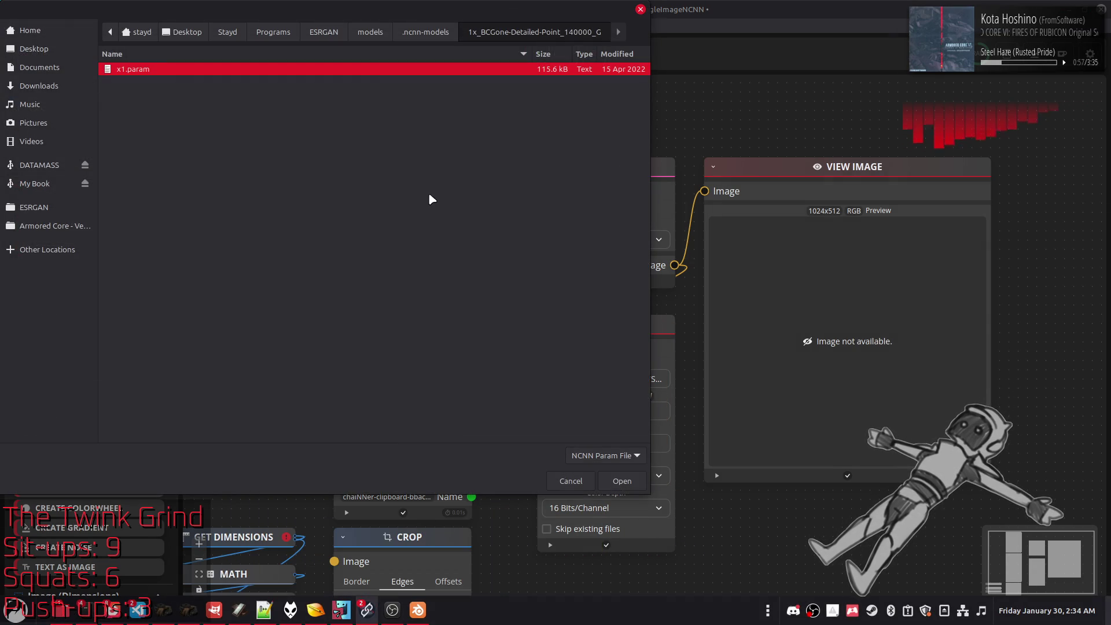
{"action": "left_click", "coordinate": [425, 32]}
{"action": "left_click_drag", "start_coordinate": [644, 88], "coordinate": [644, 270]}
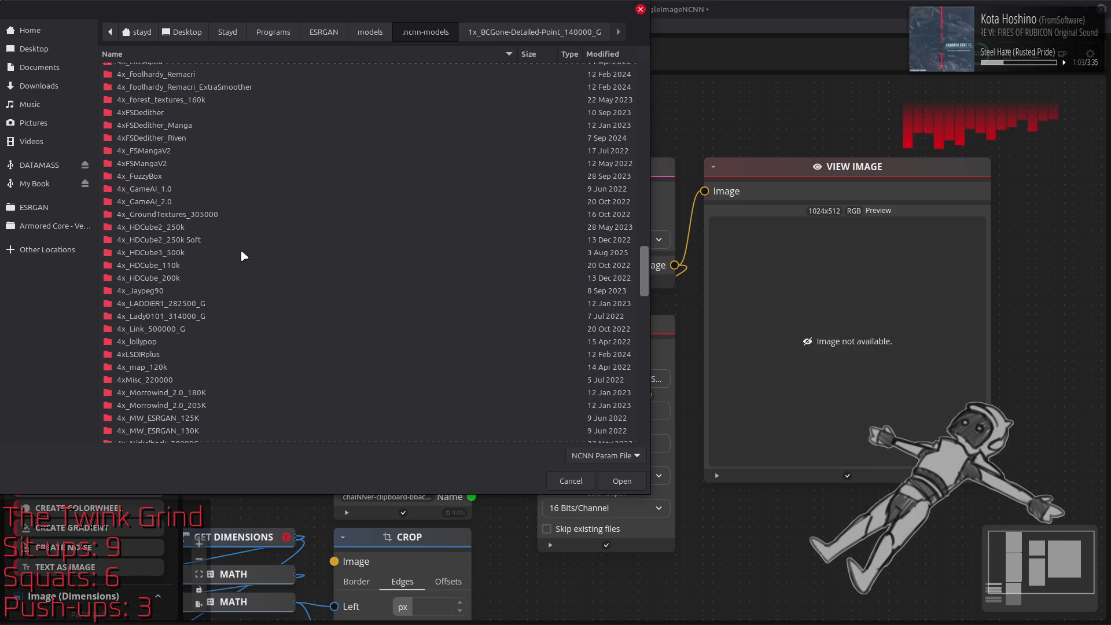
{"action": "scroll", "coordinate": [241, 258], "scroll_direction": "down", "scroll_amount": 5}
{"action": "double_click", "coordinate": [161, 349]}
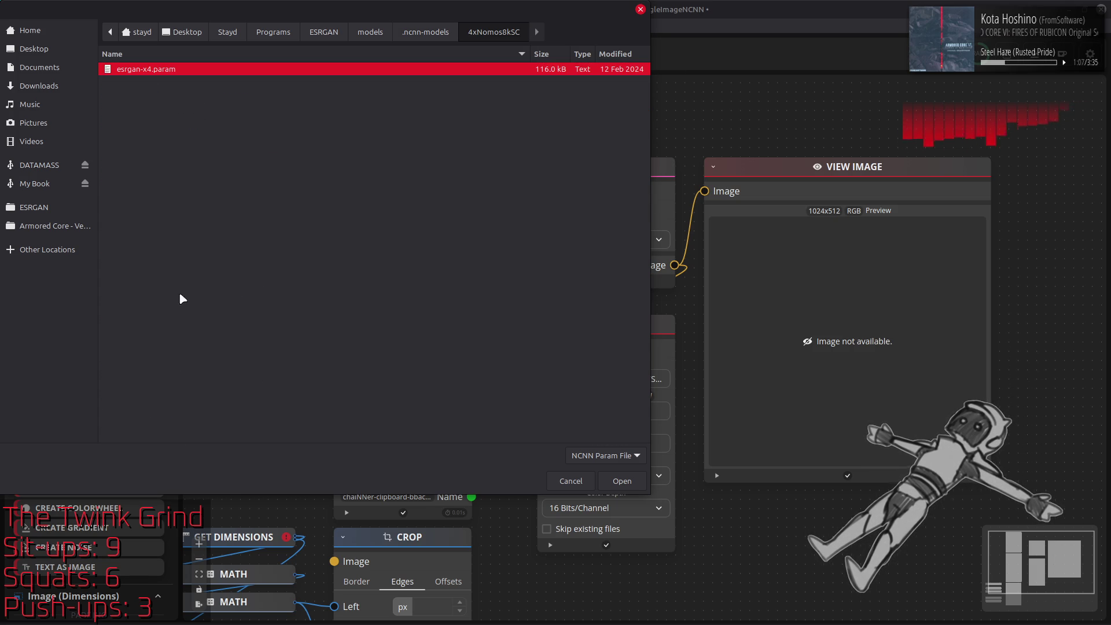
{"action": "double_click", "coordinate": [291, 70]}
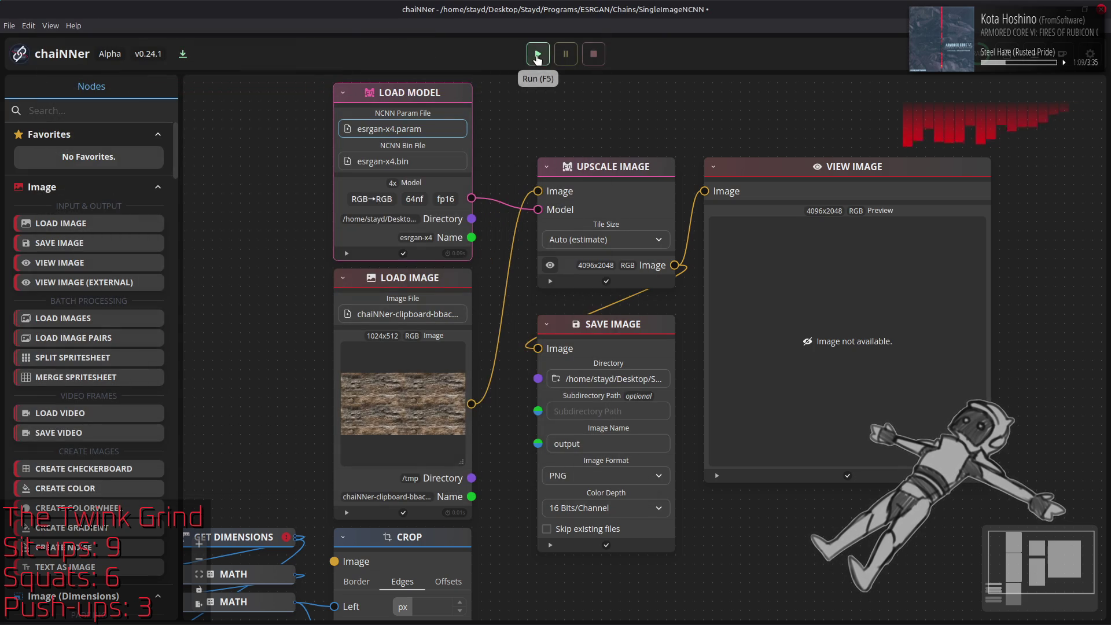
Run the chain so the stone texture is previewed upscaled to 4096x2048.
{"action": "left_click", "coordinate": [538, 53]}
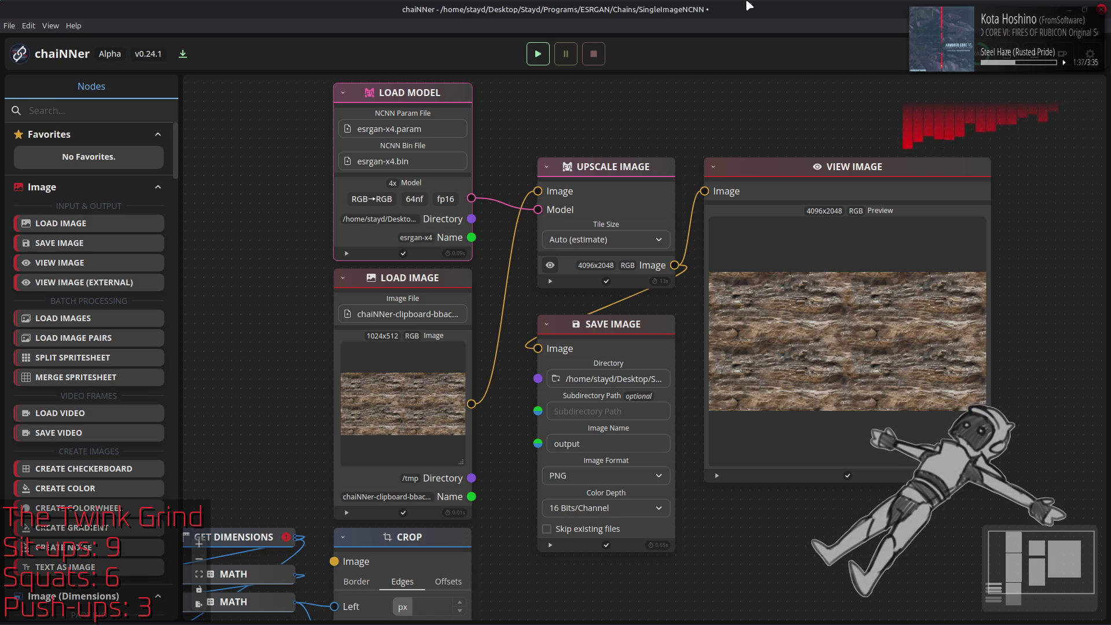
{"action": "key", "text": "alt+Tab"}
{"action": "key", "text": "alt+Tab"}
{"action": "key", "text": "alt+Tab"}
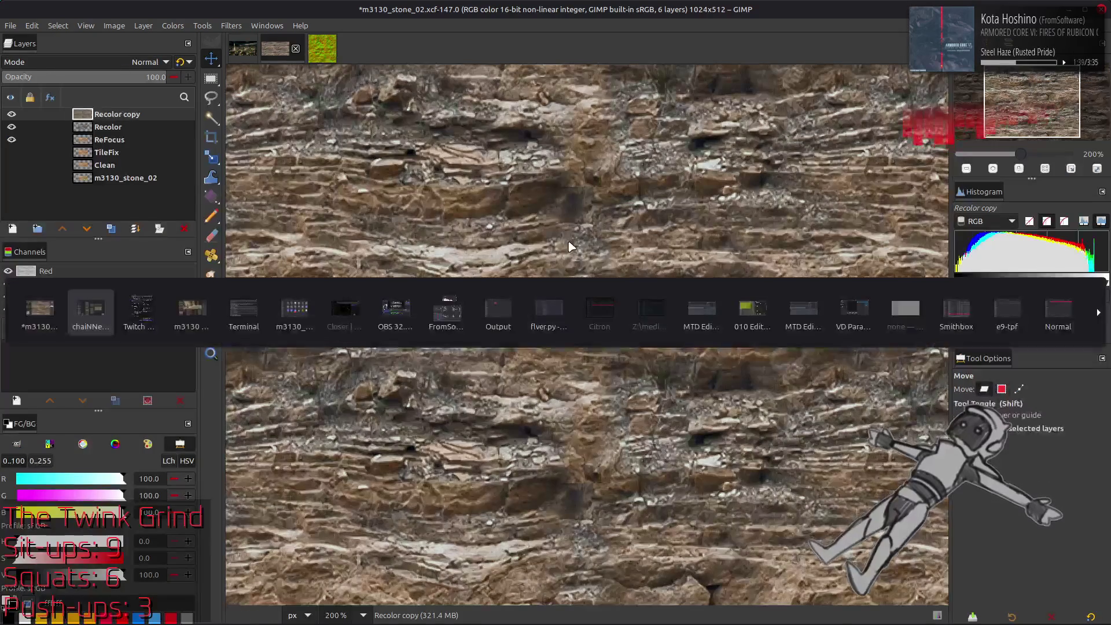
Add output.png as a top layer and fit the canvas to its 4096x2048 size.
{"action": "left_click", "coordinate": [498, 309]}
{"action": "left_click_drag", "start_coordinate": [307, 188], "coordinate": [717, 324]}
{"action": "key", "text": "q"}
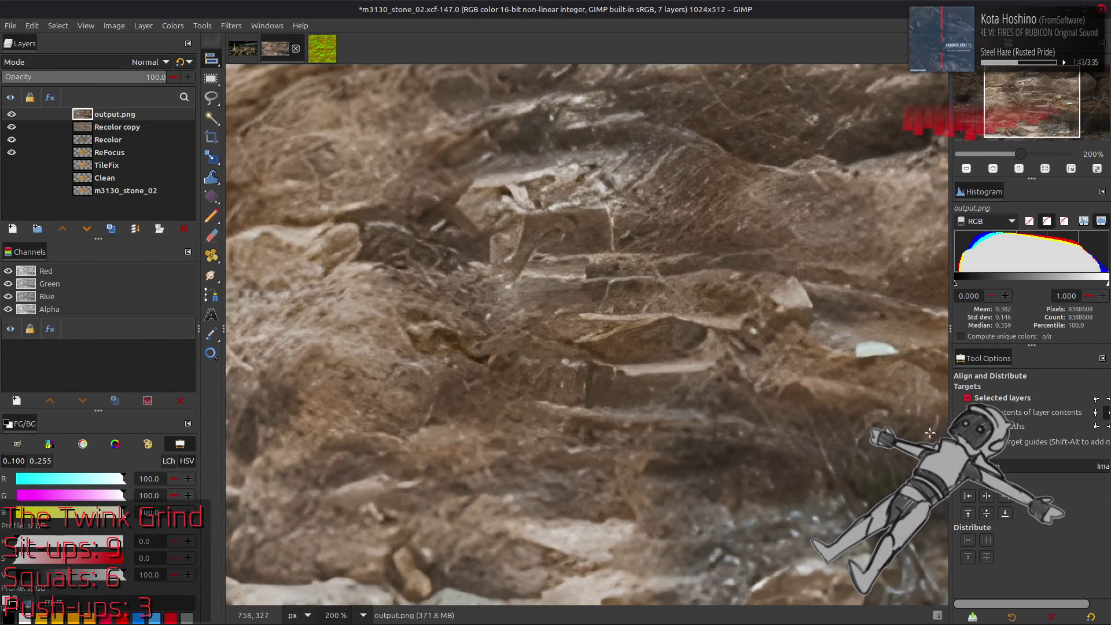
{"action": "key", "text": "m"}
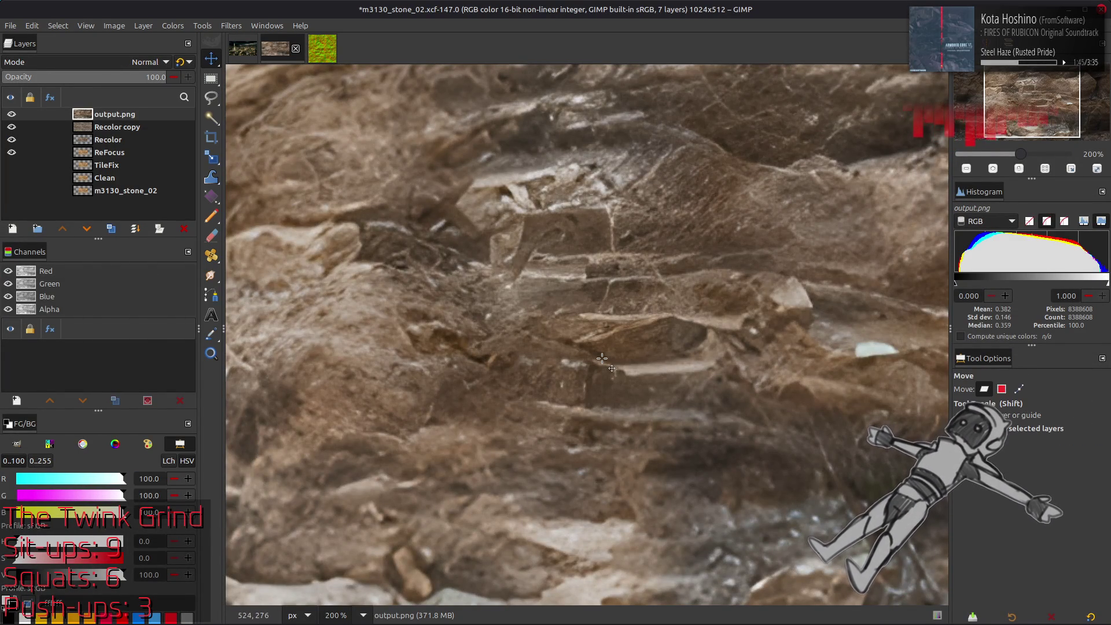
{"action": "key", "text": "1"}
{"action": "left_click", "coordinate": [114, 26]}
{"action": "left_click", "coordinate": [162, 123]}
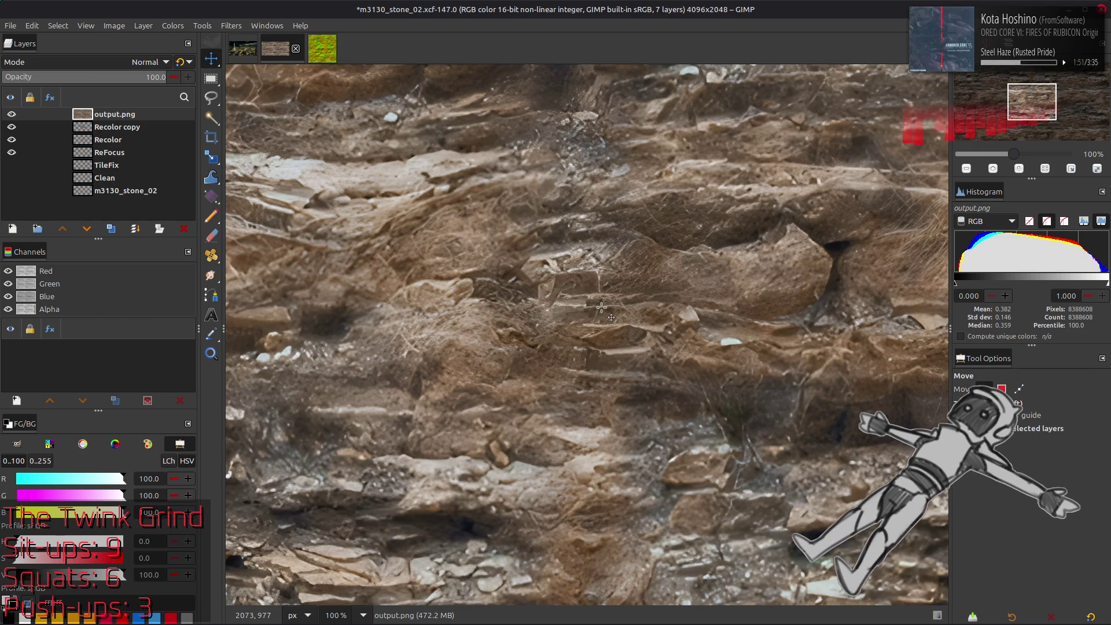
Delete the output.png layer, look around at 200% zoom, then undo the deletion.
{"action": "scroll", "coordinate": [602, 308], "scroll_direction": "down", "scroll_amount": 4}
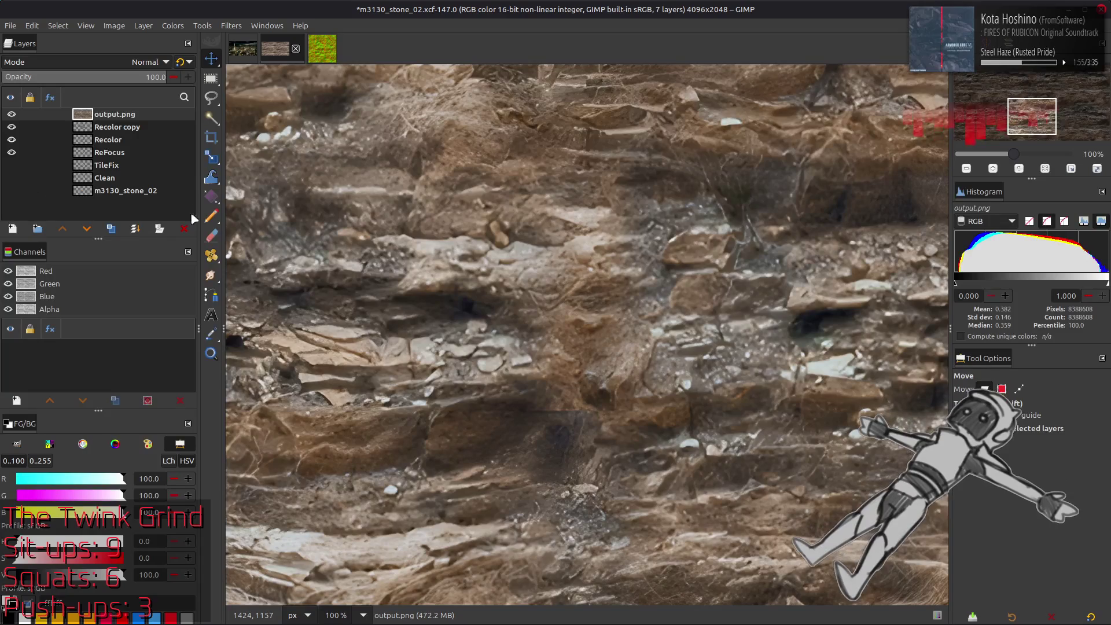
{"action": "left_click", "coordinate": [186, 230]}
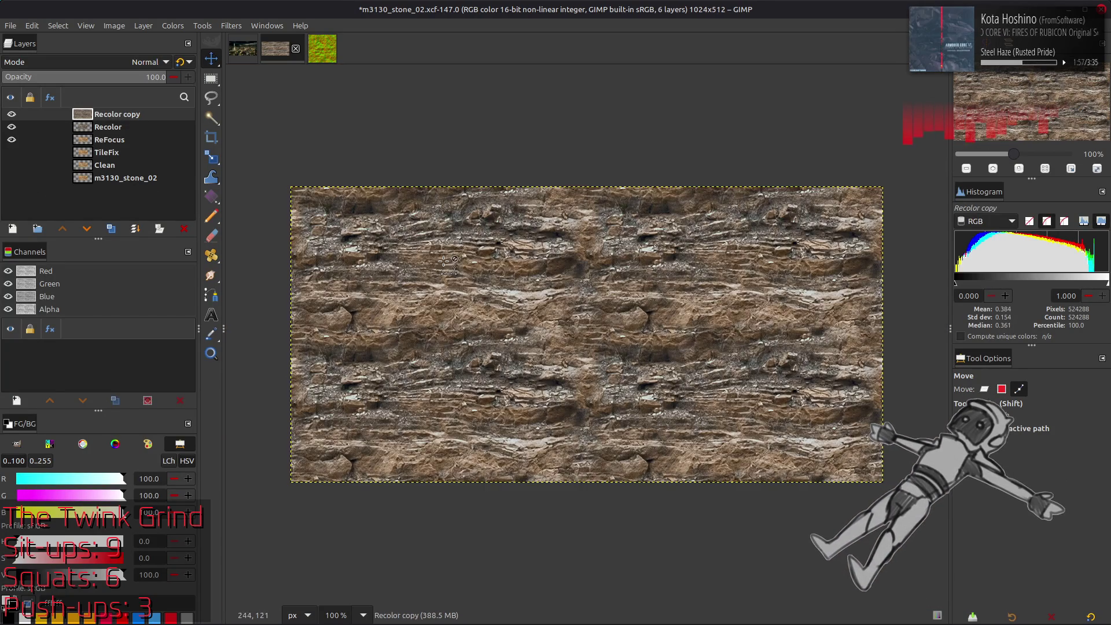
{"action": "key", "text": "m"}
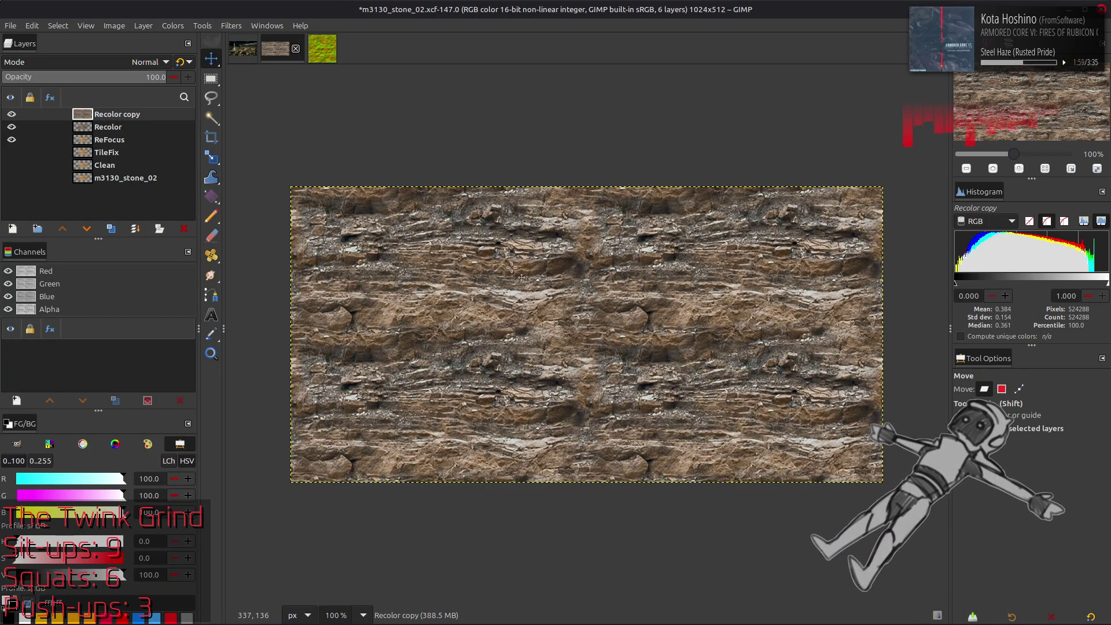
{"action": "key", "text": "2"}
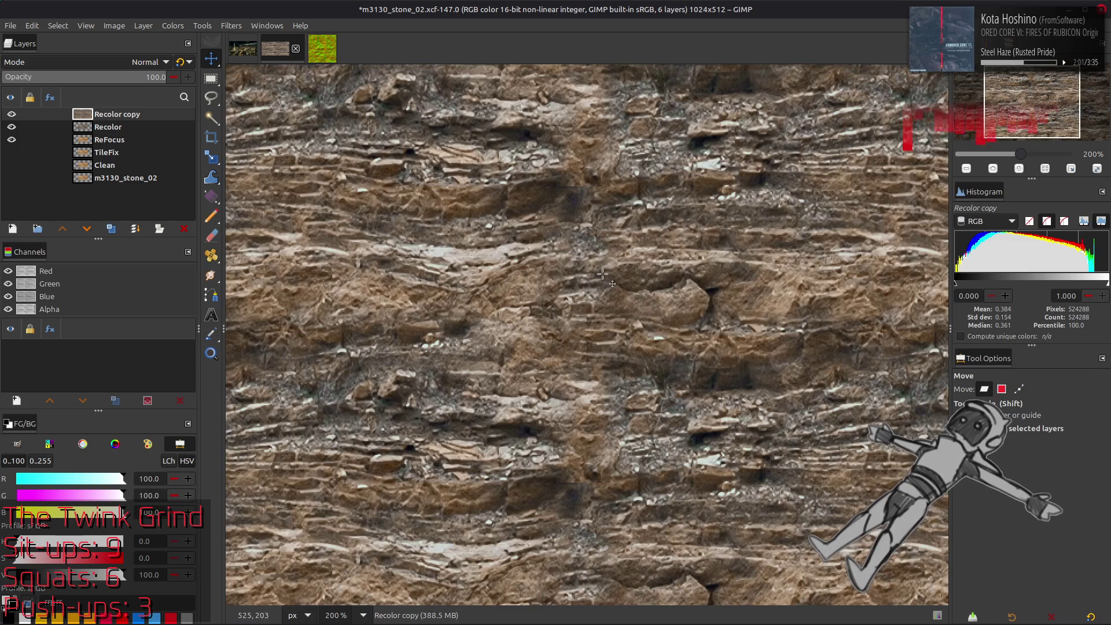
{"action": "scroll", "coordinate": [681, 246], "scroll_direction": "up", "scroll_amount": 3}
{"action": "scroll", "coordinate": [512, 335], "scroll_direction": "right", "scroll_amount": 9}
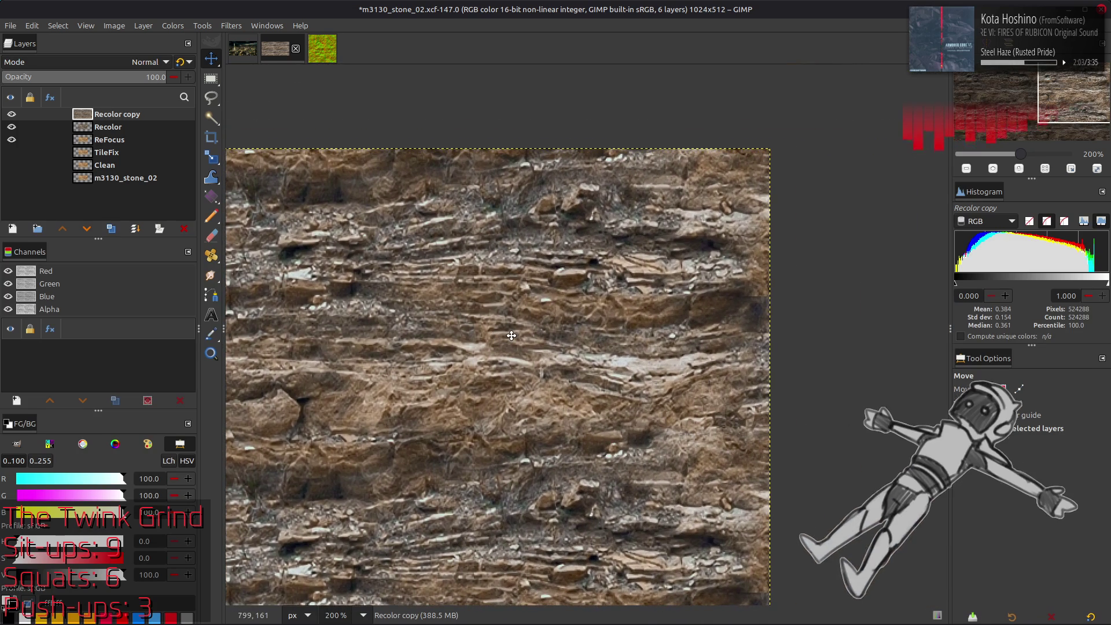
{"action": "scroll", "coordinate": [512, 335], "scroll_direction": "down", "scroll_amount": 3}
{"action": "scroll", "coordinate": [539, 322], "scroll_direction": "left", "scroll_amount": 9}
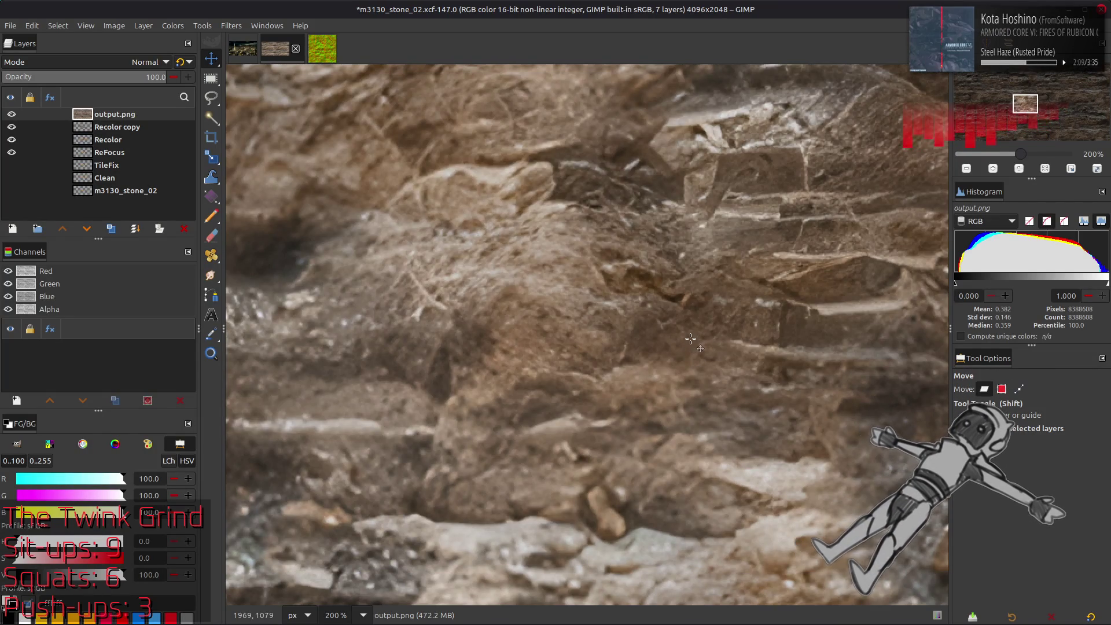
{"action": "key", "text": "1"}
Pan across the upscaled texture to inspect detail, then undo the canvas enlargement.
{"action": "mouse_move", "coordinate": [622, 318]}
{"action": "left_mouse_down"}
{"action": "mouse_move", "coordinate": [666, 142]}
{"action": "mouse_move", "coordinate": [704, 93]}
{"action": "mouse_move", "coordinate": [516, 170]}
{"action": "left_mouse_up"}
{"action": "left_click_drag", "start_coordinate": [591, 400], "coordinate": [564, 602]}
{"action": "left_click_drag", "start_coordinate": [622, 520], "coordinate": [622, 281]}
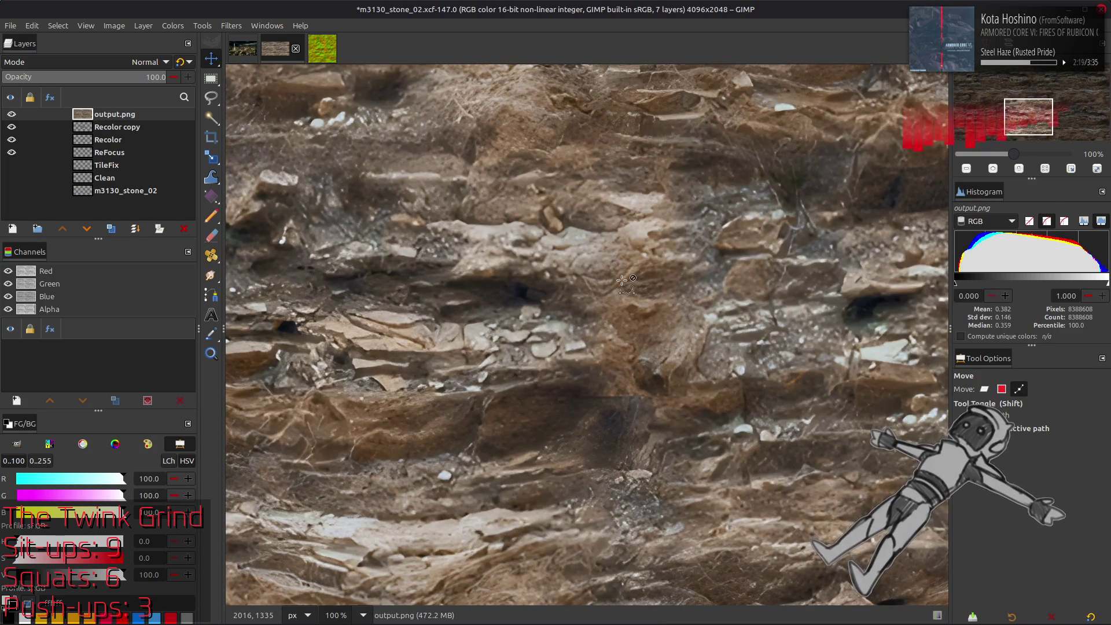
{"action": "key", "text": "ctrl+z"}
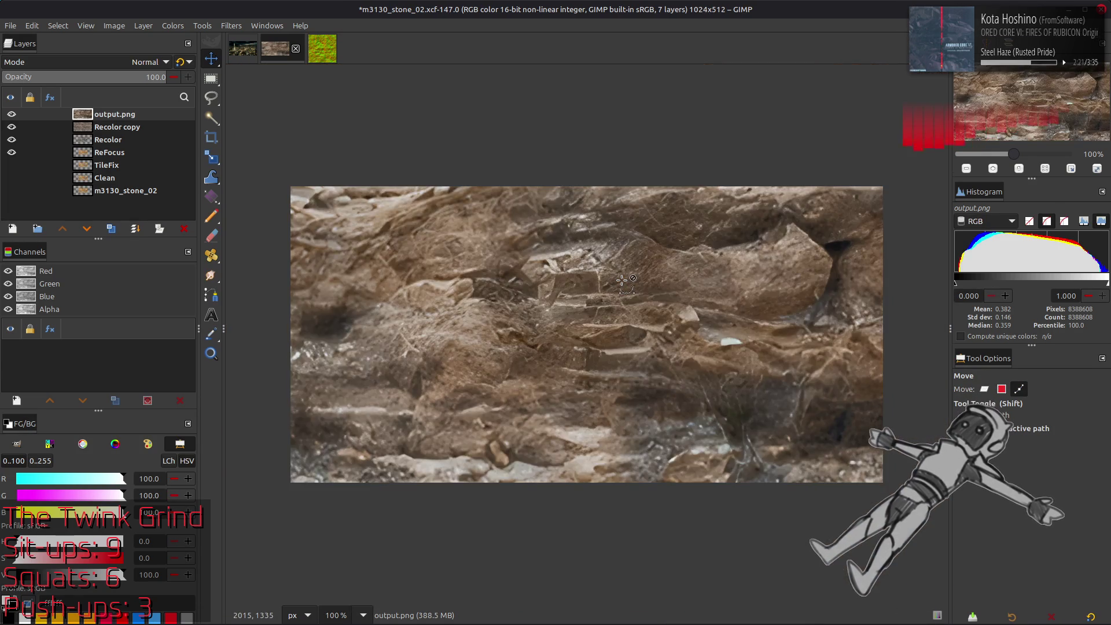
Zoom to 400% on the dark seam near the texture's centre.
{"action": "key", "text": "2"}
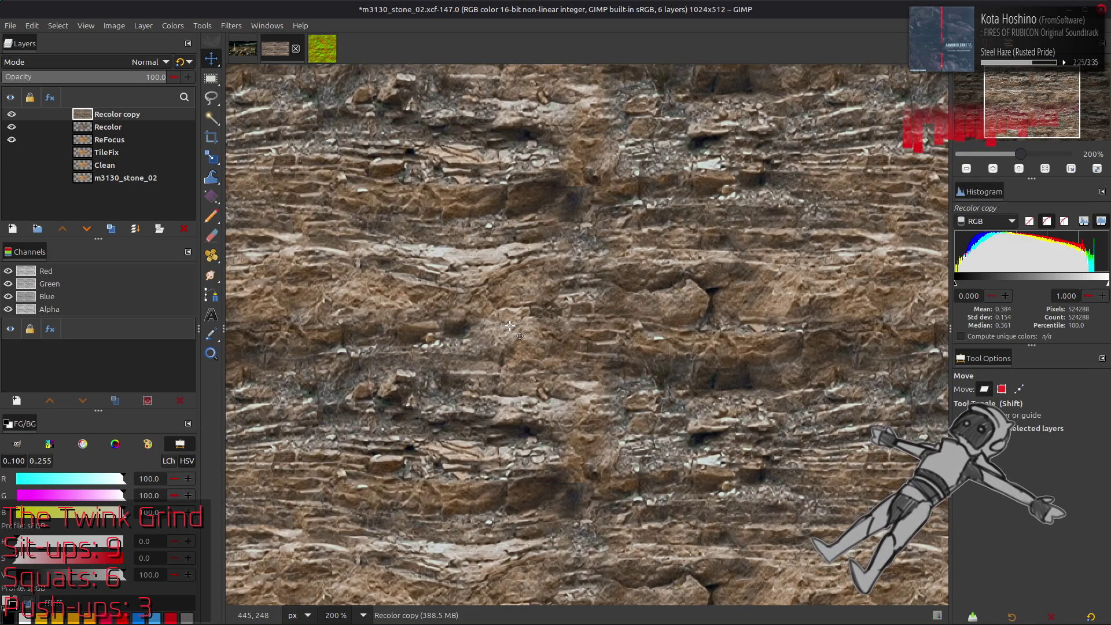
{"action": "mouse_move", "coordinate": [510, 326]}
{"action": "left_mouse_down"}
{"action": "mouse_move", "coordinate": [565, 331]}
{"action": "mouse_move", "coordinate": [460, 329]}
{"action": "left_mouse_up"}
{"action": "key", "text": "3"}
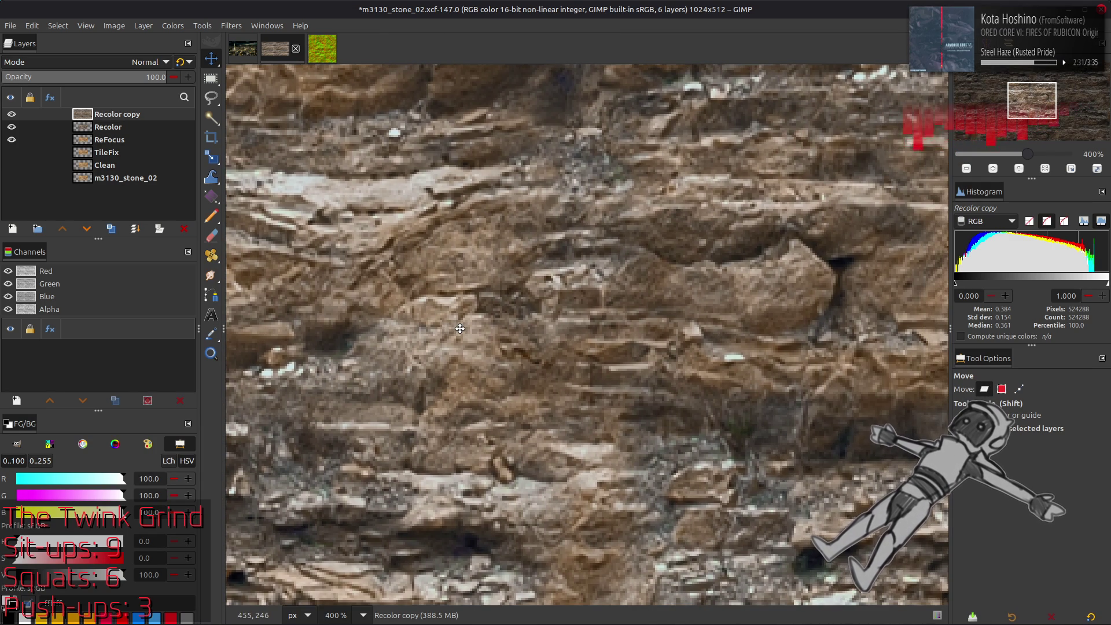
{"action": "left_click_drag", "start_coordinate": [460, 329], "coordinate": [462, 509]}
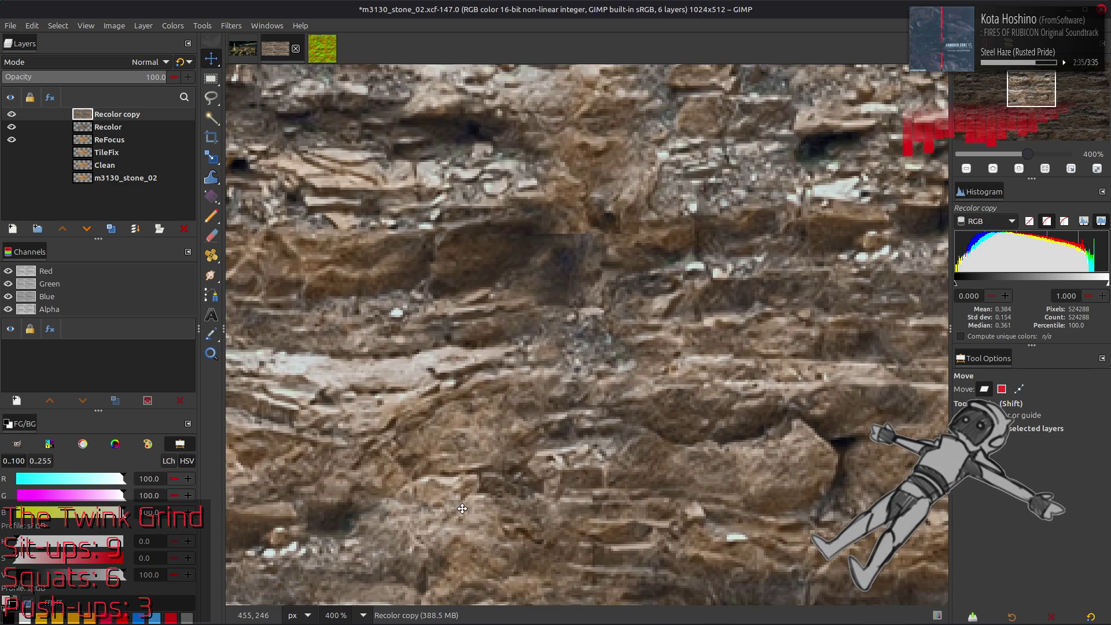
{"action": "left_click_drag", "start_coordinate": [569, 232], "coordinate": [563, 319]}
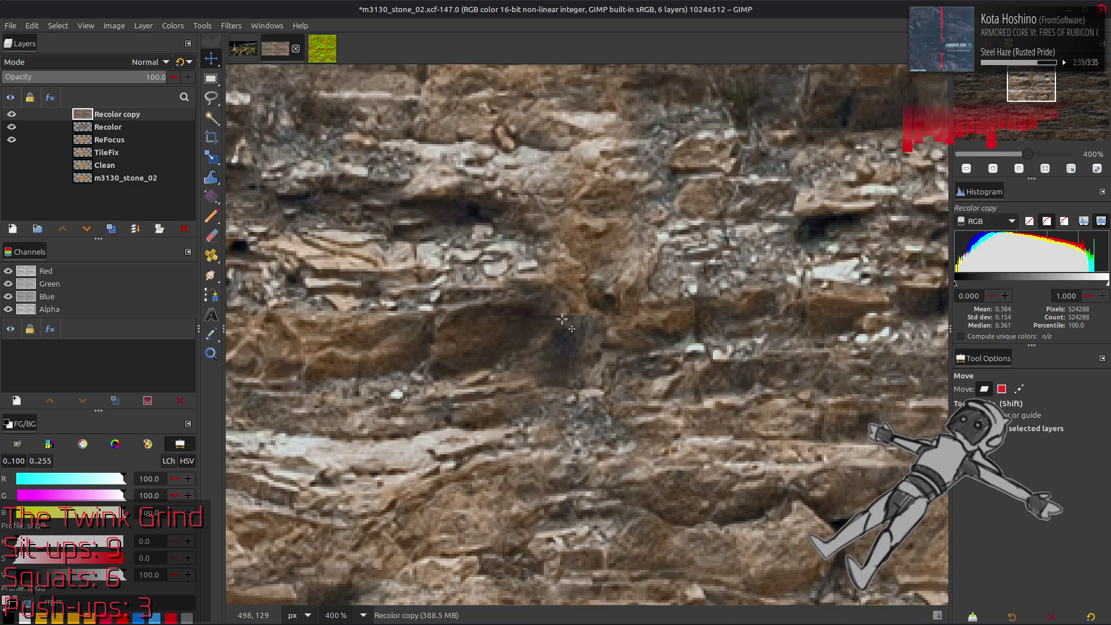
Clone clean rock over the dark blotch using the Clone tool with Tiling symmetry.
{"action": "key", "text": "c"}
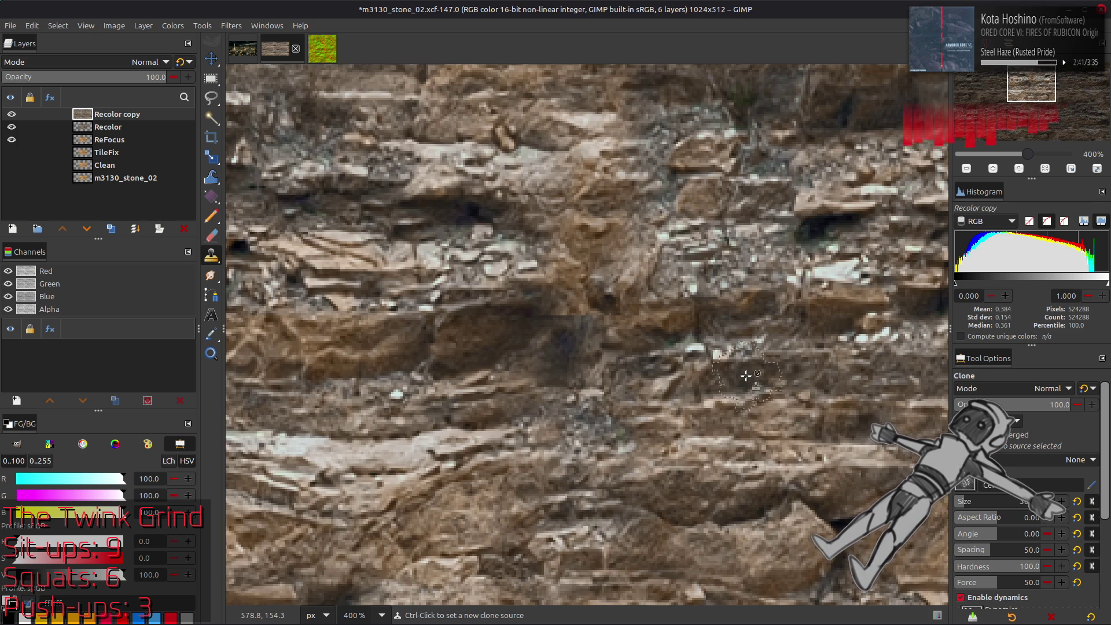
{"action": "left_click", "coordinate": [1010, 67]}
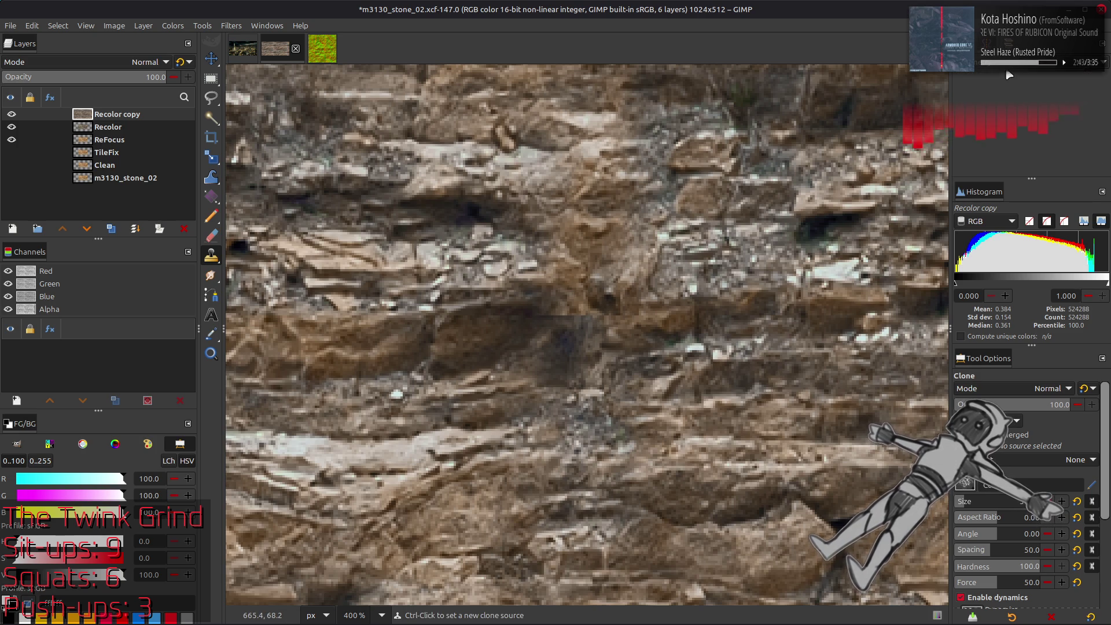
{"action": "left_click", "coordinate": [1006, 96]}
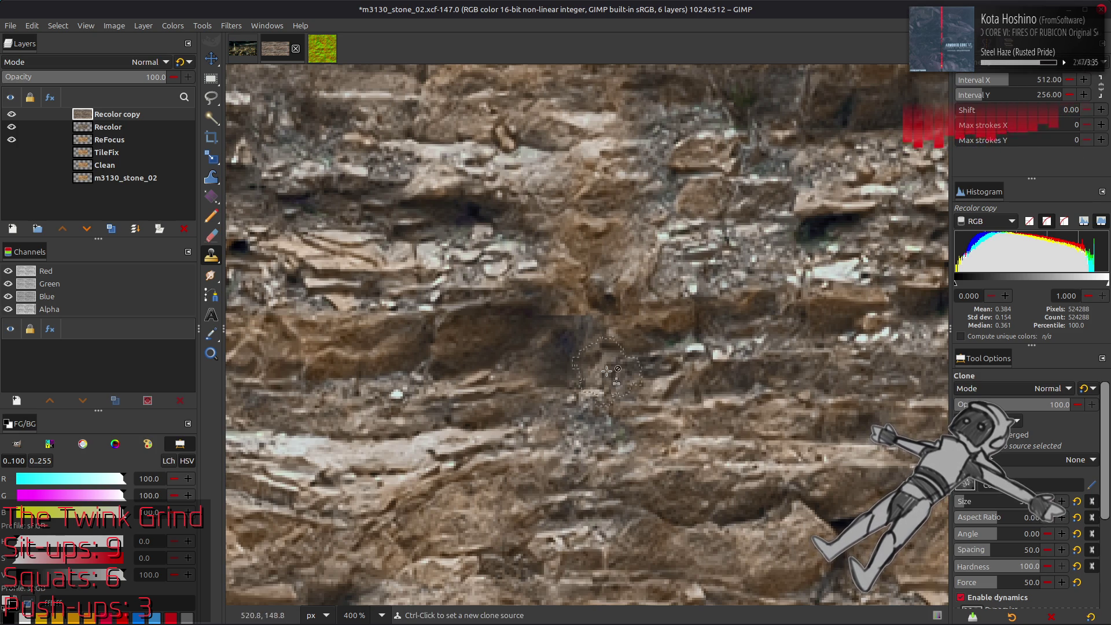
{"action": "scroll", "coordinate": [602, 382], "scroll_direction": "down", "scroll_amount": 3}
{"action": "scroll", "coordinate": [602, 383], "scroll_direction": "right", "scroll_amount": 3}
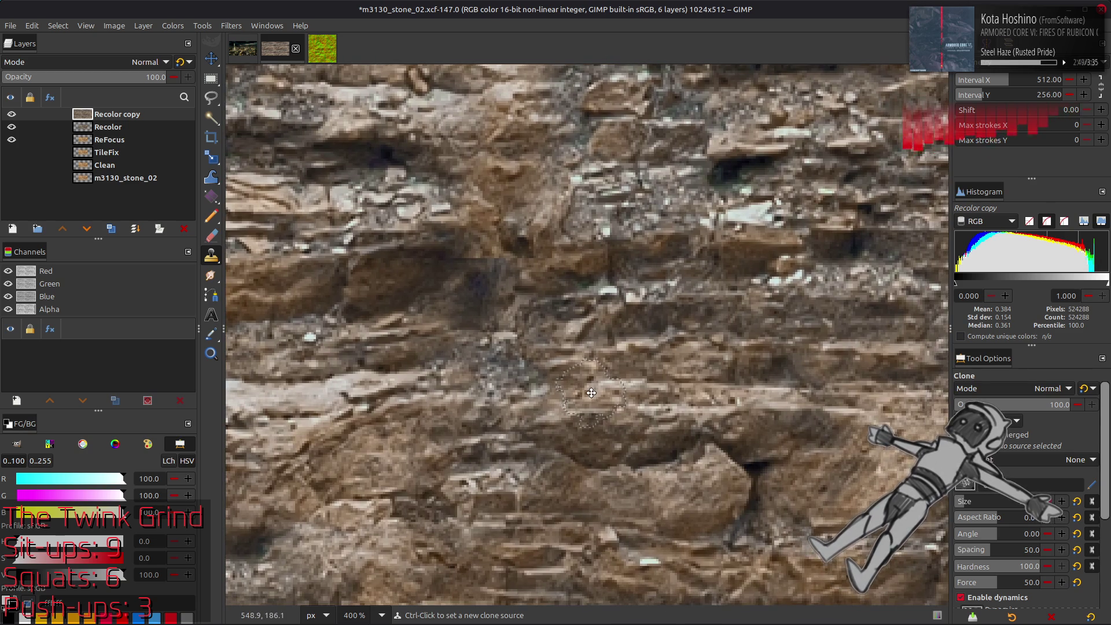
{"action": "scroll", "coordinate": [591, 393], "scroll_direction": "right", "scroll_amount": 2}
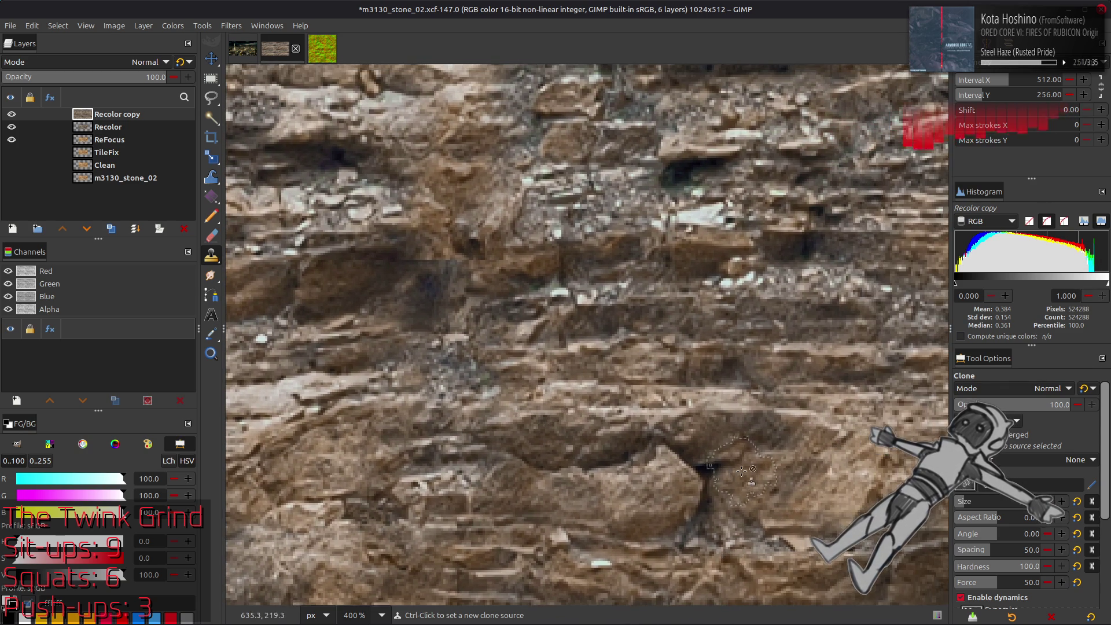
{"action": "left_click", "coordinate": [794, 484], "text": "ctrl"}
{"action": "left_click_drag", "start_coordinate": [410, 266], "coordinate": [466, 264]}
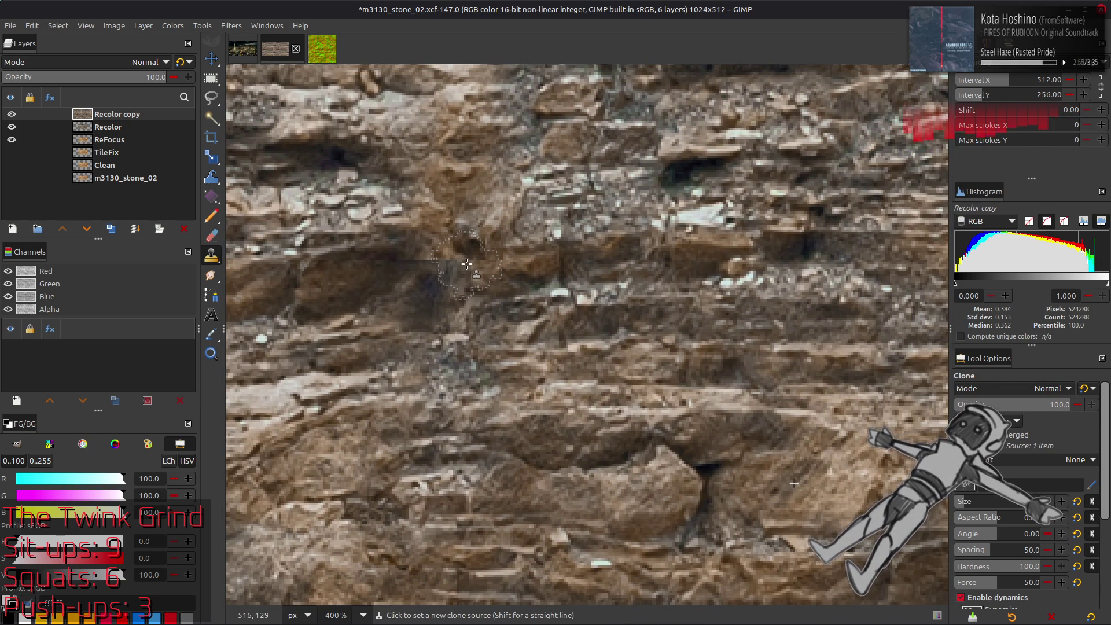
Heal the remaining dark smudges in the rock, then zoom back out to the whole texture.
{"action": "key", "text": "h"}
{"action": "mouse_move", "coordinate": [420, 311]}
{"action": "left_mouse_down"}
{"action": "mouse_move", "coordinate": [393, 260]}
{"action": "mouse_move", "coordinate": [475, 244]}
{"action": "mouse_move", "coordinate": [446, 258]}
{"action": "left_mouse_up"}
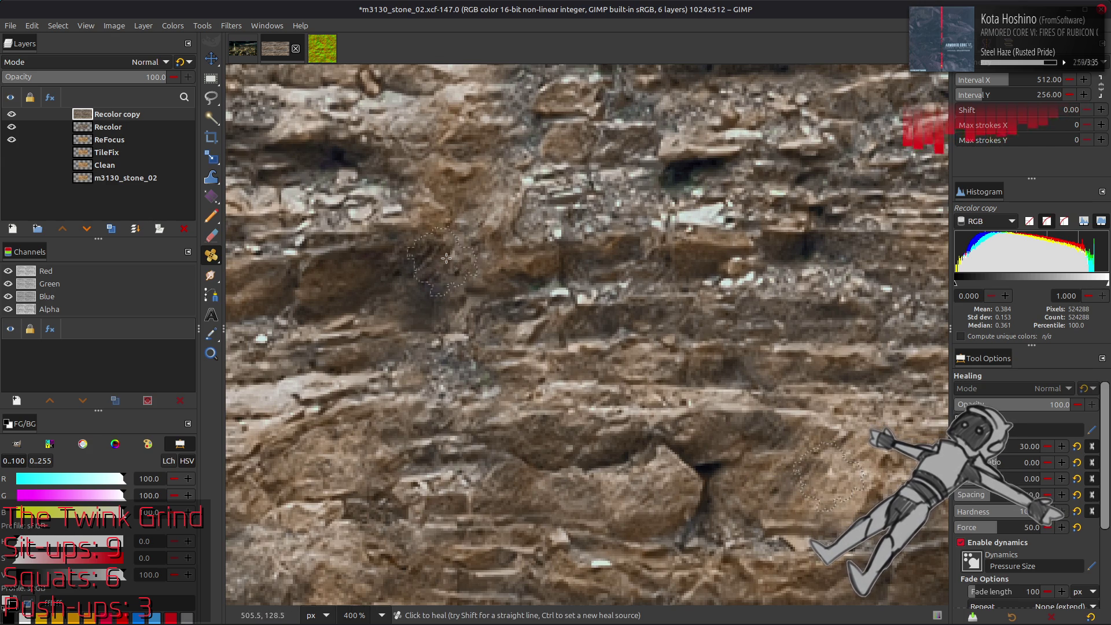
{"action": "left_click_drag", "start_coordinate": [435, 298], "coordinate": [476, 270]}
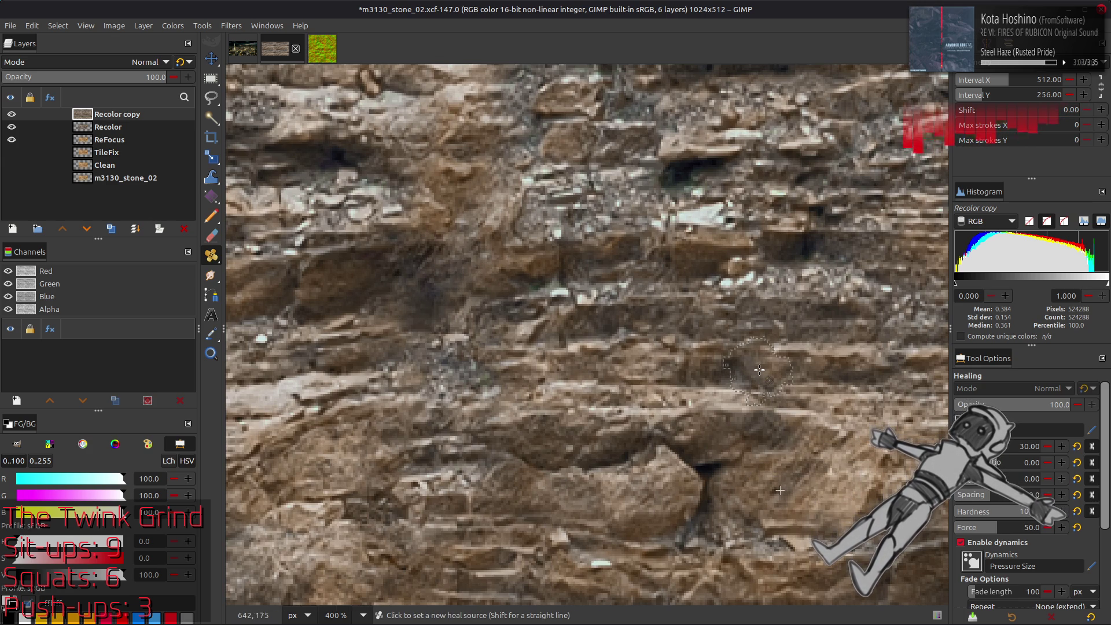
{"action": "mouse_move", "coordinate": [463, 249]}
{"action": "left_mouse_down"}
{"action": "mouse_move", "coordinate": [416, 272]}
{"action": "mouse_move", "coordinate": [384, 261]}
{"action": "mouse_move", "coordinate": [460, 255]}
{"action": "mouse_move", "coordinate": [440, 272]}
{"action": "mouse_move", "coordinate": [492, 261]}
{"action": "mouse_move", "coordinate": [475, 257]}
{"action": "left_mouse_up"}
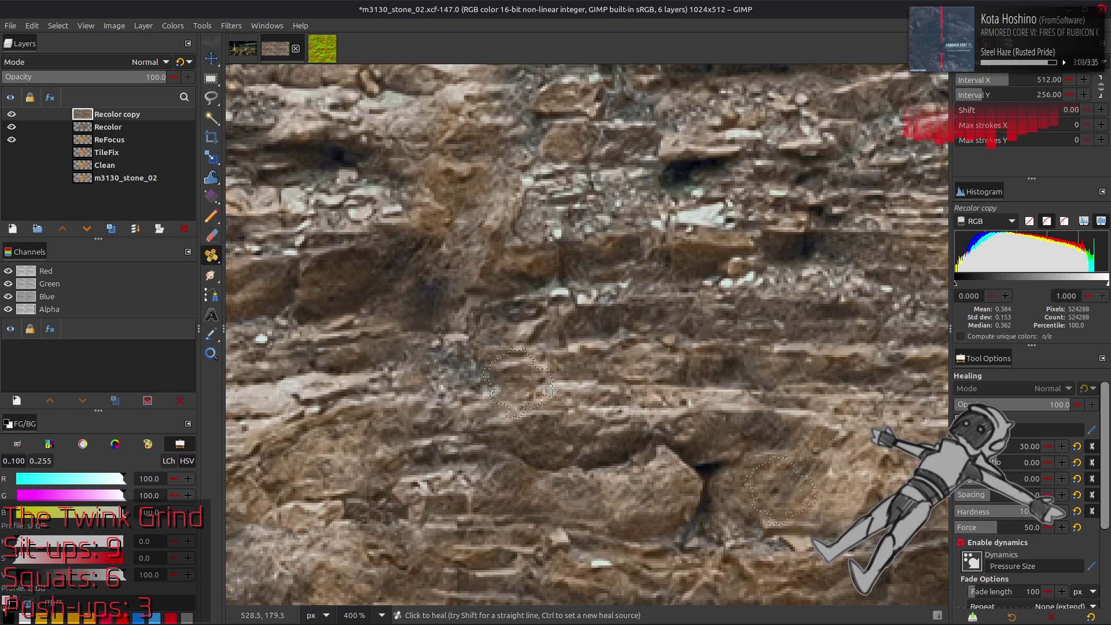
{"action": "key", "text": "1"}
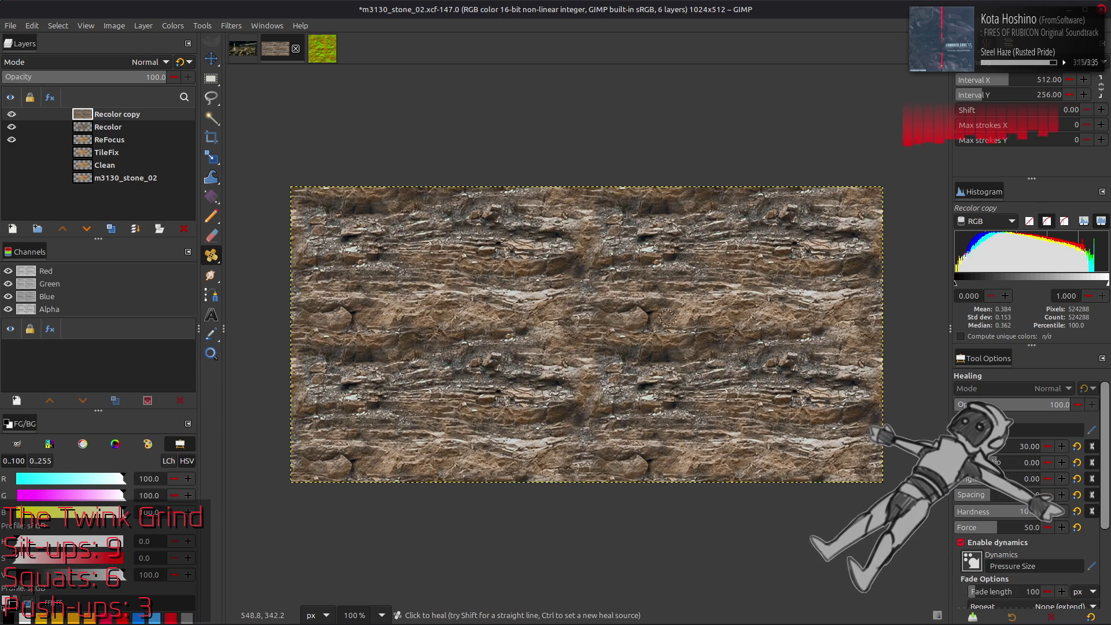
Rename the Recolor copy layer to 'TileFixAgain' and copy it to the clipboard.
{"action": "key", "text": "m"}
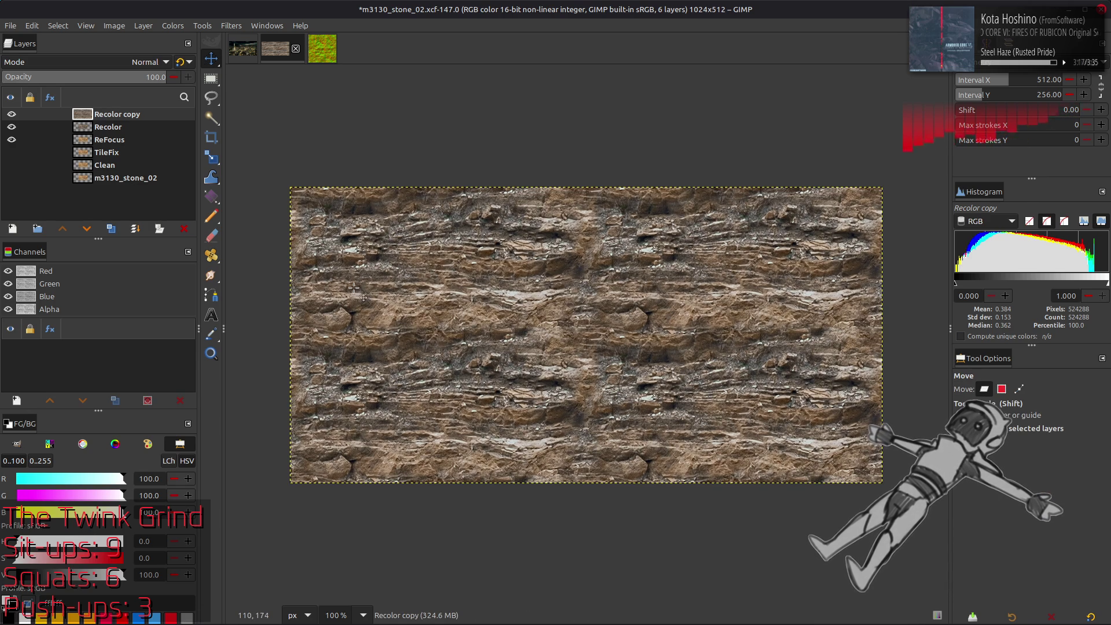
{"action": "double_click", "coordinate": [144, 115]}
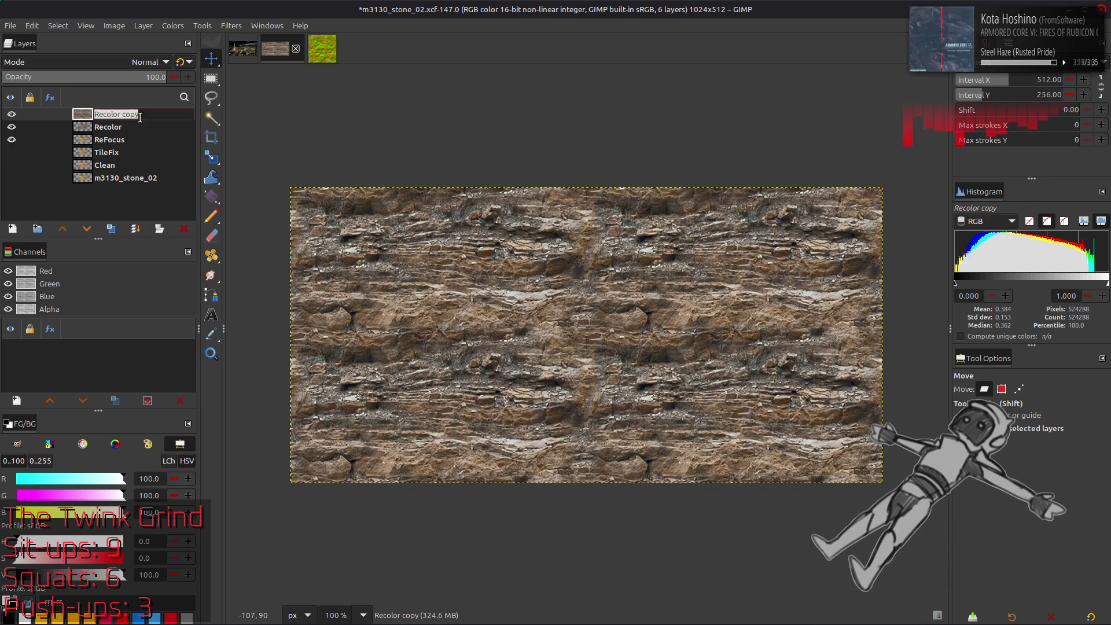
{"action": "type", "text": "TileFixAgain"}
{"action": "key", "text": "Return"}
{"action": "key", "text": "ctrl+c"}
Paste the copied texture into chaiNNer as an image node beneath the model loader.
{"action": "key", "text": "alt+Tab"}
{"action": "key", "text": "alt+Tab"}
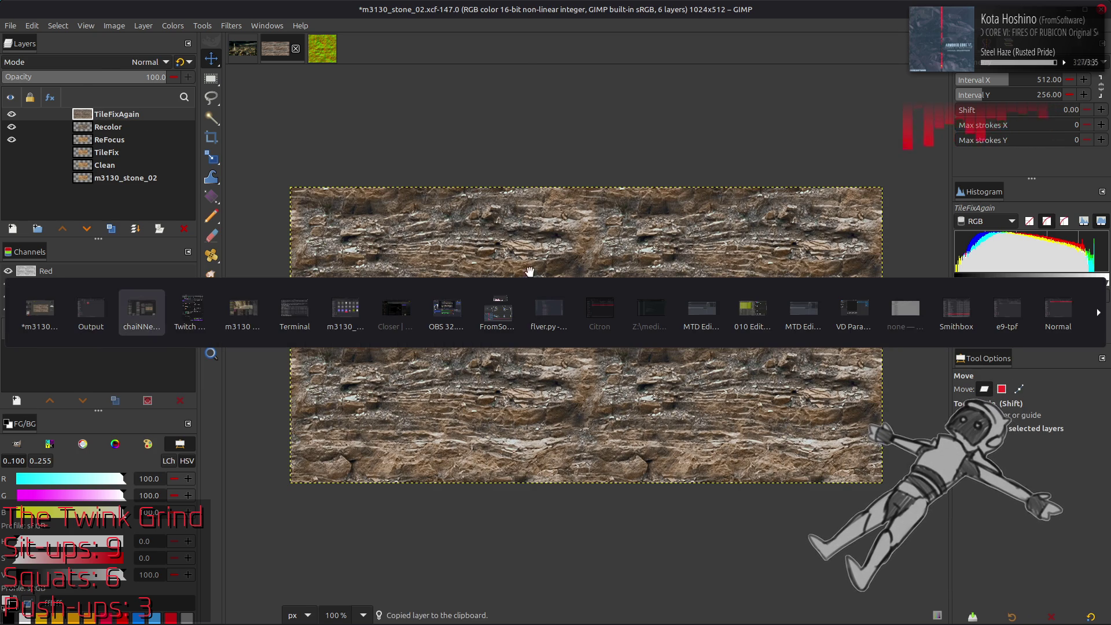
{"action": "key", "text": "ctrl+v"}
{"action": "left_click_drag", "start_coordinate": [670, 332], "coordinate": [463, 286]}
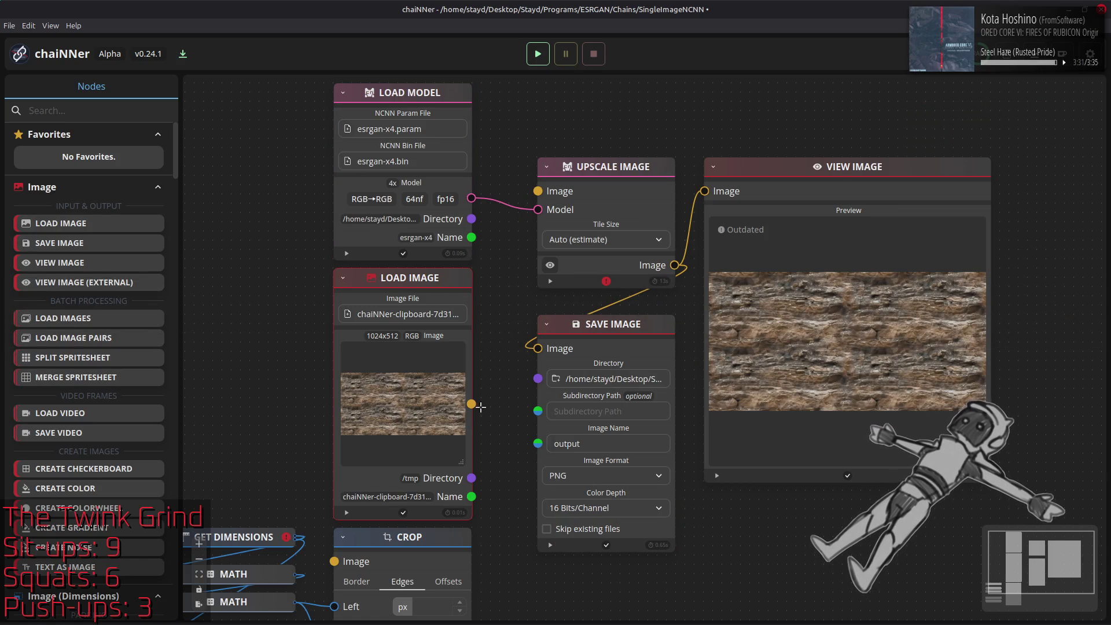
Wire the texture into the upscaler, load 4x_NMKD-Superscale-SP_178000_G's esrgan-x4.param, and run the chain.
{"action": "left_click_drag", "start_coordinate": [469, 404], "coordinate": [538, 191]}
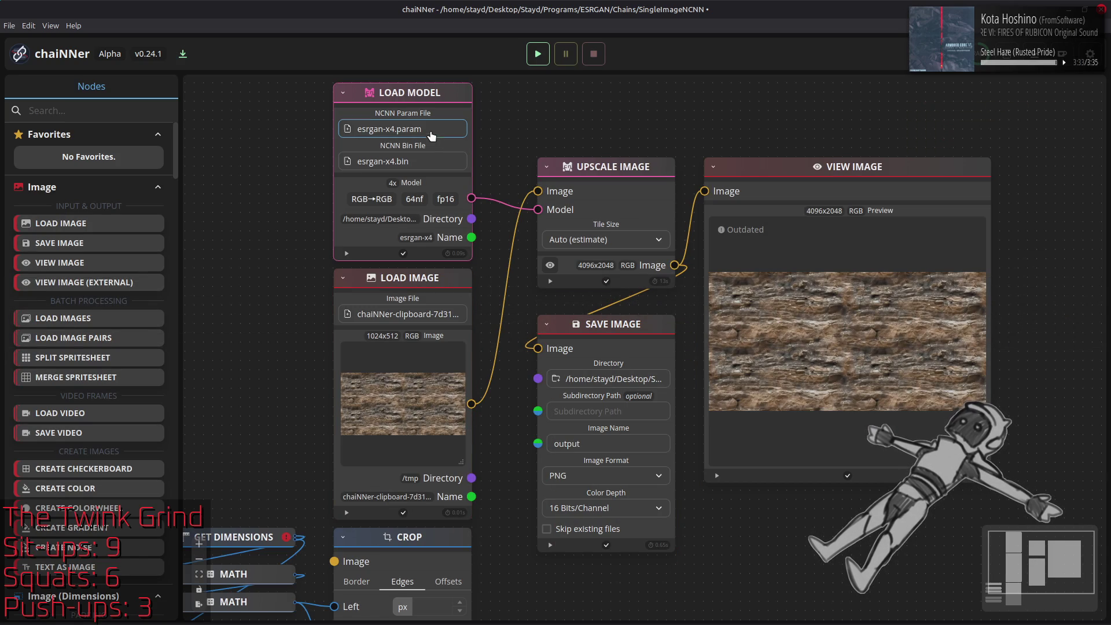
{"action": "left_click", "coordinate": [402, 129]}
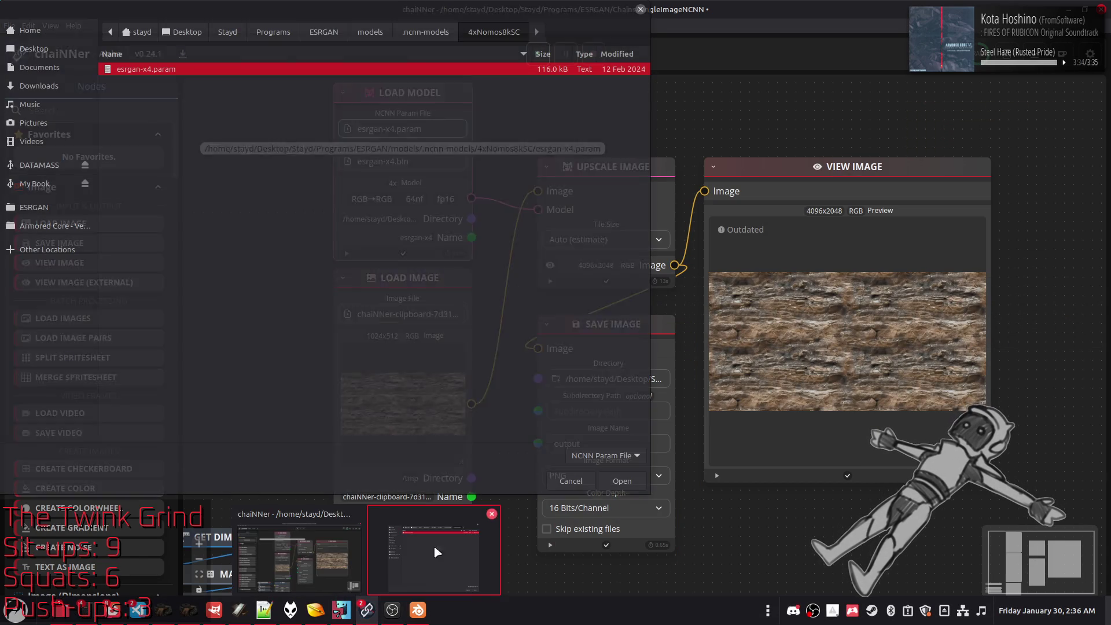
{"action": "left_click", "coordinate": [427, 33]}
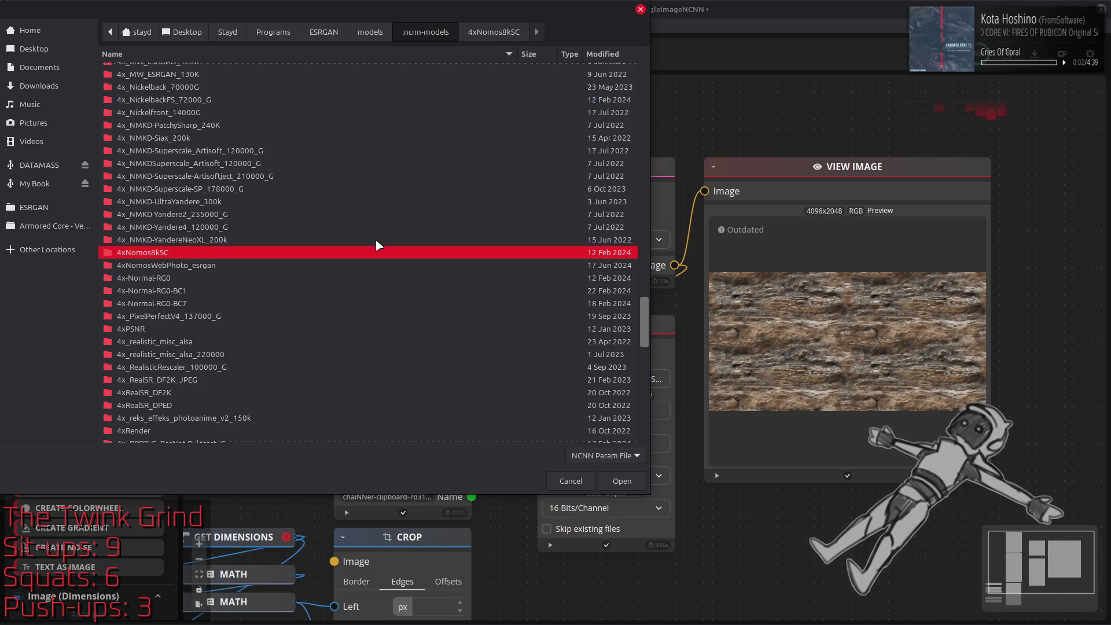
{"action": "scroll", "coordinate": [373, 235], "scroll_direction": "down", "scroll_amount": 5}
{"action": "scroll", "coordinate": [361, 233], "scroll_direction": "up", "scroll_amount": 7}
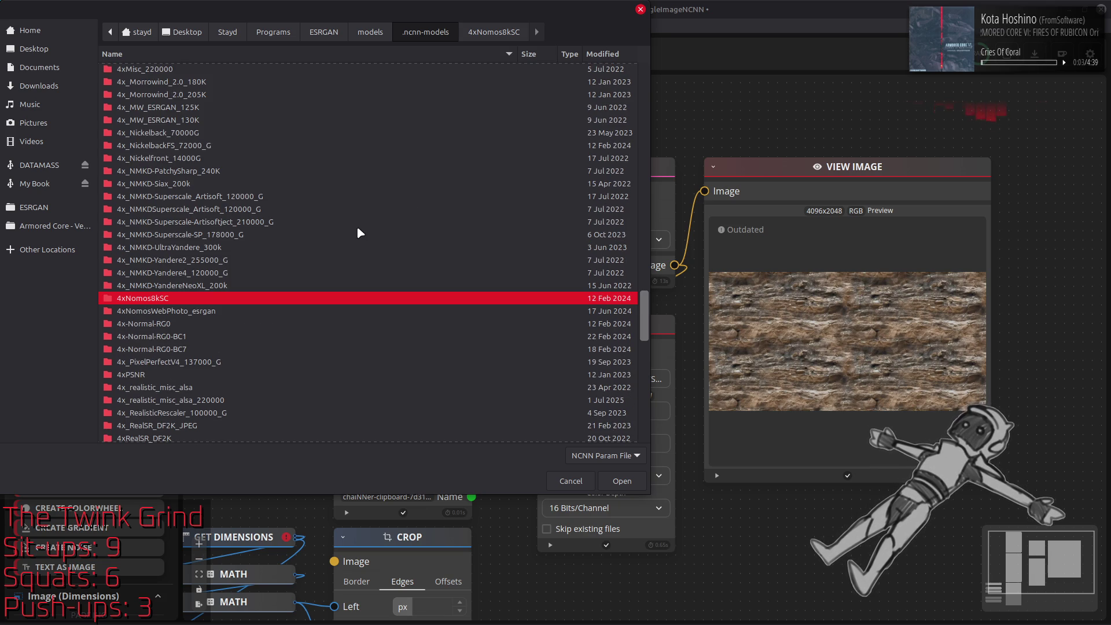
{"action": "double_click", "coordinate": [218, 236]}
{"action": "double_click", "coordinate": [310, 72]}
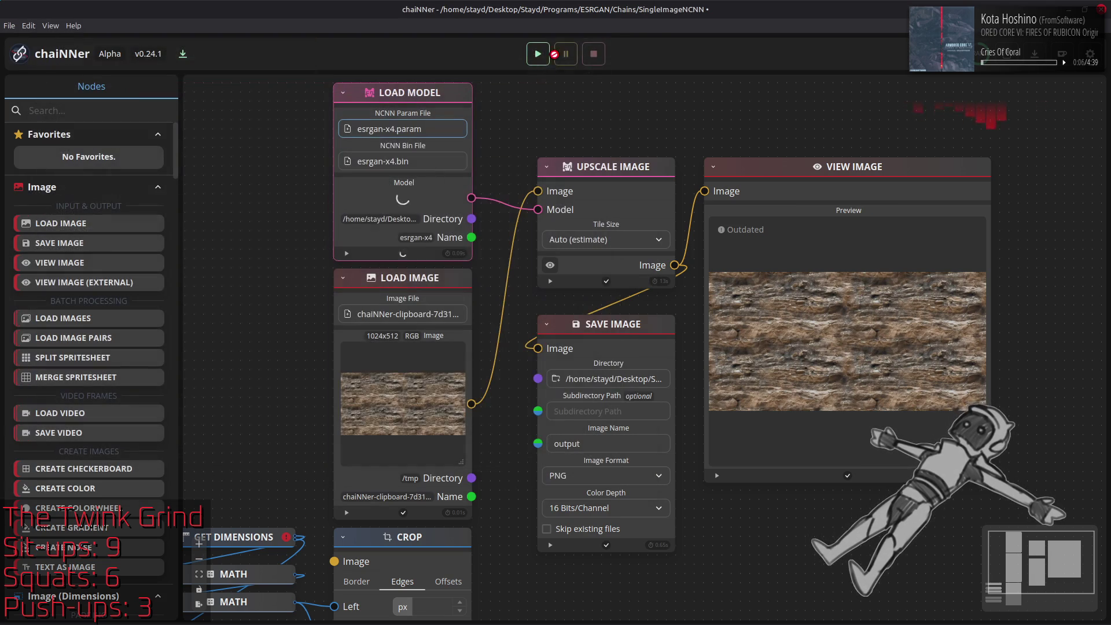
{"action": "left_click", "coordinate": [538, 54]}
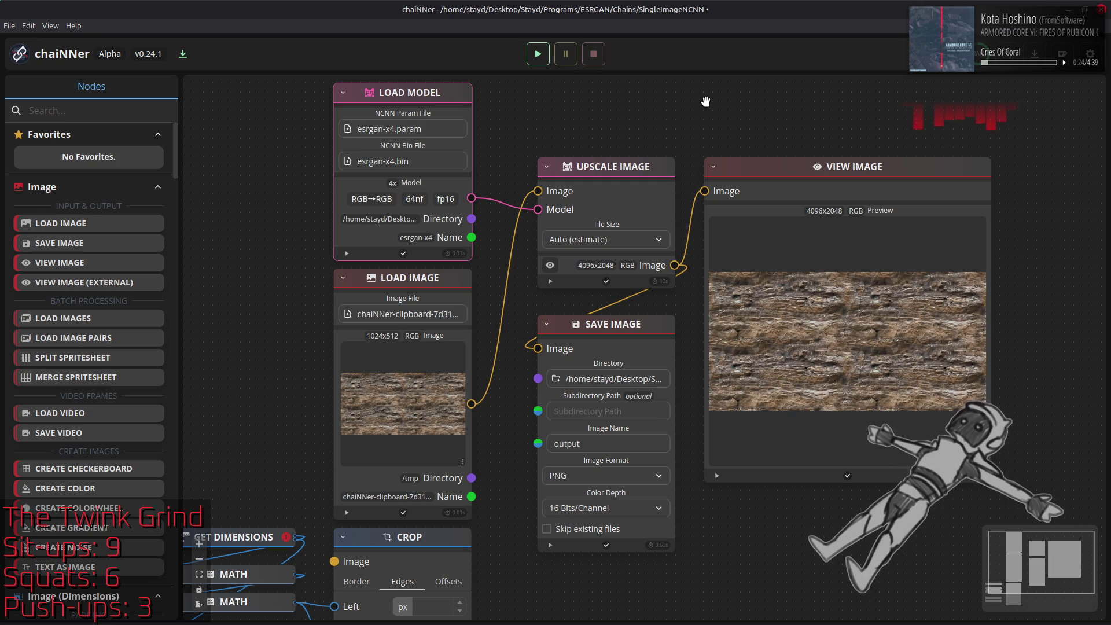
{"action": "key", "text": "alt+Tab"}
{"action": "key", "text": "alt+Tab"}
{"action": "key", "text": "alt+Tab"}
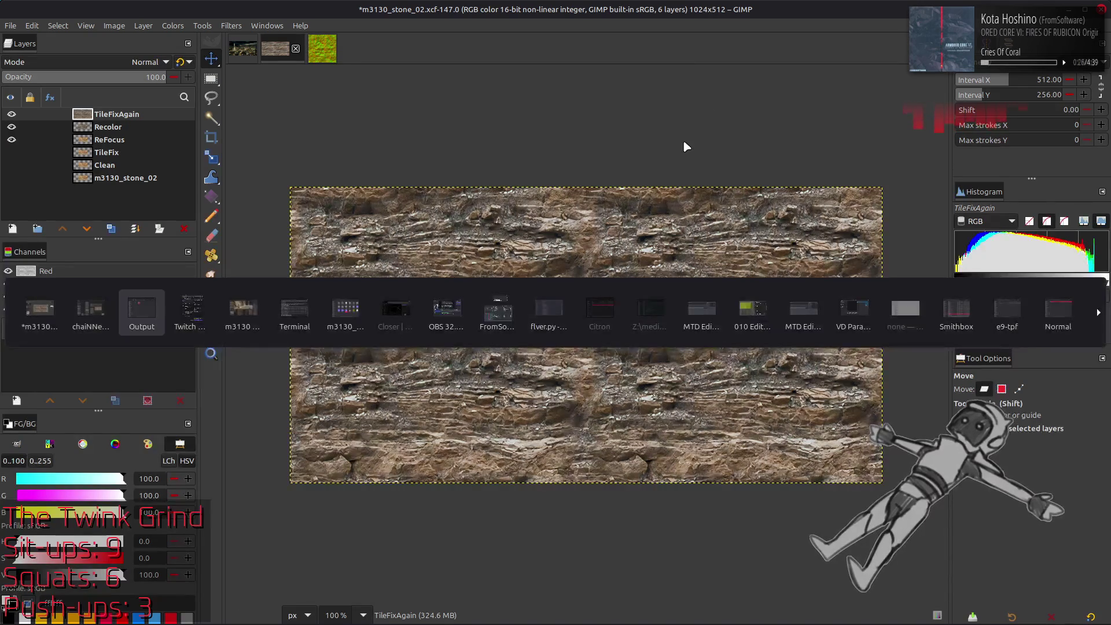
Add the upscaled output.png as a new layer and inspect it at 200% zoom.
{"action": "left_click_drag", "start_coordinate": [306, 186], "coordinate": [755, 324]}
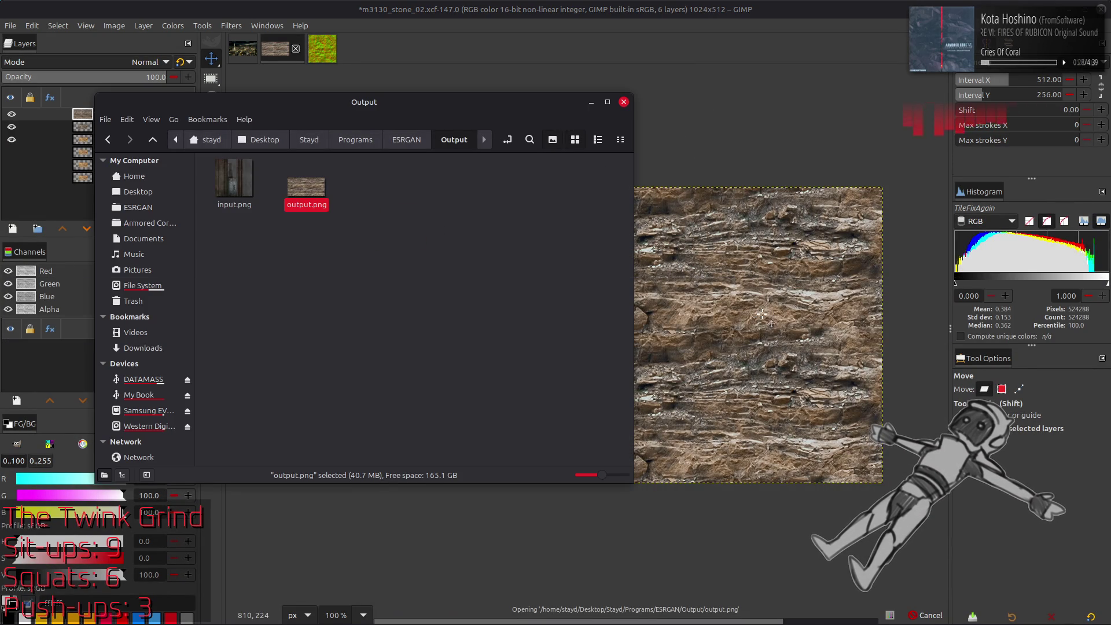
{"action": "key", "text": "q"}
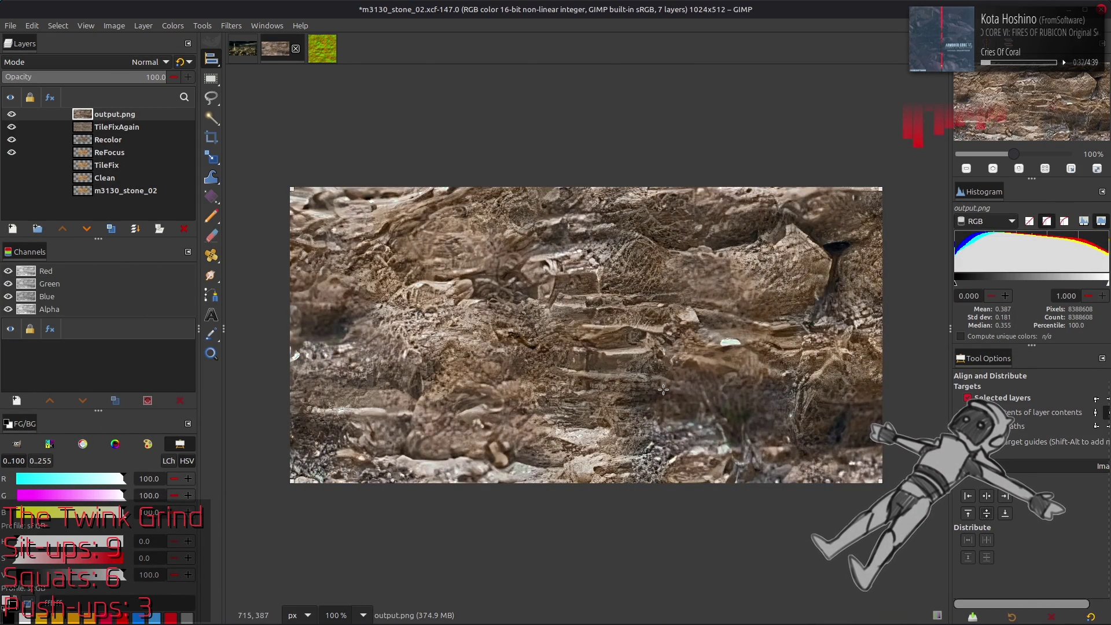
{"action": "key", "text": "2"}
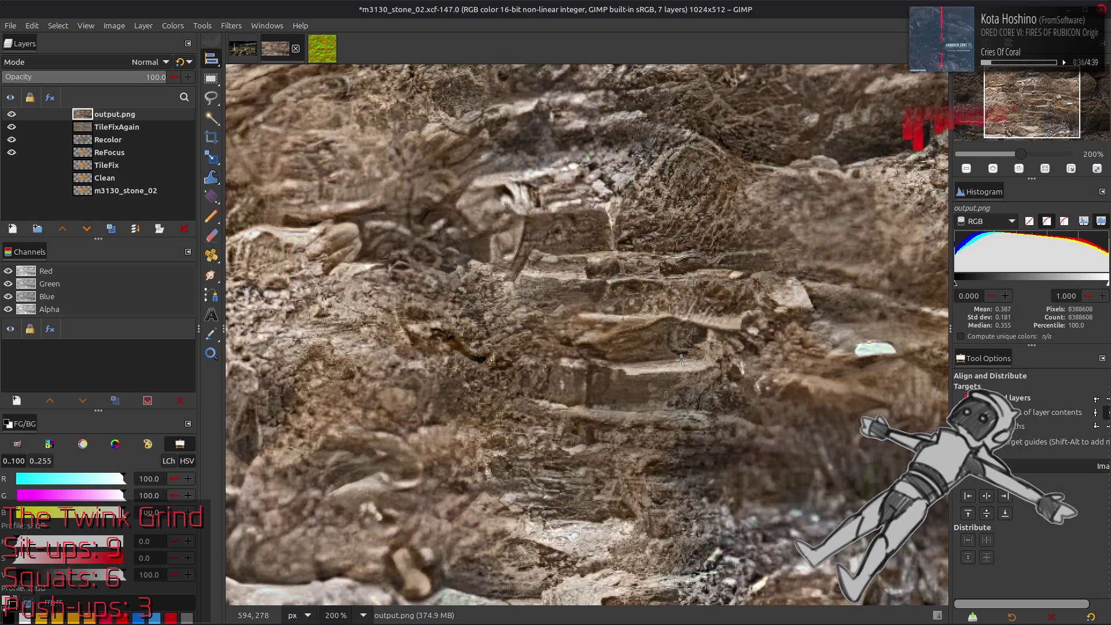
{"action": "key", "text": "m"}
{"action": "scroll", "coordinate": [556, 312], "scroll_direction": "right", "scroll_amount": 5}
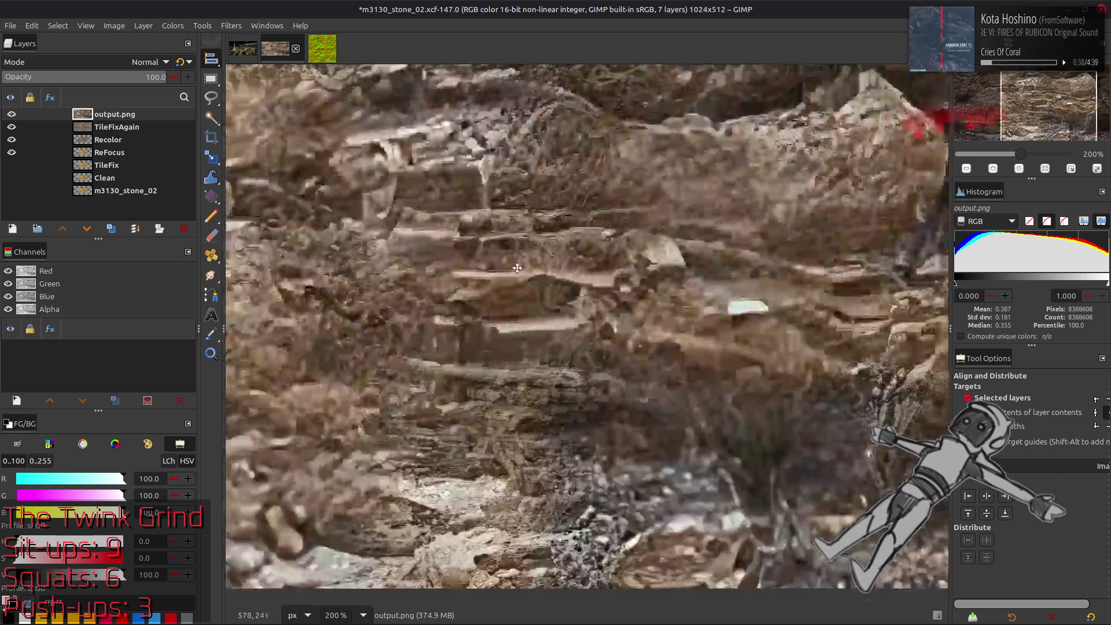
{"action": "scroll", "coordinate": [484, 291], "scroll_direction": "down", "scroll_amount": 2}
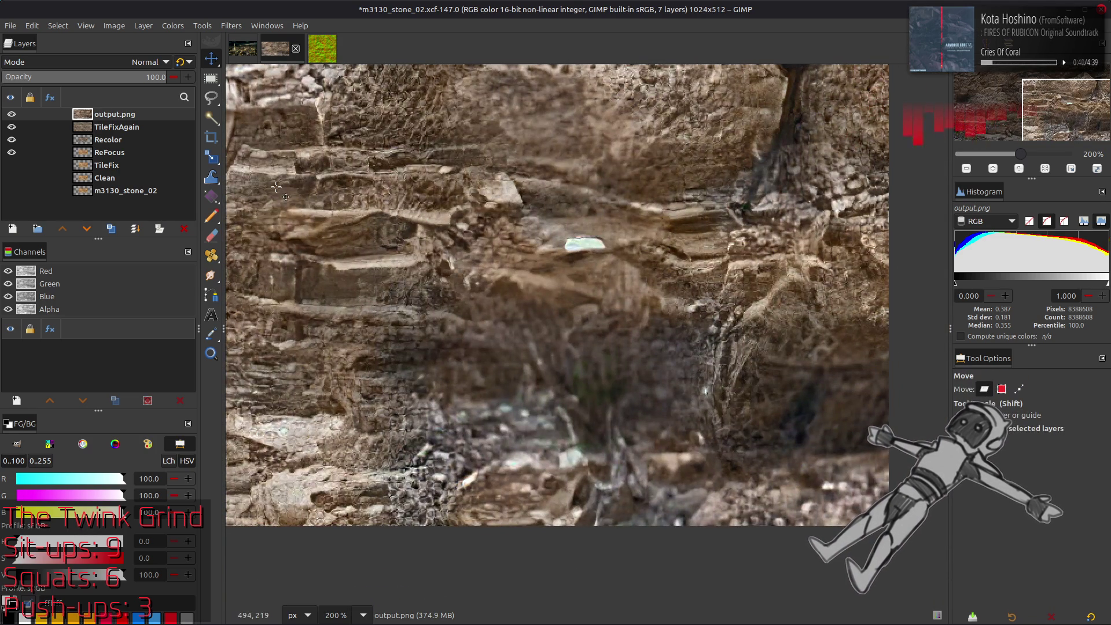
Toggle output.png's visibility to compare with the layer beneath, then delete it.
{"action": "left_click", "coordinate": [11, 115]}
{"action": "left_click", "coordinate": [11, 115]}
{"action": "left_click", "coordinate": [186, 230]}
{"action": "key", "text": "alt+Tab"}
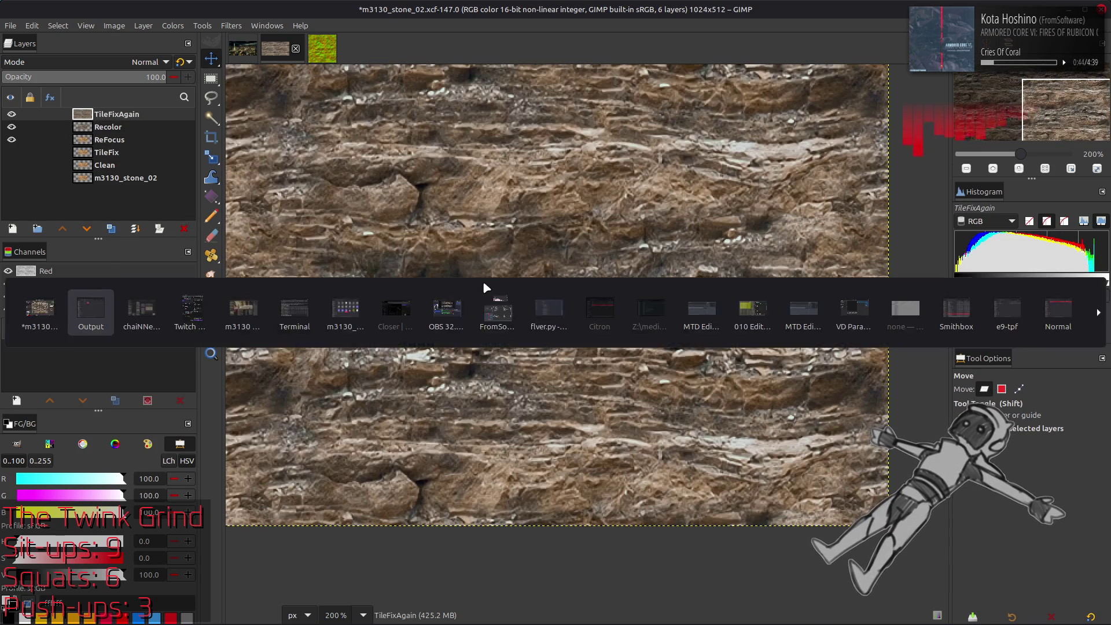
{"action": "key", "text": "alt+Tab"}
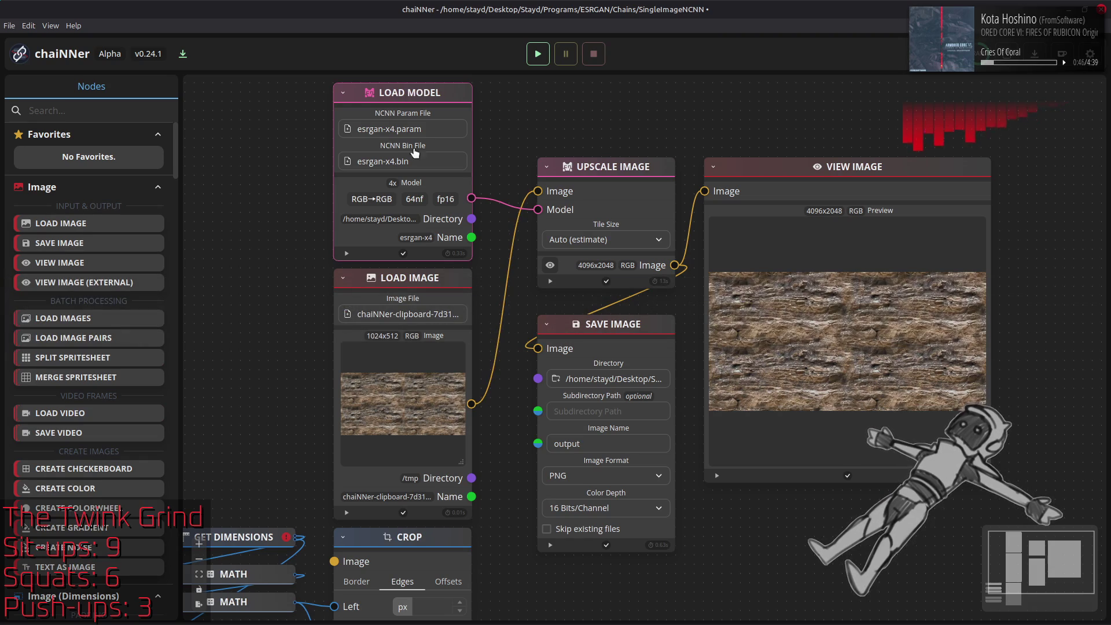
Browse the .ncnn-models folder in the NCNN Param File chooser, then close it.
{"action": "mouse_move", "coordinate": [370, 618]}
{"action": "left_click", "coordinate": [403, 128]}
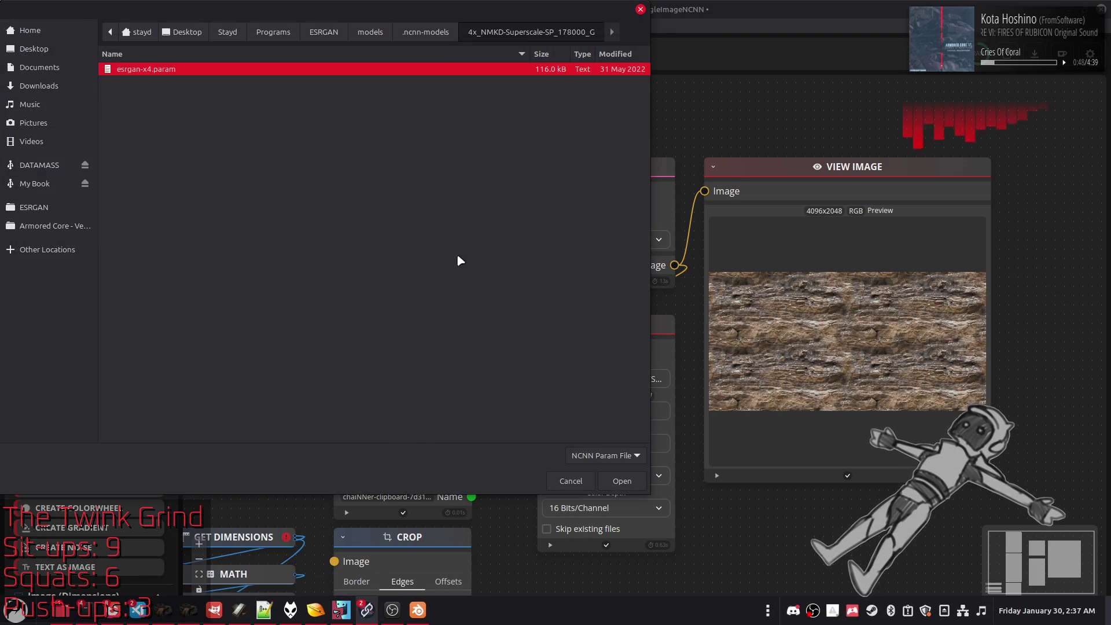
{"action": "left_click", "coordinate": [432, 33]}
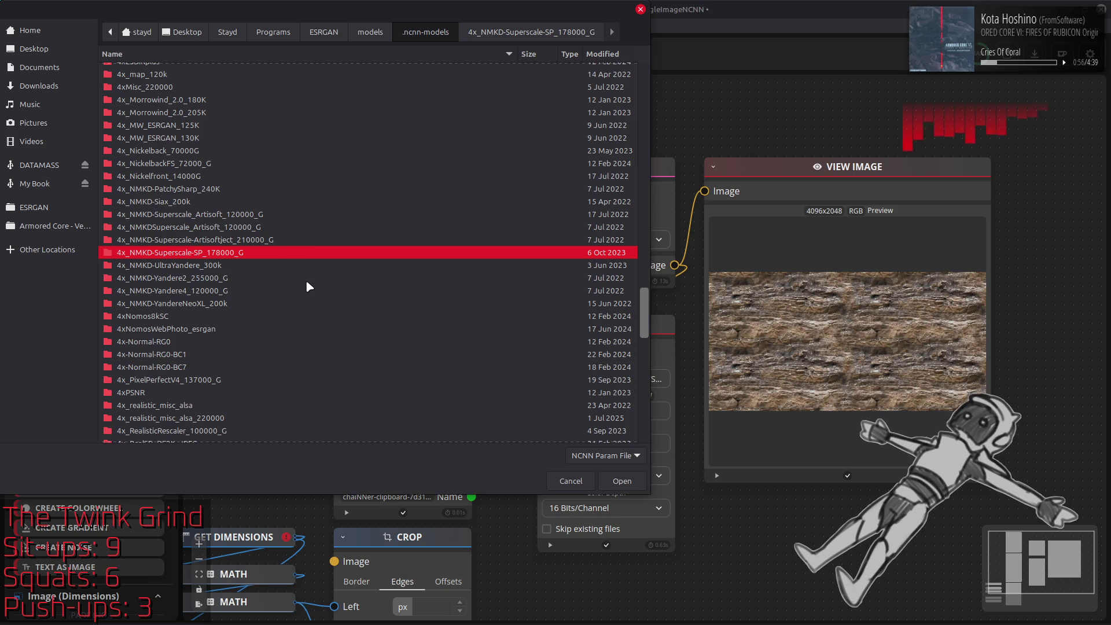
{"action": "key", "text": "Escape"}
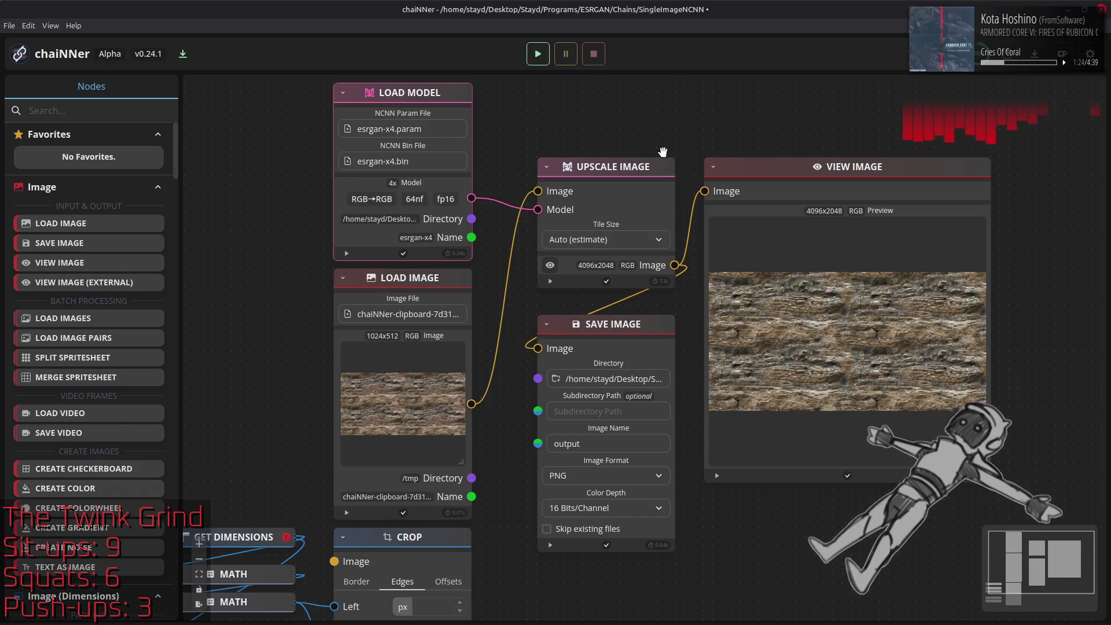
{"action": "key", "text": "alt+Tab"}
{"action": "key", "text": "alt+Tab"}
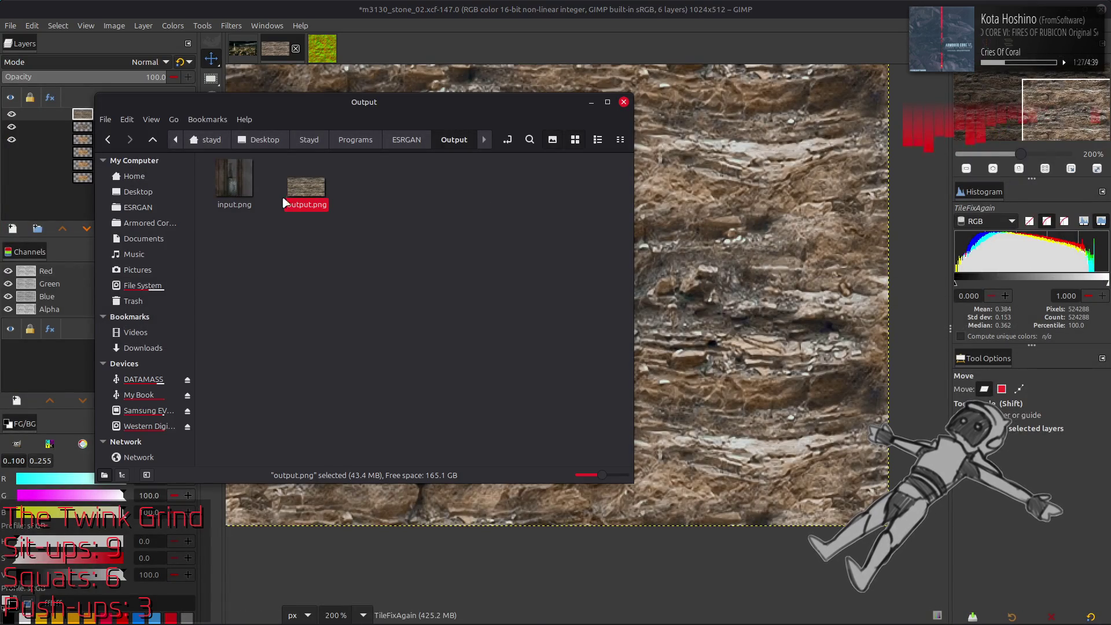
Add the new output.png as the top layer, centre it on the canvas, and view the whole image.
{"action": "left_click_drag", "start_coordinate": [305, 187], "coordinate": [733, 277]}
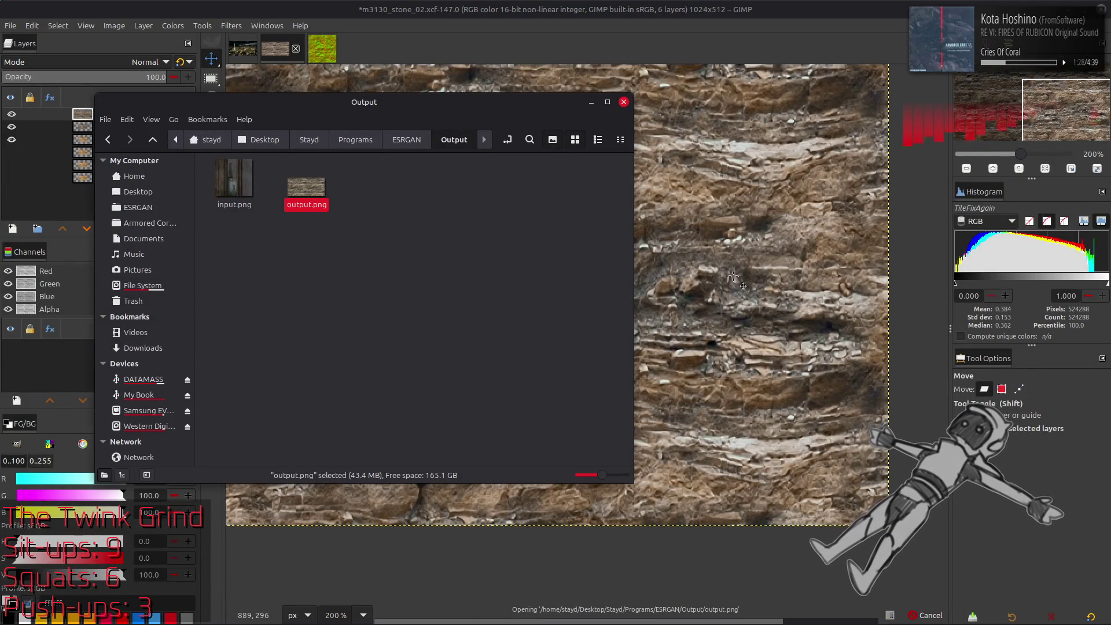
{"action": "key", "text": "q"}
{"action": "left_click", "coordinate": [987, 496]}
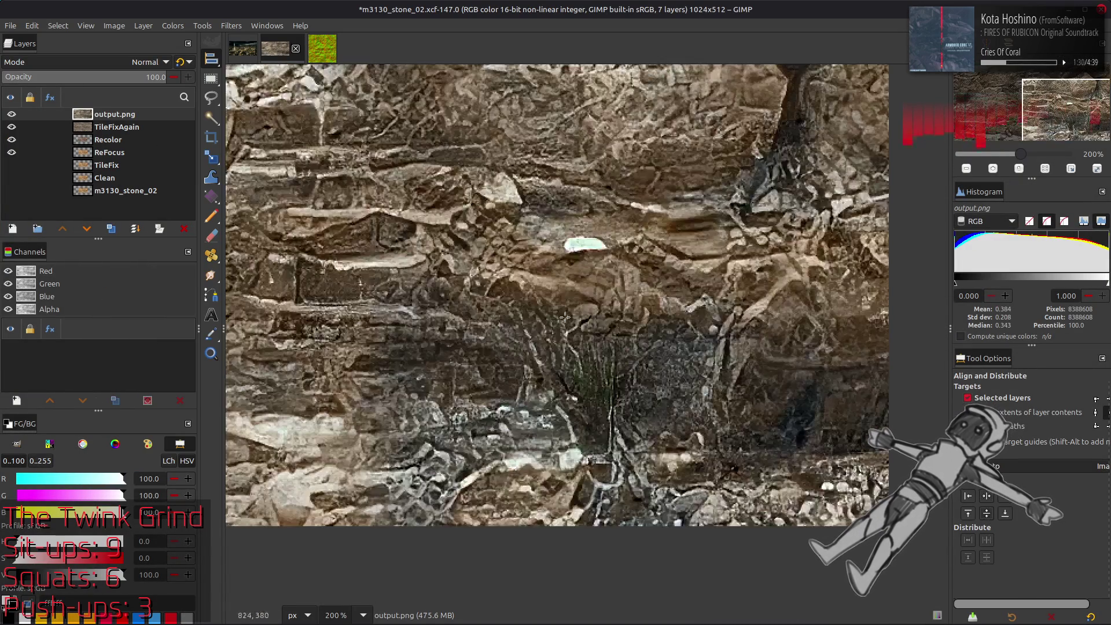
{"action": "scroll", "coordinate": [734, 363], "scroll_direction": "up", "scroll_amount": 5}
{"action": "scroll", "coordinate": [734, 363], "scroll_direction": "right", "scroll_amount": 2}
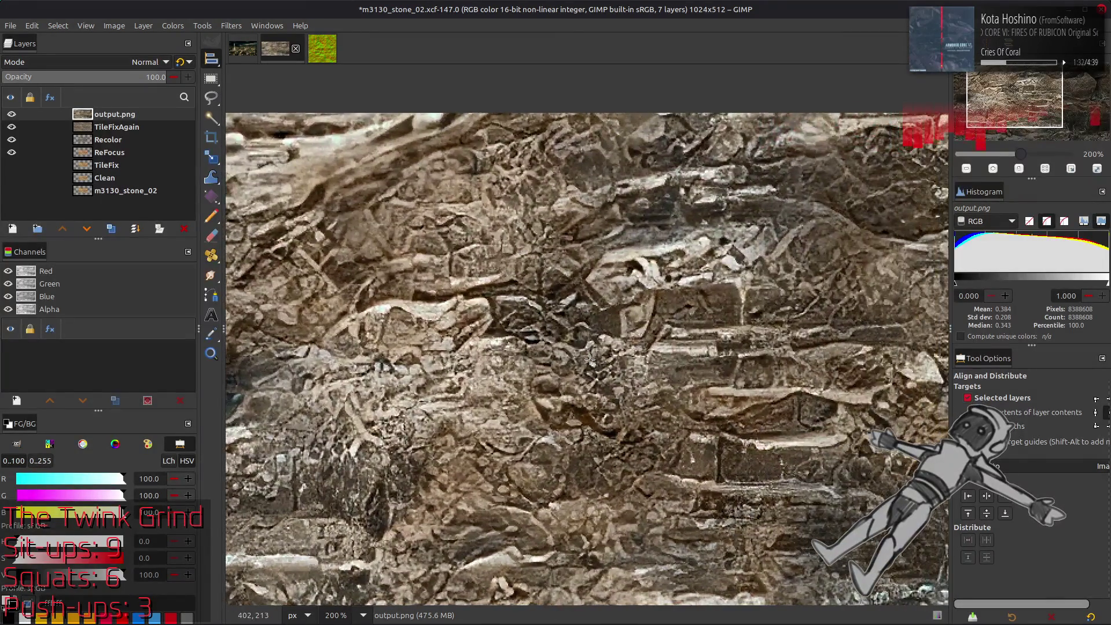
{"action": "key", "text": "1"}
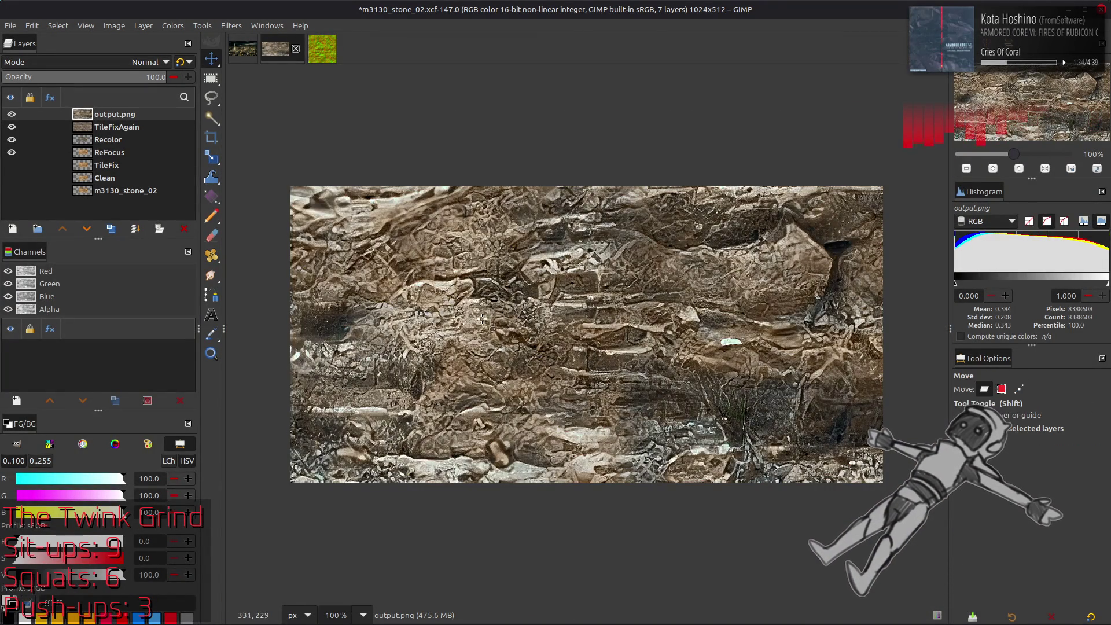
Delete the output.png layer and reopen chaiNNer's model parameter file chooser.
{"action": "left_click", "coordinate": [184, 228]}
{"action": "key", "text": "m"}
{"action": "key", "text": "alt+Tab"}
{"action": "key", "text": "alt+Tab"}
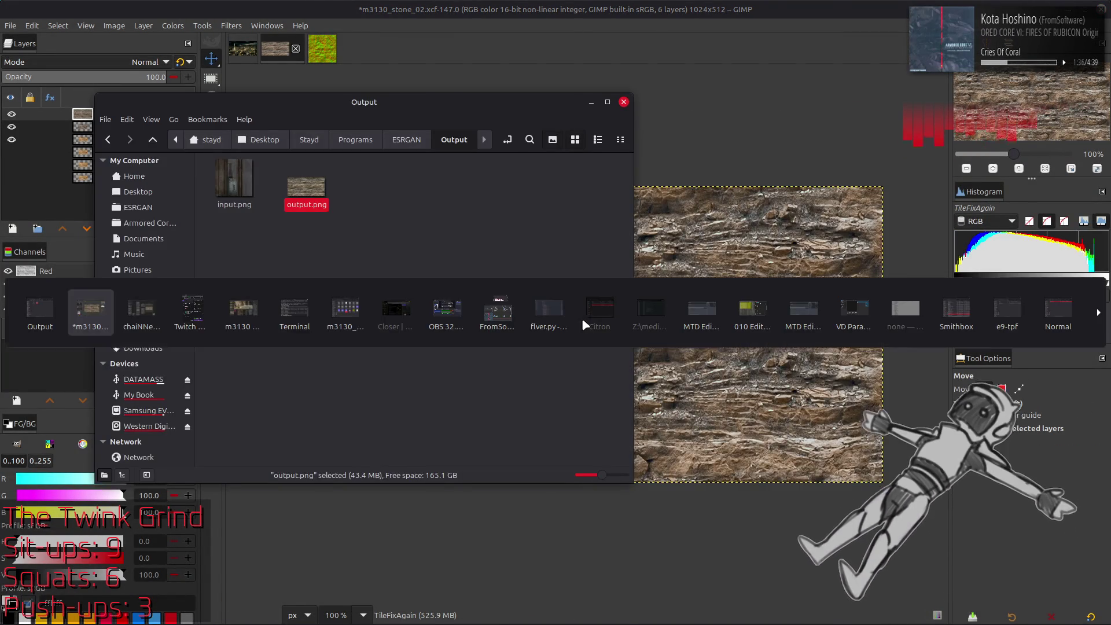
{"action": "left_click", "coordinate": [427, 130]}
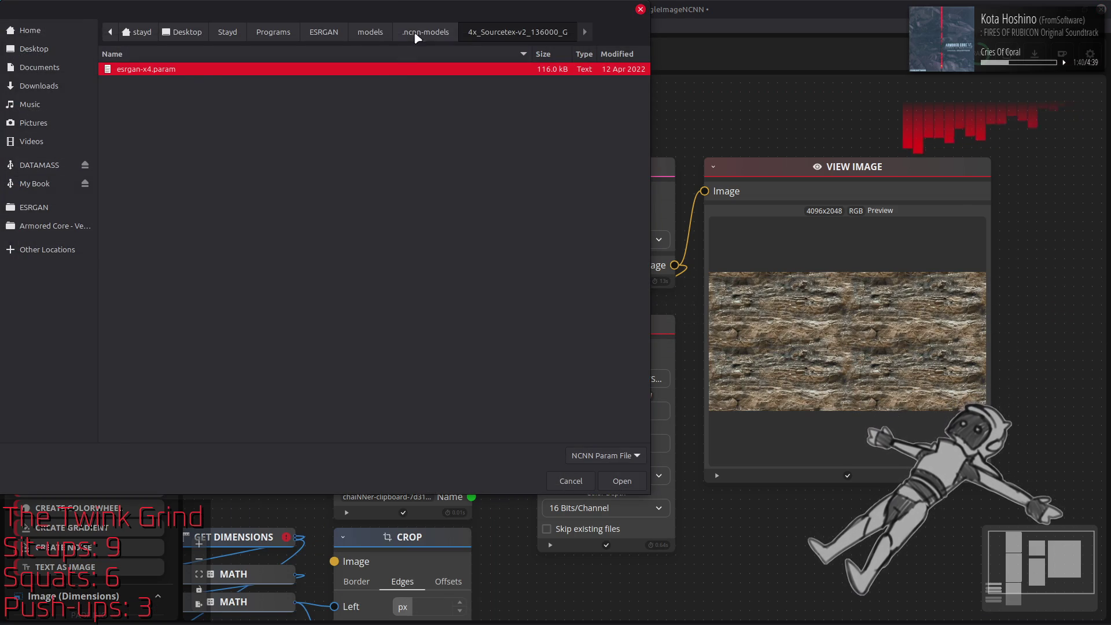
Load esrgan-x4.param from the 4x_BMS_85000_G folder and run the upscaling chain.
{"action": "key", "text": "alt+Up"}
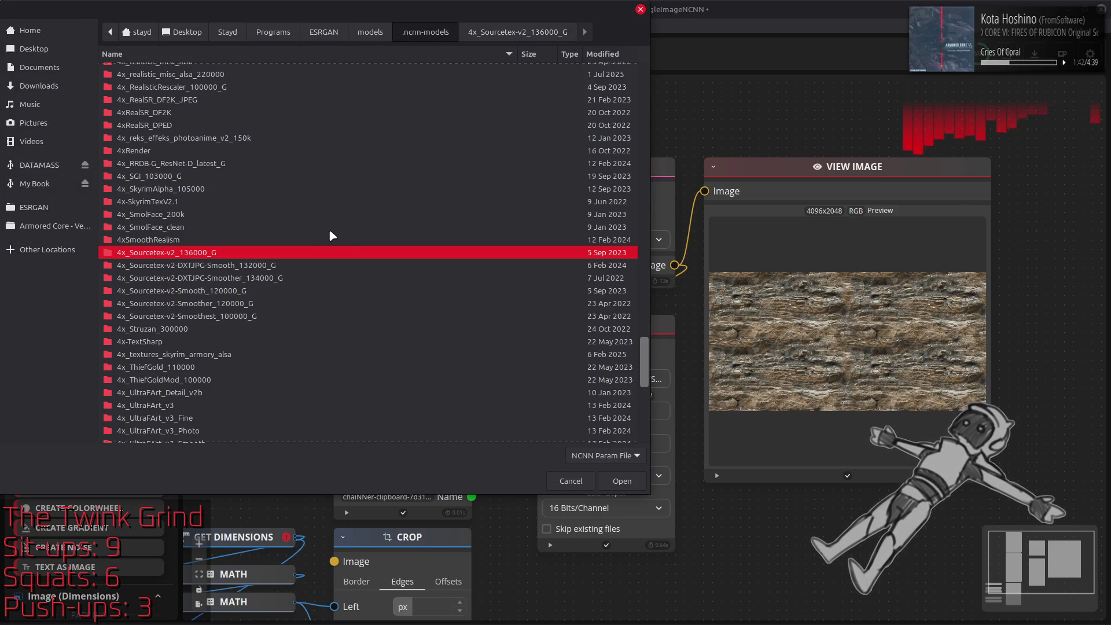
{"action": "scroll", "coordinate": [281, 252], "scroll_direction": "up", "scroll_amount": 15}
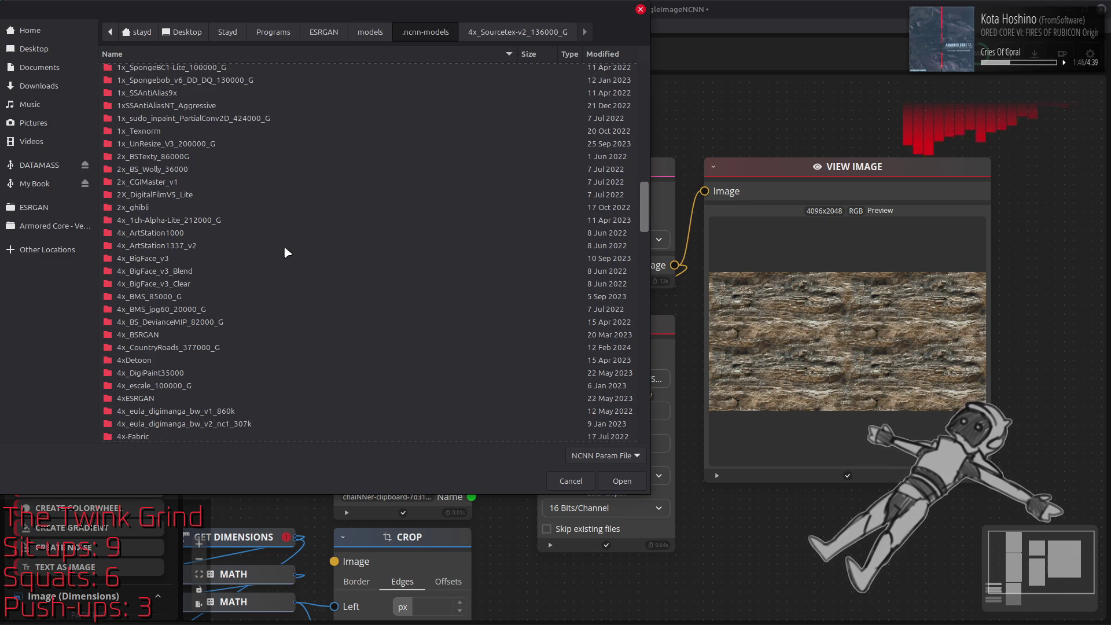
{"action": "double_click", "coordinate": [169, 297]}
{"action": "left_click", "coordinate": [180, 72]}
{"action": "double_click", "coordinate": [181, 72]}
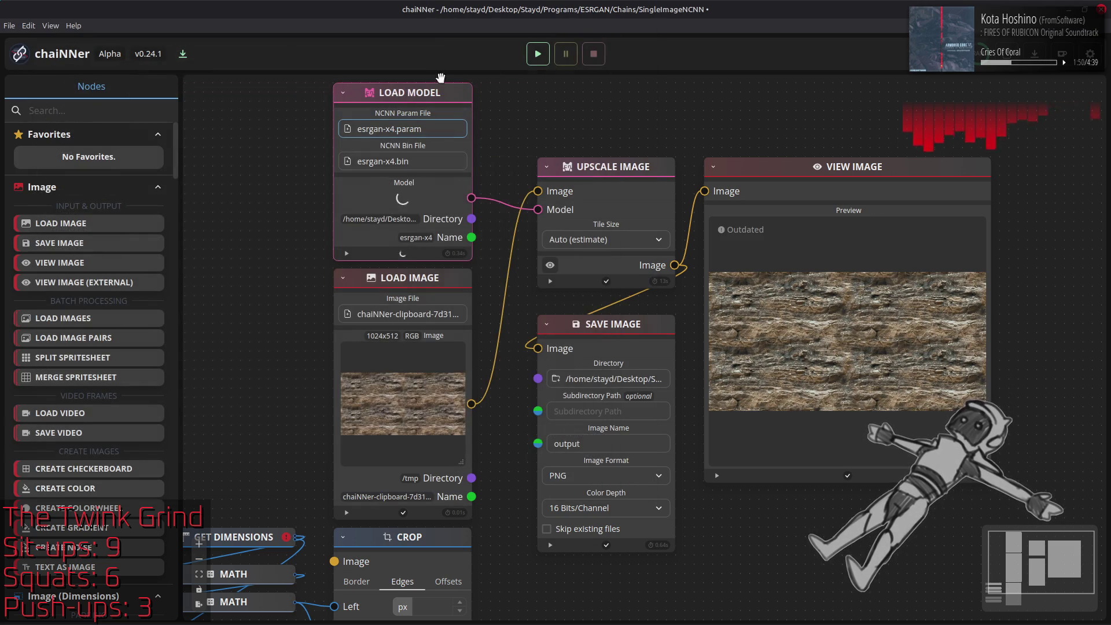
{"action": "left_click", "coordinate": [538, 54]}
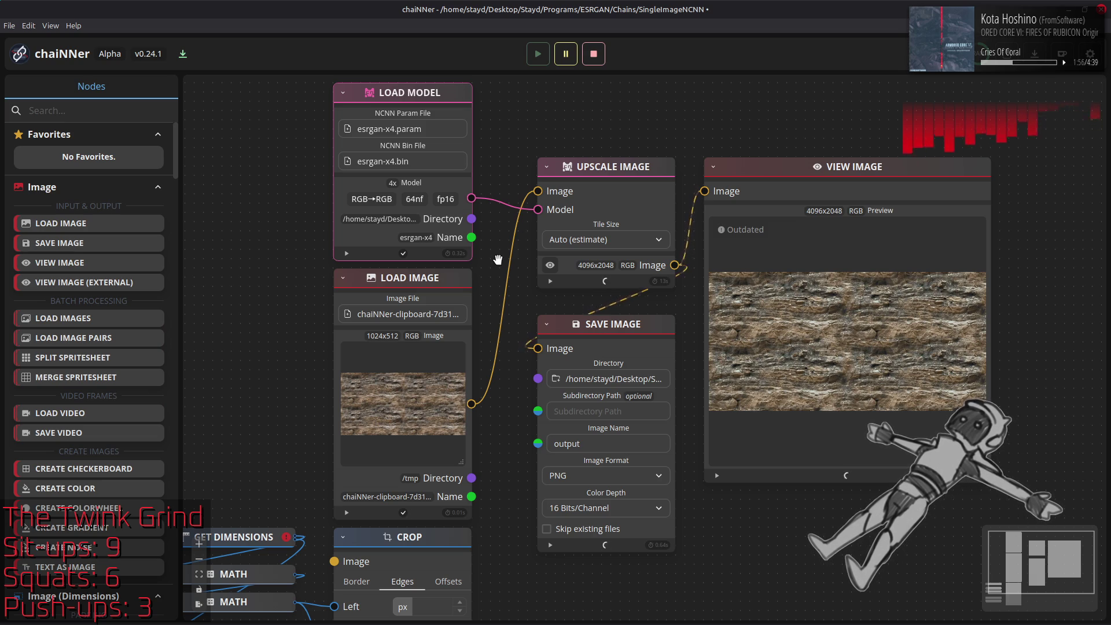
Bring GIMP forward from the taskbar once the 4096x2048 preview appears.
{"action": "mouse_move", "coordinate": [505, 299]}
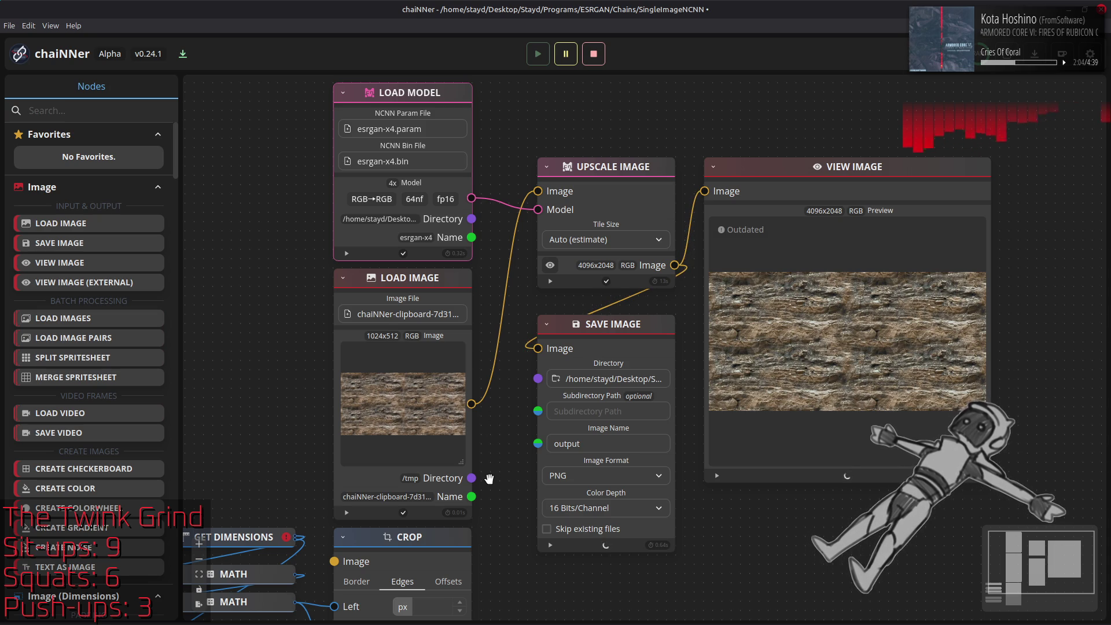
{"action": "mouse_move", "coordinate": [316, 610]}
{"action": "left_click", "coordinate": [214, 610]}
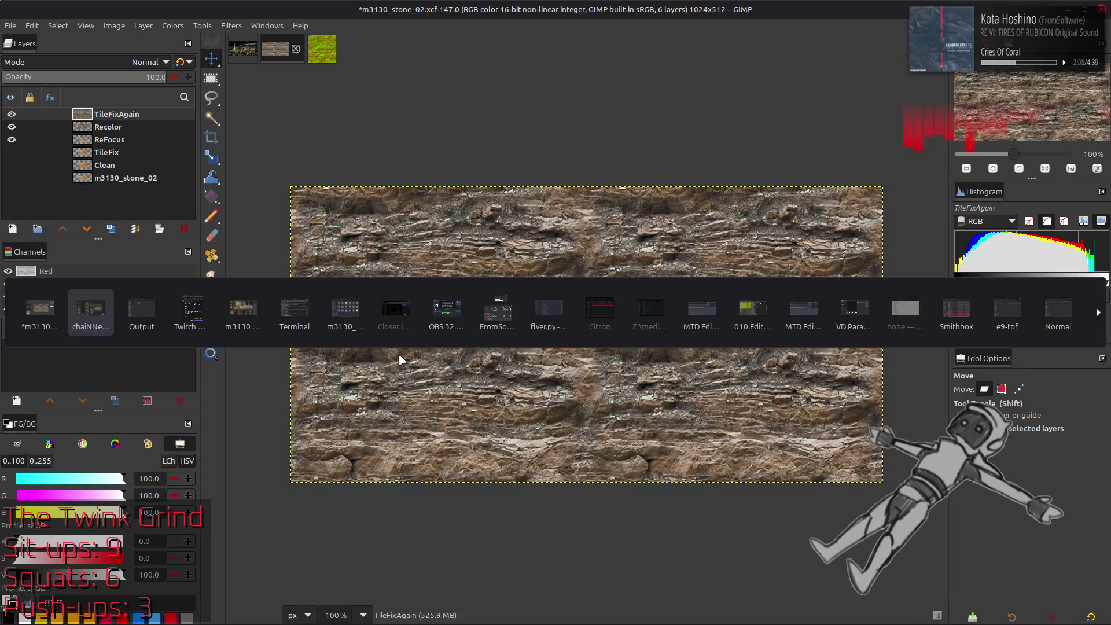
Drop the upscaled output.png into m3130_stone_02.xcf as a seventh layer and toggle it to compare.
{"action": "left_click", "coordinate": [403, 361]}
{"action": "left_click_drag", "start_coordinate": [306, 186], "coordinate": [734, 320]}
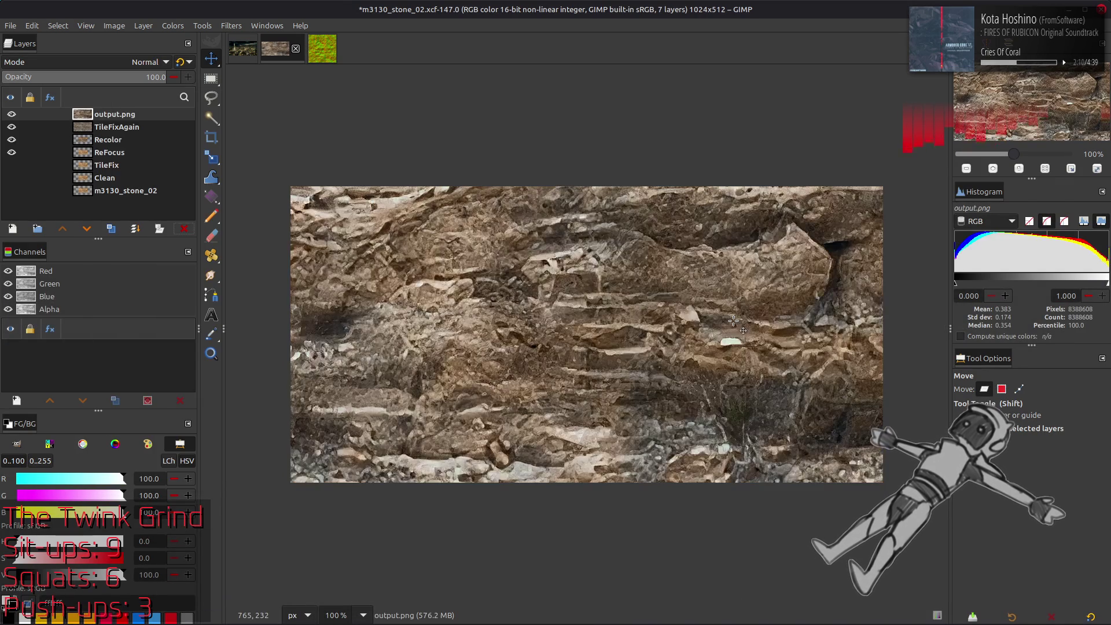
{"action": "key", "text": "q"}
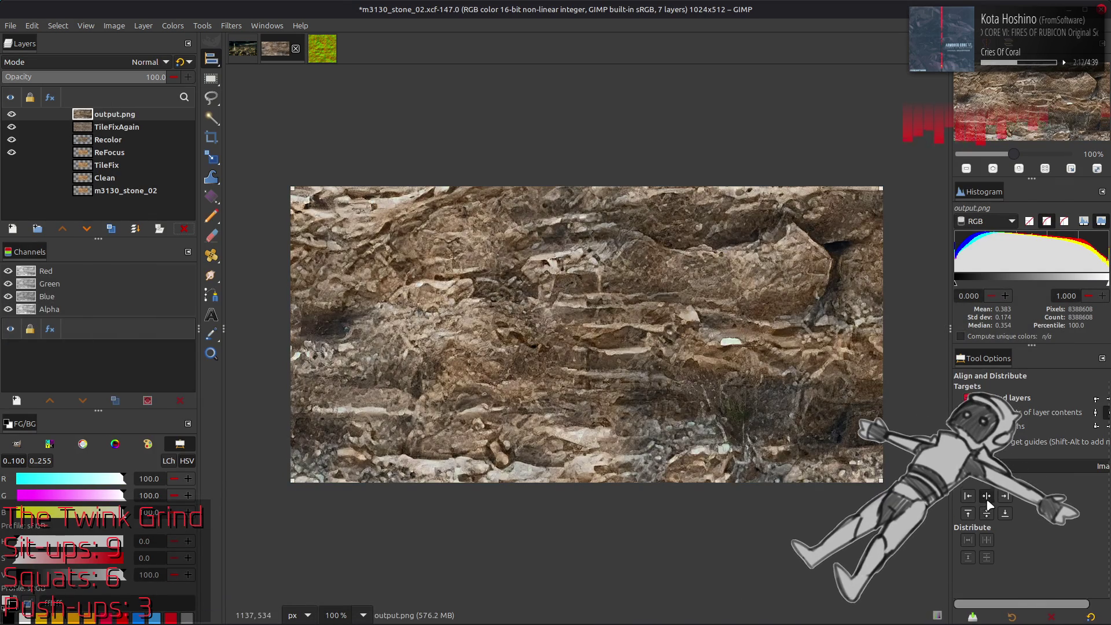
{"action": "key", "text": "m"}
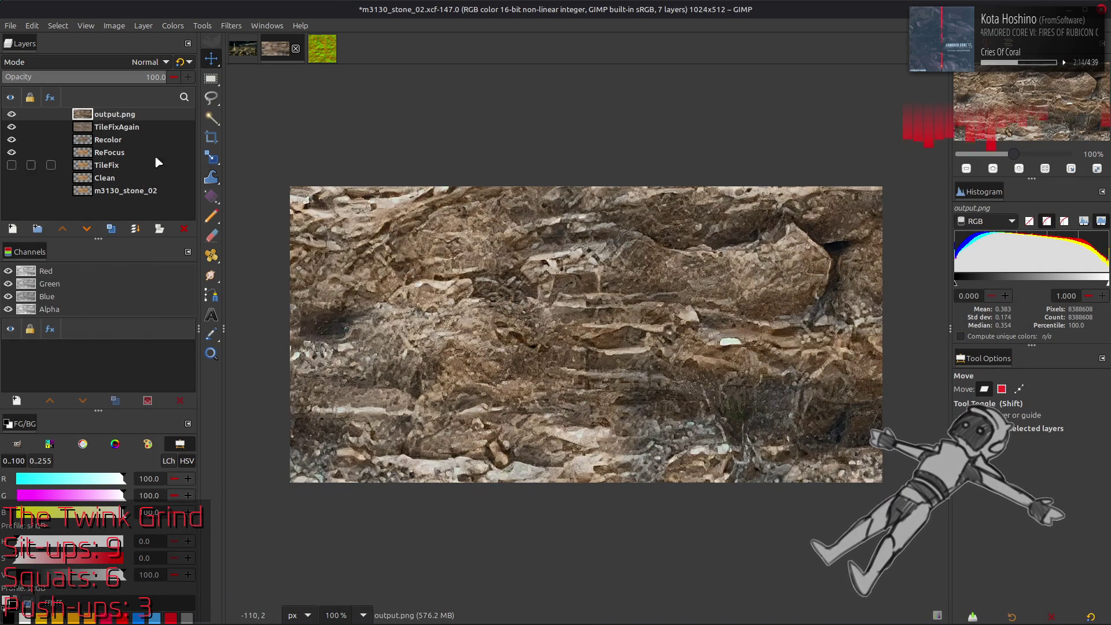
{"action": "left_click", "coordinate": [12, 114]}
{"action": "key", "text": "alt+Tab"}
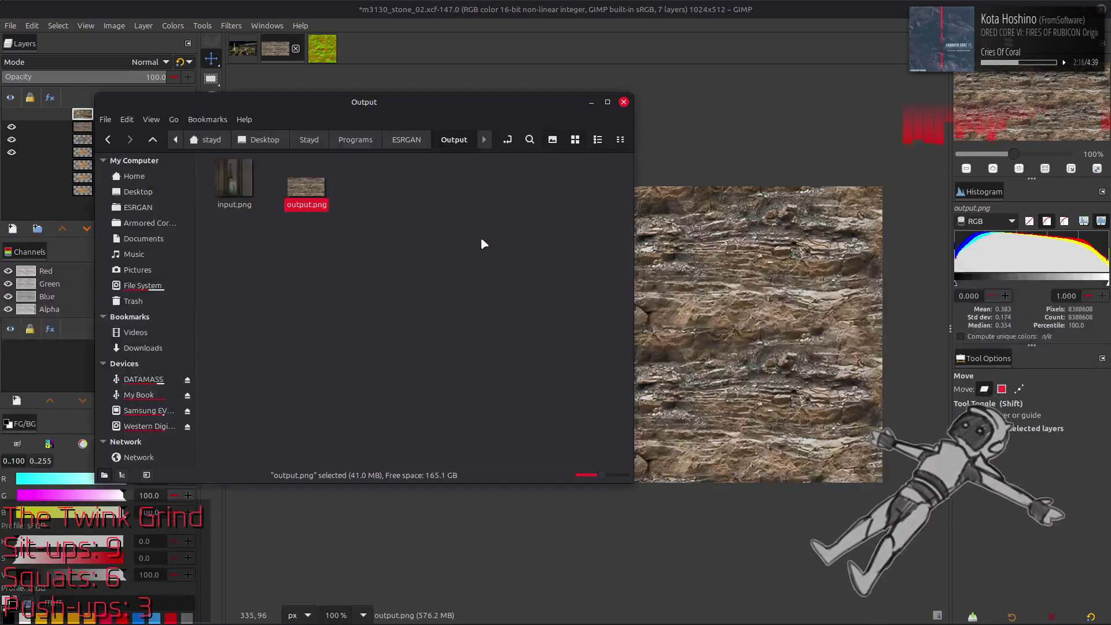
{"action": "key", "text": "alt+Tab"}
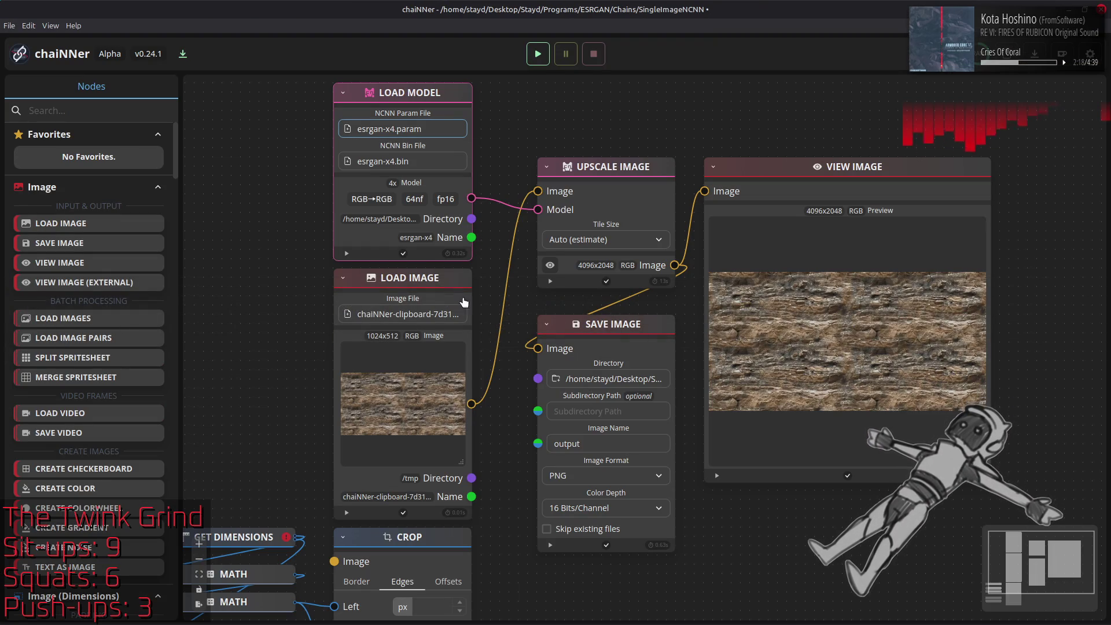
Load the 4x_GroundTextures_305000 esrgan-x4.param model and rerun the 4096×2048 upscale.
{"action": "left_click", "coordinate": [370, 613]}
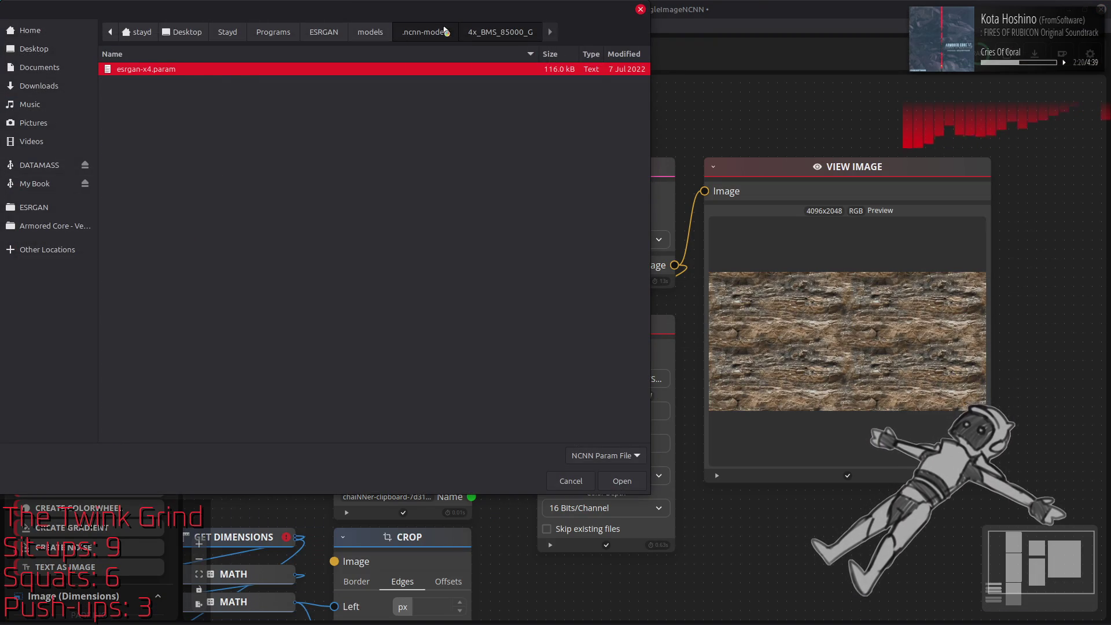
{"action": "left_click", "coordinate": [426, 32]}
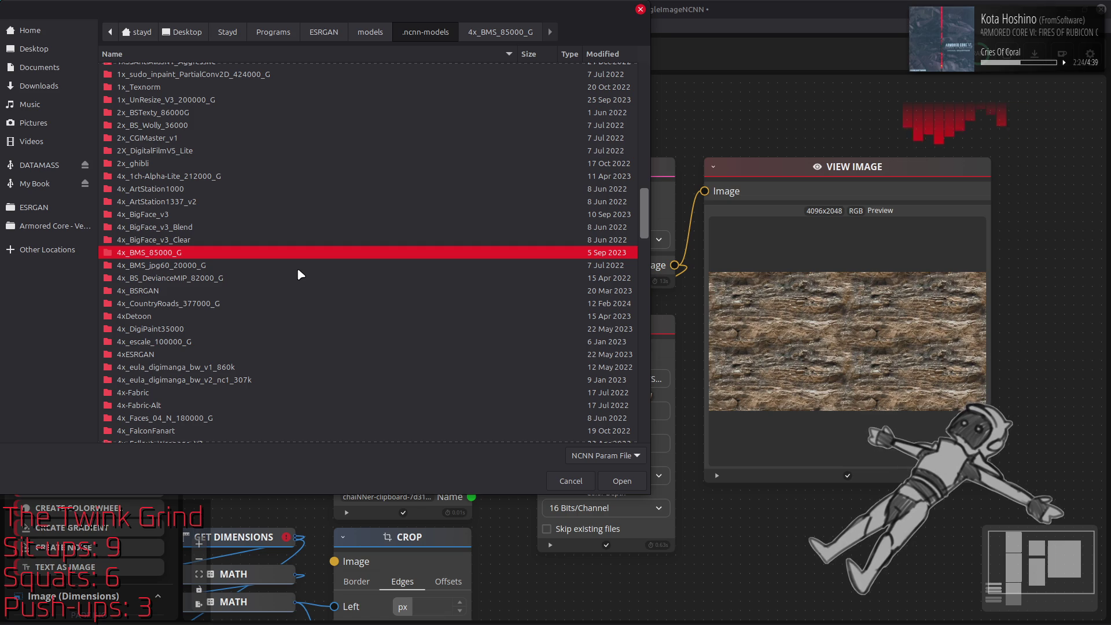
{"action": "scroll", "coordinate": [298, 270], "scroll_direction": "down", "scroll_amount": 3}
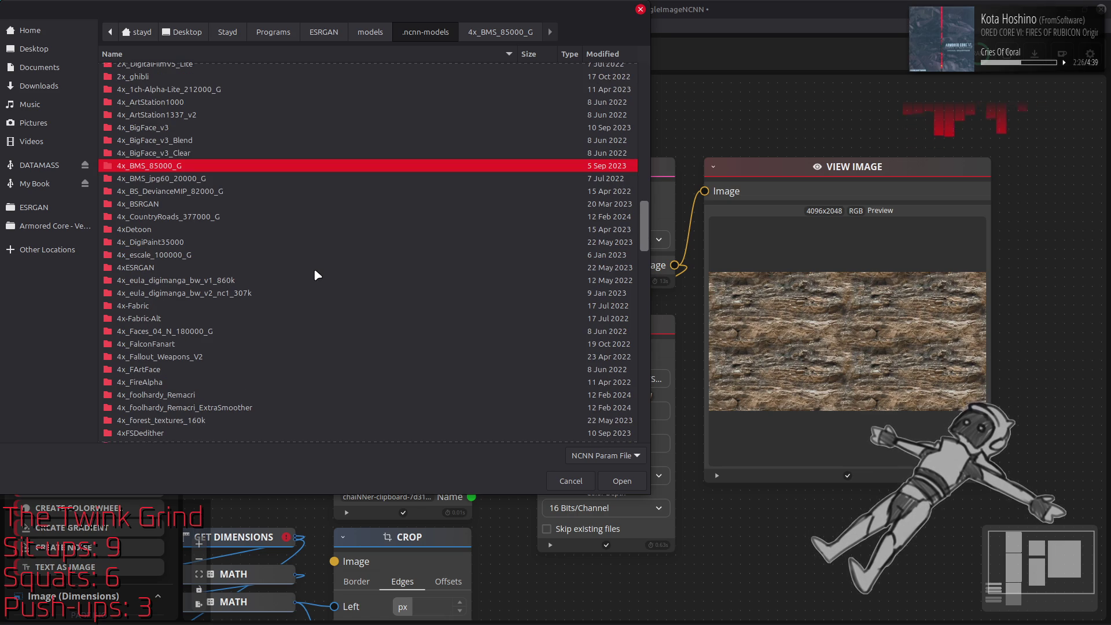
{"action": "scroll", "coordinate": [314, 270], "scroll_direction": "down", "scroll_amount": 5}
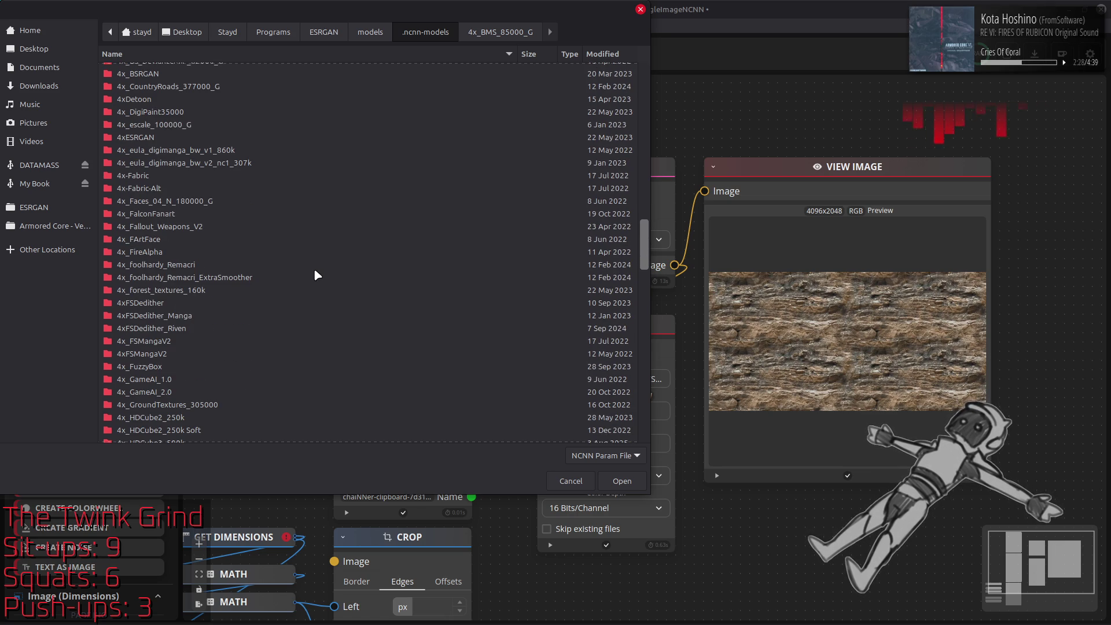
{"action": "scroll", "coordinate": [314, 270], "scroll_direction": "down", "scroll_amount": 3}
{"action": "scroll", "coordinate": [310, 273], "scroll_direction": "up", "scroll_amount": 5}
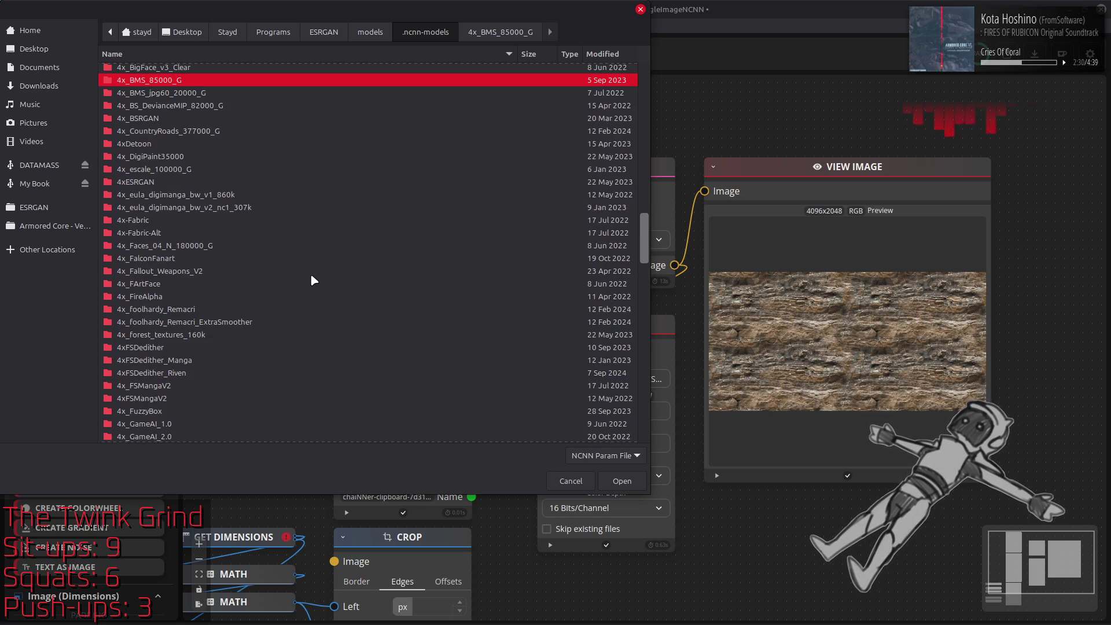
{"action": "scroll", "coordinate": [311, 276], "scroll_direction": "down", "scroll_amount": 6}
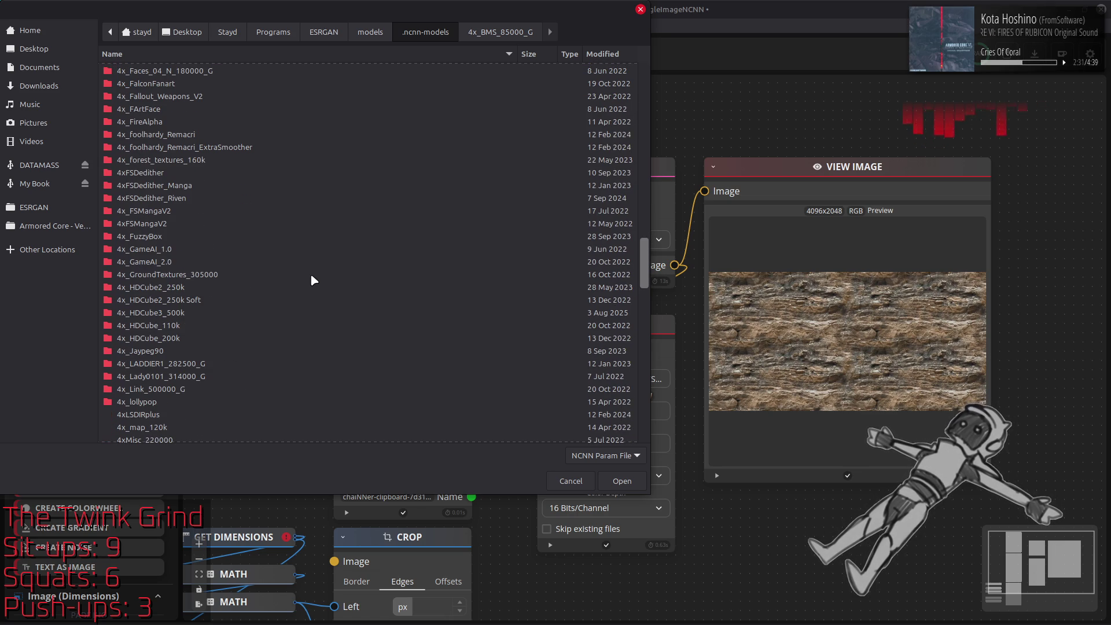
{"action": "double_click", "coordinate": [206, 277]}
{"action": "left_click", "coordinate": [175, 70]}
{"action": "double_click", "coordinate": [179, 73]}
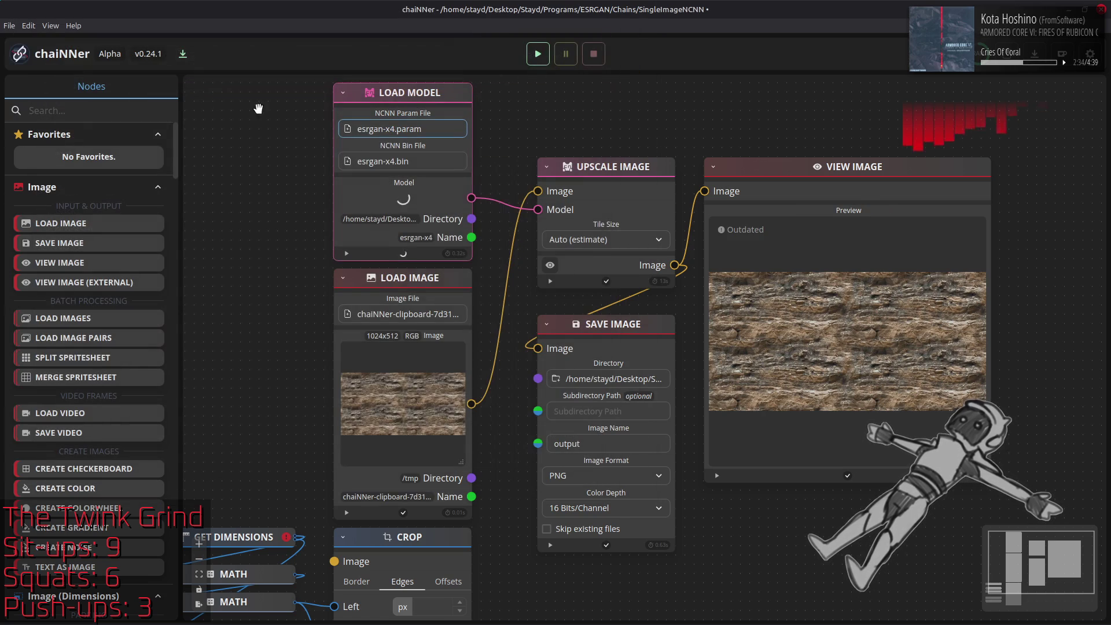
{"action": "left_click", "coordinate": [538, 53]}
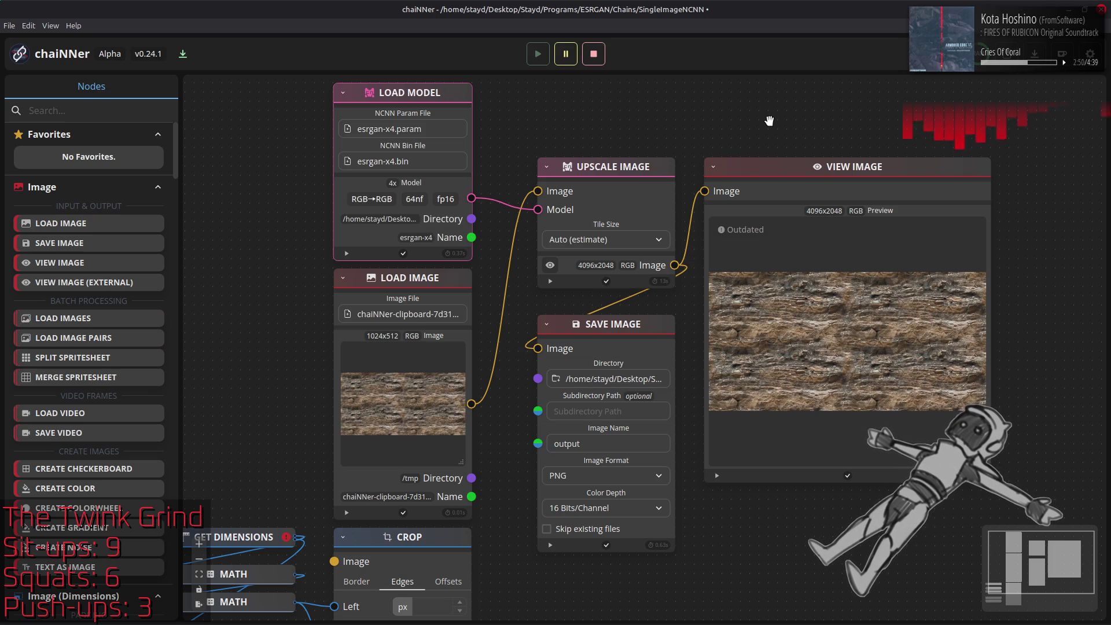
{"action": "key", "text": "alt+Tab"}
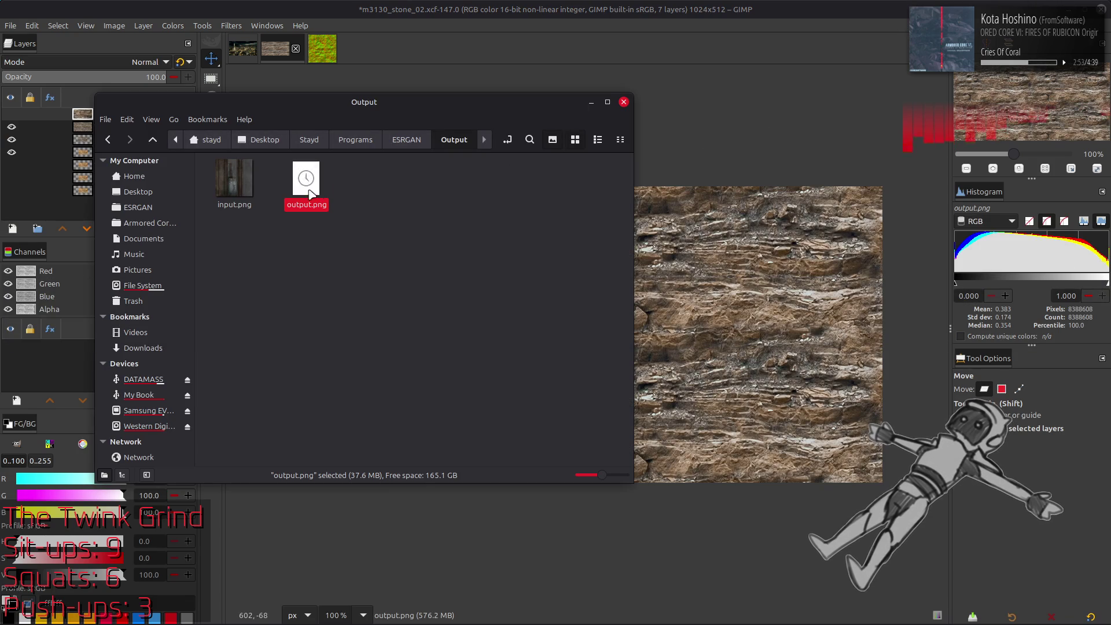
Add the GroundTextures upscale as output.png #1 and toggle it against the earlier upscale at 400%.
{"action": "left_click_drag", "start_coordinate": [306, 186], "coordinate": [733, 301]}
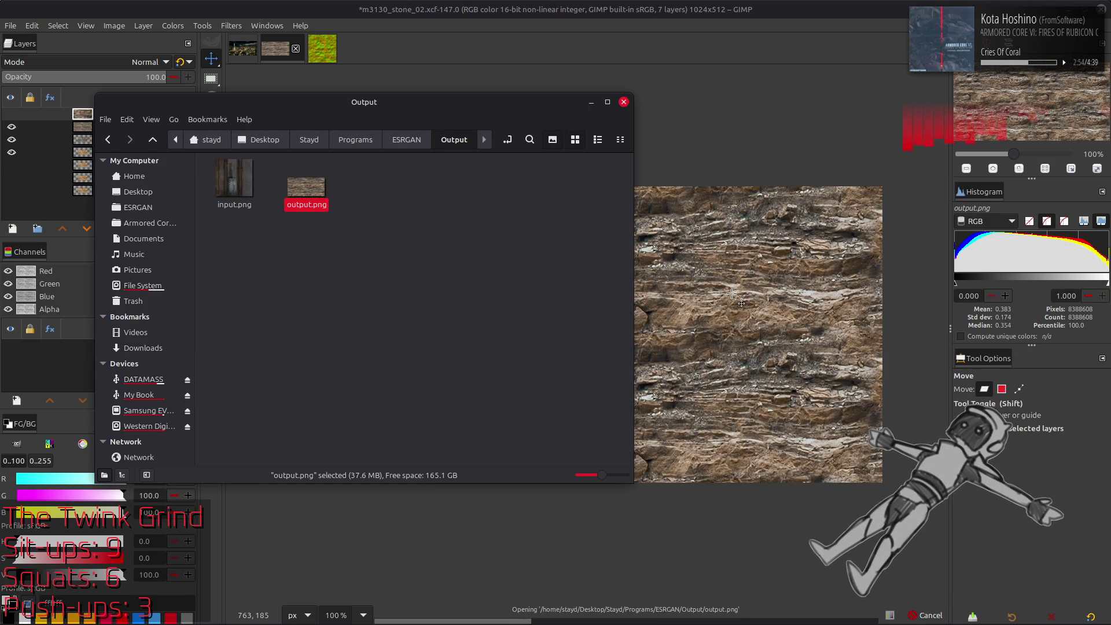
{"action": "key", "text": "q"}
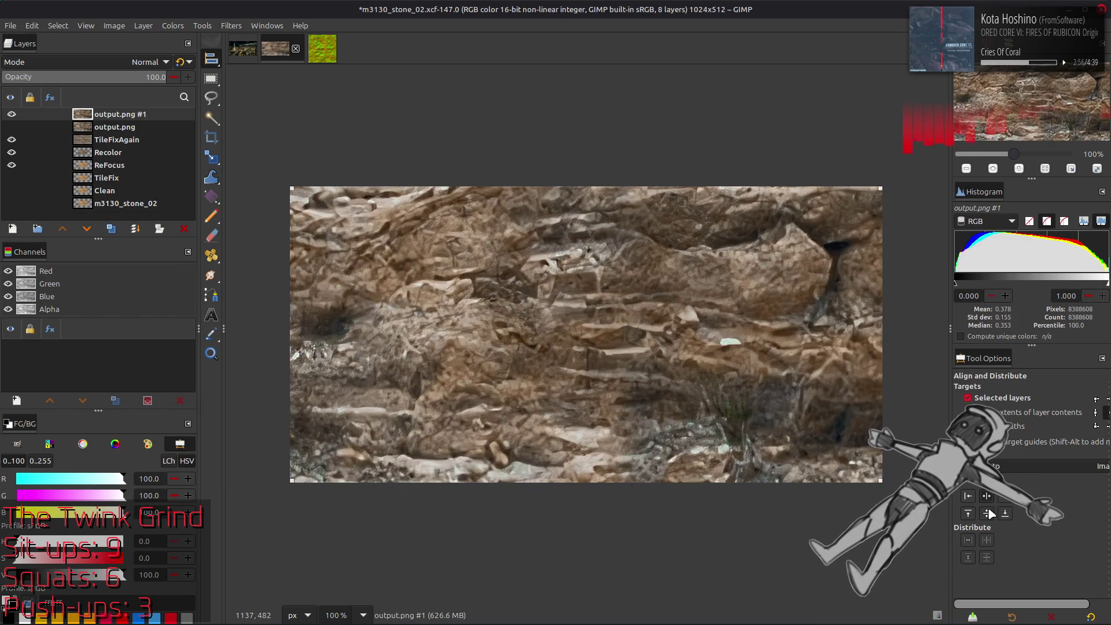
{"action": "key", "text": "m"}
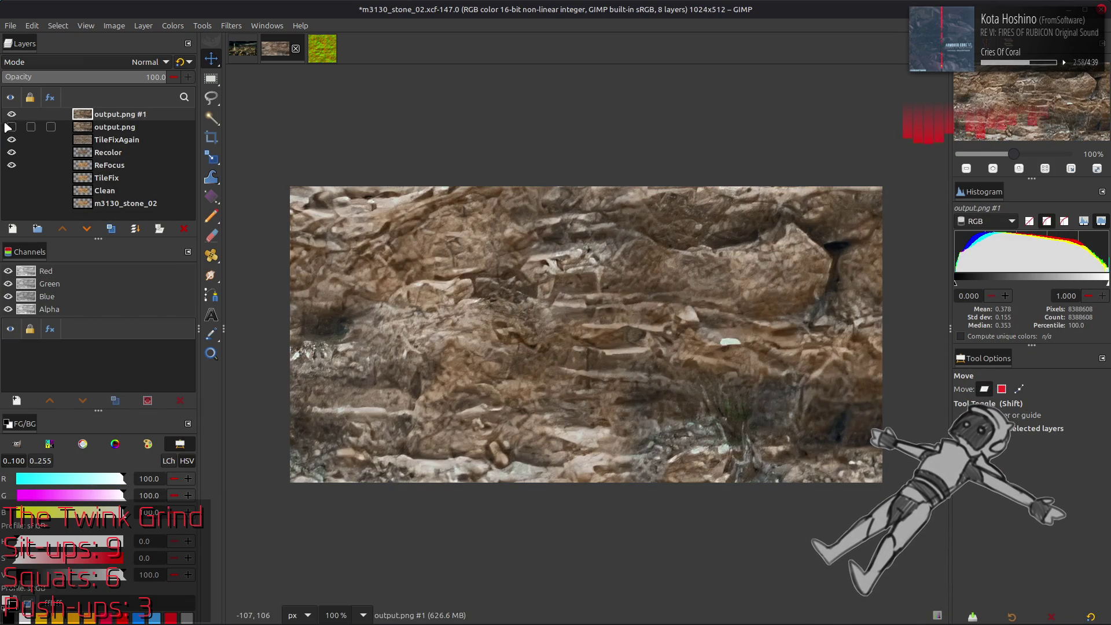
{"action": "left_click", "coordinate": [11, 115]}
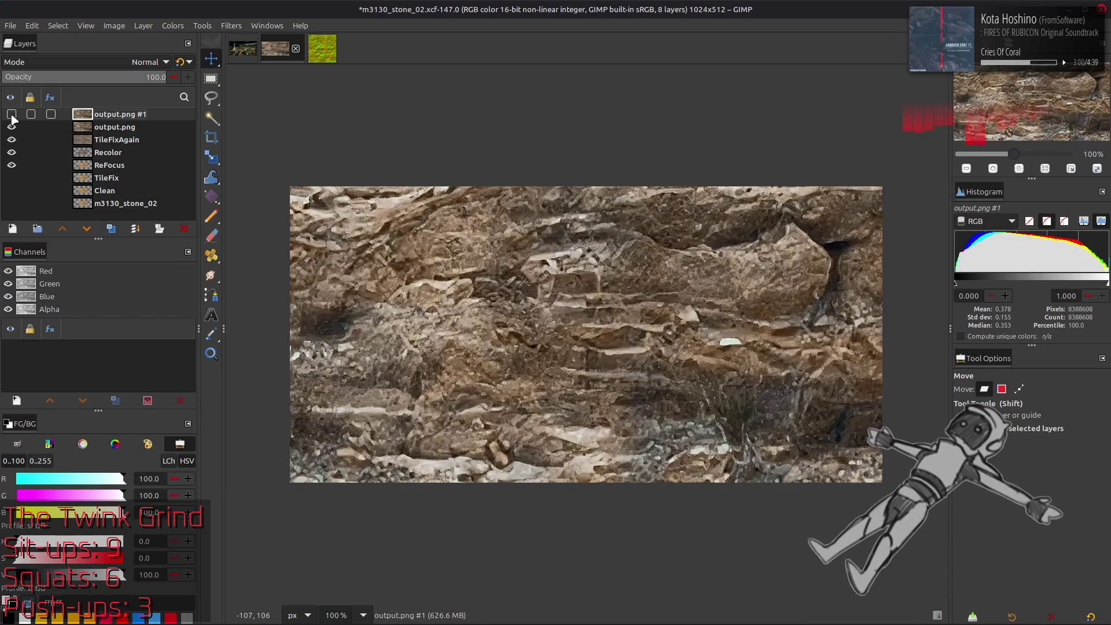
{"action": "key", "text": "3"}
{"action": "left_click", "coordinate": [11, 115]}
{"action": "left_click", "coordinate": [11, 115]}
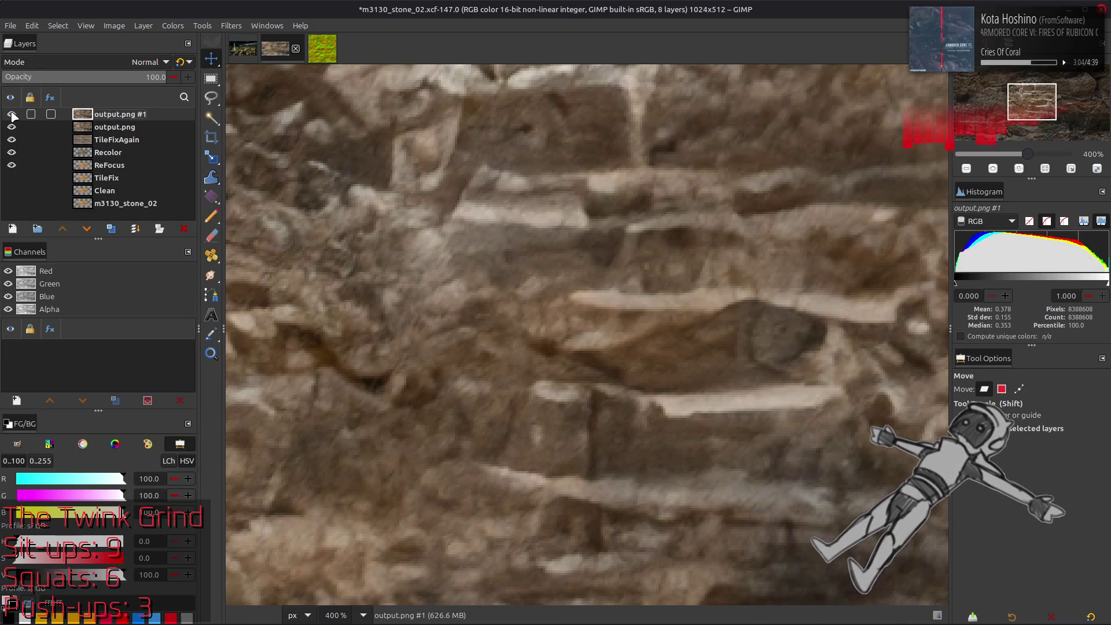
{"action": "left_click", "coordinate": [12, 114]}
{"action": "left_click", "coordinate": [12, 114]}
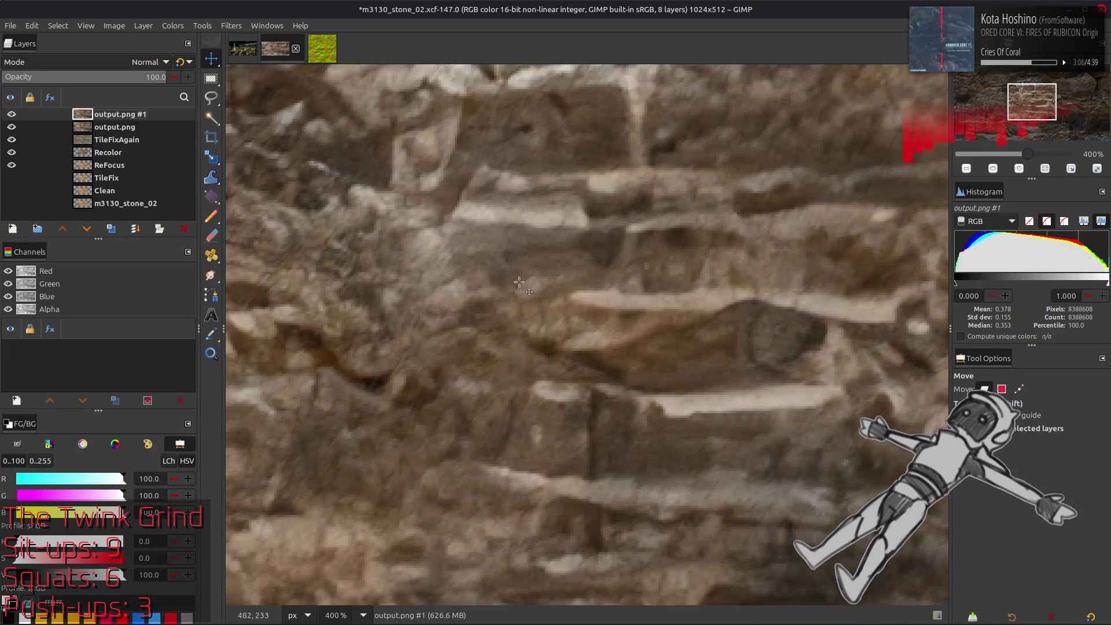
Compare the two upscales again at 200%, then delete the output.png #1 layer.
{"action": "key", "text": "2"}
{"action": "left_click", "coordinate": [11, 115]}
{"action": "left_click", "coordinate": [12, 114]}
{"action": "left_click", "coordinate": [11, 114]}
{"action": "left_click", "coordinate": [12, 114]}
{"action": "left_click", "coordinate": [12, 115]}
{"action": "left_click", "coordinate": [11, 114]}
{"action": "left_click", "coordinate": [11, 114]}
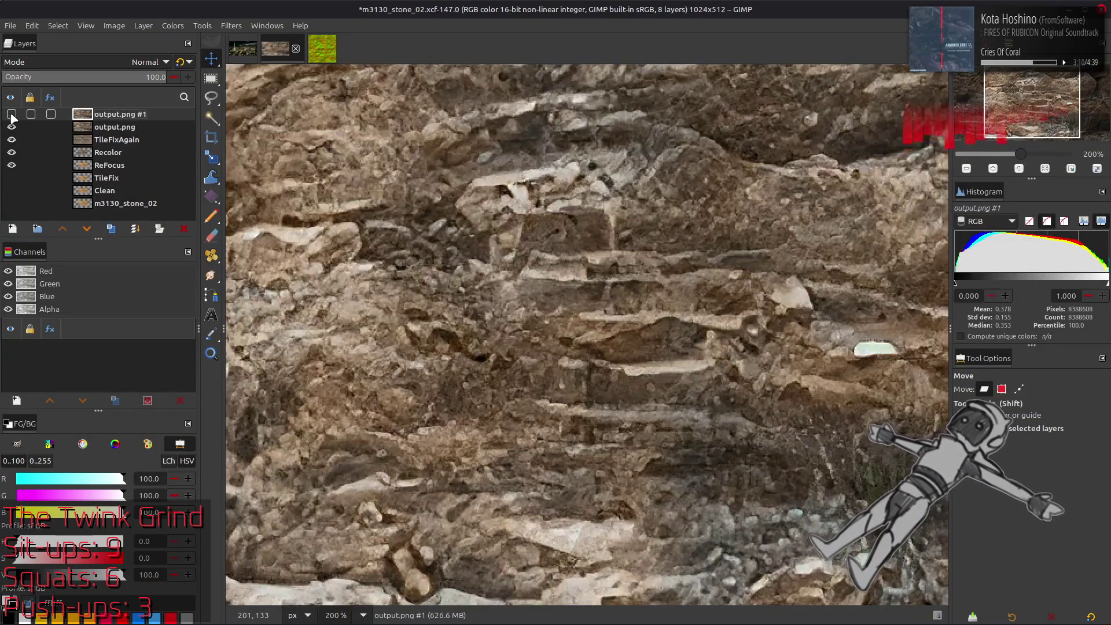
{"action": "left_click", "coordinate": [12, 114]}
{"action": "left_click", "coordinate": [11, 114]}
{"action": "left_click", "coordinate": [11, 115]}
{"action": "left_click", "coordinate": [11, 114]}
{"action": "left_click", "coordinate": [12, 115]}
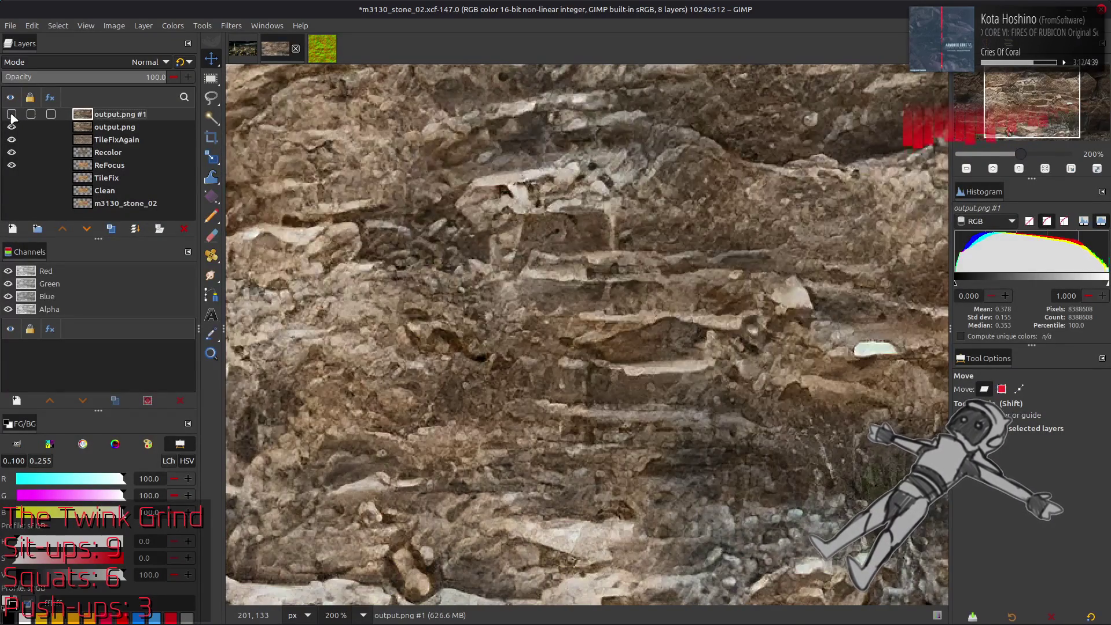
{"action": "left_click", "coordinate": [11, 114]}
{"action": "left_click", "coordinate": [11, 115]}
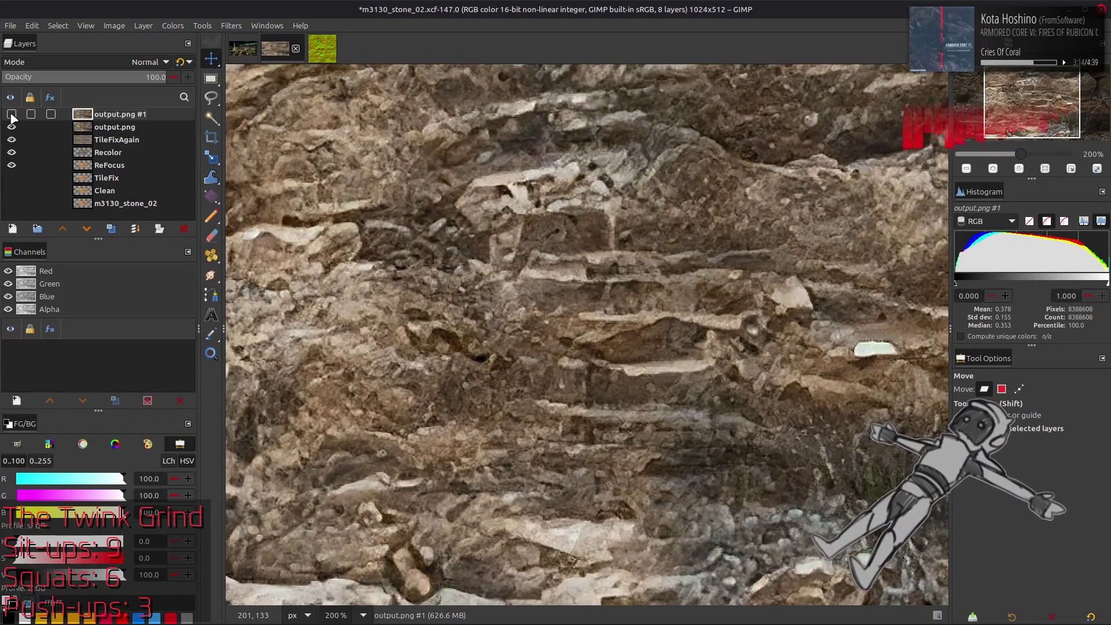
{"action": "left_click", "coordinate": [12, 115]}
{"action": "left_click", "coordinate": [12, 114]}
{"action": "left_click", "coordinate": [11, 114]}
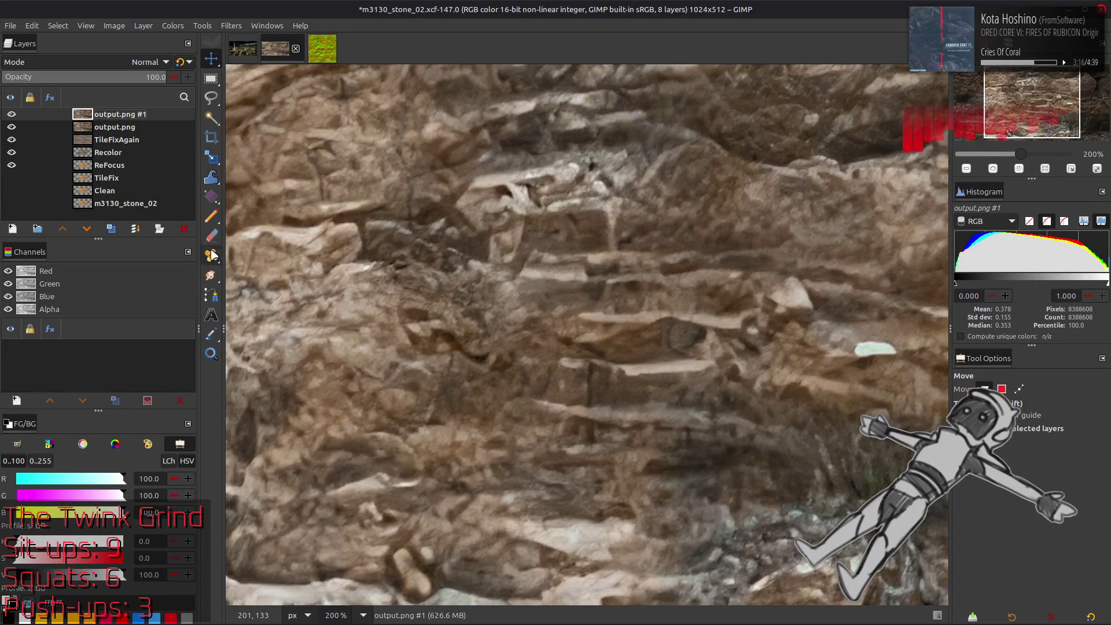
{"action": "left_click", "coordinate": [183, 227]}
{"action": "key", "text": "alt+Tab"}
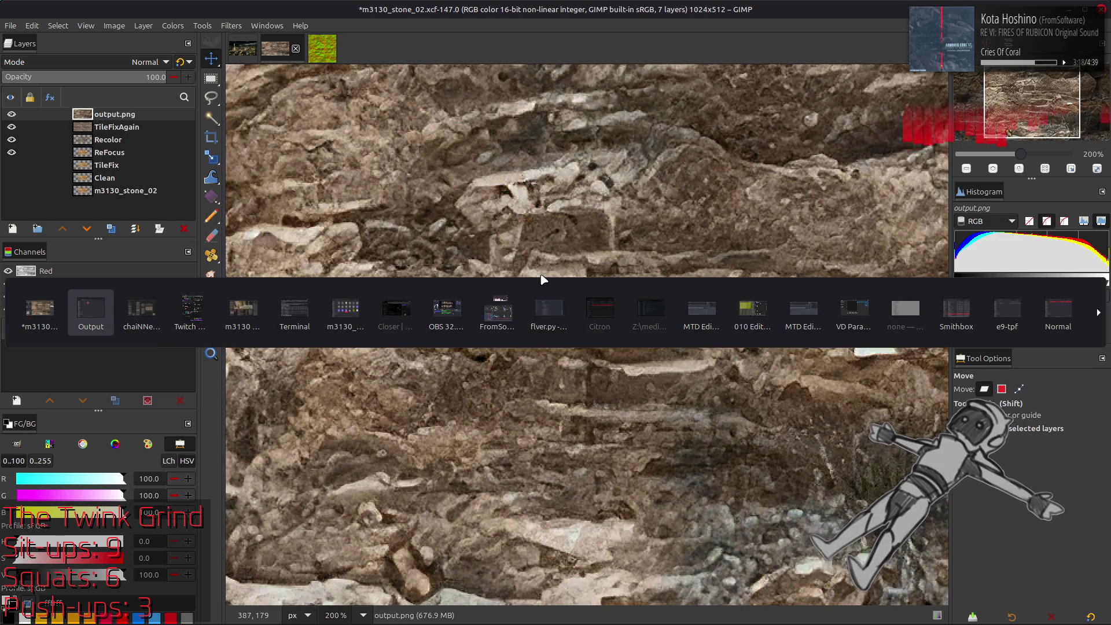
Load the 4x_realistic_misc_alsa_220000 esrgan-x4.param model and rerun the 4096×2048 upscale.
{"action": "key", "text": "alt+Tab"}
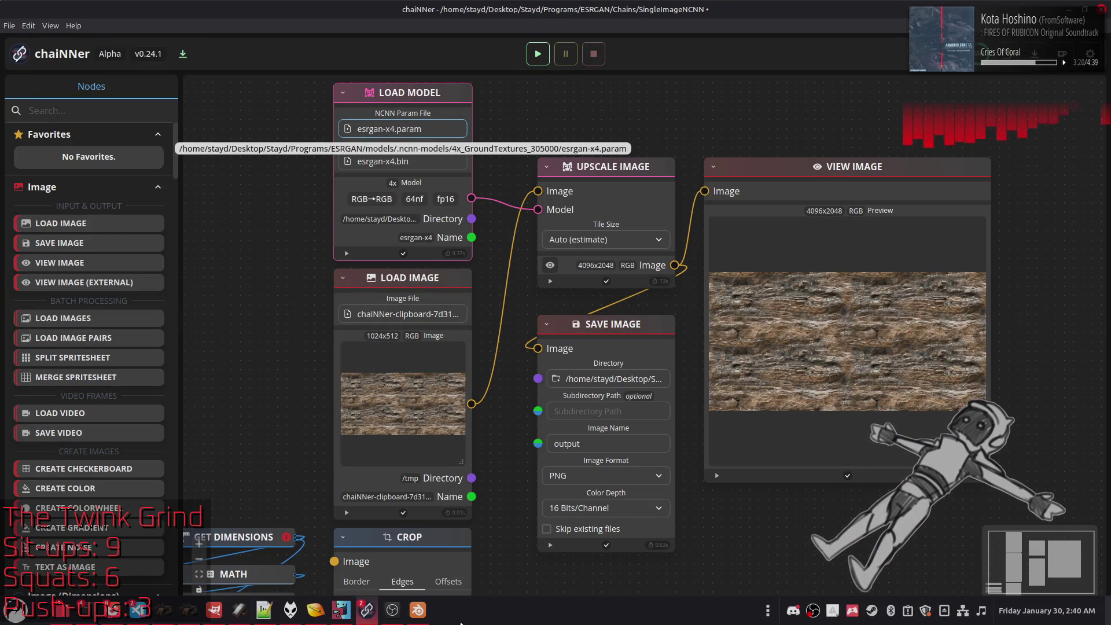
{"action": "left_click", "coordinate": [406, 129]}
{"action": "key", "text": "BackSpace"}
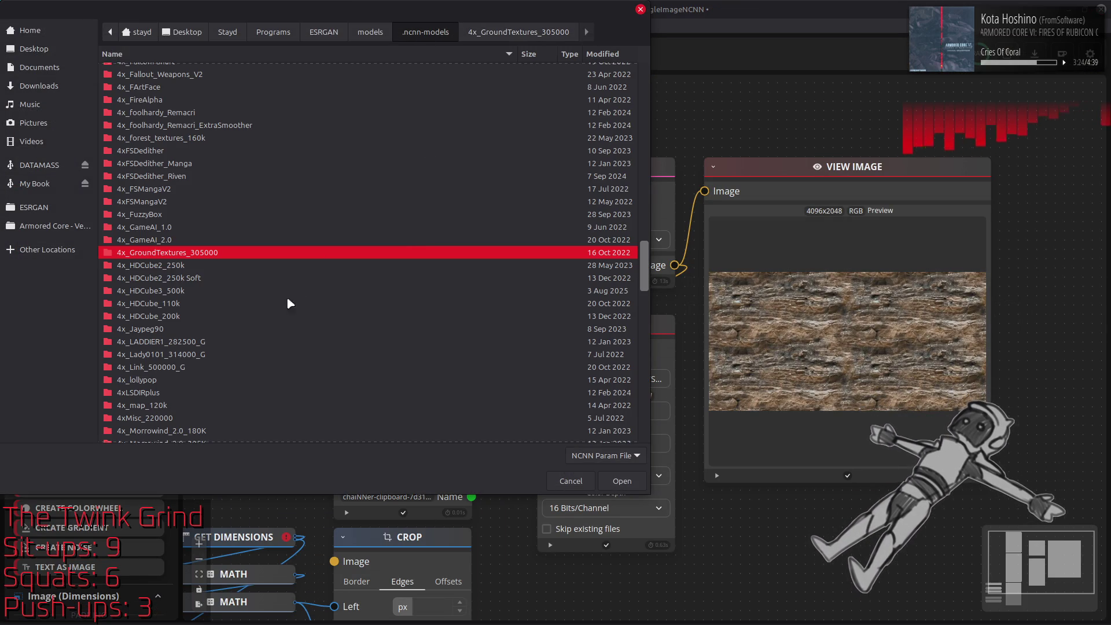
{"action": "scroll", "coordinate": [165, 392], "scroll_direction": "down", "scroll_amount": 3}
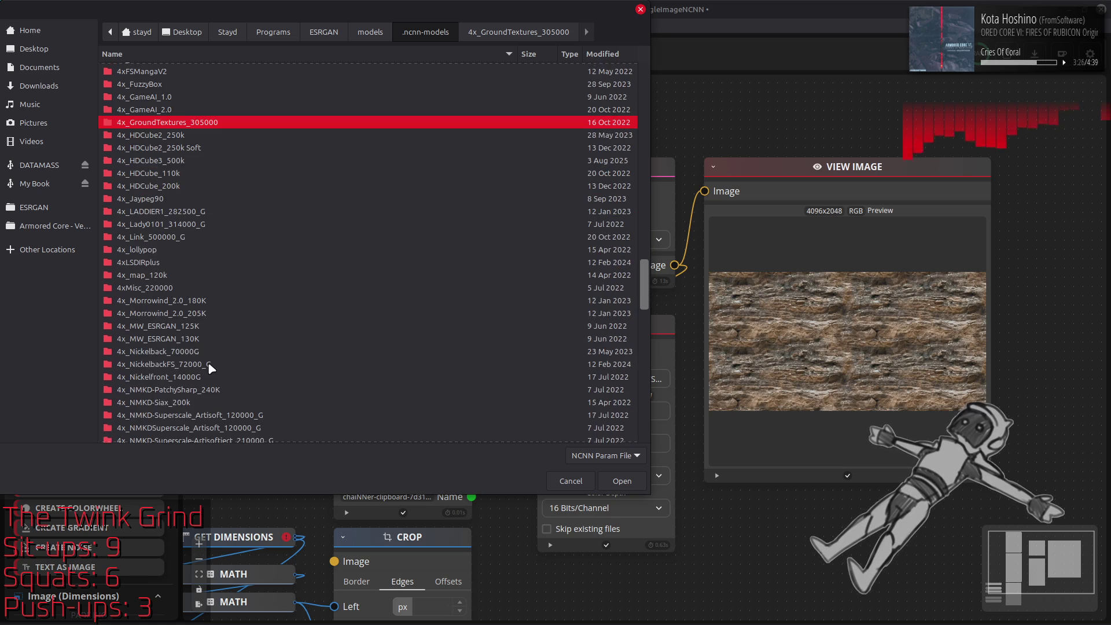
{"action": "scroll", "coordinate": [211, 360], "scroll_direction": "down", "scroll_amount": 8}
{"action": "scroll", "coordinate": [210, 354], "scroll_direction": "down", "scroll_amount": 1}
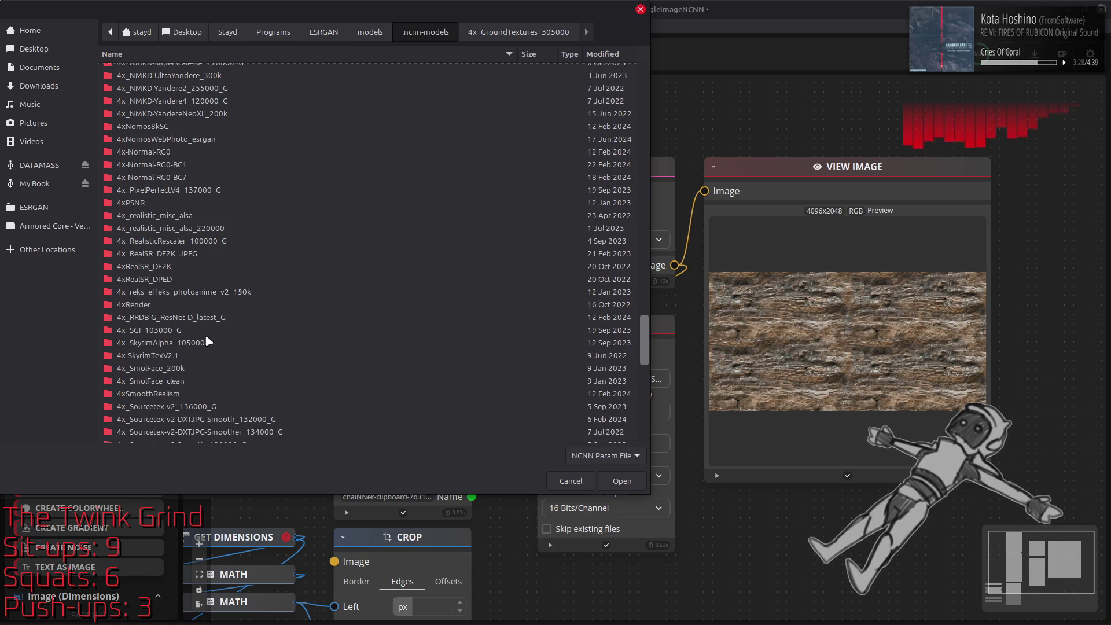
{"action": "left_click", "coordinate": [176, 216]}
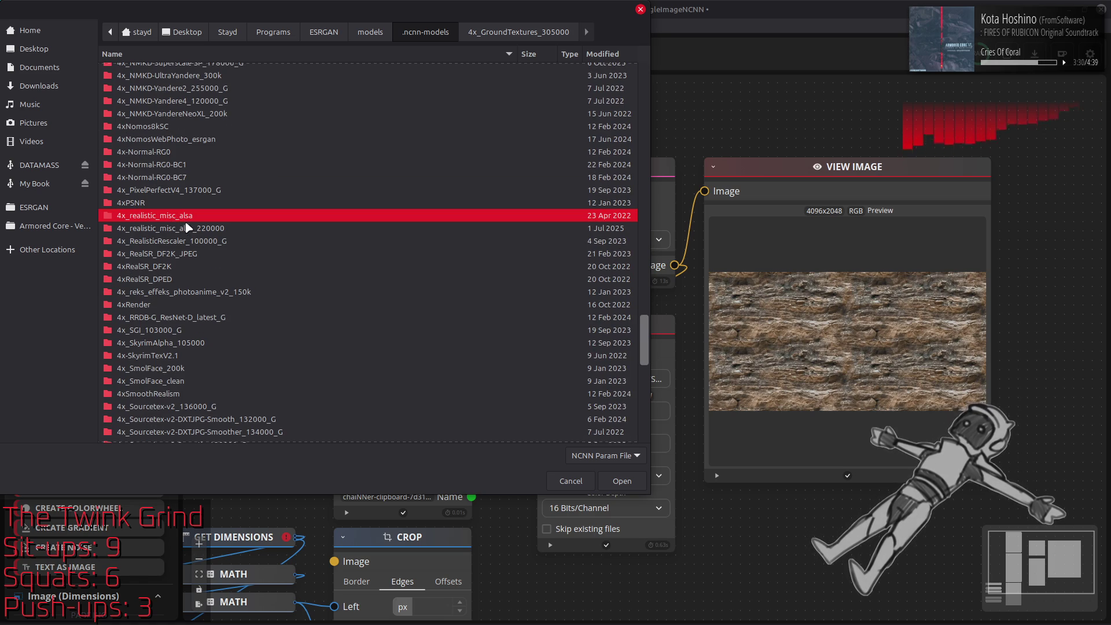
{"action": "double_click", "coordinate": [191, 232]}
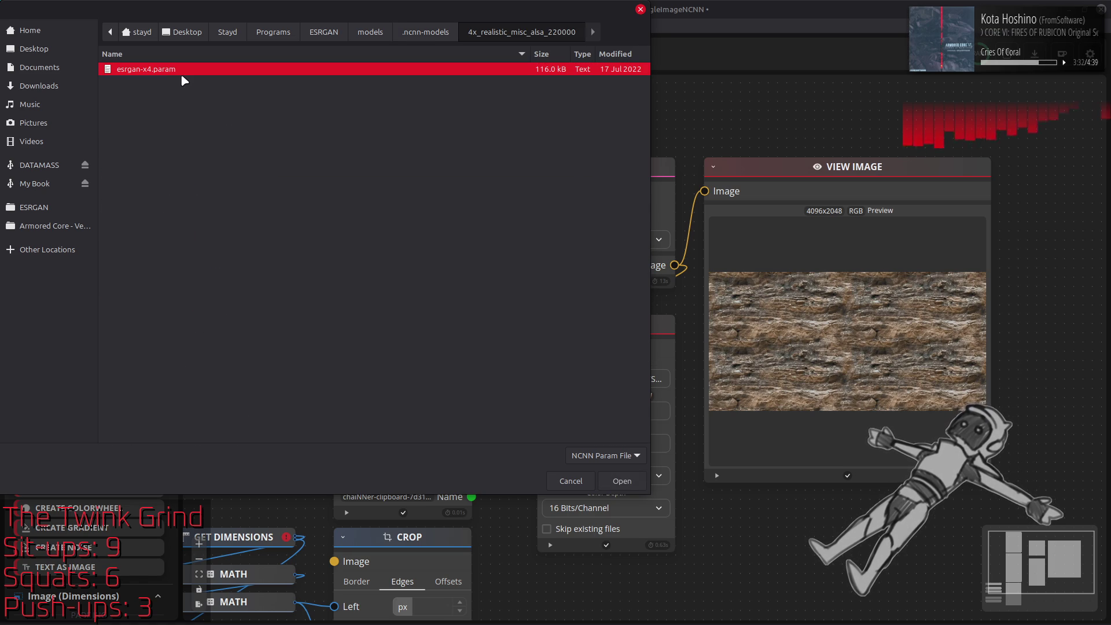
{"action": "double_click", "coordinate": [186, 73]}
{"action": "left_click", "coordinate": [537, 54]}
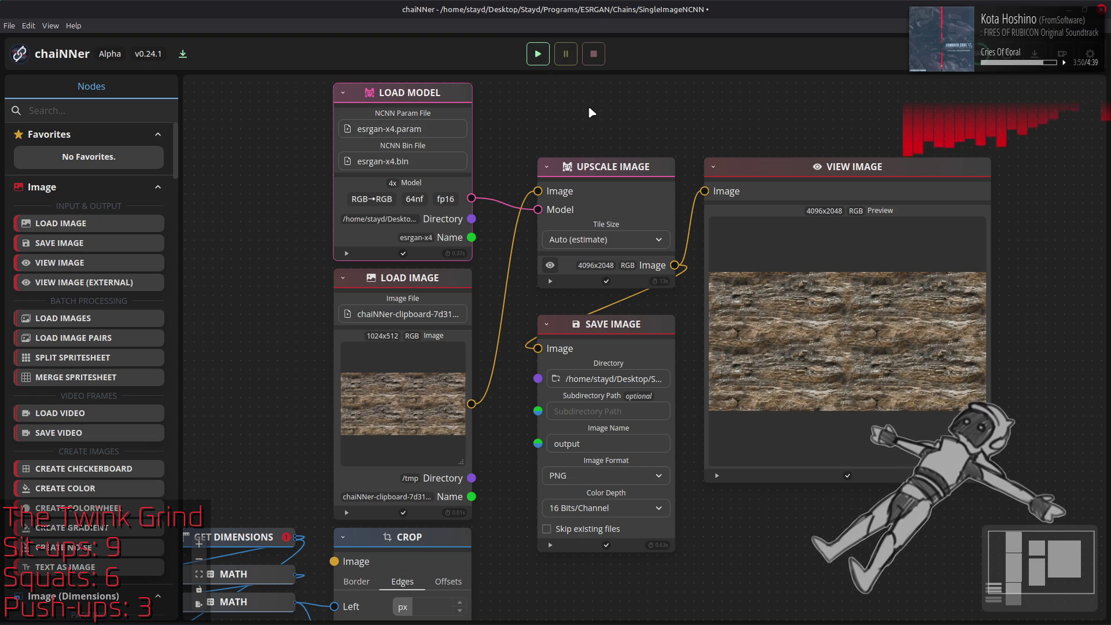
{"action": "key", "text": "alt+Tab"}
{"action": "key", "text": "alt+Tab"}
{"action": "key", "text": "alt+Tab"}
Layer the realistic_misc_alsa output.png over the texture and toggle it against the existing output.png, fit to view.
{"action": "left_click_drag", "start_coordinate": [320, 186], "coordinate": [729, 301]}
{"action": "key", "text": "q"}
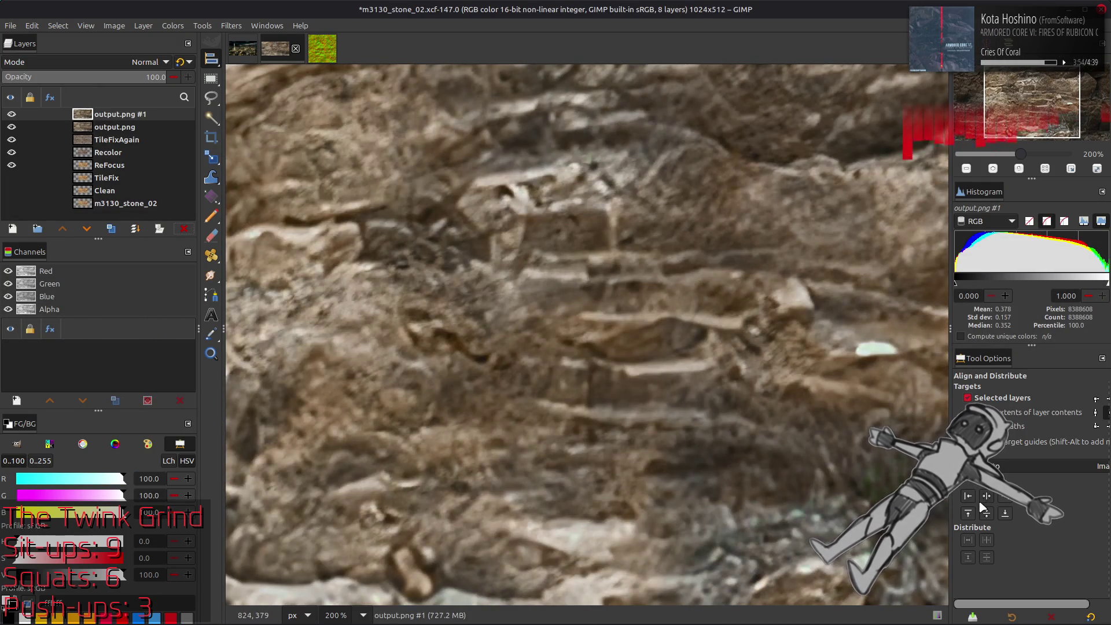
{"action": "key", "text": "m"}
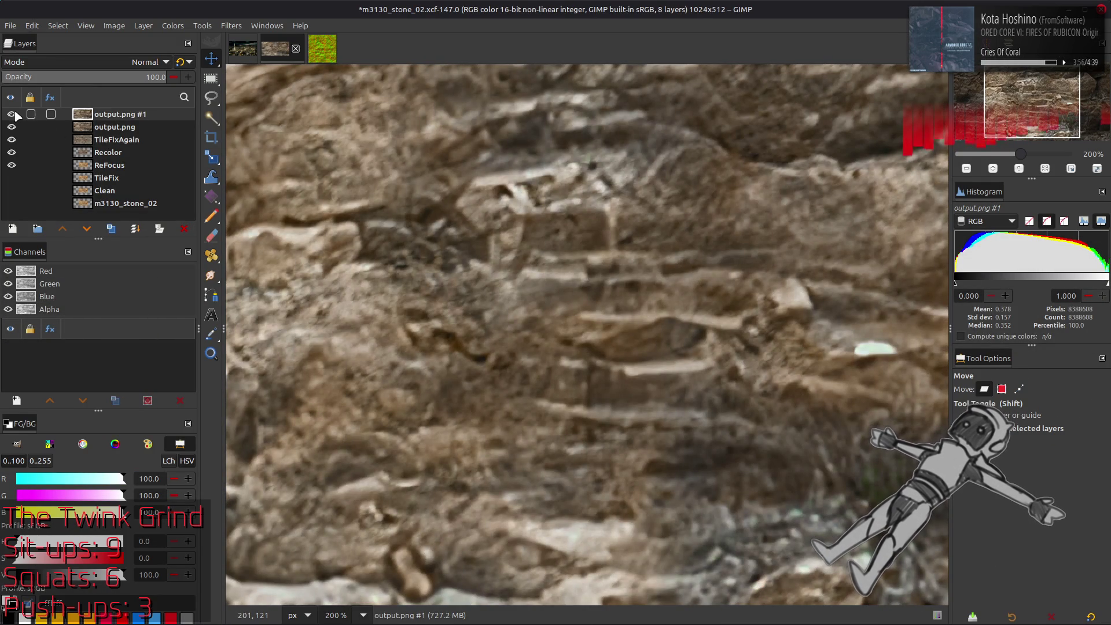
{"action": "left_click", "coordinate": [12, 114]}
{"action": "left_click", "coordinate": [11, 114]}
{"action": "key", "text": "1"}
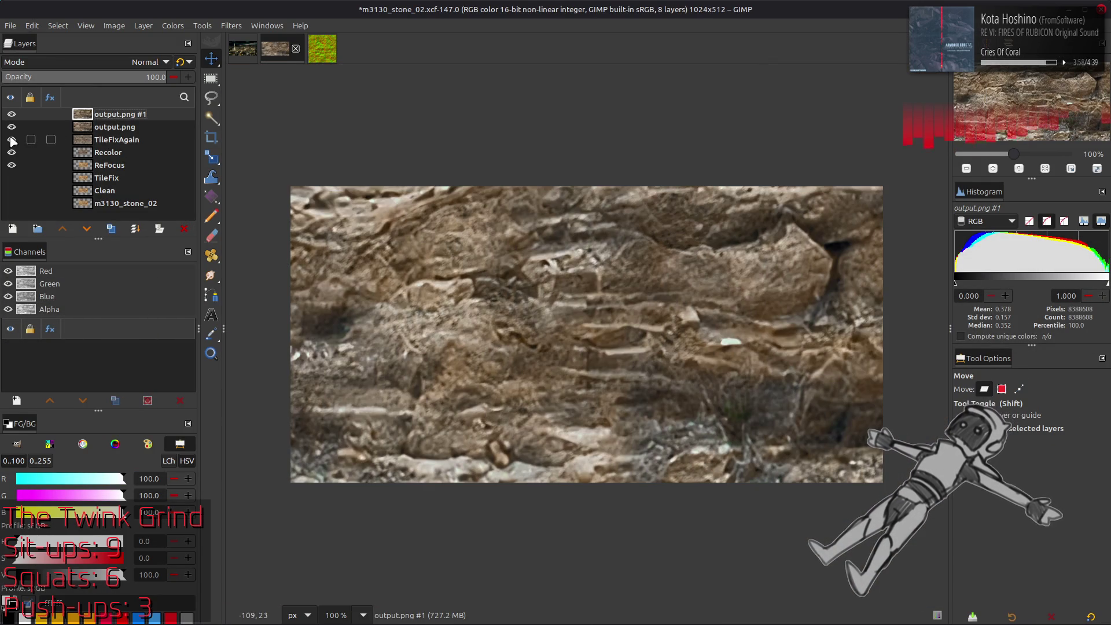
{"action": "left_click", "coordinate": [12, 114]}
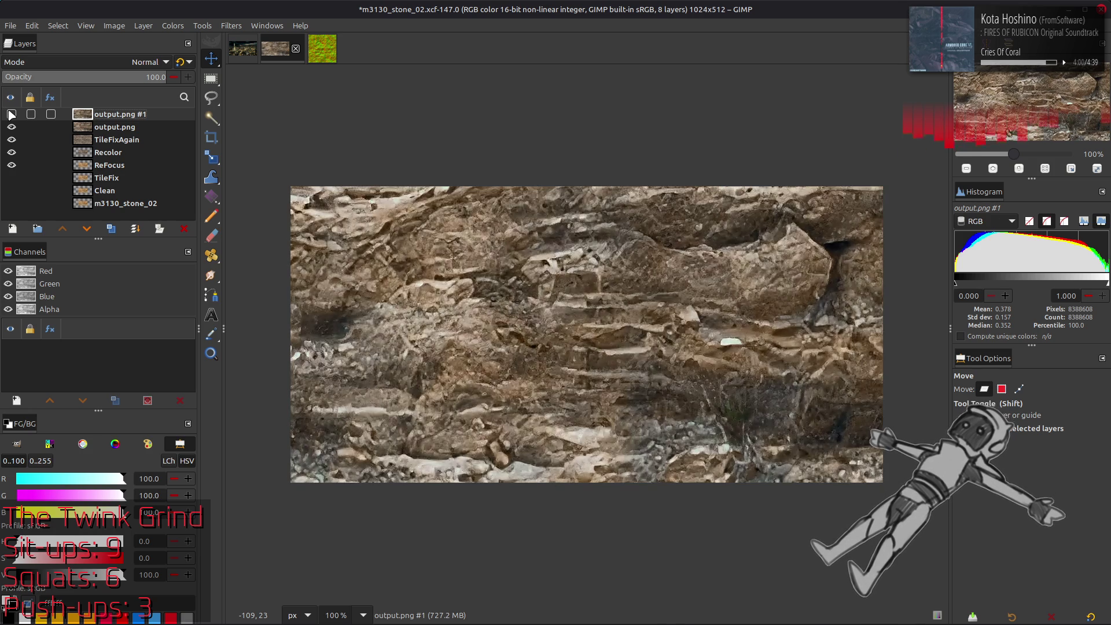
{"action": "left_click", "coordinate": [12, 114]}
{"action": "key", "text": "alt+Tab"}
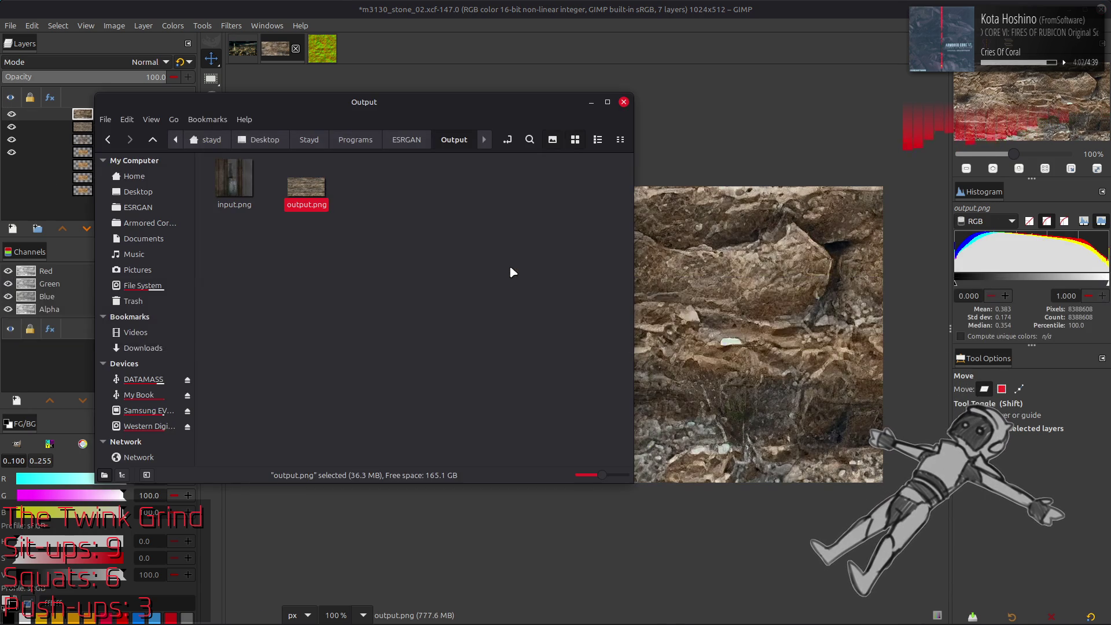
Switch chaiNNer's model to the 4x_NickelbackFS_72000_G esrgan-x4.param for another upscale run.
{"action": "key", "text": "alt+Tab"}
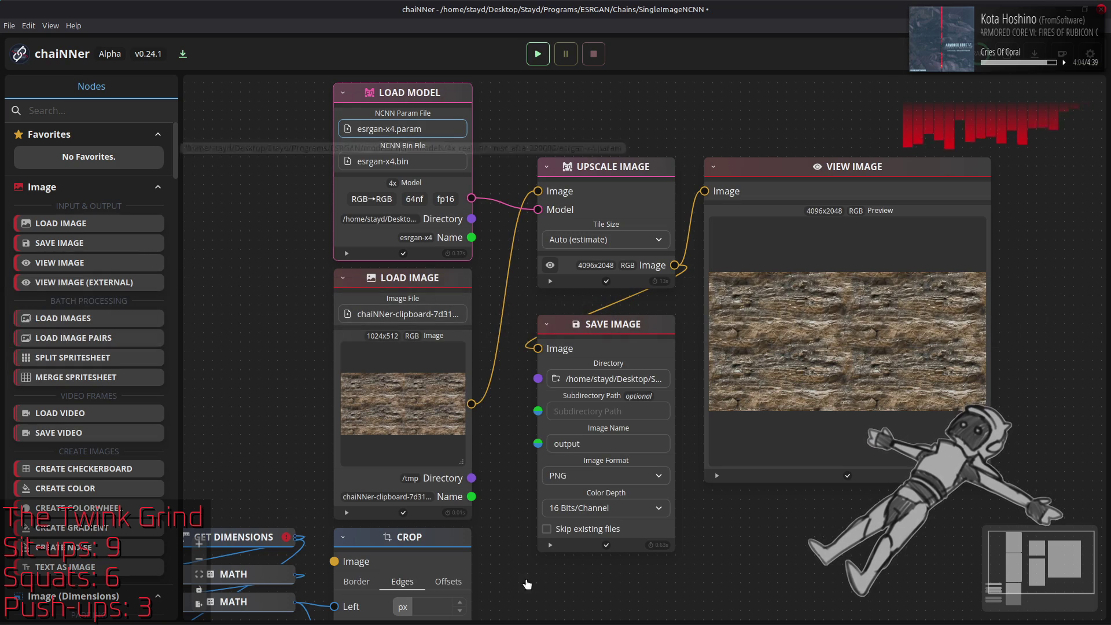
{"action": "left_click", "coordinate": [368, 612]}
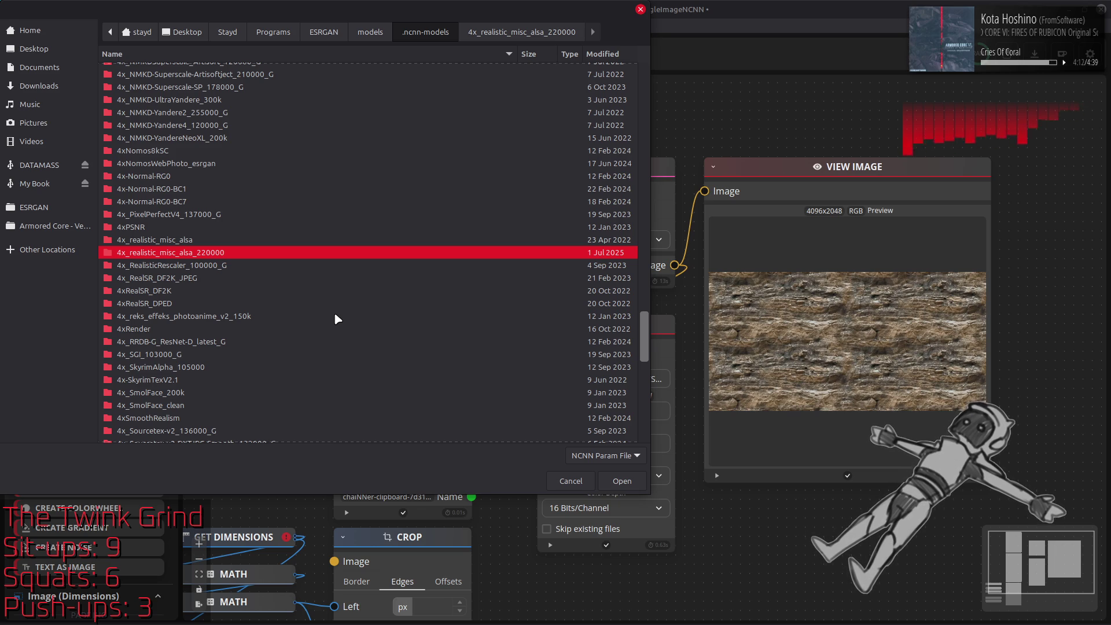
{"action": "scroll", "coordinate": [336, 314], "scroll_direction": "up", "scroll_amount": 3}
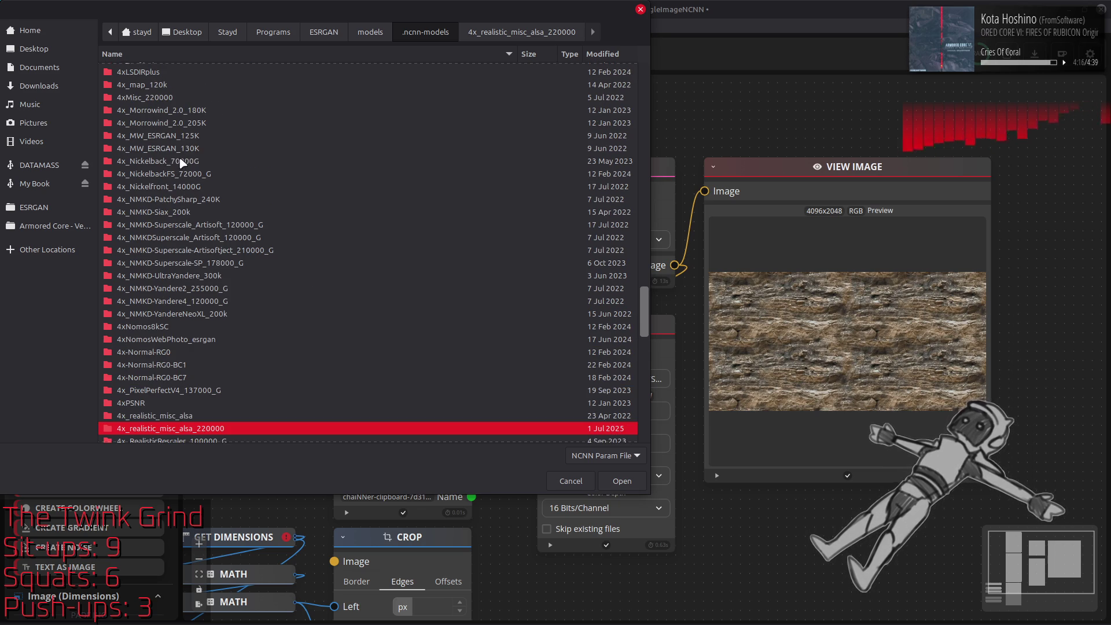
{"action": "double_click", "coordinate": [174, 173]}
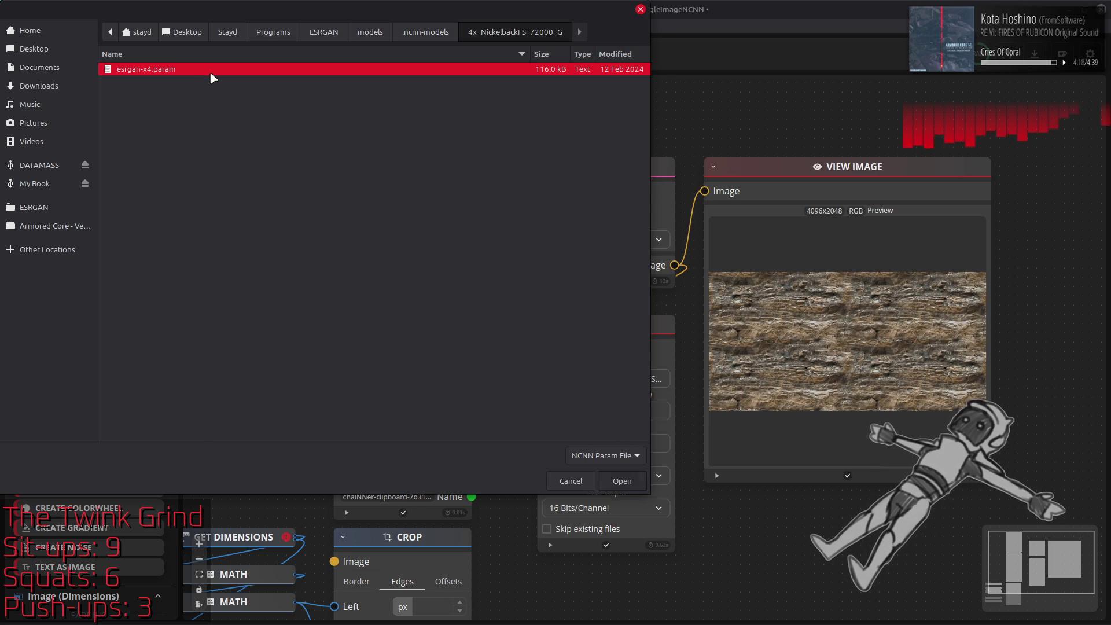
{"action": "double_click", "coordinate": [210, 73]}
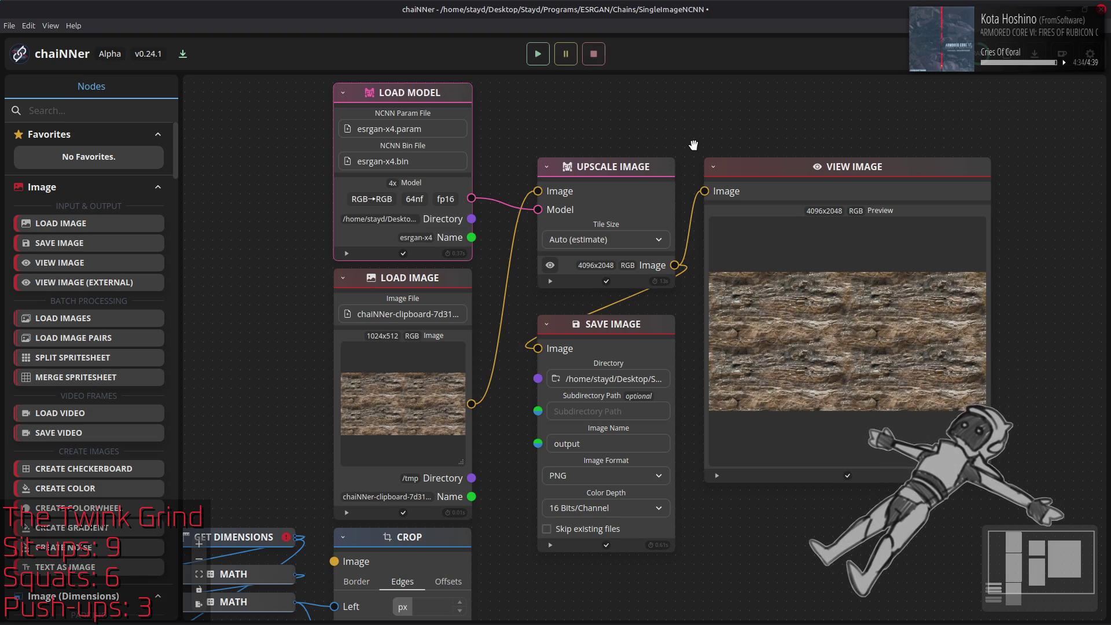
{"action": "key", "text": "alt+Tab"}
{"action": "key", "text": "alt+Tab"}
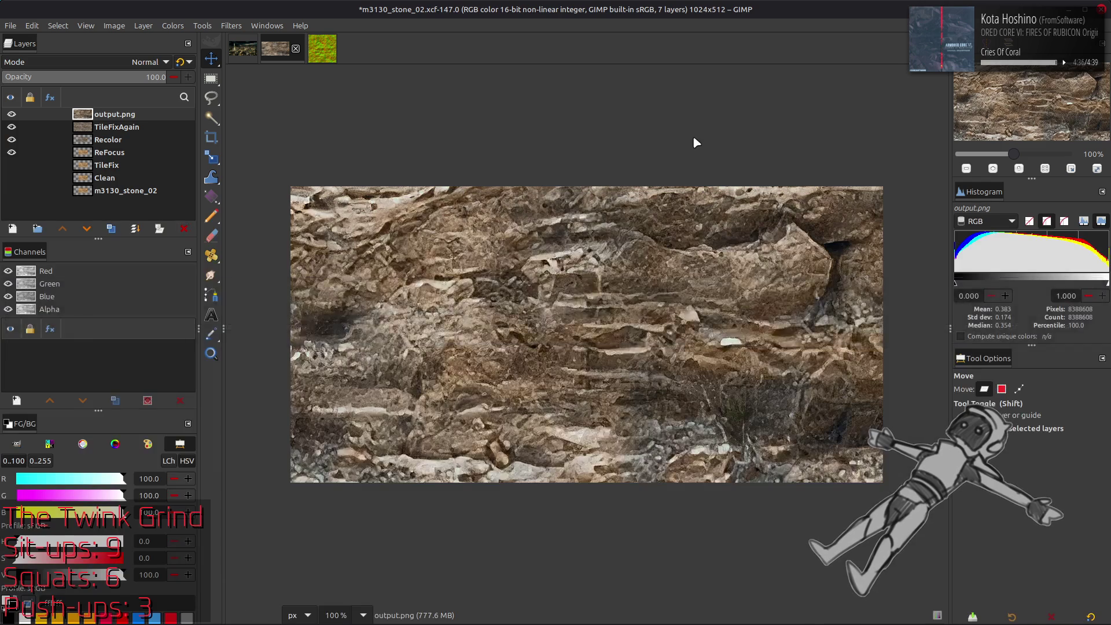
Add the NickelbackFS output.png as a layer and toggle it at 200% against the old upscale.
{"action": "key", "text": "alt+Tab"}
{"action": "left_click_drag", "start_coordinate": [750, 302], "coordinate": [749, 302]}
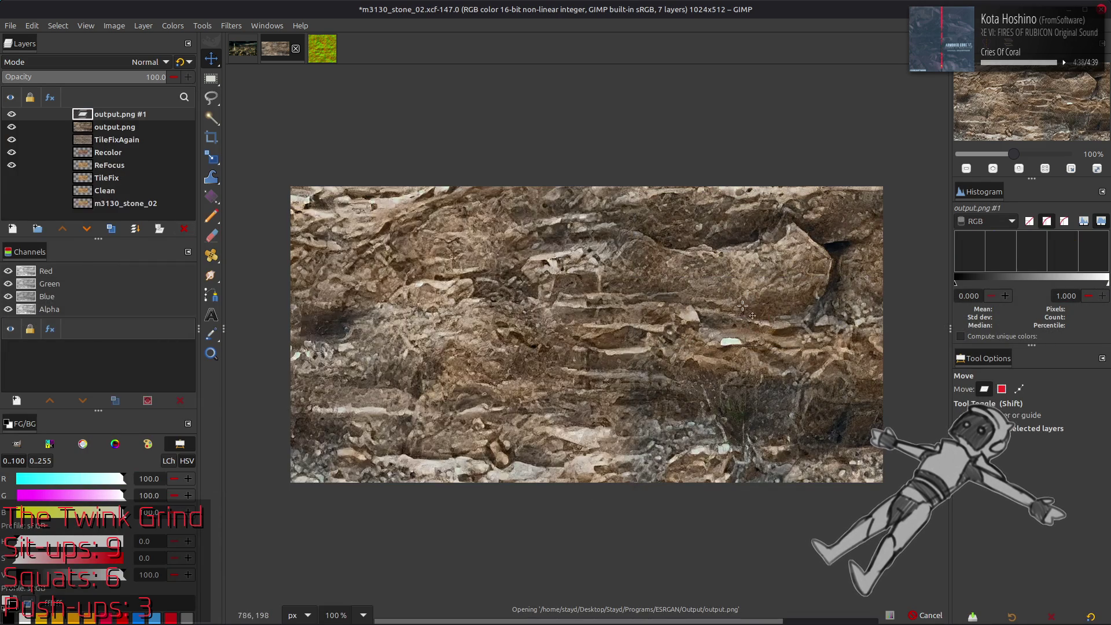
{"action": "key", "text": "2"}
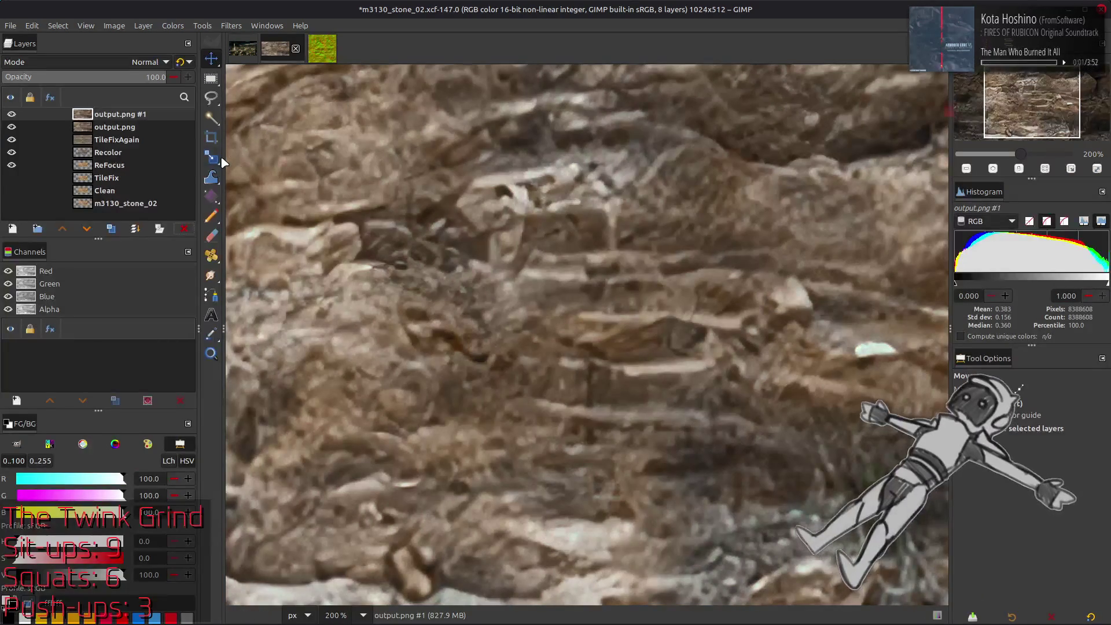
{"action": "left_click", "coordinate": [11, 116]}
{"action": "left_click", "coordinate": [11, 115]}
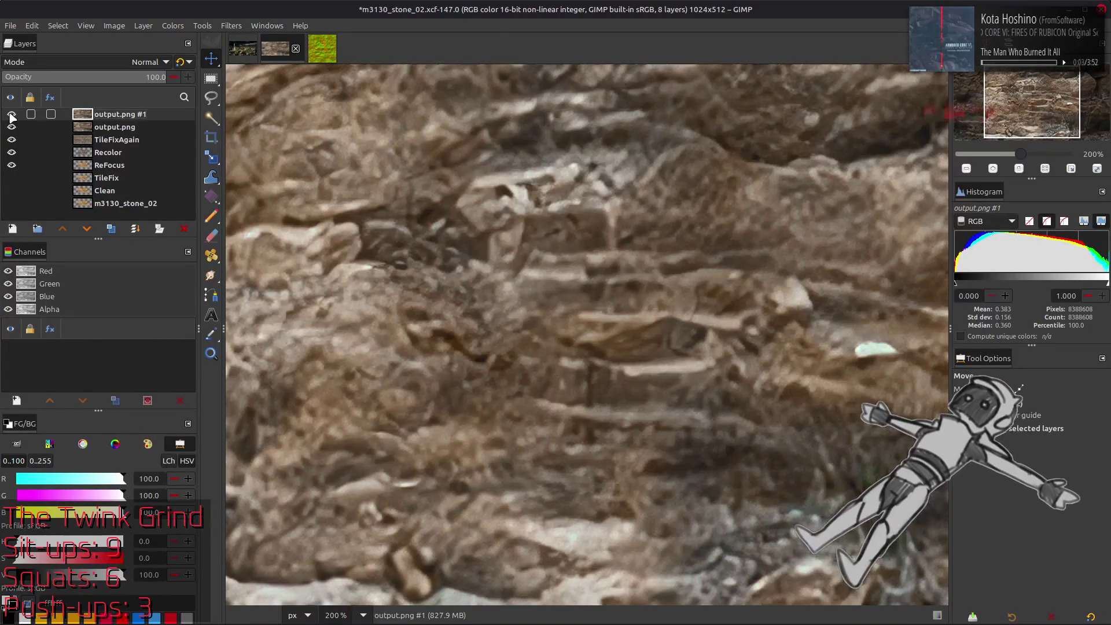
{"action": "left_click", "coordinate": [11, 115]}
{"action": "left_click", "coordinate": [11, 116]}
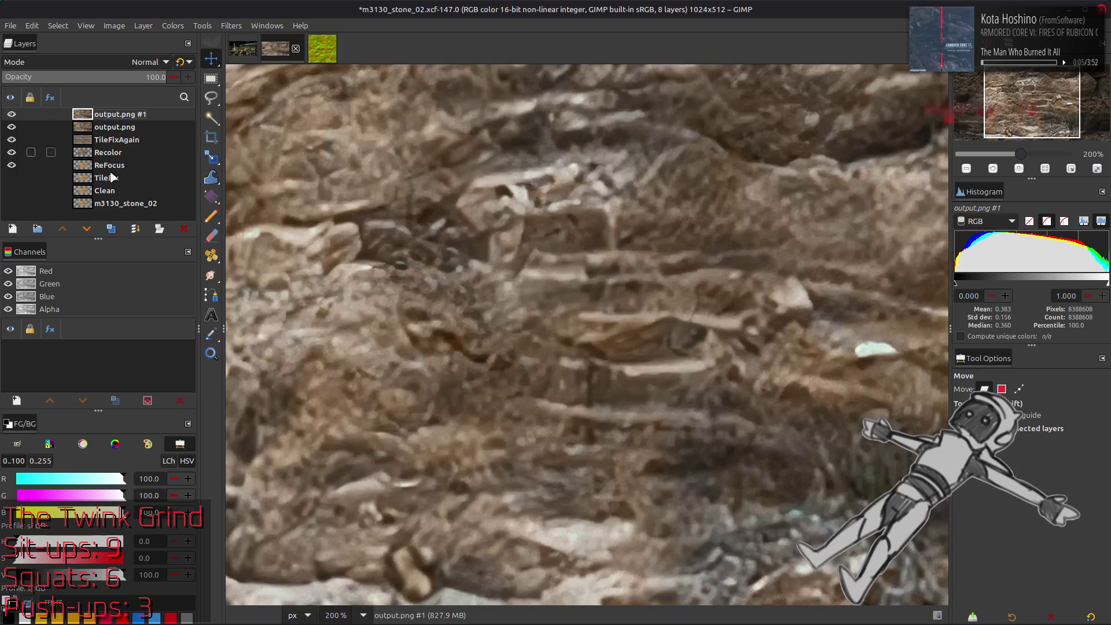
Delete the output.png #1 layer so seven layers remain.
{"action": "left_click", "coordinate": [184, 229]}
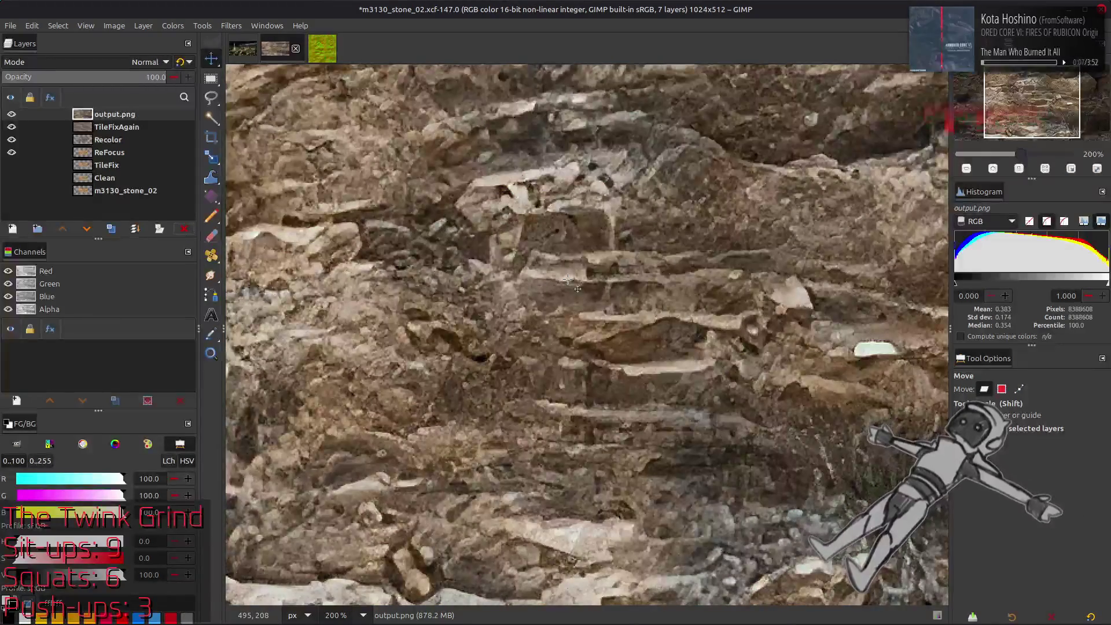
{"action": "scroll", "coordinate": [568, 279], "scroll_direction": "up", "scroll_amount": 1}
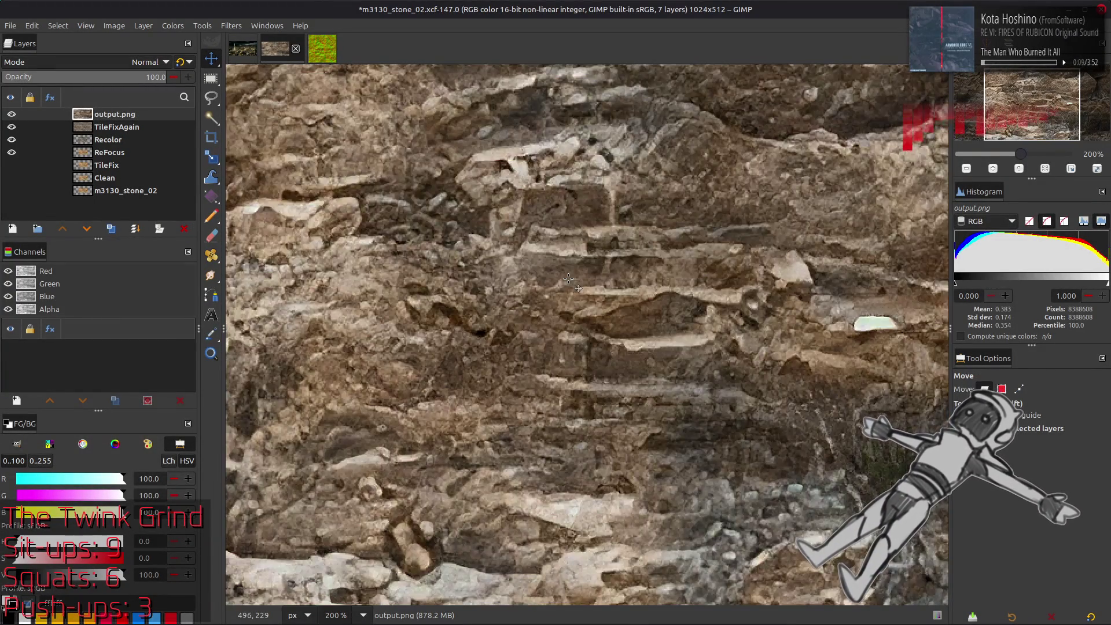
{"action": "scroll", "coordinate": [569, 279], "scroll_direction": "down", "scroll_amount": 2}
{"action": "key", "text": "alt+Tab"}
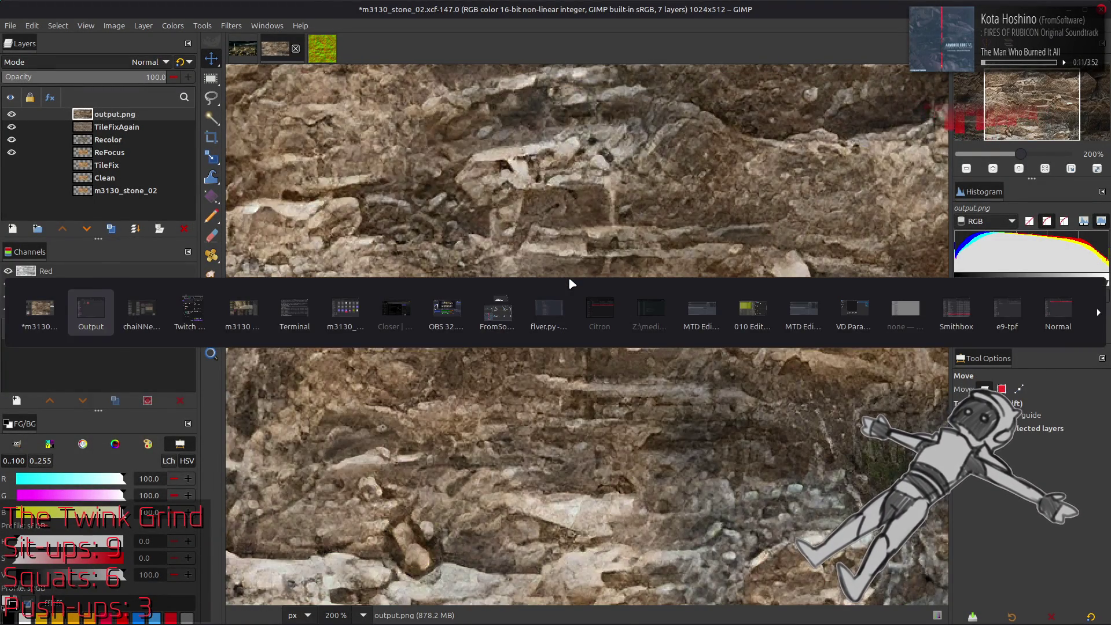
{"action": "key", "text": "alt+Tab"}
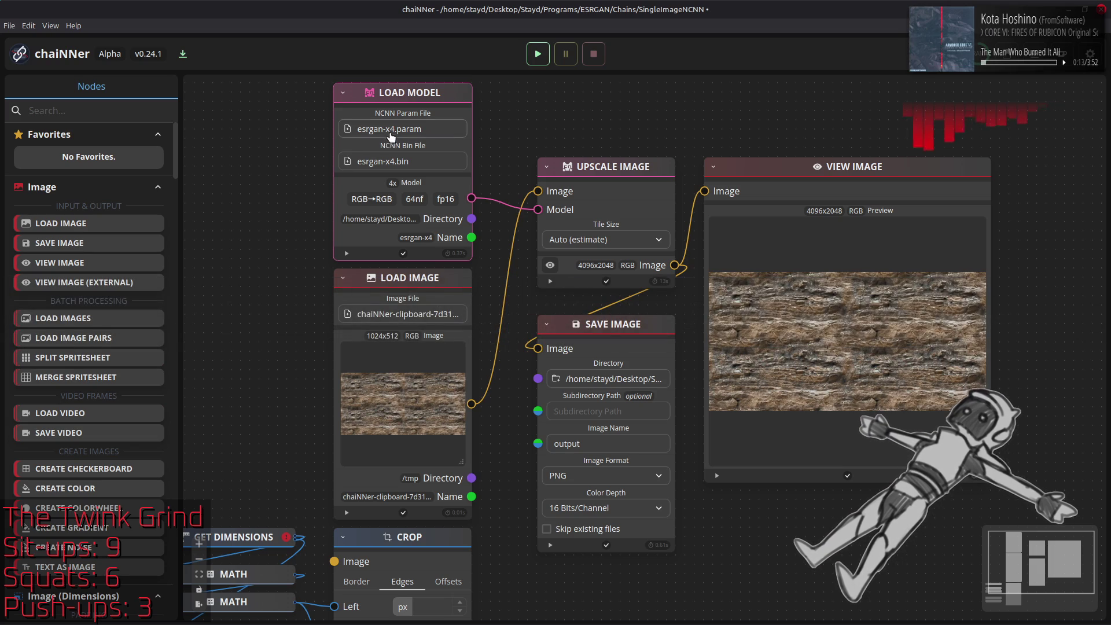
Load the 4x_UniversalUpscalerV2-Sharp_101000_G esrgan-x4.param and rerun the 4096×2048 upscale.
{"action": "left_click", "coordinate": [390, 137]}
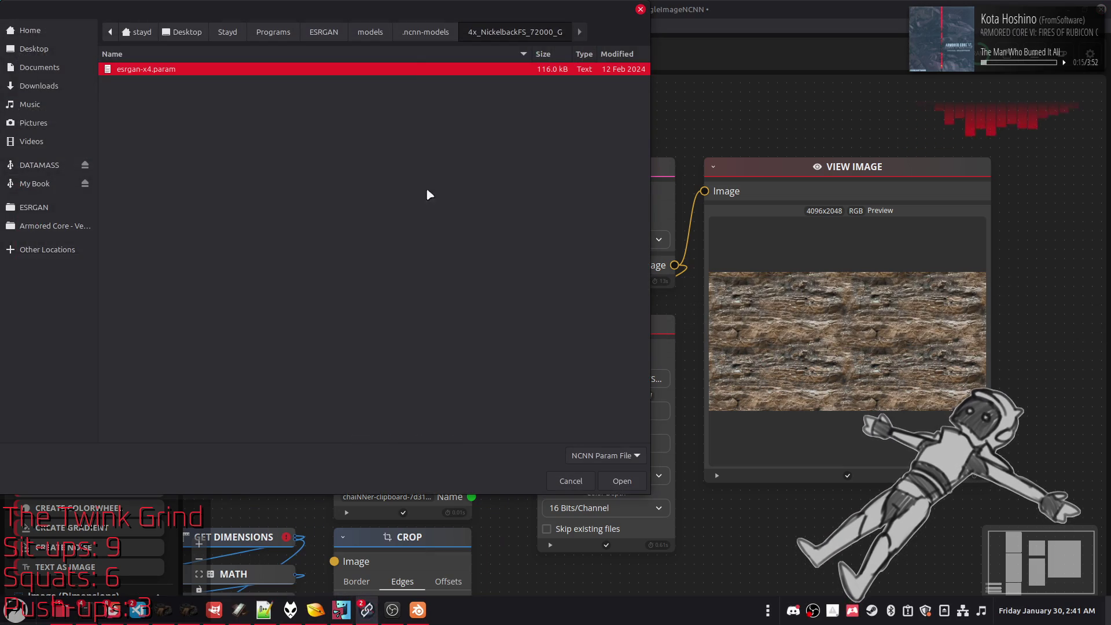
{"action": "left_click", "coordinate": [425, 34]}
{"action": "scroll", "coordinate": [408, 243], "scroll_direction": "down", "scroll_amount": 5}
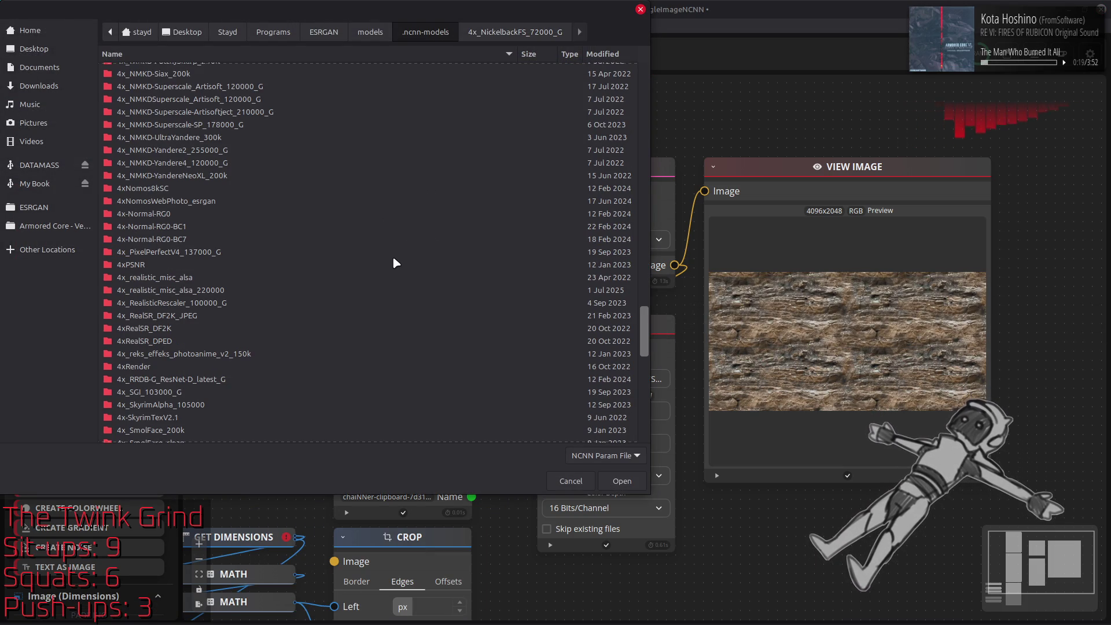
{"action": "scroll", "coordinate": [394, 258], "scroll_direction": "down", "scroll_amount": 3}
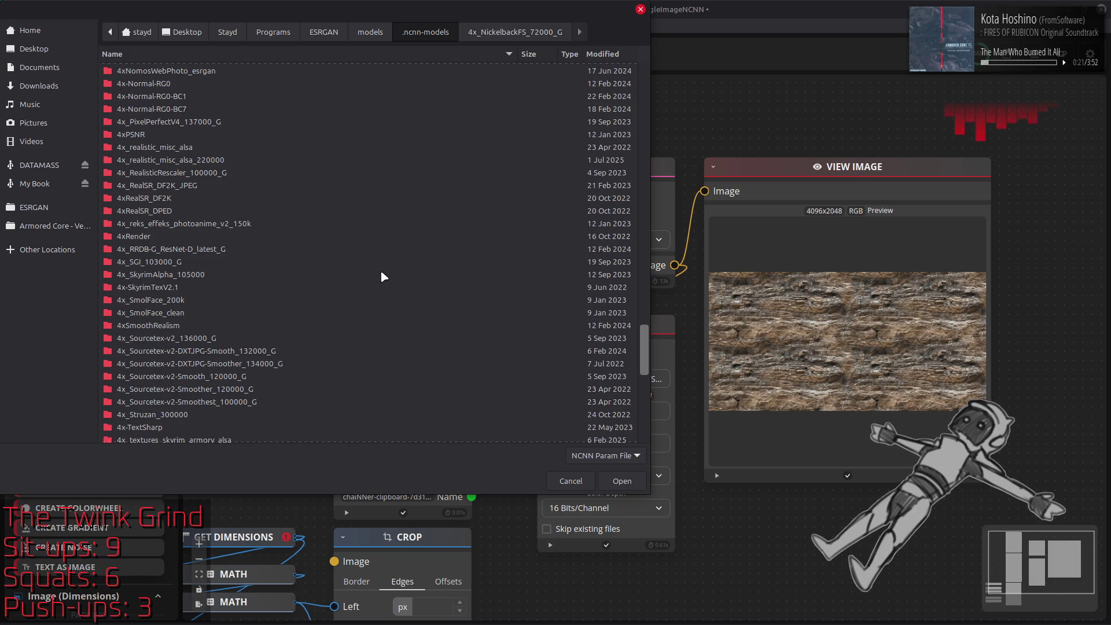
{"action": "scroll", "coordinate": [381, 268], "scroll_direction": "down", "scroll_amount": 2}
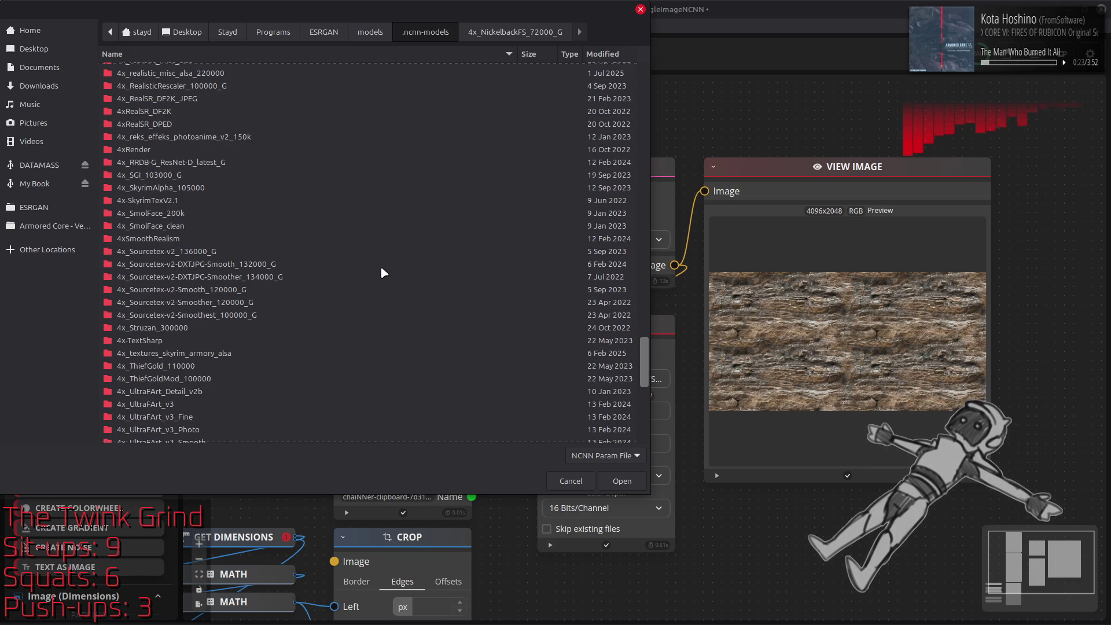
{"action": "scroll", "coordinate": [380, 268], "scroll_direction": "down", "scroll_amount": 5}
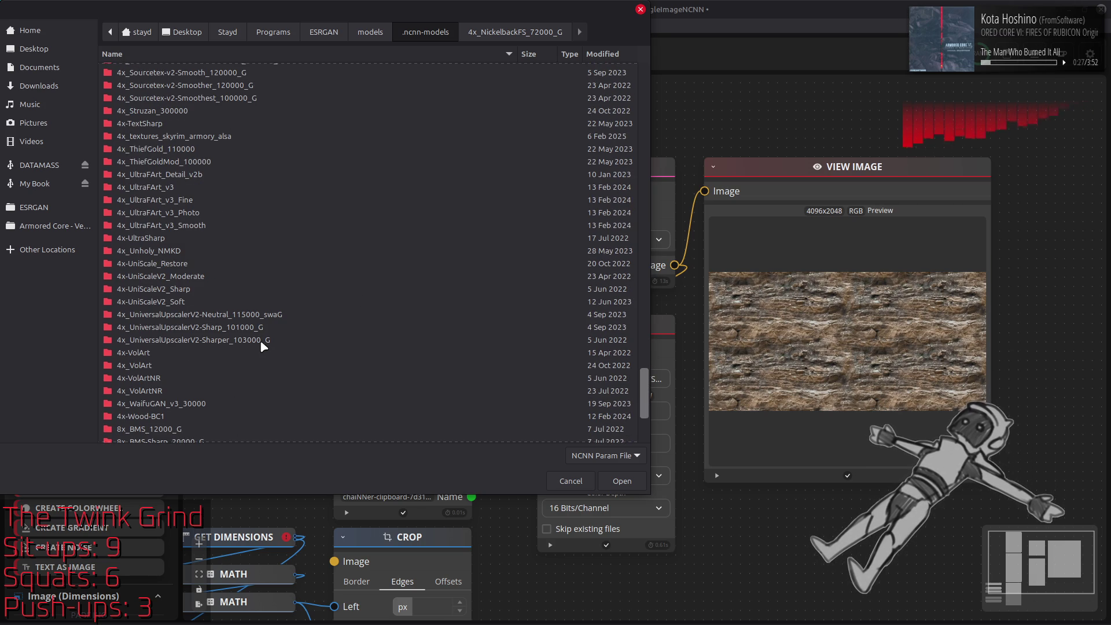
{"action": "double_click", "coordinate": [235, 327]}
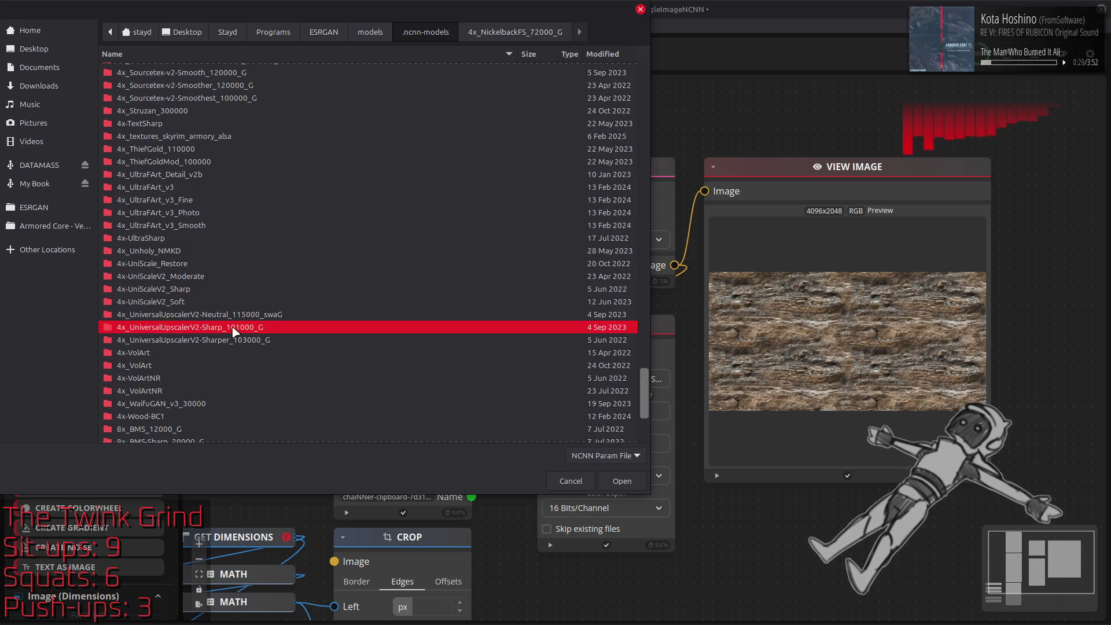
{"action": "left_click", "coordinate": [187, 69]}
{"action": "key", "text": "Return"}
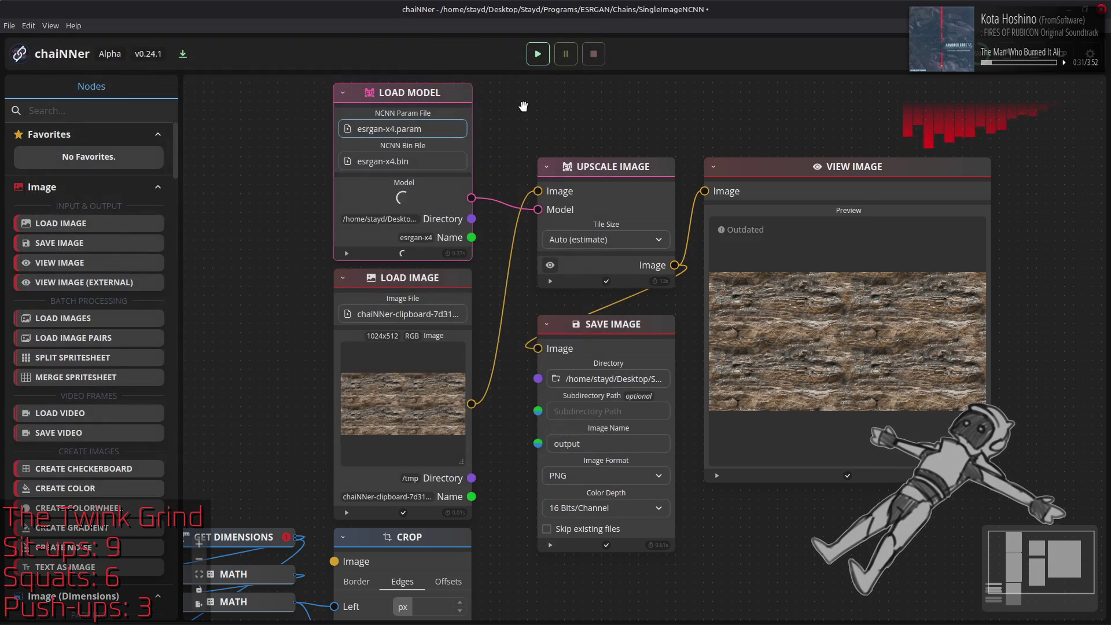
{"action": "left_click", "coordinate": [538, 53]}
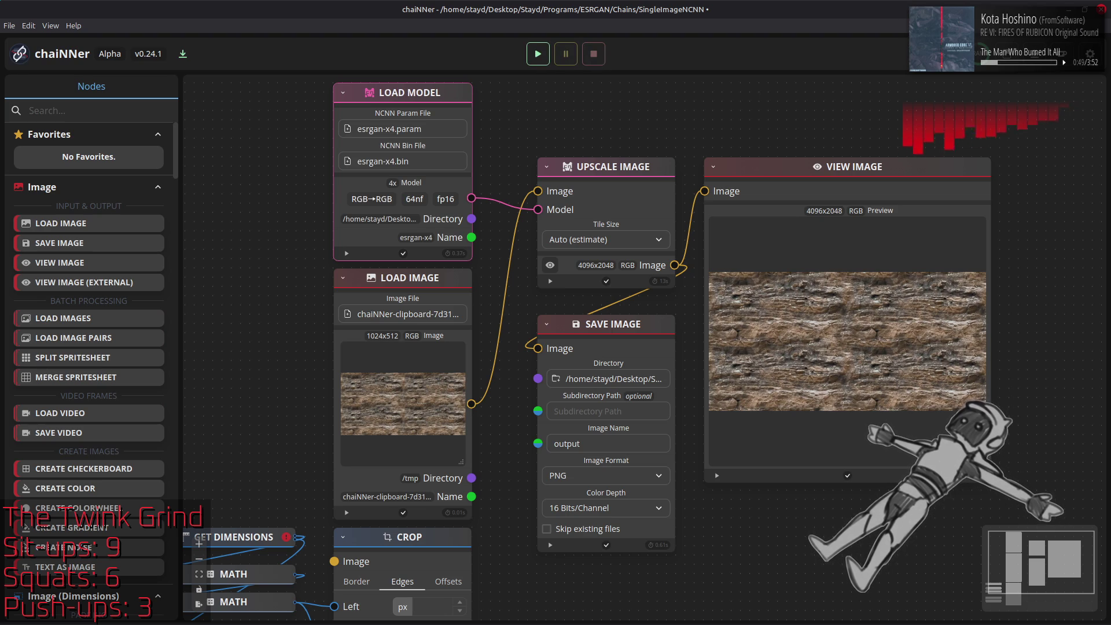
{"action": "key", "text": "alt+Tab"}
{"action": "key", "text": "alt+Tab"}
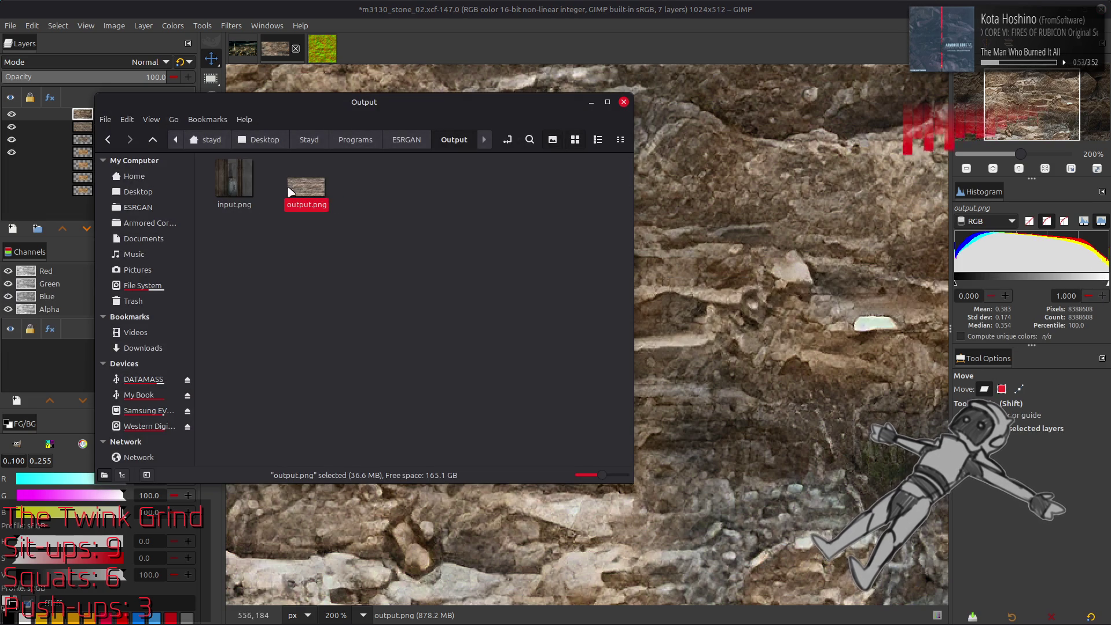
Add the UniversalUpscalerV2-Sharp output as output.png #1, align and compare it, then delete it.
{"action": "left_click_drag", "start_coordinate": [672, 226], "coordinate": [726, 313]}
{"action": "key", "text": "q"}
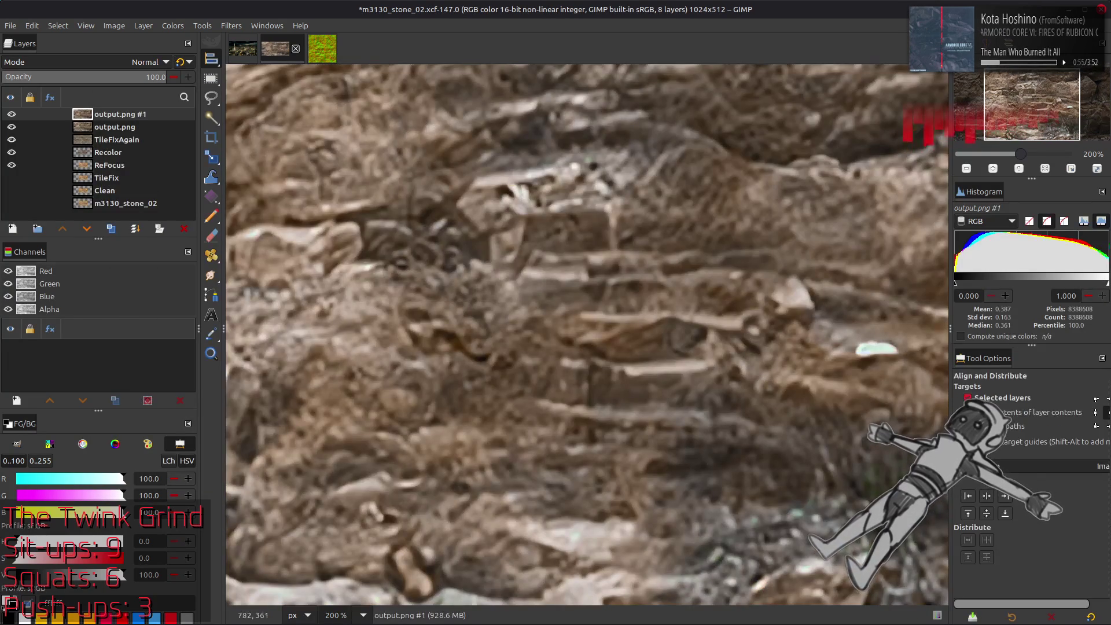
{"action": "left_click", "coordinate": [987, 514]}
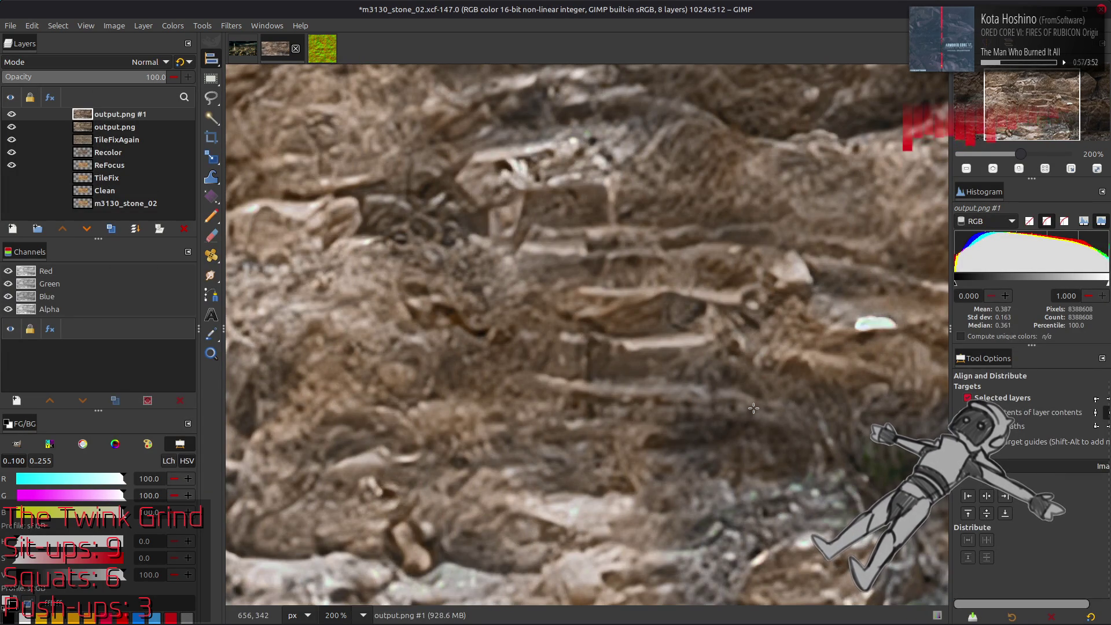
{"action": "key", "text": "m"}
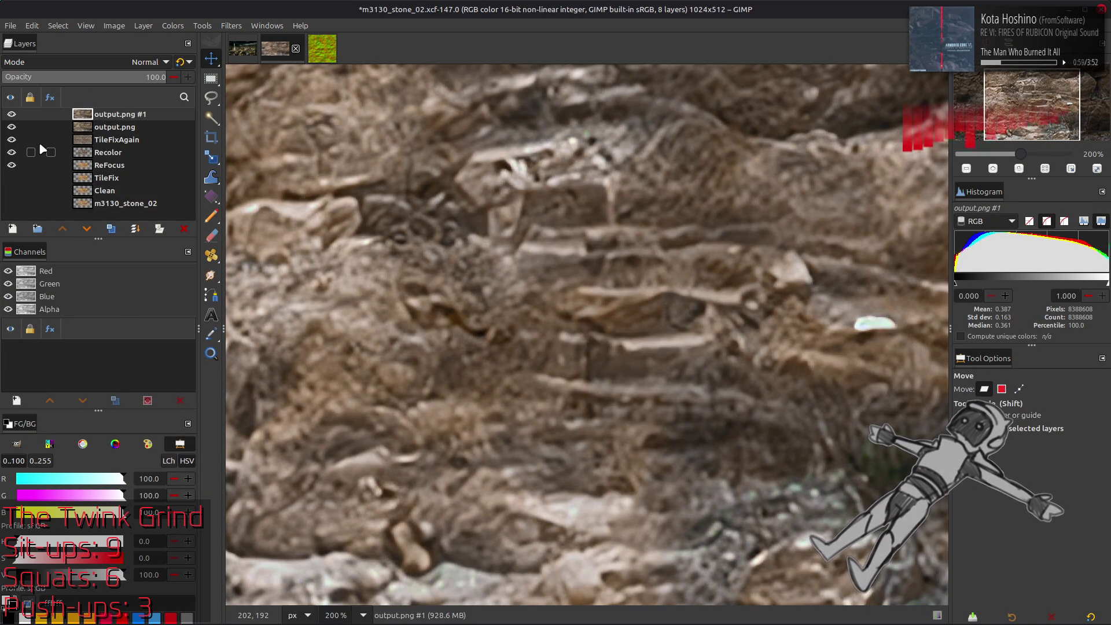
{"action": "left_click", "coordinate": [11, 114]}
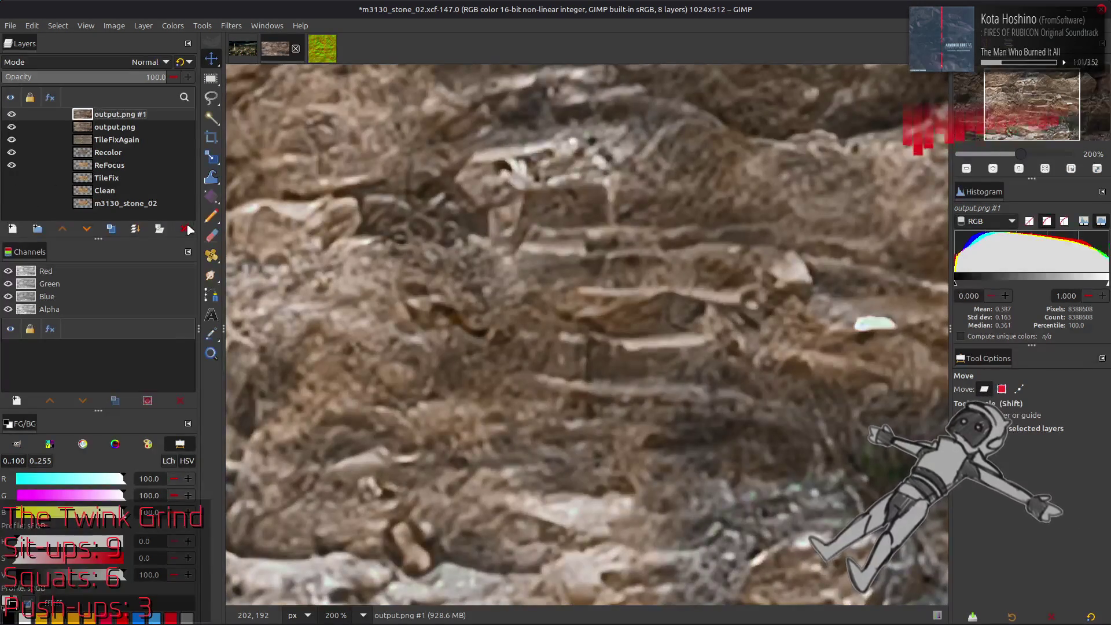
{"action": "left_click", "coordinate": [184, 228]}
{"action": "key", "text": "alt+Tab"}
{"action": "key", "text": "alt+Tab"}
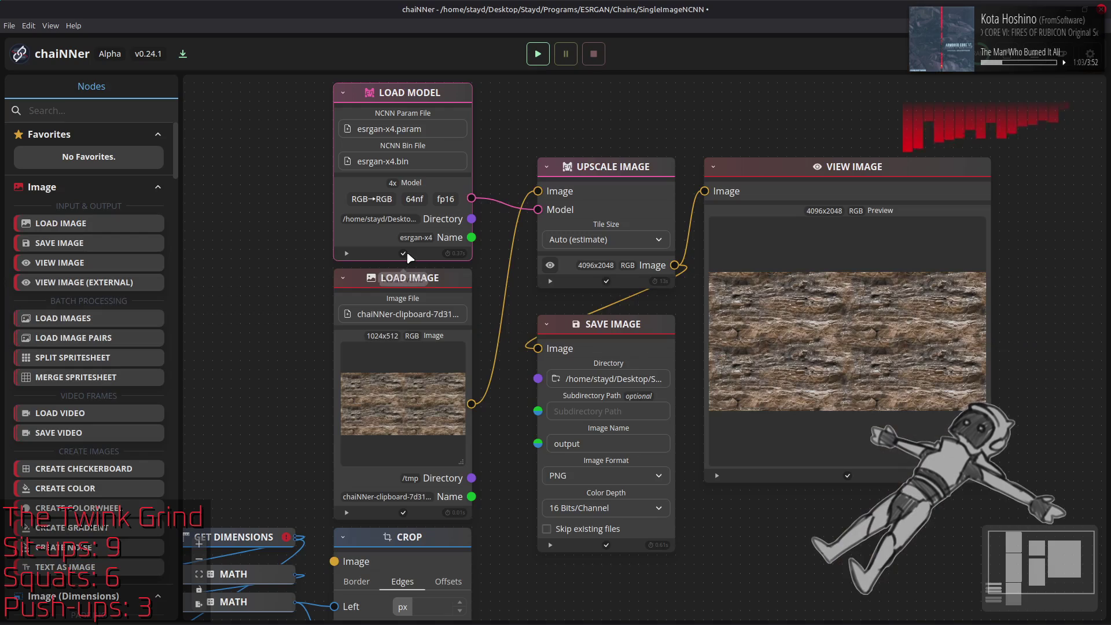
Load the 4x_UniversalUpscalerV2-Sharper_103000_G esrgan-x4.param and start another upscale run.
{"action": "mouse_move", "coordinate": [425, 622]}
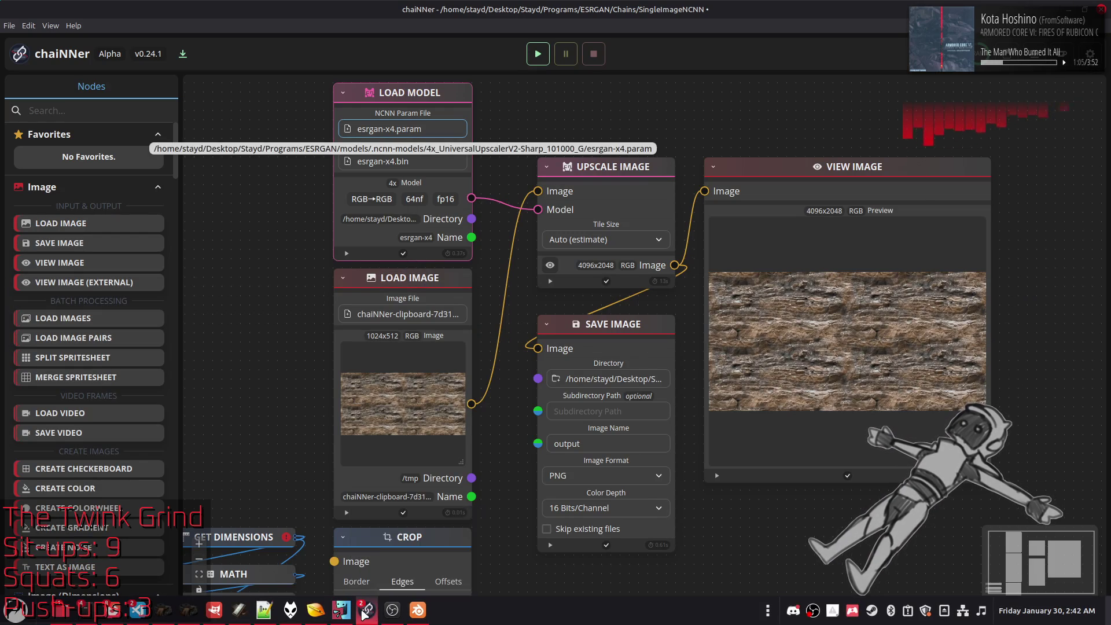
{"action": "left_click", "coordinate": [412, 550]}
{"action": "left_click", "coordinate": [433, 34]}
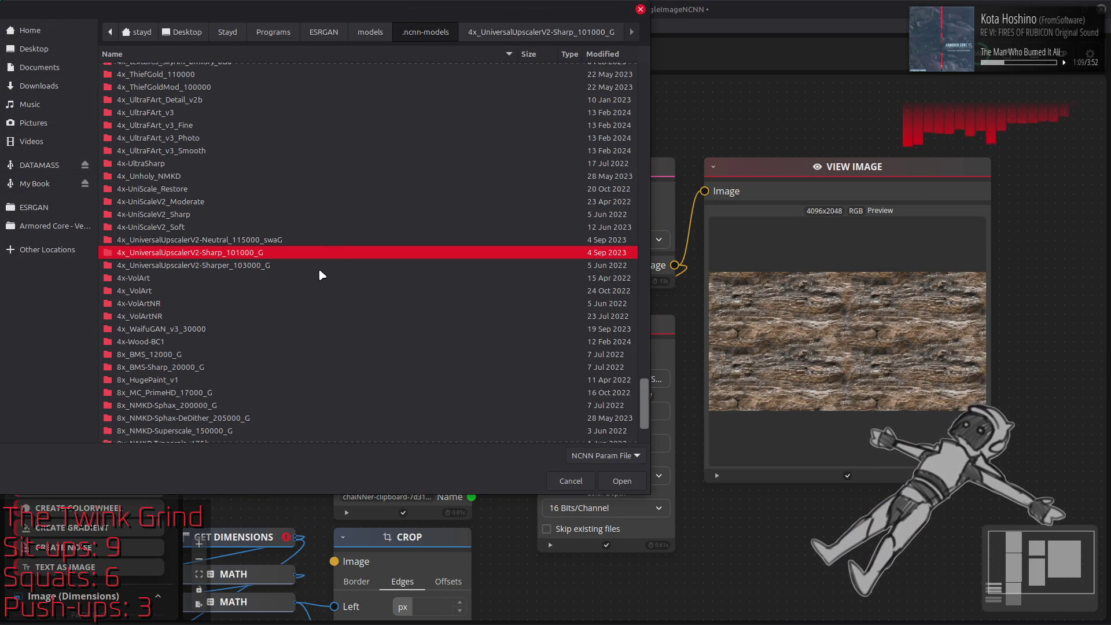
{"action": "double_click", "coordinate": [268, 265]}
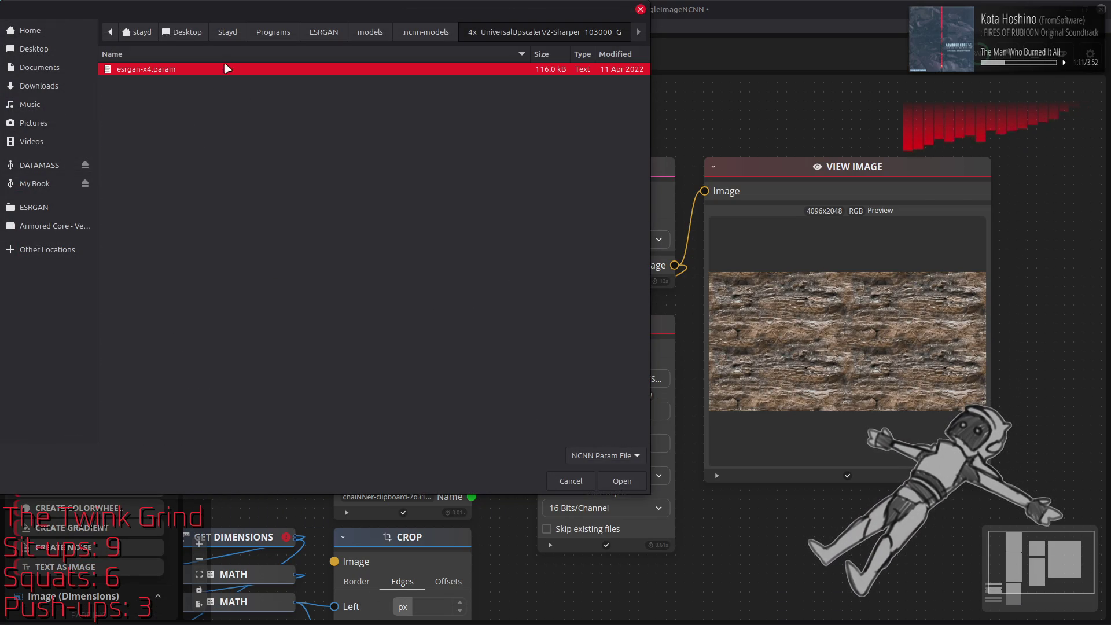
{"action": "double_click", "coordinate": [227, 70]}
{"action": "left_click", "coordinate": [537, 54]}
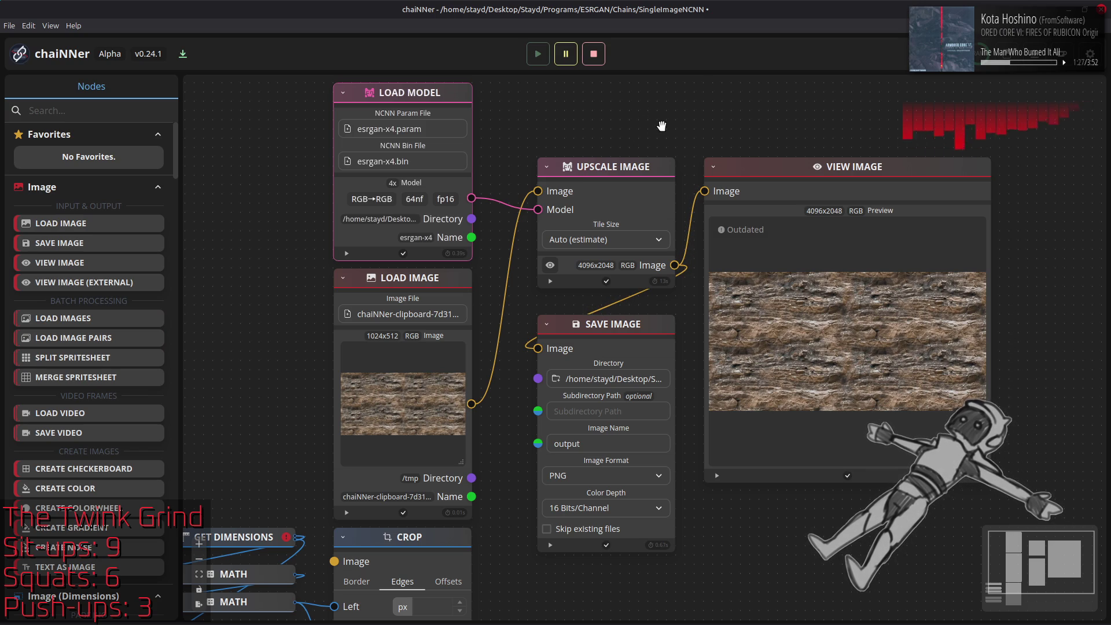
{"action": "key", "text": "alt+Tab"}
{"action": "key", "text": "alt+Tab"}
Add the Sharper model's output.png as a new GIMP layer aligned to the canvas.
{"action": "left_click", "coordinate": [347, 246]}
{"action": "mouse_move", "coordinate": [306, 179]}
{"action": "left_mouse_down"}
{"action": "mouse_move", "coordinate": [571, 236]}
{"action": "mouse_move", "coordinate": [753, 244]}
{"action": "left_mouse_up"}
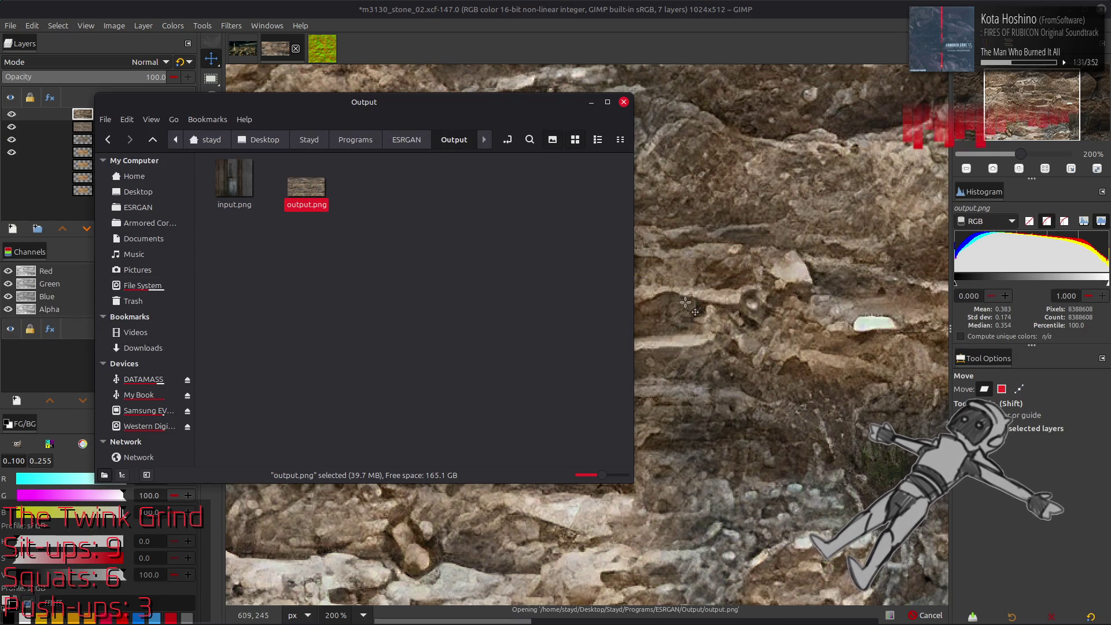
{"action": "key", "text": "q"}
{"action": "left_click", "coordinate": [987, 513]}
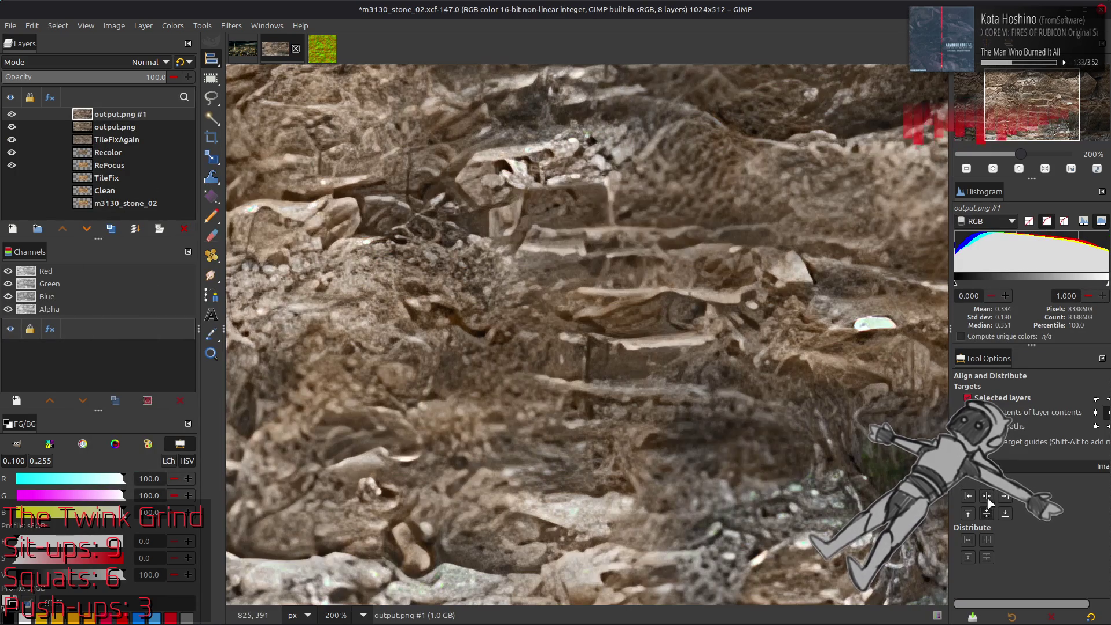
{"action": "key", "text": "m"}
Compare output.png #1 against the layers below at full view and 200% zoom.
{"action": "left_click", "coordinate": [11, 114]}
{"action": "left_click", "coordinate": [11, 114]}
{"action": "key", "text": "1"}
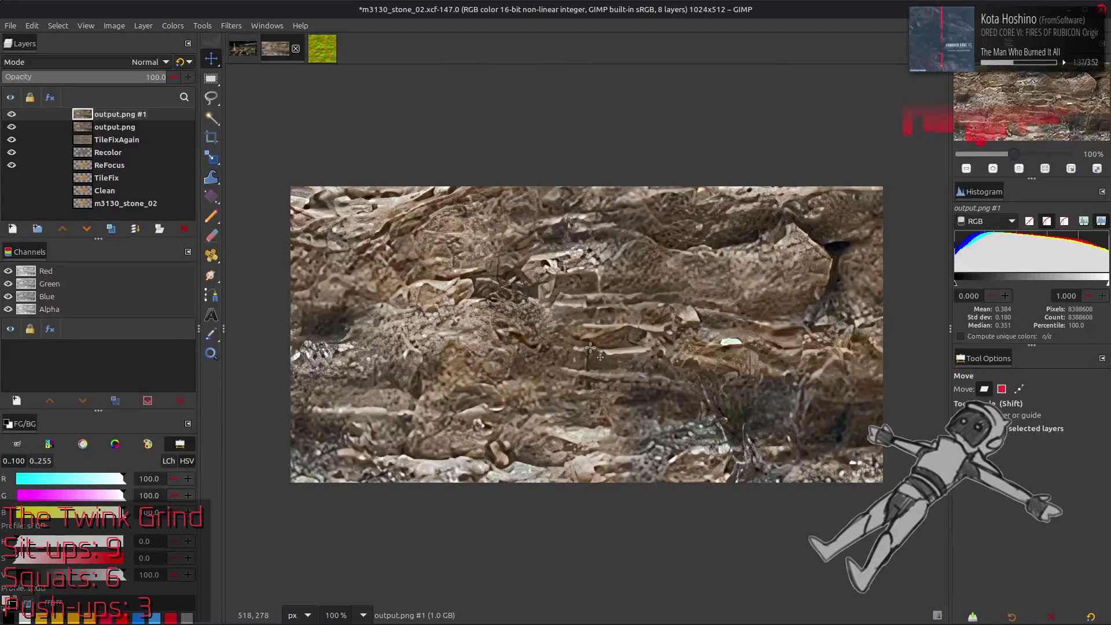
{"action": "key", "text": "2"}
{"action": "left_click", "coordinate": [11, 114]}
{"action": "left_click", "coordinate": [11, 114]}
{"action": "key", "text": "1"}
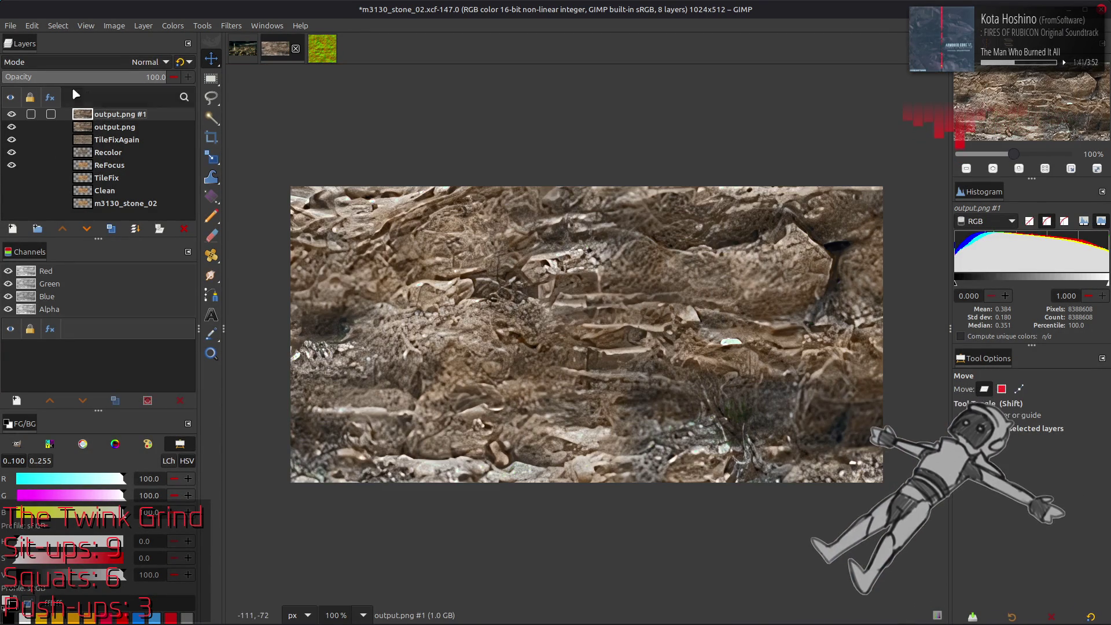
{"action": "left_click", "coordinate": [11, 114]}
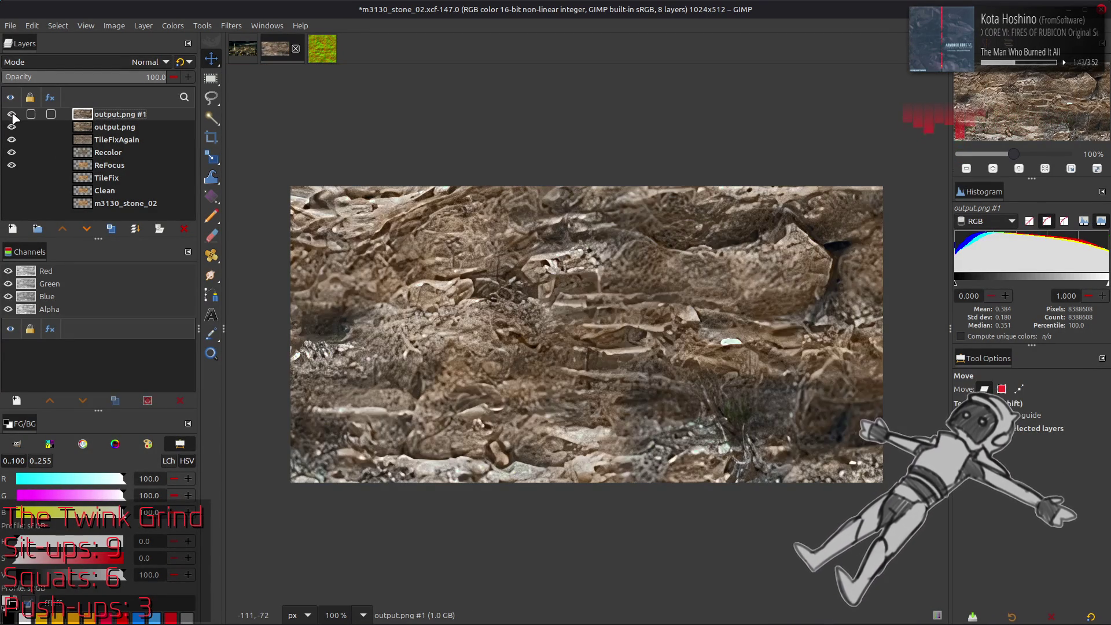
{"action": "left_click", "coordinate": [11, 114]}
{"action": "left_click", "coordinate": [11, 115]}
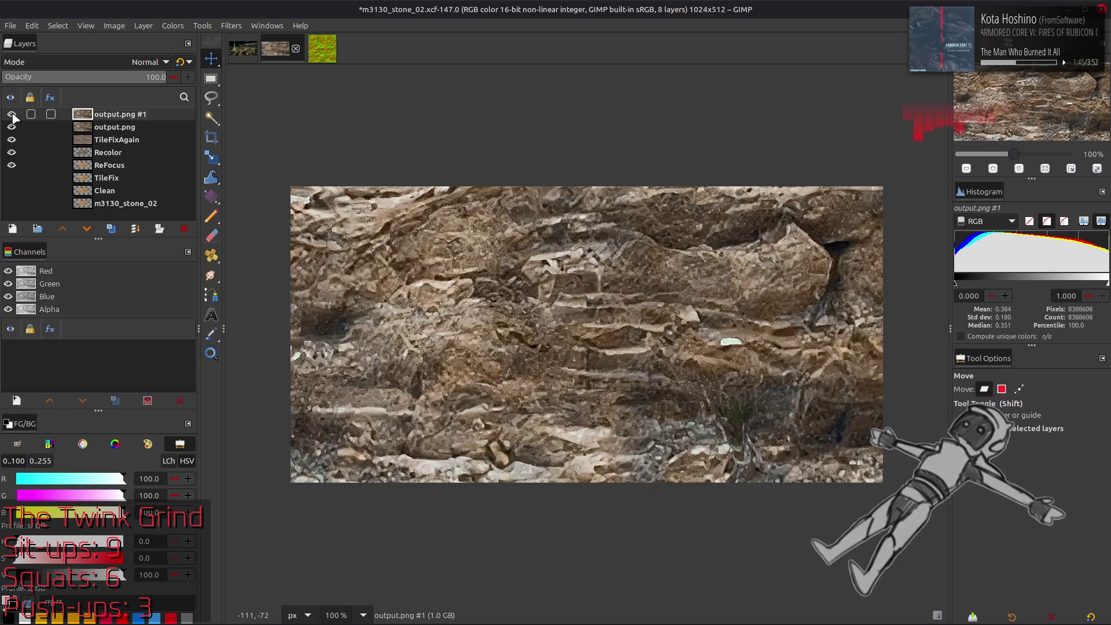
{"action": "left_click", "coordinate": [11, 115]}
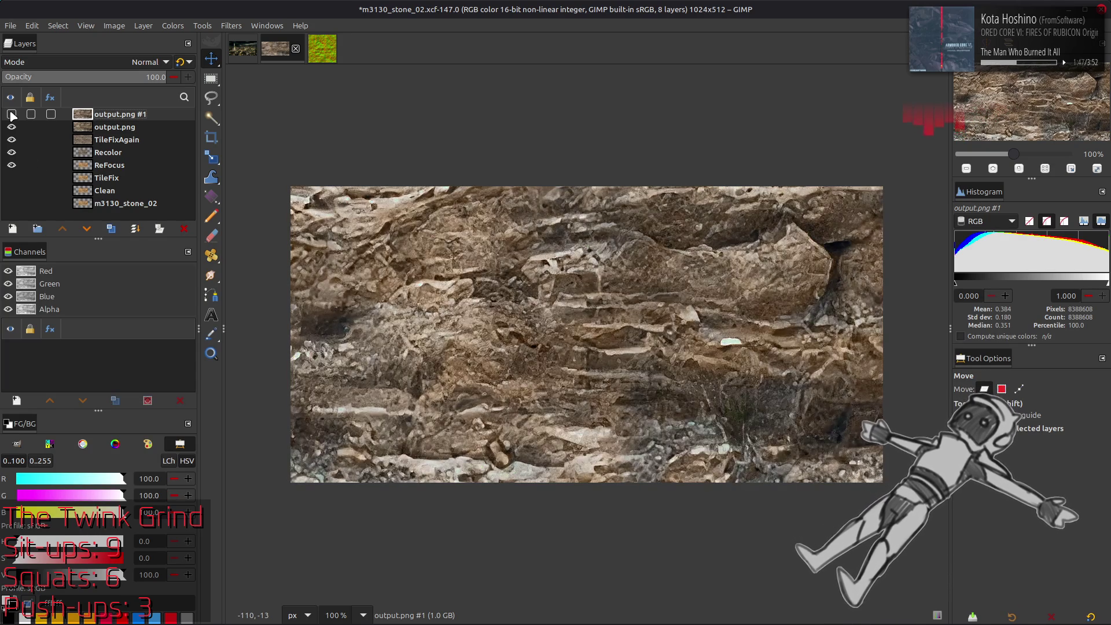
Delete the output.png #1 comparison layer and return to chaiNNer.
{"action": "left_click", "coordinate": [184, 229]}
{"action": "key", "text": "alt+Tab"}
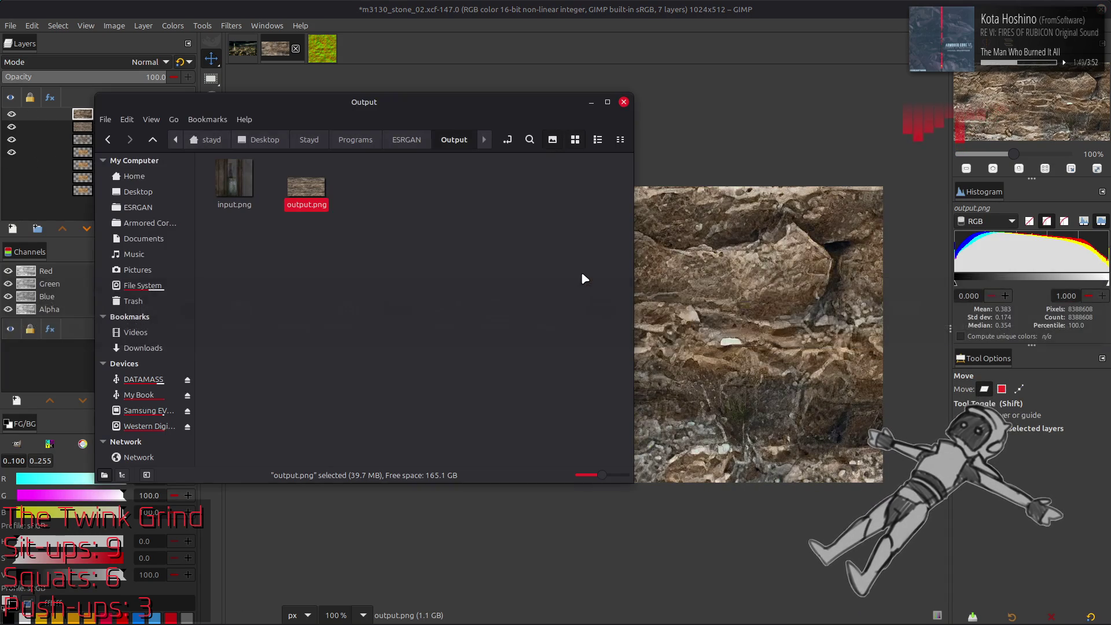
{"action": "key", "text": "alt+Tab"}
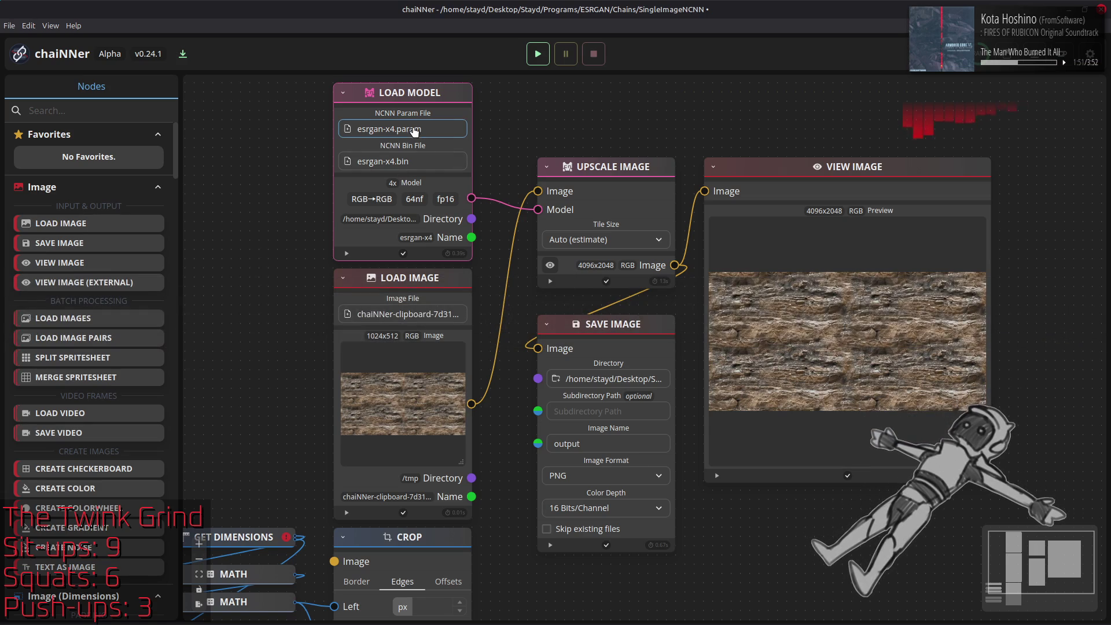
Load esrgan-x4.param from the 4x_UltraFArt_v3_Photo folder into the NCNN loader and run the chain.
{"action": "mouse_move", "coordinate": [348, 615]}
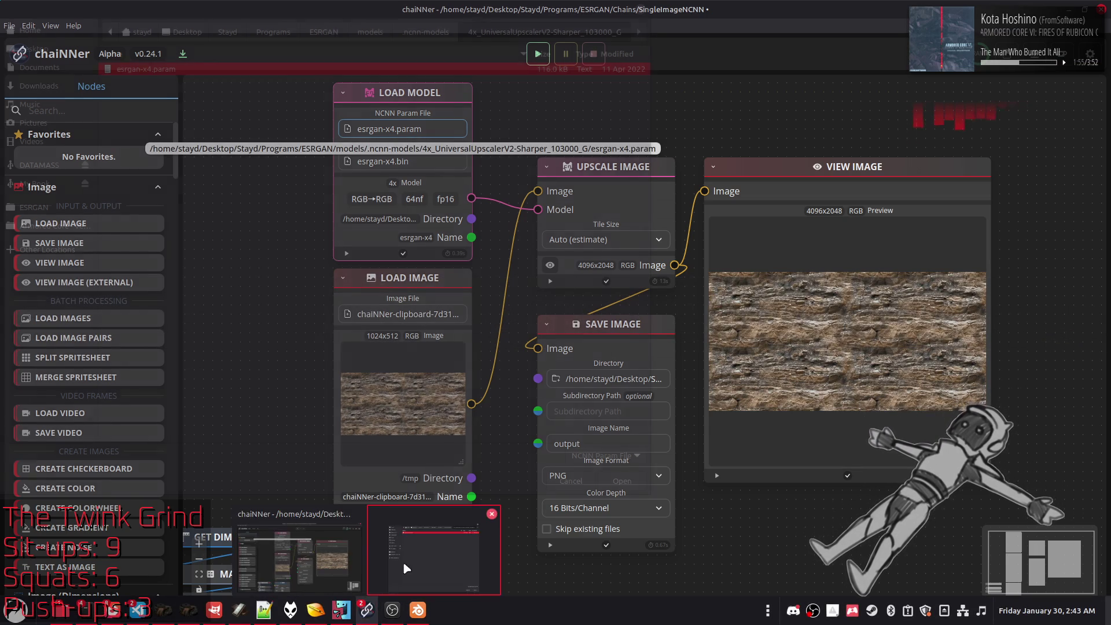
{"action": "left_click", "coordinate": [434, 550]}
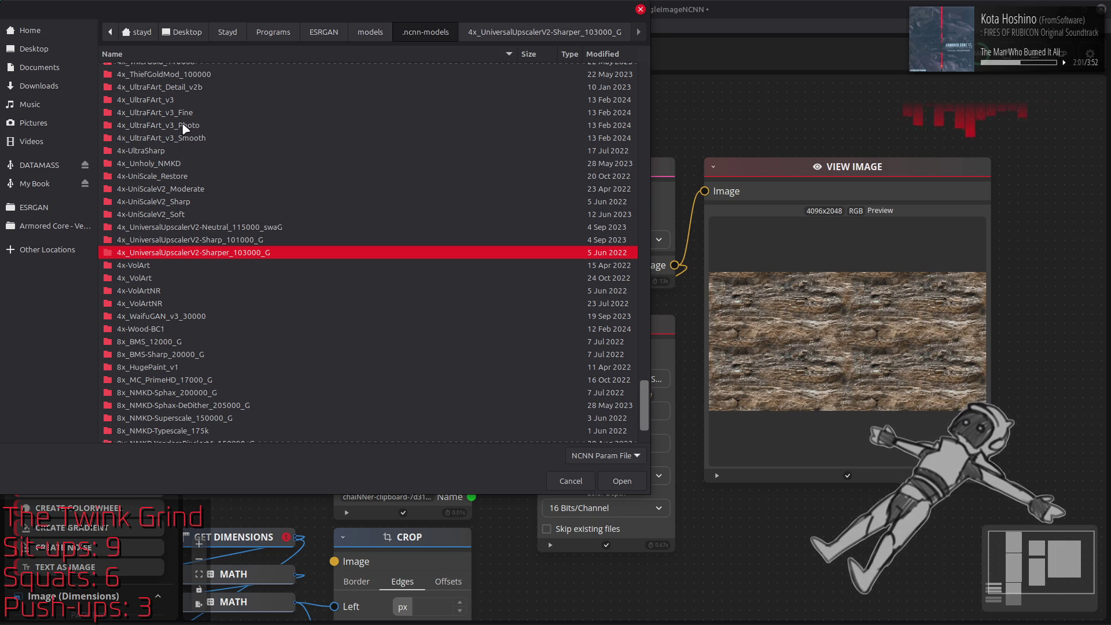
{"action": "scroll", "coordinate": [183, 128], "scroll_direction": "up", "scroll_amount": 3}
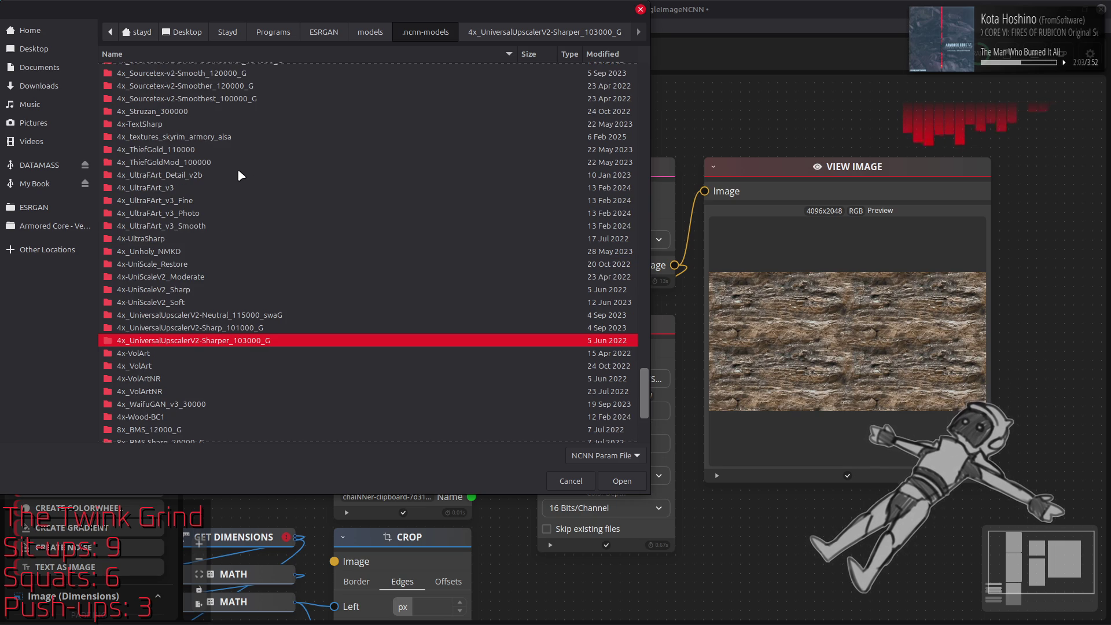
{"action": "double_click", "coordinate": [193, 218]}
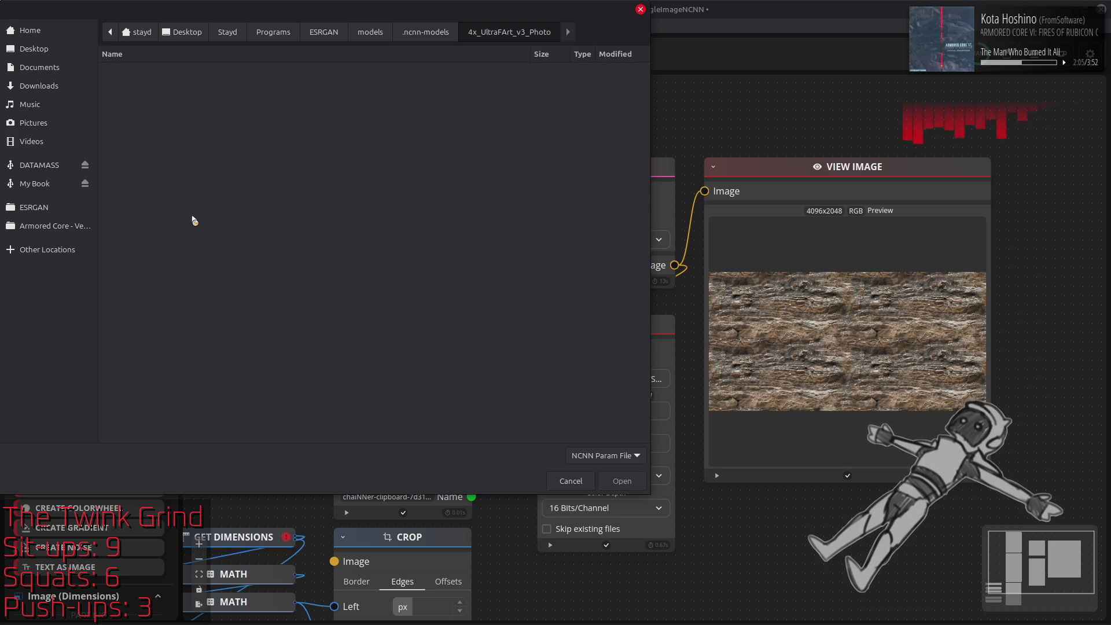
{"action": "double_click", "coordinate": [252, 69]}
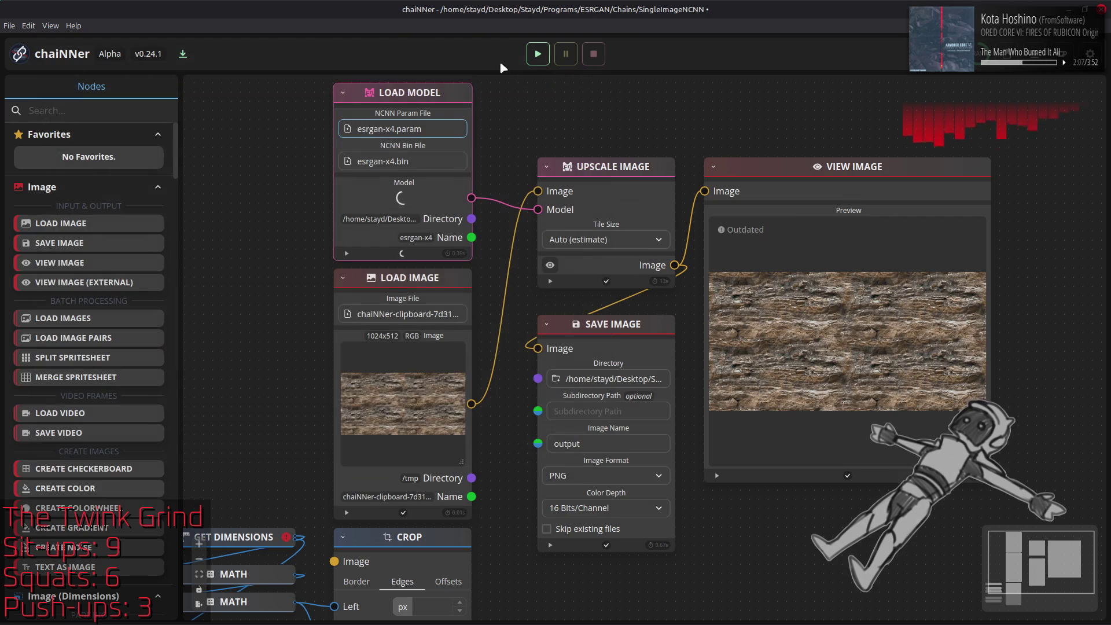
{"action": "left_click", "coordinate": [538, 53]}
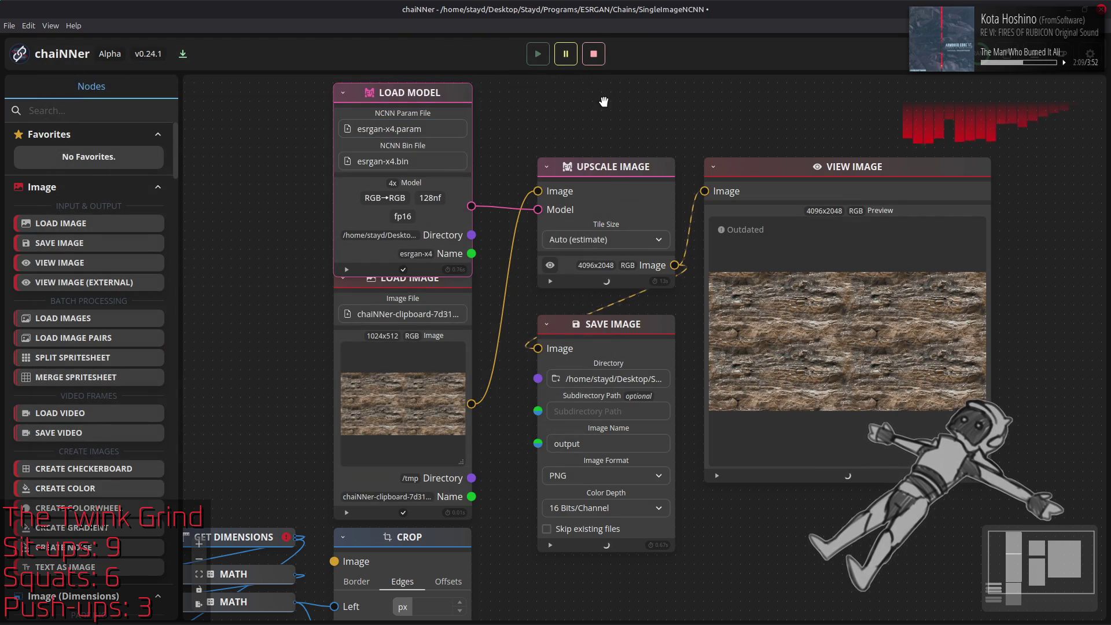
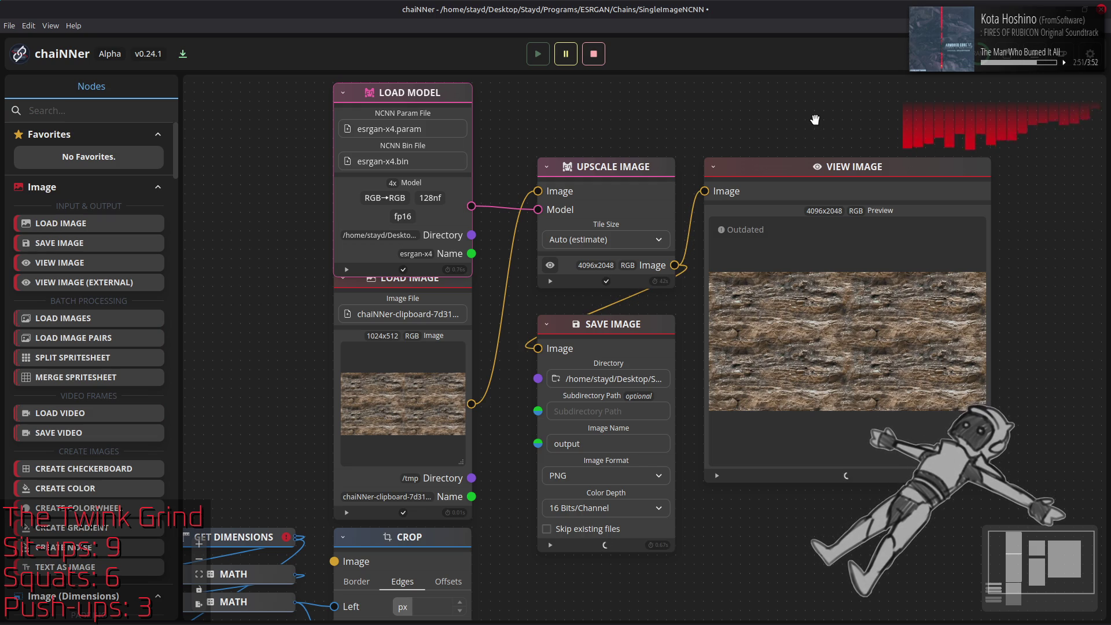
Drag the chaiNNer-upscaled output.png from the Output folder onto the stone texture as a new layer.
{"action": "key", "text": "alt+Tab"}
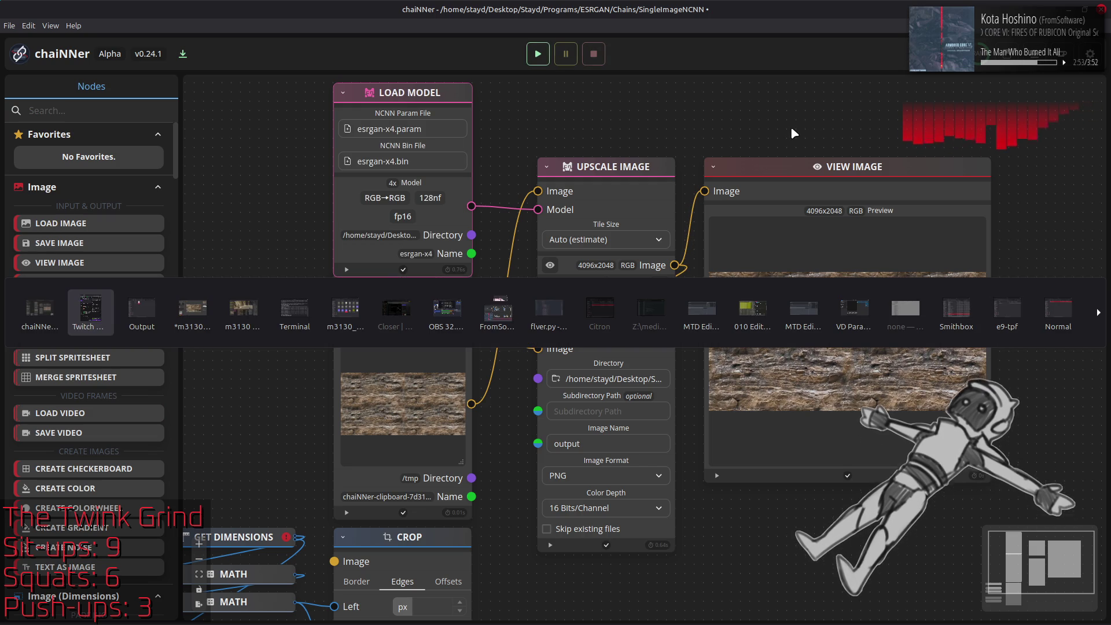
{"action": "key", "text": "Tab"}
{"action": "key", "text": "alt+Tab"}
{"action": "key", "text": "Tab"}
{"action": "key", "text": "Tab"}
{"action": "left_click_drag", "start_coordinate": [306, 186], "coordinate": [722, 279]}
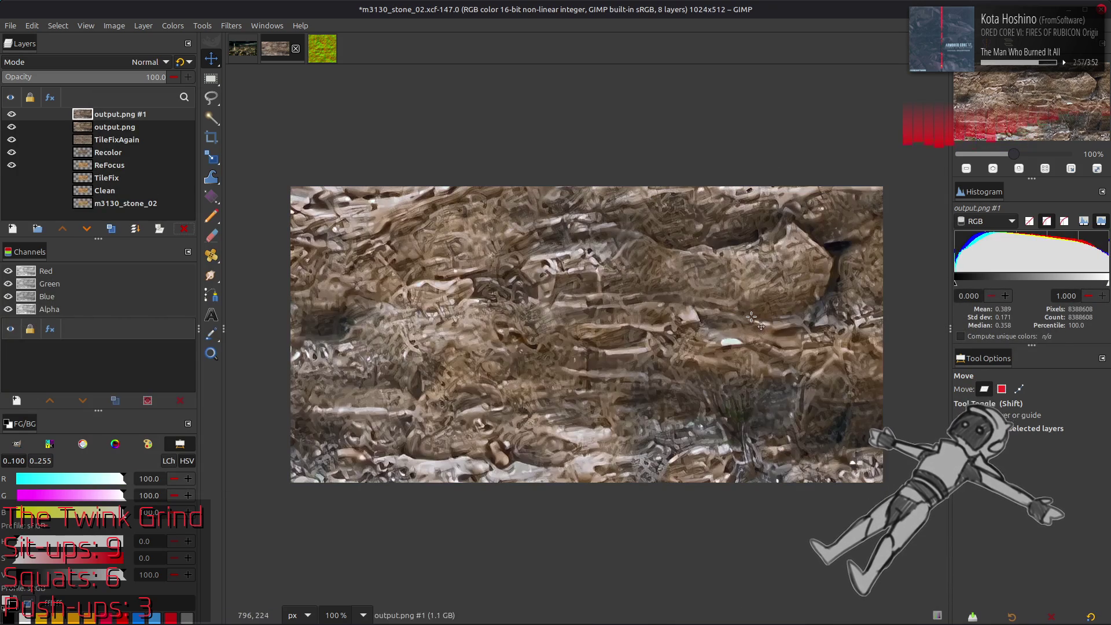
Delete the duplicate output.png #1 layer.
{"action": "key", "text": "q"}
{"action": "key", "text": "m"}
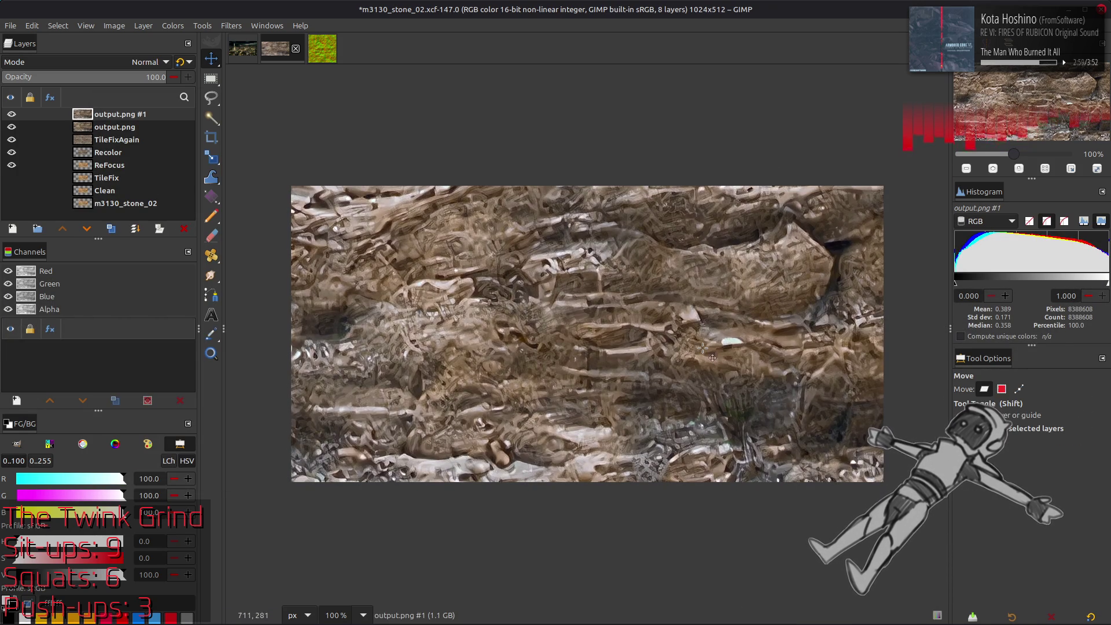
{"action": "left_click", "coordinate": [11, 114]}
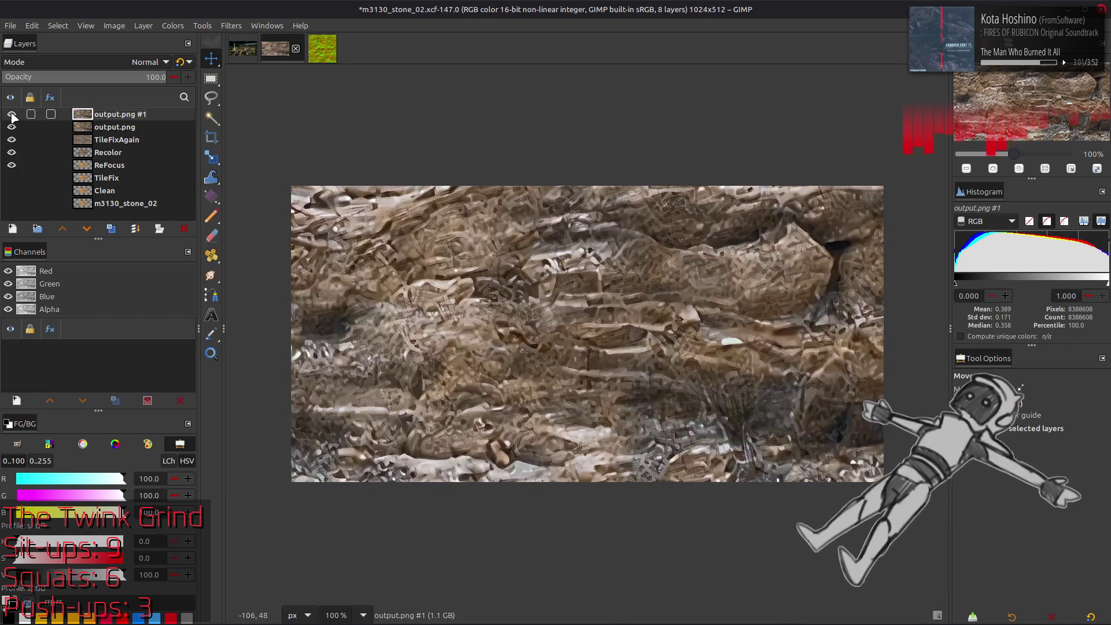
{"action": "left_click", "coordinate": [12, 114]}
{"action": "left_click", "coordinate": [12, 114]}
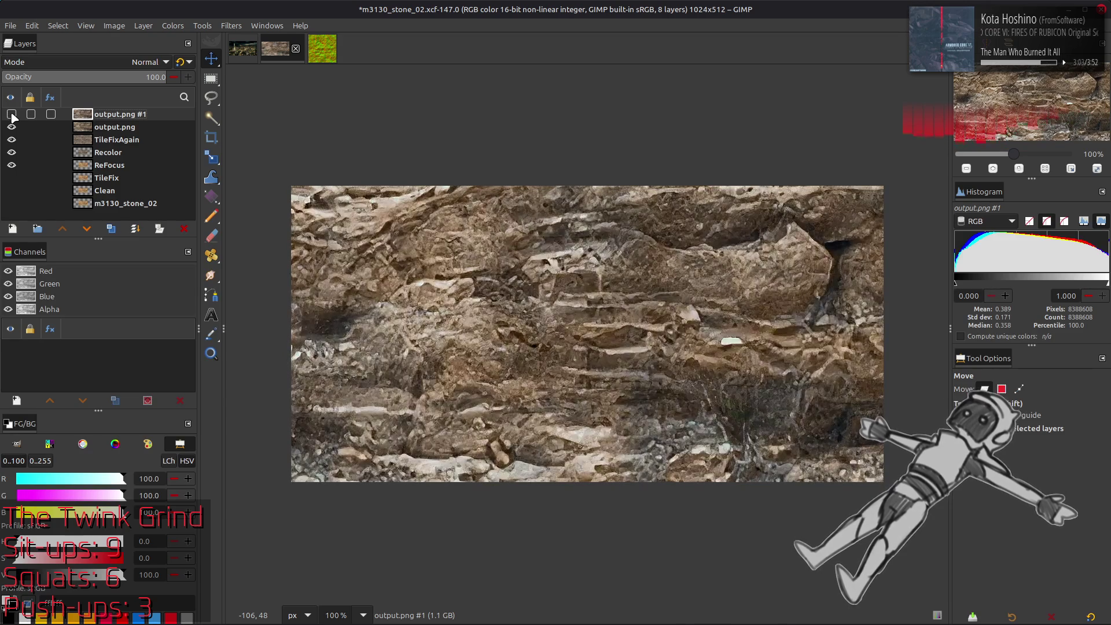
{"action": "left_click", "coordinate": [181, 230]}
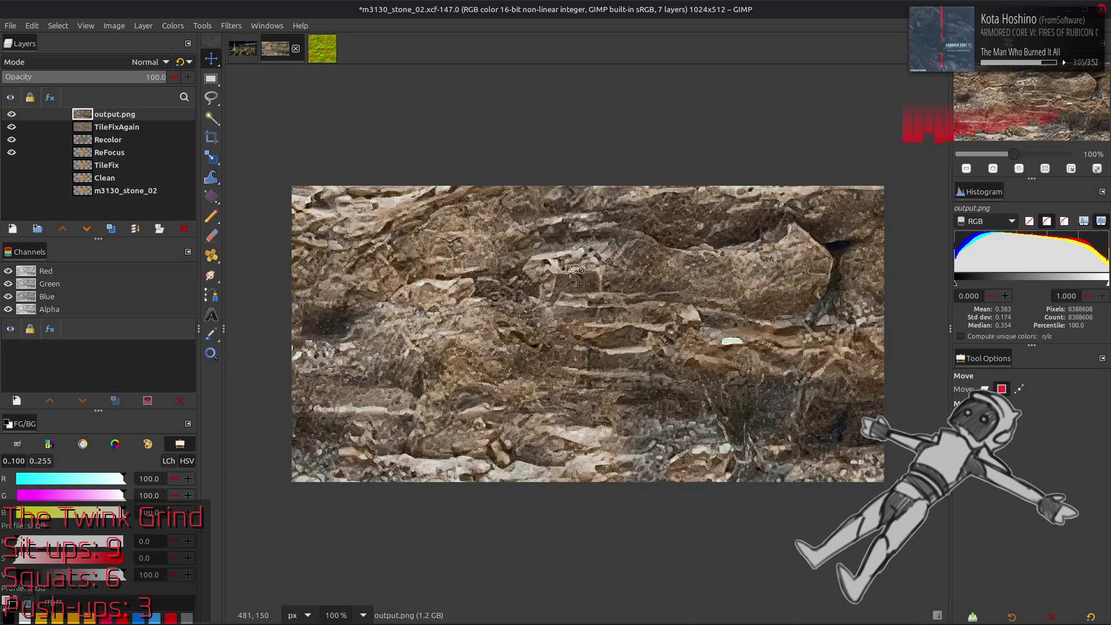
{"action": "key", "text": "alt+Tab"}
{"action": "key", "text": "alt+Tab"}
{"action": "key", "text": "alt+Tab"}
{"action": "key", "text": "Escape"}
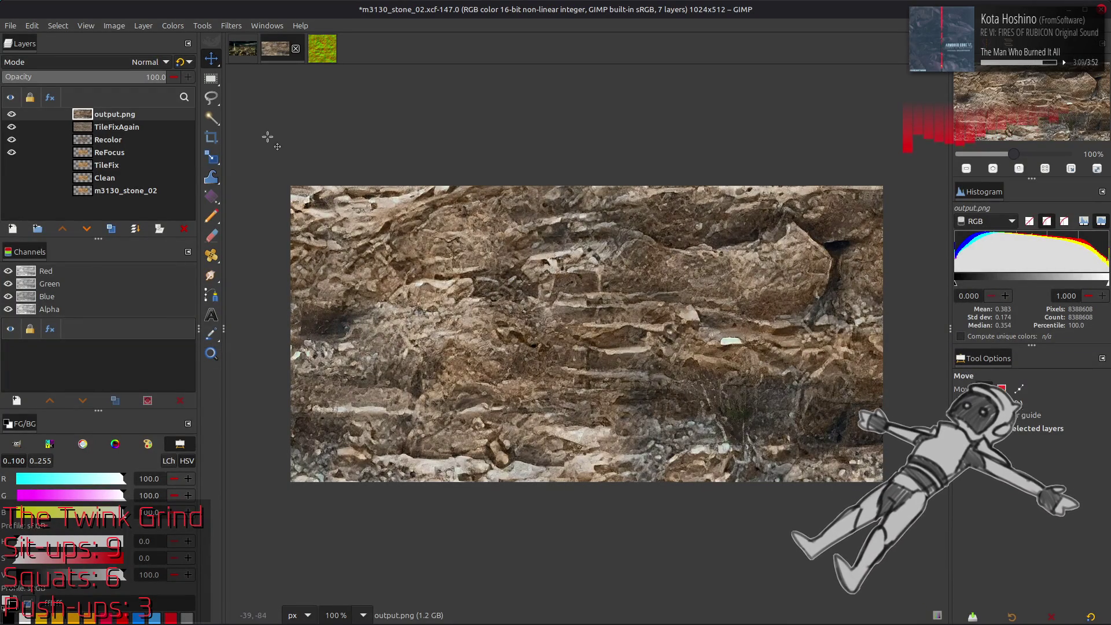
Fit the canvas to layers (4096x2048) and view it at 100% zoom.
{"action": "left_click", "coordinate": [114, 26]}
{"action": "left_click", "coordinate": [139, 128]}
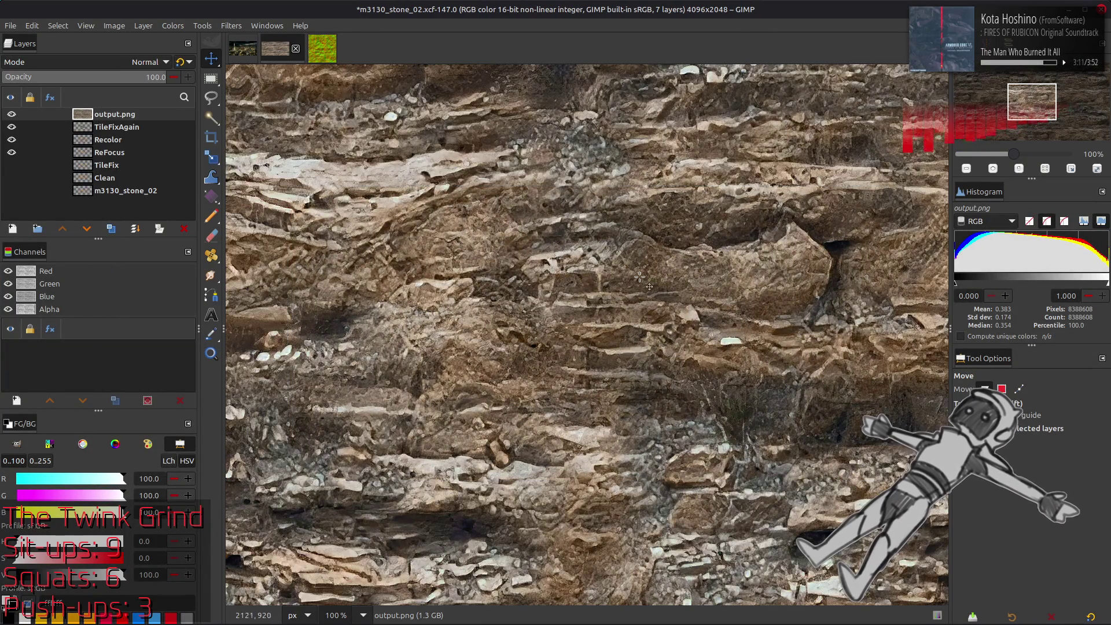
{"action": "scroll", "coordinate": [491, 445], "scroll_direction": "down", "scroll_amount": 5, "text": "ctrl"}
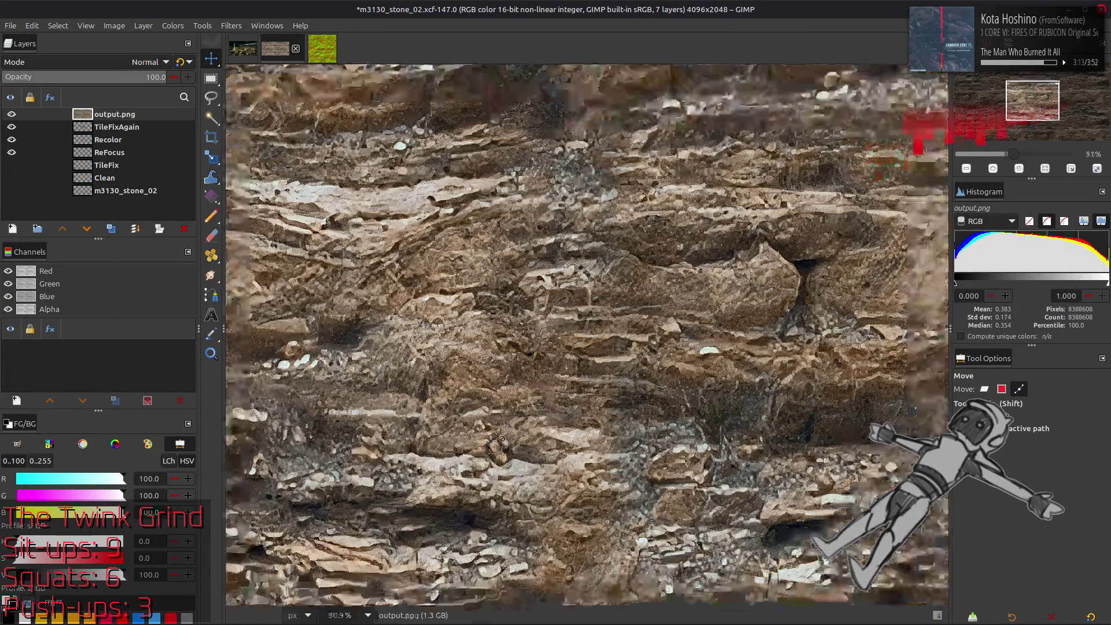
{"action": "key", "text": "1"}
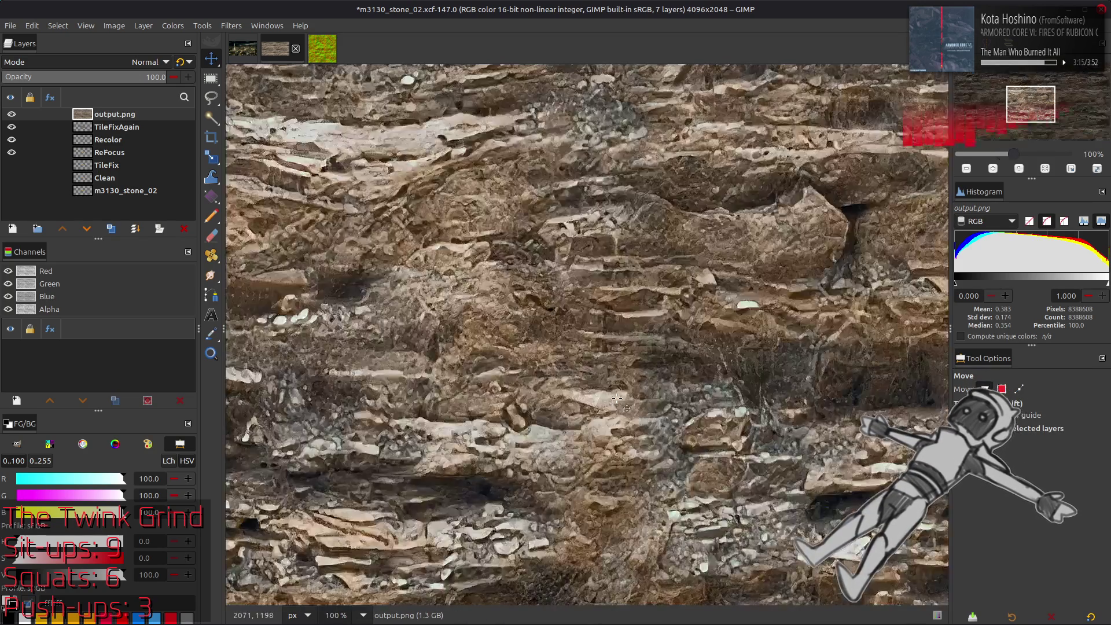
Duplicate TileFixAgain, raise the copy above output.png, and scale it to 400%.
{"action": "left_click", "coordinate": [123, 133]}
{"action": "left_click", "coordinate": [111, 229]}
{"action": "left_click", "coordinate": [69, 227]}
{"action": "left_click", "coordinate": [142, 29]}
{"action": "left_click", "coordinate": [189, 202]}
{"action": "double_click", "coordinate": [521, 303]}
{"action": "type", "text": "400"}
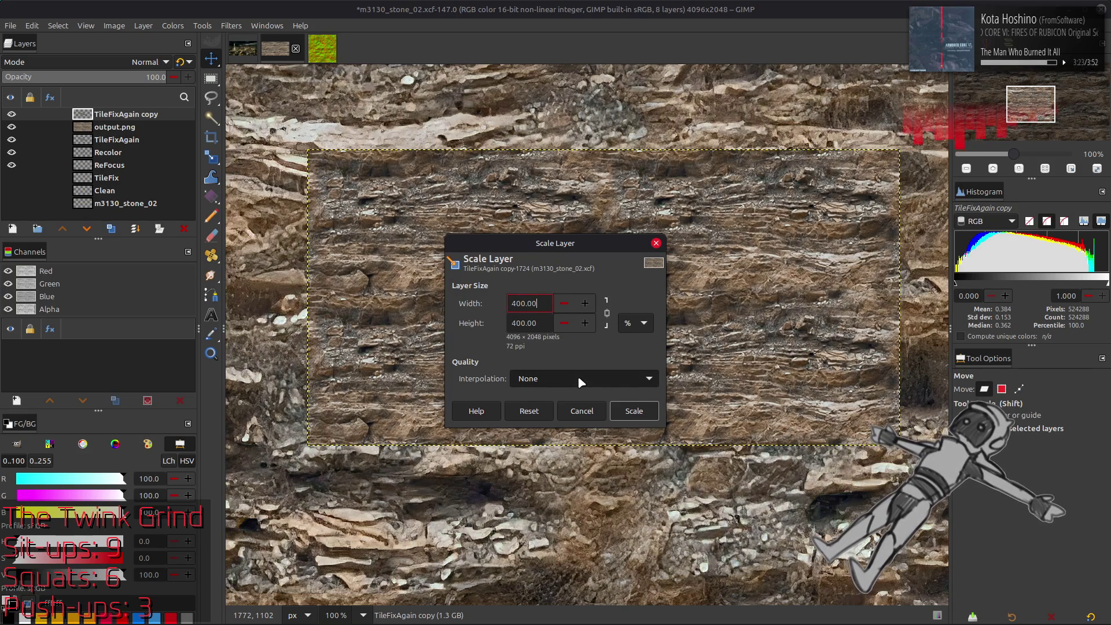
{"action": "left_click", "coordinate": [635, 411]}
{"action": "left_click", "coordinate": [11, 114]}
{"action": "left_click", "coordinate": [11, 114]}
Apply G'MIC Gaussian blur with amplitude 4 to the scaled TileFixAgain copy.
{"action": "left_click", "coordinate": [231, 25]}
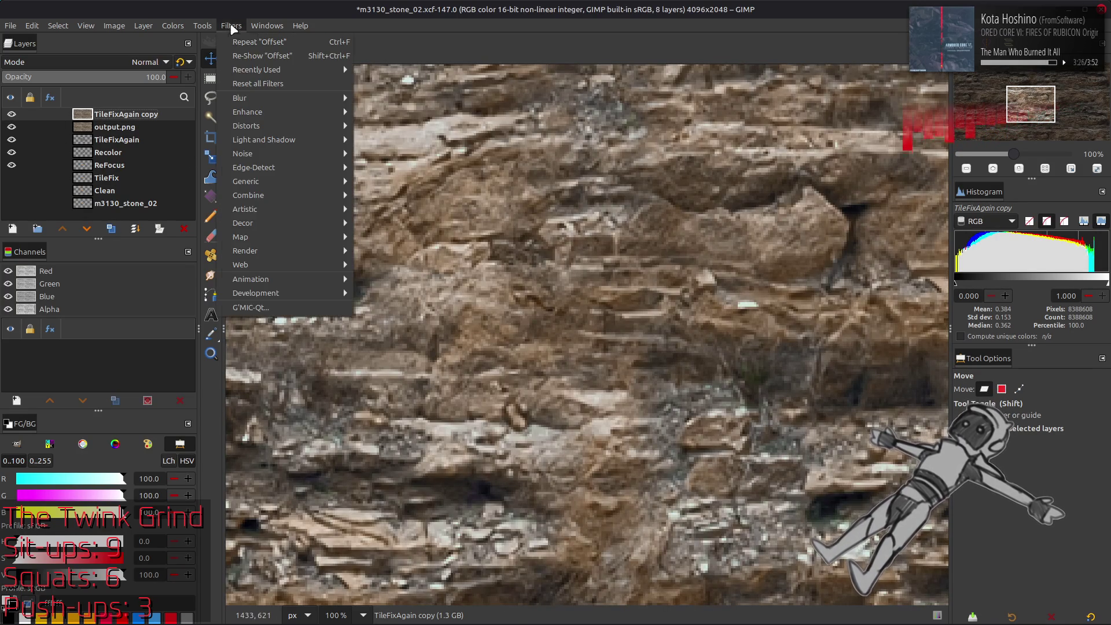
{"action": "left_click", "coordinate": [313, 307]}
{"action": "double_click", "coordinate": [854, 154]}
{"action": "type", "text": "4"}
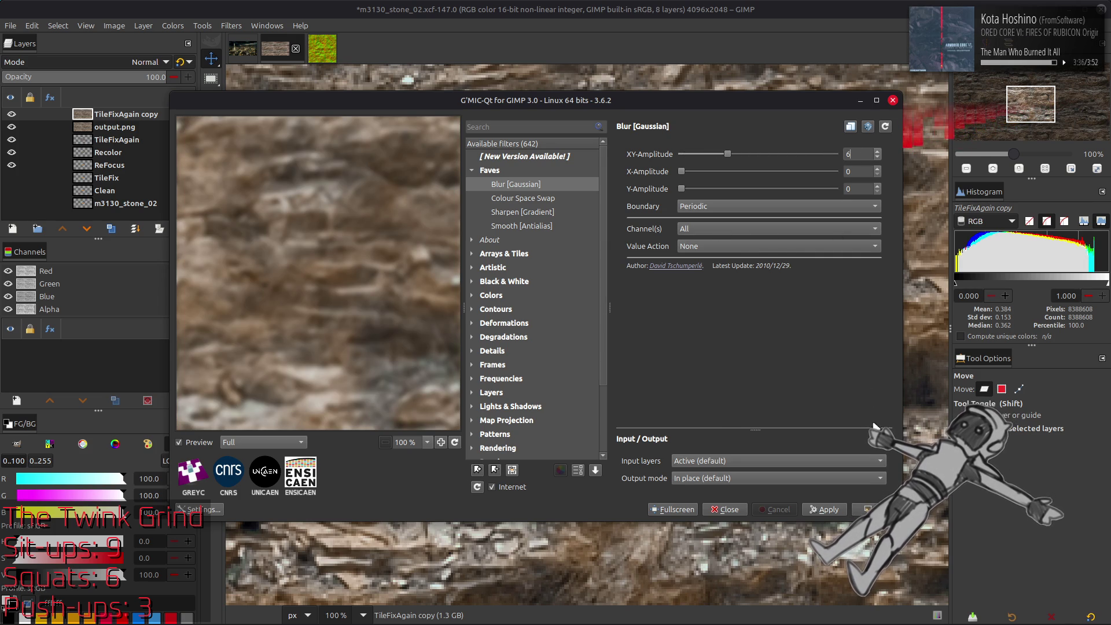
{"action": "left_click", "coordinate": [874, 509]}
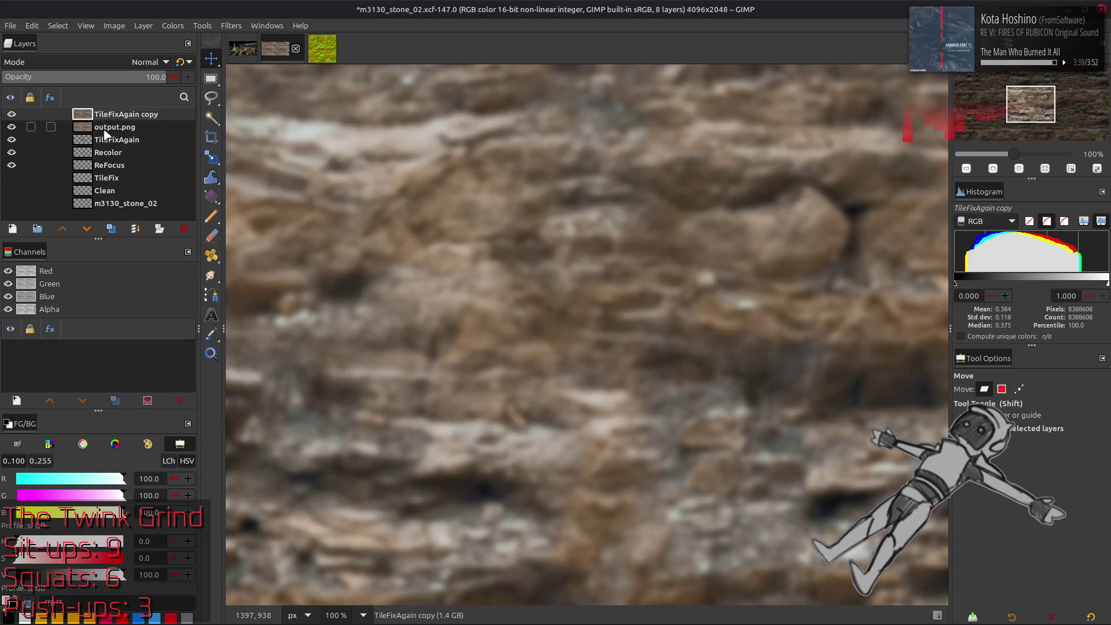
Duplicate output.png and raise the copy to the top of the stack.
{"action": "left_click", "coordinate": [115, 126]}
{"action": "left_click", "coordinate": [112, 229]}
{"action": "left_click", "coordinate": [64, 229]}
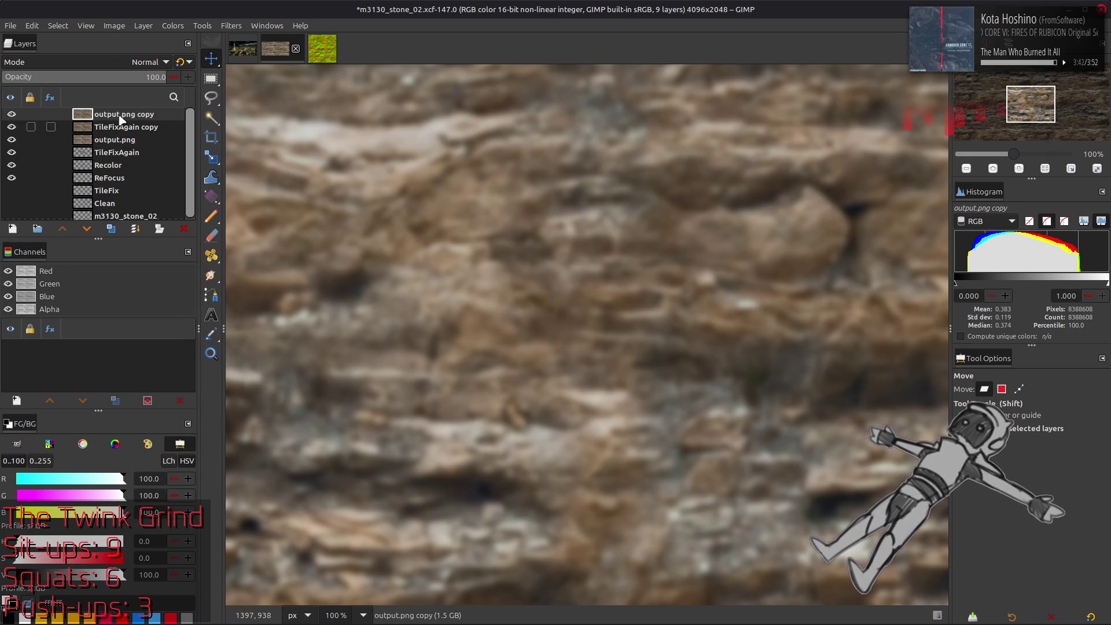
Set output.png copy to Grain extract, merge it down, and try Grain merge and Overlay on the result.
{"action": "left_click", "coordinate": [112, 61]}
{"action": "left_click", "coordinate": [75, 471]}
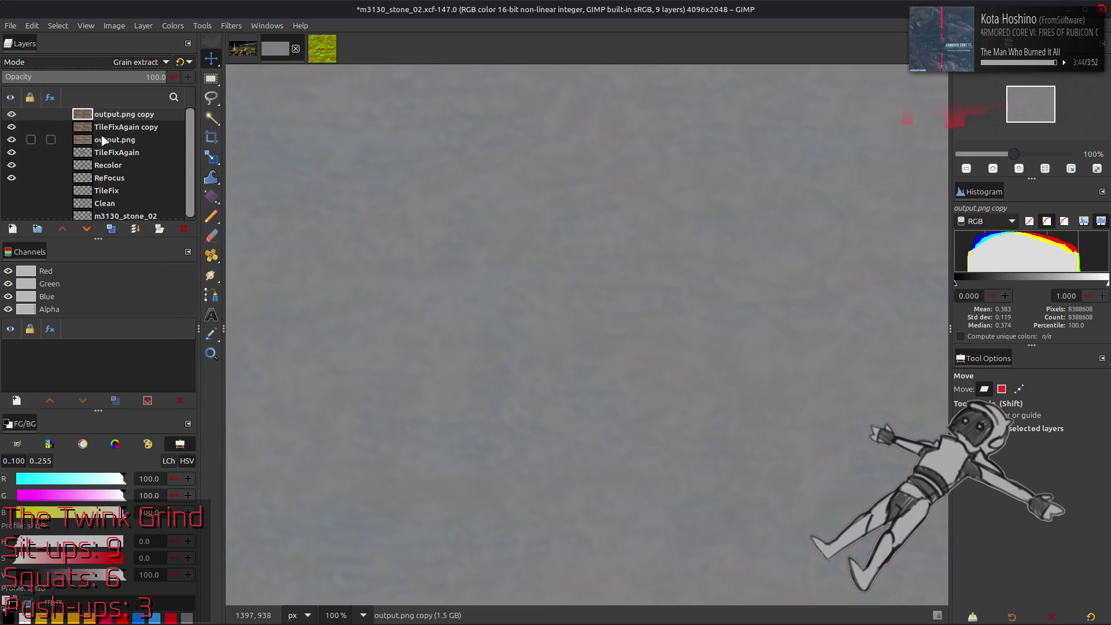
{"action": "key", "text": "ctrl+shift+m"}
{"action": "left_click", "coordinate": [117, 62]}
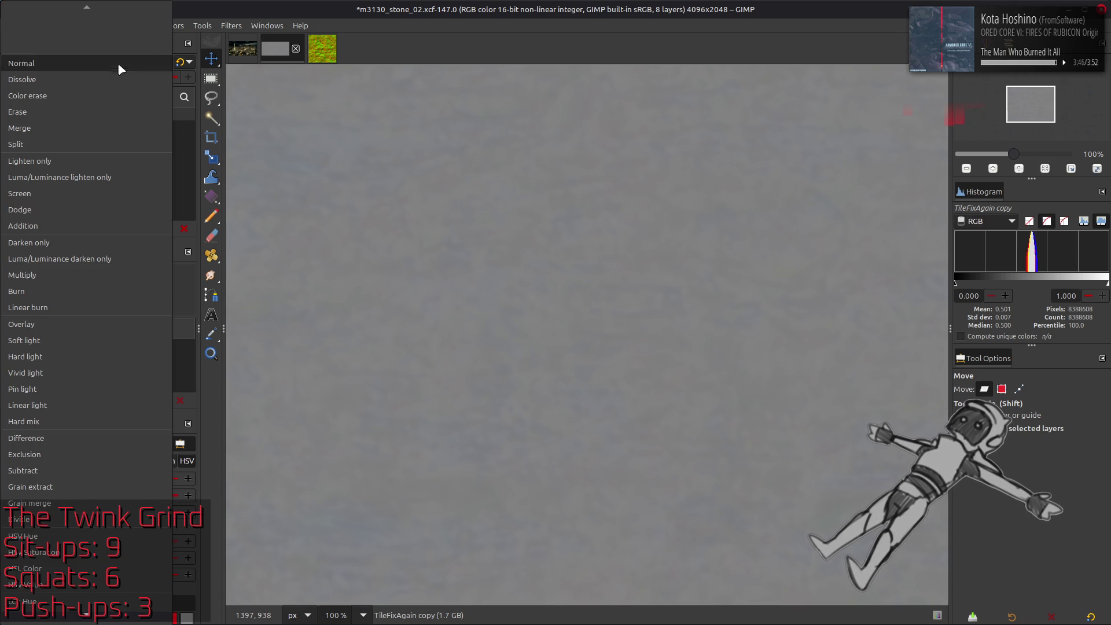
{"action": "left_click", "coordinate": [74, 484]}
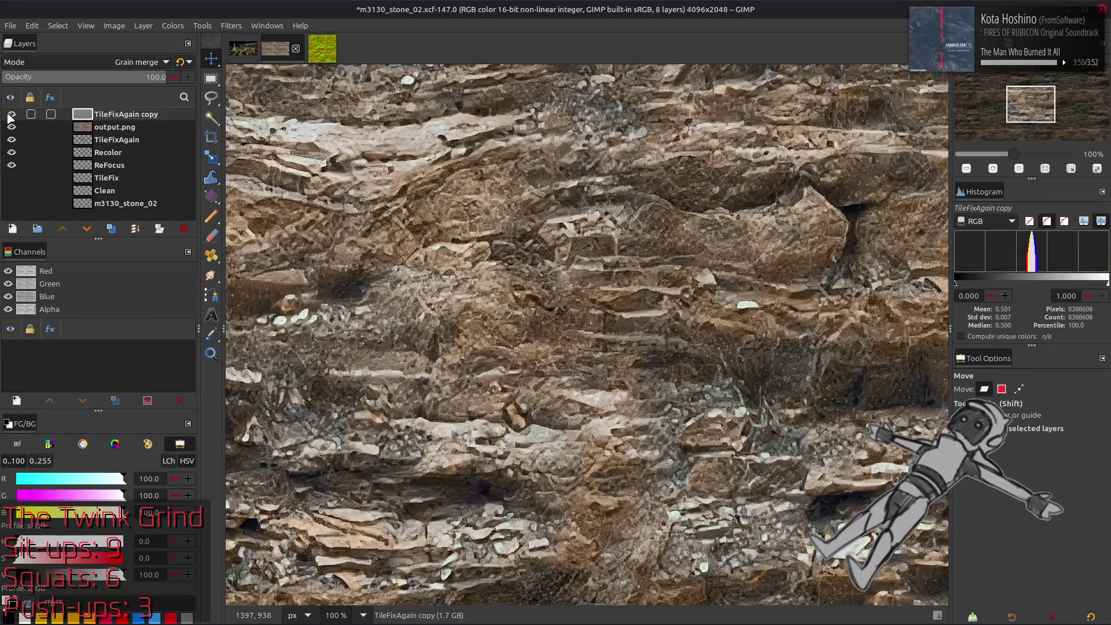
{"action": "left_click", "coordinate": [69, 62]}
{"action": "scroll", "coordinate": [72, 69], "scroll_direction": "up", "scroll_amount": 5}
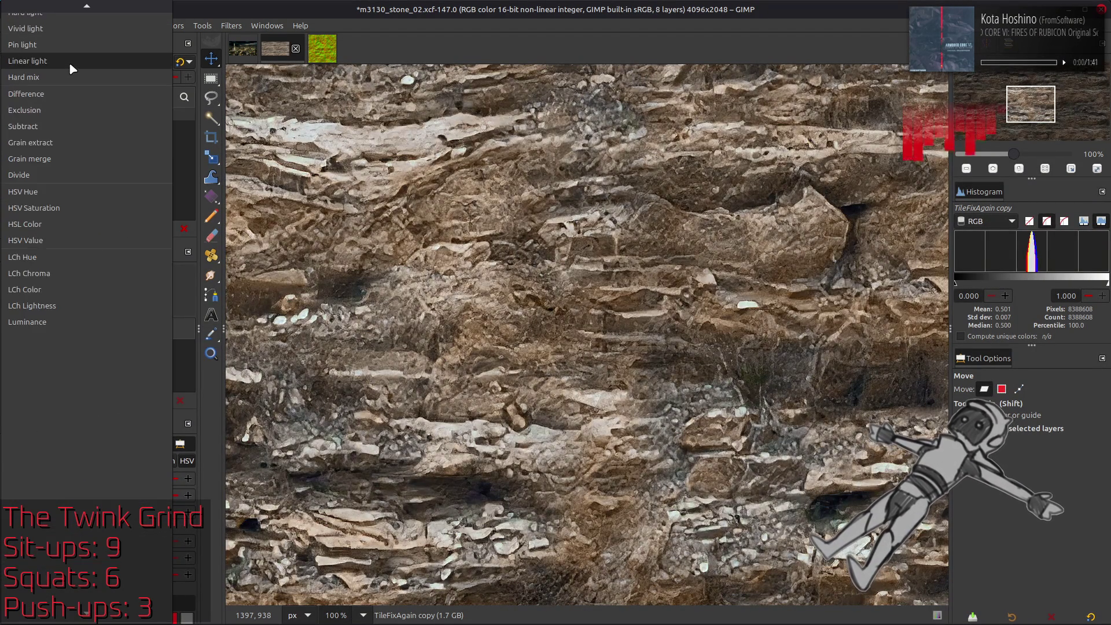
{"action": "left_click", "coordinate": [48, 25]}
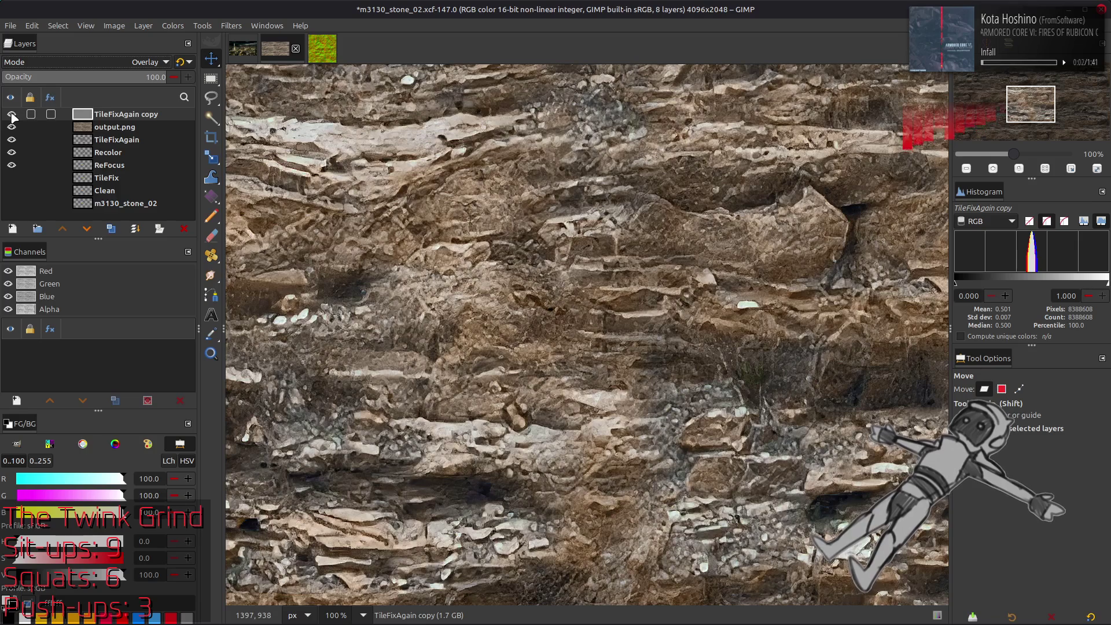
Set the TileFixAgain copy back to Grain merge and create a new layer from visible.
{"action": "left_click", "coordinate": [110, 130]}
{"action": "left_click", "coordinate": [104, 115]}
{"action": "left_click", "coordinate": [106, 61]}
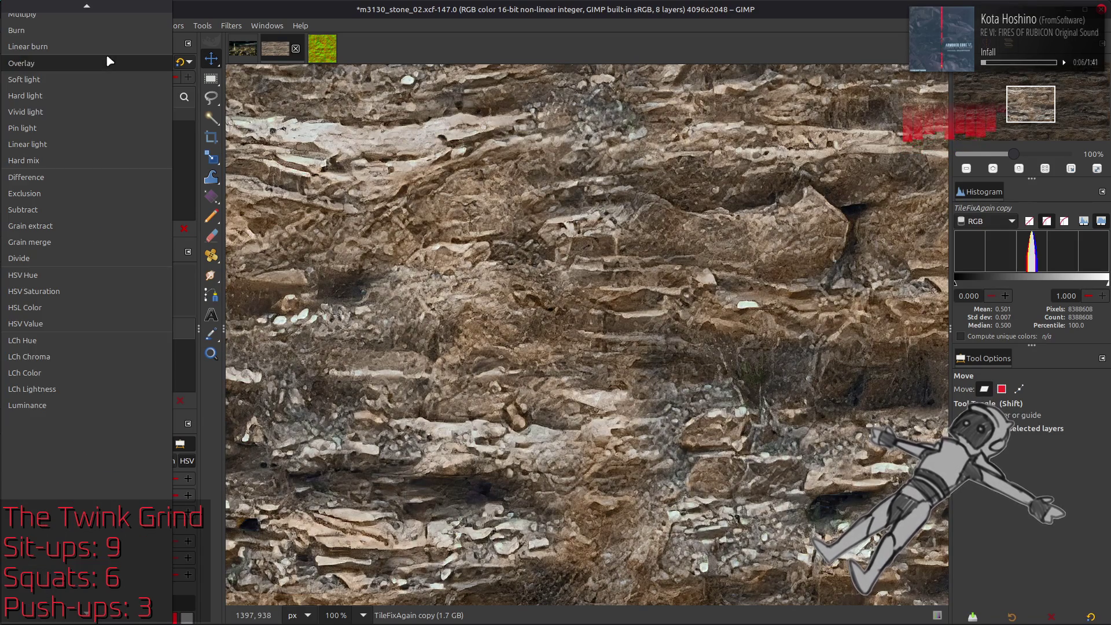
{"action": "left_click", "coordinate": [82, 234]}
{"action": "right_click", "coordinate": [119, 126]}
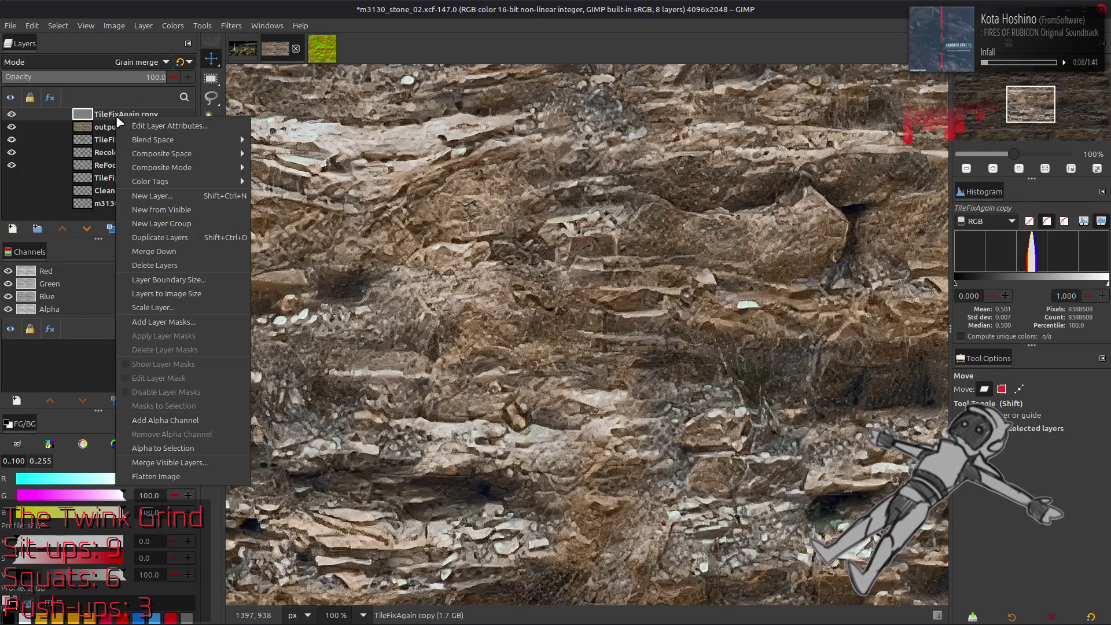
{"action": "left_click", "coordinate": [153, 209]}
Switch the TileFixAgain copy to Overlay and merge it down into output.png.
{"action": "left_click", "coordinate": [87, 127]}
{"action": "left_click", "coordinate": [92, 60]}
{"action": "scroll", "coordinate": [90, 59], "scroll_direction": "up", "scroll_amount": 2}
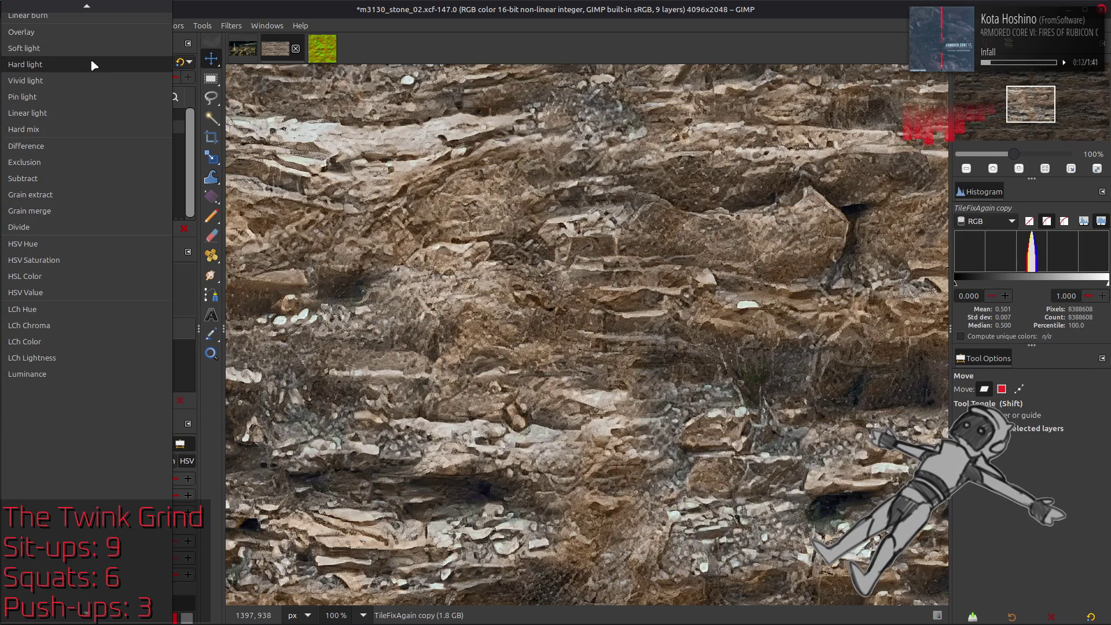
{"action": "left_click", "coordinate": [71, 37]}
{"action": "right_click", "coordinate": [109, 128]}
{"action": "left_click", "coordinate": [146, 275]}
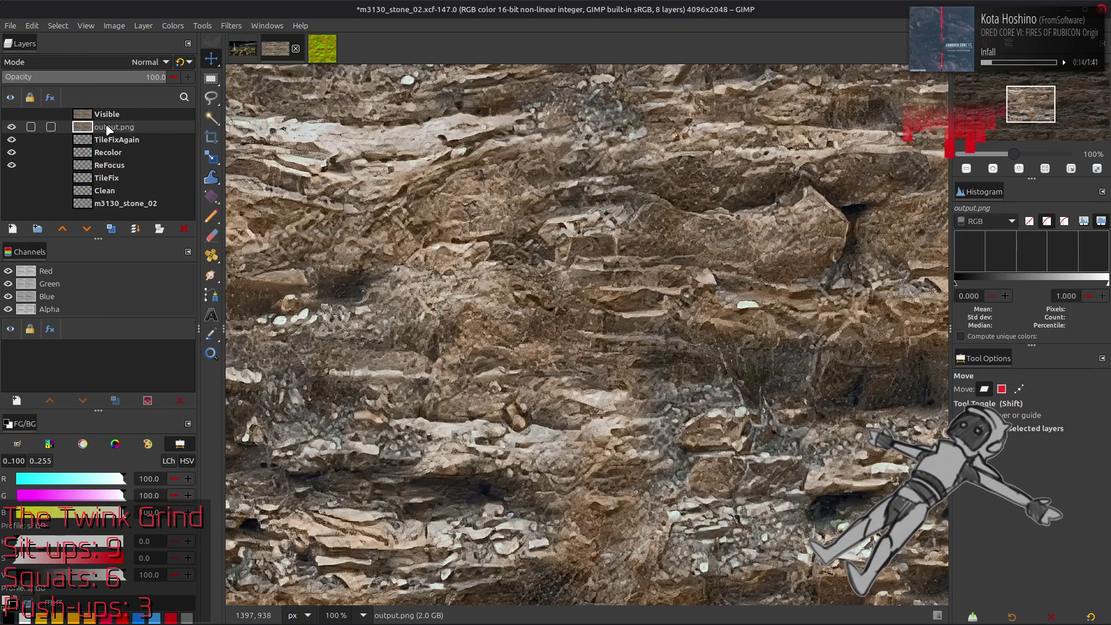
Set the Visible layer to LCh Color, then delete it and save m3130_stone_02.xcf.
{"action": "left_click", "coordinate": [110, 62]}
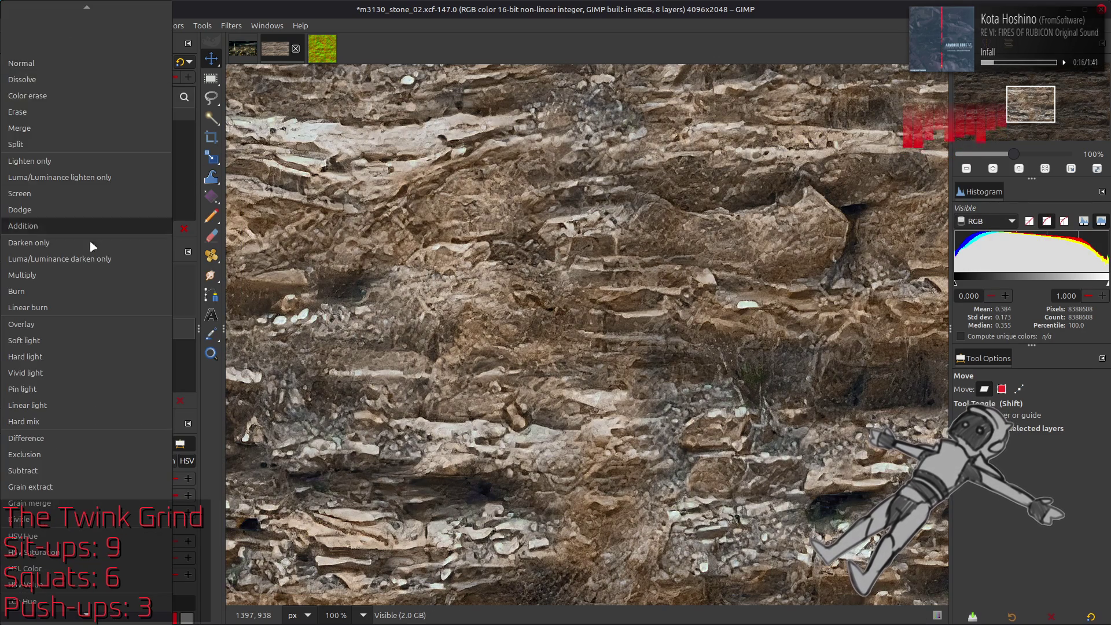
{"action": "left_click", "coordinate": [106, 488]}
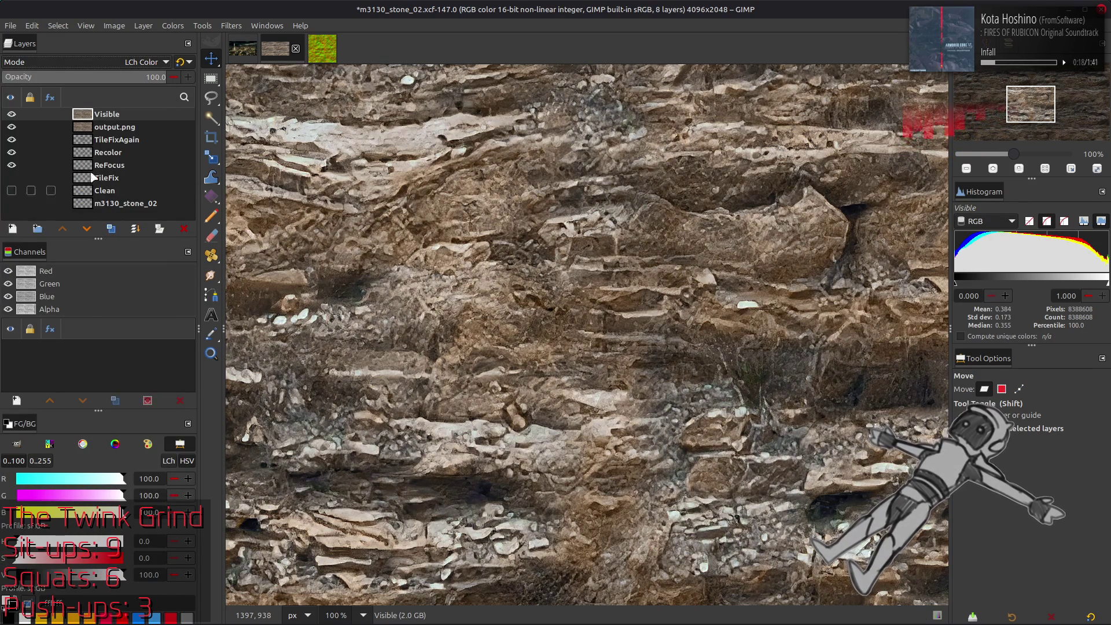
{"action": "right_click", "coordinate": [108, 116]}
{"action": "left_click", "coordinate": [144, 262]}
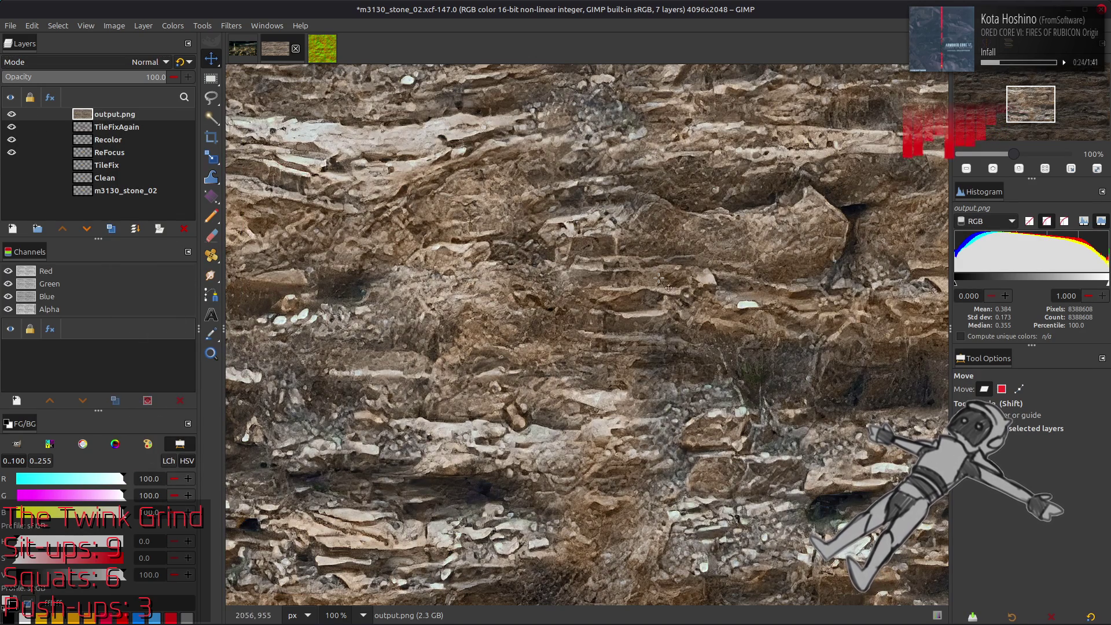
{"action": "key", "text": "ctrl+s"}
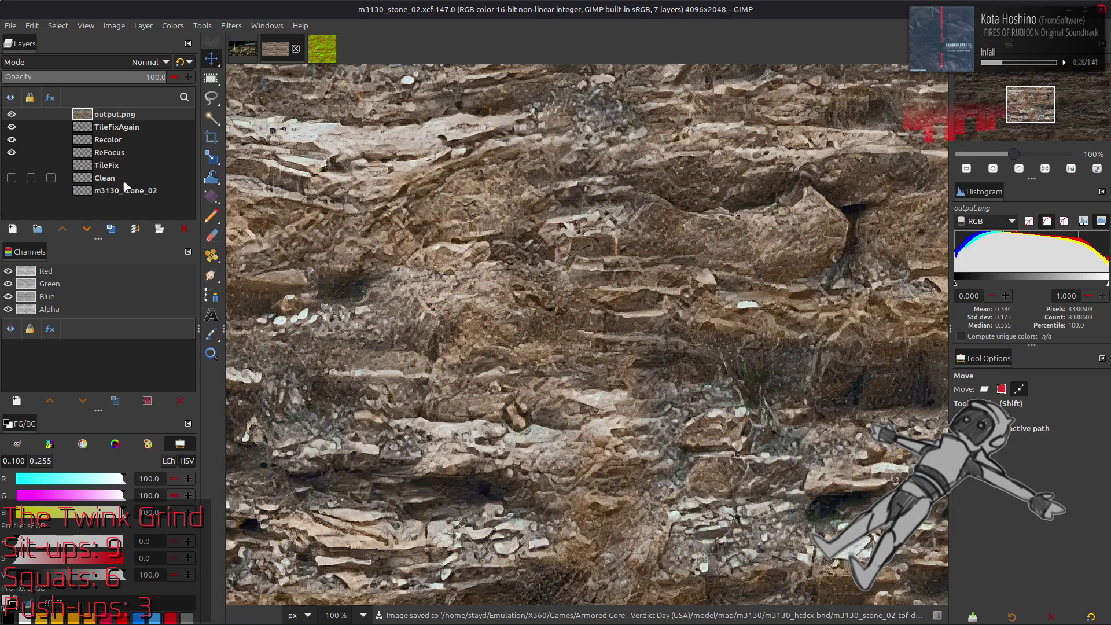
Apply Levels to output.png with the output low value raised to 25.
{"action": "left_click", "coordinate": [171, 27]}
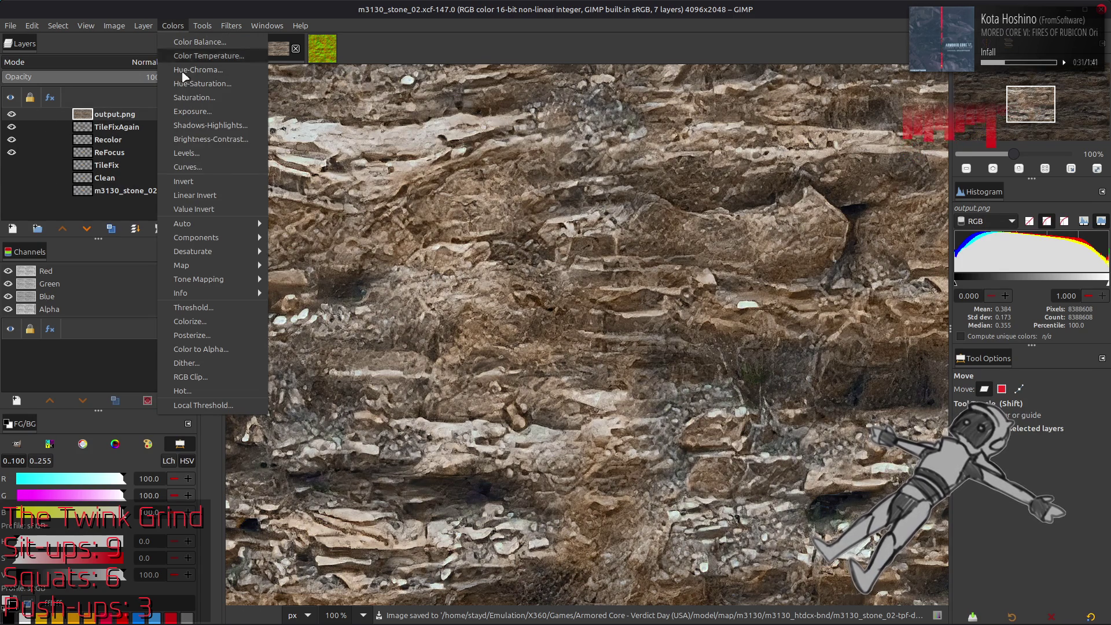
{"action": "left_click", "coordinate": [207, 154]}
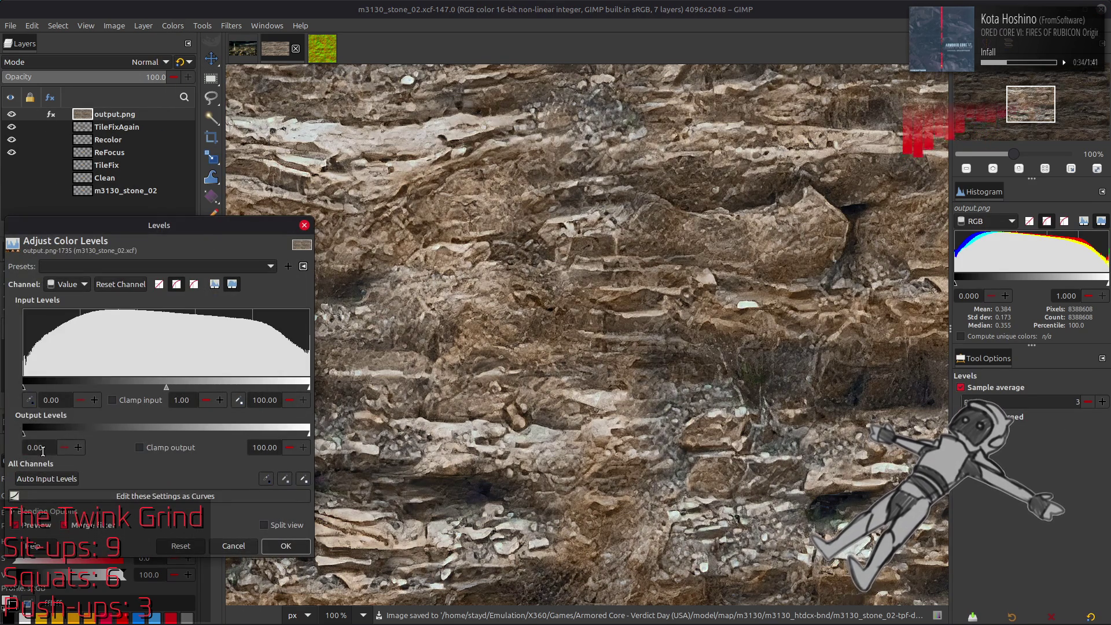
{"action": "type", "text": "5"}
{"action": "left_click", "coordinate": [268, 447]}
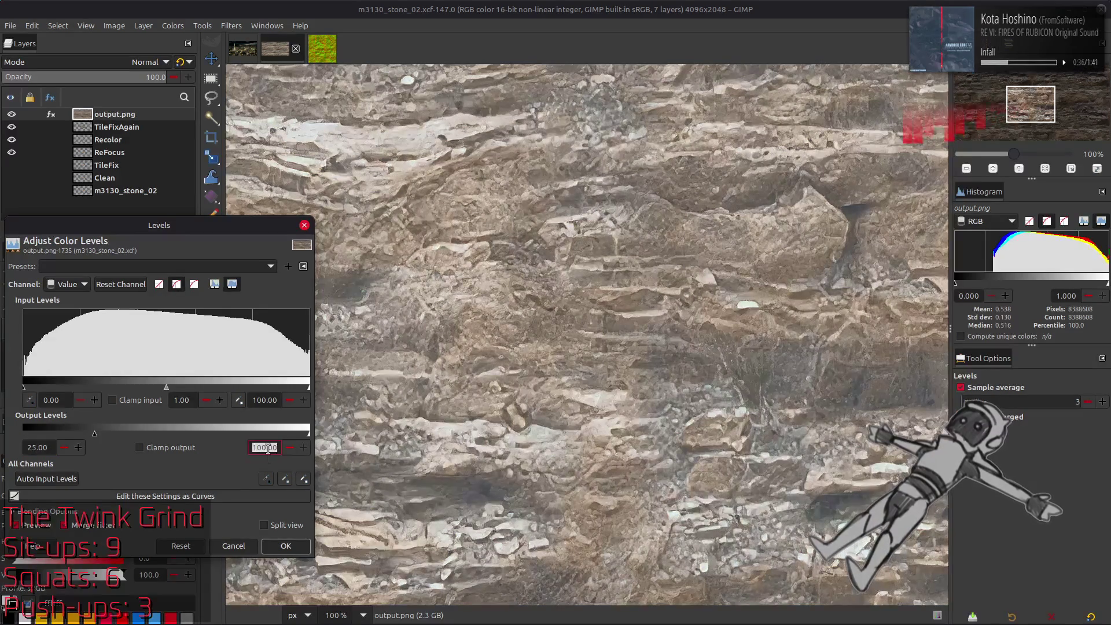
{"action": "type", "text": "75"}
{"action": "left_click", "coordinate": [286, 546]}
Duplicate output.png twice and Gaussian-blur the top copy with amplitude 1.
{"action": "left_click", "coordinate": [111, 229]}
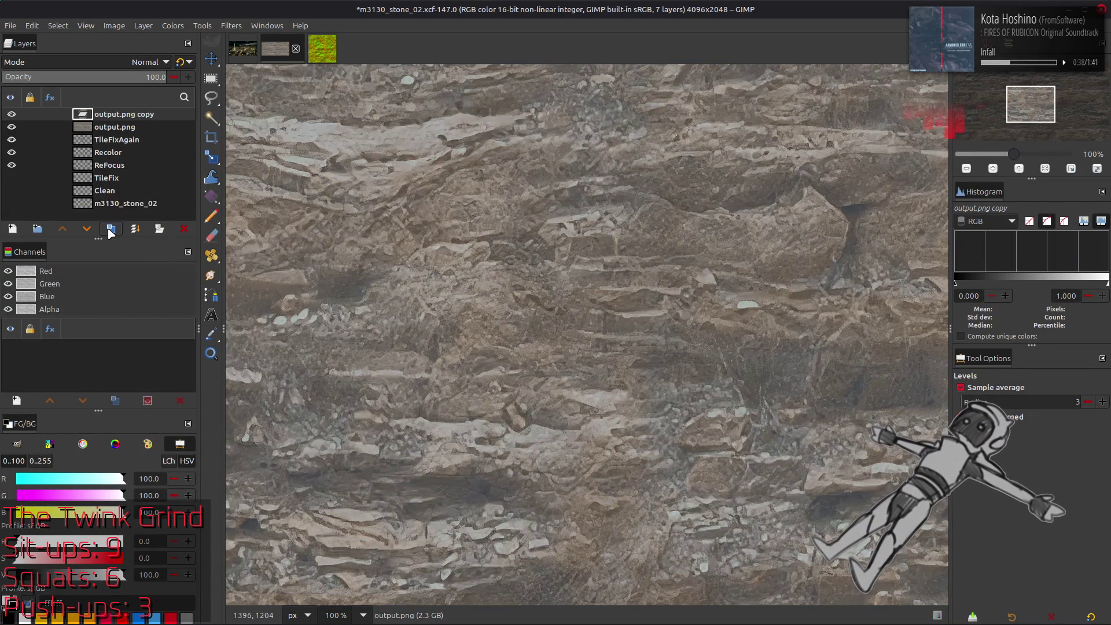
{"action": "left_click", "coordinate": [111, 228]}
{"action": "left_click", "coordinate": [231, 25]}
{"action": "left_click", "coordinate": [261, 311]}
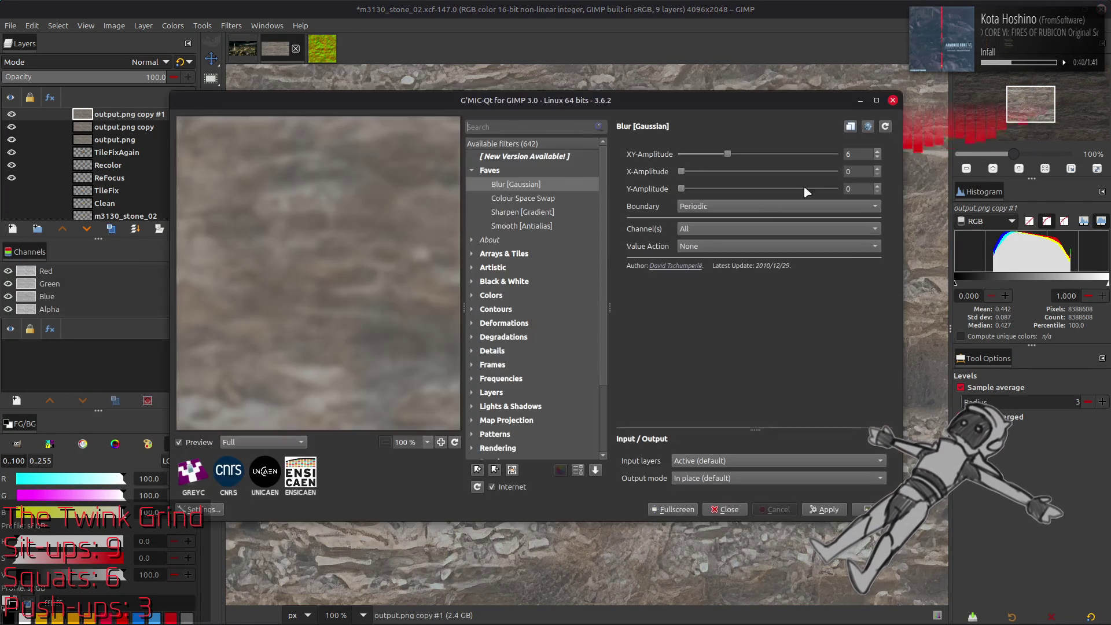
{"action": "double_click", "coordinate": [858, 155]}
{"action": "type", "text": "1"}
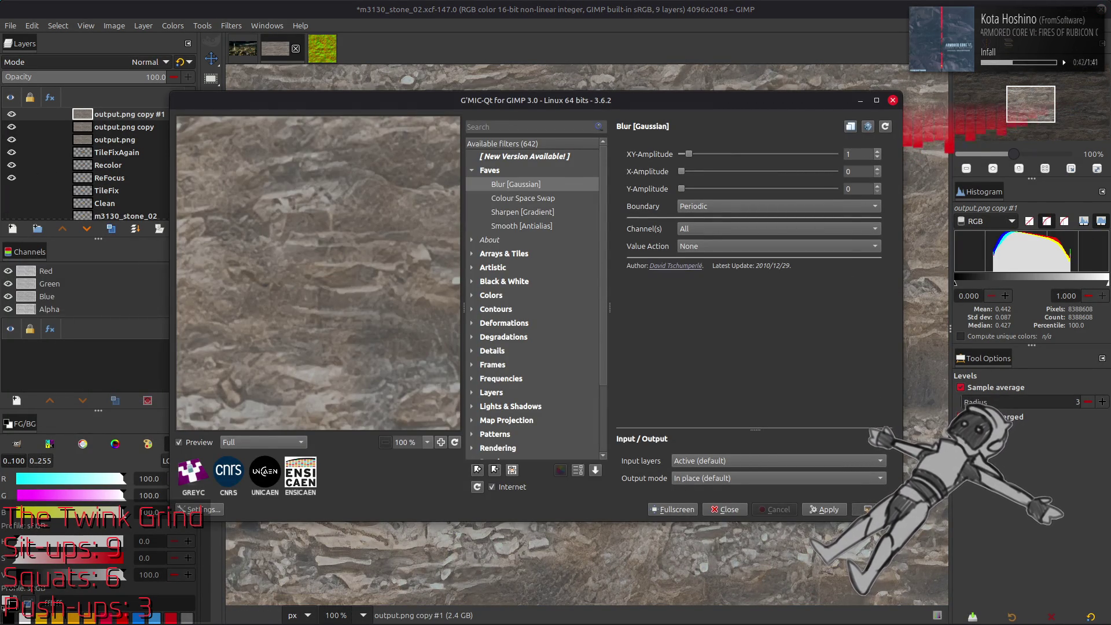
{"action": "left_click", "coordinate": [868, 509]}
Set the blurred copy to Grain extract, merge down, set Grain merge, and merge into output.png.
{"action": "left_click", "coordinate": [130, 64]}
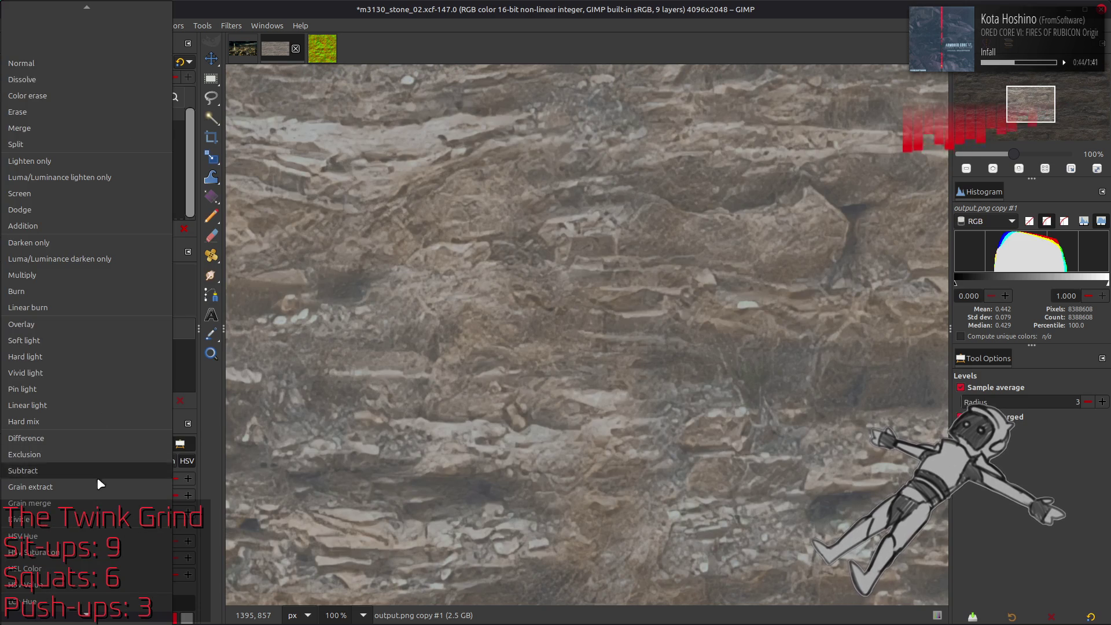
{"action": "left_click", "coordinate": [99, 487]}
{"action": "right_click", "coordinate": [131, 118]}
{"action": "left_click", "coordinate": [168, 248]}
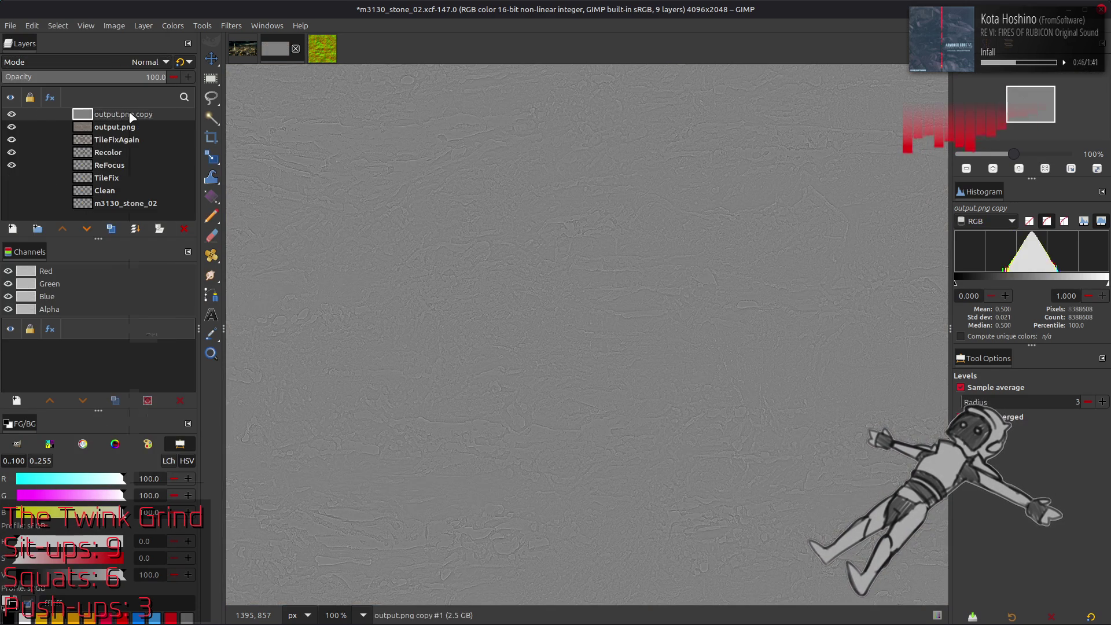
{"action": "left_click", "coordinate": [122, 61]}
{"action": "left_click", "coordinate": [86, 483]}
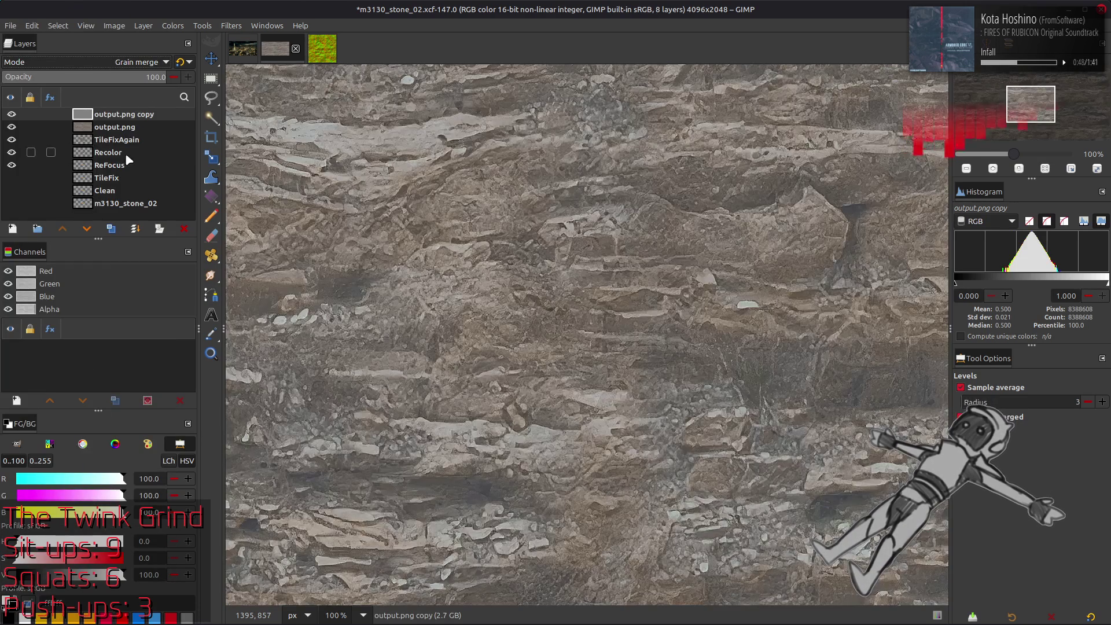
{"action": "right_click", "coordinate": [152, 117]}
{"action": "left_click", "coordinate": [190, 248]}
Select the Colour Space Swap filter in G'MIC-Qt.
{"action": "left_click", "coordinate": [232, 25]}
{"action": "left_click", "coordinate": [261, 308]}
{"action": "left_click", "coordinate": [524, 199]}
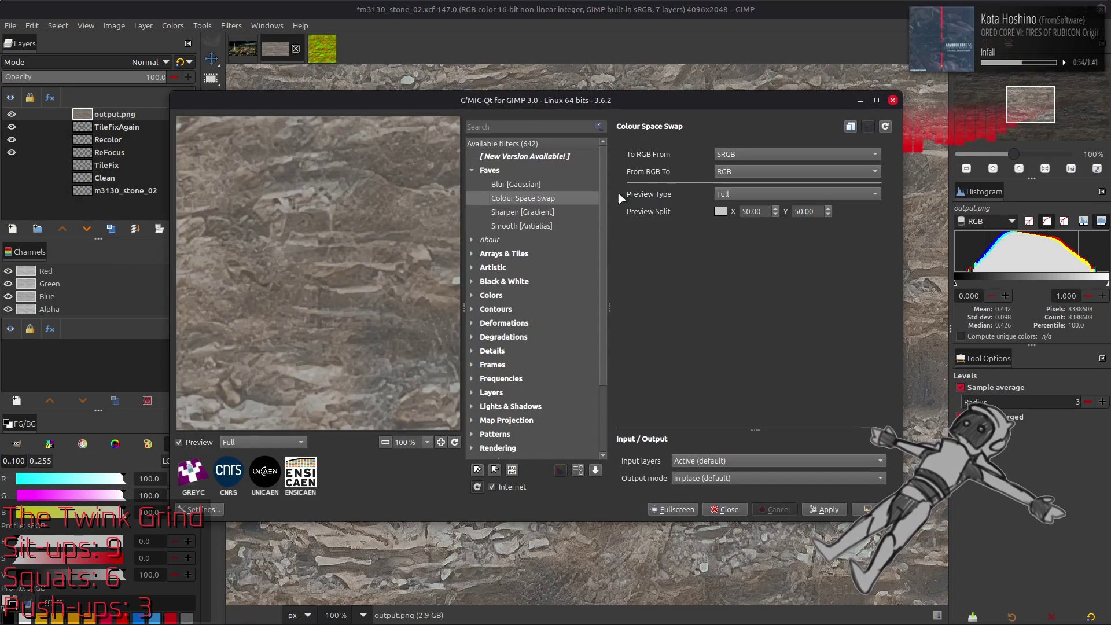
Apply Colour Space Swap and scale the output.png layer down to 50%.
{"action": "left_click", "coordinate": [870, 509]}
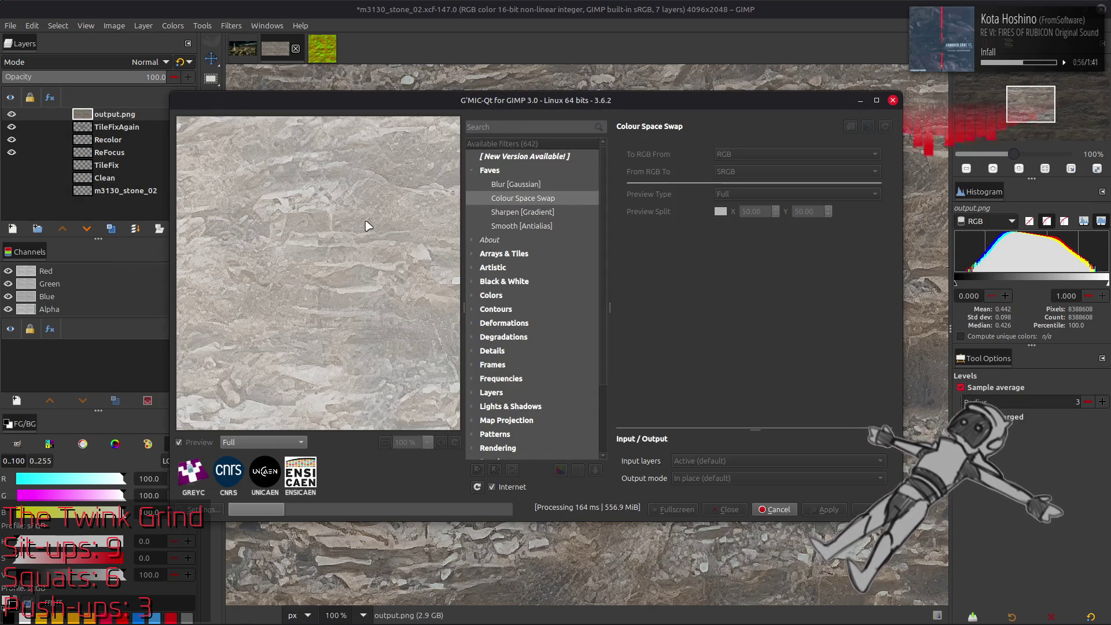
{"action": "left_click", "coordinate": [145, 25]}
{"action": "left_click", "coordinate": [167, 210]}
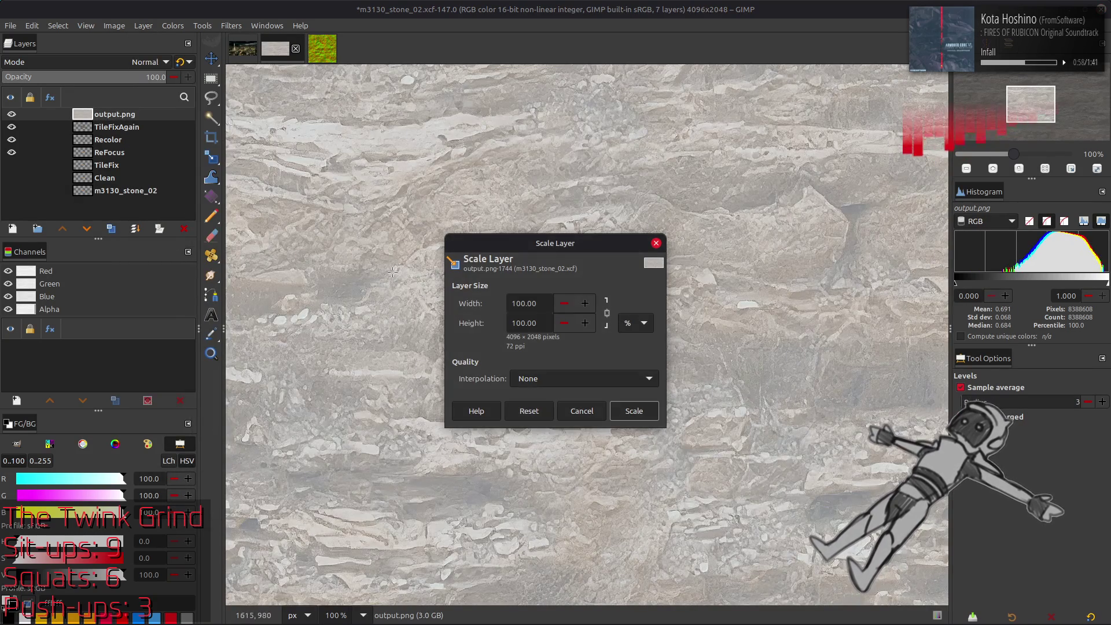
{"action": "scroll", "coordinate": [569, 376], "scroll_direction": "down", "scroll_amount": 1}
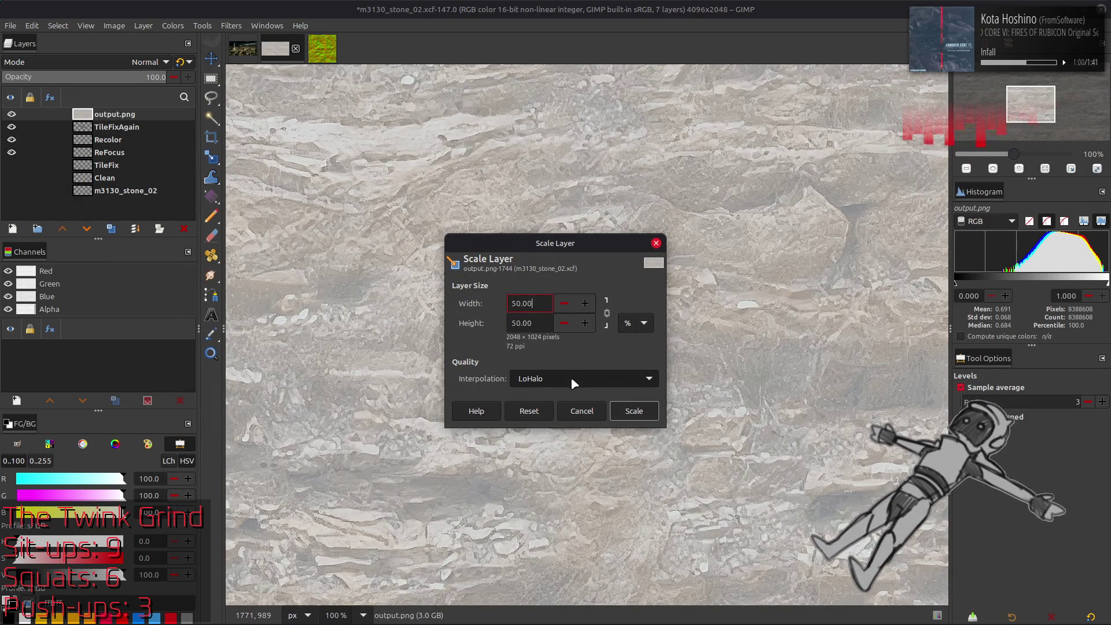
{"action": "left_click", "coordinate": [637, 413]}
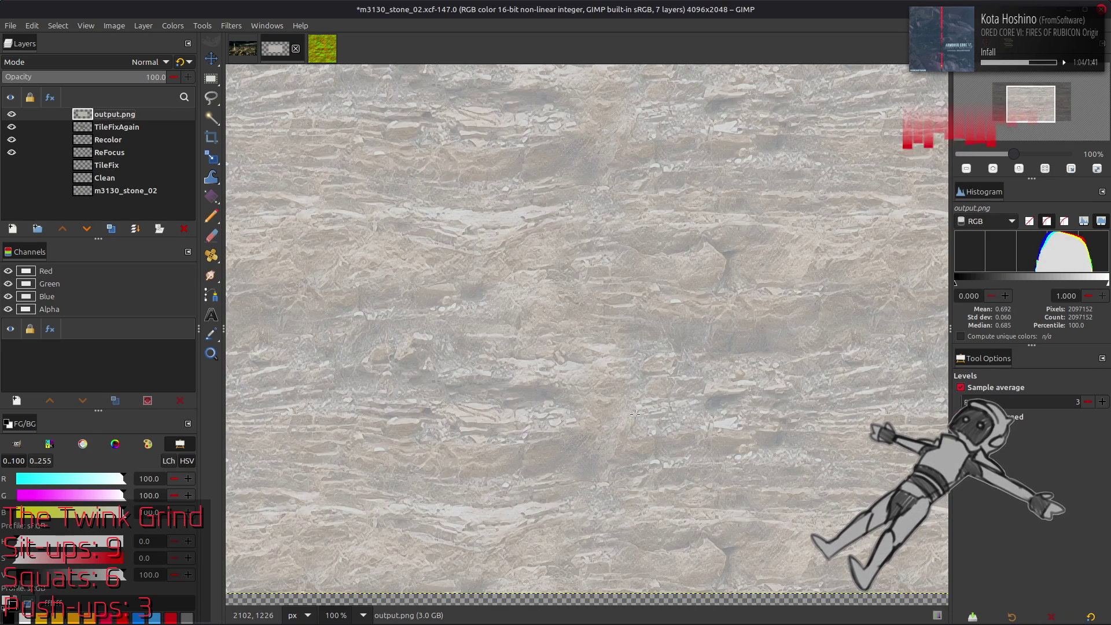
Reapply Colour Space Swap to restore the darker stone colours and view at 200%.
{"action": "left_click", "coordinate": [231, 25]}
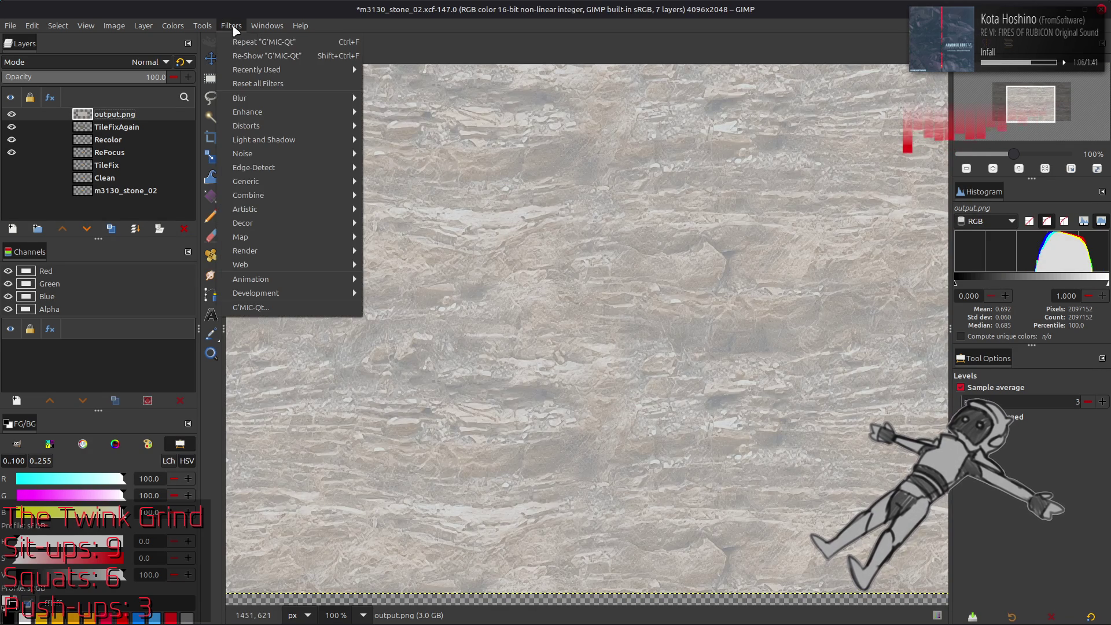
{"action": "left_click", "coordinate": [251, 307]}
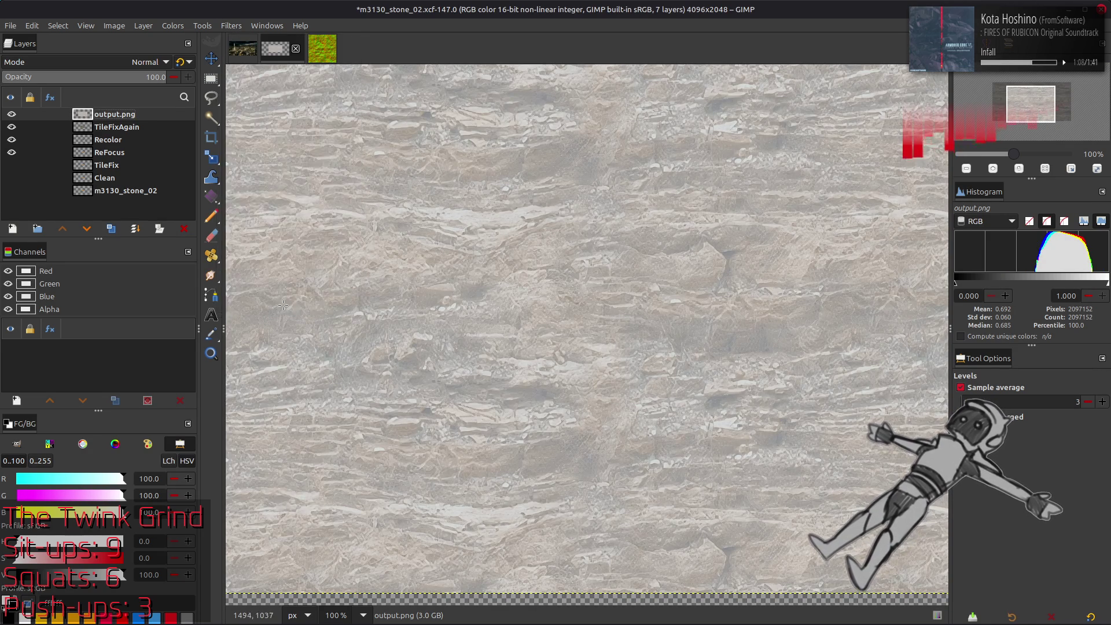
{"action": "key", "text": "Return"}
{"action": "key", "text": "2"}
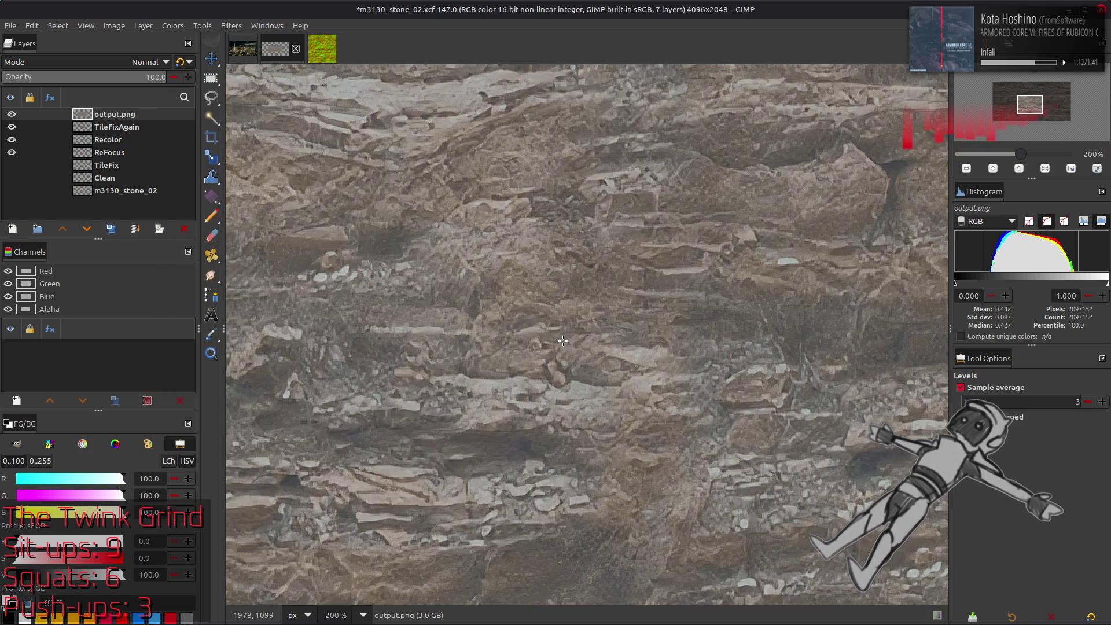
{"action": "key", "text": "m"}
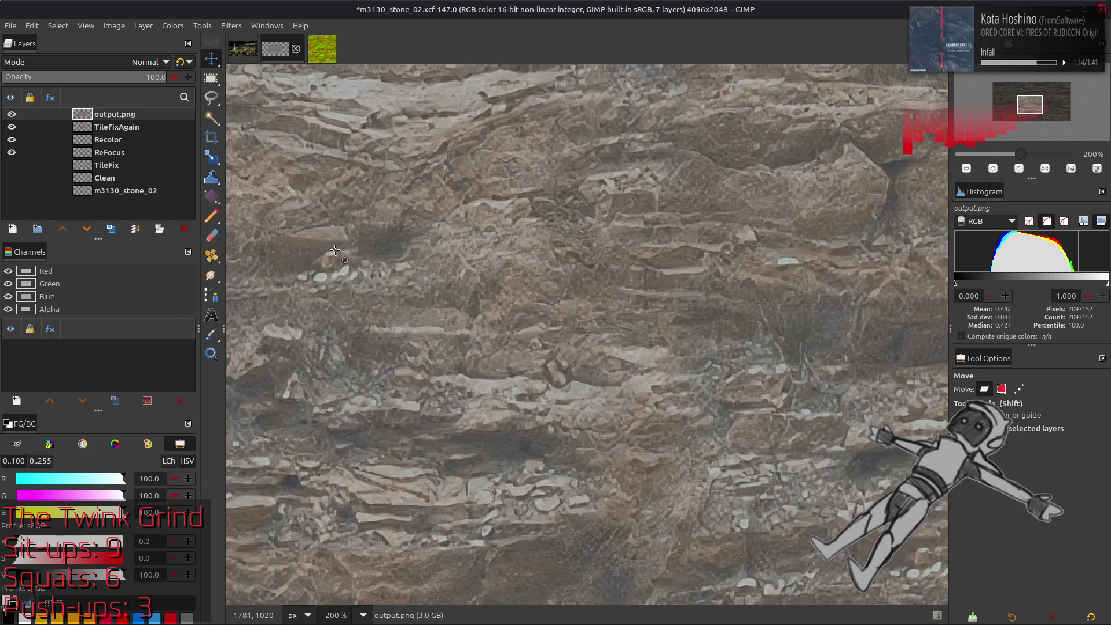
{"action": "left_click", "coordinate": [174, 26]}
Apply Levels to output.png with input white point 75, then inspect at 100% and 200%.
{"action": "left_click", "coordinate": [186, 149]}
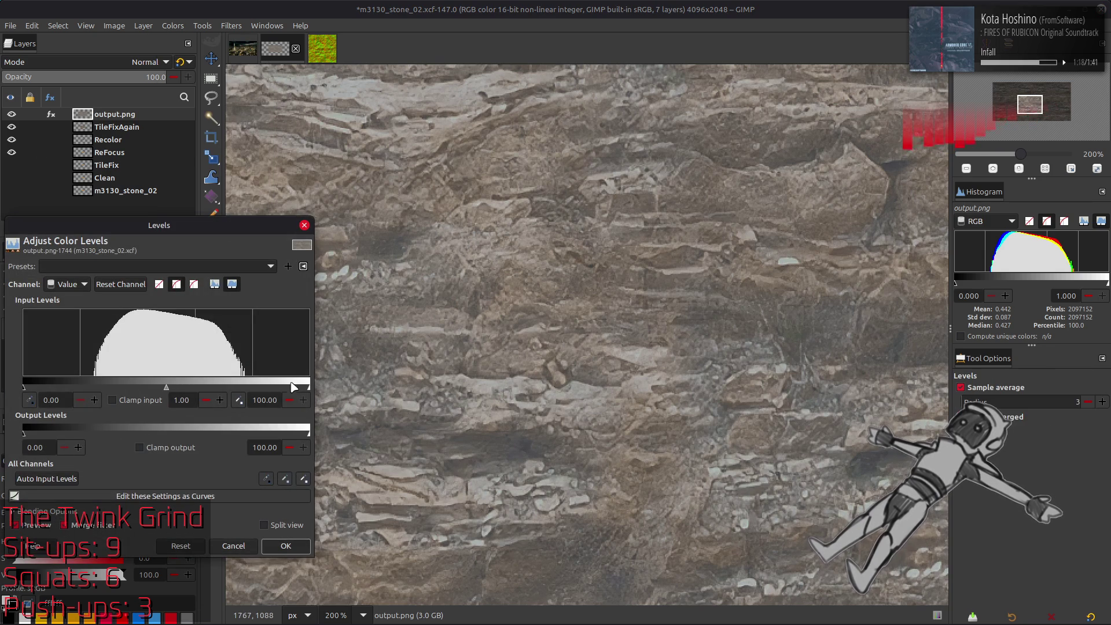
{"action": "key", "text": "Return"}
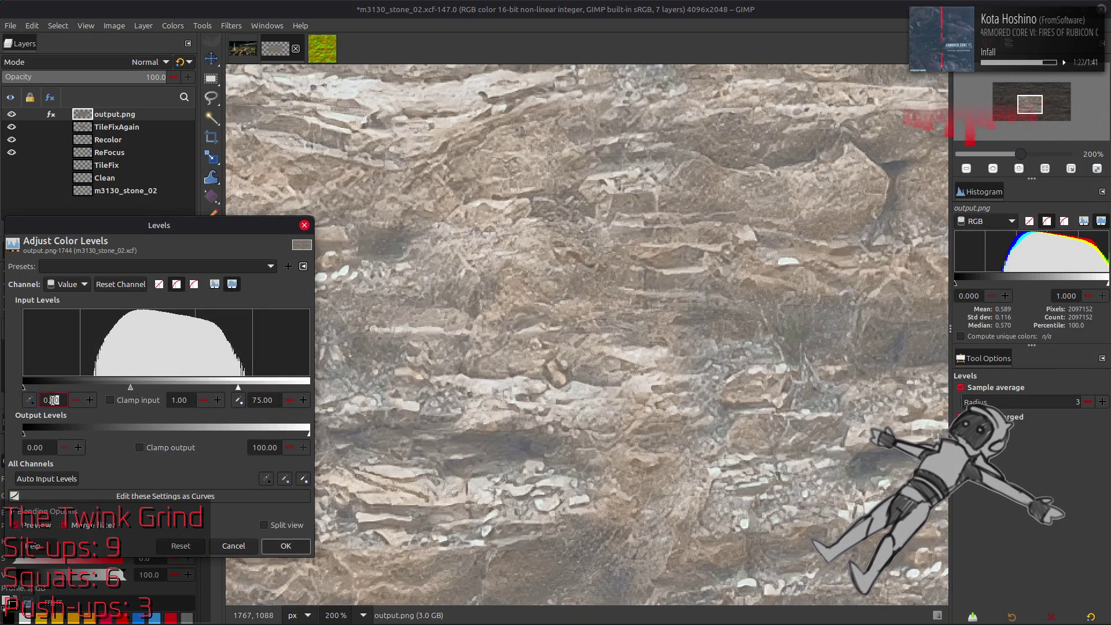
{"action": "type", "text": "25"}
{"action": "left_click", "coordinate": [286, 546]}
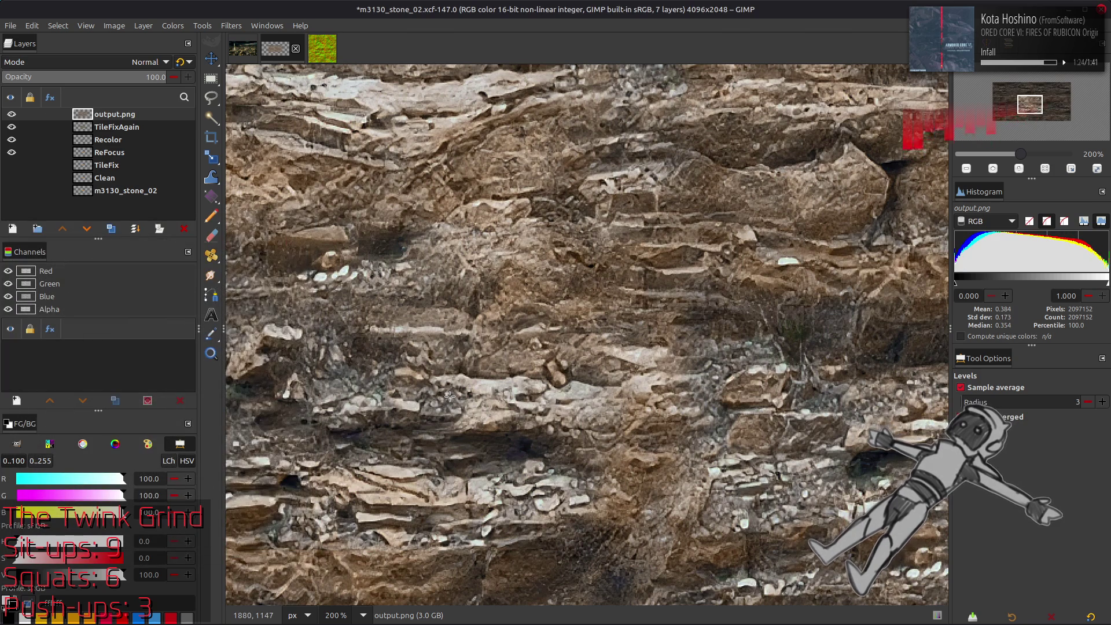
{"action": "key", "text": "1"}
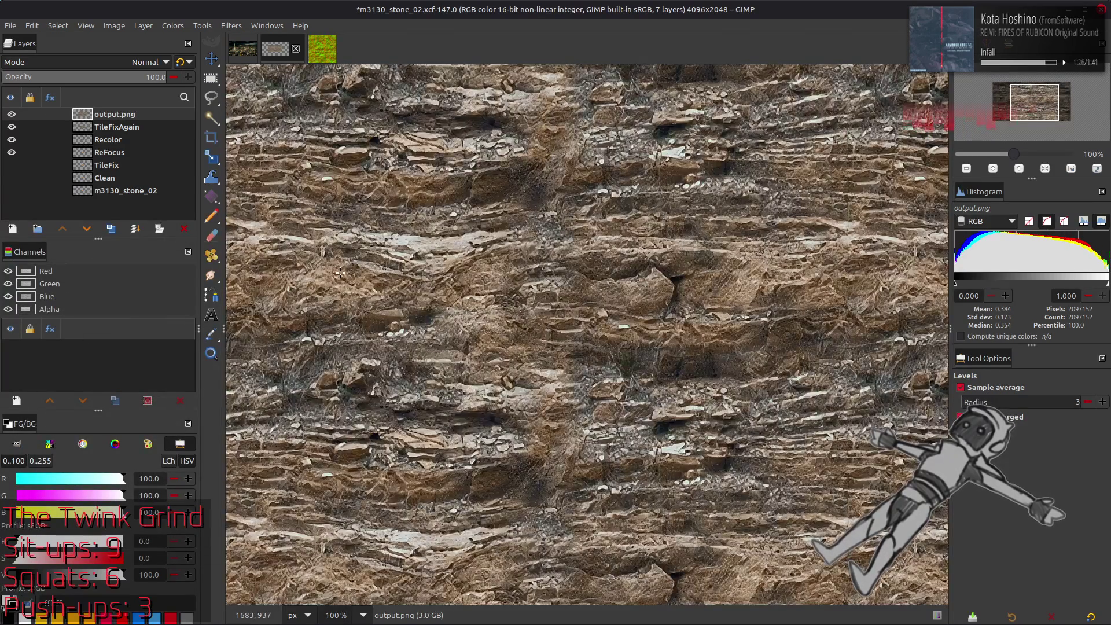
{"action": "key", "text": "2"}
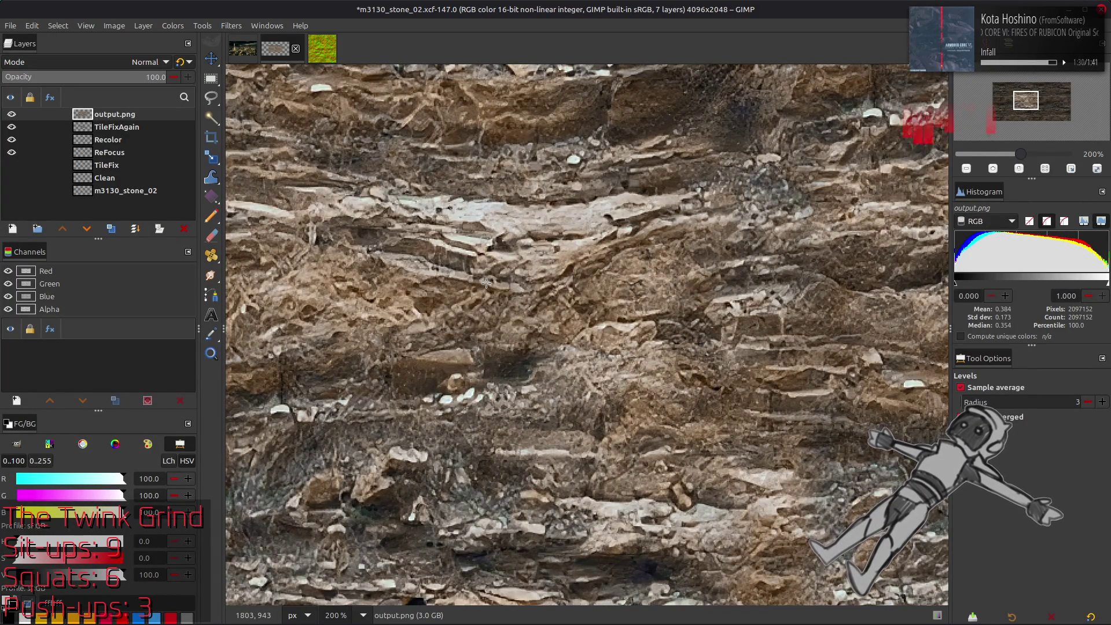
{"action": "left_click_drag", "start_coordinate": [573, 298], "coordinate": [465, 93]}
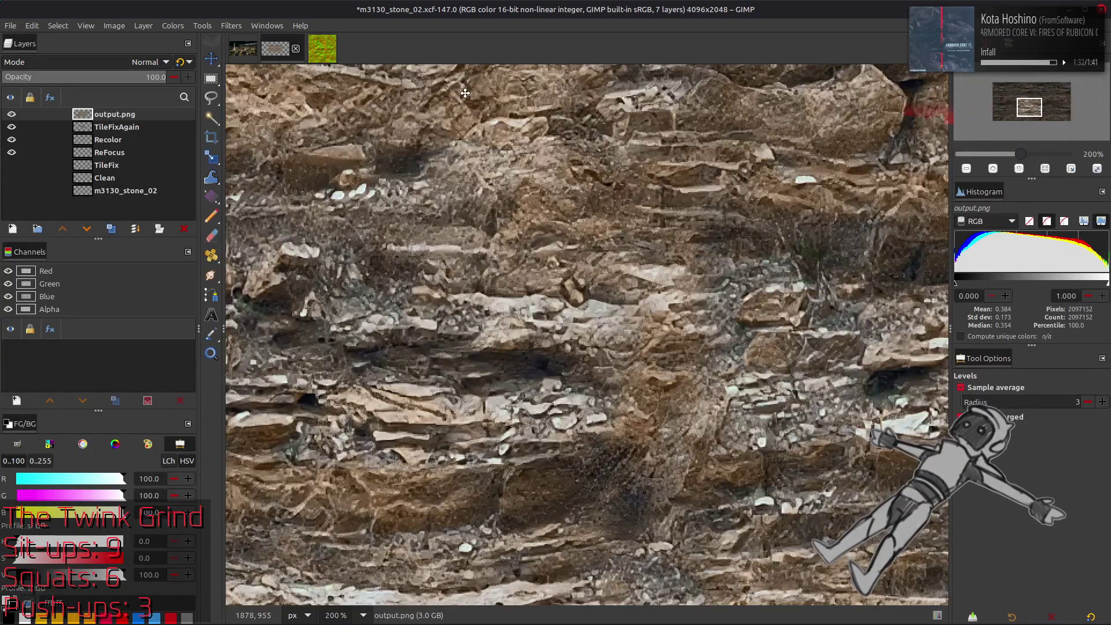
Duplicate the TileFixAgain layer and raise the copy to the top.
{"action": "left_click", "coordinate": [13, 114]}
{"action": "left_click", "coordinate": [13, 114]}
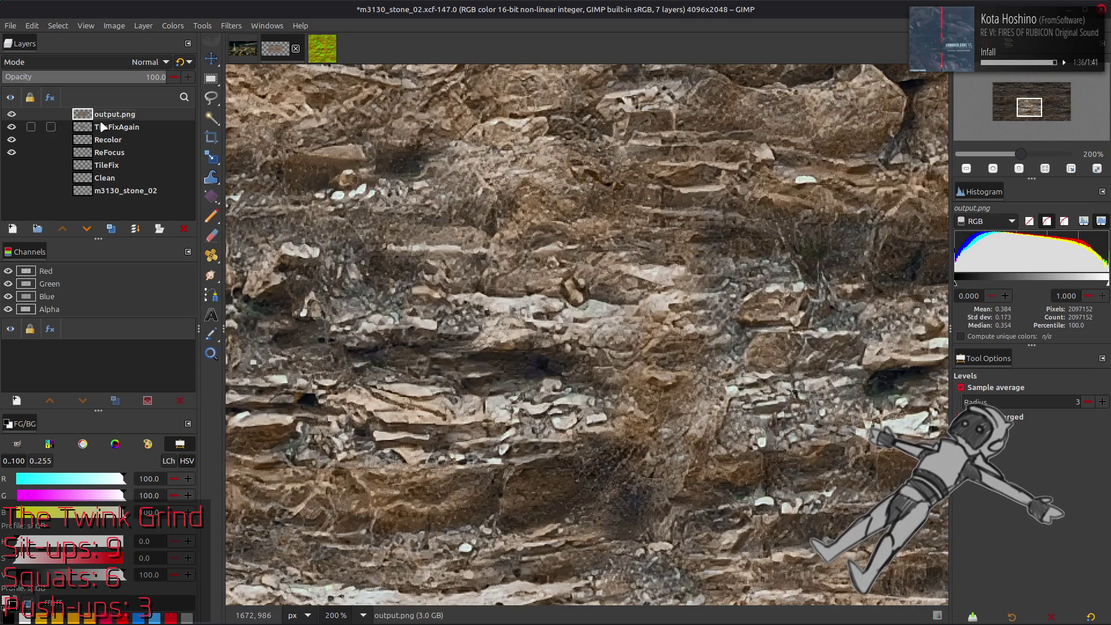
{"action": "left_click", "coordinate": [102, 127]}
{"action": "left_click", "coordinate": [111, 229]}
{"action": "left_click", "coordinate": [62, 229]}
Shrink the image to 2048x1024 and scale the TileFixAgain copy up to 200%.
{"action": "left_click", "coordinate": [114, 26]}
{"action": "left_click", "coordinate": [145, 139]}
{"action": "left_click", "coordinate": [143, 26]}
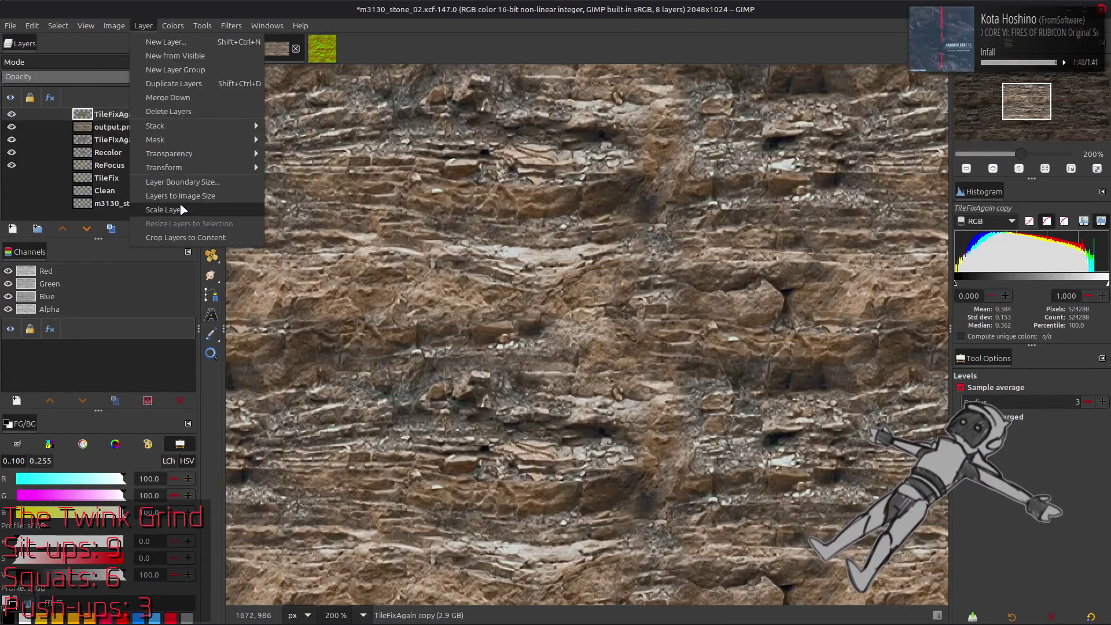
{"action": "left_click", "coordinate": [183, 209]}
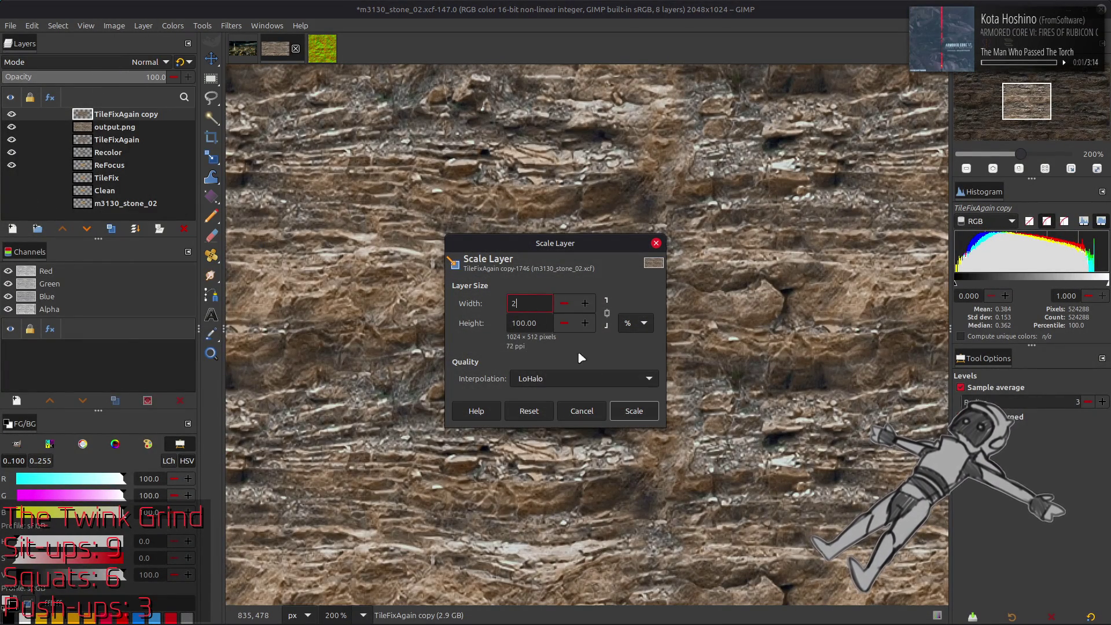
{"action": "left_click", "coordinate": [634, 410]}
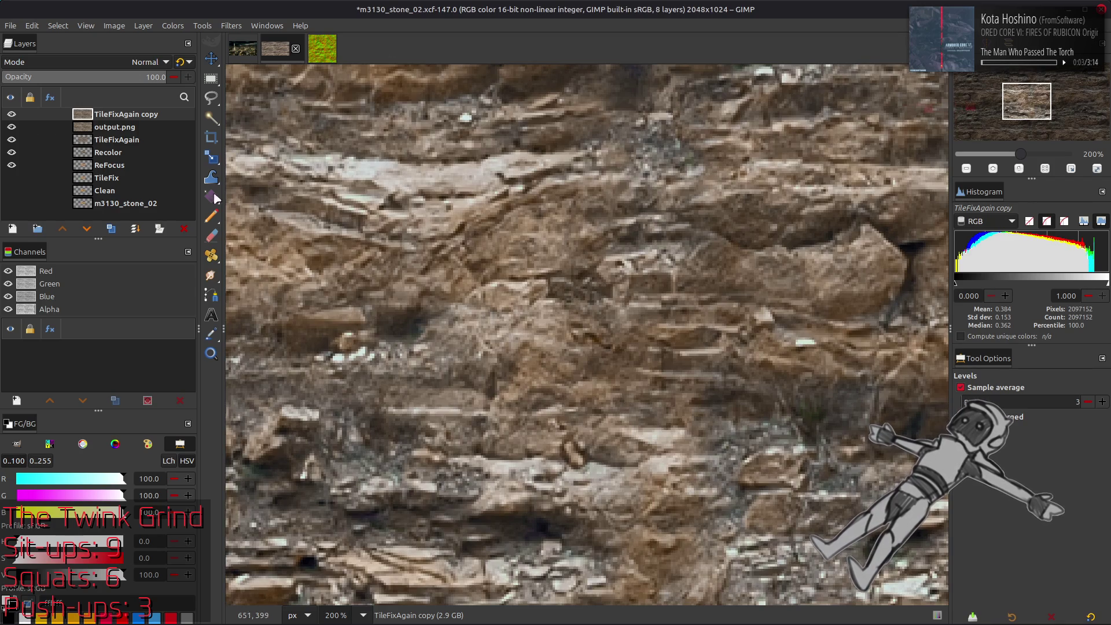
Compare the texture with the TileFixAgain copy on and off, then delete the copy.
{"action": "left_click", "coordinate": [12, 114]}
{"action": "left_click", "coordinate": [12, 114]}
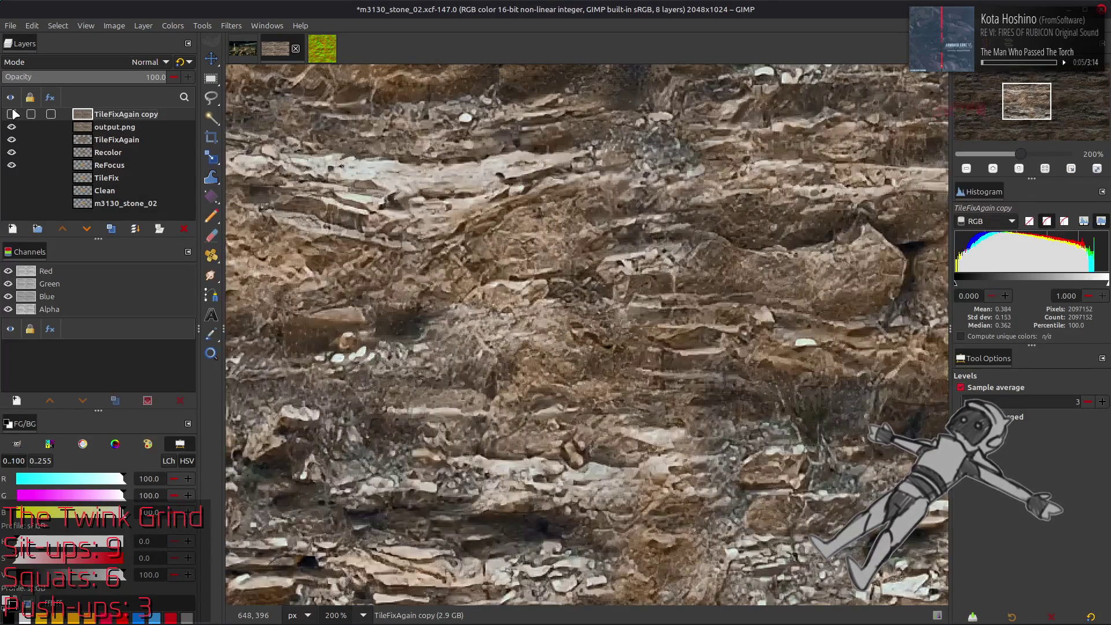
{"action": "left_click", "coordinate": [11, 114]}
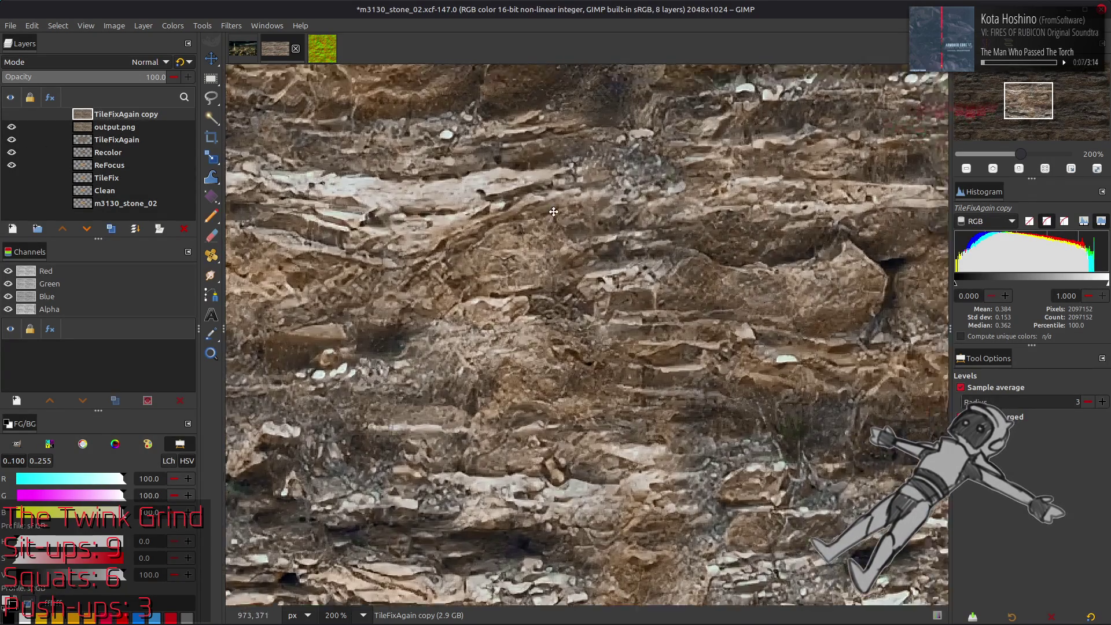
{"action": "mouse_move", "coordinate": [554, 212]}
{"action": "left_mouse_down"}
{"action": "mouse_move", "coordinate": [352, 333]}
{"action": "mouse_move", "coordinate": [353, 308]}
{"action": "left_mouse_up"}
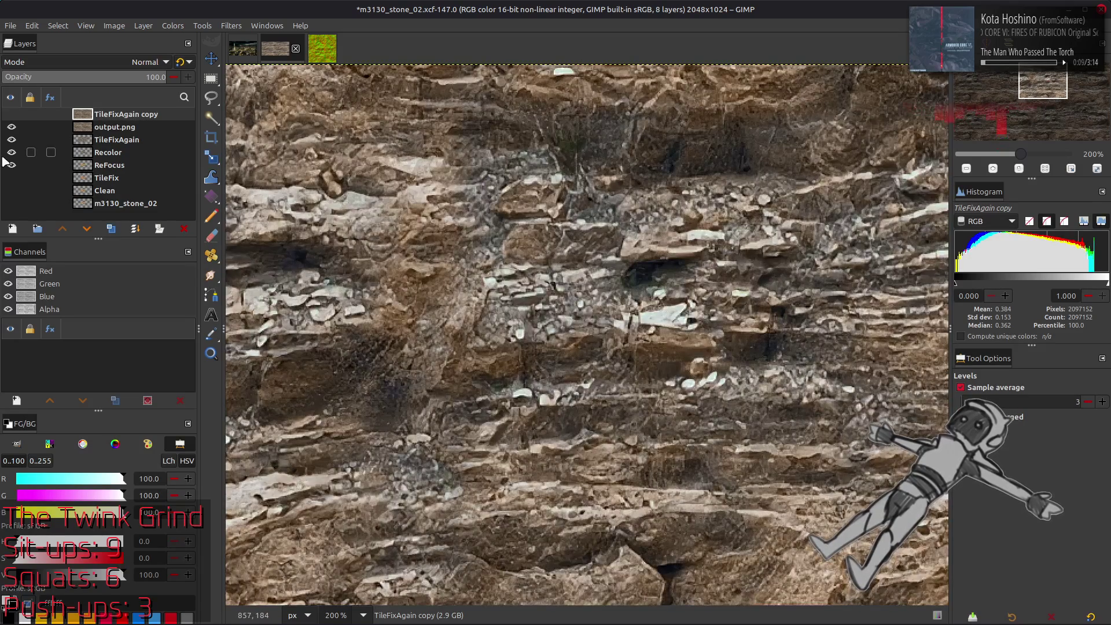
{"action": "left_click", "coordinate": [14, 115]}
{"action": "left_click", "coordinate": [13, 114]}
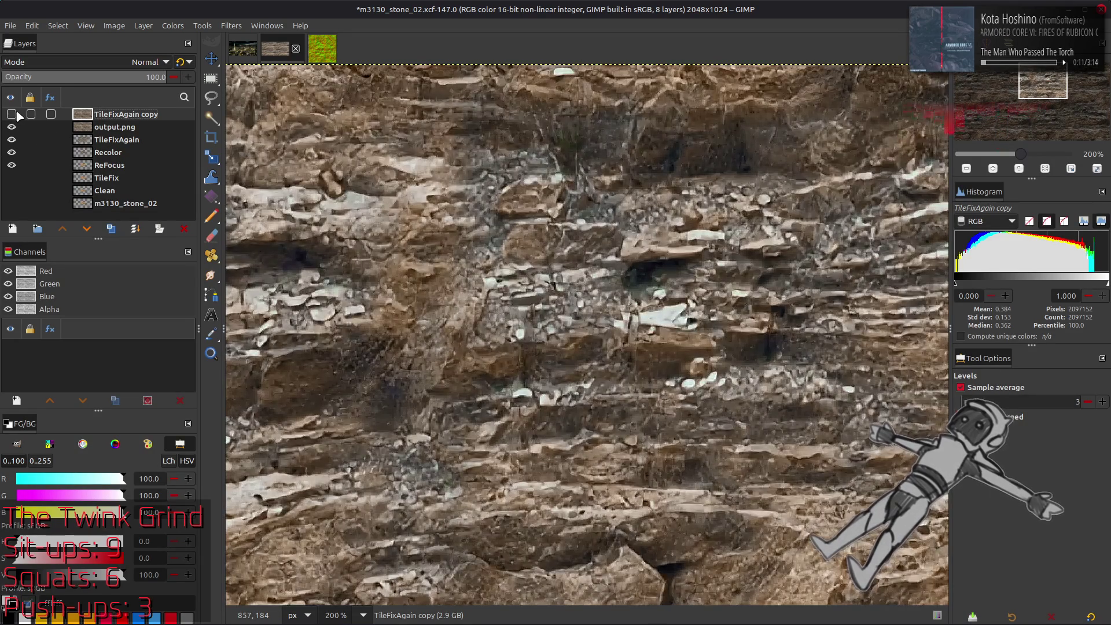
{"action": "left_click", "coordinate": [17, 114]}
{"action": "left_click", "coordinate": [17, 114]}
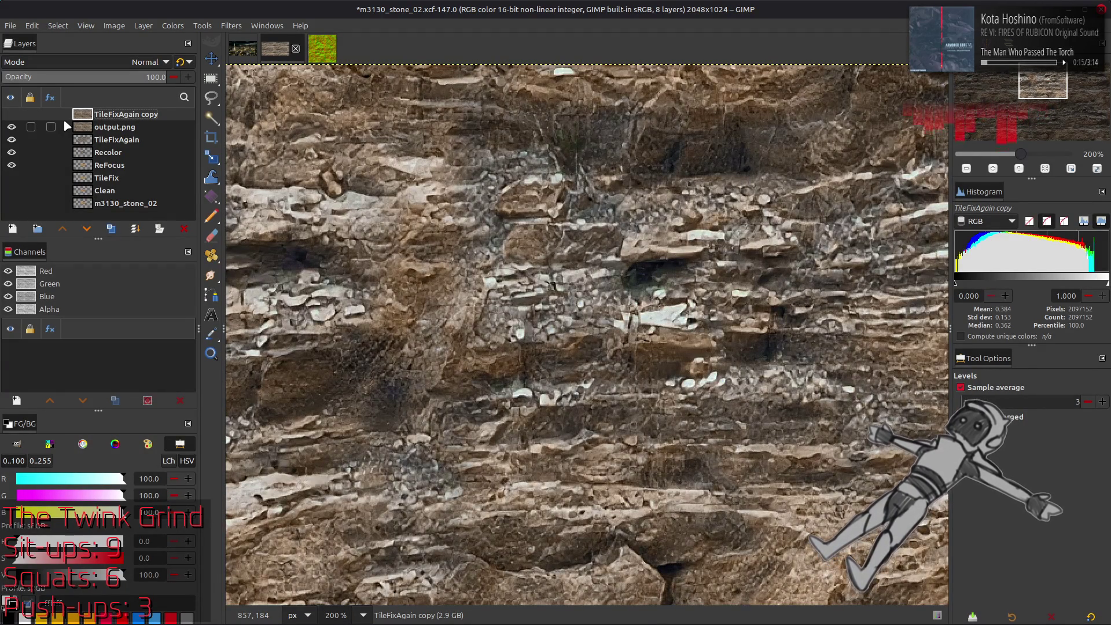
{"action": "left_click", "coordinate": [12, 115]}
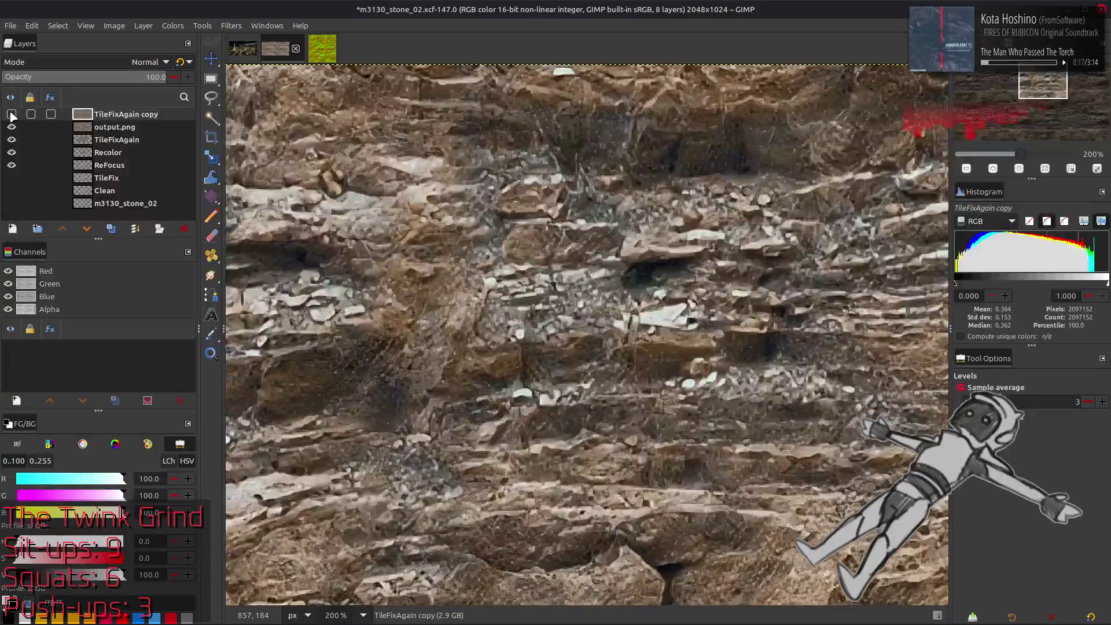
{"action": "left_click", "coordinate": [11, 114]}
{"action": "left_click", "coordinate": [184, 229]}
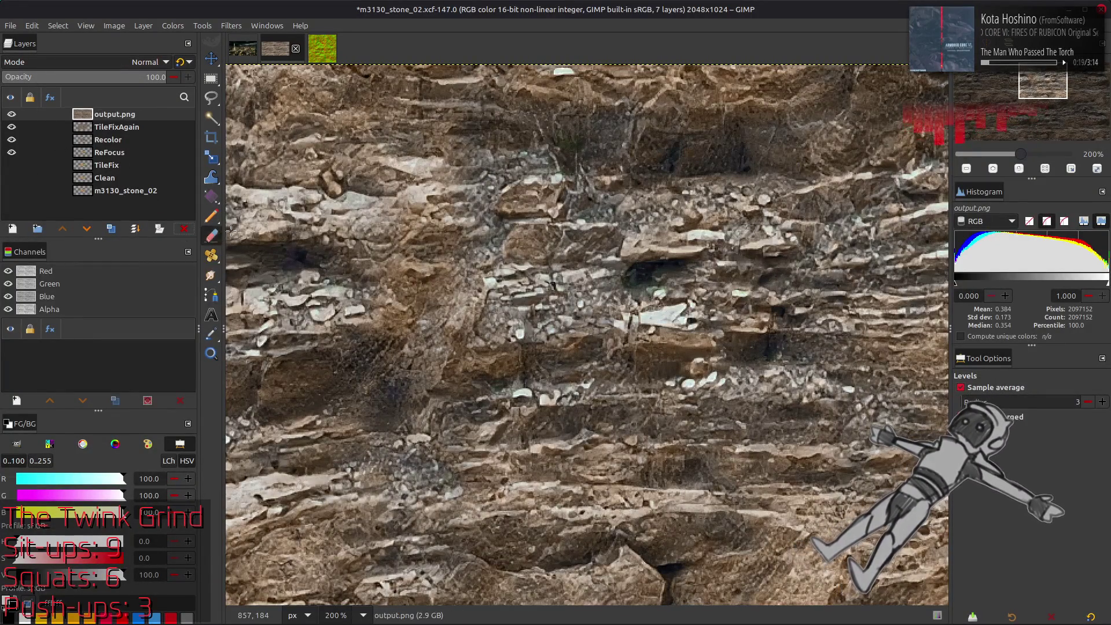
Save m3130_stone_02.
{"action": "key", "text": "m"}
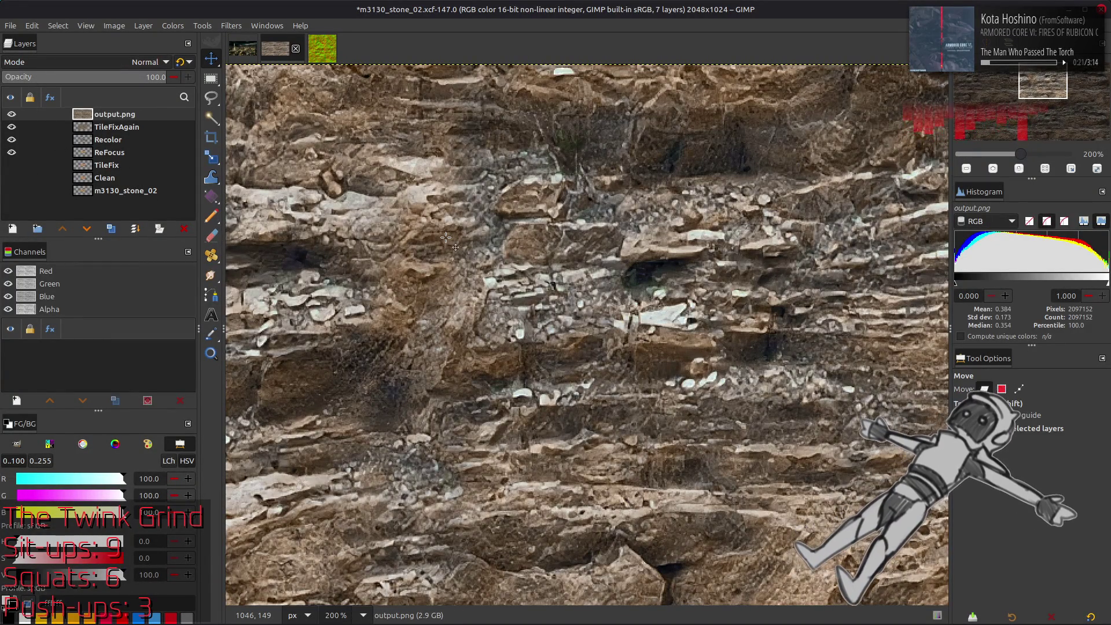
{"action": "key", "text": "ctrl+s"}
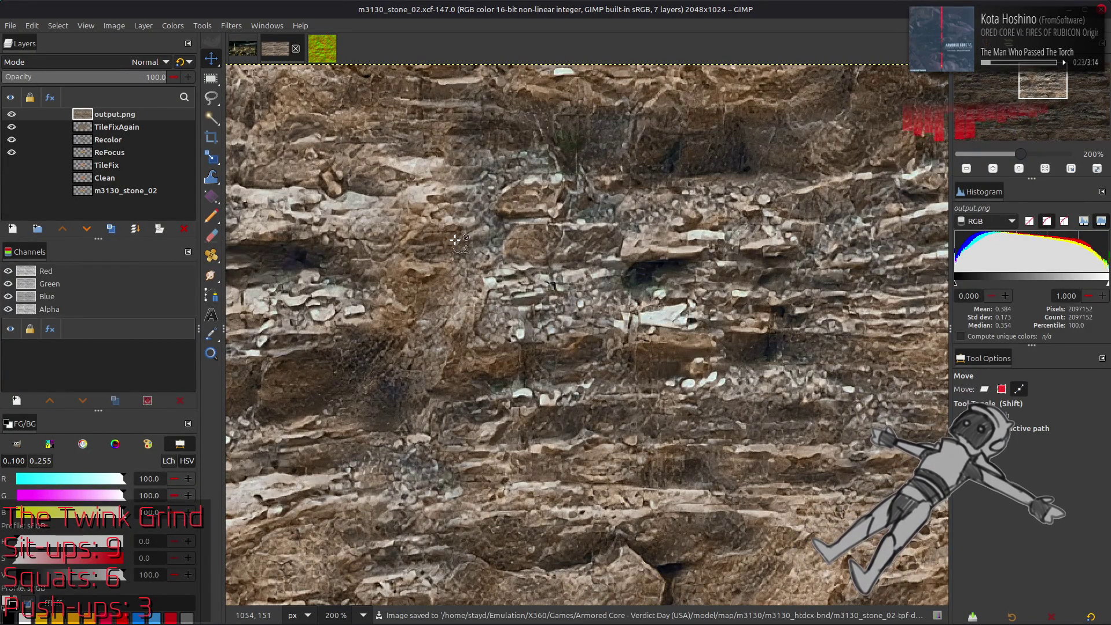
{"action": "scroll", "coordinate": [448, 264], "scroll_direction": "left", "scroll_amount": 2}
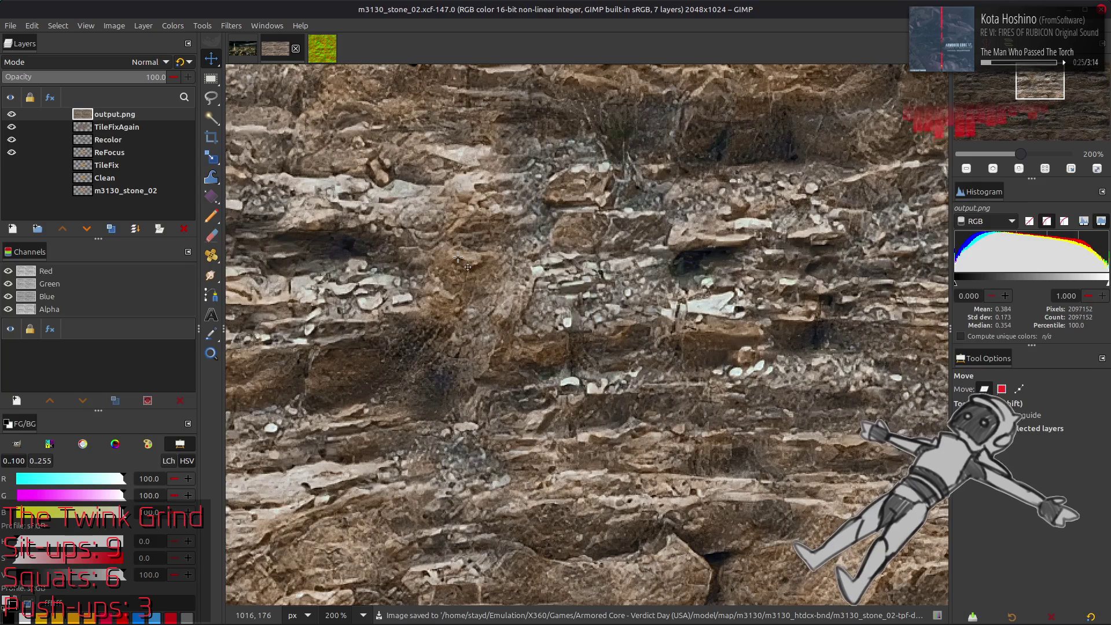
{"action": "key", "text": "alt+Tab"}
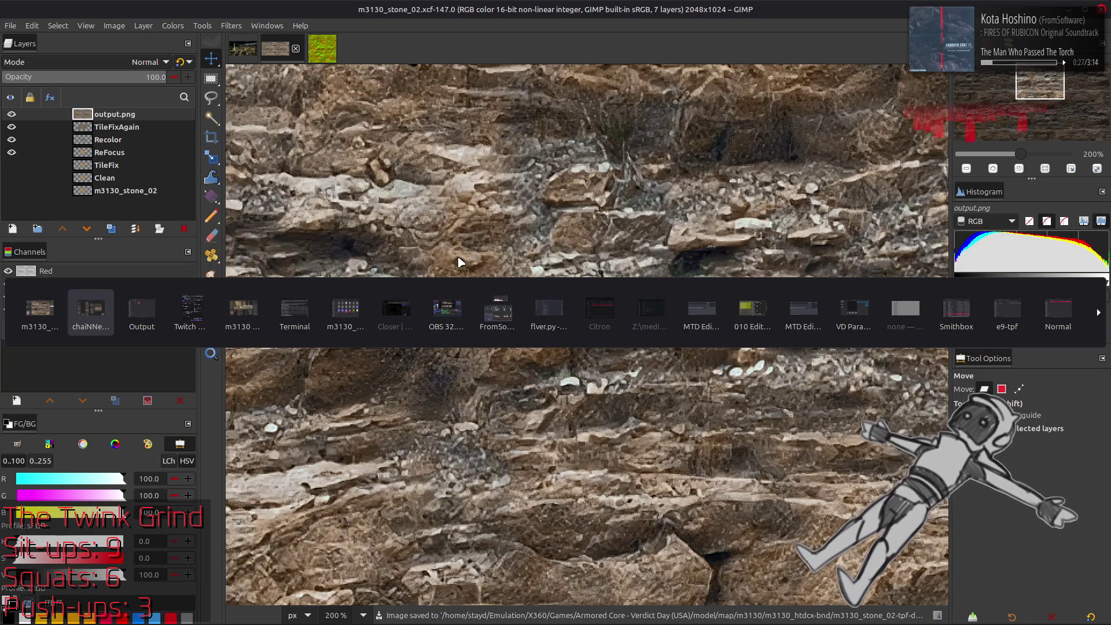
{"action": "key", "text": "alt+Tab"}
{"action": "key", "text": "alt+Tab"}
{"action": "key", "text": "alt+Tab"}
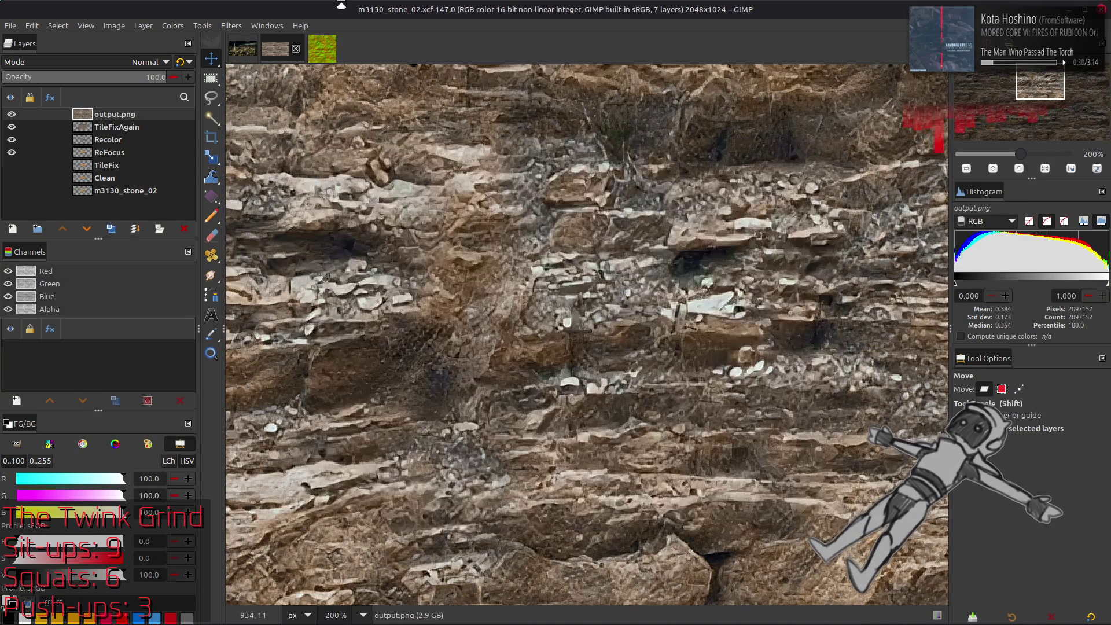
In m3130_stone_01, hide the normal-map layers, select TileFix, and return to m3130_stone_02.
{"action": "left_click", "coordinate": [322, 48]}
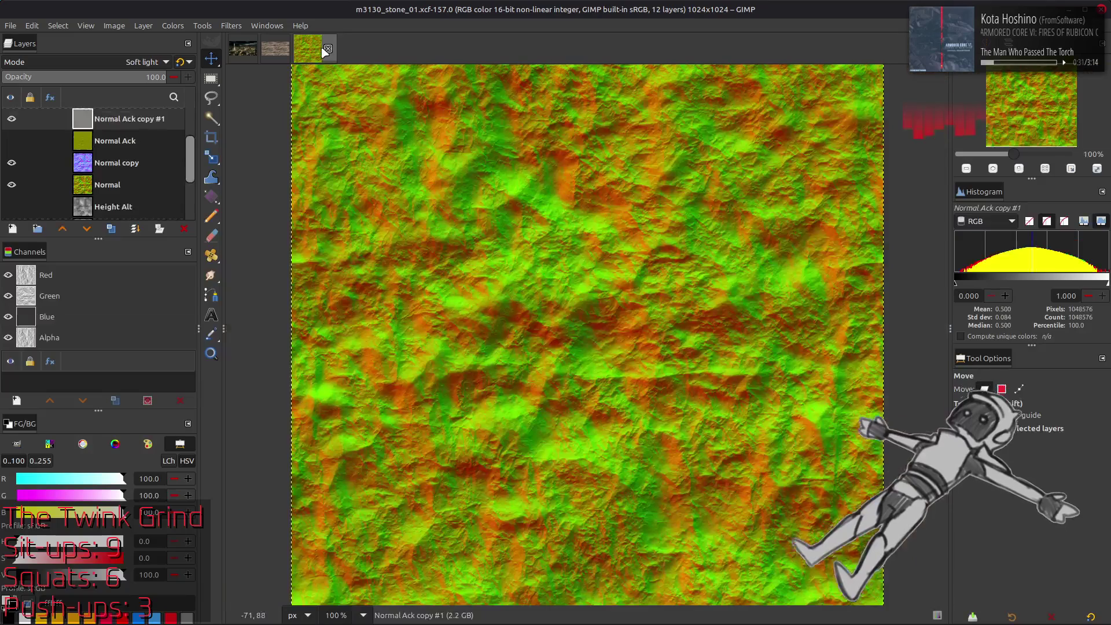
{"action": "left_click", "coordinate": [12, 119]}
{"action": "left_click", "coordinate": [12, 185]}
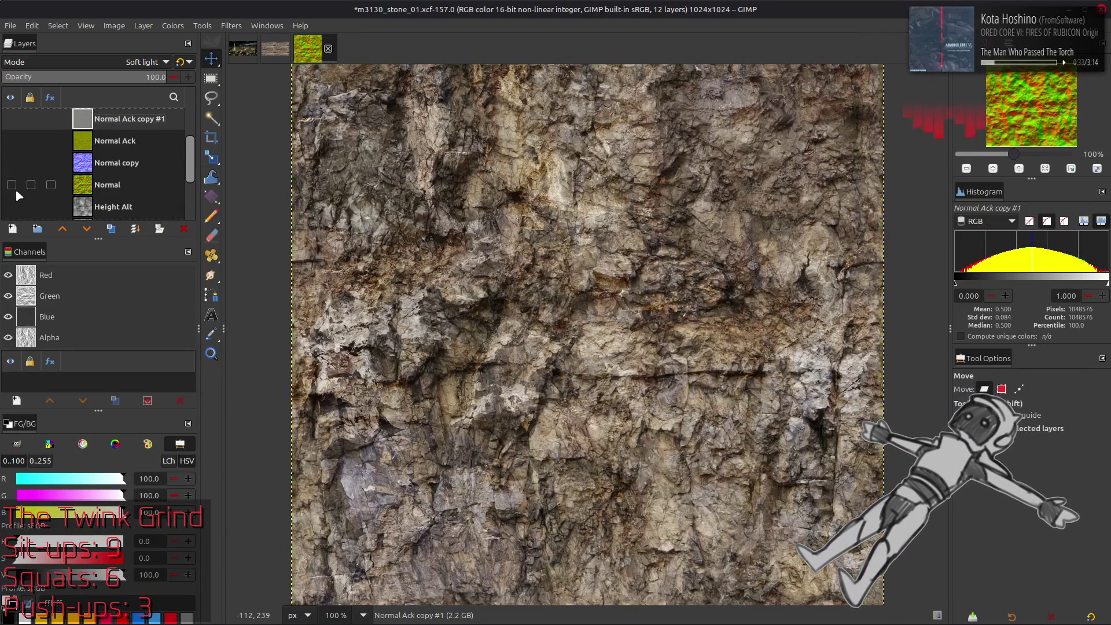
{"action": "scroll", "coordinate": [20, 185], "scroll_direction": "down", "scroll_amount": 4}
{"action": "left_click", "coordinate": [139, 165]}
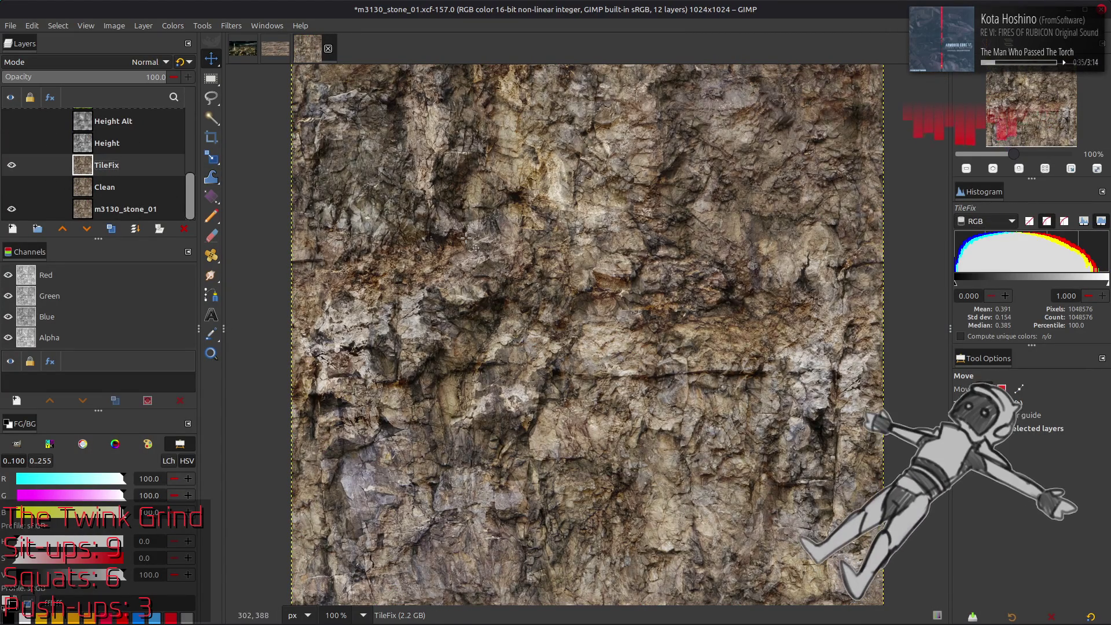
{"action": "key", "text": "ctrl+Page_Down"}
{"action": "key", "text": "ctrl+Page_Down"}
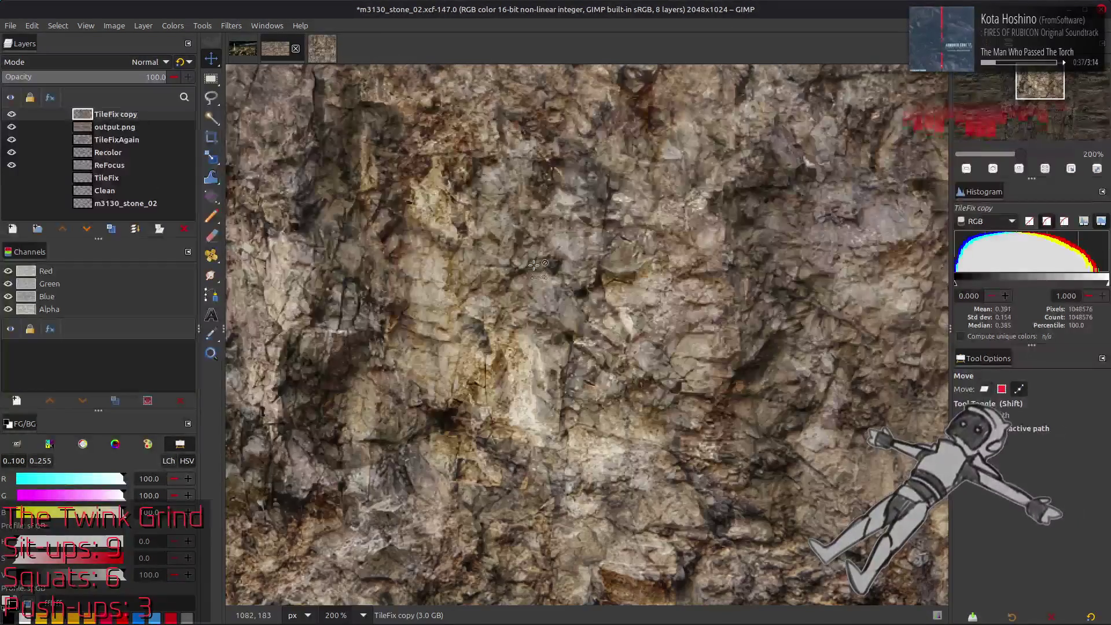
Center the TileFix copy layer vertically and align it to the image's left edge.
{"action": "key", "text": "q"}
{"action": "left_click", "coordinate": [987, 514]}
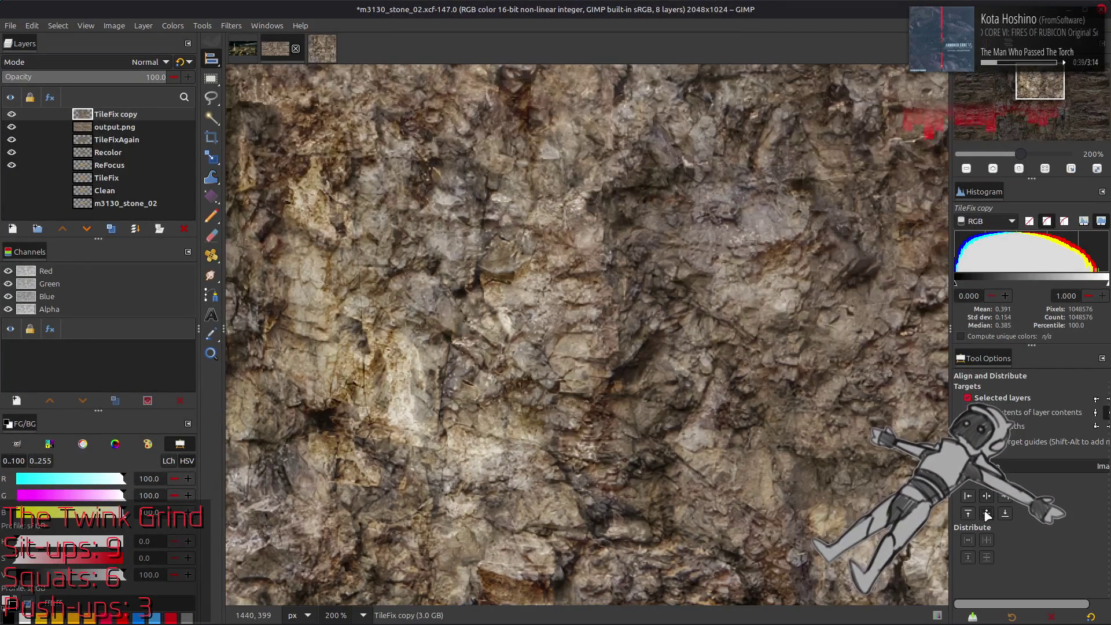
{"action": "key", "text": "1"}
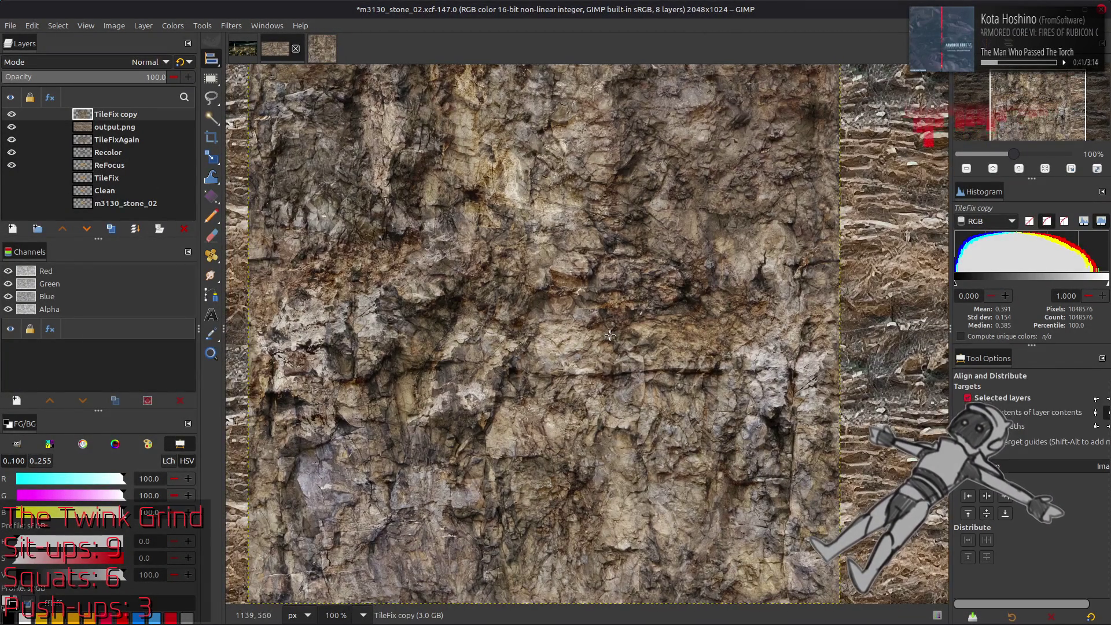
{"action": "key", "text": "m"}
{"action": "scroll", "coordinate": [421, 417], "scroll_direction": "down", "scroll_amount": 5}
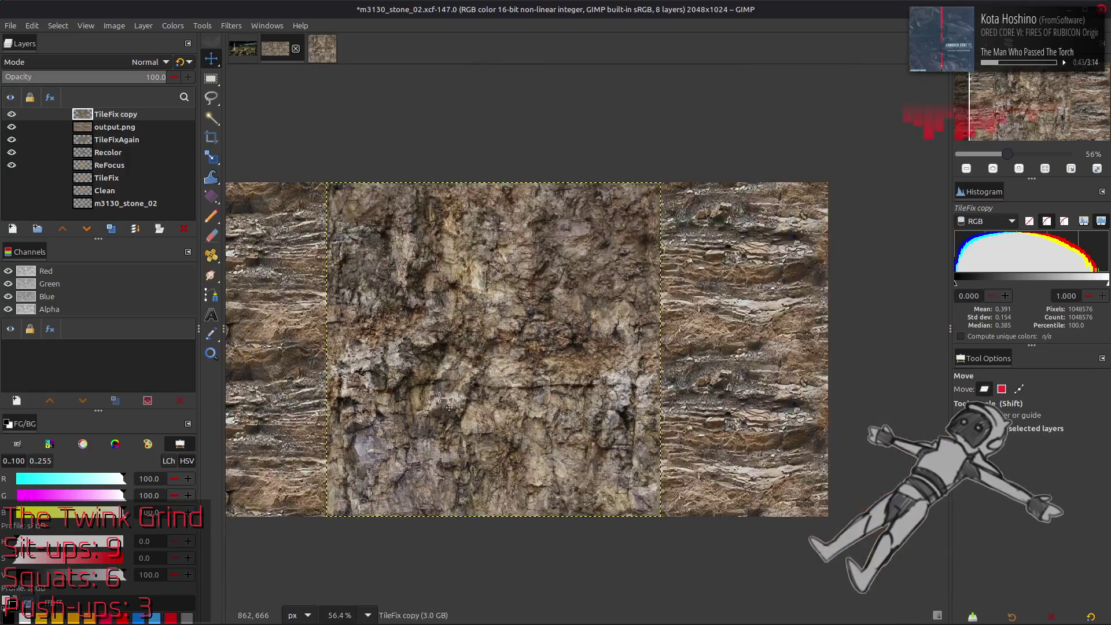
{"action": "key", "text": "q"}
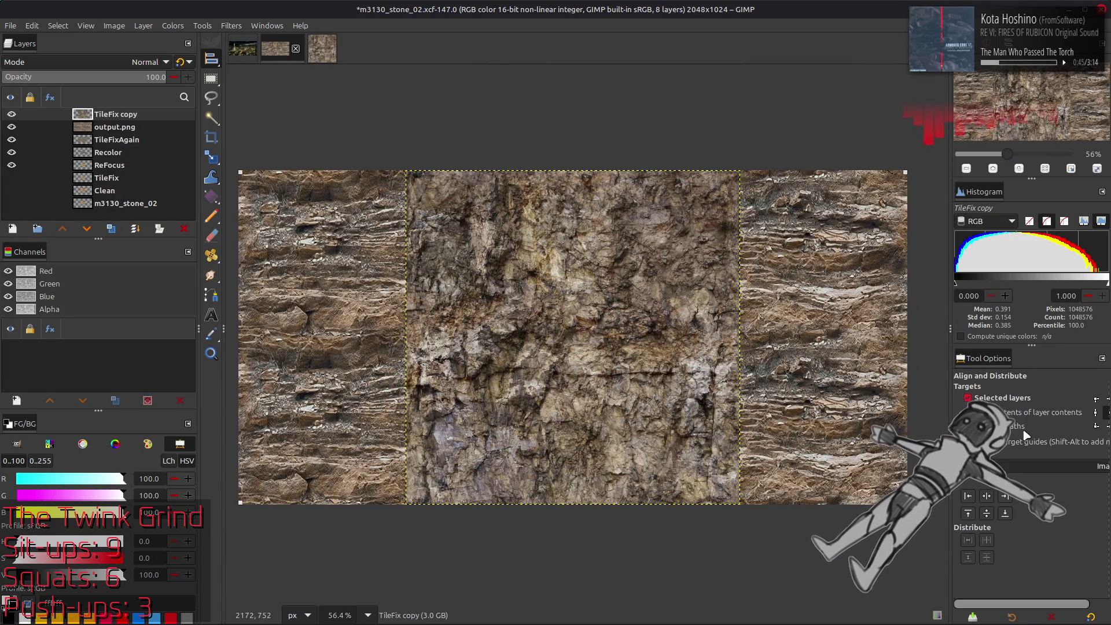
{"action": "left_click", "coordinate": [968, 496]}
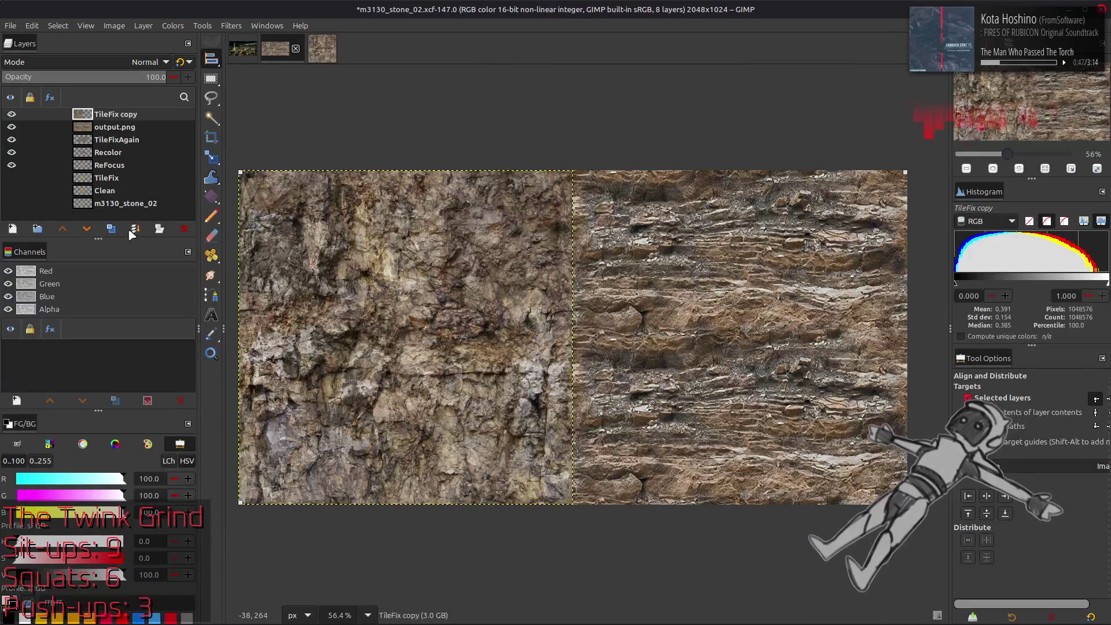
Duplicate TileFix copy, right-align the duplicate, and merge it down to tile the rock twice.
{"action": "left_click", "coordinate": [109, 230]}
{"action": "left_click", "coordinate": [1006, 496]}
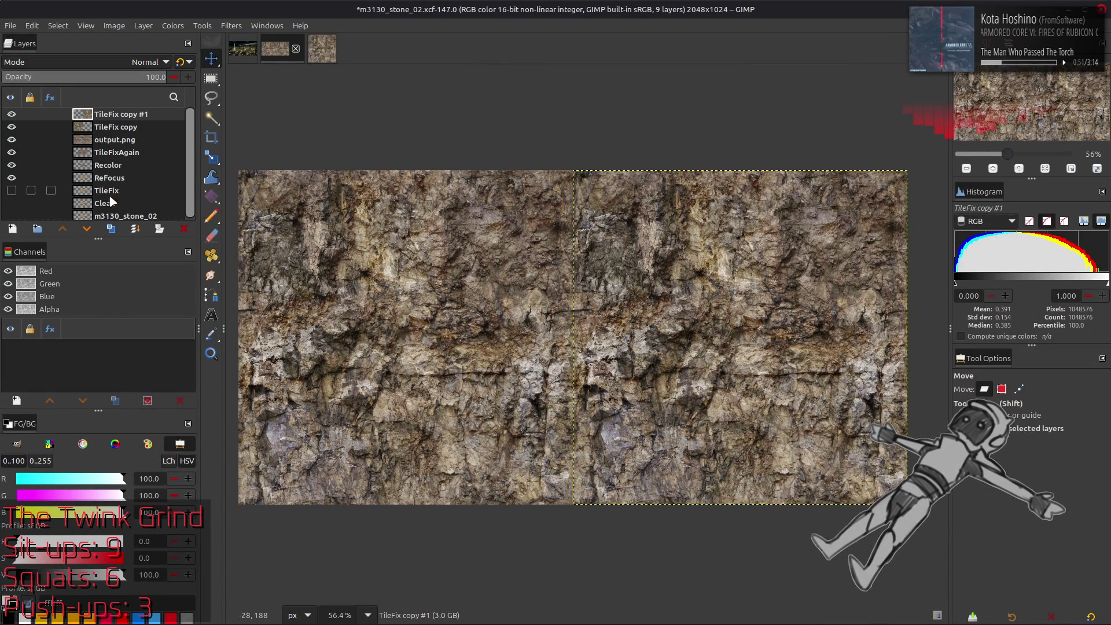
{"action": "right_click", "coordinate": [129, 120]}
{"action": "key", "text": "m"}
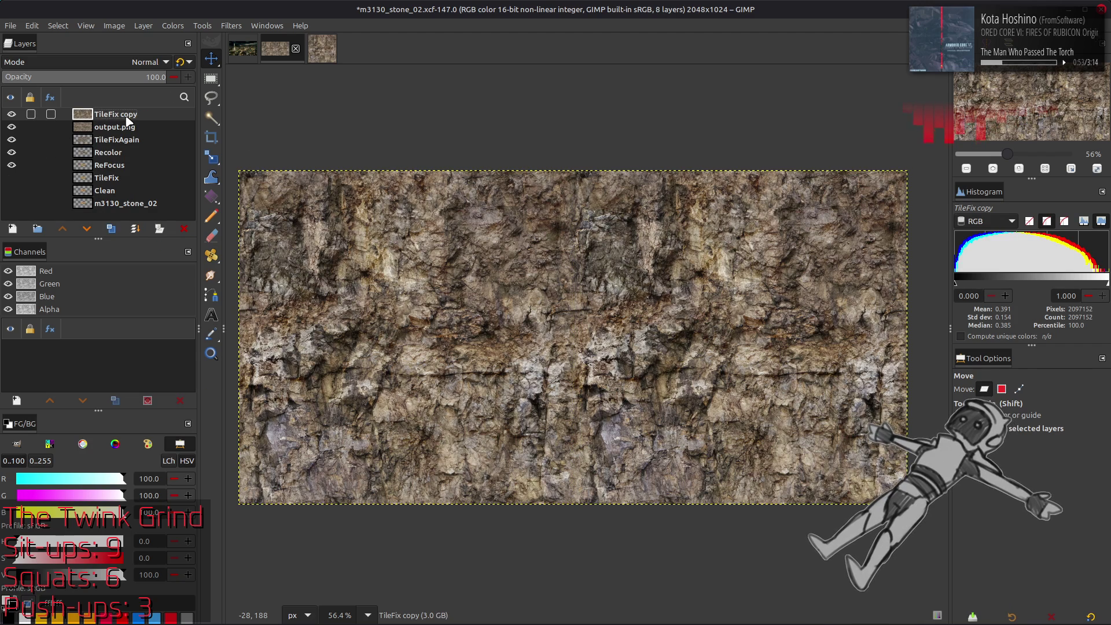
Inspect the tiled rock at 200% against the layers below, then duplicate TileFix copy.
{"action": "key", "text": "2"}
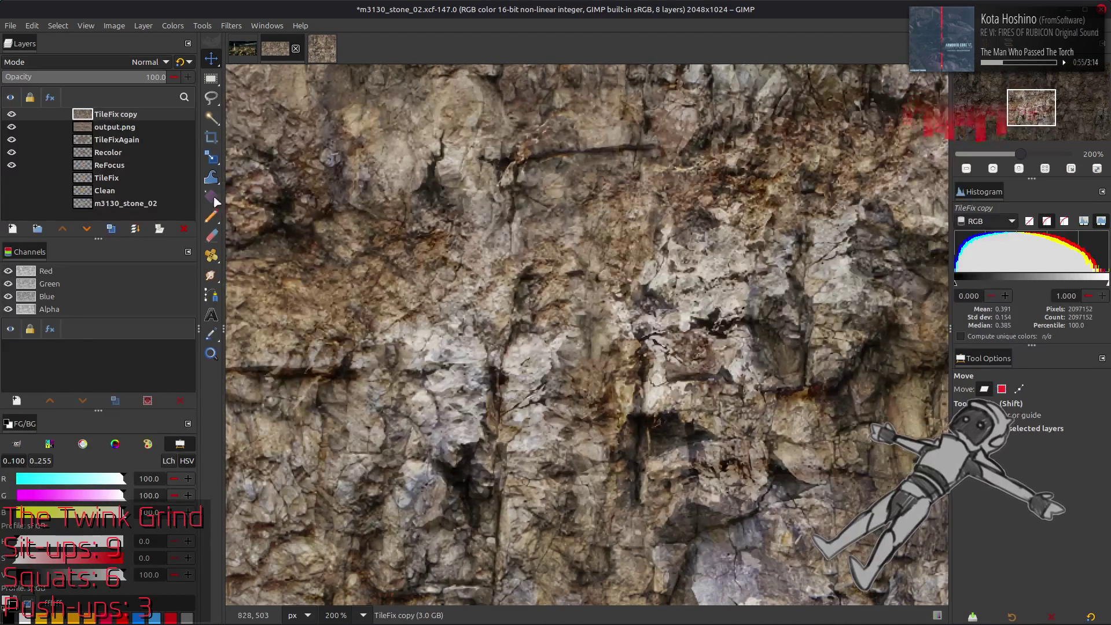
{"action": "left_click", "coordinate": [10, 114]}
{"action": "left_click", "coordinate": [10, 114]}
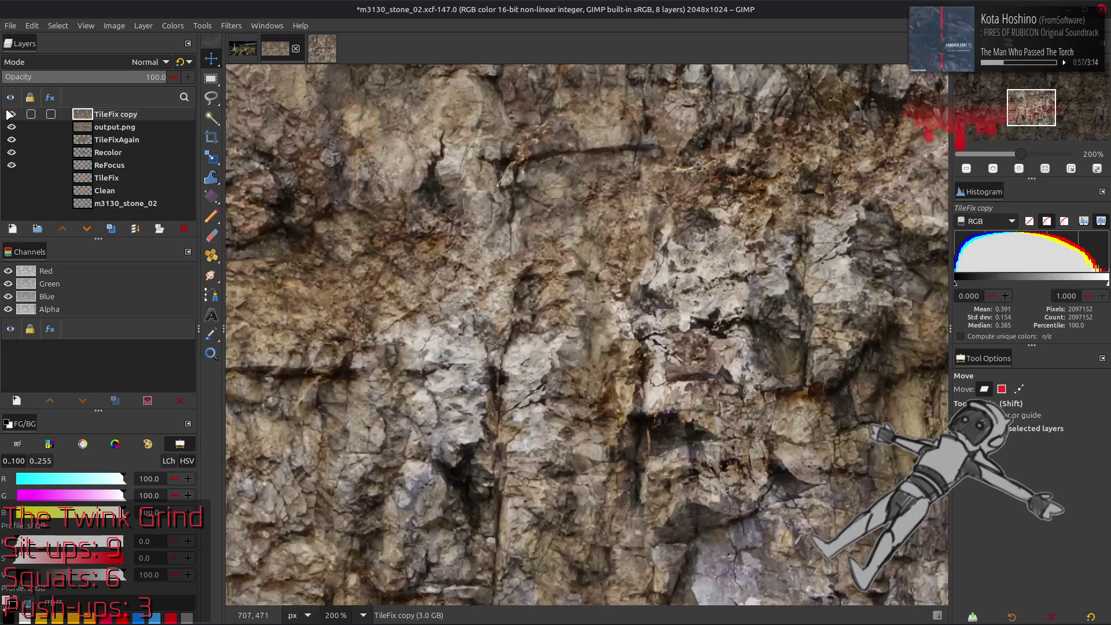
{"action": "left_click", "coordinate": [112, 230]}
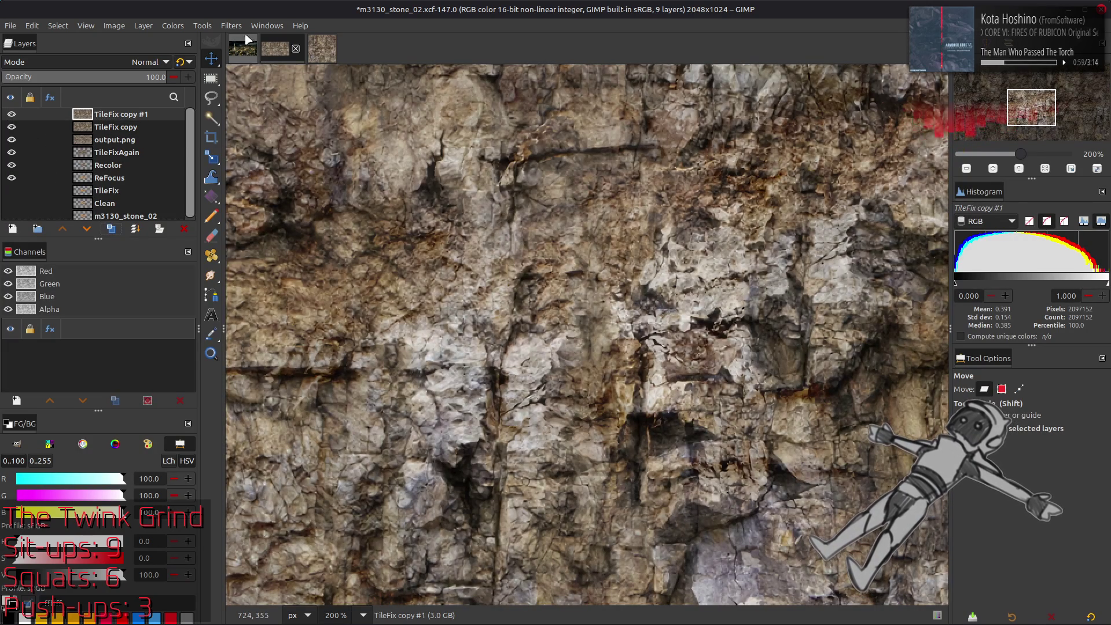
{"action": "left_click", "coordinate": [232, 26]}
Try a G'MIC Blur [Gaussian] with Grain extract on TileFix copy #1, then undo it.
{"action": "left_click", "coordinate": [304, 311]}
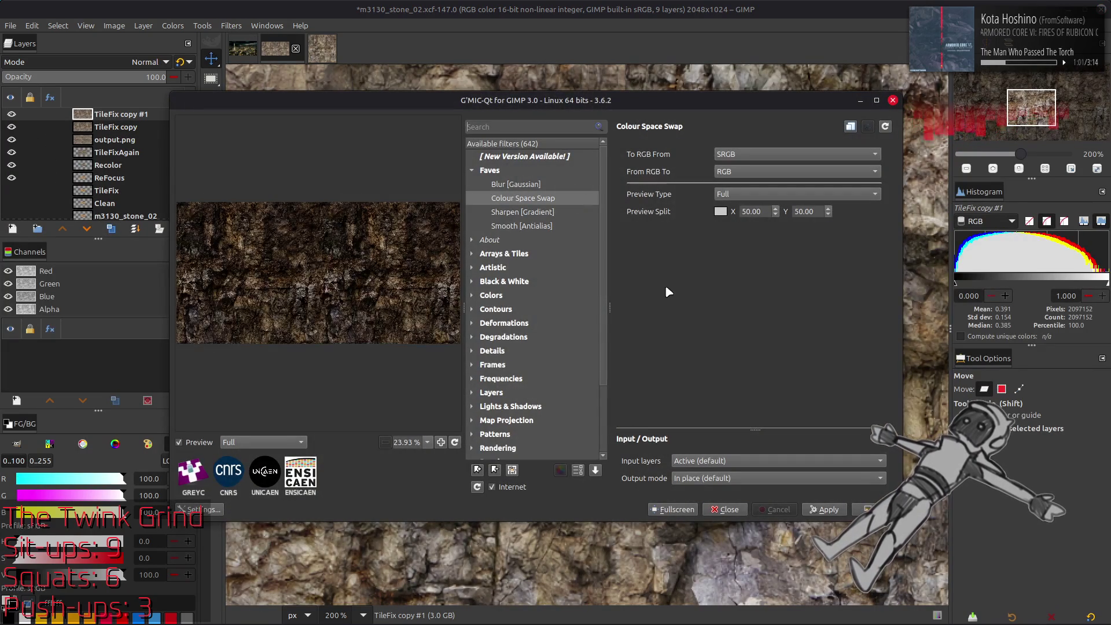
{"action": "left_click", "coordinate": [518, 185]}
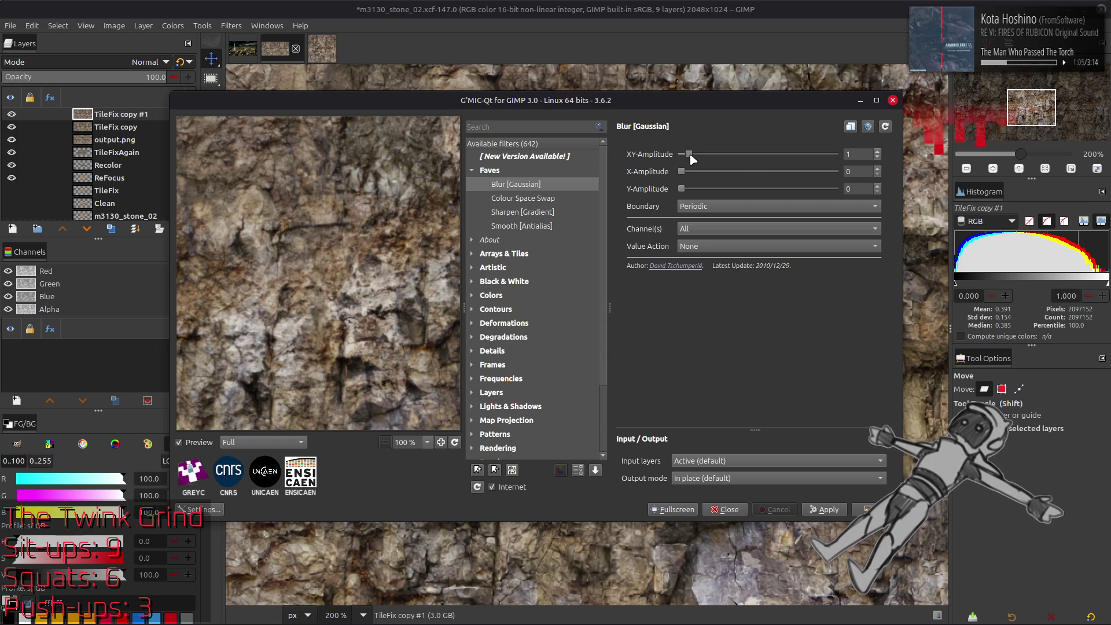
{"action": "scroll", "coordinate": [831, 159], "scroll_direction": "up", "scroll_amount": 3}
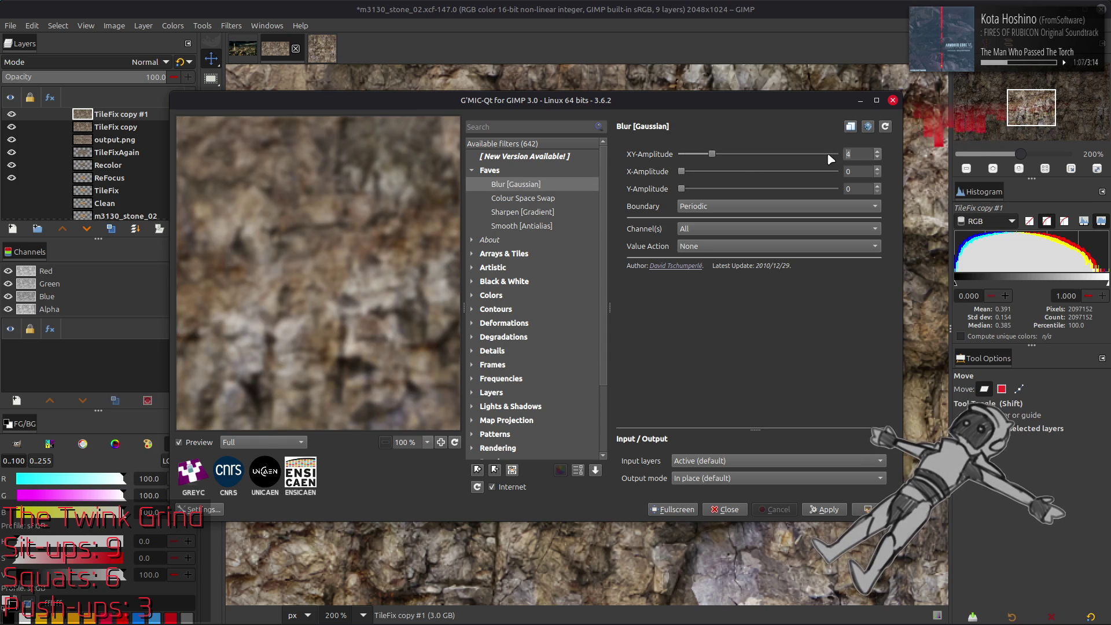
{"action": "left_click", "coordinate": [880, 509]}
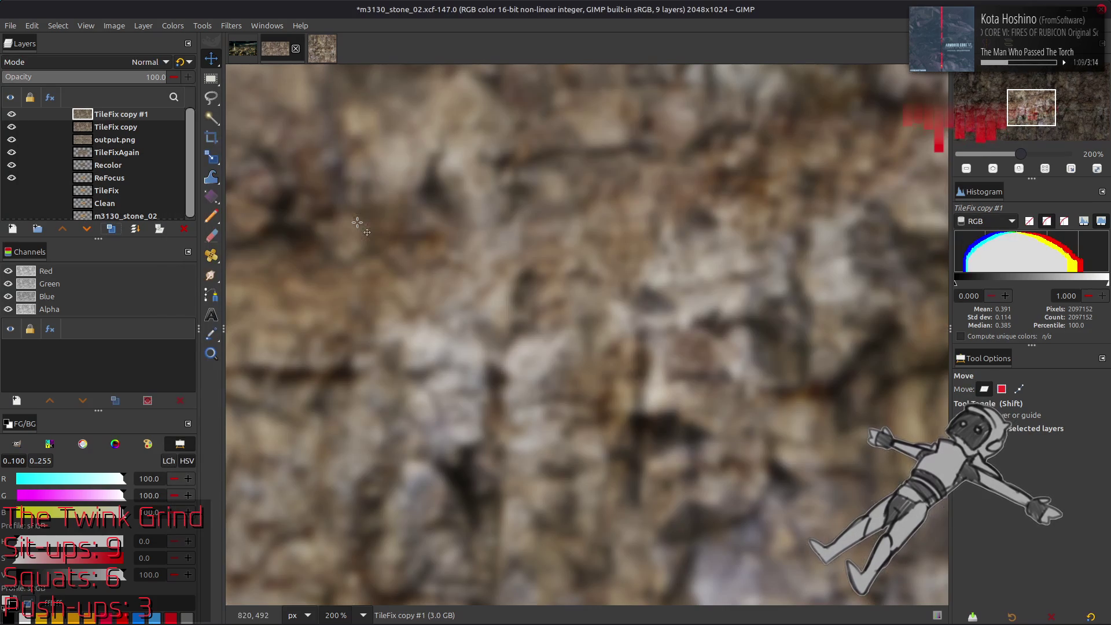
{"action": "left_click", "coordinate": [113, 58]}
{"action": "left_click", "coordinate": [81, 470]}
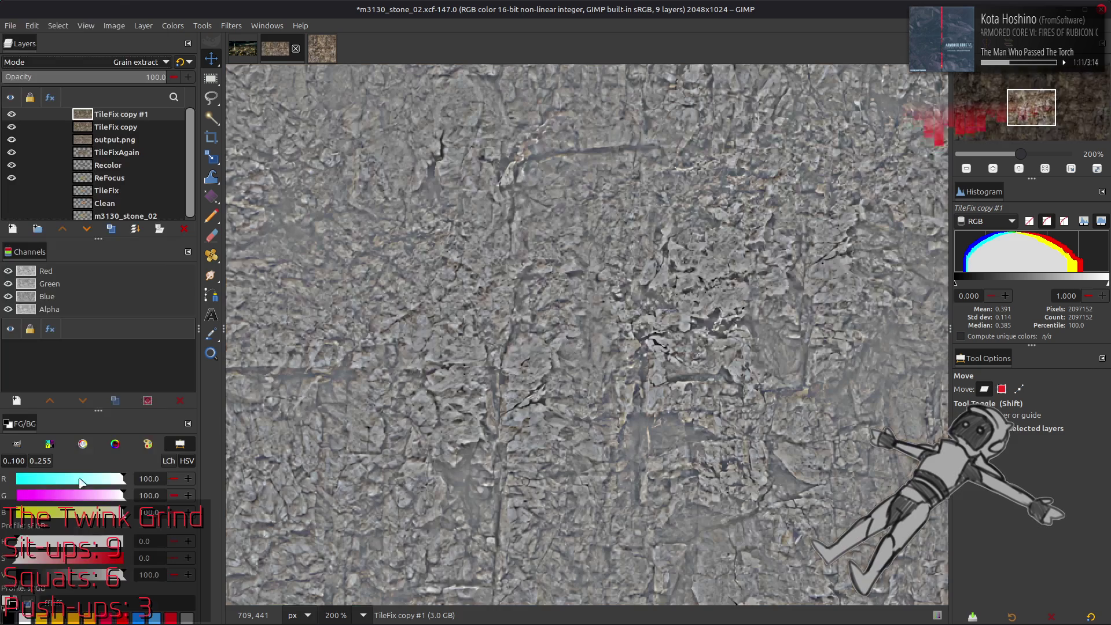
{"action": "key", "text": "ctrl+z"}
{"action": "key", "text": "ctrl+z"}
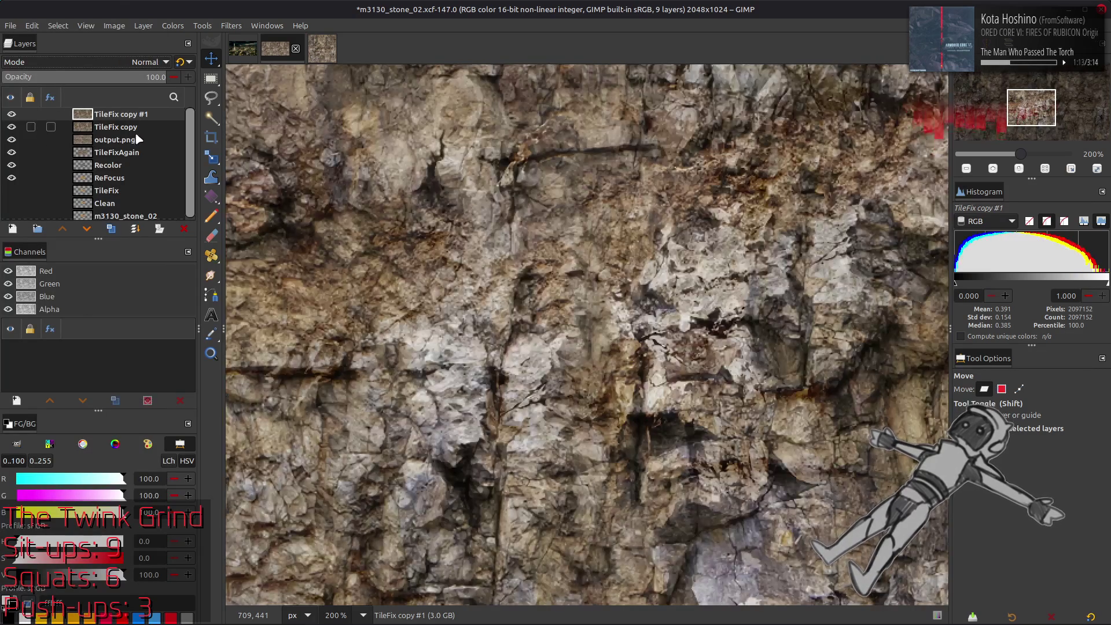
Make two more TileFix duplicates and Gaussian-blur copies #3 and #2.
{"action": "left_click", "coordinate": [111, 230]}
{"action": "left_click", "coordinate": [112, 229]}
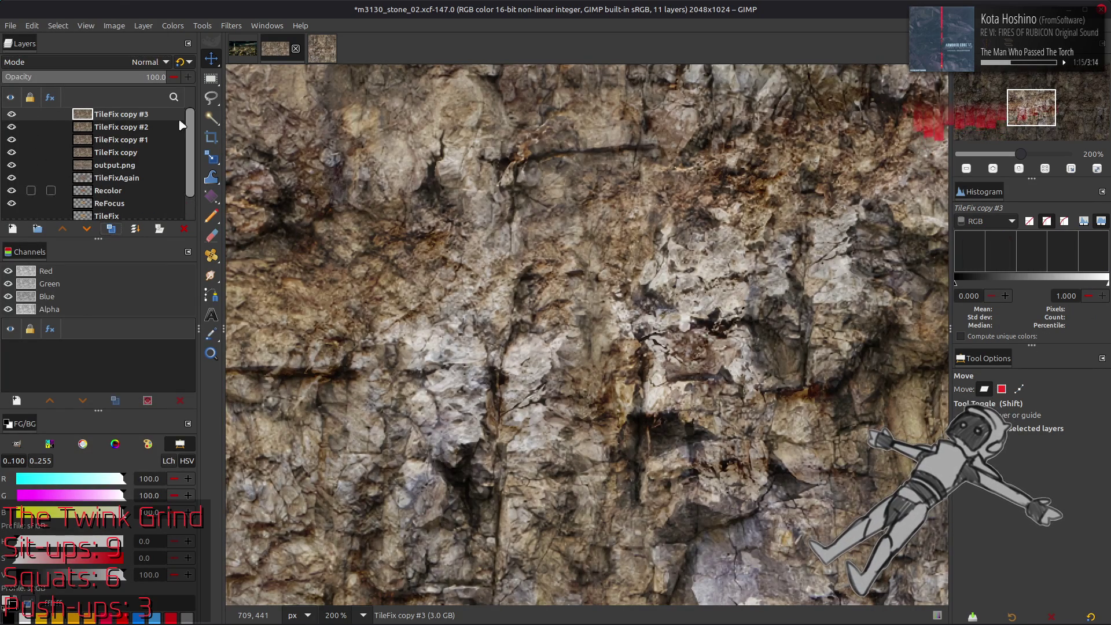
{"action": "left_click", "coordinate": [232, 25]}
{"action": "left_click", "coordinate": [301, 308]}
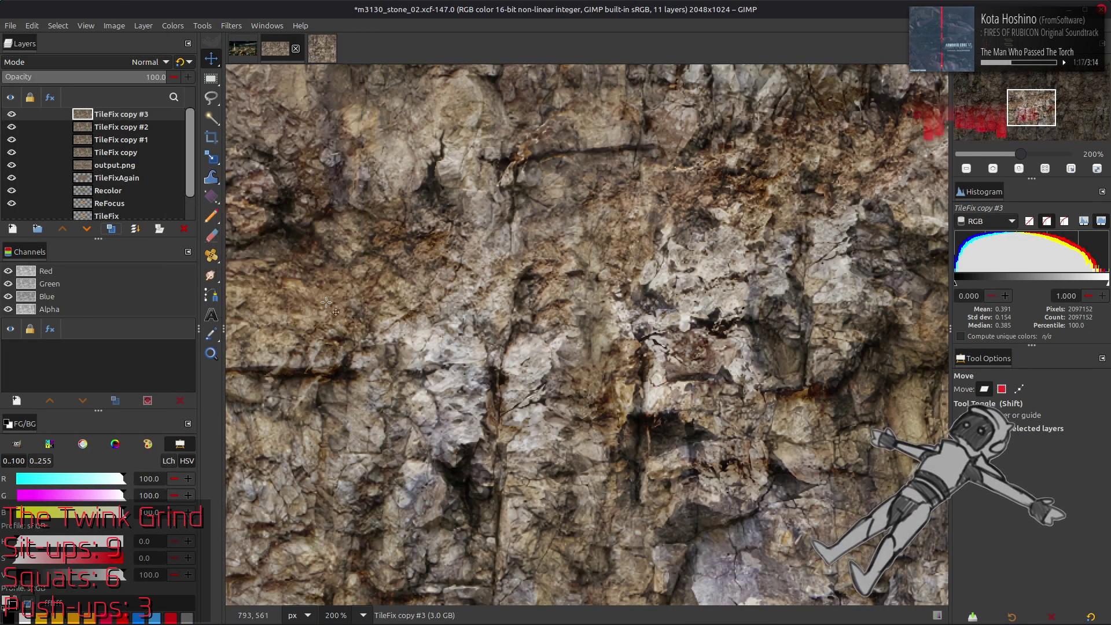
{"action": "left_click", "coordinate": [869, 509]}
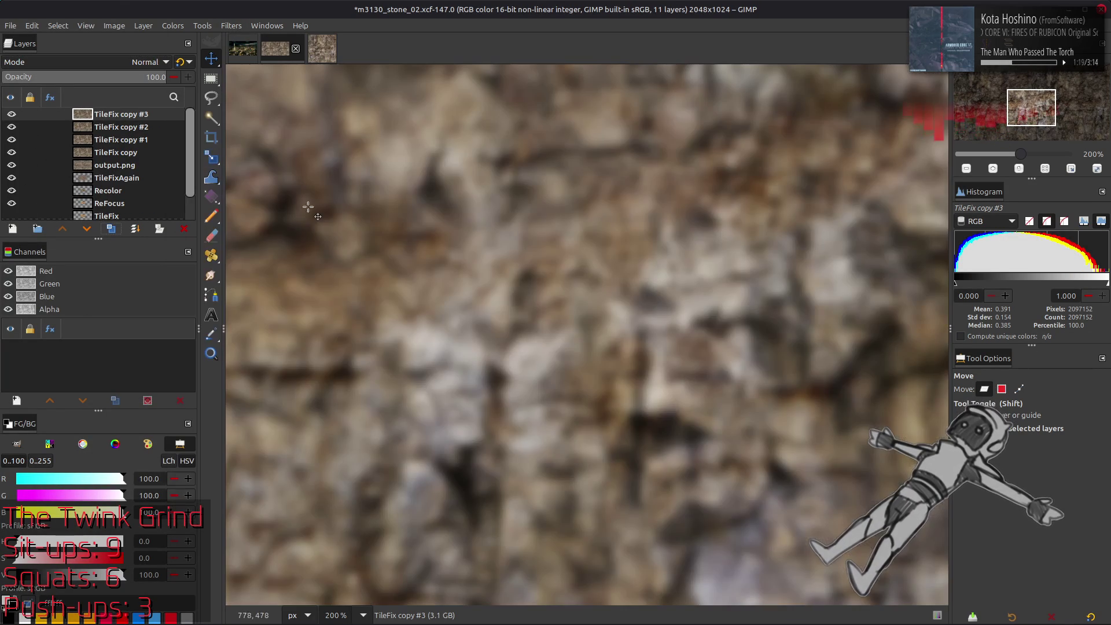
{"action": "left_click", "coordinate": [119, 127]}
{"action": "left_click", "coordinate": [231, 25]}
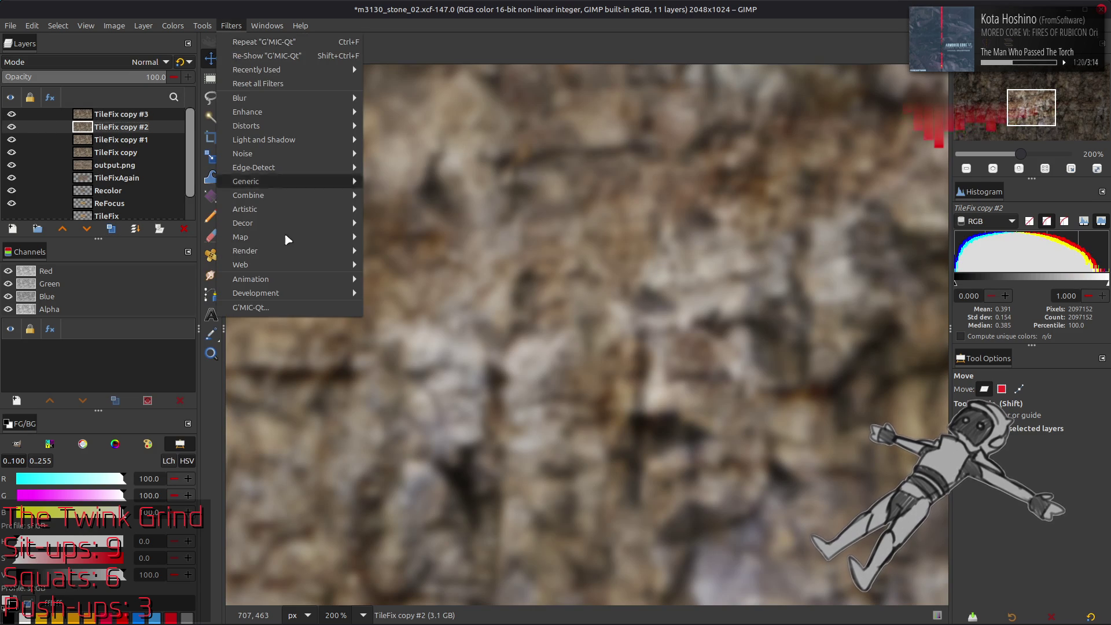
{"action": "left_click", "coordinate": [301, 307]}
{"action": "left_click", "coordinate": [843, 151]}
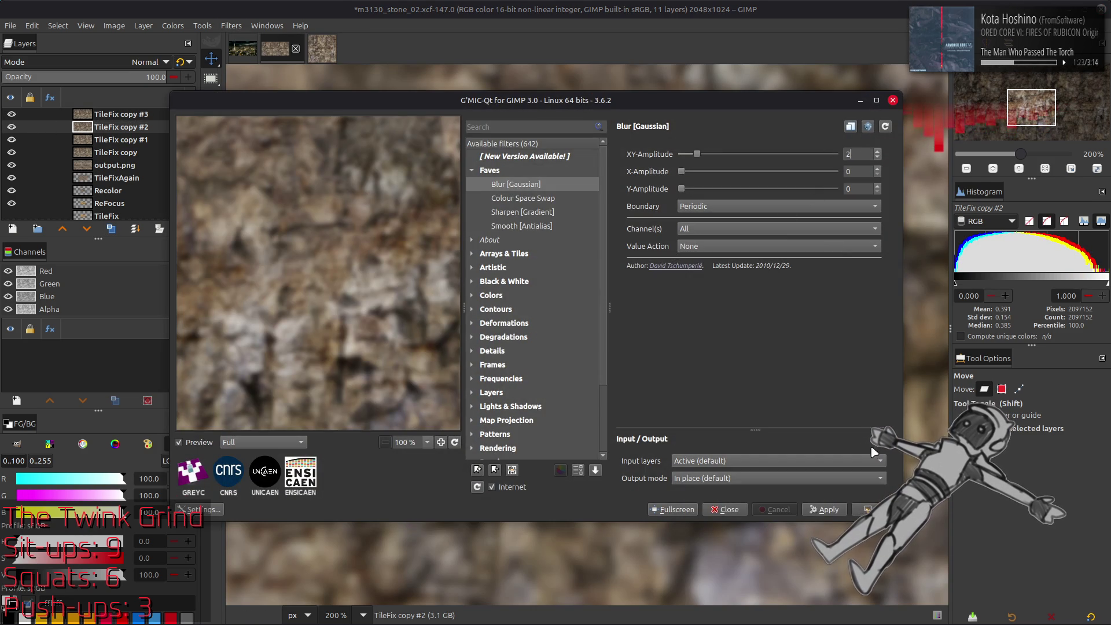
{"action": "left_click", "coordinate": [869, 510]}
Blur TileFix copy #1 with a stronger Gaussian XY-Amplitude of 5.
{"action": "left_click", "coordinate": [116, 152]}
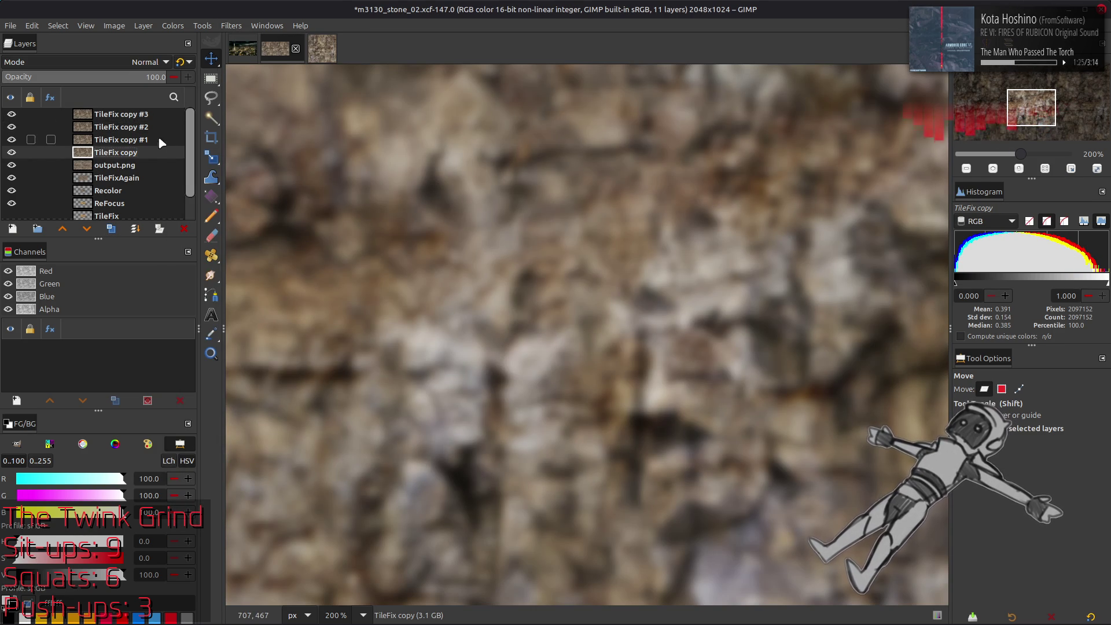
{"action": "left_click", "coordinate": [156, 140]}
{"action": "left_click", "coordinate": [231, 26]}
{"action": "left_click", "coordinate": [295, 308]}
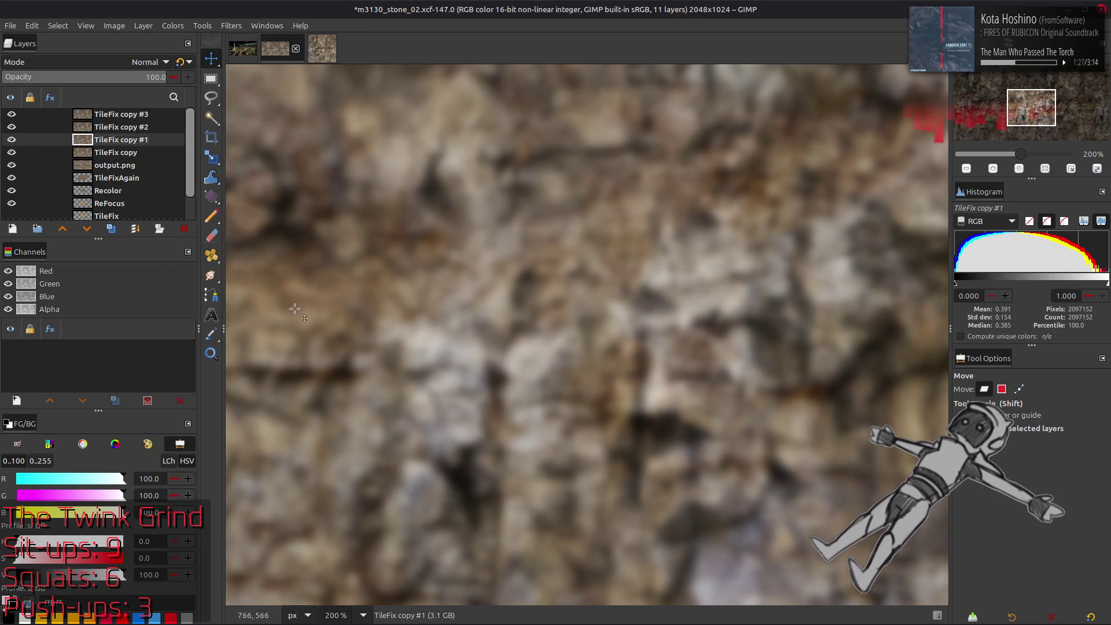
{"action": "double_click", "coordinate": [865, 154]}
{"action": "type", "text": "5"}
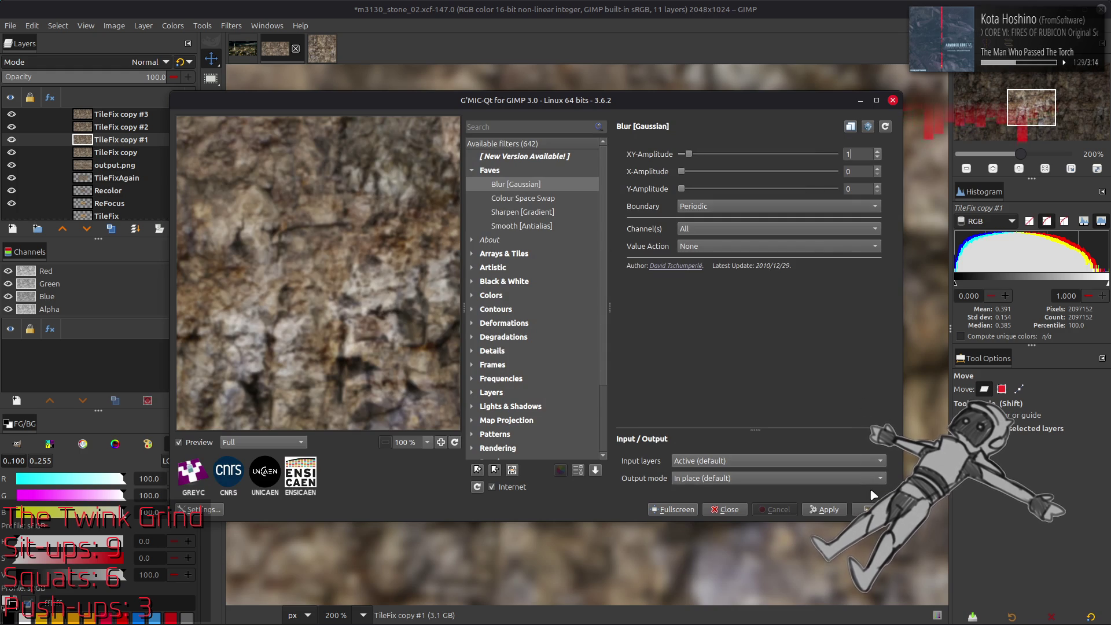
{"action": "key", "text": "Return"}
Compare the blurred copies and delete the spare TileFix copies #2 and #1.
{"action": "left_click", "coordinate": [11, 126]}
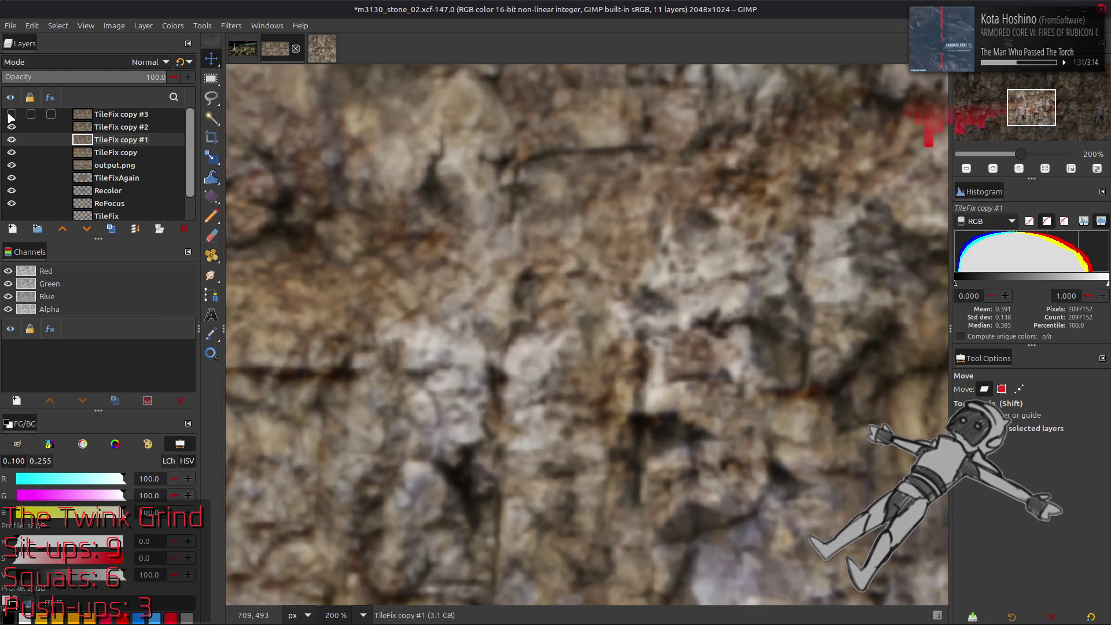
{"action": "left_click", "coordinate": [10, 127]}
{"action": "left_click", "coordinate": [110, 126]}
{"action": "left_click", "coordinate": [134, 81]}
{"action": "type", "text": "5"}
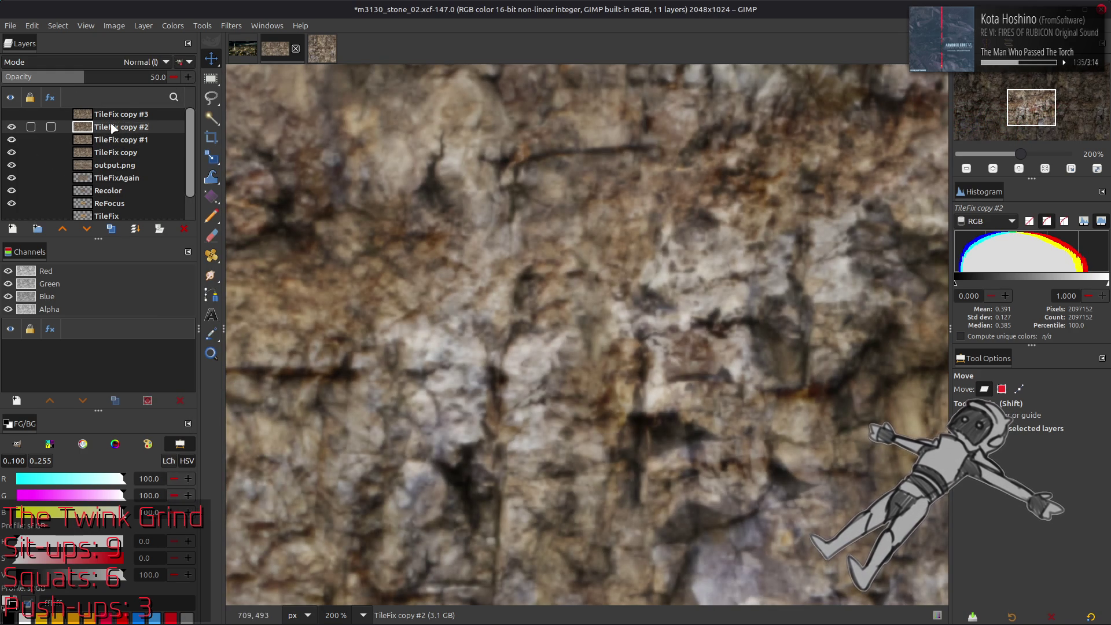
{"action": "right_click", "coordinate": [113, 127]}
{"action": "left_click", "coordinate": [151, 229]}
{"action": "left_click", "coordinate": [11, 126]}
{"action": "left_click_drag", "start_coordinate": [90, 127], "coordinate": [116, 113]}
{"action": "left_click", "coordinate": [123, 81]}
{"action": "type", "text": "5"}
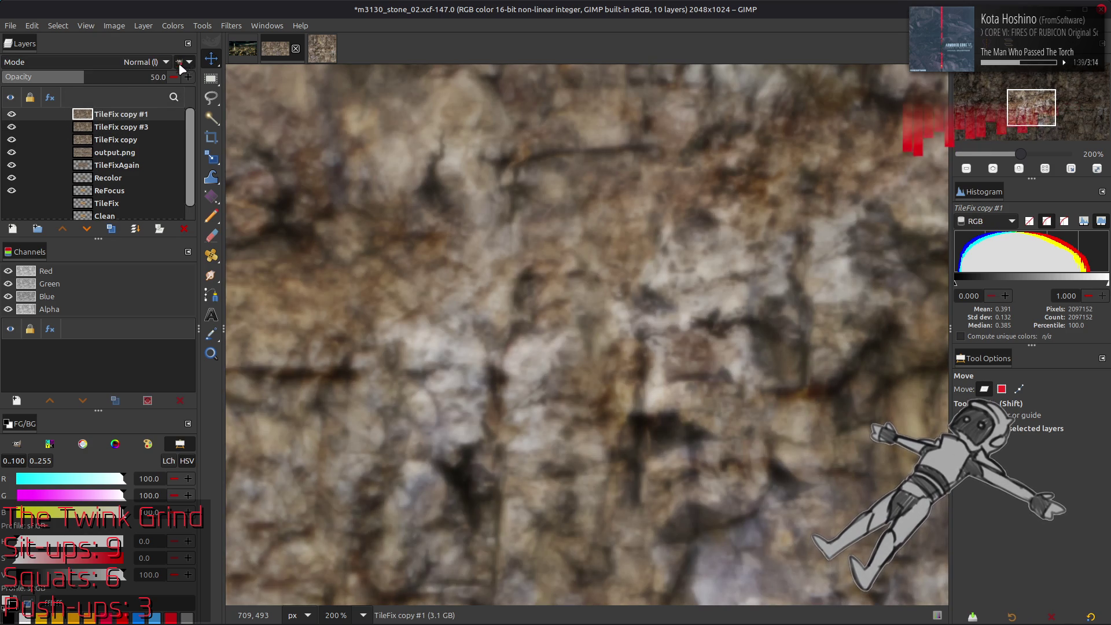
{"action": "key", "text": "Delete"}
Set TileFix copy #3 to Grain extract and merge it down into TileFix copy.
{"action": "left_click", "coordinate": [11, 114]}
{"action": "left_click", "coordinate": [11, 114]}
{"action": "left_click", "coordinate": [113, 62]}
{"action": "left_click", "coordinate": [107, 487]}
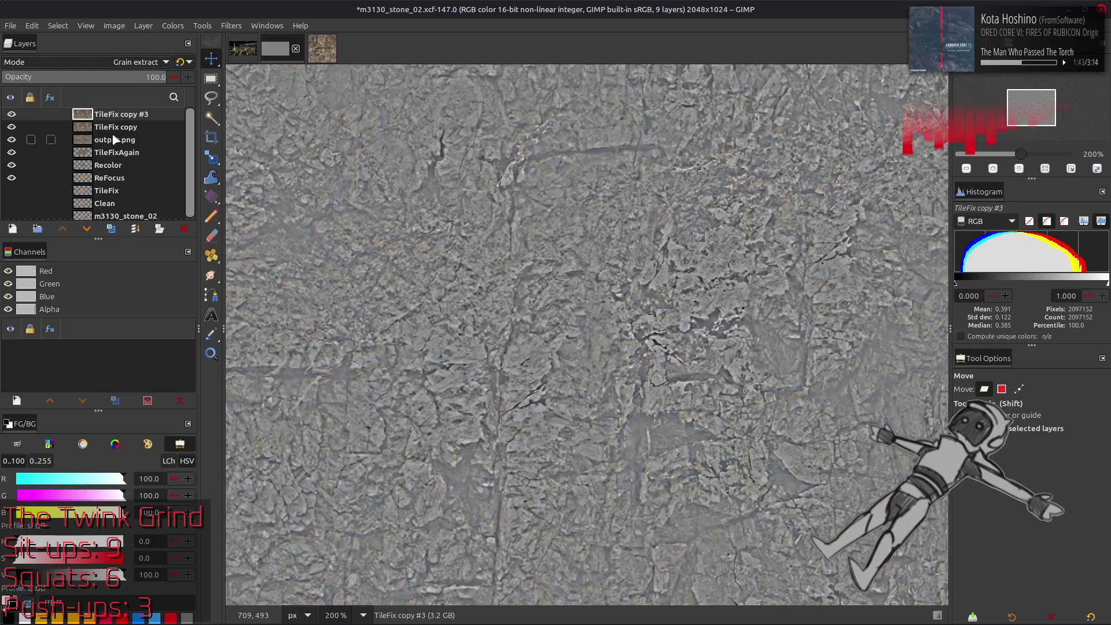
{"action": "right_click", "coordinate": [112, 114]}
{"action": "left_click", "coordinate": [139, 250]}
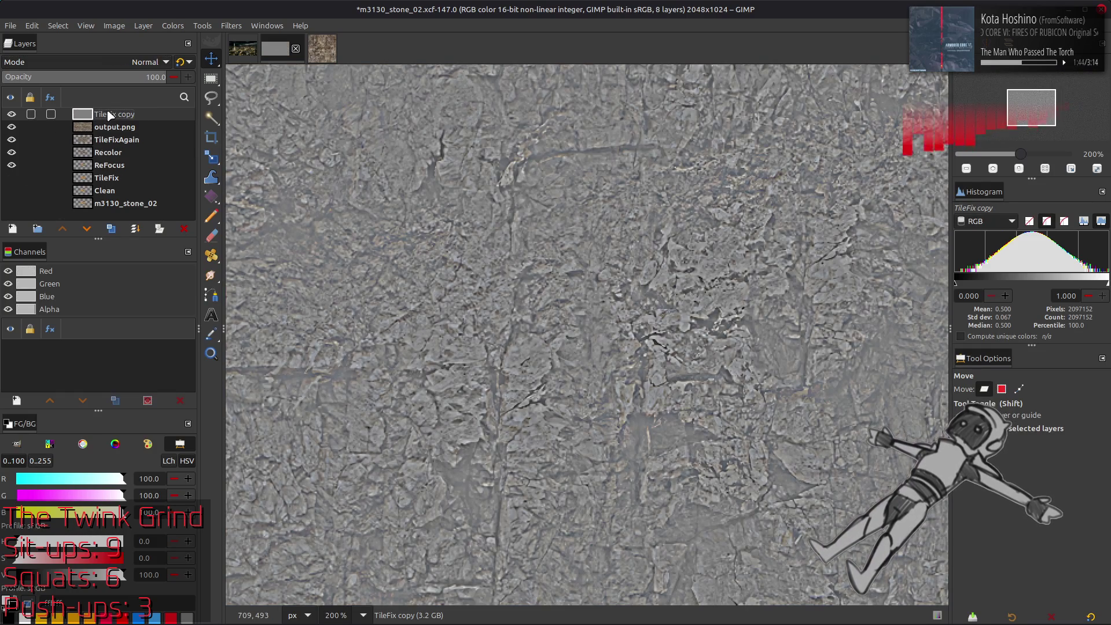
Set TileFix copy to Grain merge, compare the result, then hide it.
{"action": "left_click", "coordinate": [120, 68]}
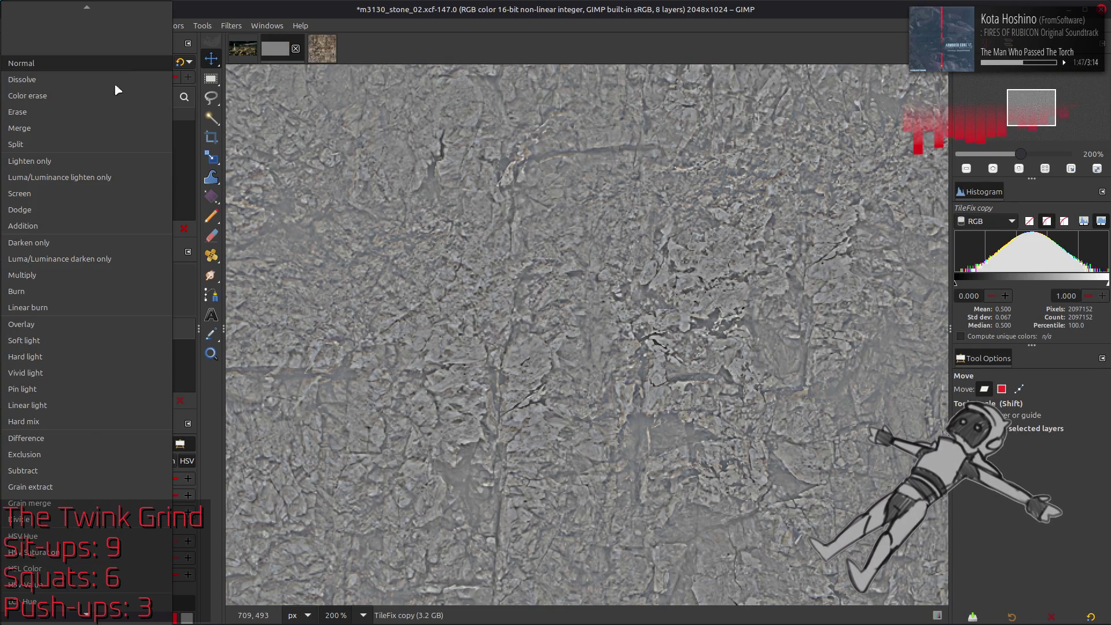
{"action": "left_click", "coordinate": [75, 499]}
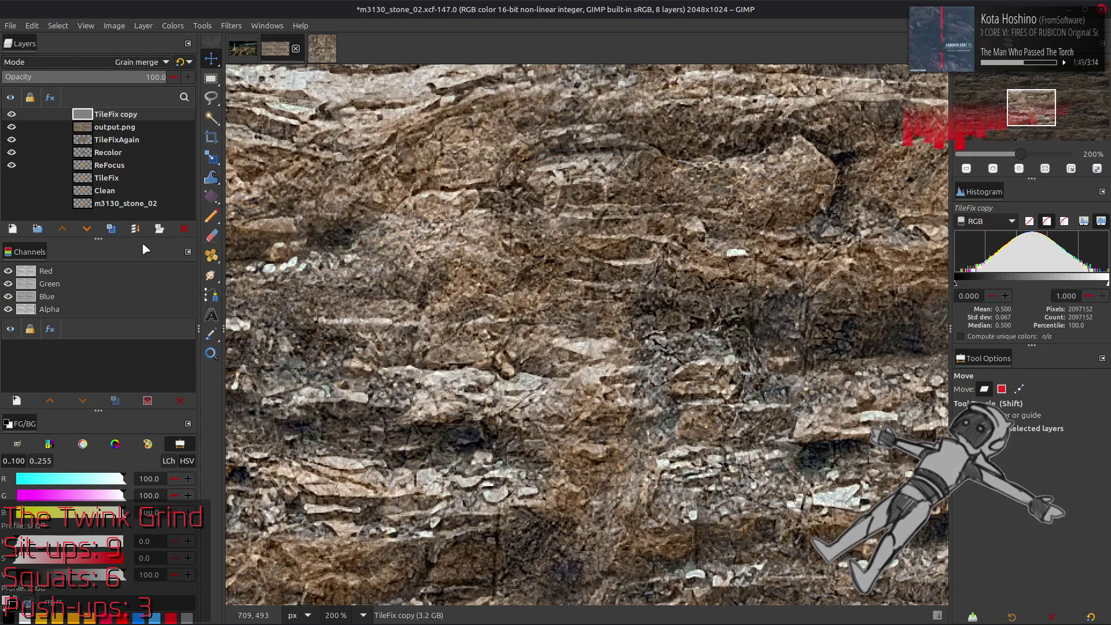
{"action": "left_click", "coordinate": [12, 114]}
{"action": "left_click", "coordinate": [12, 114]}
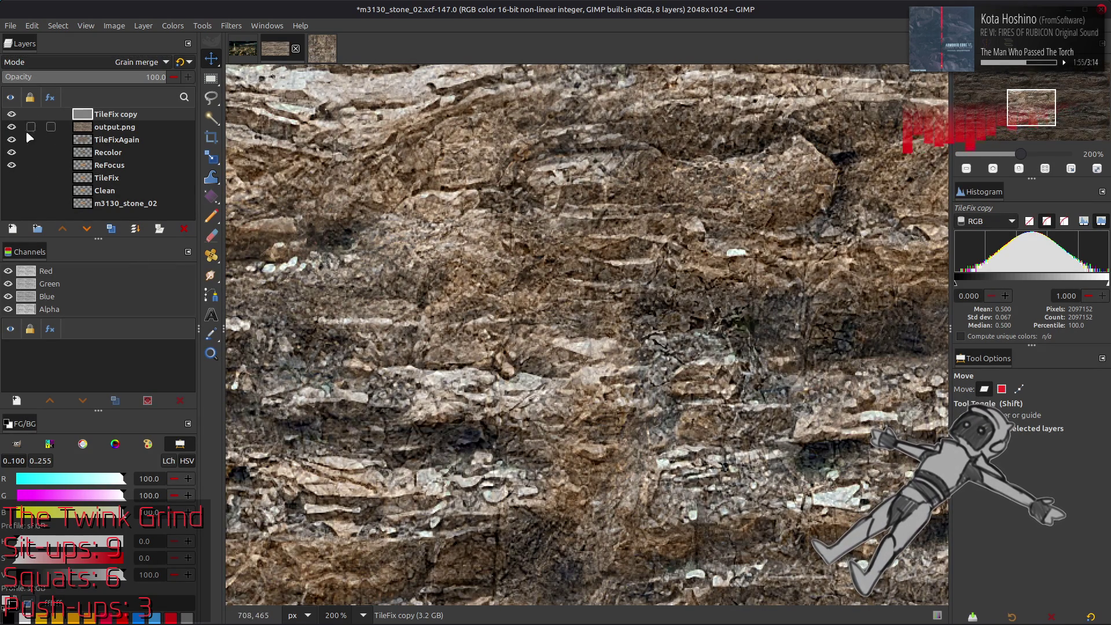
{"action": "left_click", "coordinate": [11, 114]}
Duplicate output.png twice and Gaussian-blur copies #2 and #1.
{"action": "left_click", "coordinate": [120, 128]}
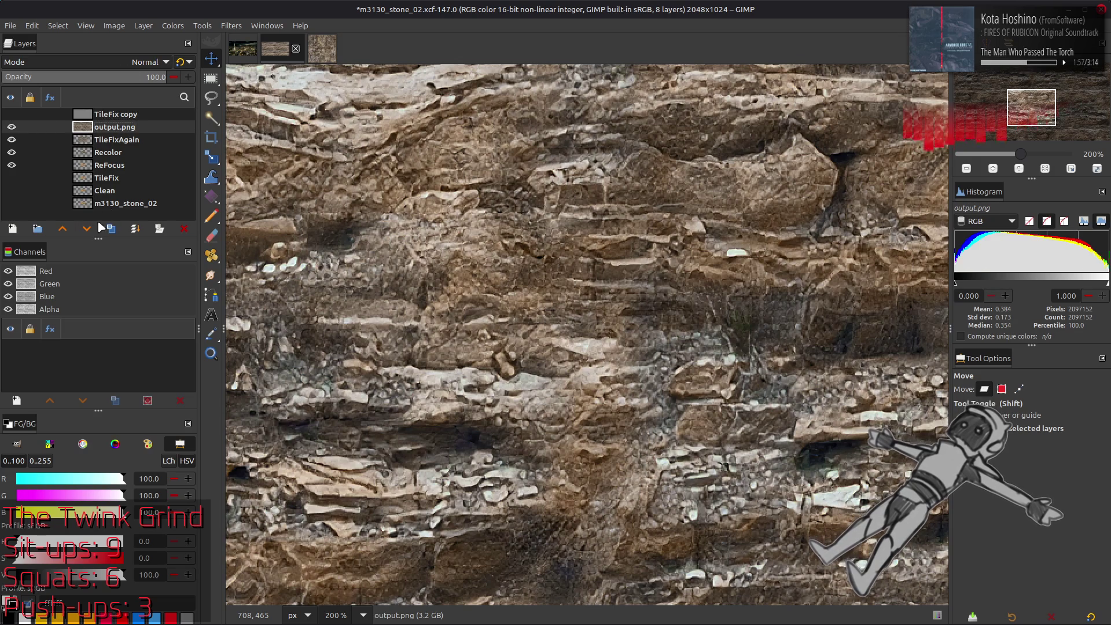
{"action": "left_click", "coordinate": [109, 231]}
{"action": "left_click", "coordinate": [110, 230]}
{"action": "left_click", "coordinate": [110, 231]}
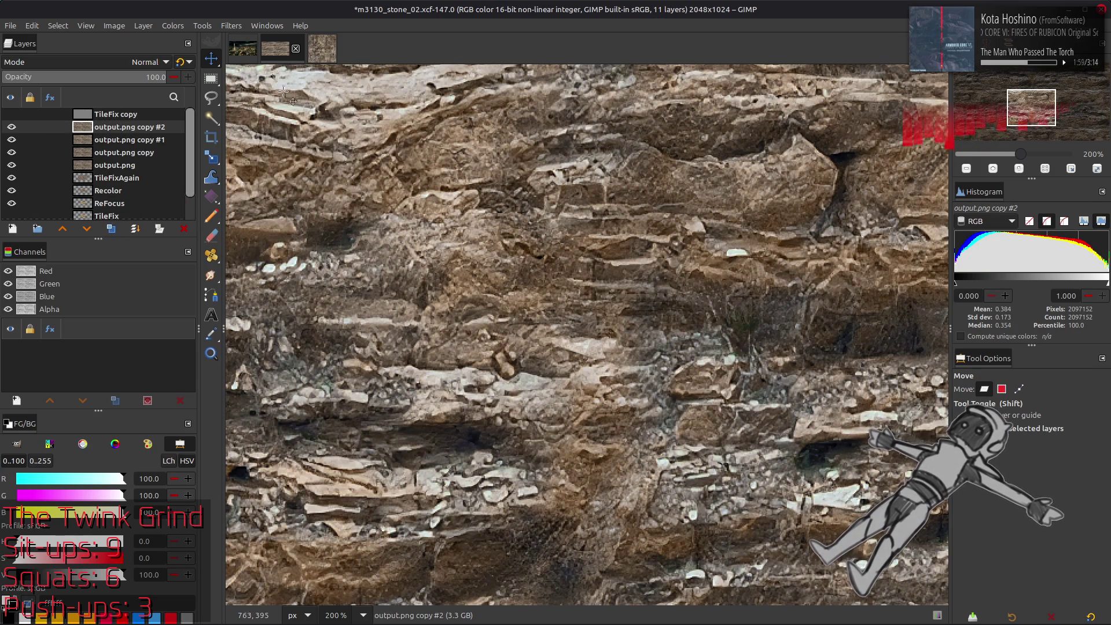
{"action": "left_click", "coordinate": [231, 26]}
{"action": "left_click", "coordinate": [324, 313]}
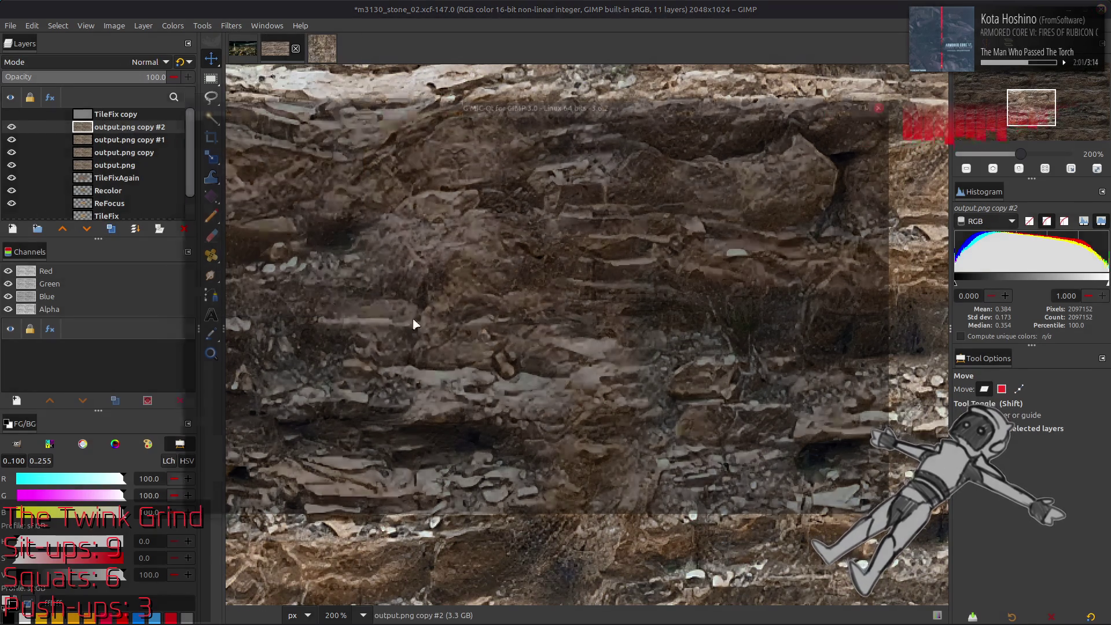
{"action": "left_click", "coordinate": [868, 510]}
{"action": "left_click", "coordinate": [11, 127]}
{"action": "left_click", "coordinate": [127, 140]}
{"action": "key", "text": "ctrl+shift+f"}
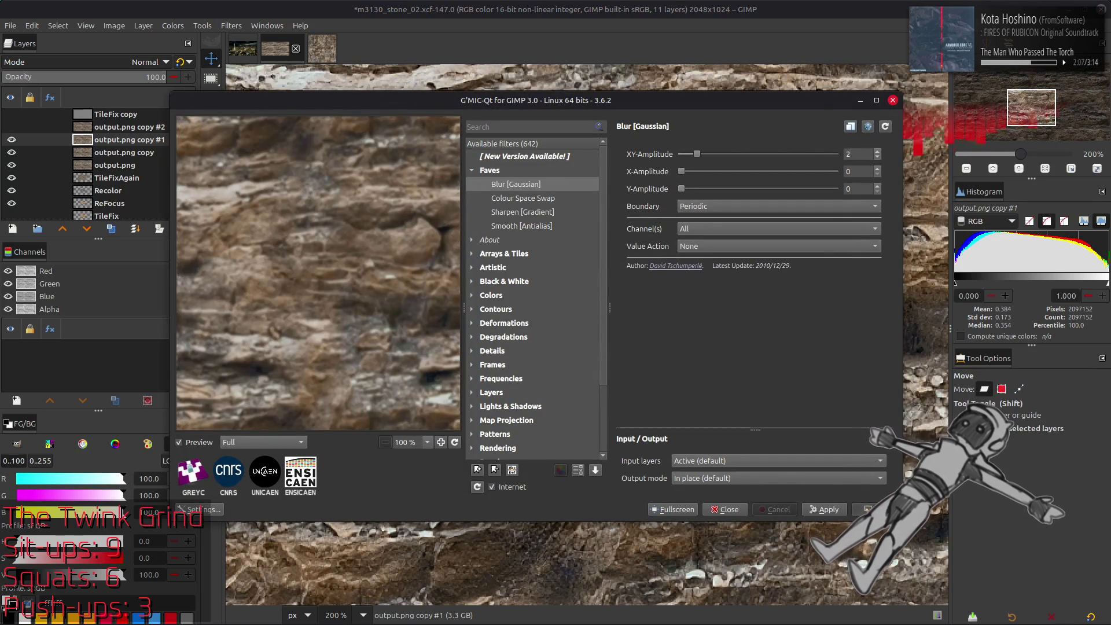
{"action": "key", "text": "Return"}
Apply a Gaussian blur with XY-Amplitude 4 to output.png copy.
{"action": "left_click", "coordinate": [12, 140]}
{"action": "left_click", "coordinate": [124, 153]}
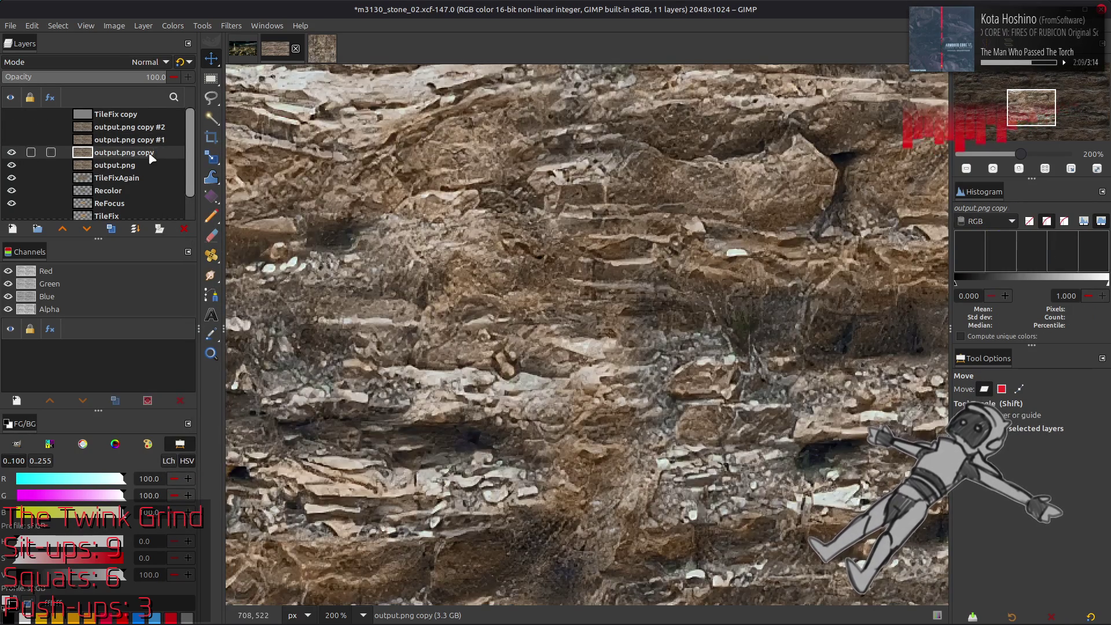
{"action": "key", "text": "ctrl+shift+f"}
{"action": "double_click", "coordinate": [854, 154]}
{"action": "type", "text": "4"}
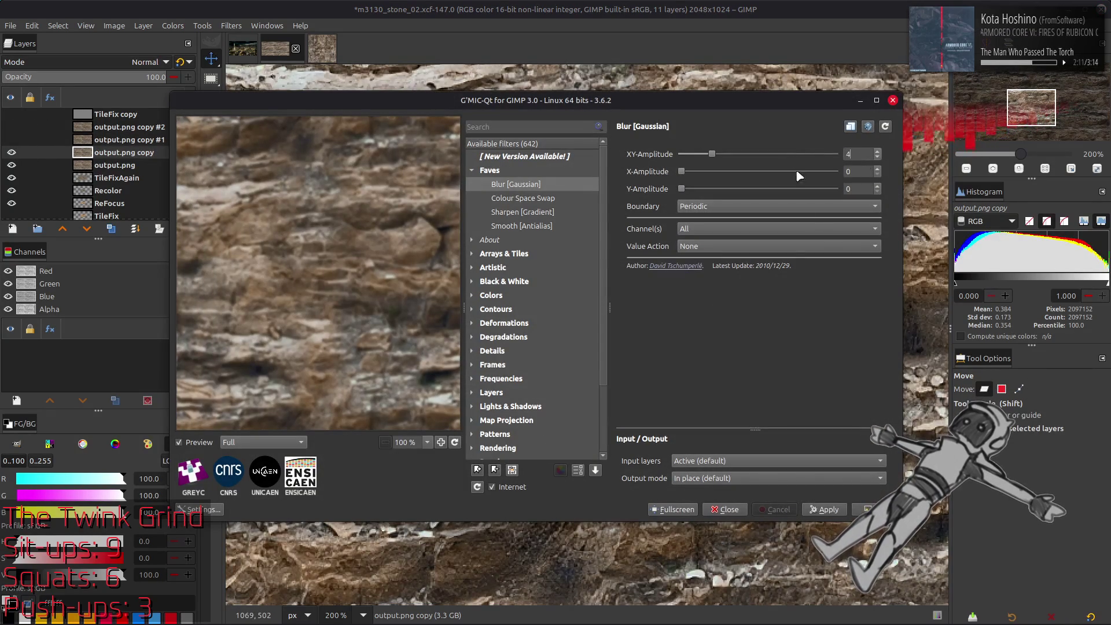
{"action": "key", "text": "Return"}
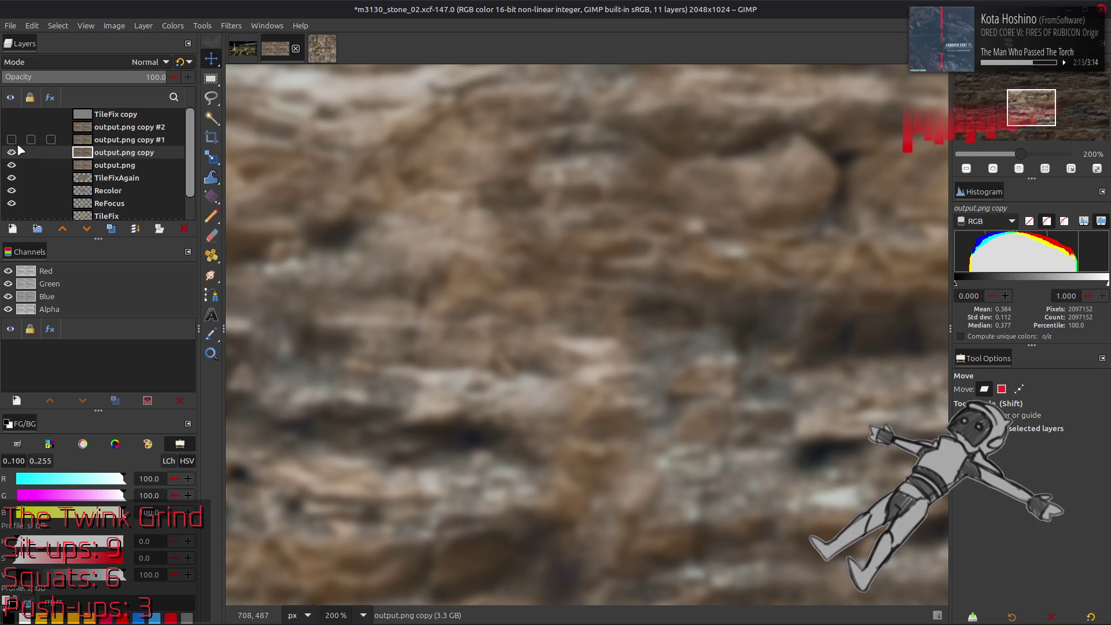
Delete output.png copies #2 and #1 and show the TileFix copy detail layer.
{"action": "left_click", "coordinate": [12, 139]}
{"action": "left_click", "coordinate": [11, 127]}
{"action": "left_click", "coordinate": [145, 129]}
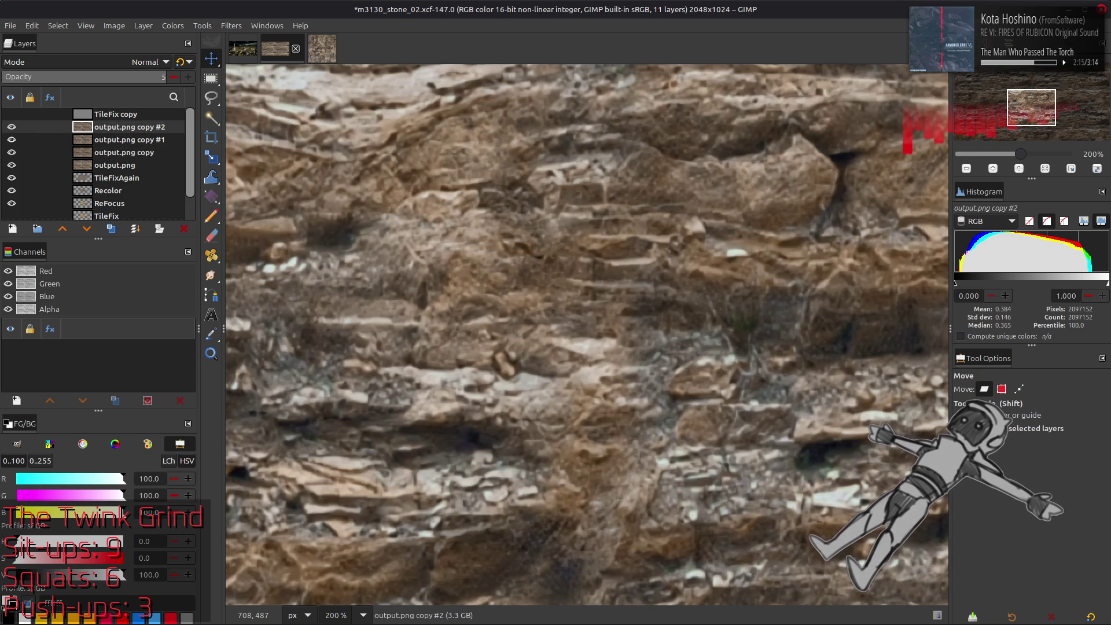
{"action": "right_click", "coordinate": [141, 126]}
{"action": "left_click", "coordinate": [173, 232]}
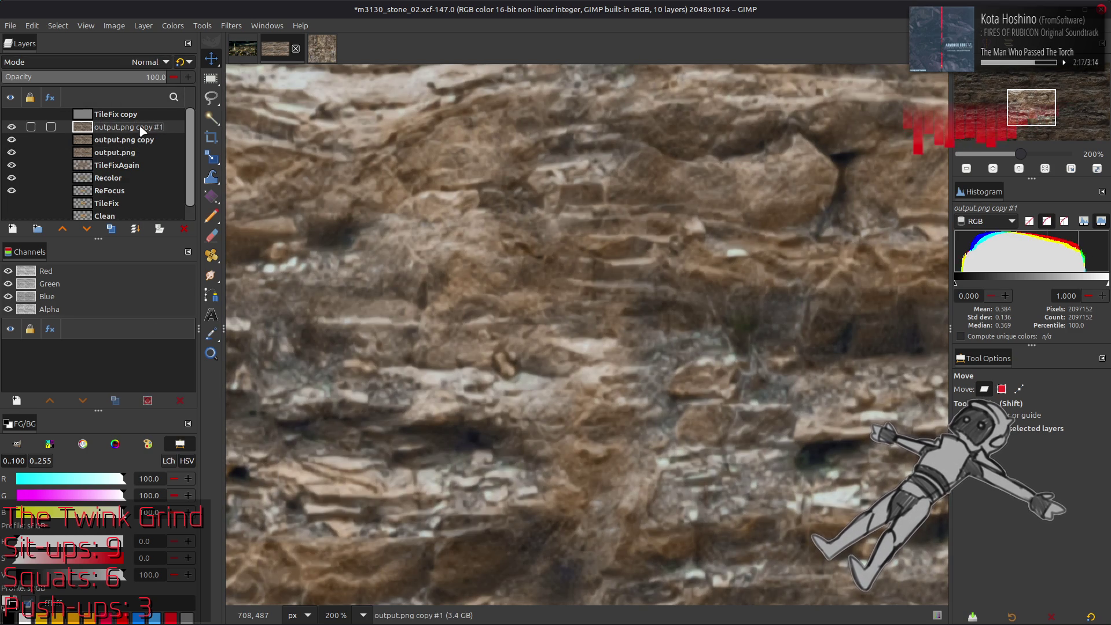
{"action": "key", "text": "Delete"}
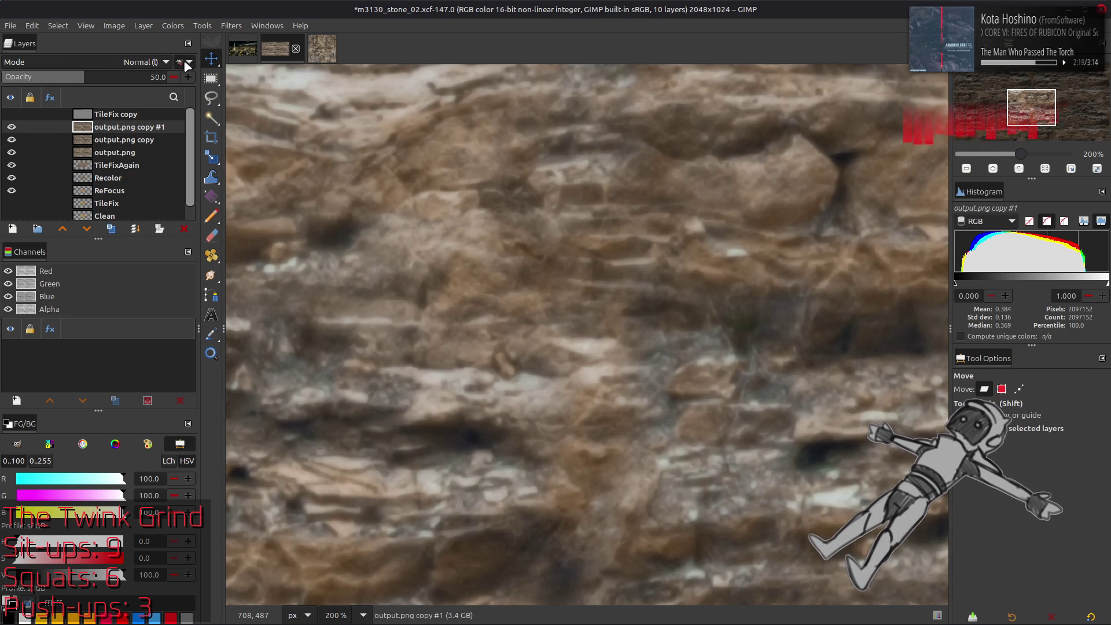
{"action": "left_click", "coordinate": [12, 115]}
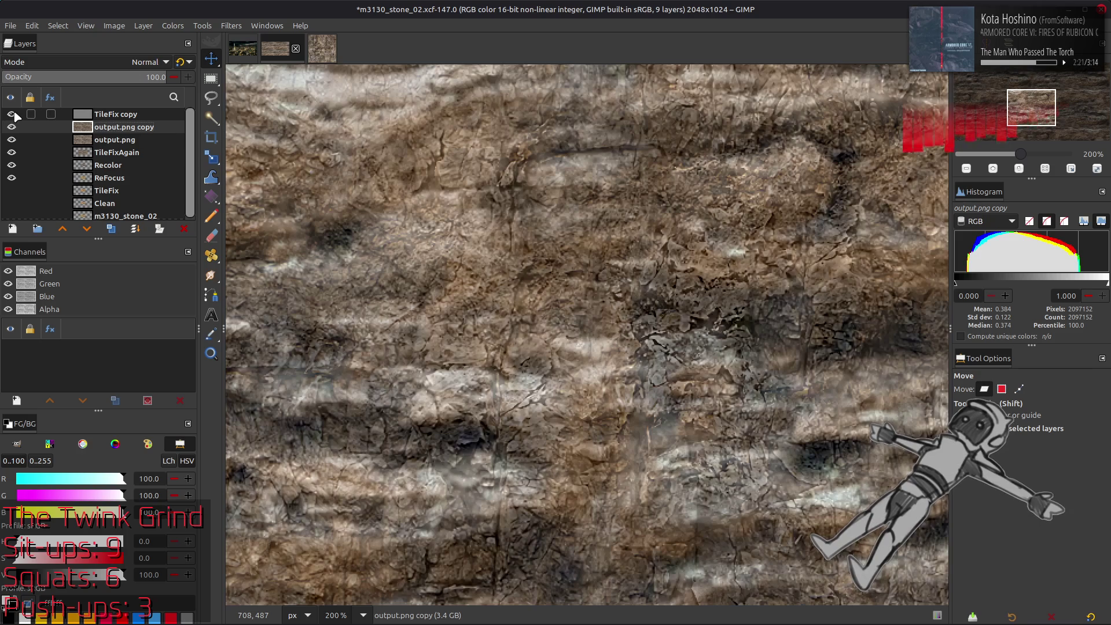
Compare the texture with and without the TileFix copy and output.png copy layers.
{"action": "left_click", "coordinate": [12, 114]}
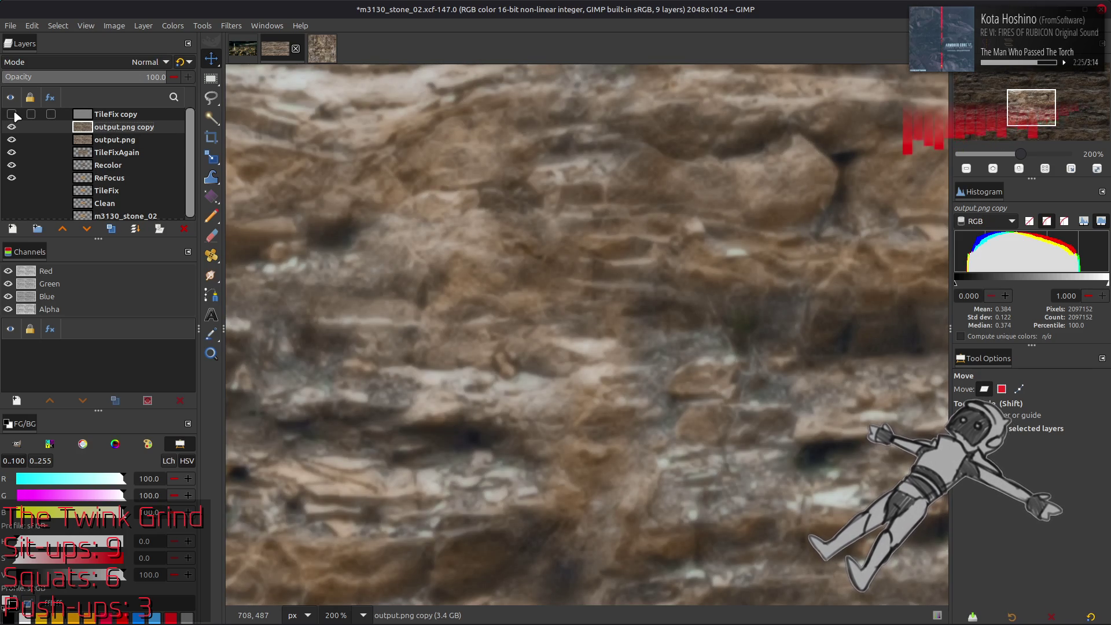
{"action": "left_click", "coordinate": [12, 114]}
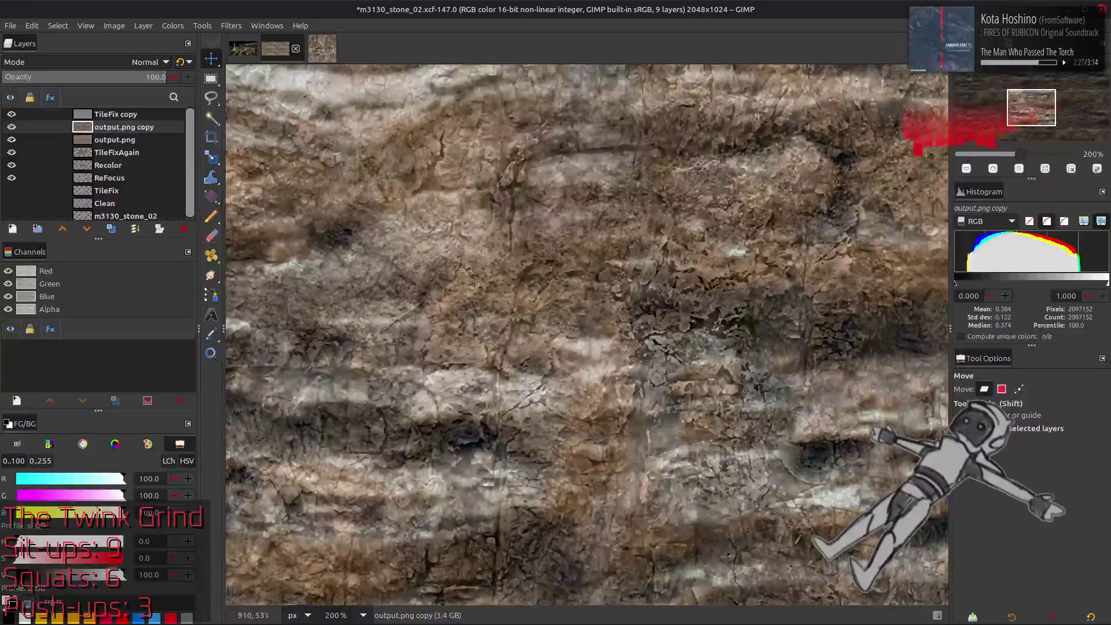
{"action": "key", "text": "1"}
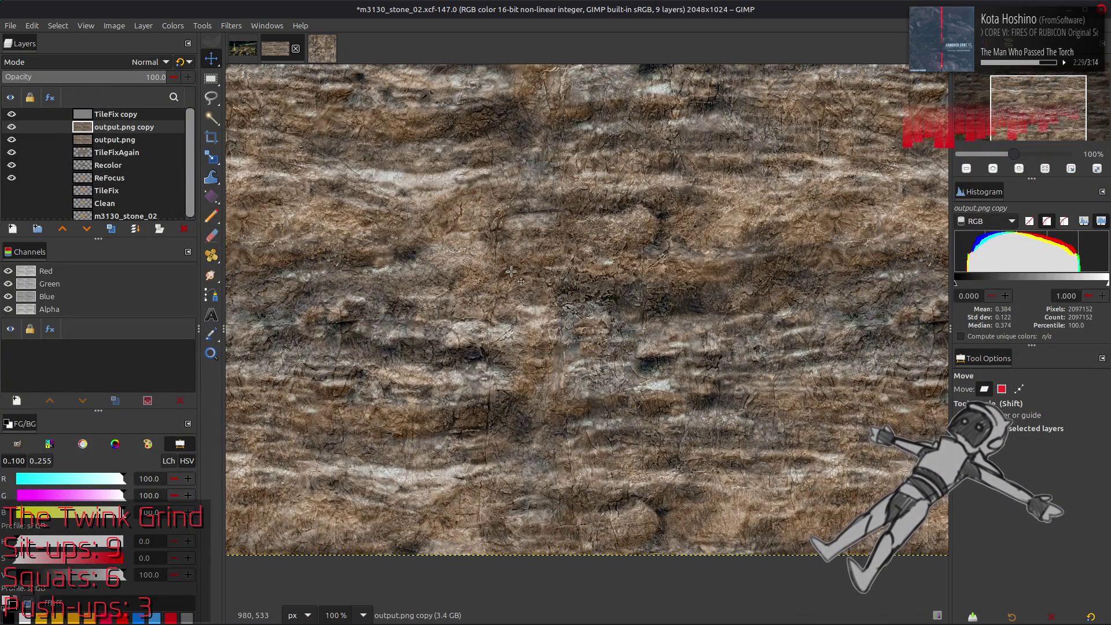
{"action": "scroll", "coordinate": [511, 272], "scroll_direction": "up", "scroll_amount": 3}
{"action": "left_click", "coordinate": [11, 114]}
{"action": "left_click", "coordinate": [12, 132]}
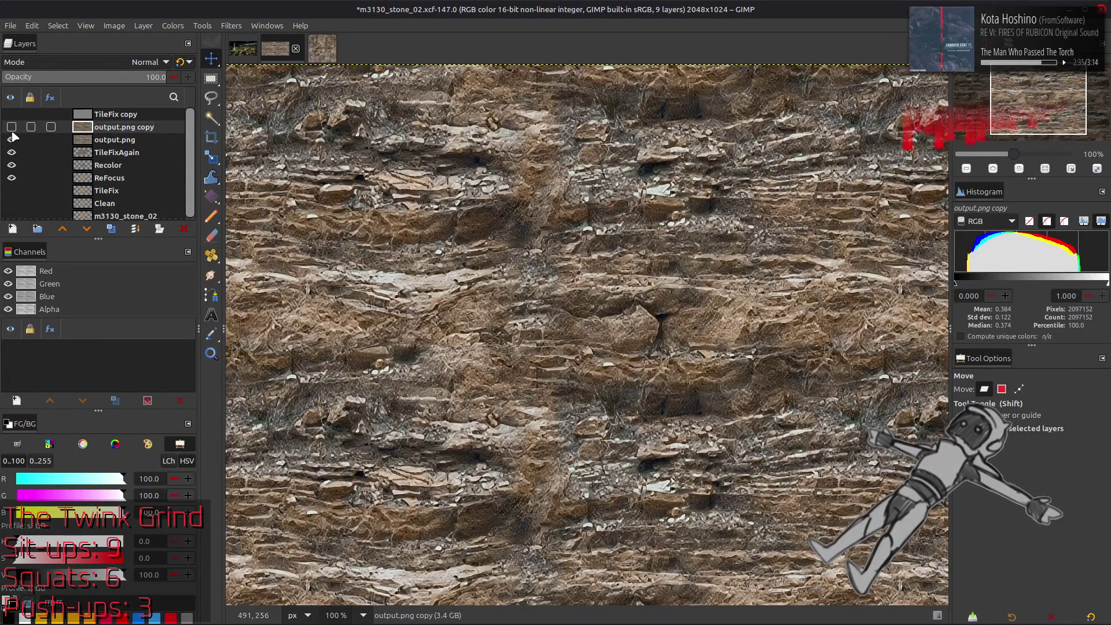
{"action": "left_click", "coordinate": [12, 132]}
{"action": "left_click", "coordinate": [13, 132]}
{"action": "left_click", "coordinate": [13, 133]}
{"action": "left_click", "coordinate": [12, 114]}
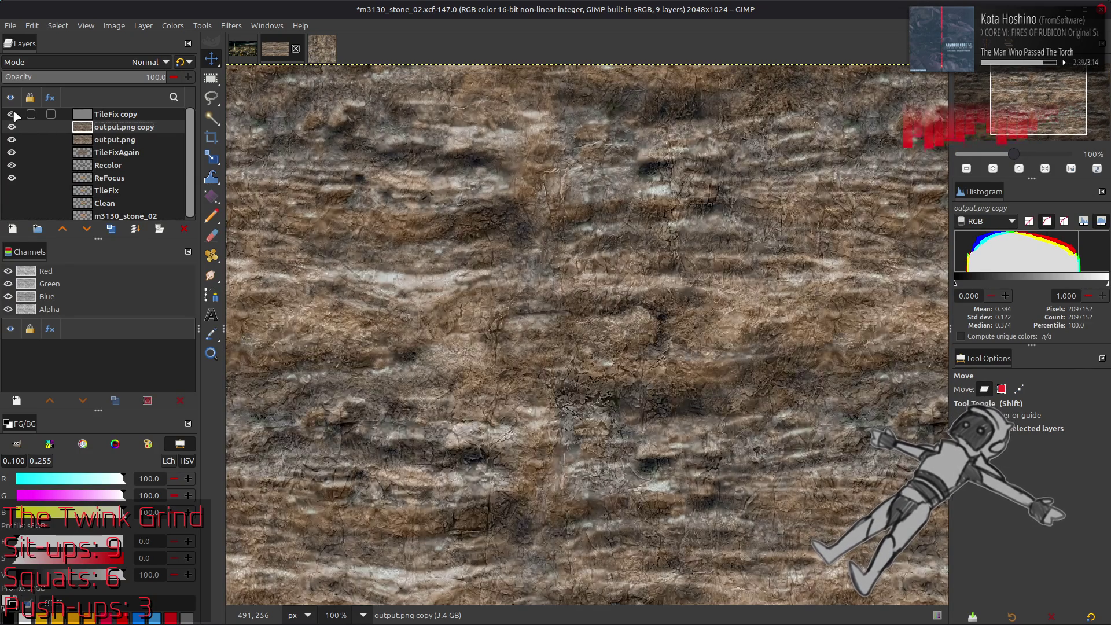
{"action": "left_click", "coordinate": [14, 114]}
{"action": "left_click", "coordinate": [12, 114]}
Try Hard light on TileFix copy, then settle on Grain merge mode.
{"action": "left_click", "coordinate": [96, 115]}
{"action": "left_click", "coordinate": [103, 69]}
{"action": "scroll", "coordinate": [101, 68], "scroll_direction": "up", "scroll_amount": 5}
{"action": "left_click", "coordinate": [91, 51]}
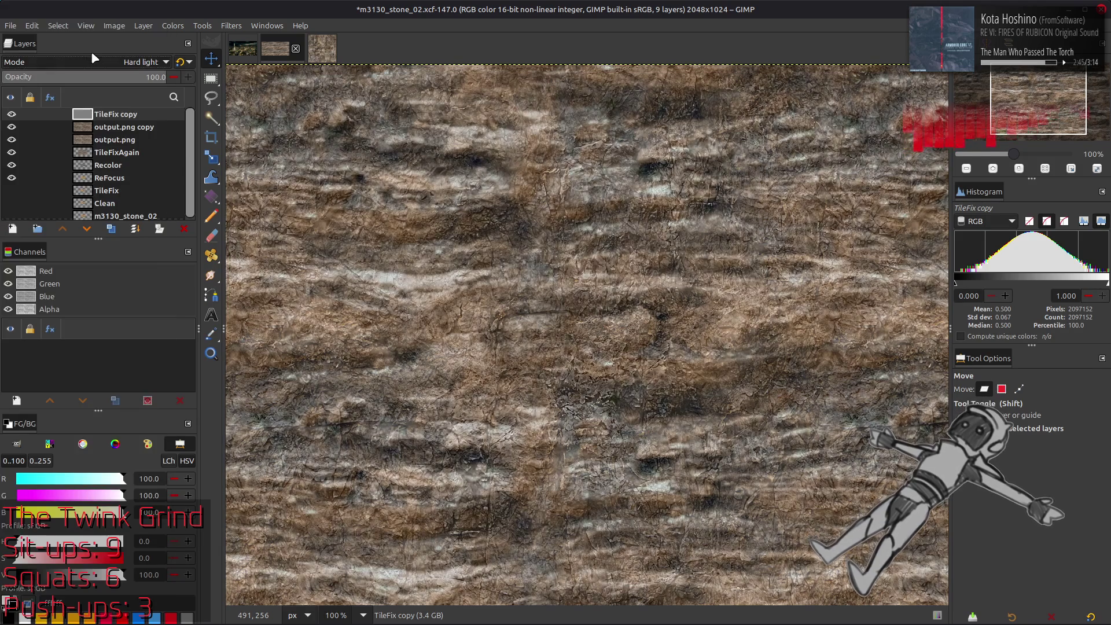
{"action": "scroll", "coordinate": [106, 65], "scroll_direction": "up", "scroll_amount": 2}
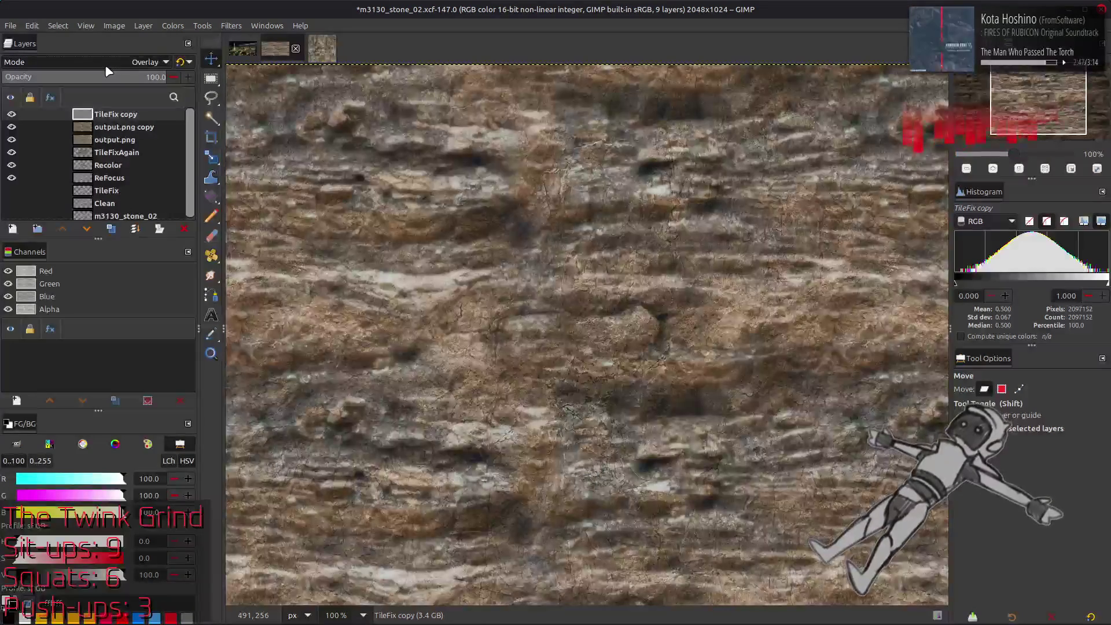
{"action": "left_click", "coordinate": [109, 70]}
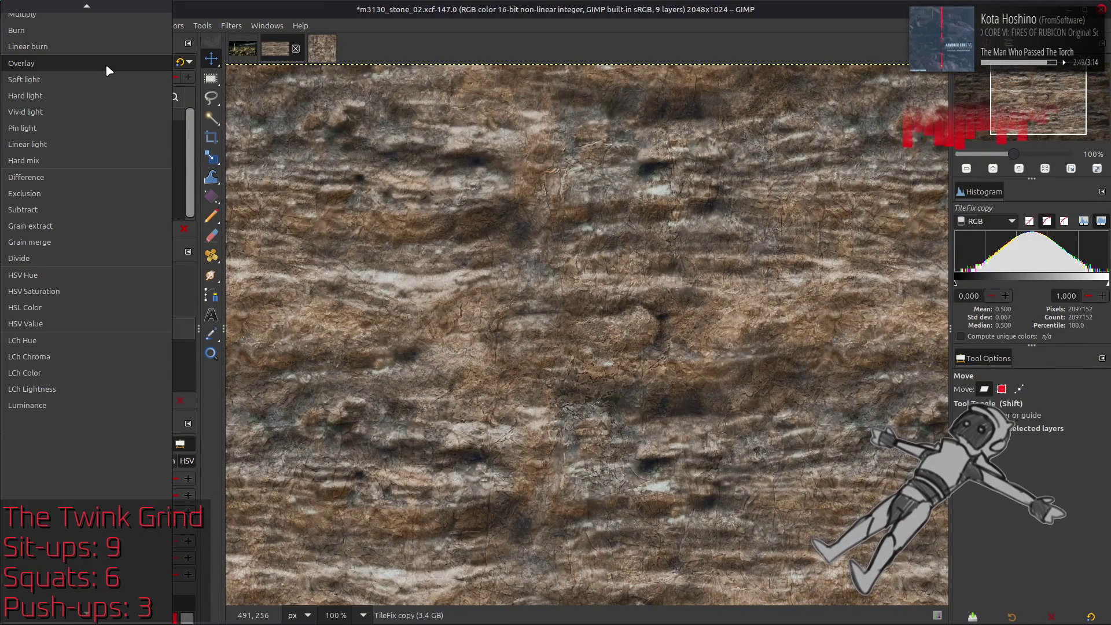
{"action": "left_click", "coordinate": [99, 97]}
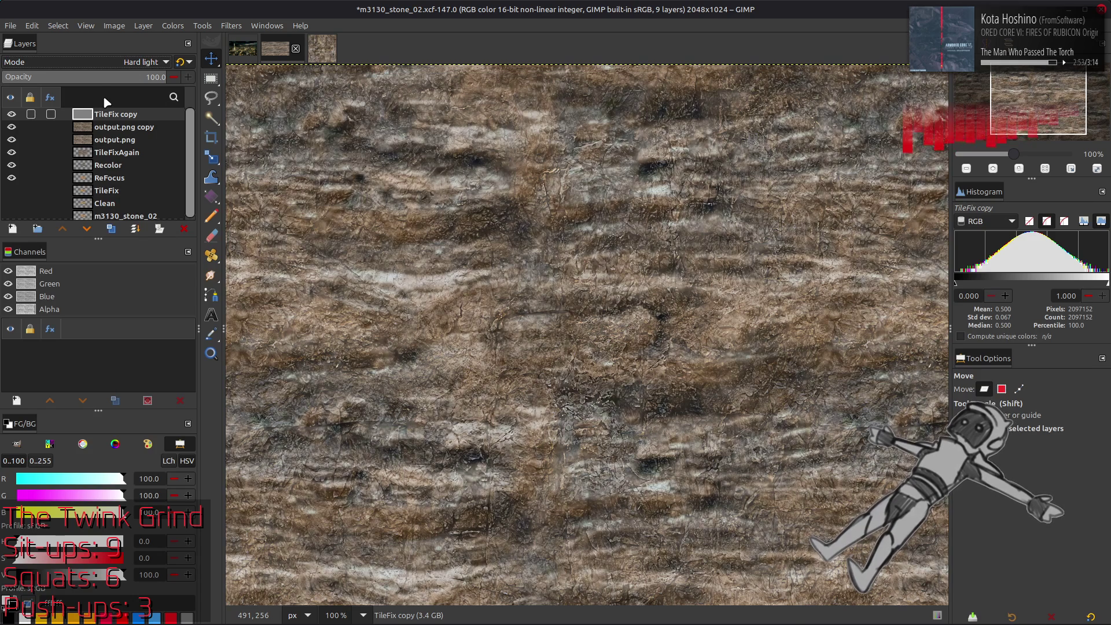
{"action": "left_click", "coordinate": [67, 63]}
{"action": "left_click", "coordinate": [68, 201]}
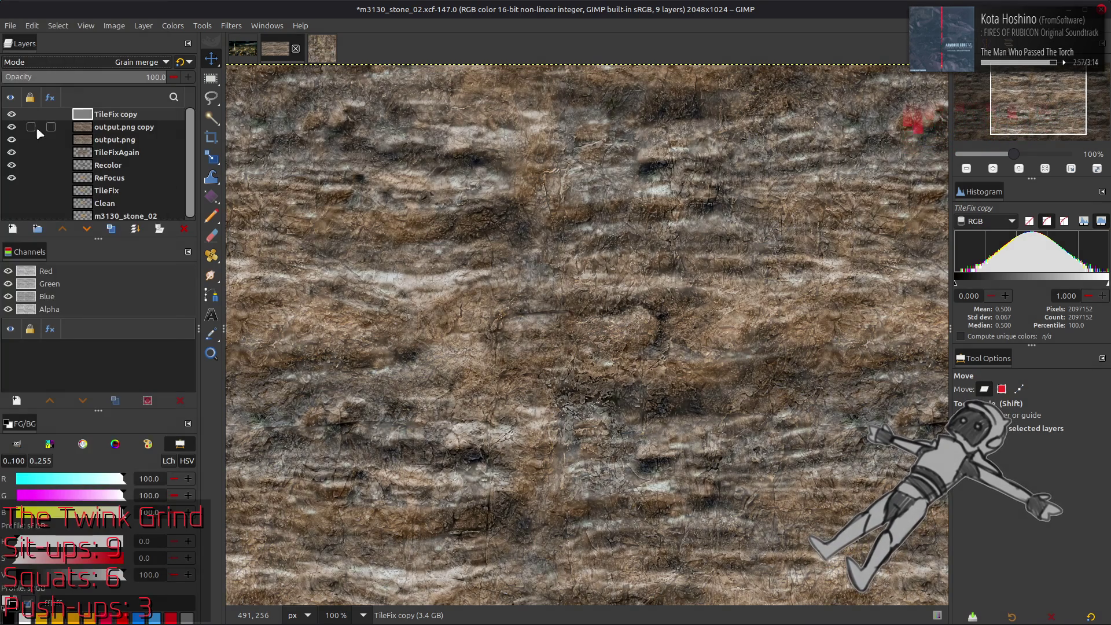
At 200%, hide output.png copy and duplicate the output.png layer.
{"action": "key", "text": "2"}
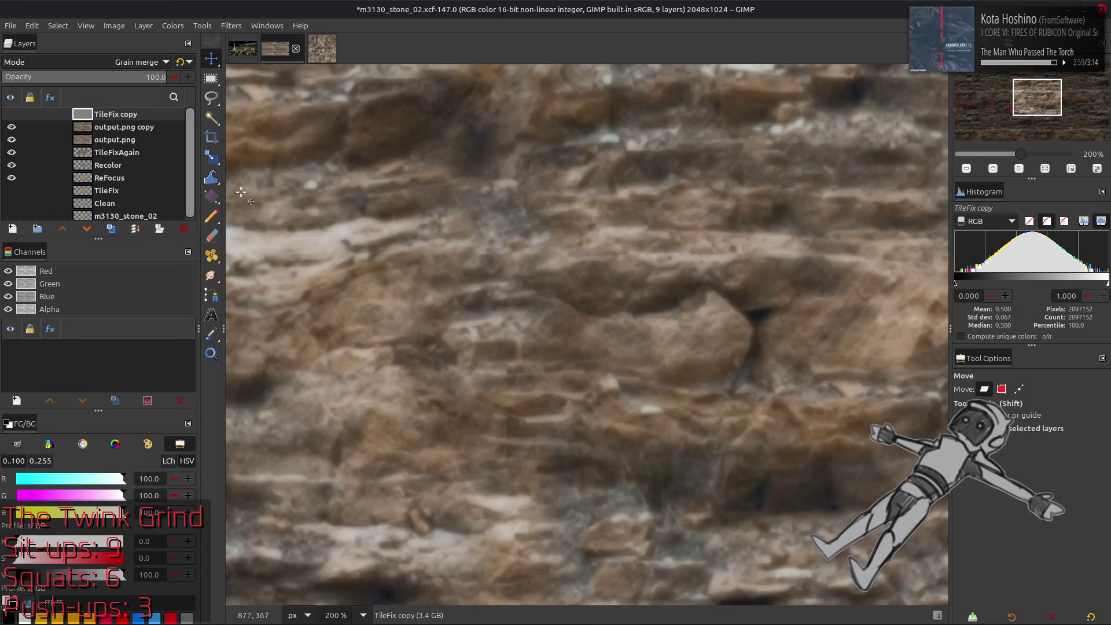
{"action": "left_click", "coordinate": [12, 127]}
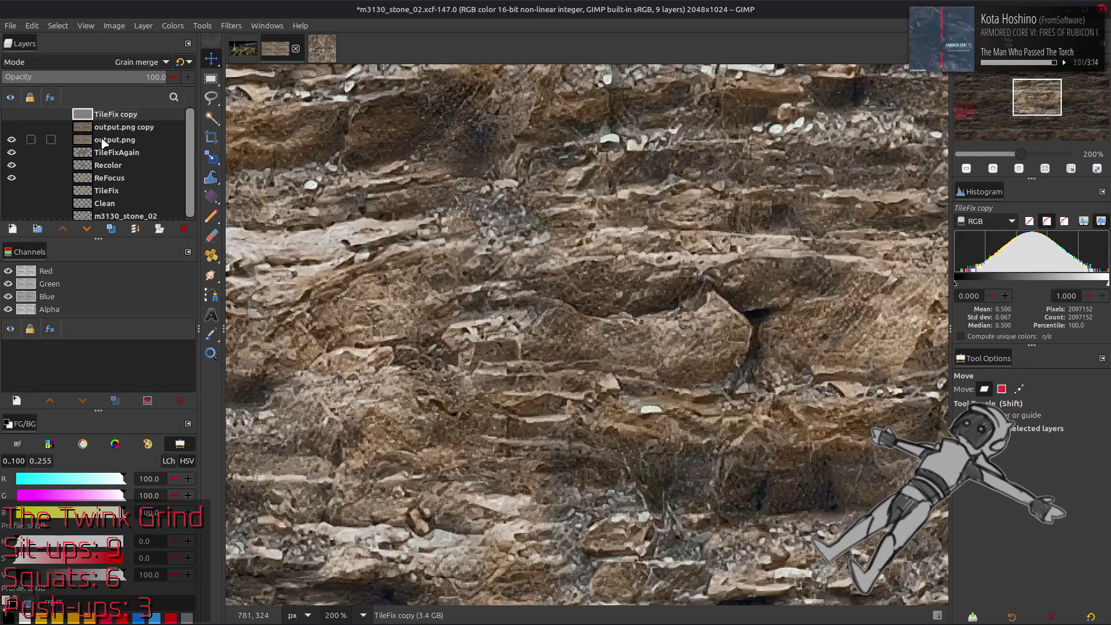
{"action": "left_click", "coordinate": [108, 140]}
{"action": "left_click", "coordinate": [111, 228]}
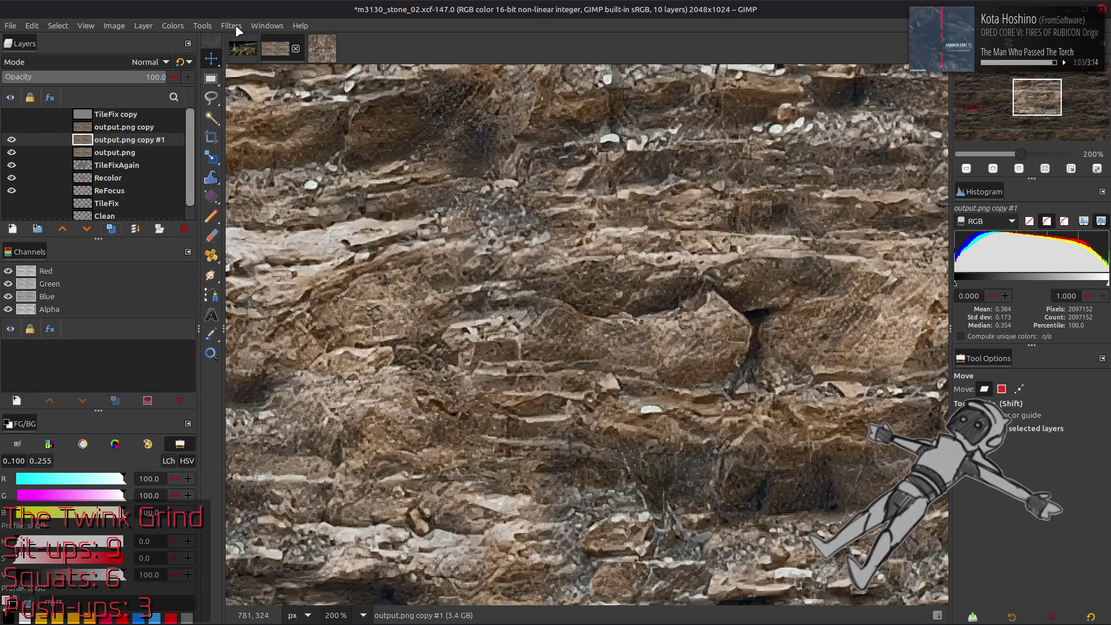
Apply a high-precision Median Blur with radius 3 to output.png copy #1.
{"action": "left_click", "coordinate": [231, 25]}
{"action": "mouse_move", "coordinate": [265, 97]}
{"action": "left_click", "coordinate": [429, 147]}
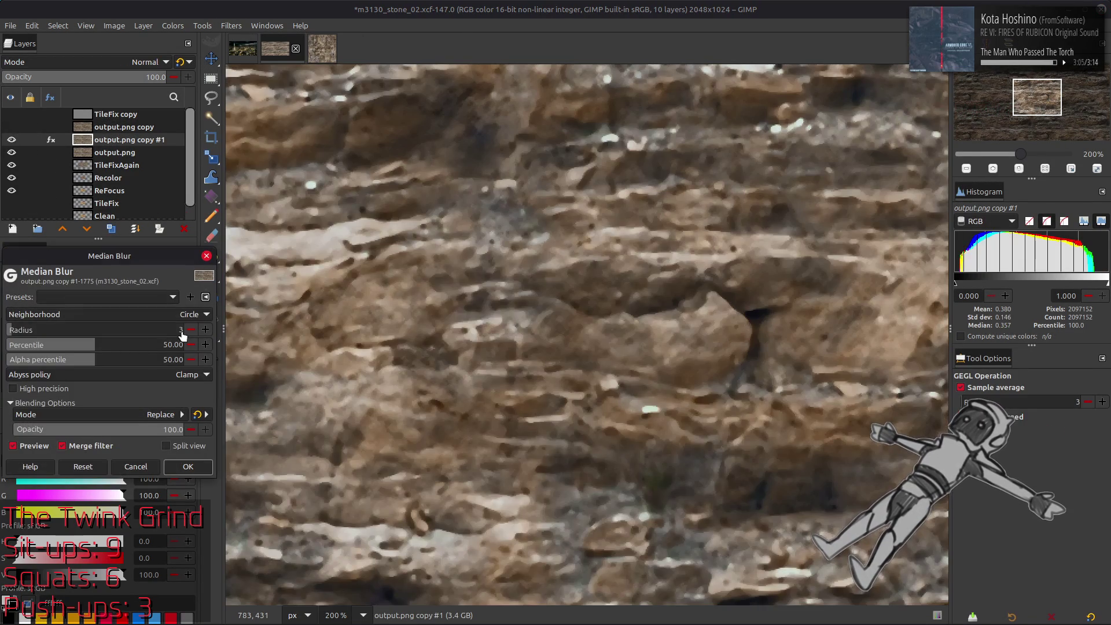
{"action": "left_click", "coordinate": [65, 390]}
{"action": "left_click", "coordinate": [191, 330]}
{"action": "left_click", "coordinate": [191, 330]}
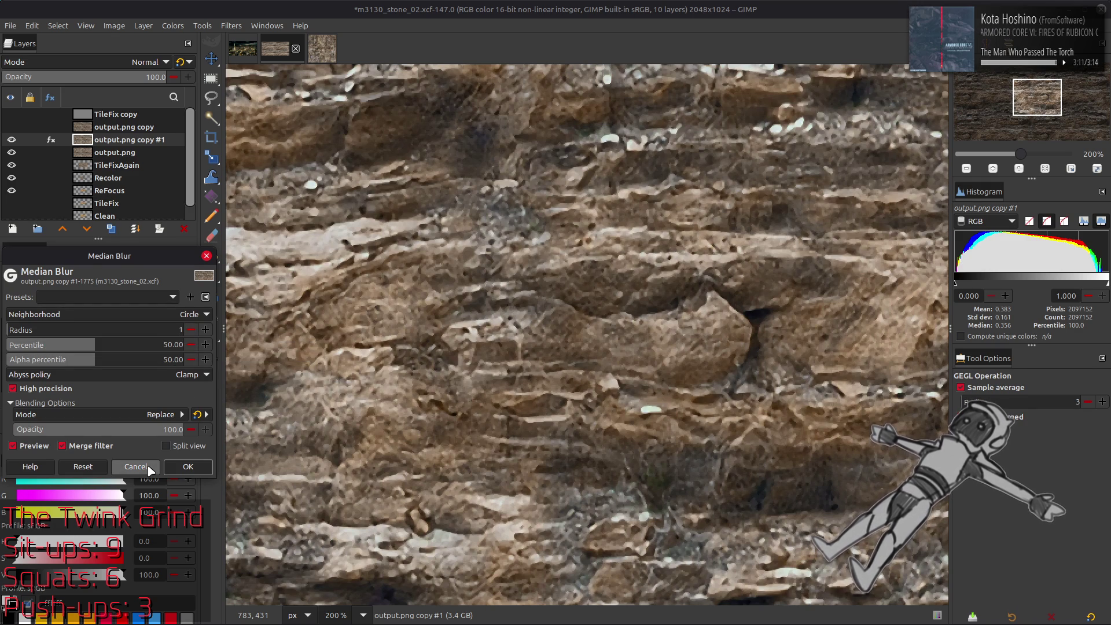
{"action": "left_click", "coordinate": [206, 334]}
{"action": "left_click", "coordinate": [207, 334]}
{"action": "left_click", "coordinate": [207, 334]}
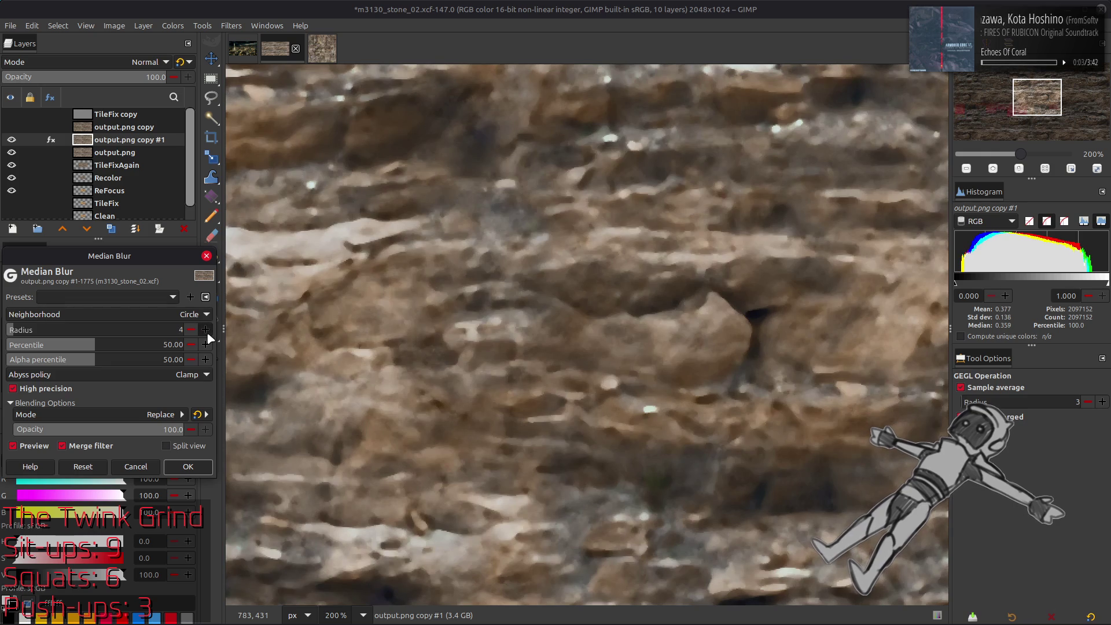
{"action": "scroll", "coordinate": [198, 334], "scroll_direction": "down", "scroll_amount": 3}
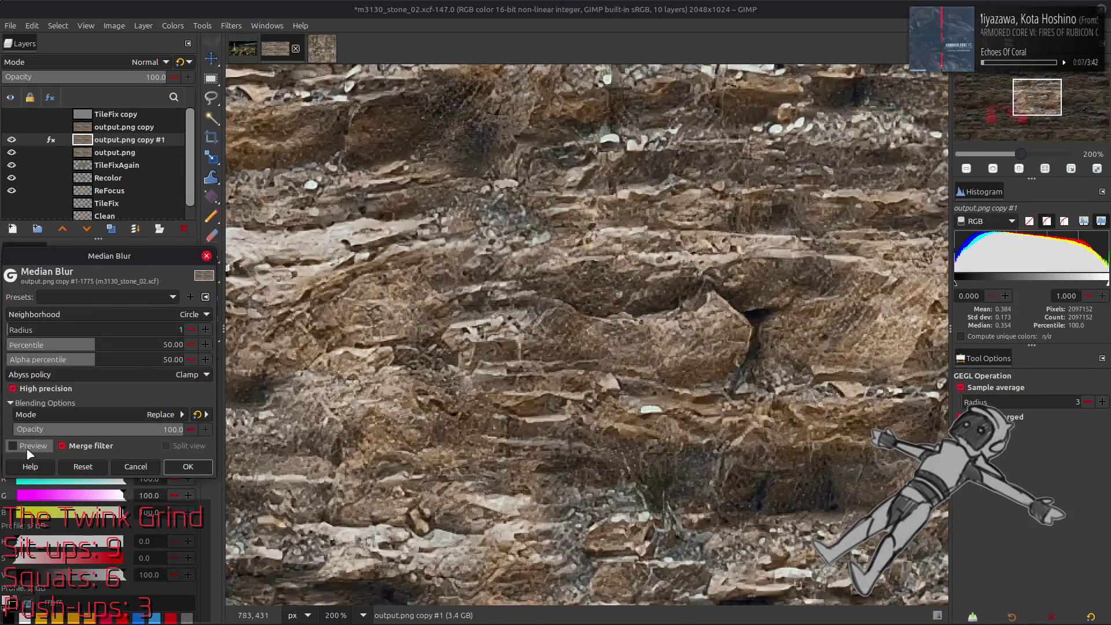
{"action": "left_click", "coordinate": [206, 331]}
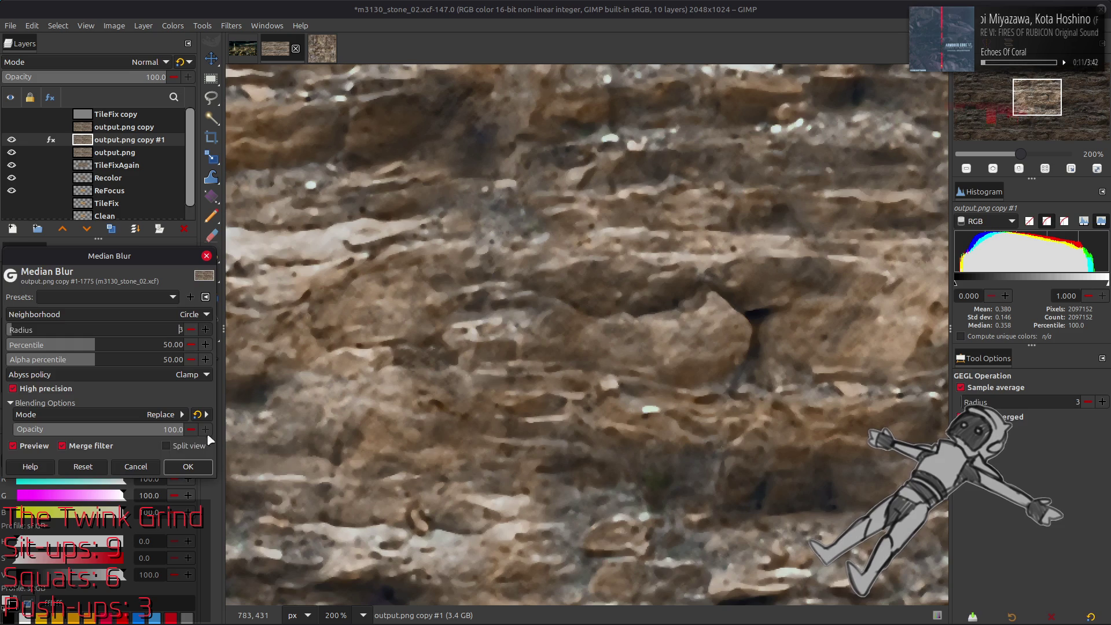
{"action": "left_click", "coordinate": [188, 466]}
Duplicate output.png again and median-blur copy #2 with high precision at radius 2.
{"action": "left_click", "coordinate": [11, 139]}
{"action": "left_click", "coordinate": [118, 154]}
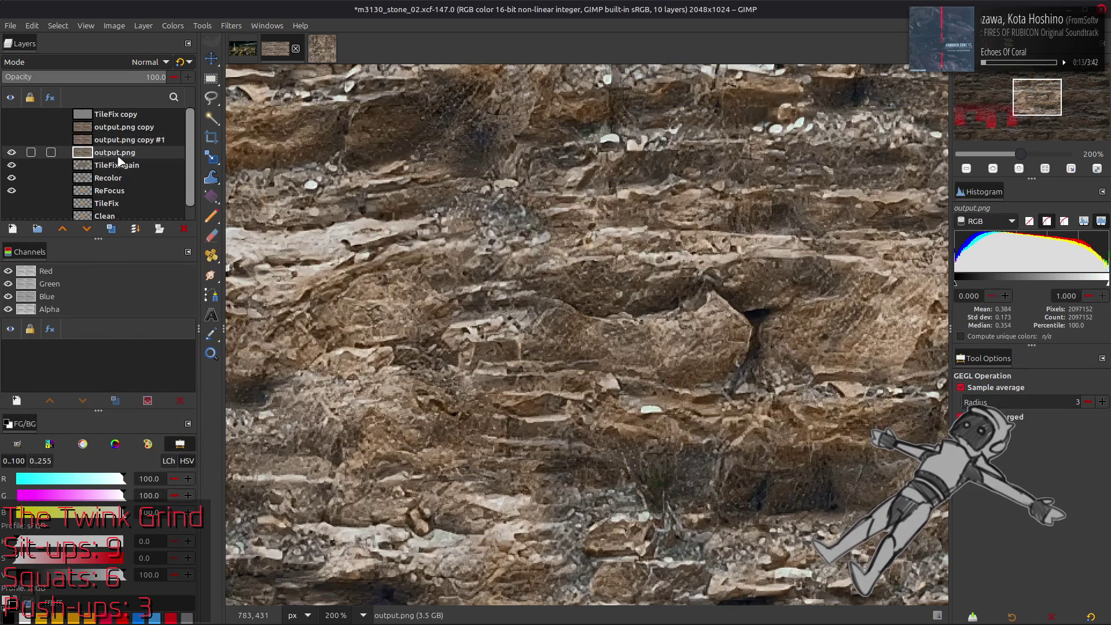
{"action": "left_click", "coordinate": [114, 228]}
{"action": "key", "text": "shift+ctrl+f"}
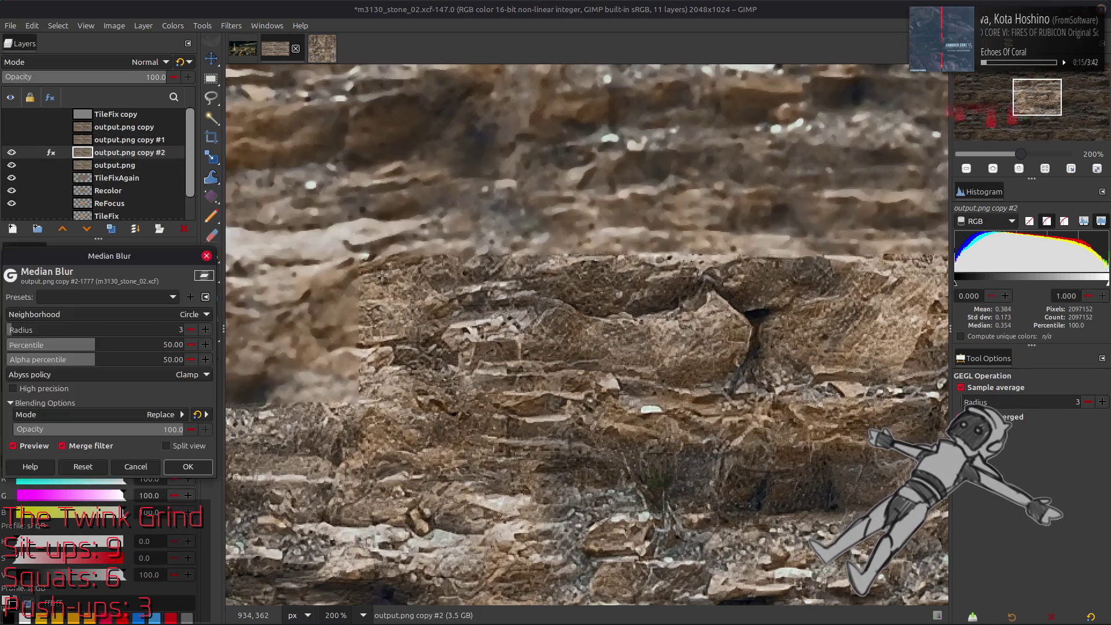
{"action": "left_click", "coordinate": [13, 388]}
{"action": "left_click", "coordinate": [190, 330]}
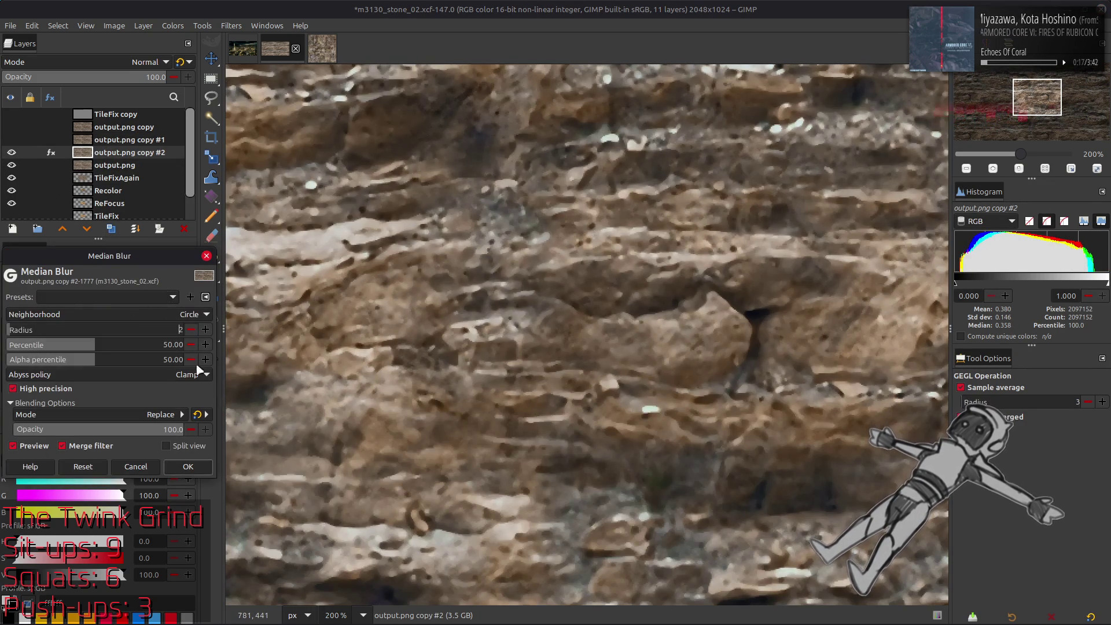
{"action": "left_click", "coordinate": [196, 472]}
Make a third output.png duplicate and median-blur it with the last settings.
{"action": "left_click", "coordinate": [114, 228]}
{"action": "left_click", "coordinate": [12, 152]}
{"action": "key", "text": "ctrl+shift+f"}
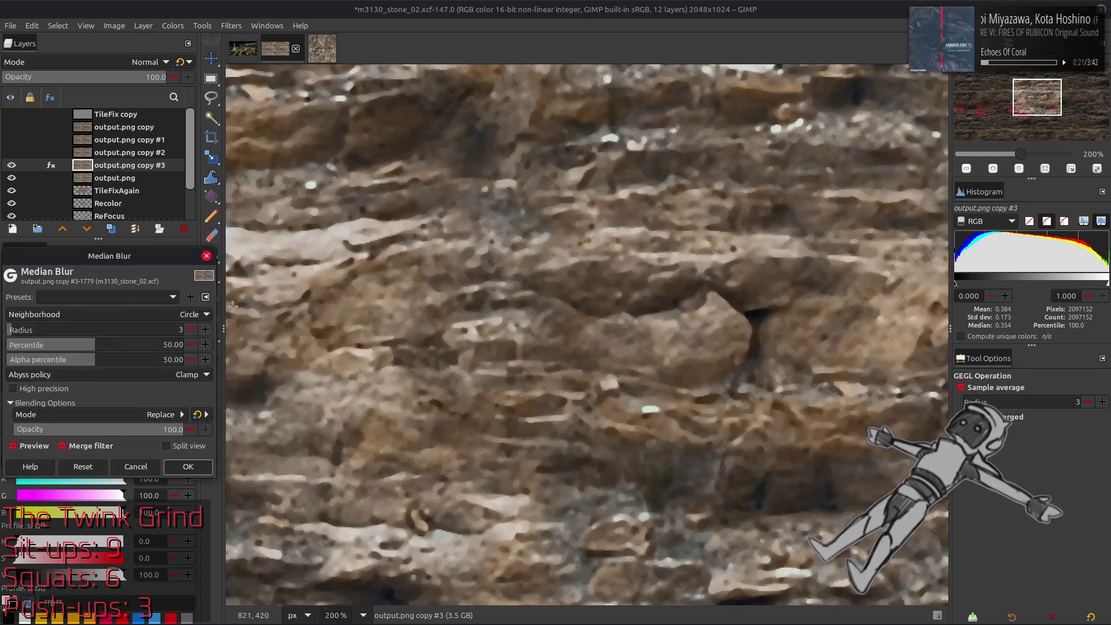
{"action": "left_click", "coordinate": [188, 467]}
Delete output.png copy #2 and move copy #3 above copy #1.
{"action": "left_click", "coordinate": [11, 152]}
{"action": "left_click", "coordinate": [129, 152]}
{"action": "left_click", "coordinate": [134, 76]}
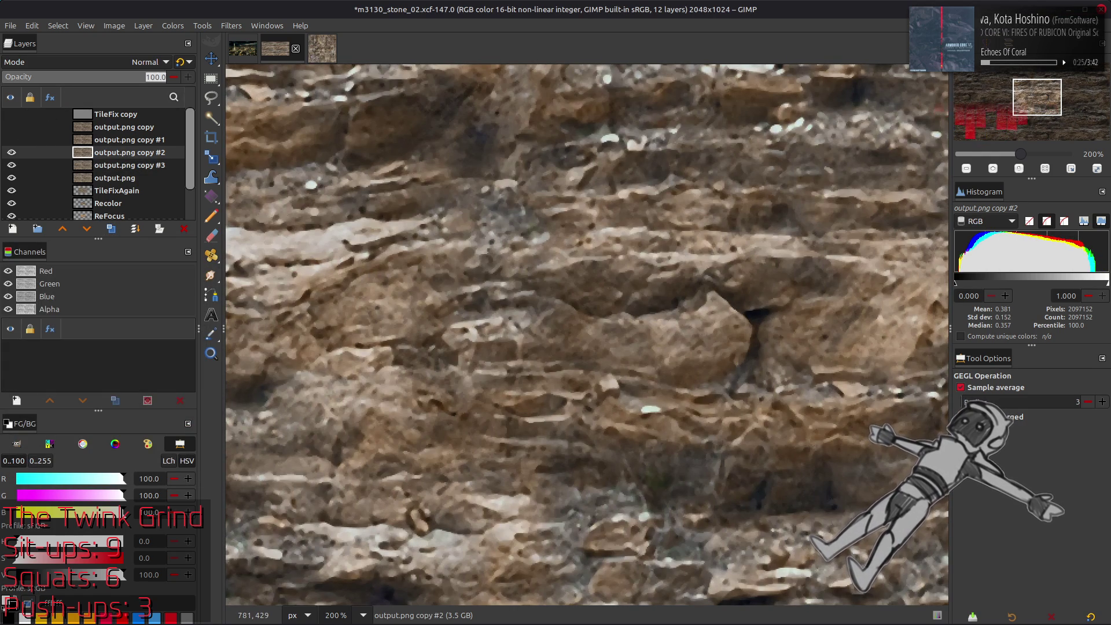
{"action": "key", "text": "Delete"}
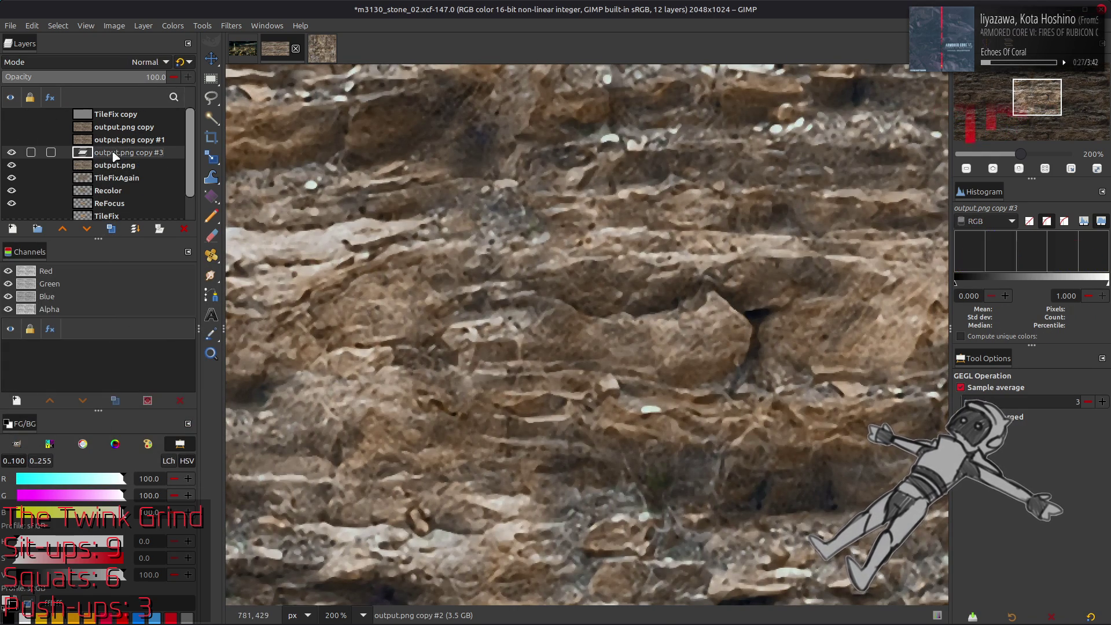
{"action": "left_click_drag", "start_coordinate": [93, 154], "coordinate": [92, 137]}
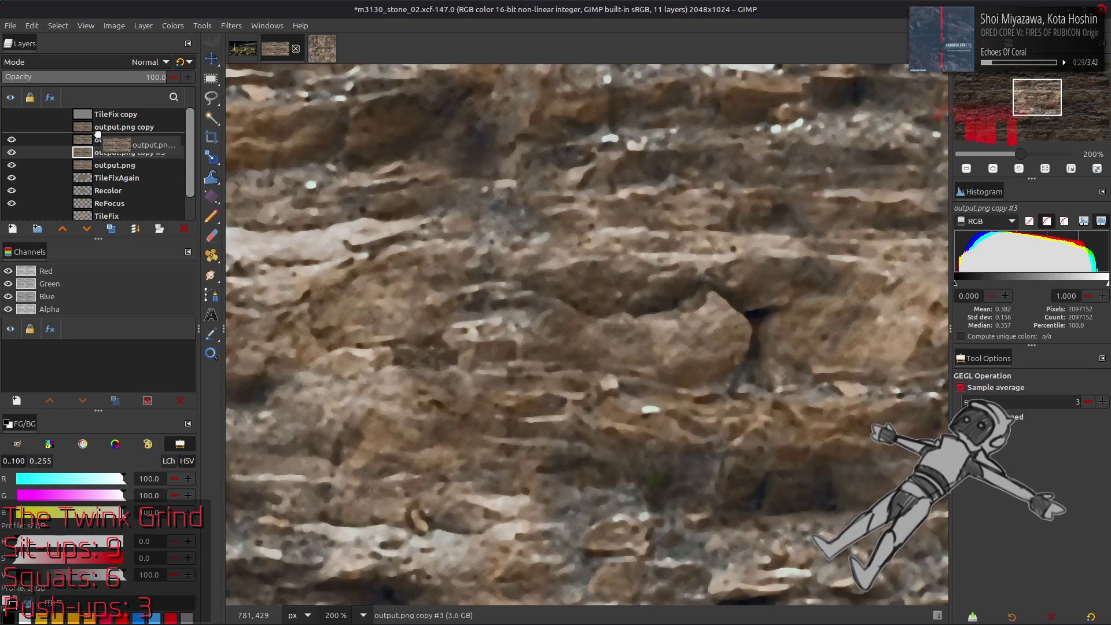
Set the layer opacity to 5 and delete the output.png copy #3 layer.
{"action": "left_click", "coordinate": [124, 80]}
{"action": "type", "text": "5"}
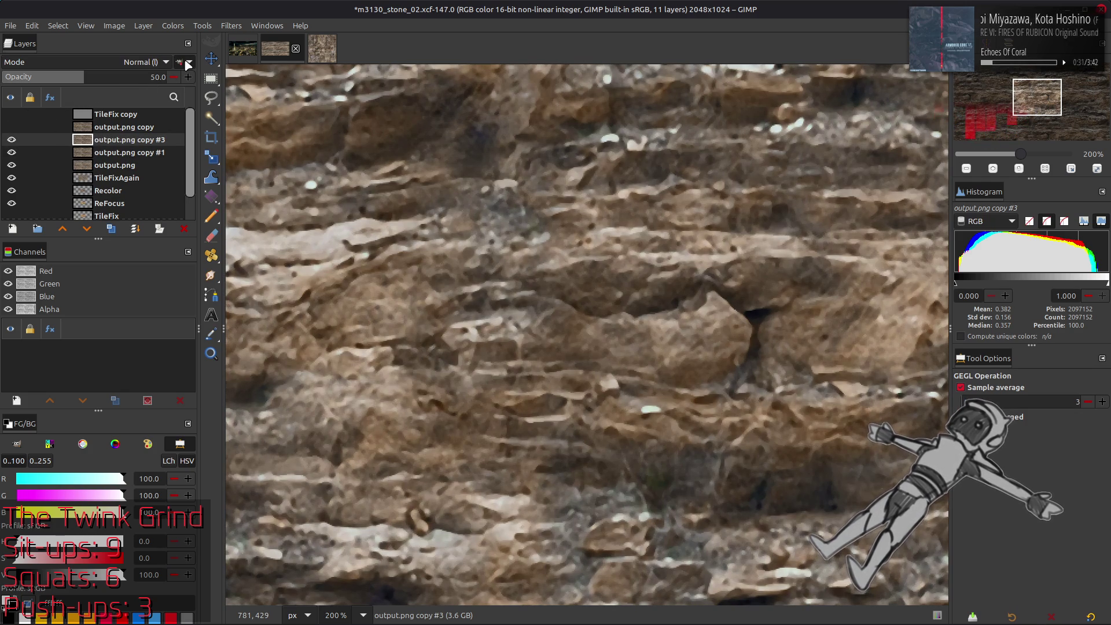
{"action": "left_click", "coordinate": [49, 137]}
{"action": "key", "text": "Delete"}
Toggle output.png copy on and off to compare, then show output.png copy #1.
{"action": "left_click", "coordinate": [12, 126]}
{"action": "left_click", "coordinate": [13, 127]}
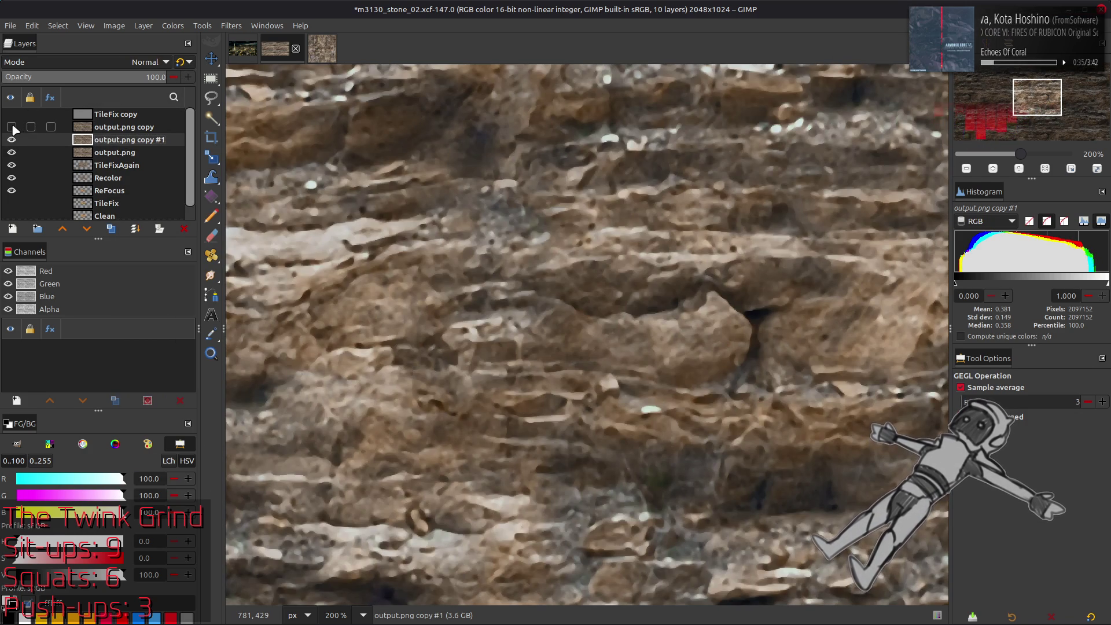
{"action": "left_click", "coordinate": [12, 127]}
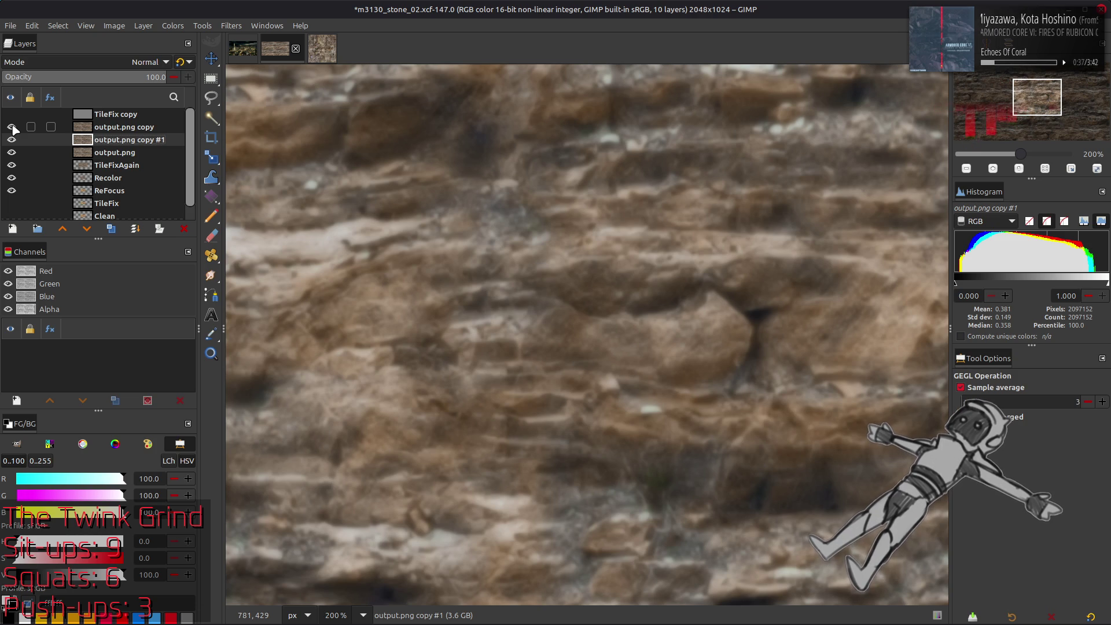
{"action": "left_click", "coordinate": [12, 127]}
{"action": "left_click", "coordinate": [11, 128]}
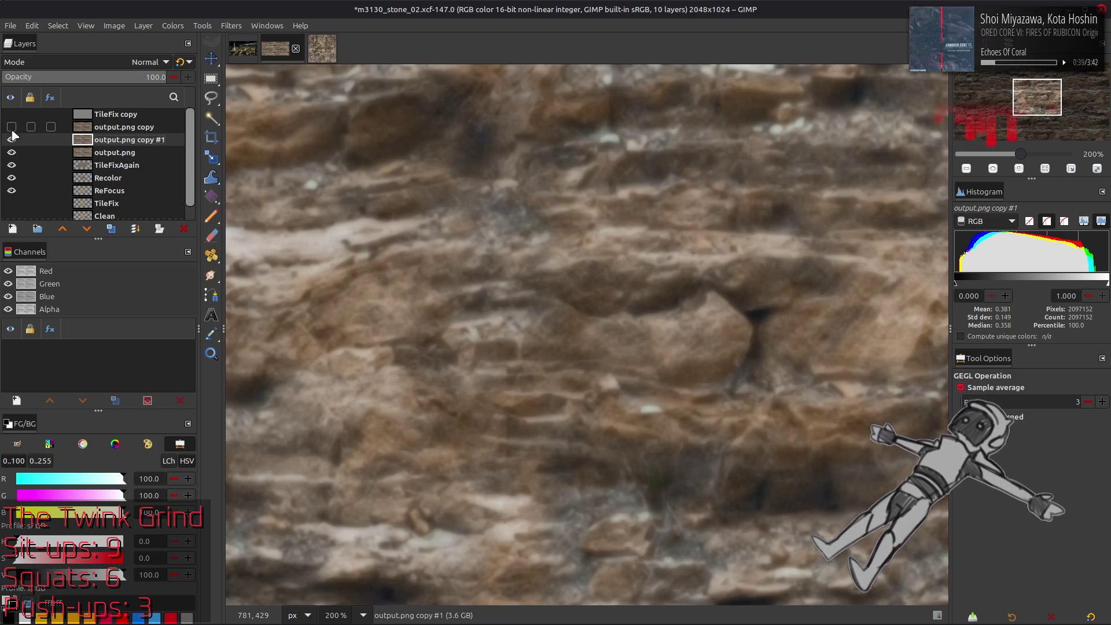
{"action": "left_click", "coordinate": [11, 139]}
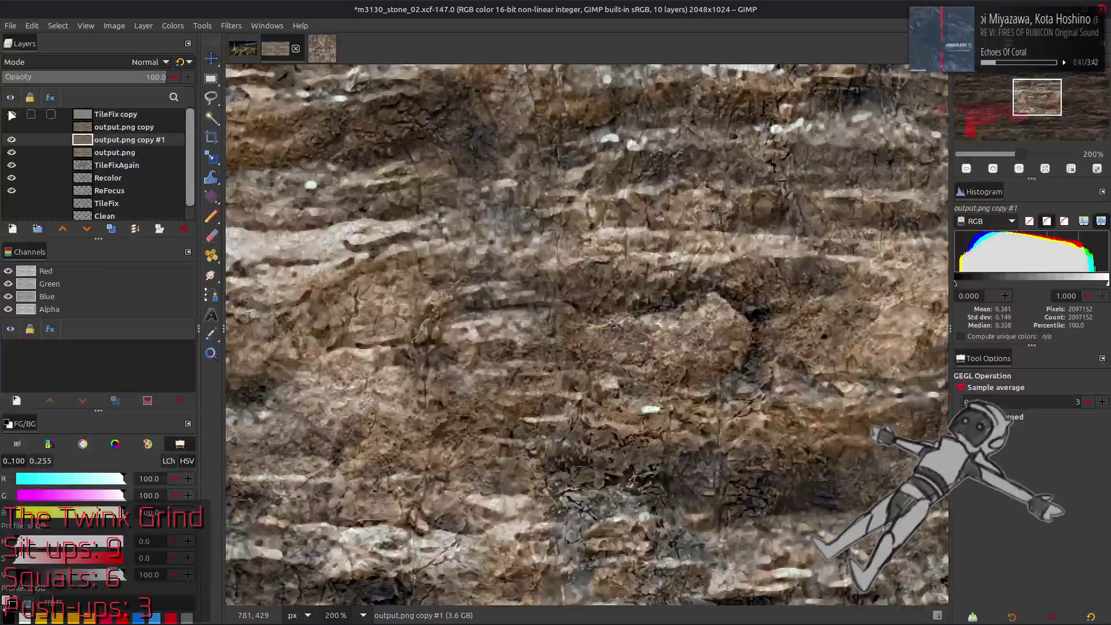
Set the TileFix copy layer's blend mode to Overlay.
{"action": "left_click", "coordinate": [116, 114]}
{"action": "left_click", "coordinate": [148, 62]}
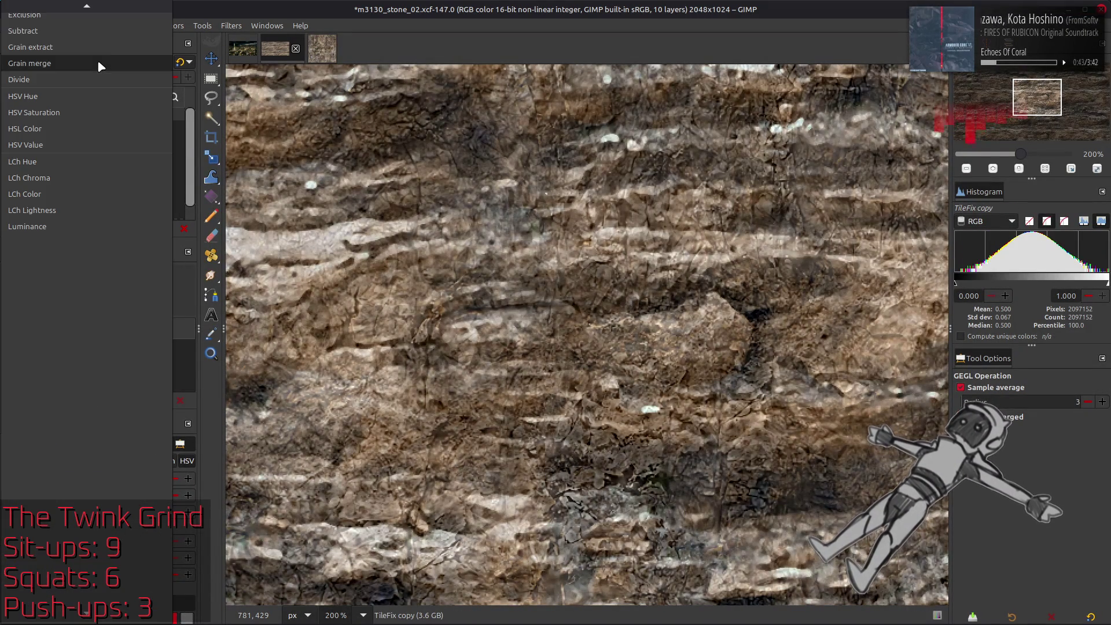
{"action": "scroll", "coordinate": [98, 63], "scroll_direction": "up", "scroll_amount": 5}
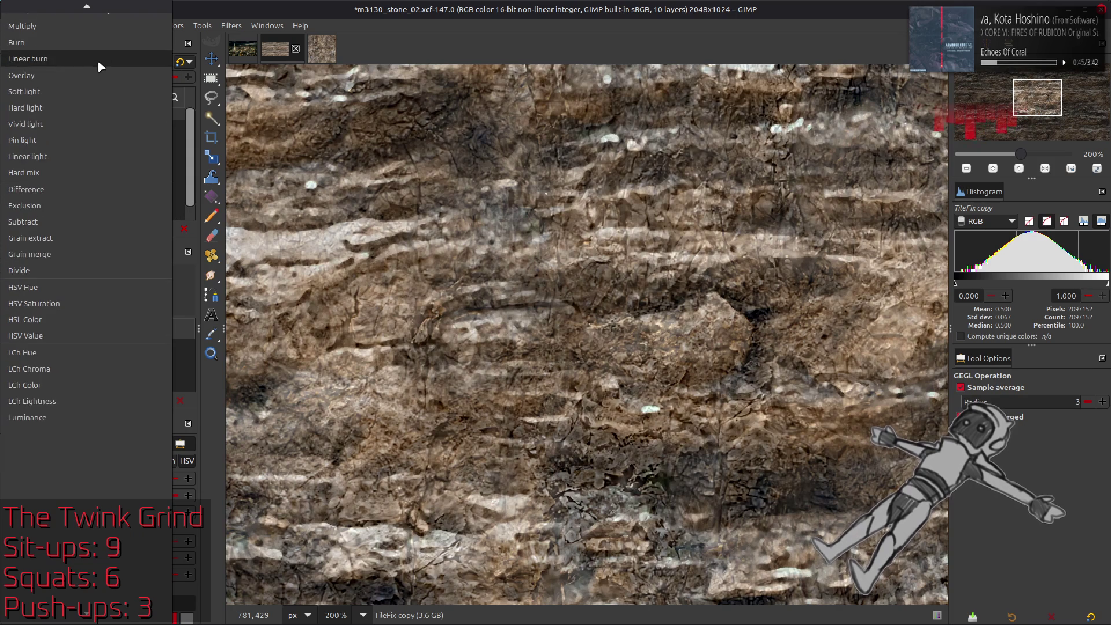
{"action": "left_click", "coordinate": [88, 92]}
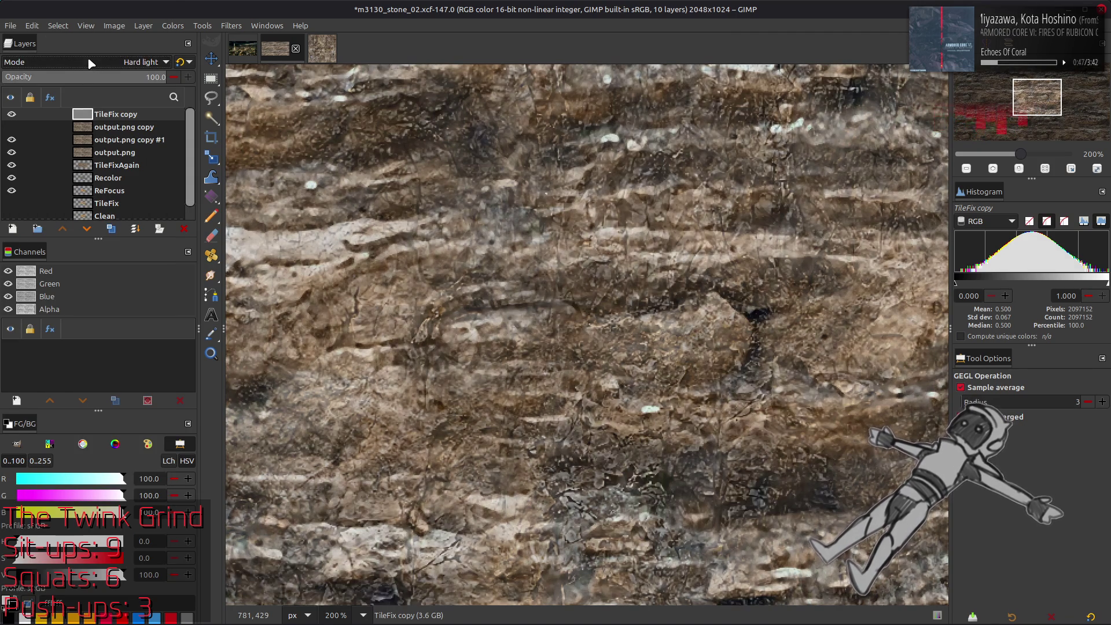
{"action": "scroll", "coordinate": [89, 63], "scroll_direction": "up", "scroll_amount": 1}
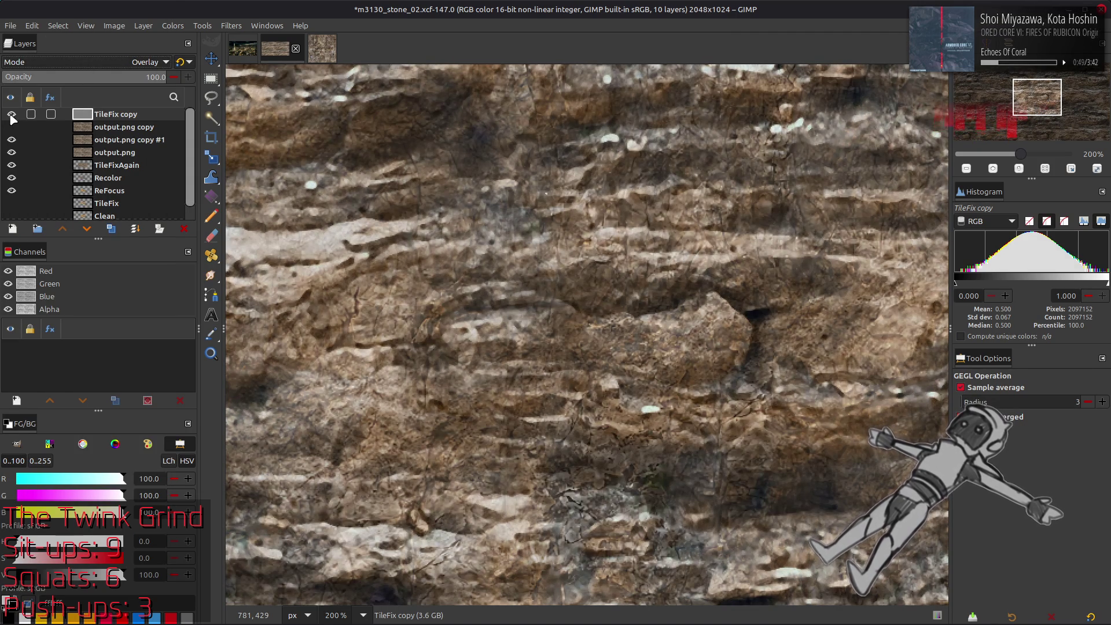
Compare the stone with and without TileFix copy, leaving it hidden.
{"action": "left_click", "coordinate": [11, 114]}
{"action": "left_click", "coordinate": [12, 114]}
{"action": "left_click", "coordinate": [11, 114]}
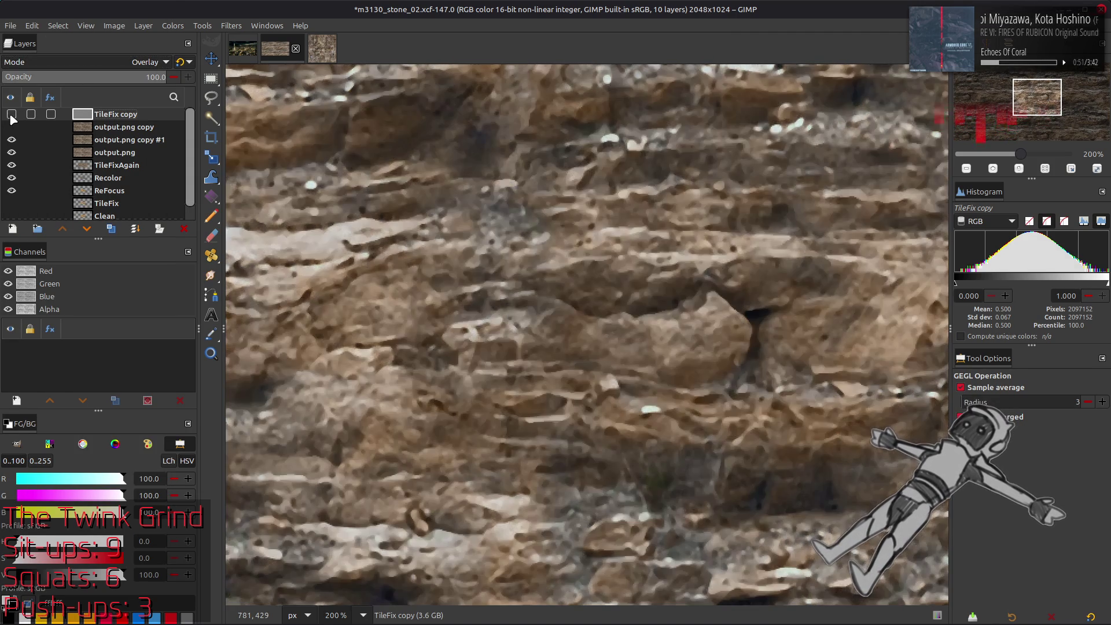
Compare with and without output.png copy #1, hide it, and make output.png active.
{"action": "left_click", "coordinate": [12, 142]}
{"action": "left_click", "coordinate": [11, 142]}
{"action": "left_click", "coordinate": [12, 139]}
{"action": "left_click", "coordinate": [11, 139]}
{"action": "left_click", "coordinate": [11, 139]}
{"action": "left_click", "coordinate": [11, 139]}
{"action": "left_click", "coordinate": [11, 139]}
{"action": "left_click", "coordinate": [44, 153]}
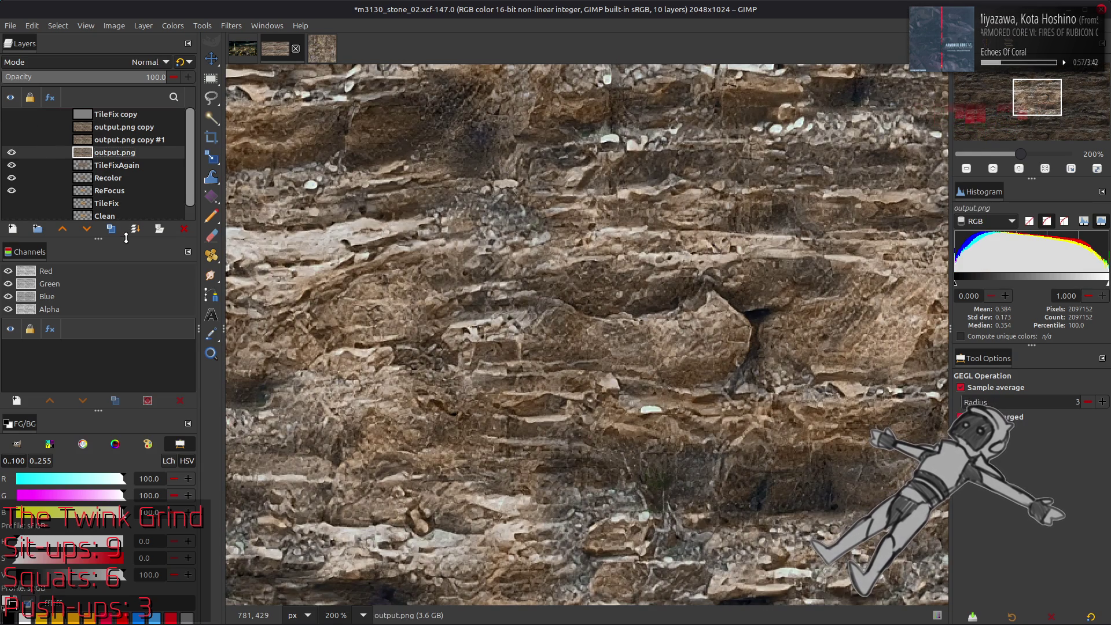
Duplicate output.png, set output.png copy #1 to Grain extract, and merge it down into copy #2.
{"action": "left_click", "coordinate": [112, 229]}
{"action": "left_click", "coordinate": [12, 140]}
{"action": "left_click", "coordinate": [128, 140]}
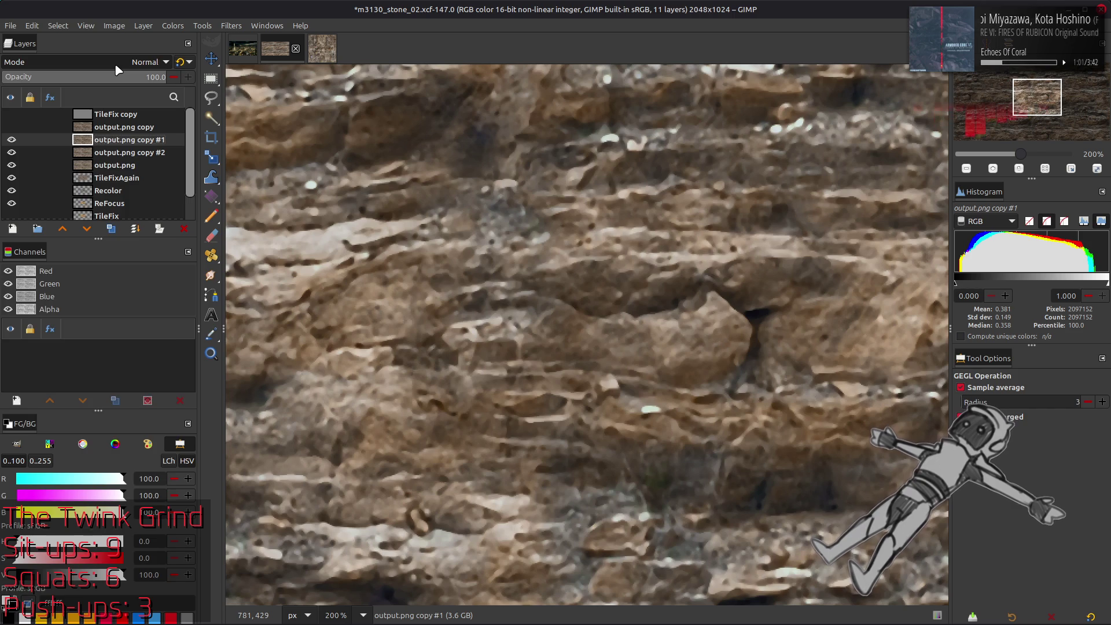
{"action": "left_click", "coordinate": [117, 67]}
{"action": "left_click", "coordinate": [82, 482]}
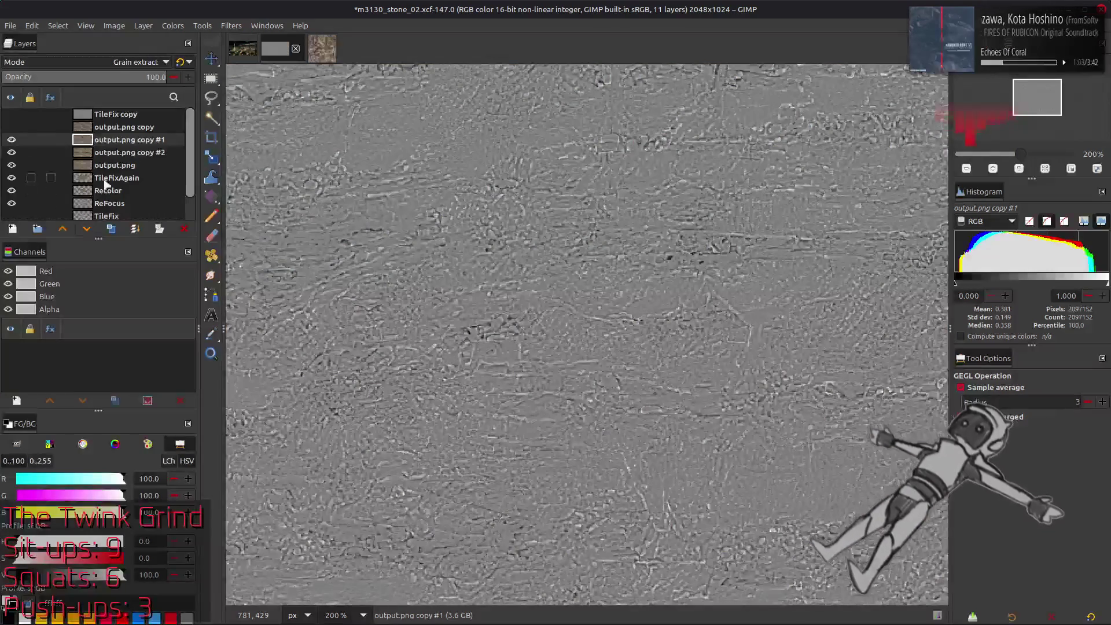
{"action": "key", "text": "ctrl+e"}
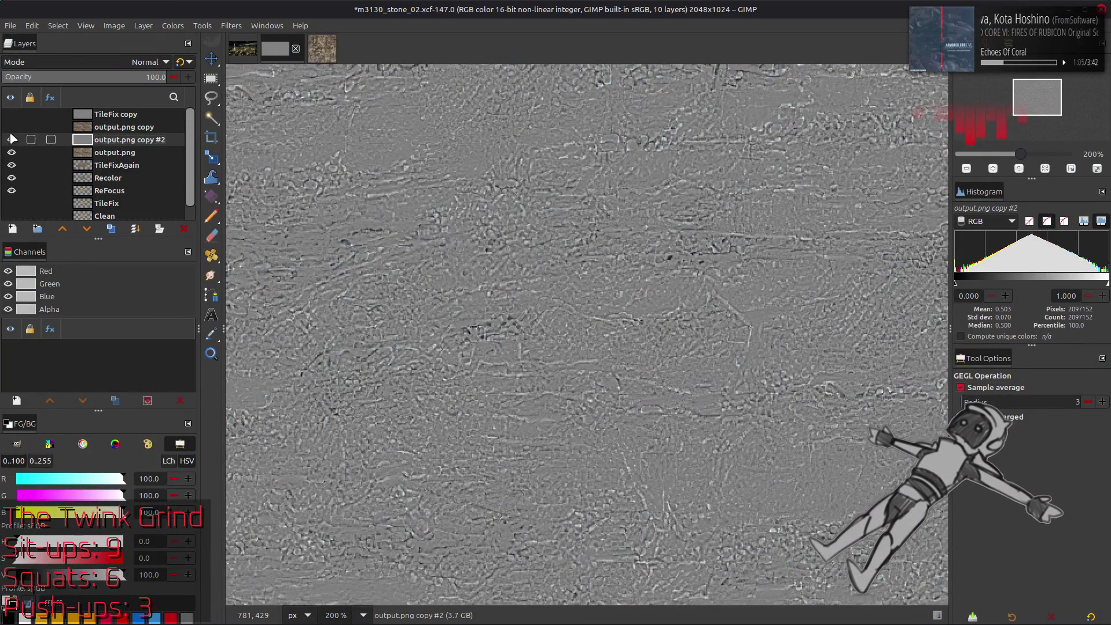
Invert the merged grain layer's colours and blend it over the stone in Overlay.
{"action": "left_click", "coordinate": [12, 139]}
{"action": "left_click", "coordinate": [12, 141]}
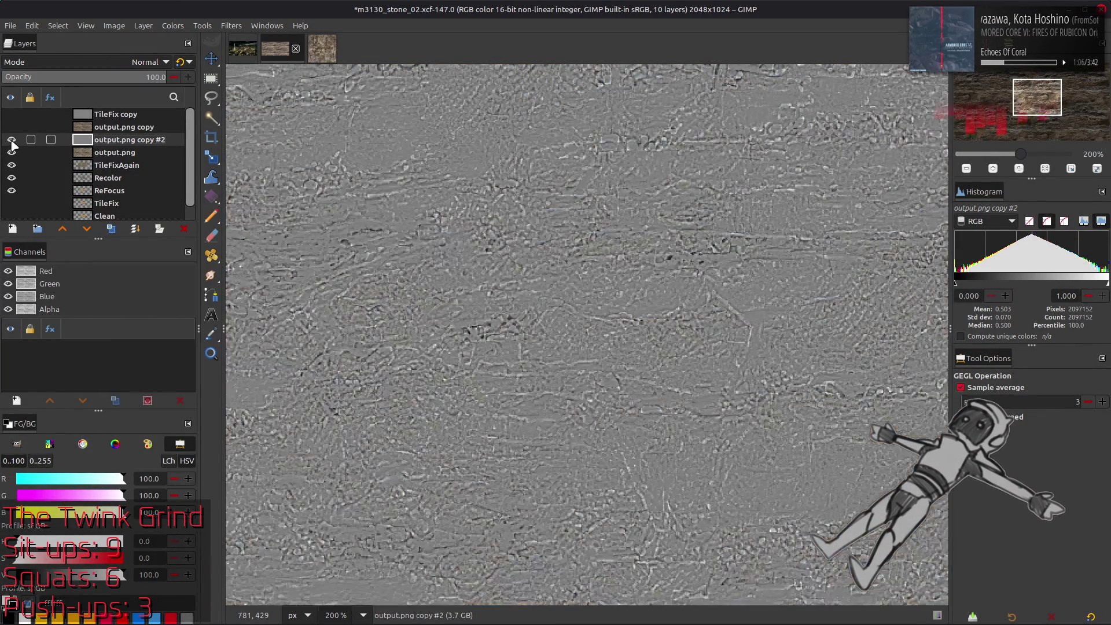
{"action": "left_click", "coordinate": [172, 25]}
{"action": "left_click", "coordinate": [194, 181]}
{"action": "left_click", "coordinate": [119, 62]}
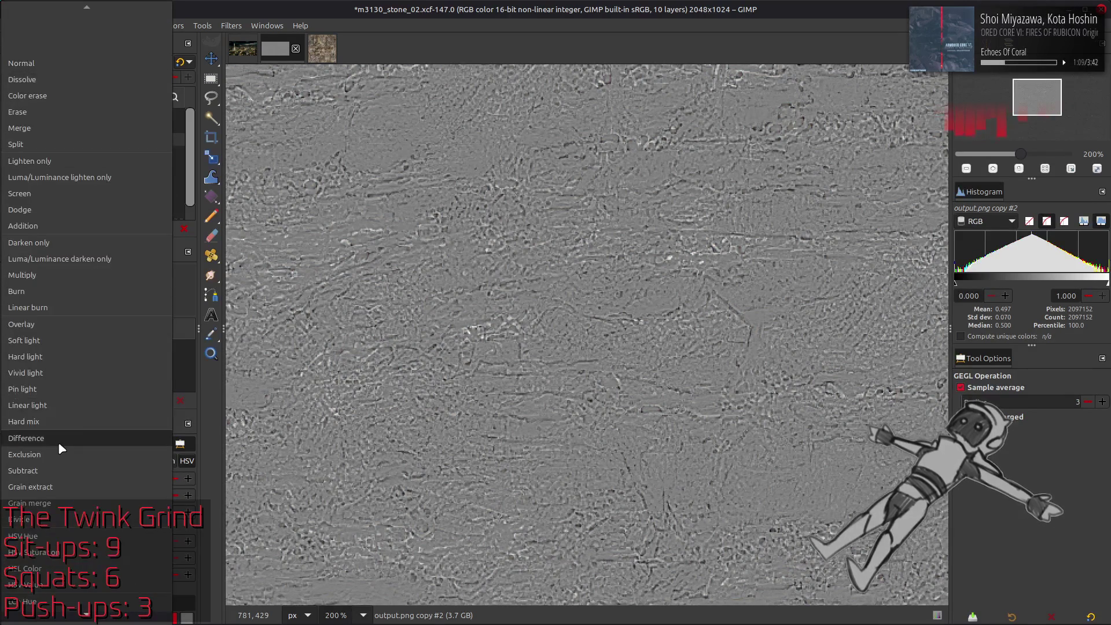
{"action": "left_click", "coordinate": [46, 328]}
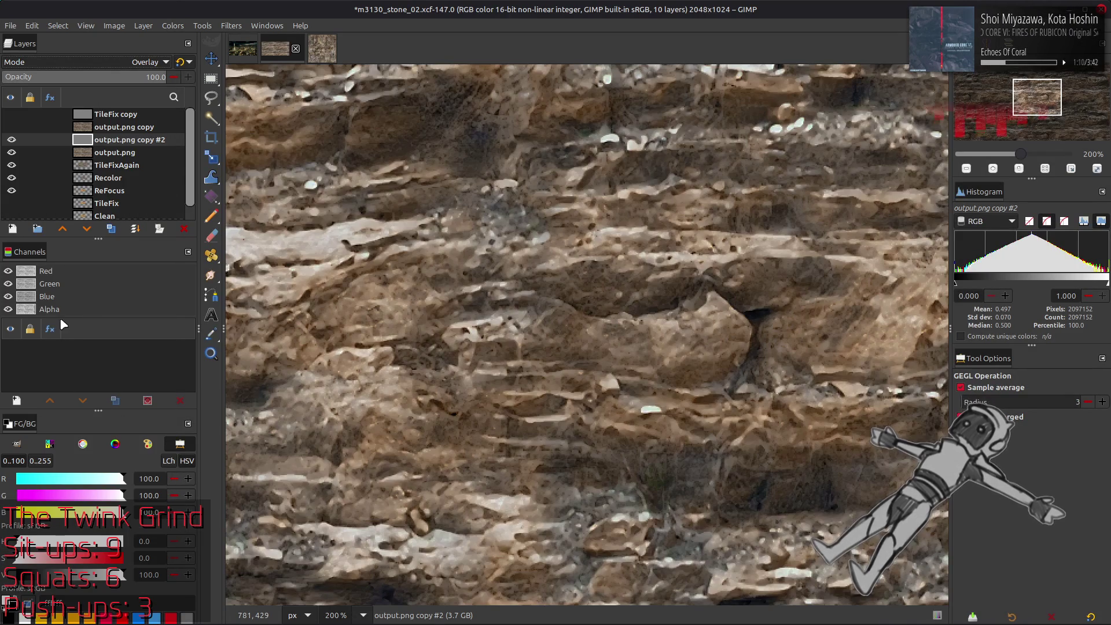
{"action": "left_click", "coordinate": [12, 140]}
{"action": "scroll", "coordinate": [87, 64], "scroll_direction": "down", "scroll_amount": 2}
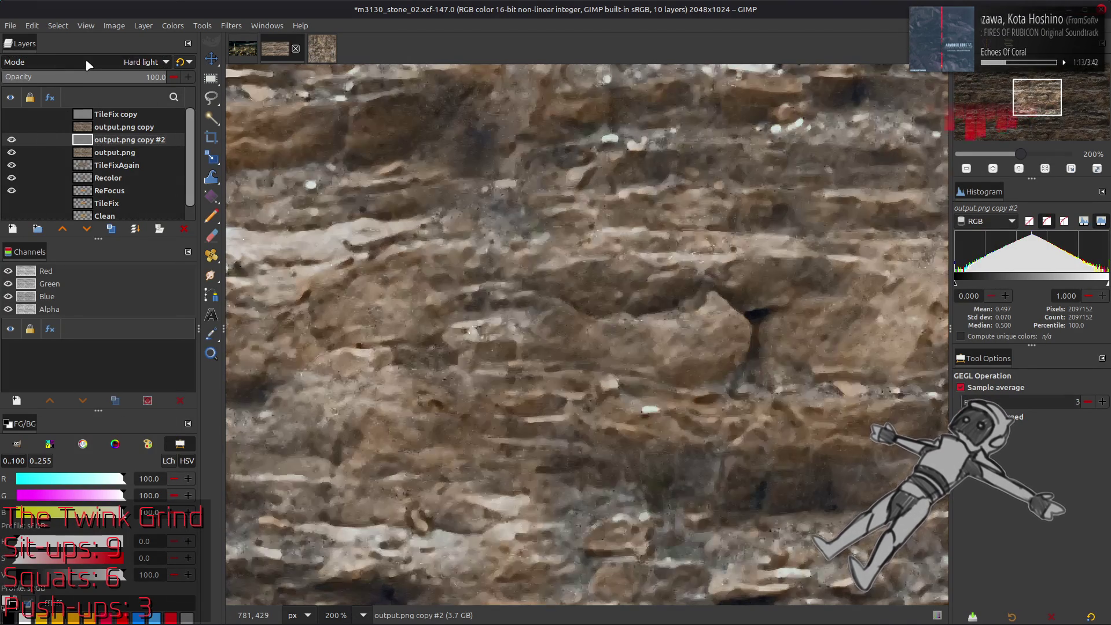
{"action": "left_click", "coordinate": [231, 25]}
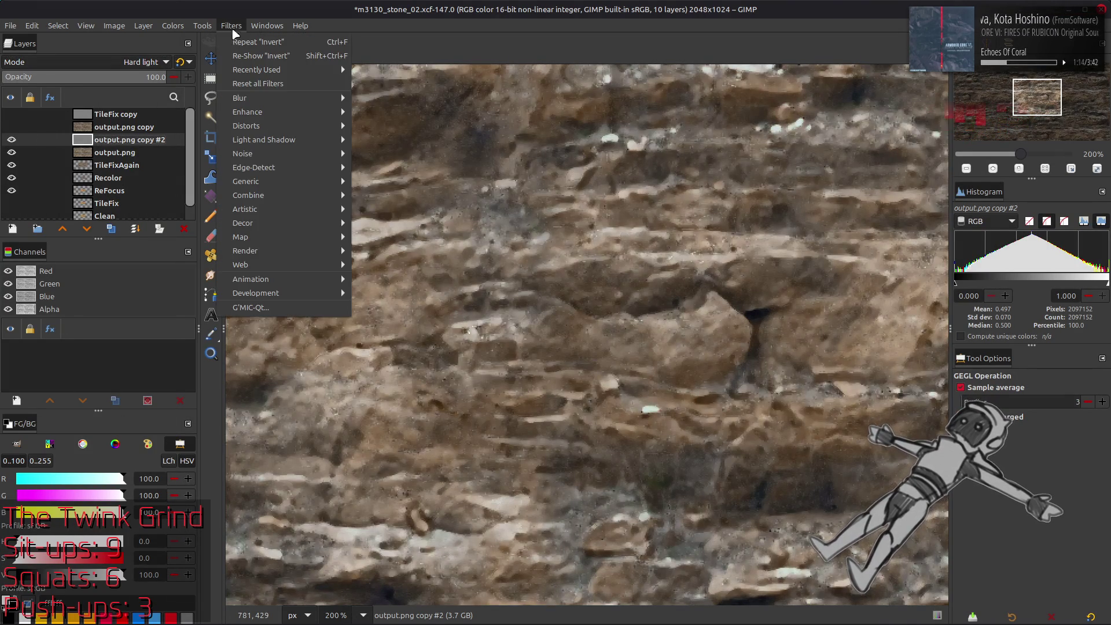
Apply a G'MIC Gaussian blur with XY-Amplitude 1.5 to the detail layer and re-pick its blend mode.
{"action": "left_click", "coordinate": [305, 312]}
{"action": "double_click", "coordinate": [861, 156]}
{"action": "type", "text": "1.5"}
{"action": "key", "text": "Return"}
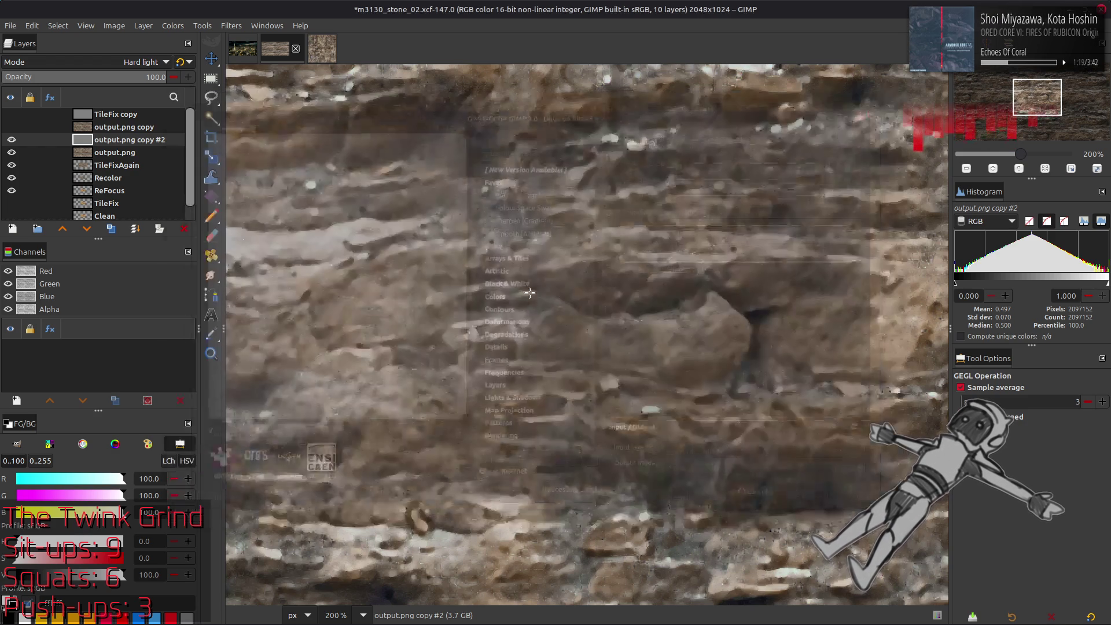
{"action": "left_click", "coordinate": [128, 65]}
{"action": "left_click", "coordinate": [197, 185]}
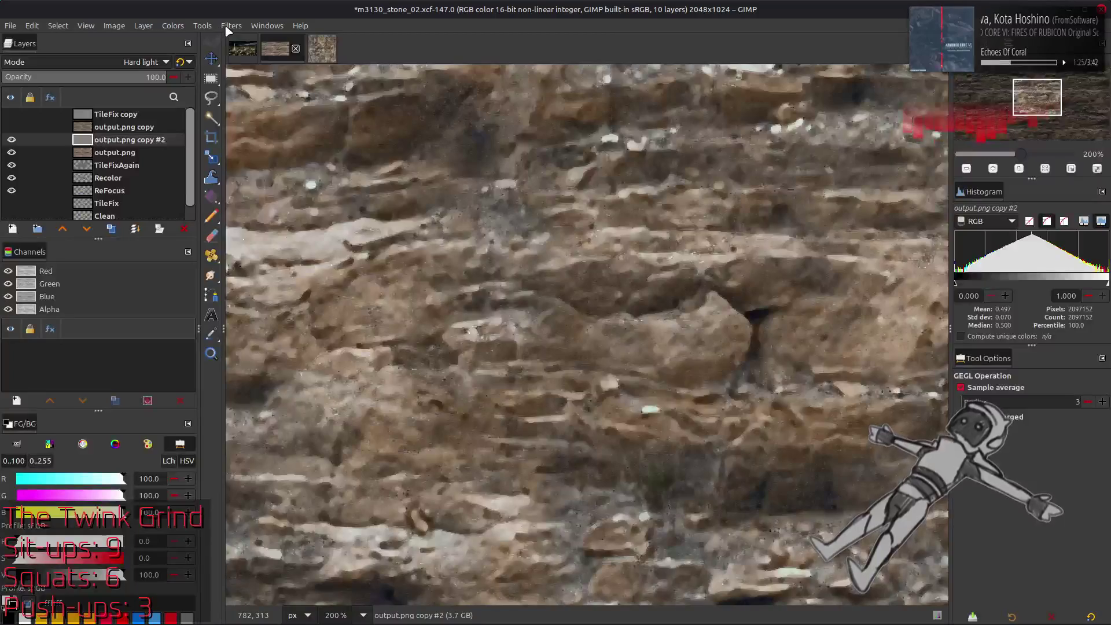
Try a lighter 0.5-amplitude G'MIC Gaussian blur, then undo it.
{"action": "left_click", "coordinate": [227, 27]}
{"action": "left_click", "coordinate": [249, 310]}
{"action": "double_click", "coordinate": [852, 154]}
{"action": "type", "text": "0.5"}
{"action": "key", "text": "Return"}
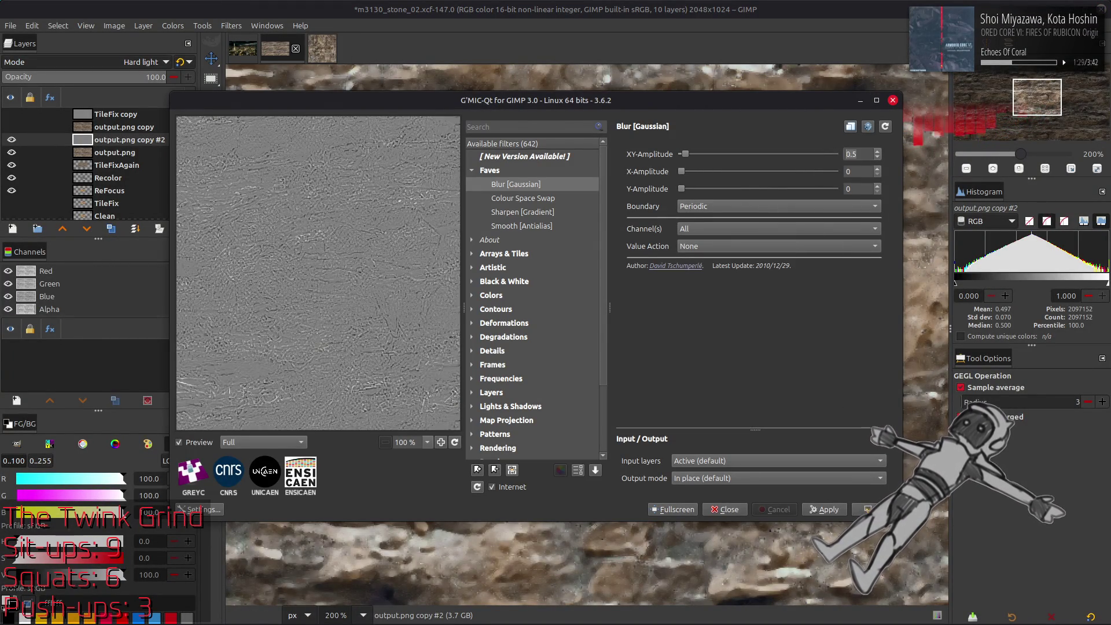
{"action": "left_click", "coordinate": [866, 510]}
{"action": "key", "text": "ctrl+z"}
Reapply the Gaussian blur at amplitude 1, show the layer, and view at 100%.
{"action": "left_click", "coordinate": [229, 27]}
{"action": "left_click", "coordinate": [255, 53]}
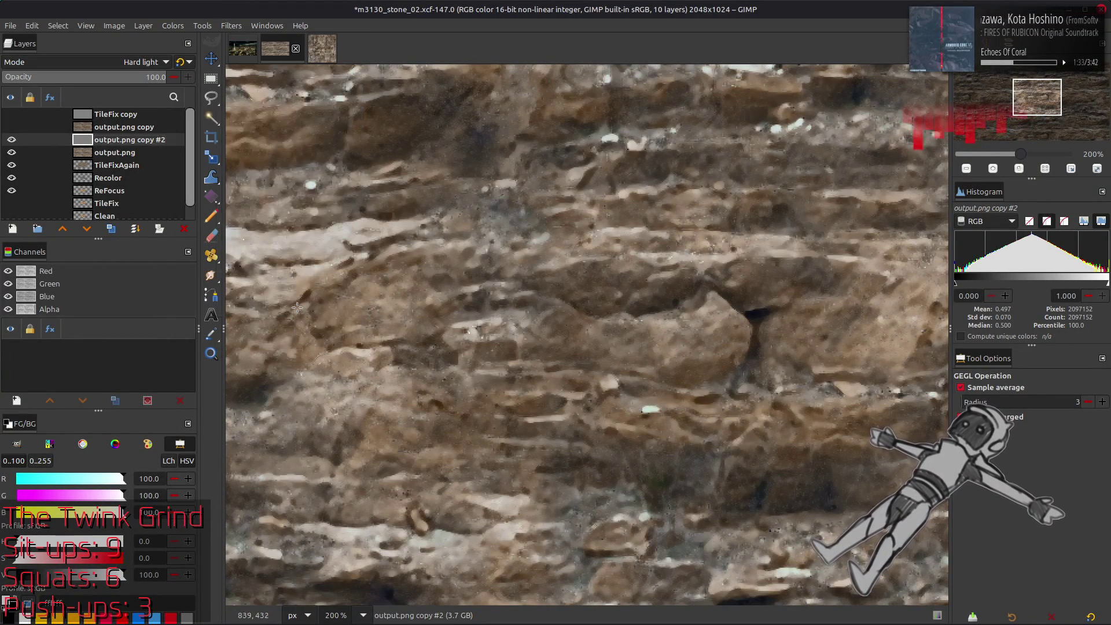
{"action": "triple_click", "coordinate": [864, 153]}
{"action": "type", "text": "1"}
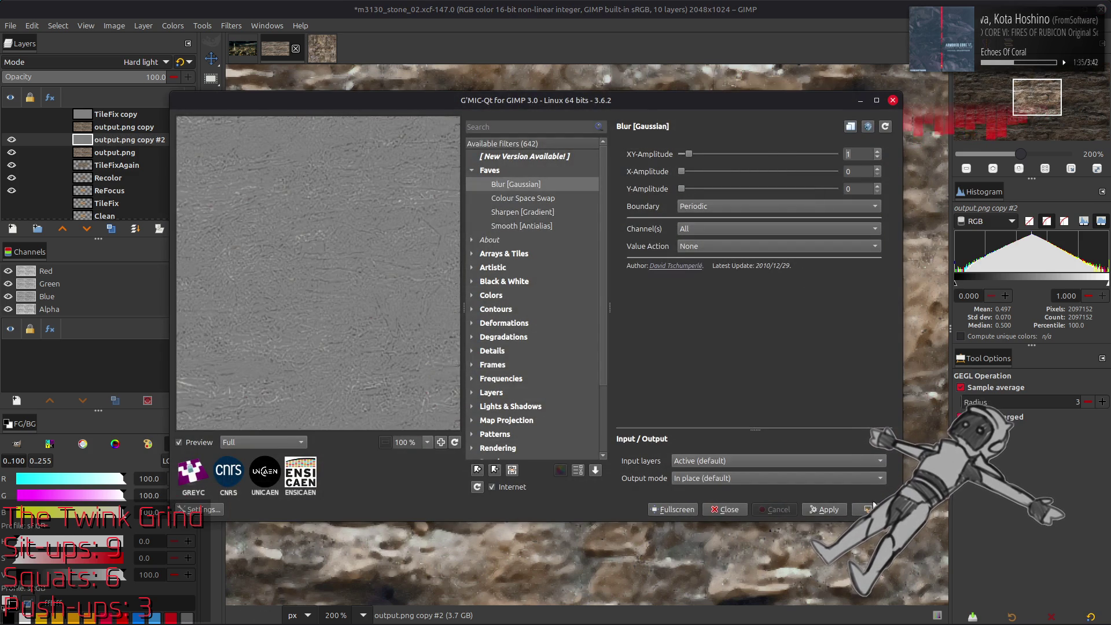
{"action": "left_click", "coordinate": [872, 509]}
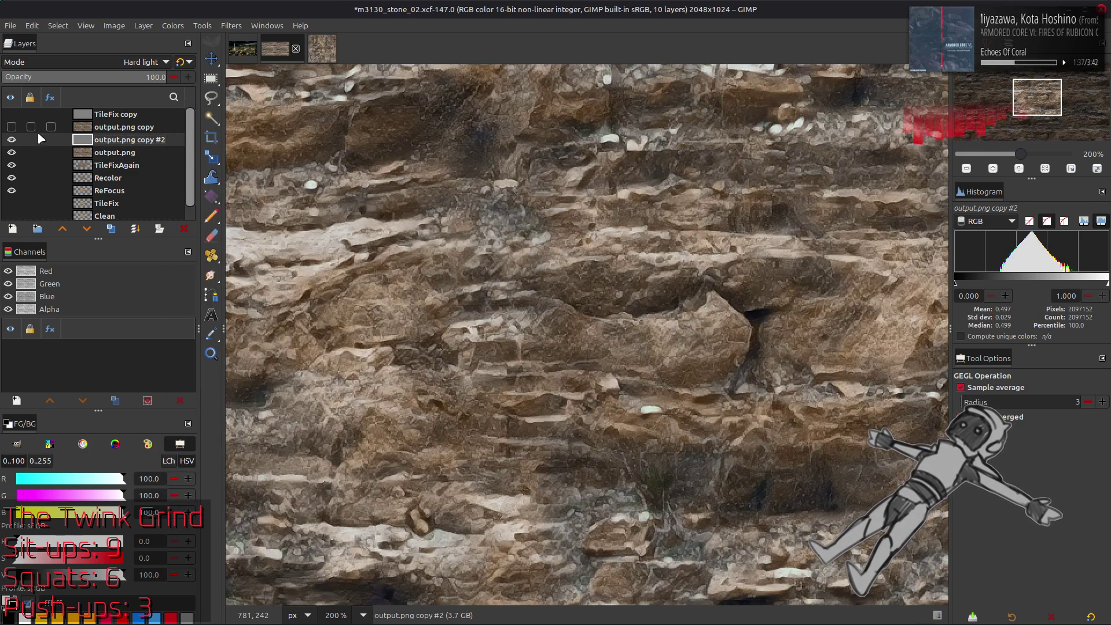
{"action": "left_click", "coordinate": [12, 140]}
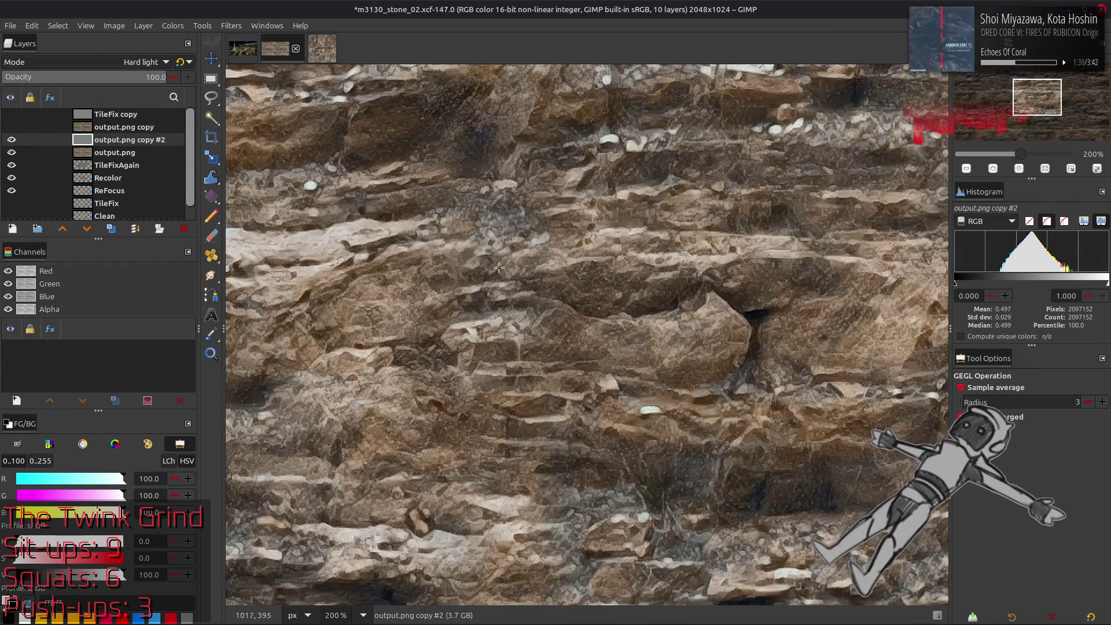
{"action": "key", "text": "1"}
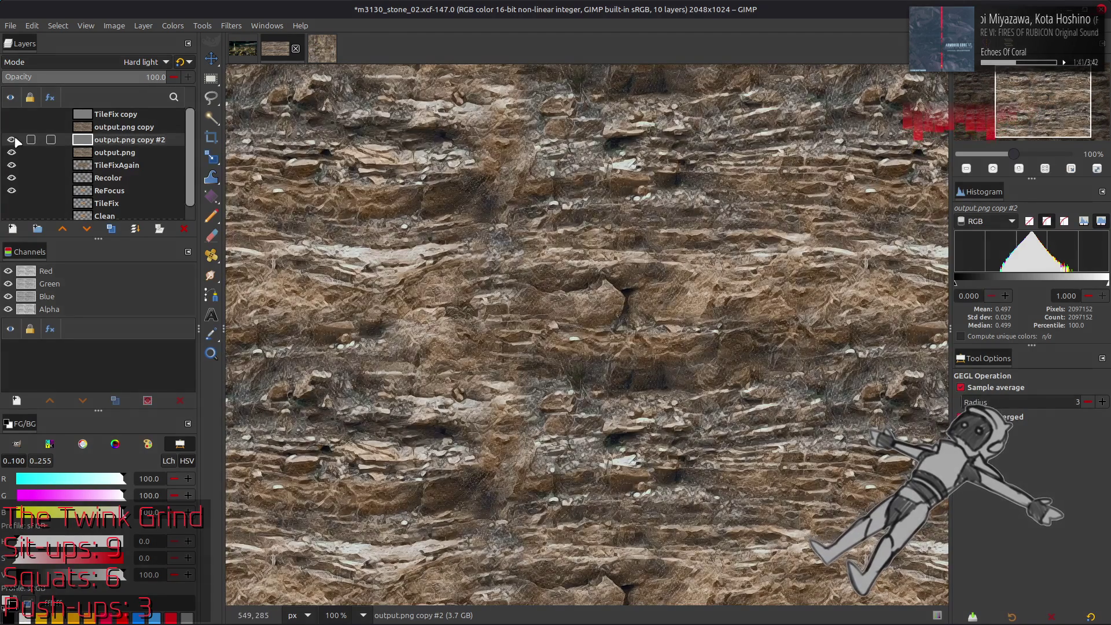
Show TileFix copy and try Grain merge, then Hard light blending on it.
{"action": "left_click", "coordinate": [15, 114]}
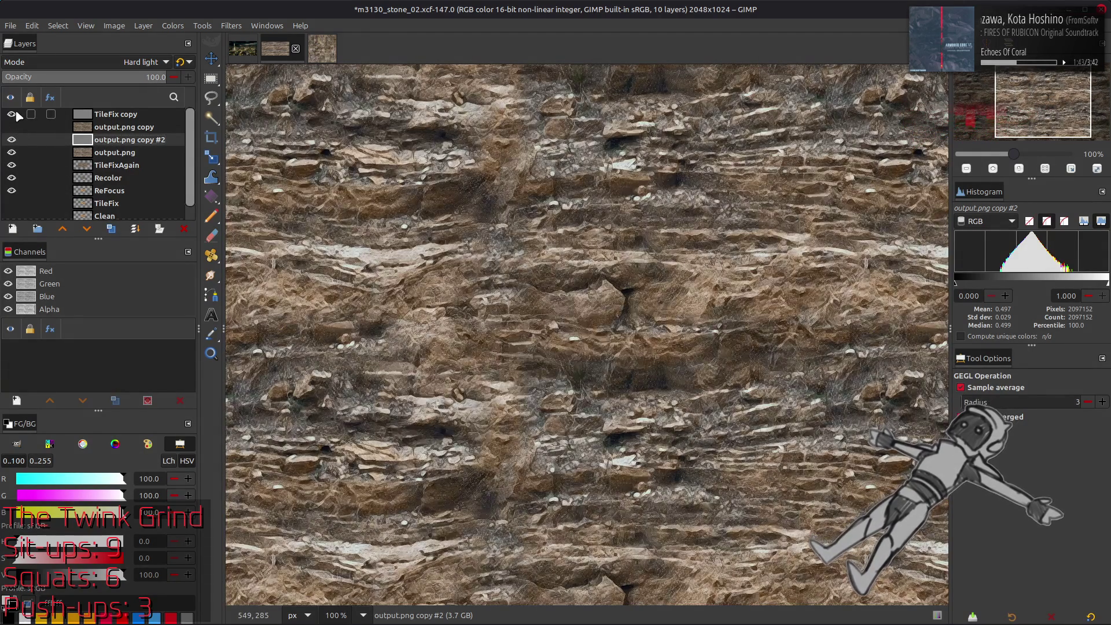
{"action": "left_click", "coordinate": [122, 114]}
{"action": "left_click", "coordinate": [110, 62]}
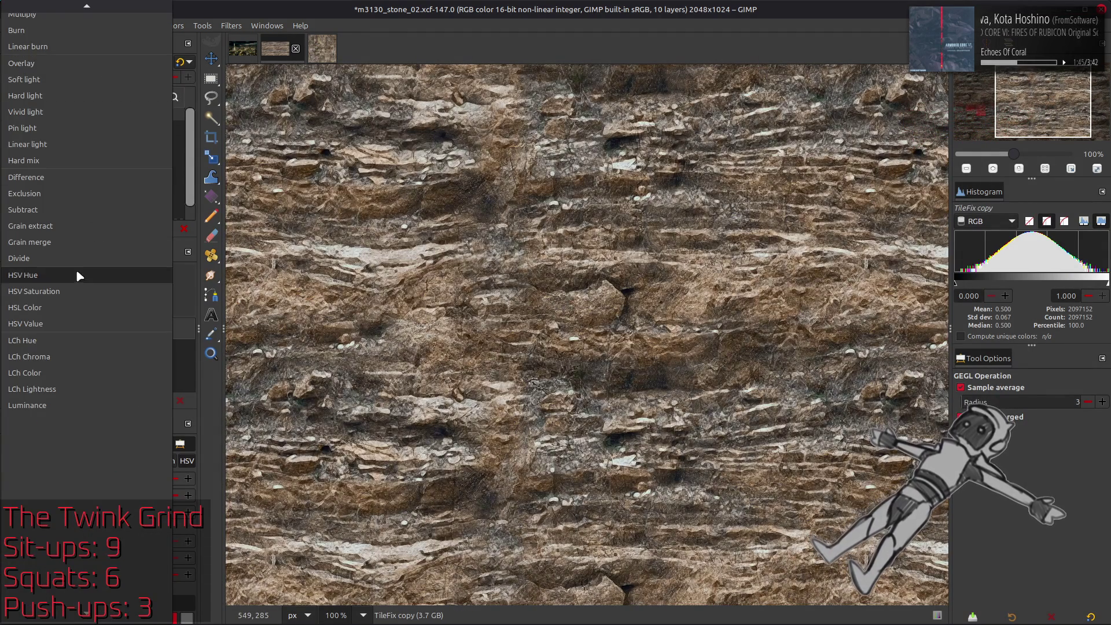
{"action": "left_click", "coordinate": [74, 242]}
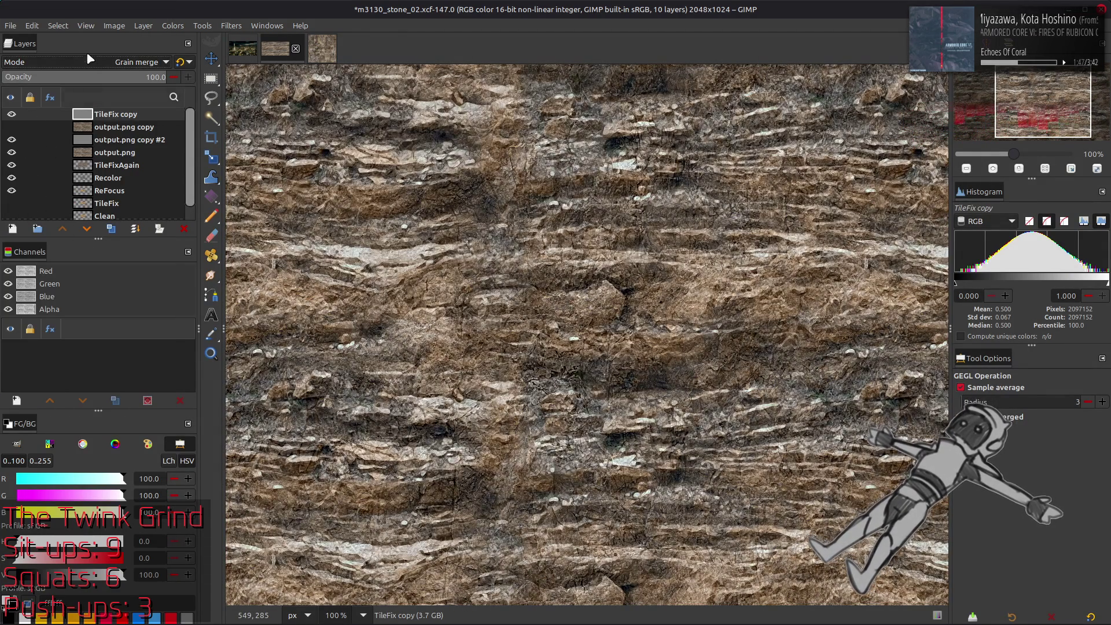
{"action": "left_click", "coordinate": [96, 64]}
{"action": "scroll", "coordinate": [95, 64], "scroll_direction": "up", "scroll_amount": 5}
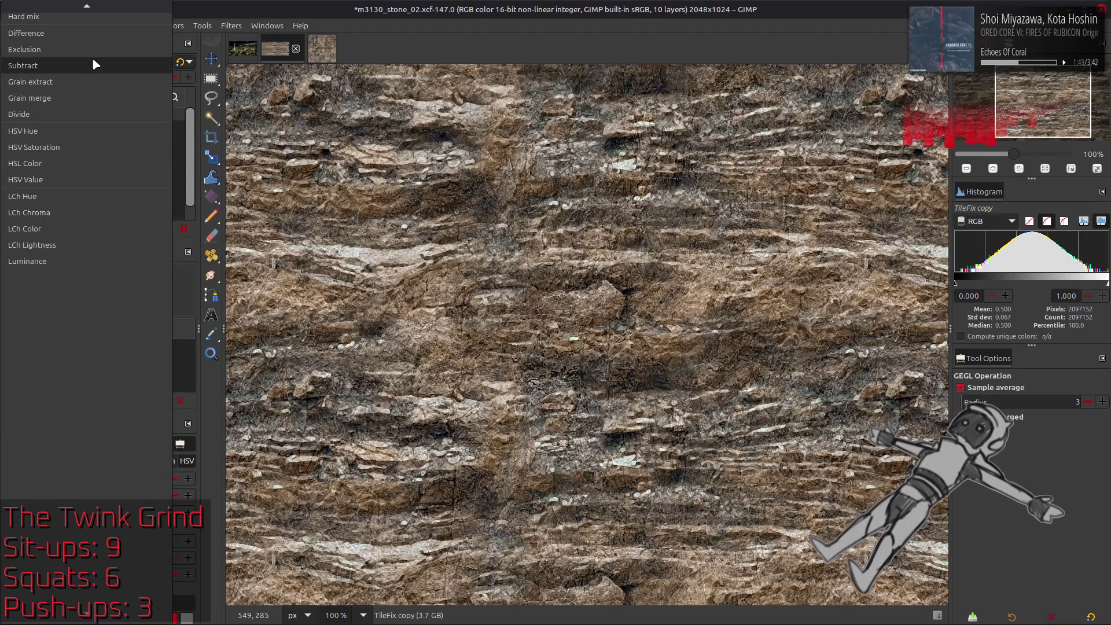
{"action": "scroll", "coordinate": [92, 55], "scroll_direction": "up", "scroll_amount": 3}
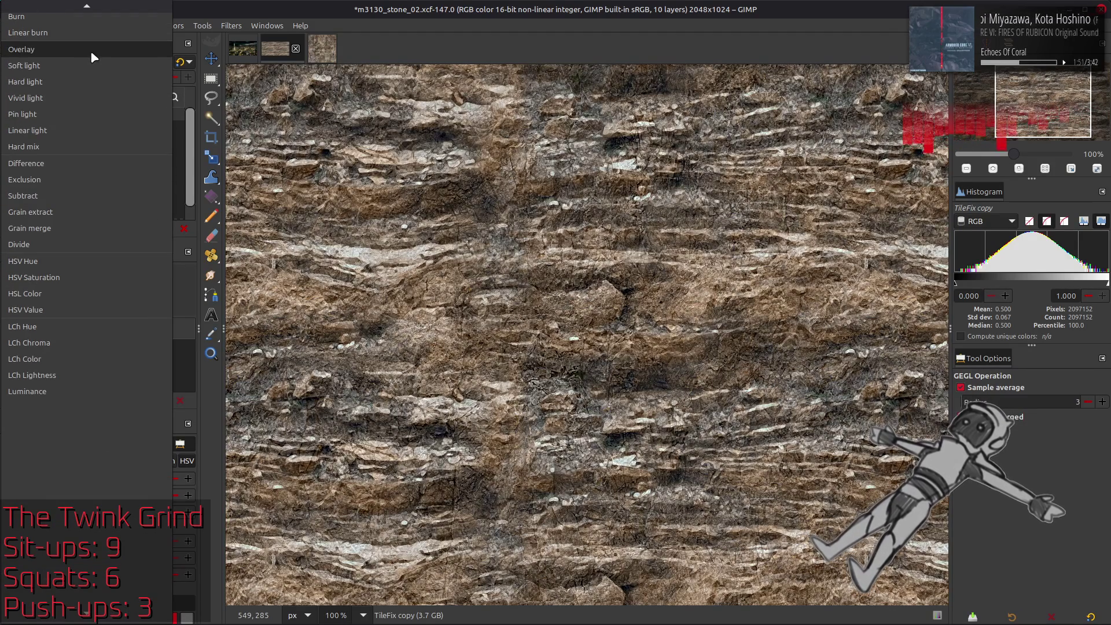
{"action": "left_click", "coordinate": [87, 78]}
{"action": "scroll", "coordinate": [108, 62], "scroll_direction": "down", "scroll_amount": 2}
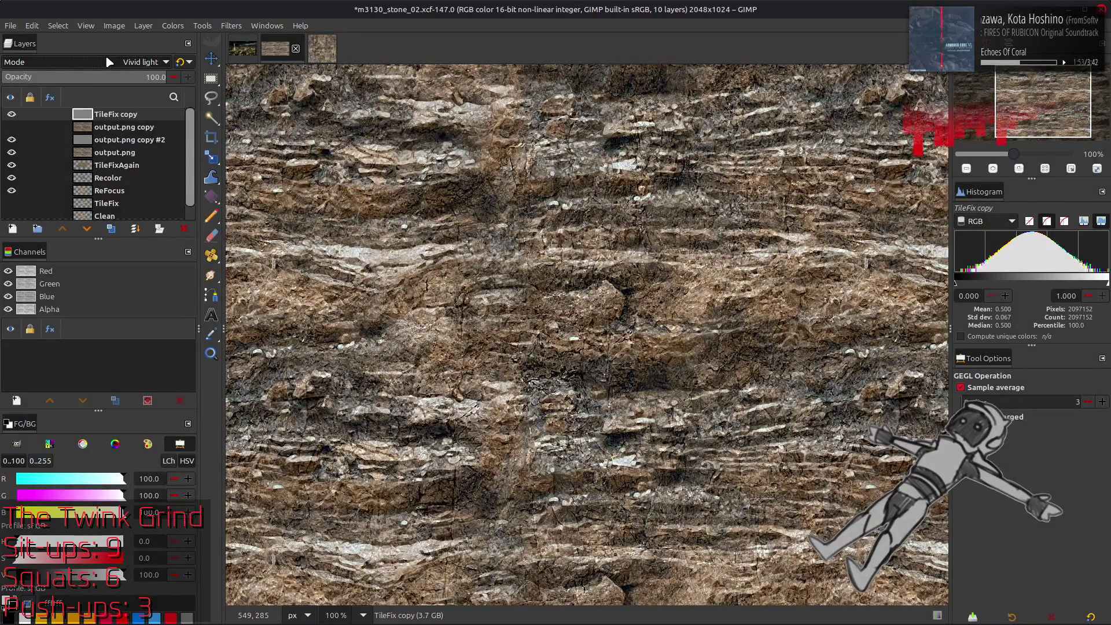
{"action": "scroll", "coordinate": [108, 62], "scroll_direction": "down", "scroll_amount": 1}
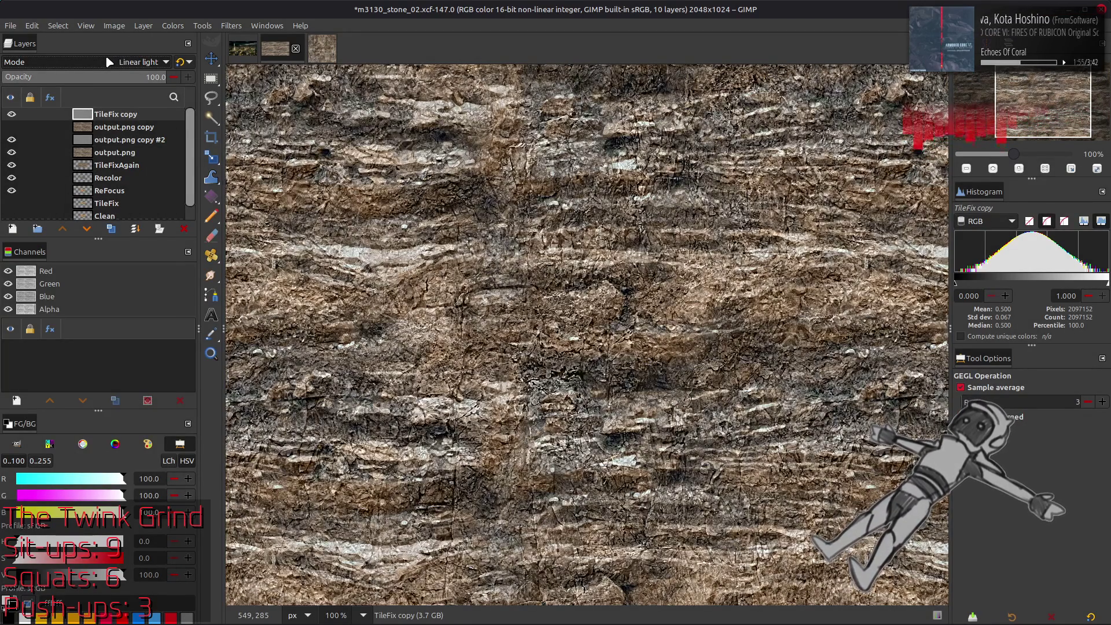
{"action": "scroll", "coordinate": [96, 62], "scroll_direction": "up", "scroll_amount": 3}
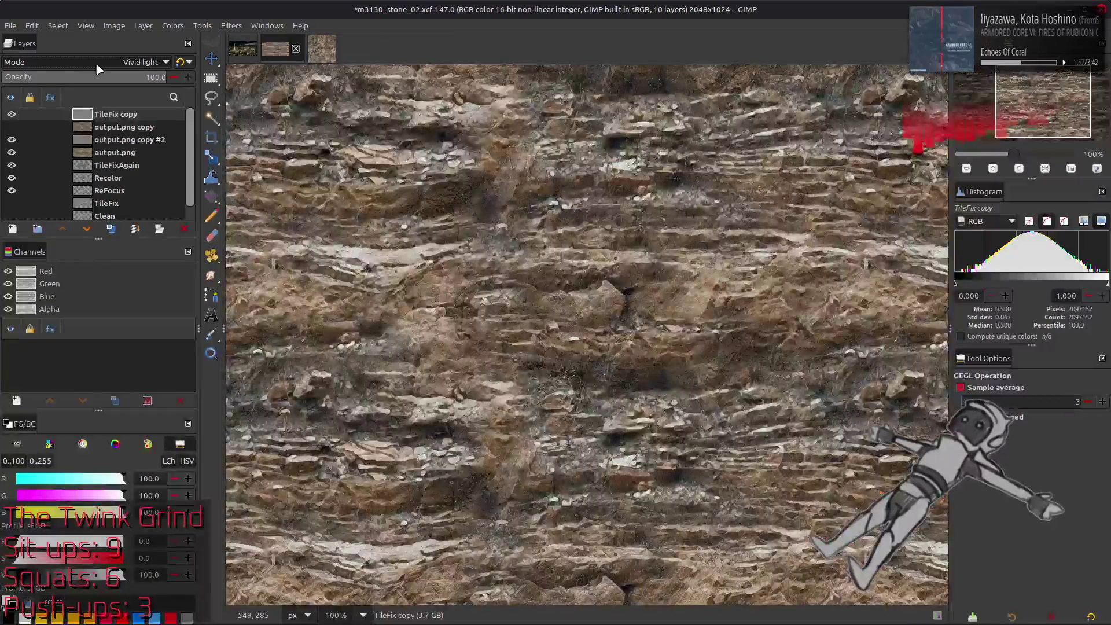
Try Overlay, Vivid light and Grain merge blend modes on TileFix copy.
{"action": "left_click", "coordinate": [97, 64]}
{"action": "scroll", "coordinate": [95, 63], "scroll_direction": "up", "scroll_amount": 3}
{"action": "left_click", "coordinate": [95, 62]}
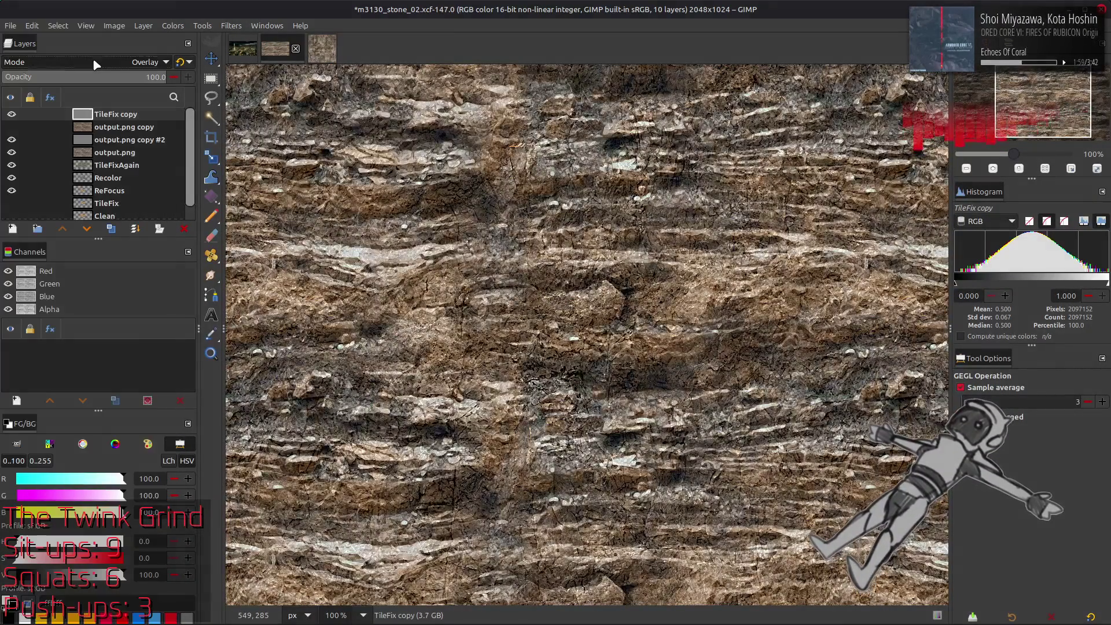
{"action": "left_click", "coordinate": [90, 62]}
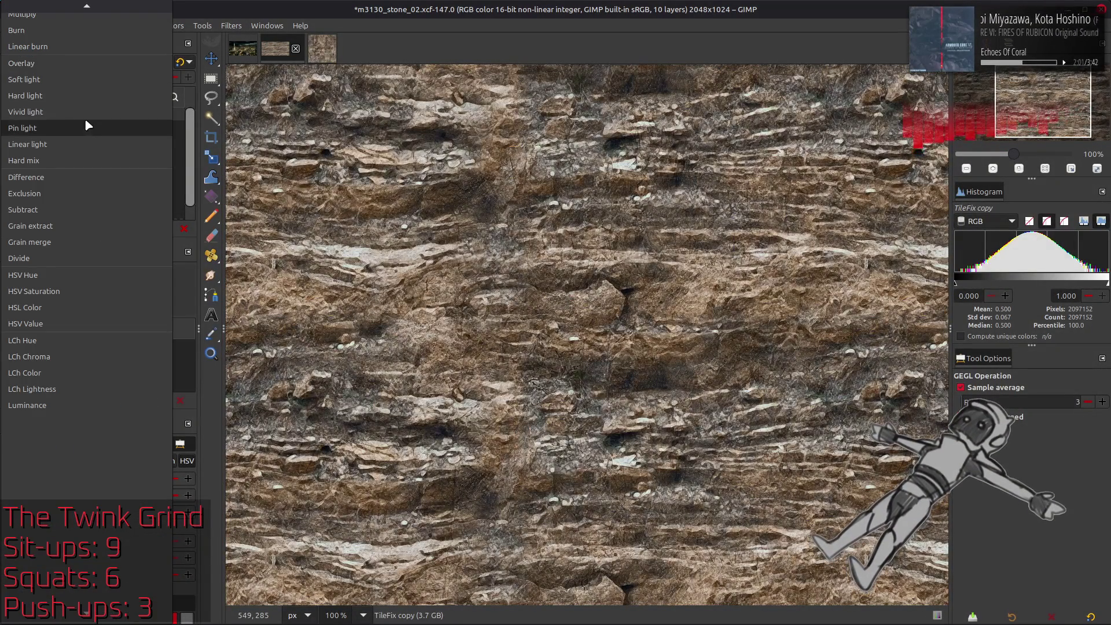
{"action": "left_click", "coordinate": [84, 116]}
{"action": "left_click", "coordinate": [93, 62]}
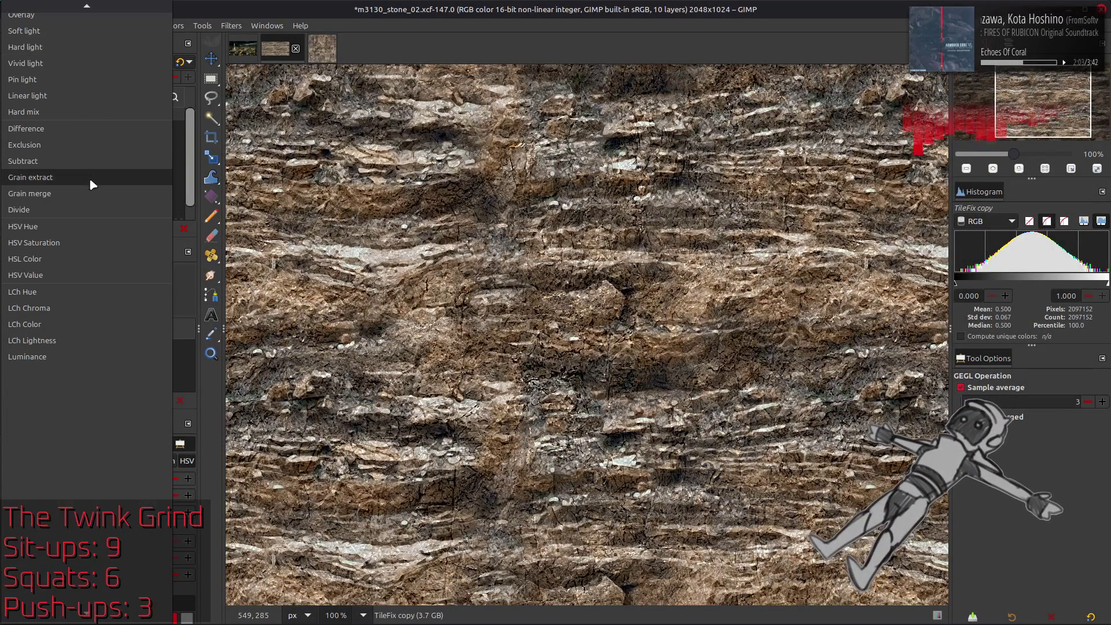
{"action": "left_click", "coordinate": [88, 189]}
{"action": "left_click", "coordinate": [91, 60]}
{"action": "scroll", "coordinate": [91, 58], "scroll_direction": "up", "scroll_amount": 4}
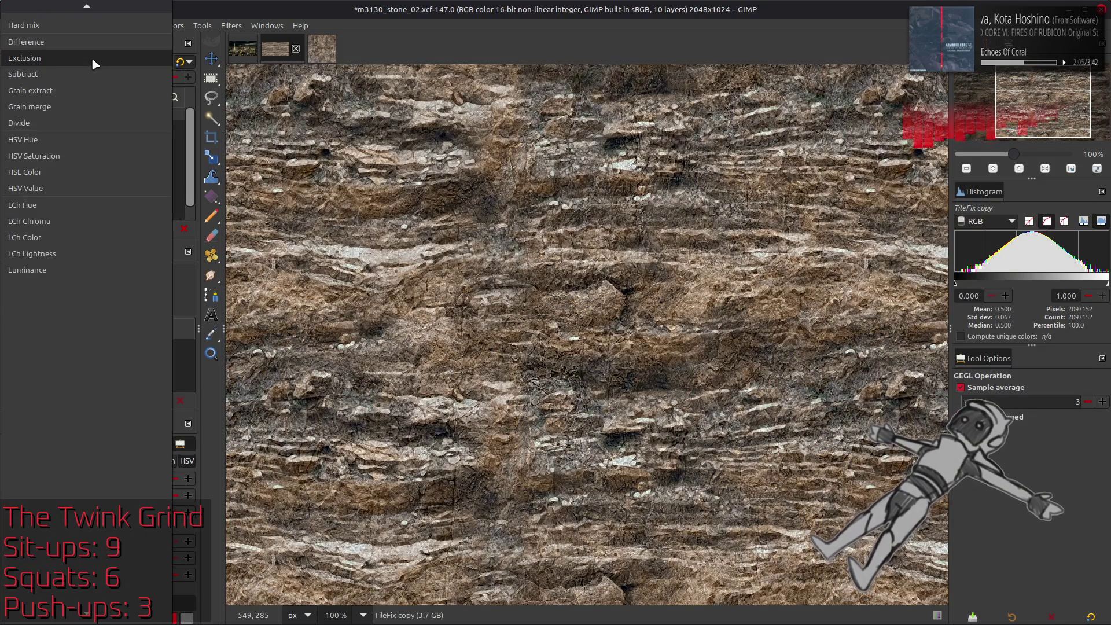
{"action": "left_click", "coordinate": [88, 67]}
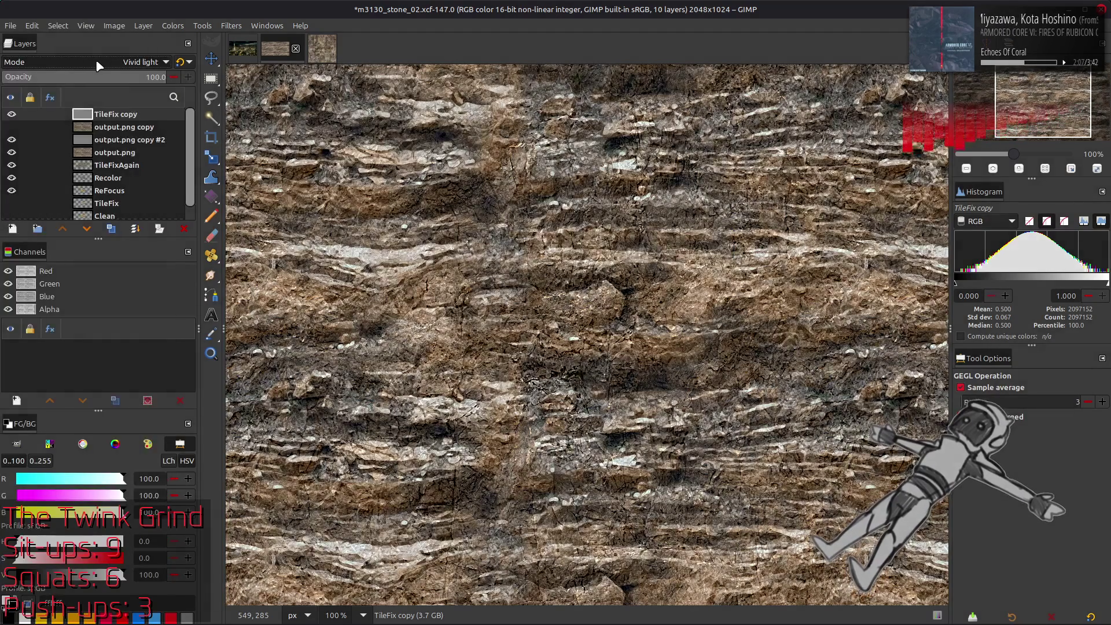
Set TileFix copy to Overlay, compare it on and off, and leave it hidden.
{"action": "left_click", "coordinate": [12, 114]}
{"action": "left_click", "coordinate": [12, 114]}
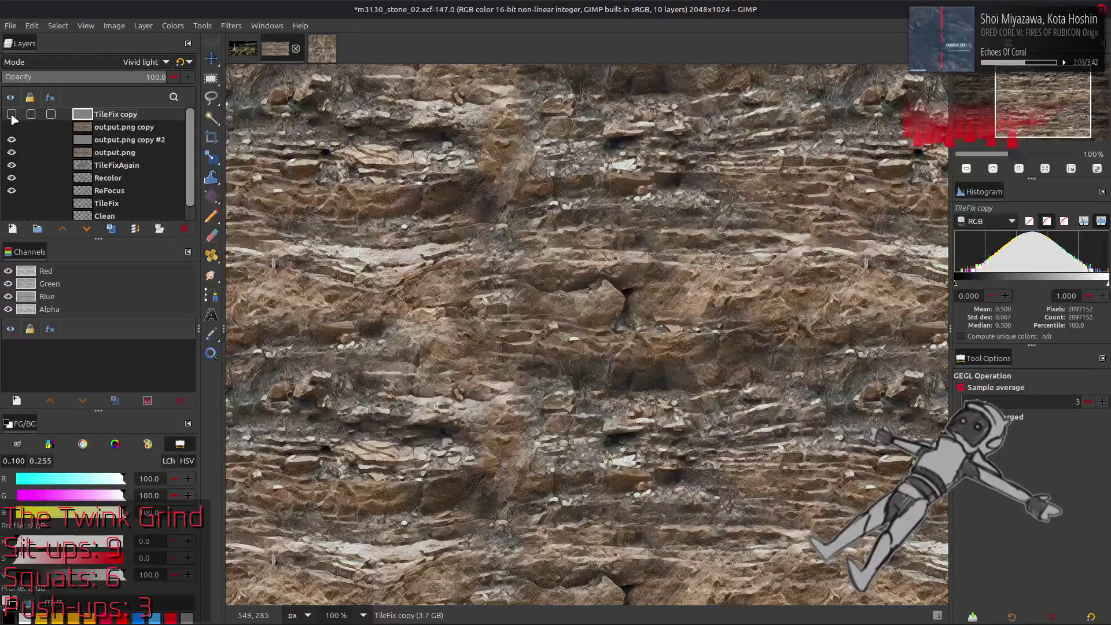
{"action": "left_click", "coordinate": [81, 65]}
{"action": "scroll", "coordinate": [78, 59], "scroll_direction": "up", "scroll_amount": 3}
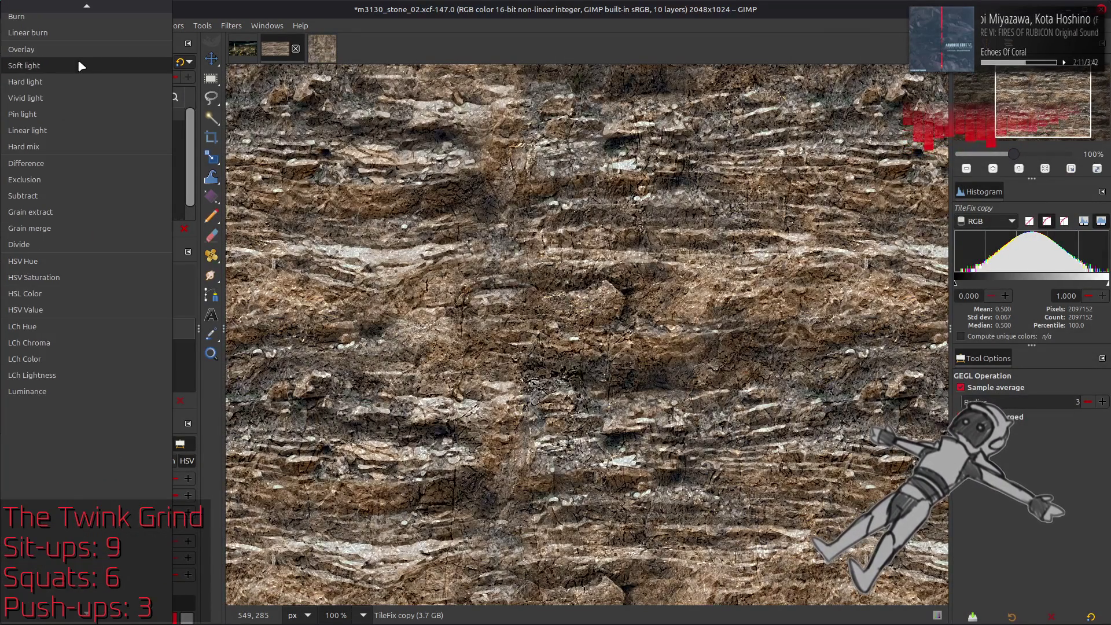
{"action": "left_click", "coordinate": [68, 58]}
{"action": "left_click", "coordinate": [11, 114]}
{"action": "left_click", "coordinate": [11, 116]}
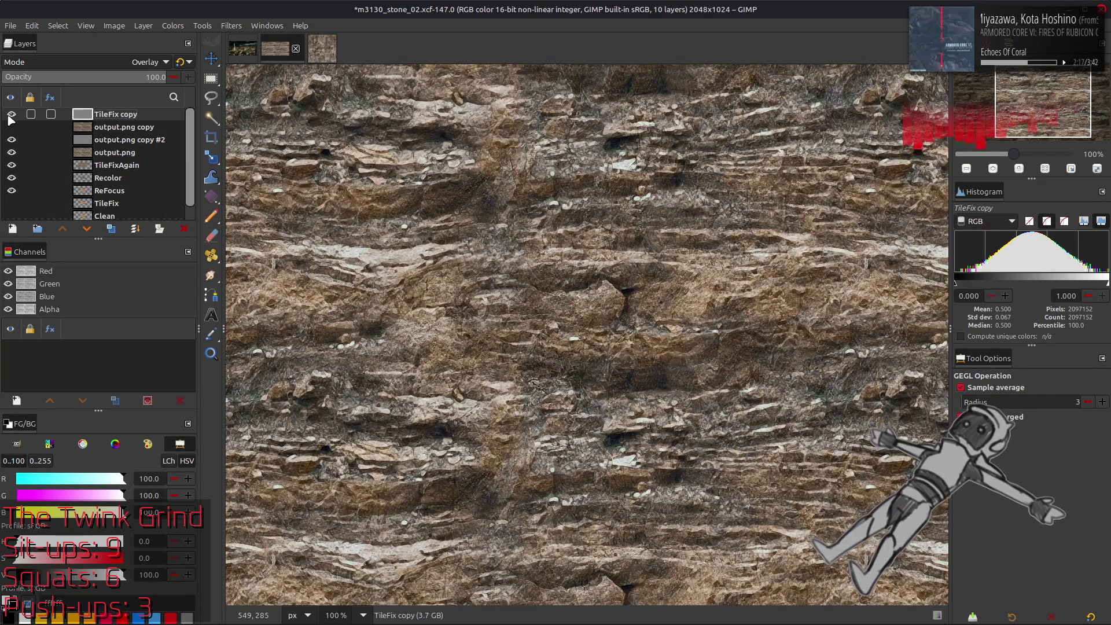
{"action": "left_click", "coordinate": [10, 116]}
{"action": "scroll", "coordinate": [526, 300], "scroll_direction": "up", "scroll_amount": 2}
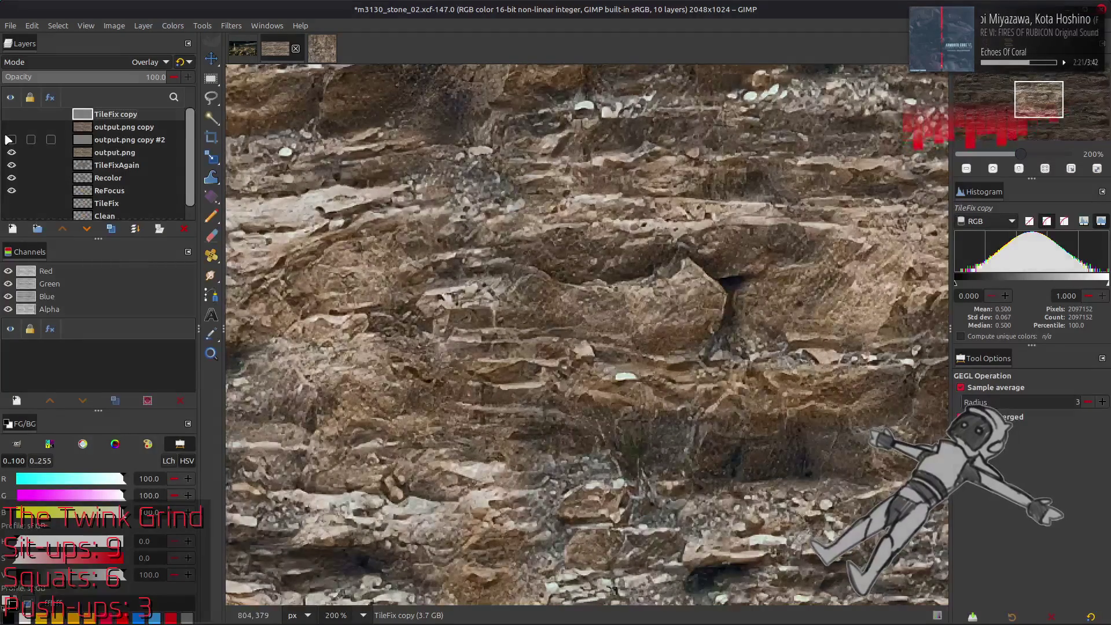
Switch output.png copy #2 to Grain merge and compare it on and off.
{"action": "left_click", "coordinate": [124, 128]}
{"action": "left_click", "coordinate": [126, 139]}
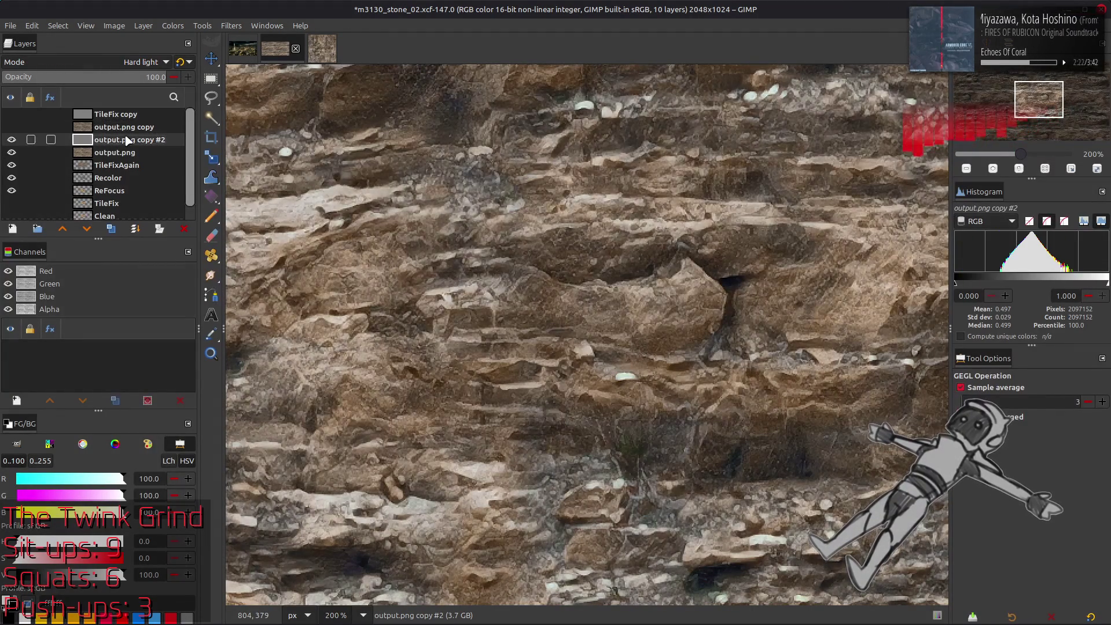
{"action": "left_click", "coordinate": [114, 65]}
{"action": "left_click", "coordinate": [82, 231]}
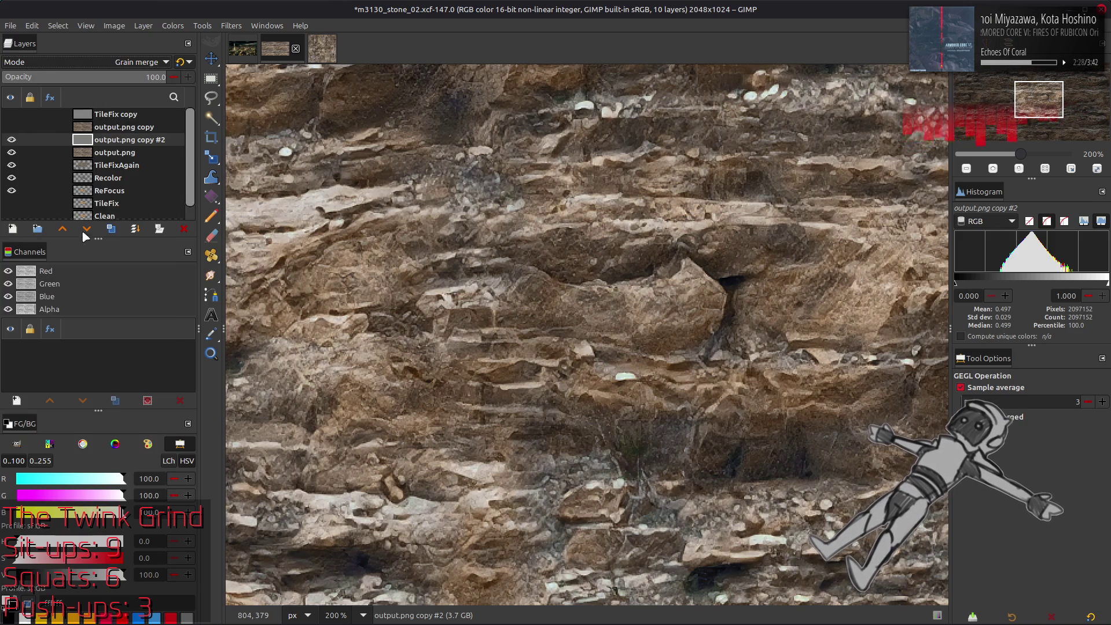
{"action": "left_click", "coordinate": [12, 140]}
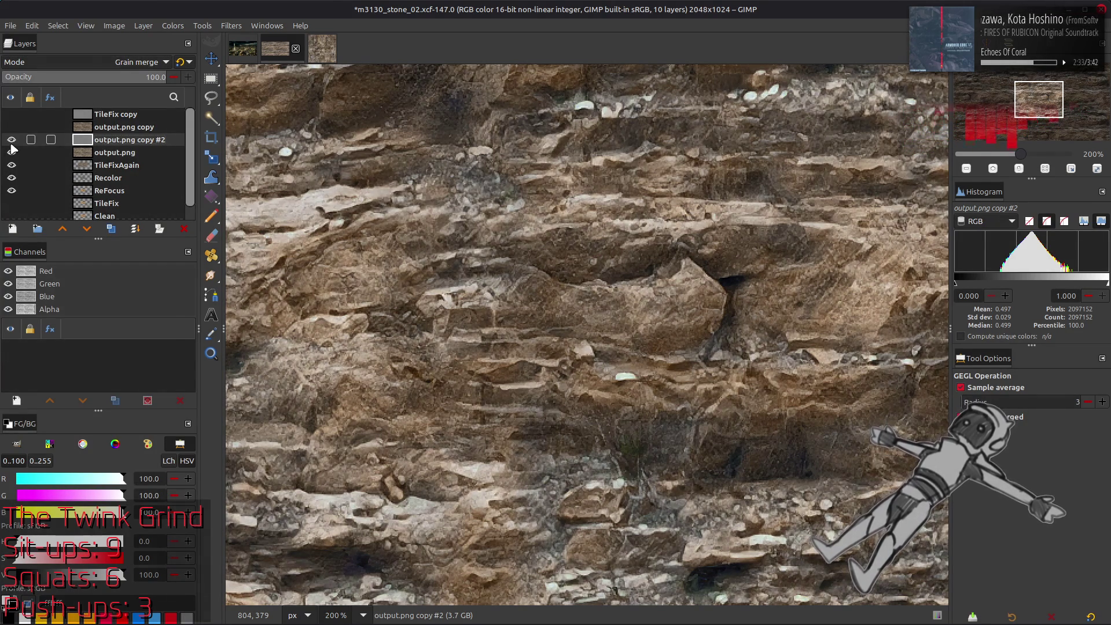
{"action": "left_click", "coordinate": [12, 140]}
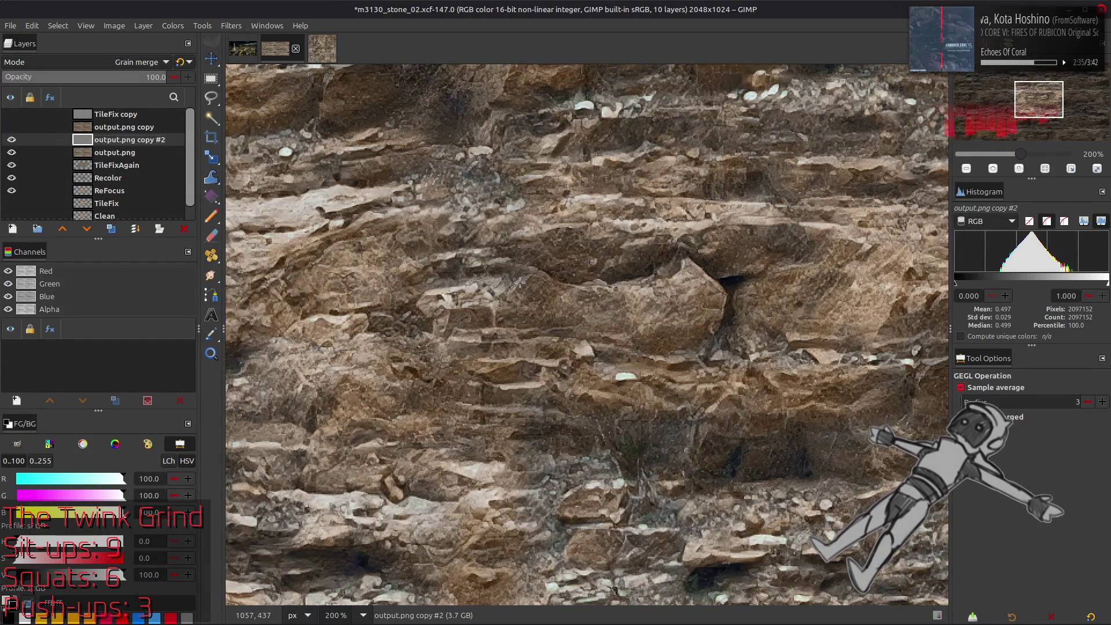
View the whole texture while toggling output.png copy #2, TileFix copy and output.png copy to compare.
{"action": "key", "text": "1"}
{"action": "left_click", "coordinate": [12, 140]}
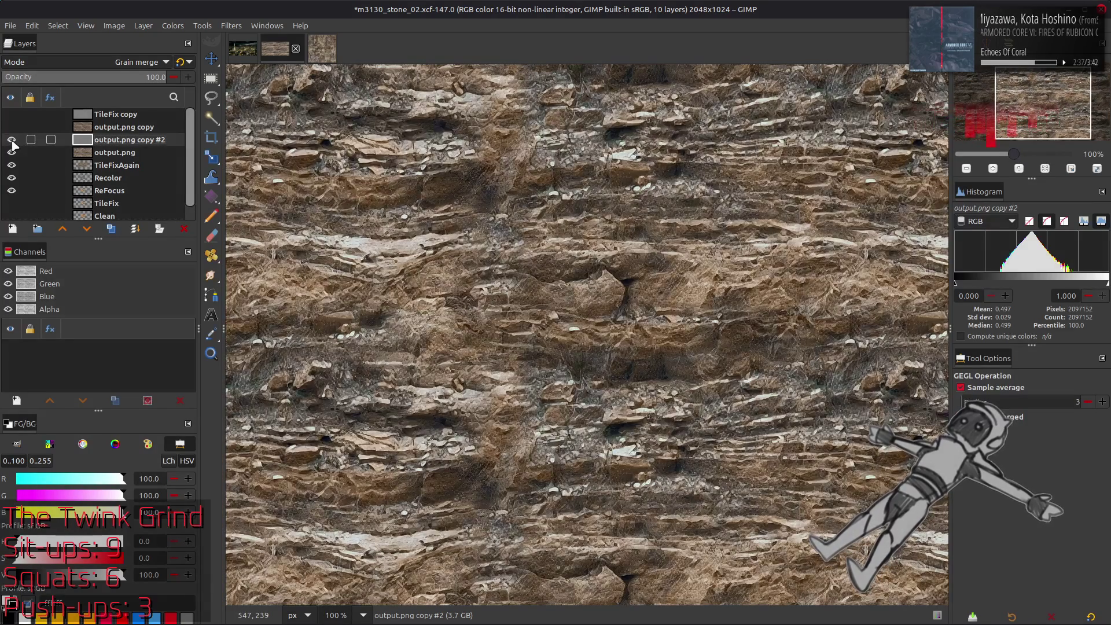
{"action": "left_click", "coordinate": [12, 139]}
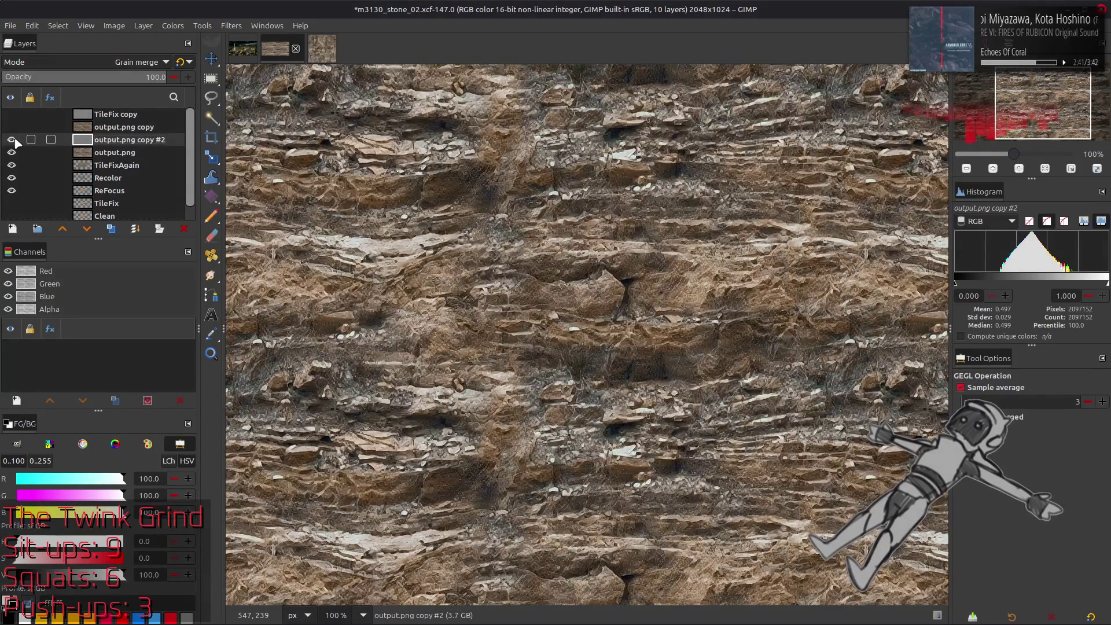
{"action": "left_click", "coordinate": [11, 139]}
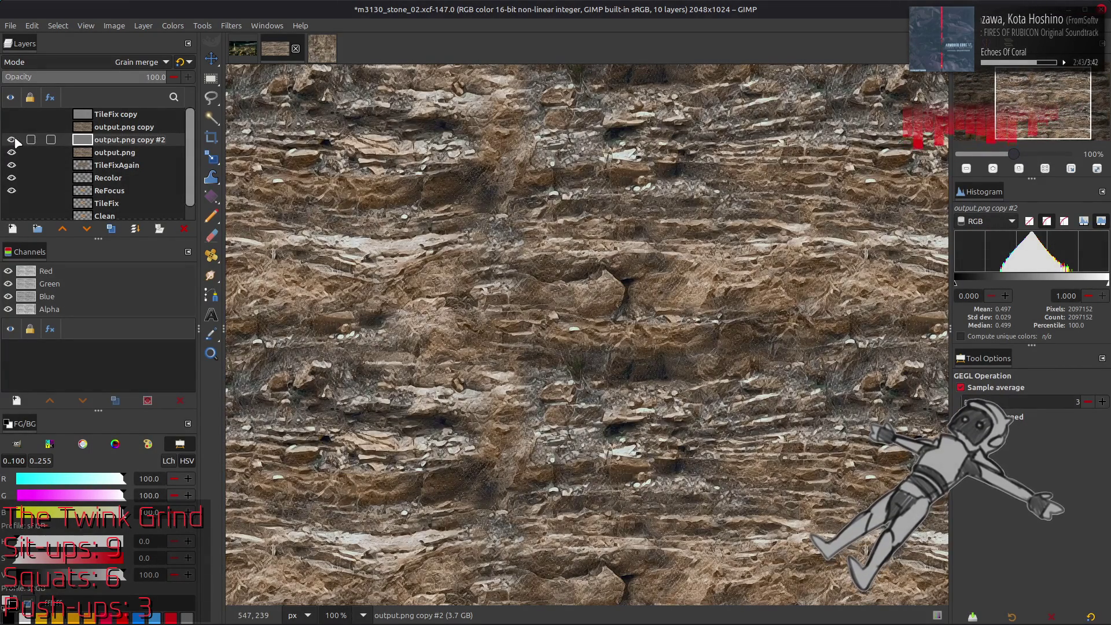
{"action": "left_click", "coordinate": [11, 114]}
{"action": "left_click", "coordinate": [12, 139]}
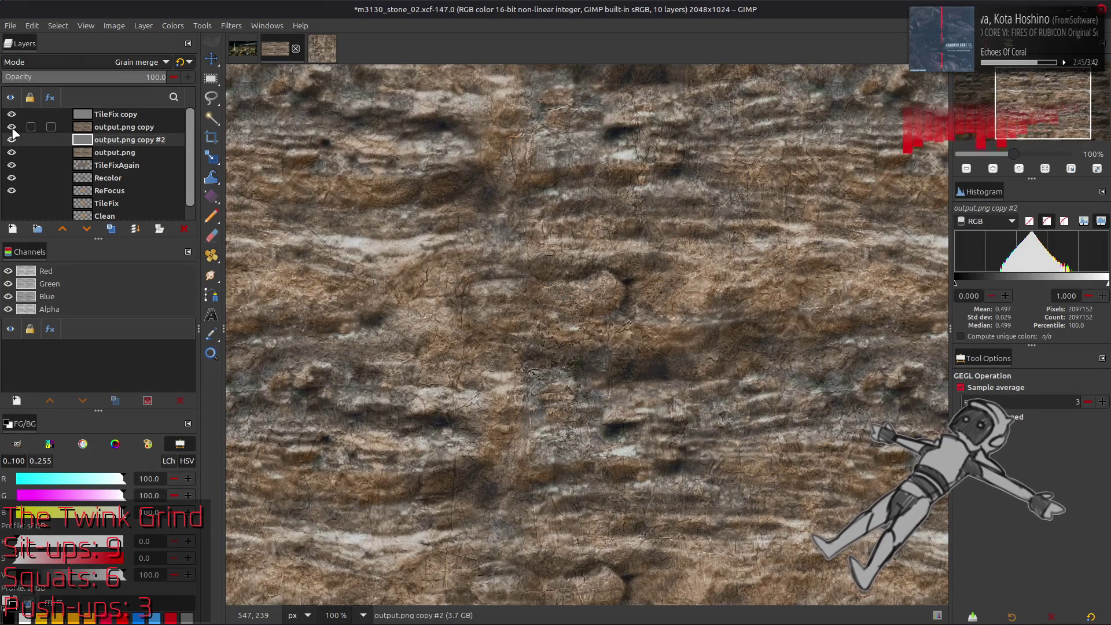
{"action": "left_click", "coordinate": [11, 127]}
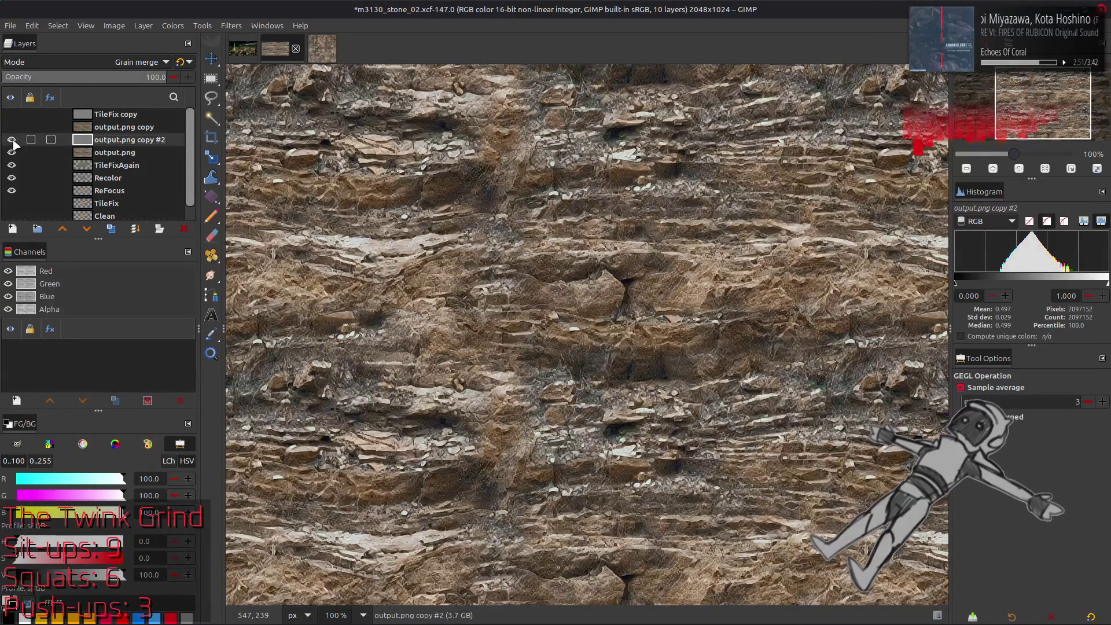
Try Overlay and Normal on output.png copy #2, settle on Hard light, and zoom to 200%.
{"action": "key", "text": "Up"}
{"action": "key", "text": "Up"}
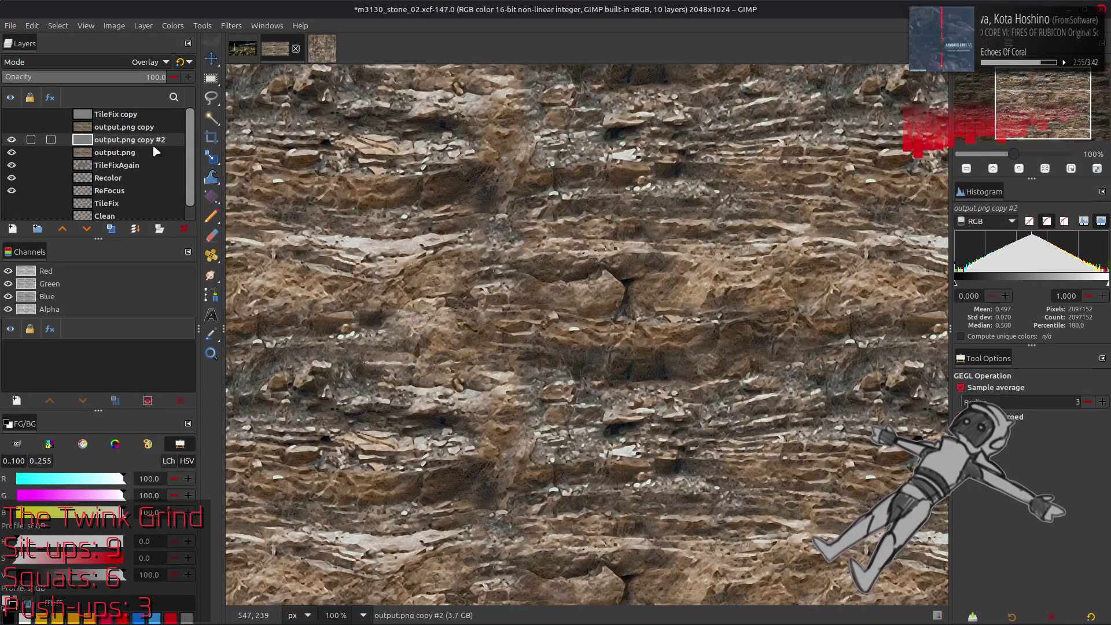
{"action": "key", "text": "Home"}
{"action": "key", "text": "ctrl+z"}
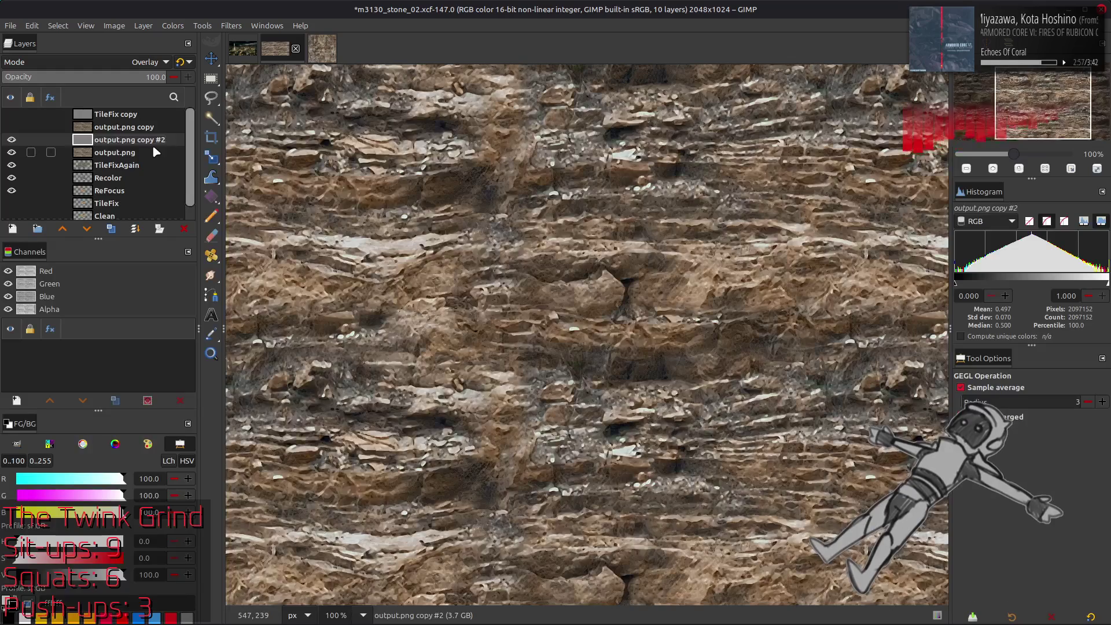
{"action": "key", "text": "ctrl+z"}
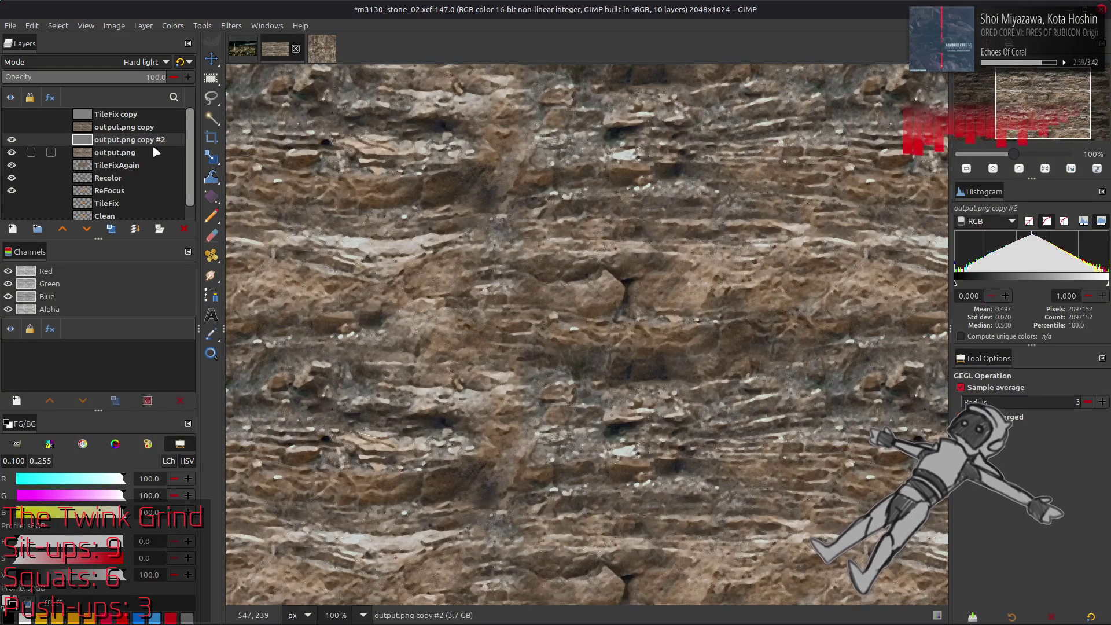
{"action": "key", "text": "2"}
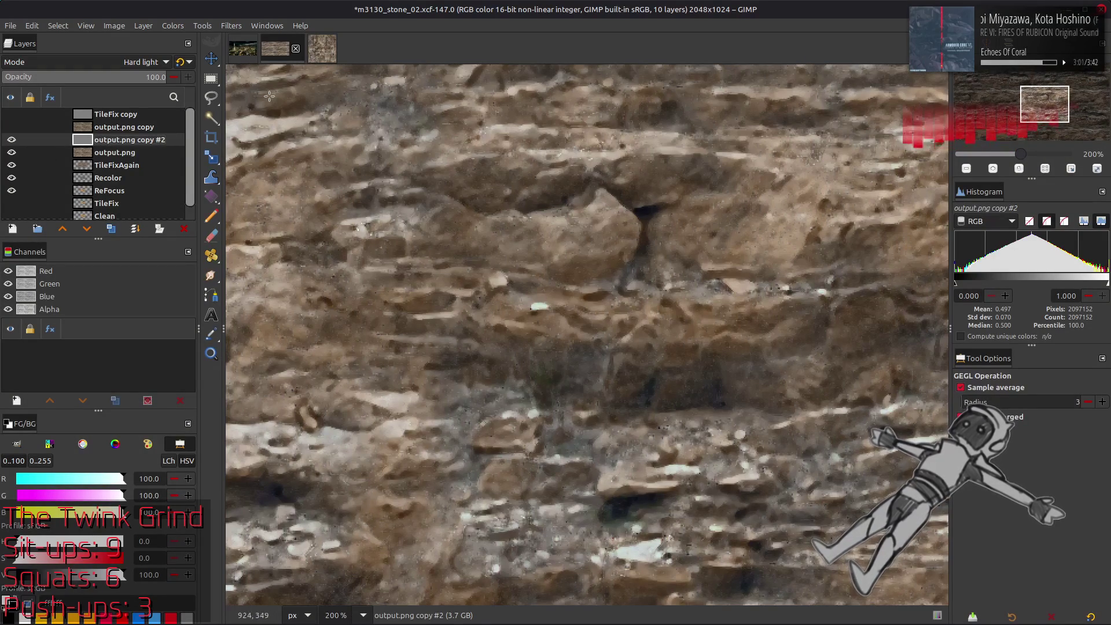
{"action": "left_click", "coordinate": [231, 25]}
Apply a 0.75 XY-Amplitude G'MIC Gaussian blur to output.png copy #2 and compare the full texture.
{"action": "left_click", "coordinate": [310, 309]}
{"action": "left_click", "coordinate": [849, 154]}
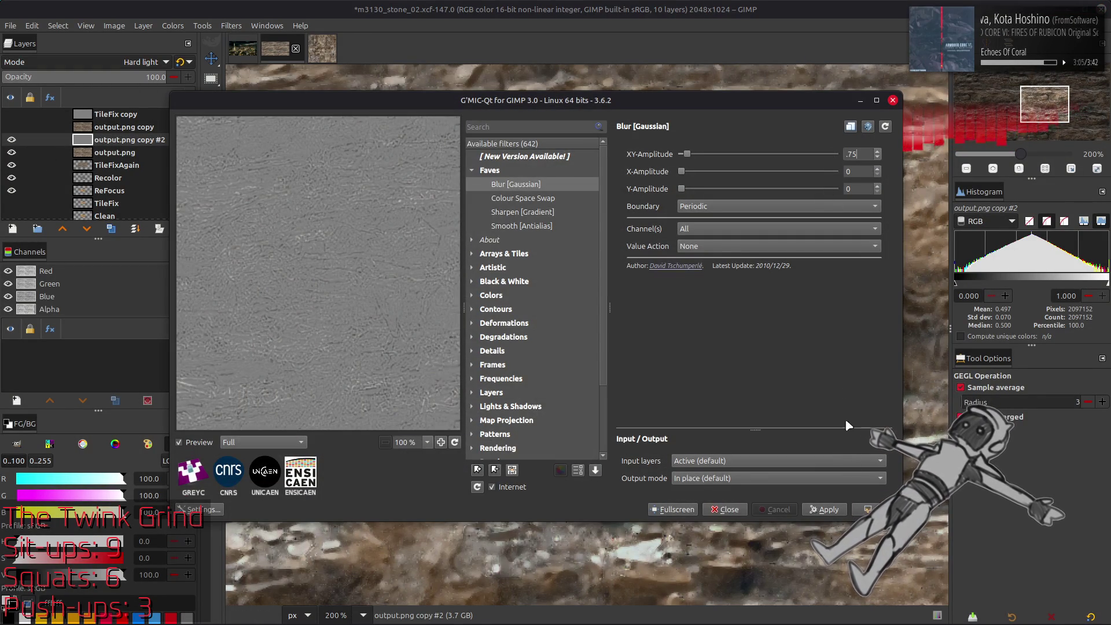
{"action": "key", "text": "Return"}
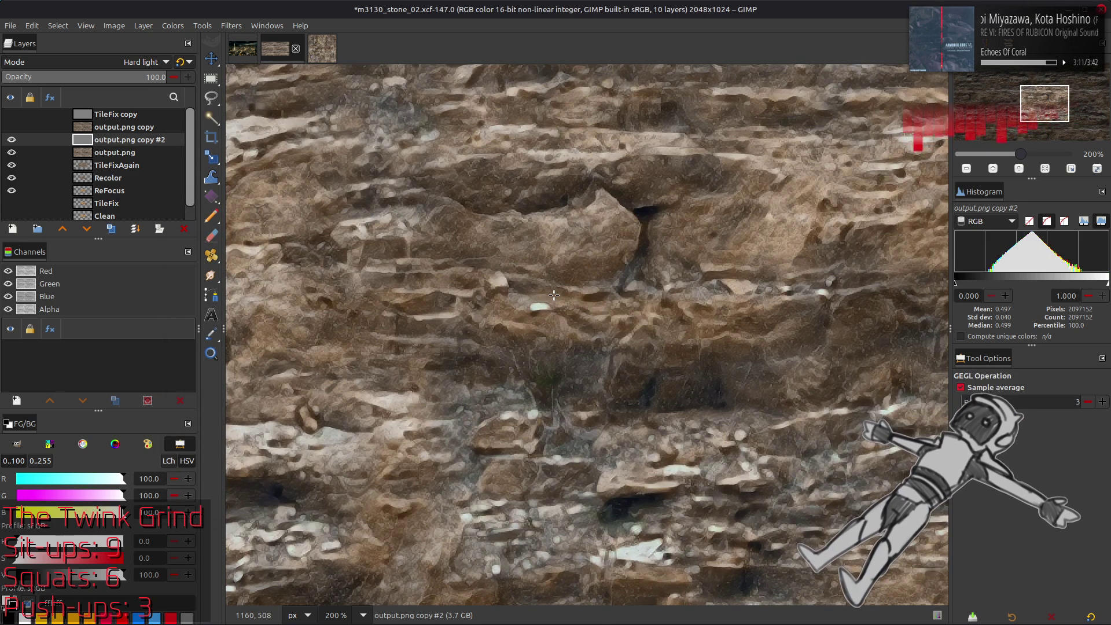
{"action": "key", "text": "1"}
{"action": "left_click", "coordinate": [12, 141]}
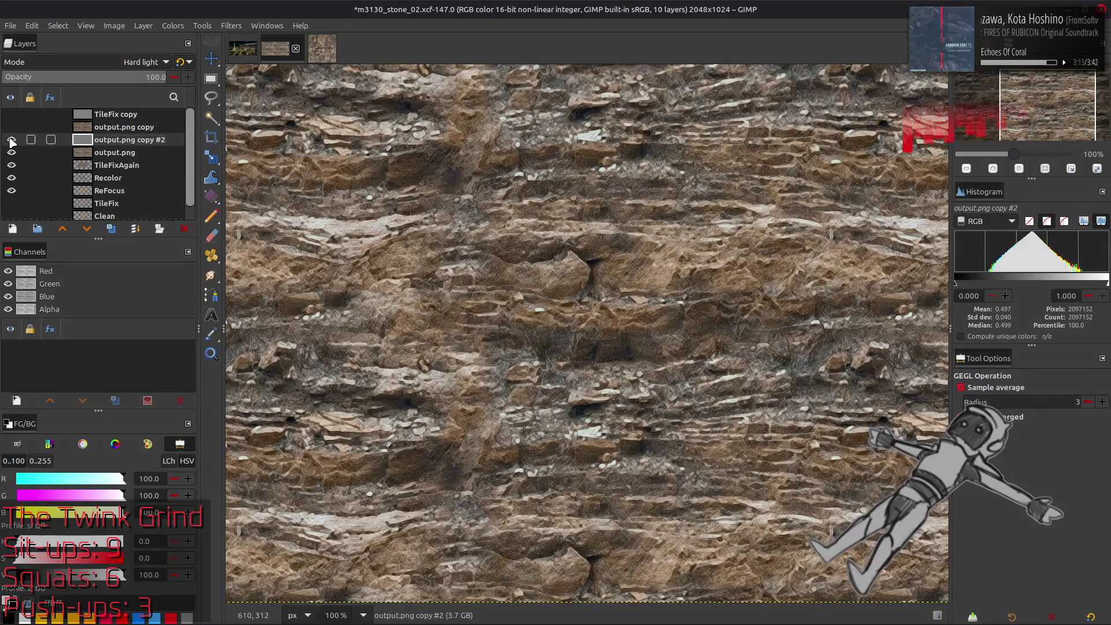
Switch output.png copy #2 to Grain merge and show it again.
{"action": "left_click", "coordinate": [142, 62]}
{"action": "left_click", "coordinate": [87, 191]}
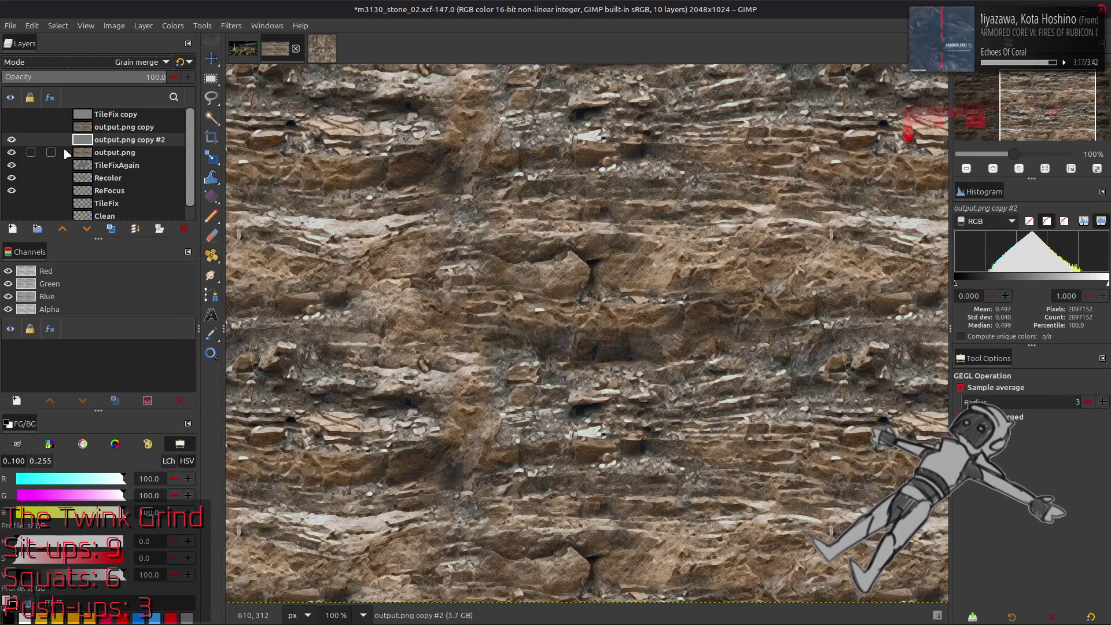
{"action": "left_click", "coordinate": [11, 140]}
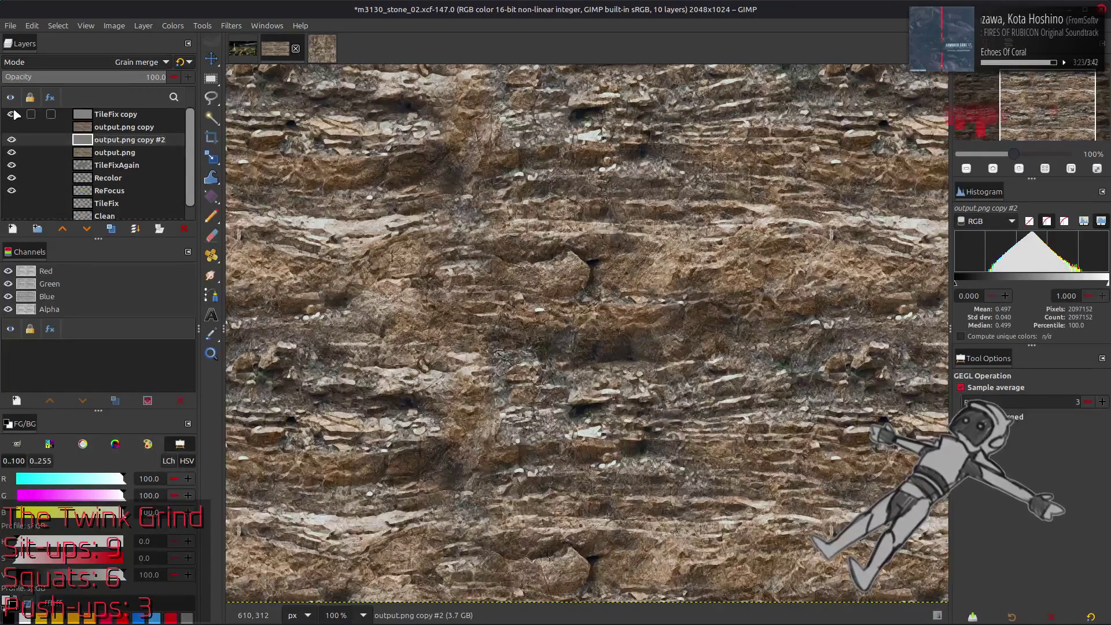
Try Grain merge on TileFix copy, then settle on Overlay blending.
{"action": "left_click", "coordinate": [113, 115]}
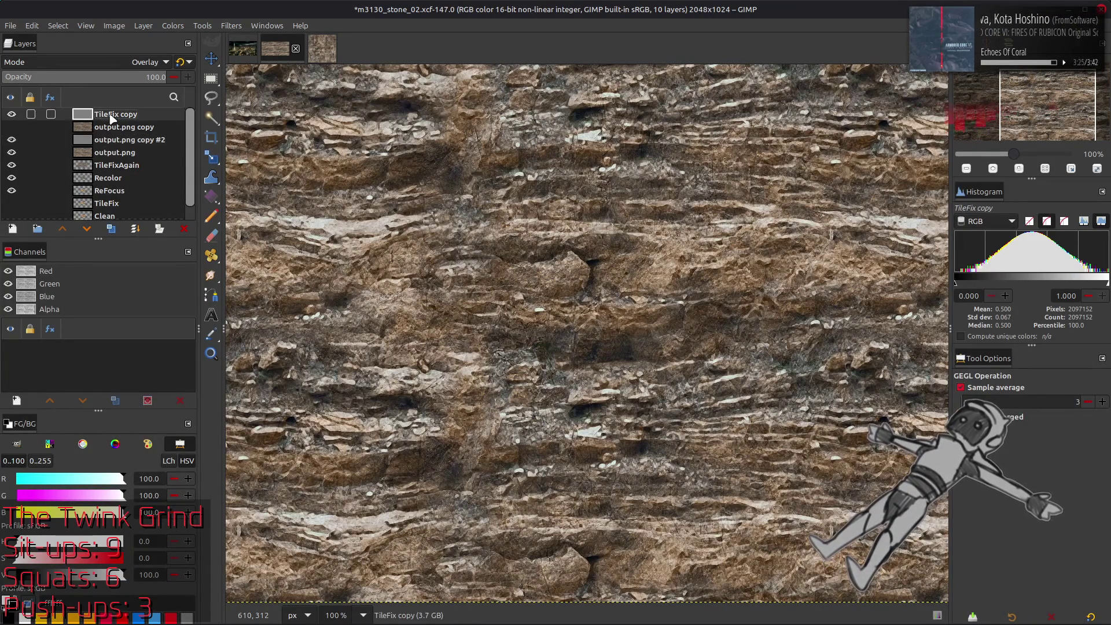
{"action": "left_click", "coordinate": [136, 62]}
{"action": "left_click", "coordinate": [90, 231]}
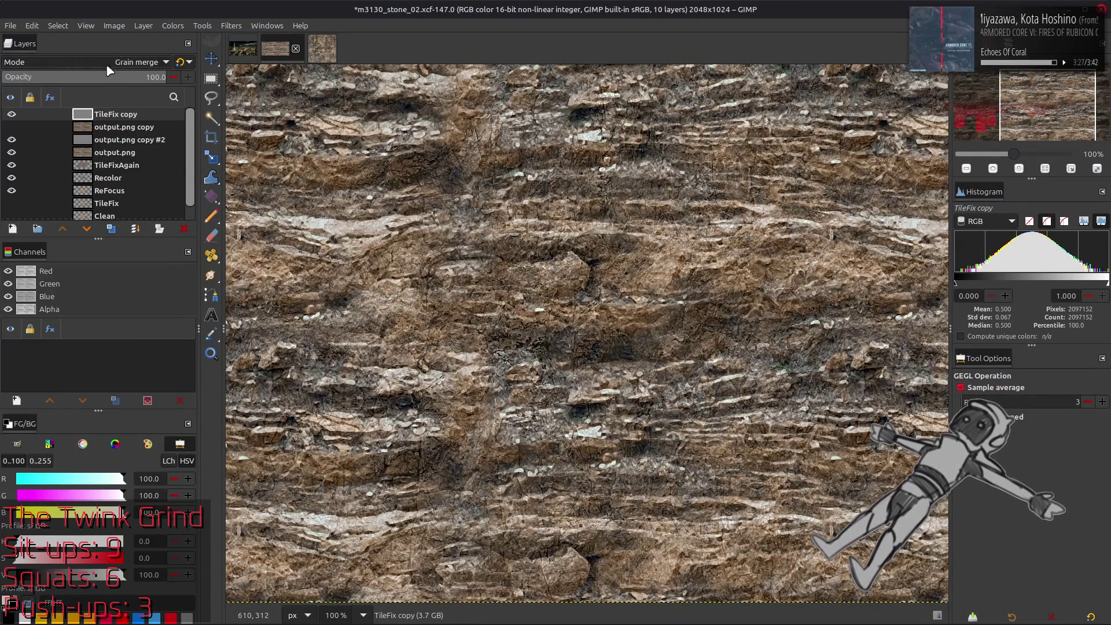
{"action": "left_click", "coordinate": [107, 64]}
{"action": "scroll", "coordinate": [105, 59], "scroll_direction": "up", "scroll_amount": 5}
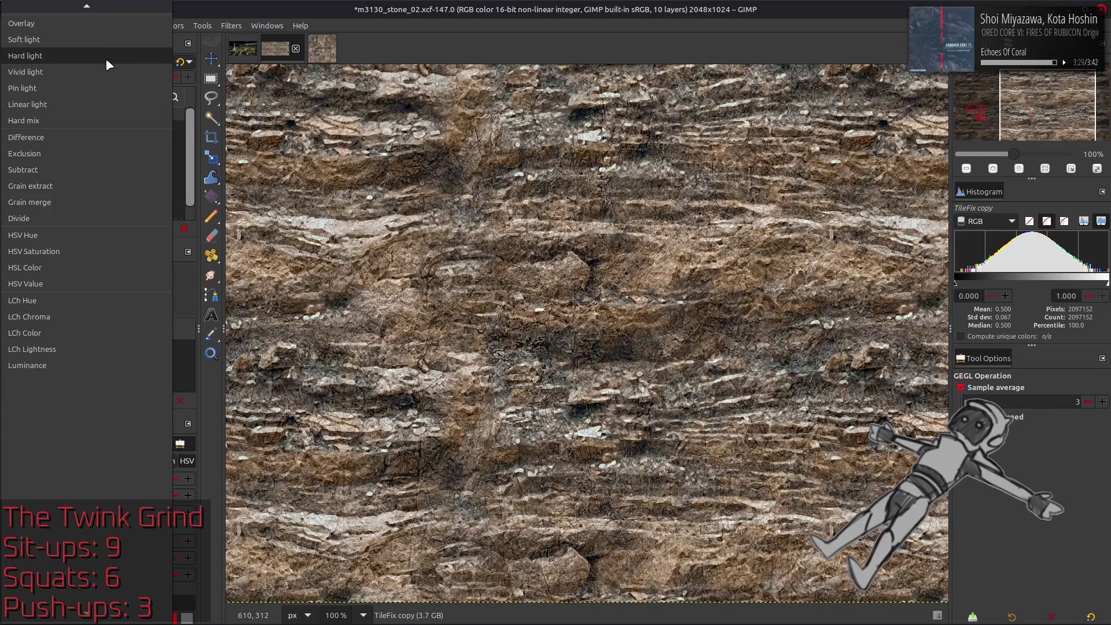
{"action": "left_click", "coordinate": [103, 66]}
{"action": "left_click", "coordinate": [100, 64]}
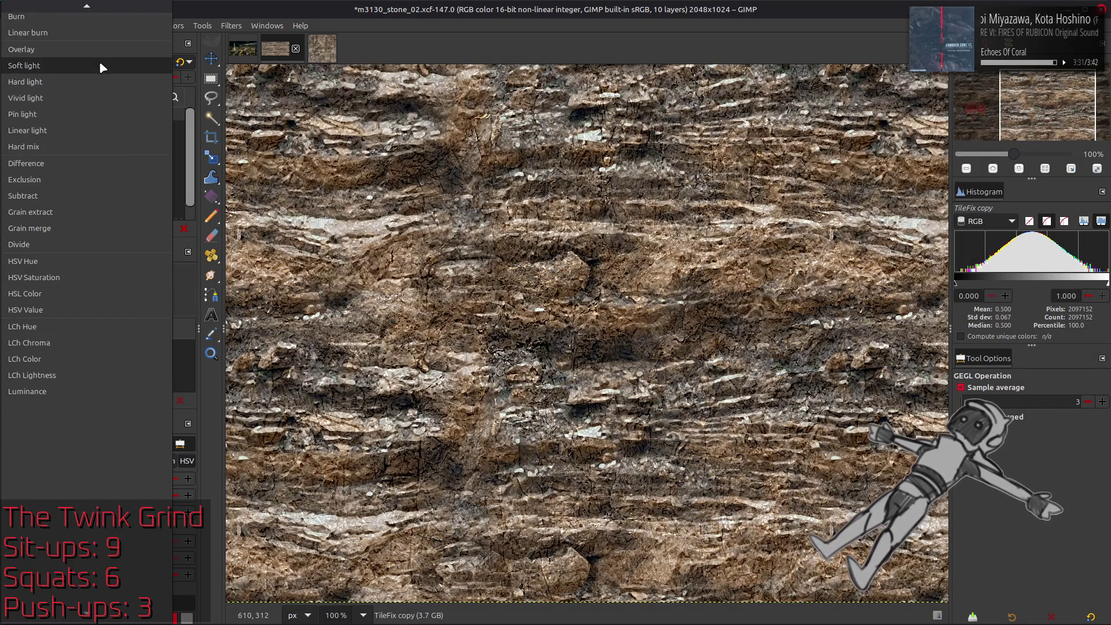
{"action": "left_click", "coordinate": [97, 49]}
Compare layers, hide TileFix copy, and move output.png copy below output.png copy #2.
{"action": "left_click", "coordinate": [11, 139]}
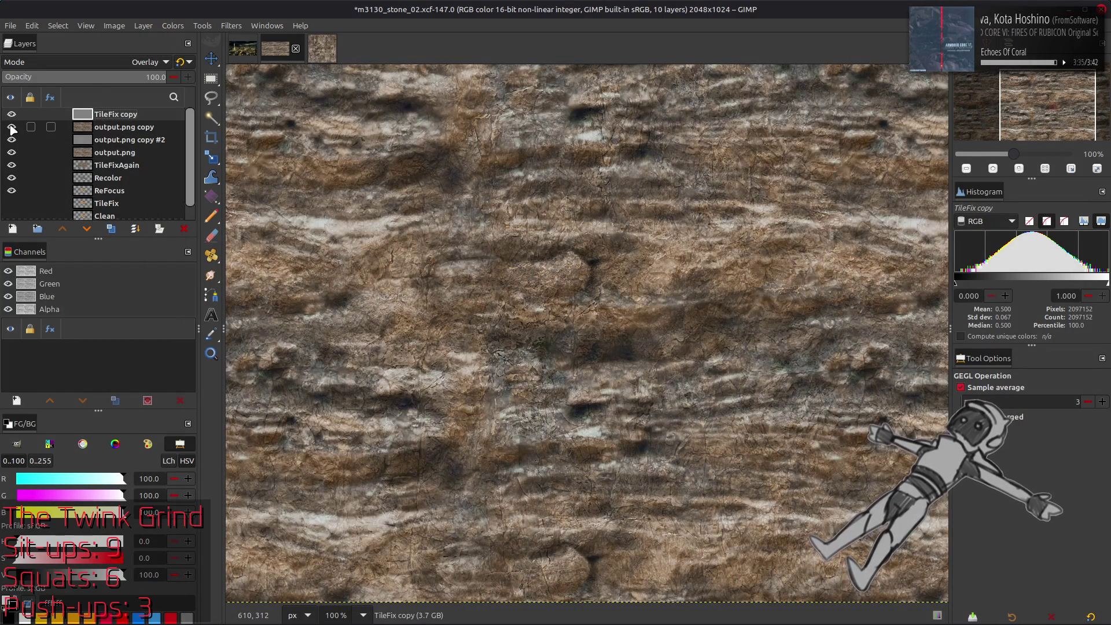
{"action": "left_click", "coordinate": [11, 127]}
{"action": "left_click", "coordinate": [11, 127]}
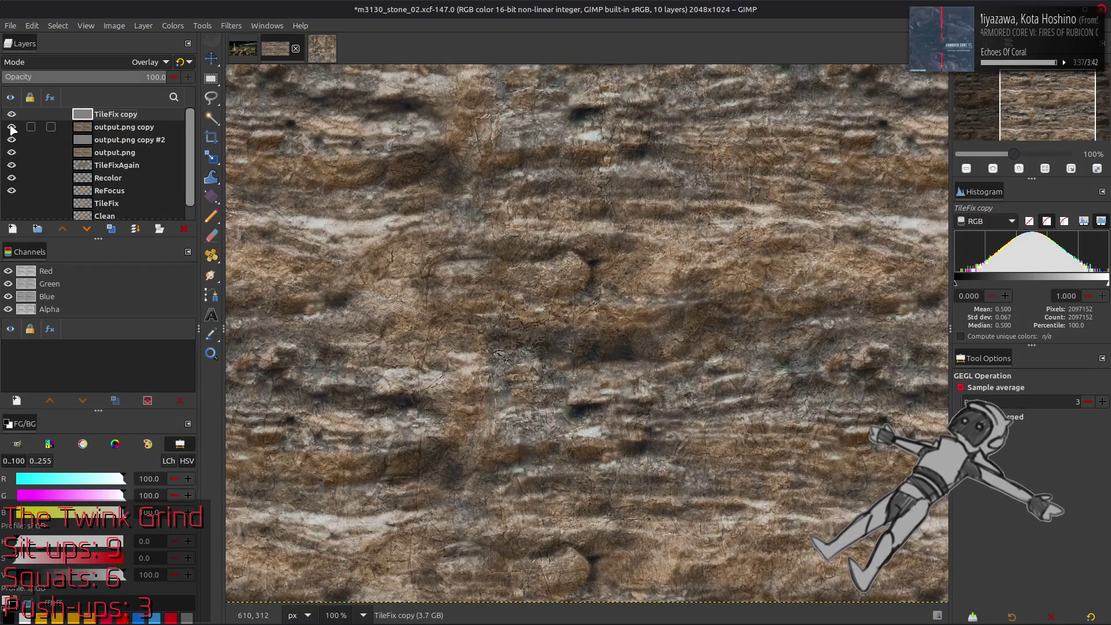
{"action": "left_click", "coordinate": [11, 114]}
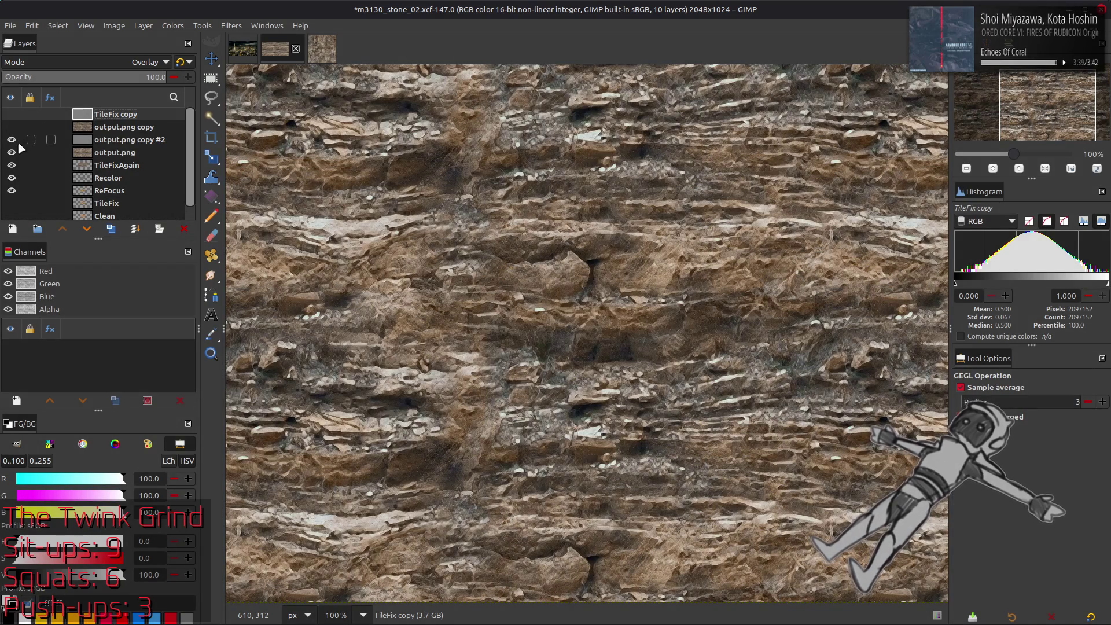
{"action": "left_click", "coordinate": [11, 127]}
{"action": "left_click_drag", "start_coordinate": [93, 127], "coordinate": [101, 149]}
Restore layer visibilities and move output.png copy back above output.png copy #2.
{"action": "left_click", "coordinate": [11, 127]}
{"action": "left_click", "coordinate": [11, 114]}
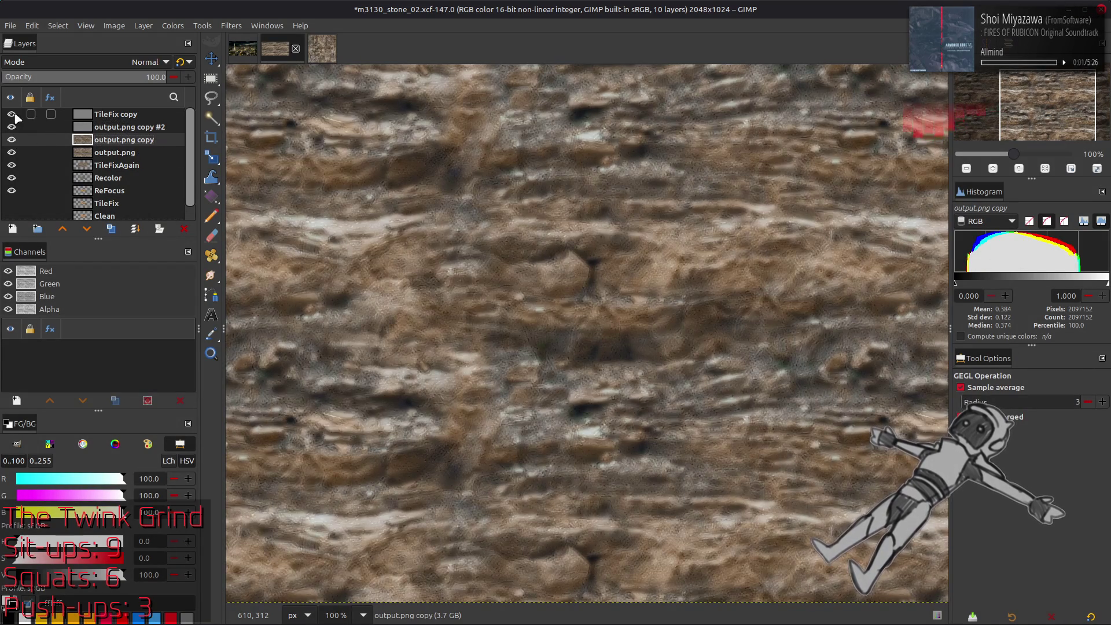
{"action": "left_click", "coordinate": [11, 114]}
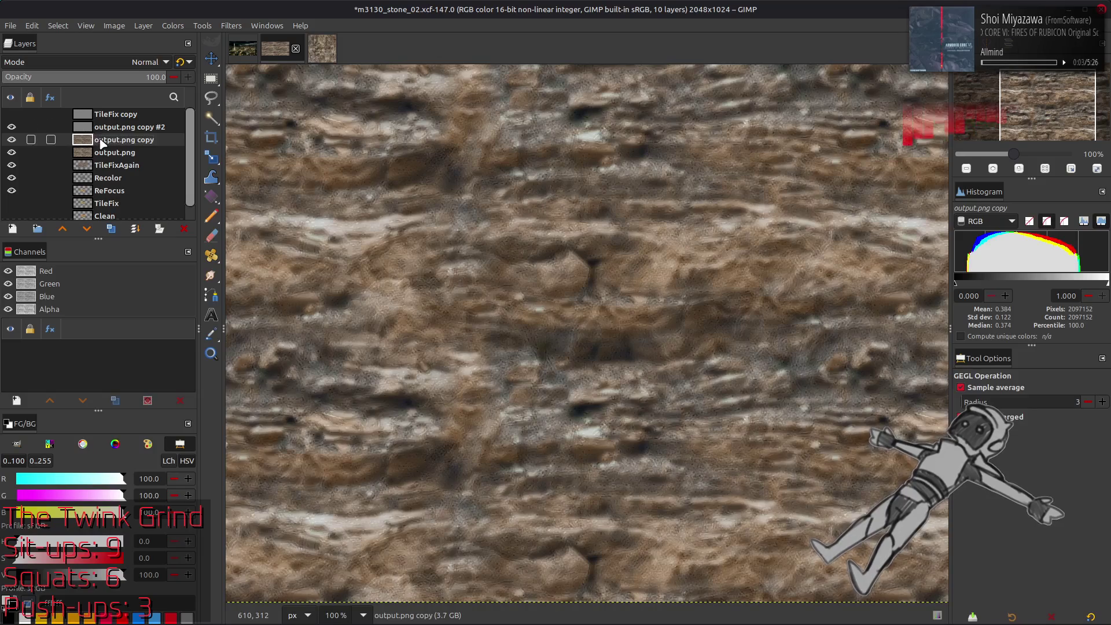
{"action": "left_click_drag", "start_coordinate": [96, 140], "coordinate": [96, 127]}
Give output.png copy 50% opacity and Normal (legacy) blend mode.
{"action": "left_click", "coordinate": [125, 79]}
{"action": "type", "text": "50"}
{"action": "key", "text": "Return"}
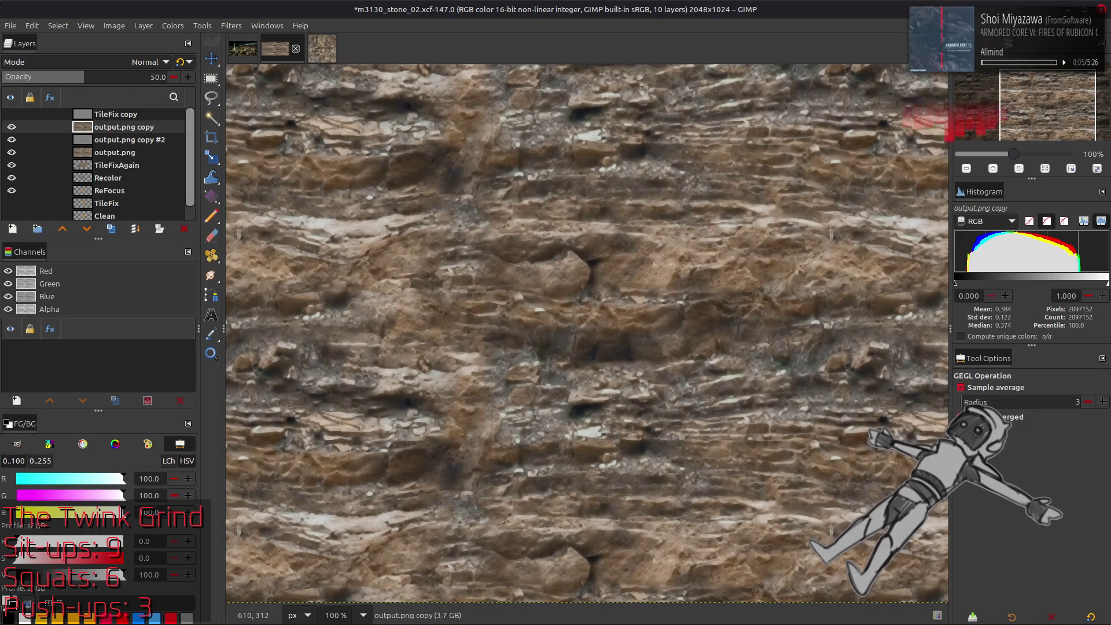
{"action": "left_click", "coordinate": [180, 62]}
{"action": "left_click", "coordinate": [12, 127]}
{"action": "left_click", "coordinate": [12, 127]}
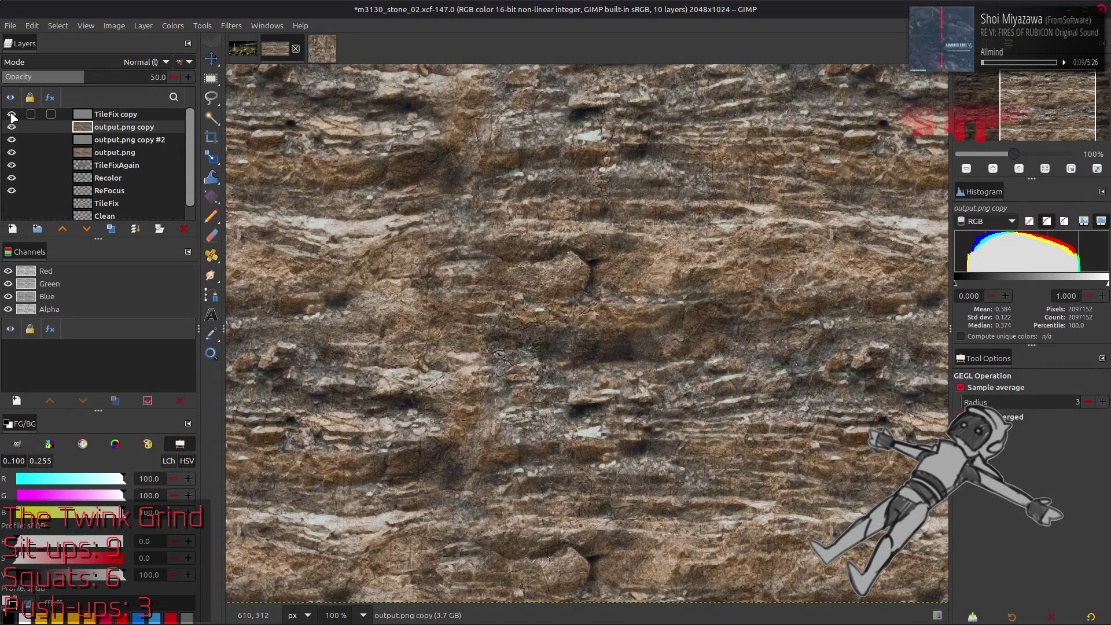
Compare at actual size by toggling output.png copy and TileFix copy visibility.
{"action": "left_click", "coordinate": [11, 114]}
{"action": "scroll", "coordinate": [466, 216], "scroll_direction": "down", "scroll_amount": 3, "text": "ctrl"}
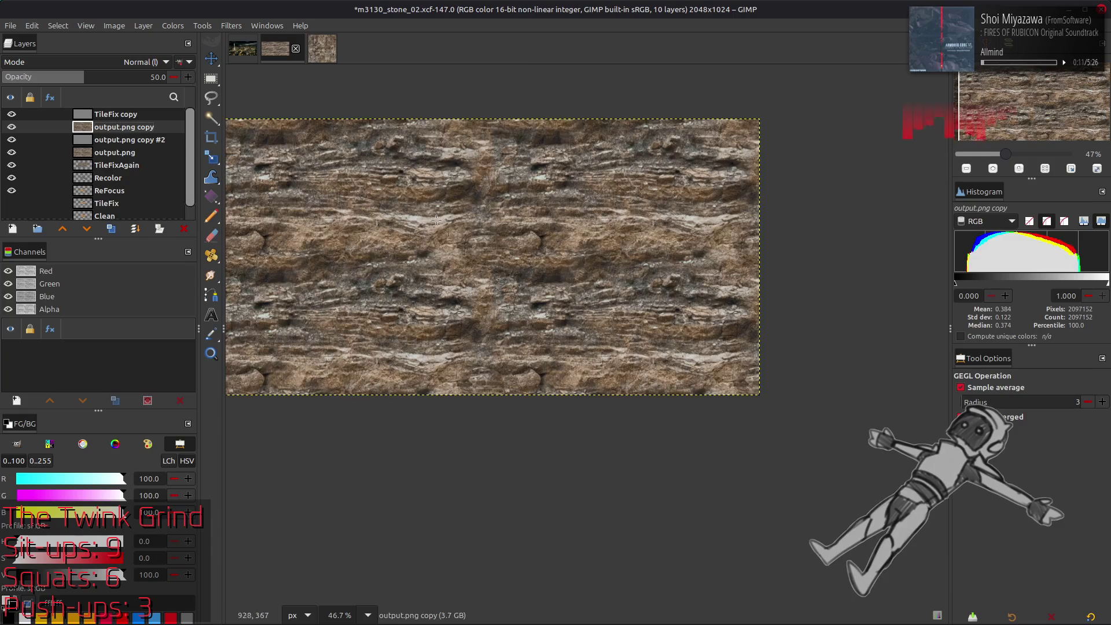
{"action": "key", "text": "1"}
{"action": "left_click", "coordinate": [11, 126]}
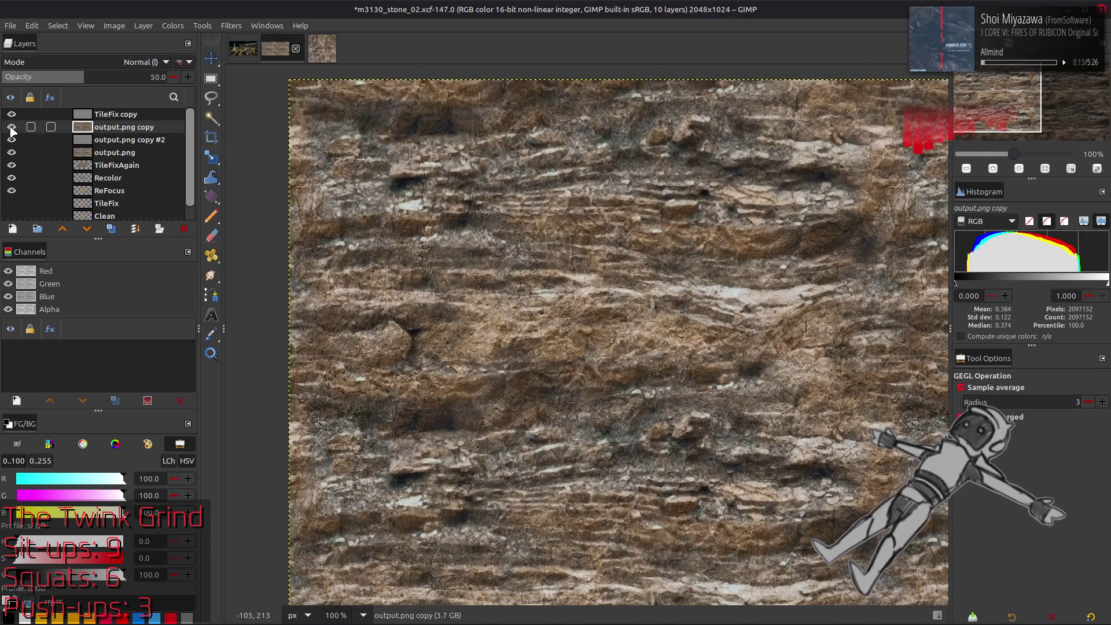
{"action": "left_click", "coordinate": [12, 127]}
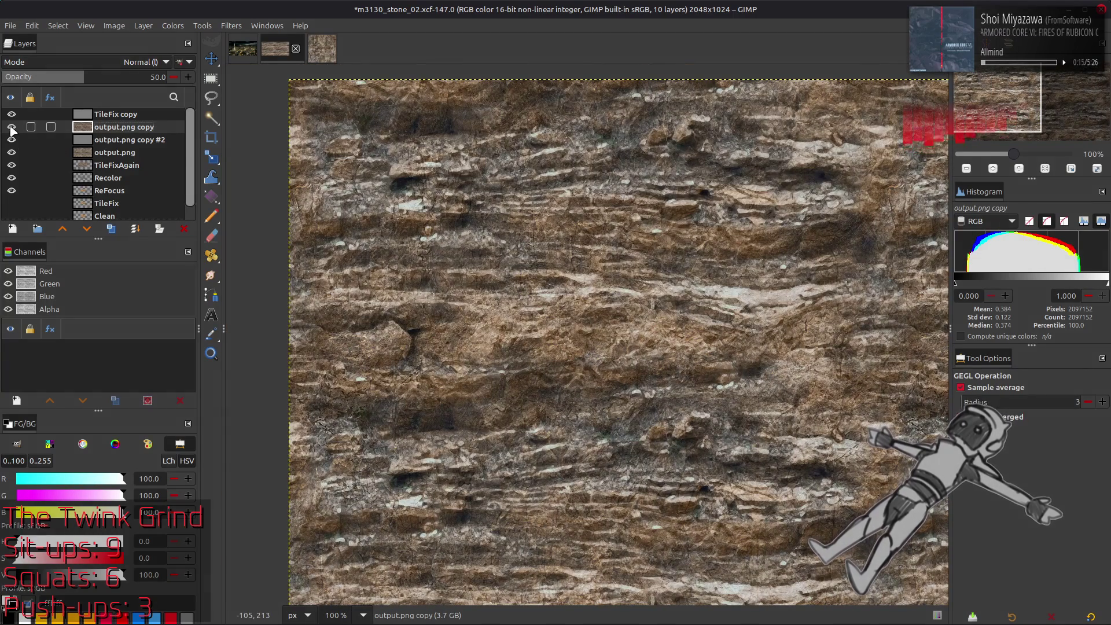
{"action": "left_click", "coordinate": [12, 127]}
{"action": "left_click", "coordinate": [11, 114]}
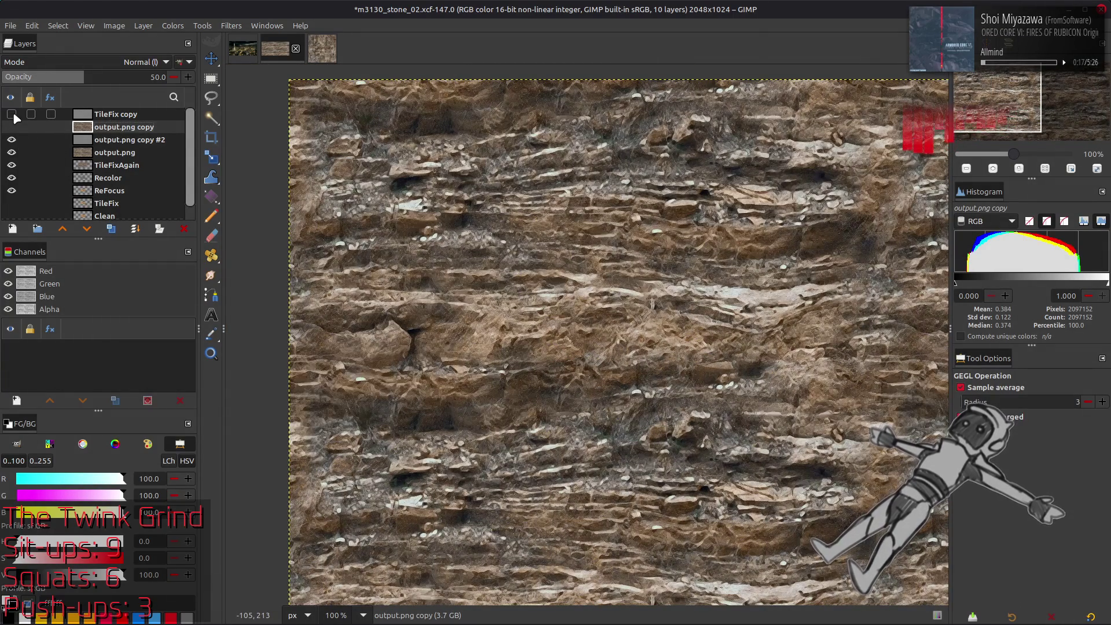
Switch output.png copy #2 to Hard light blending.
{"action": "left_click", "coordinate": [115, 142]}
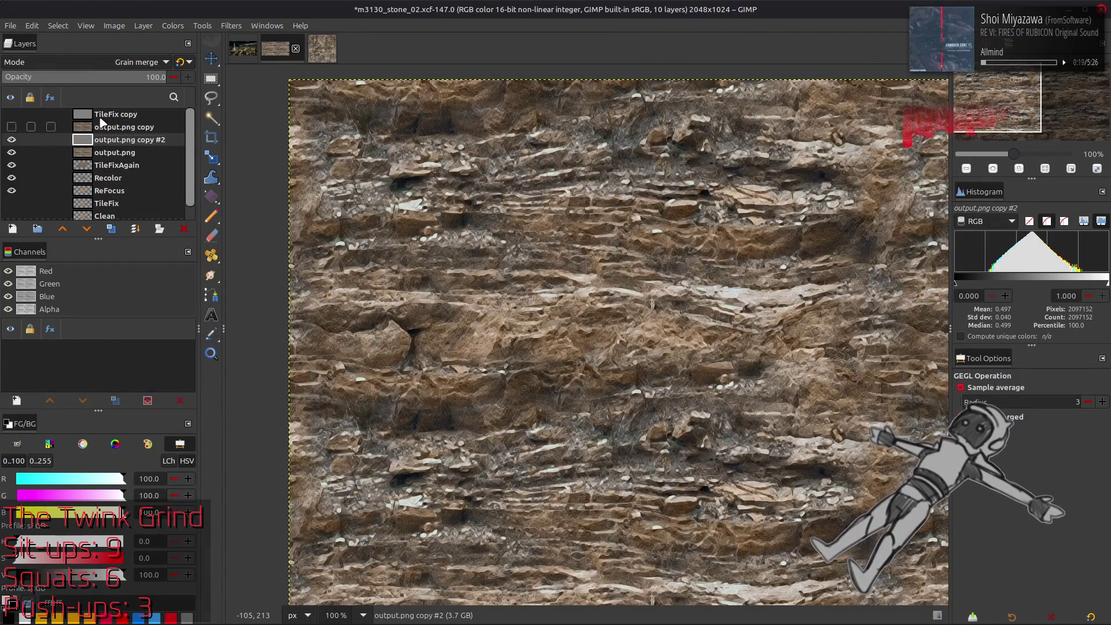
{"action": "left_click", "coordinate": [95, 62]}
{"action": "scroll", "coordinate": [95, 62], "scroll_direction": "up", "scroll_amount": 5}
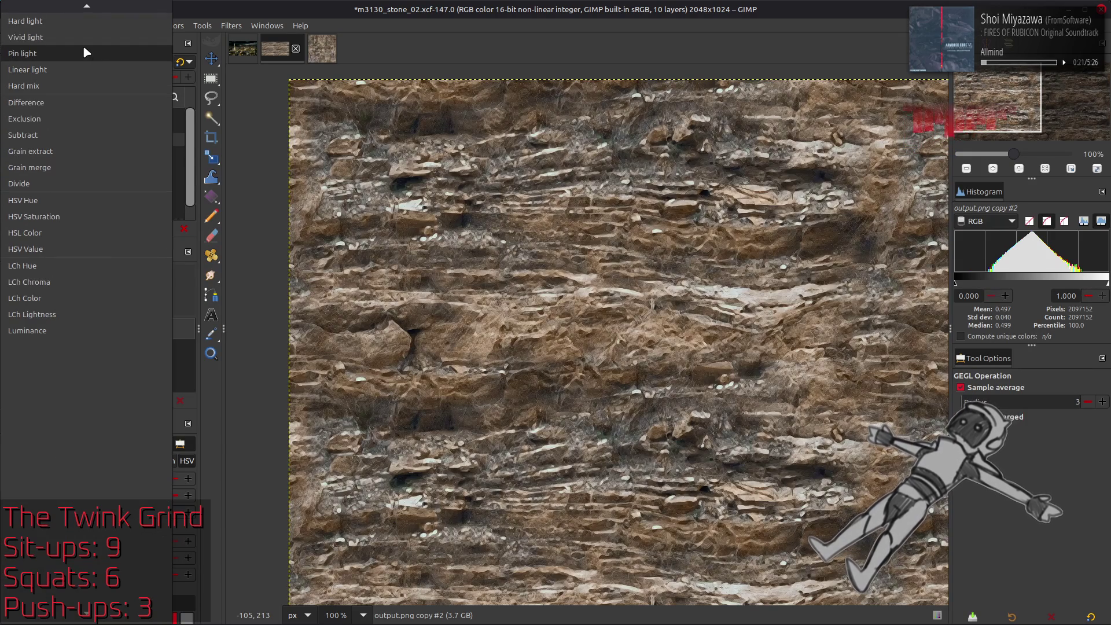
{"action": "left_click", "coordinate": [71, 22]}
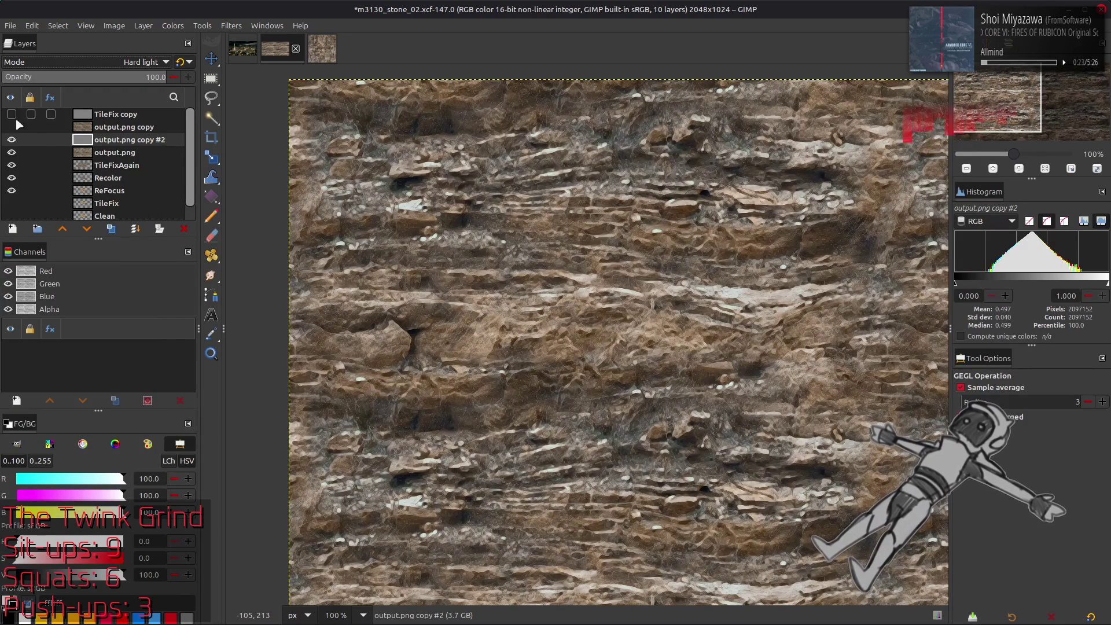
Set output.png copy #2 to Grain merge and show output.png copy again.
{"action": "left_click", "coordinate": [11, 140]}
{"action": "left_click", "coordinate": [71, 61]}
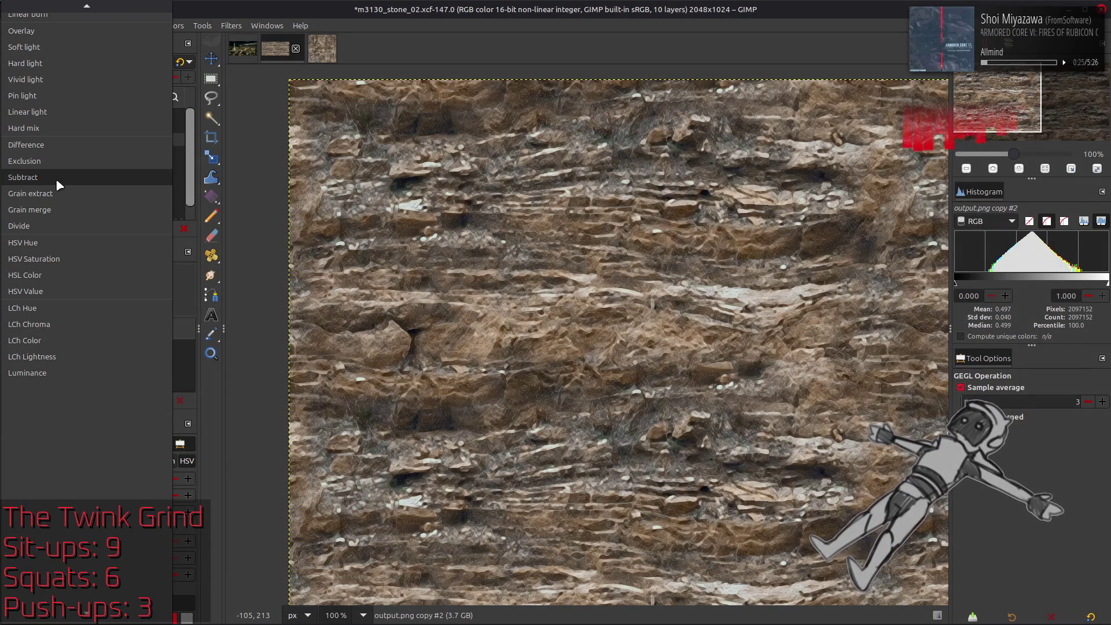
{"action": "left_click", "coordinate": [56, 212]}
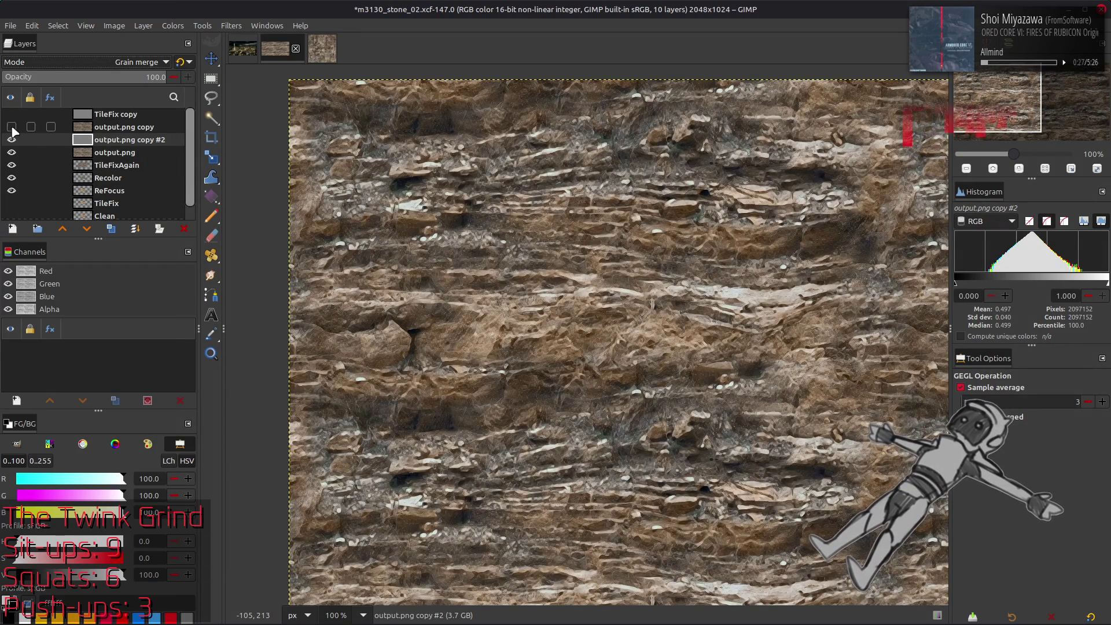
{"action": "left_click", "coordinate": [11, 127]}
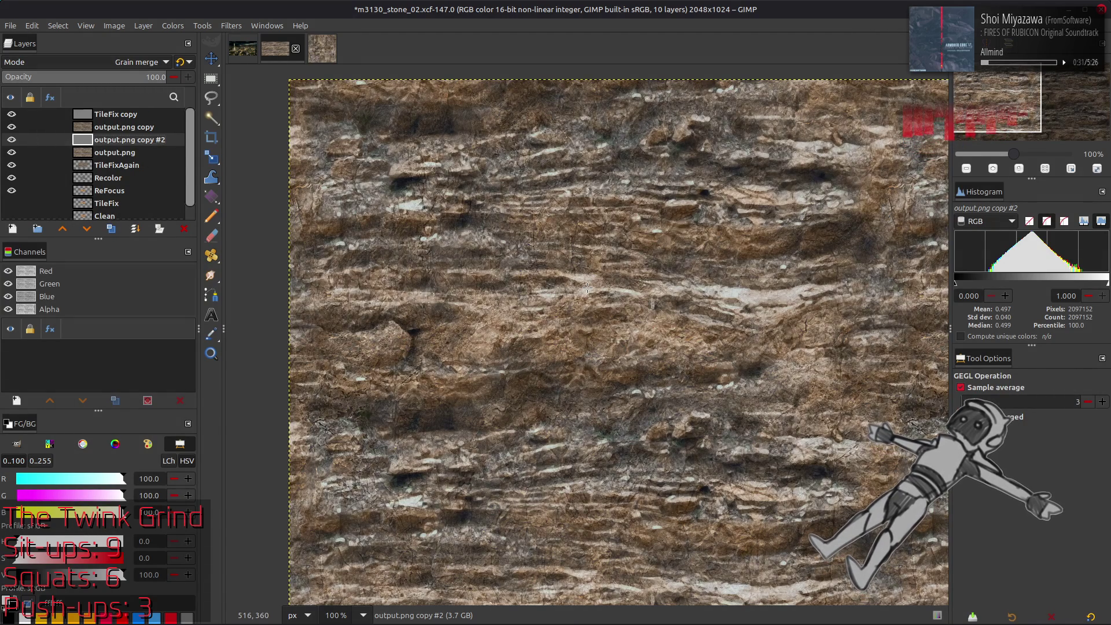
At 200% zoom, toggle TileFix copy on and off to compare, then select it.
{"action": "key", "text": "2"}
{"action": "key", "text": "m"}
{"action": "left_click", "coordinate": [11, 114]}
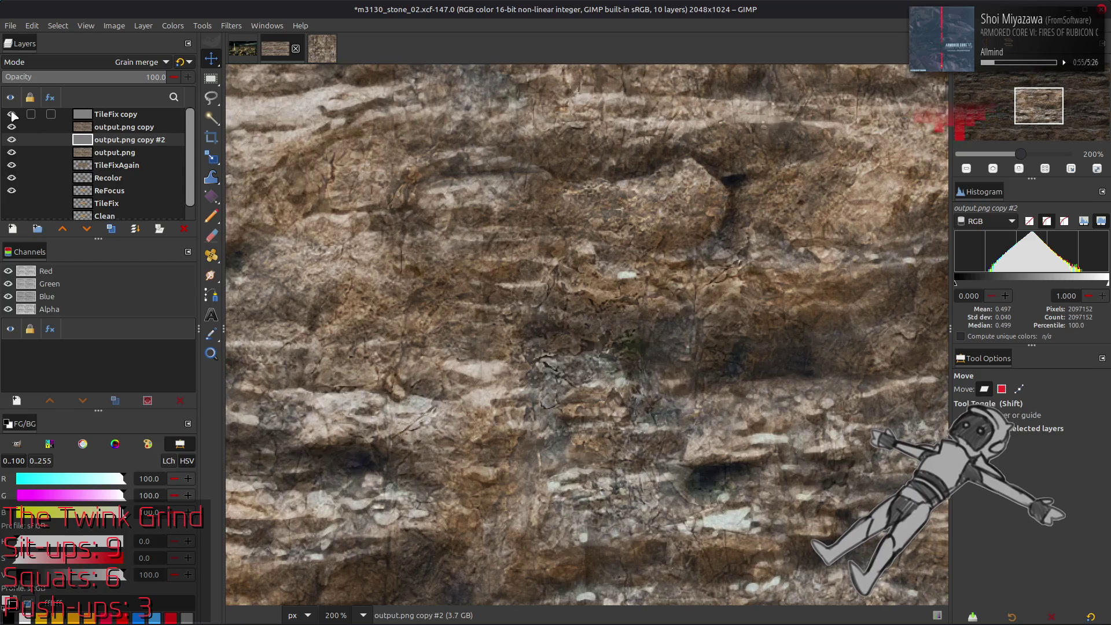
{"action": "left_click", "coordinate": [12, 114]}
{"action": "left_click", "coordinate": [11, 114]}
{"action": "left_click", "coordinate": [11, 114]}
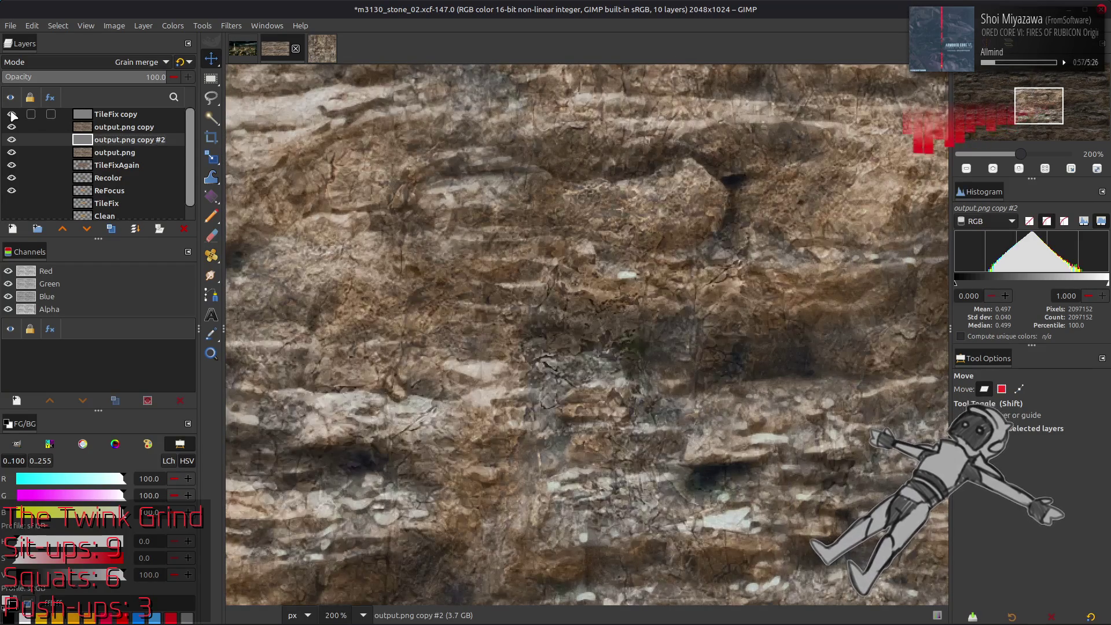
{"action": "left_click", "coordinate": [109, 115]}
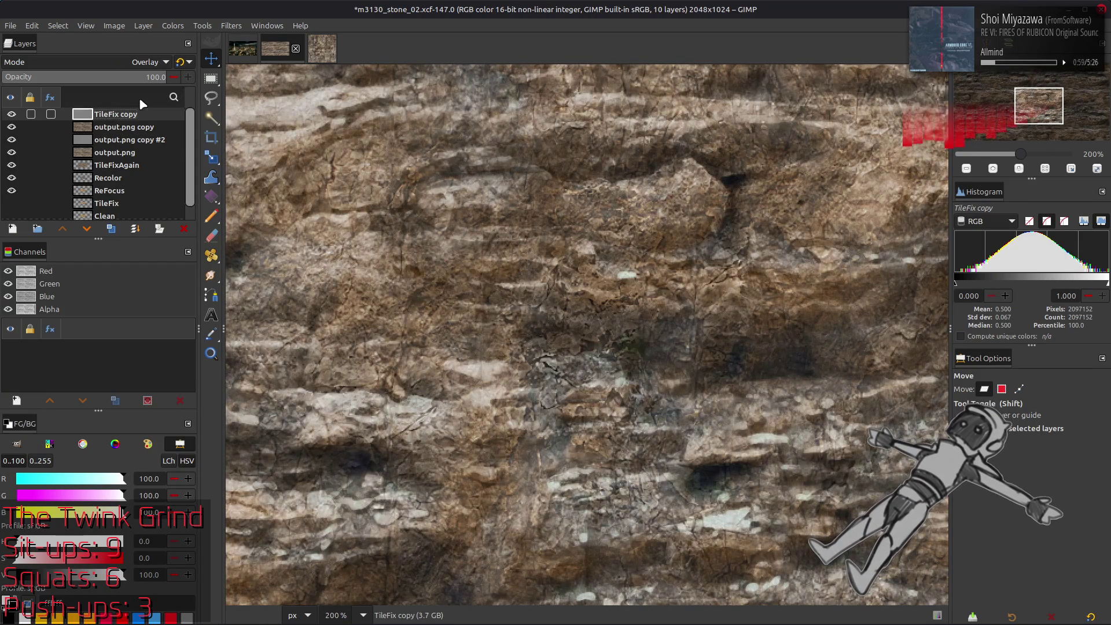
Mirror TileFix copy horizontally while viewing it in Normal, then return it to Overlay.
{"action": "scroll", "coordinate": [318, 183], "scroll_direction": "down", "scroll_amount": 2, "text": "ctrl"}
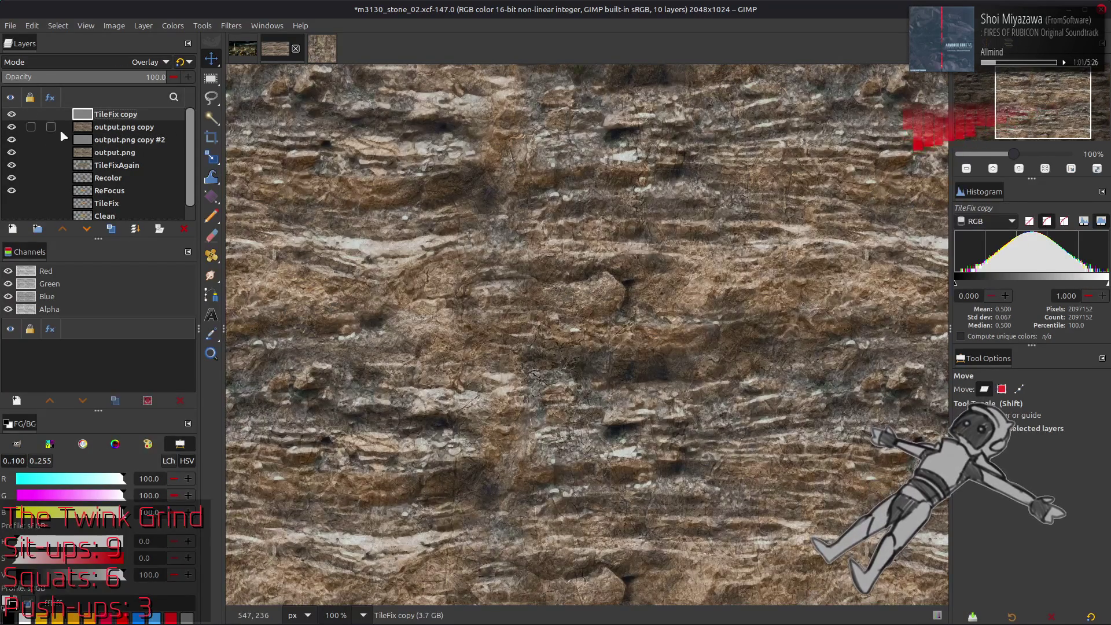
{"action": "left_click", "coordinate": [96, 63]}
{"action": "left_click", "coordinate": [103, 70]}
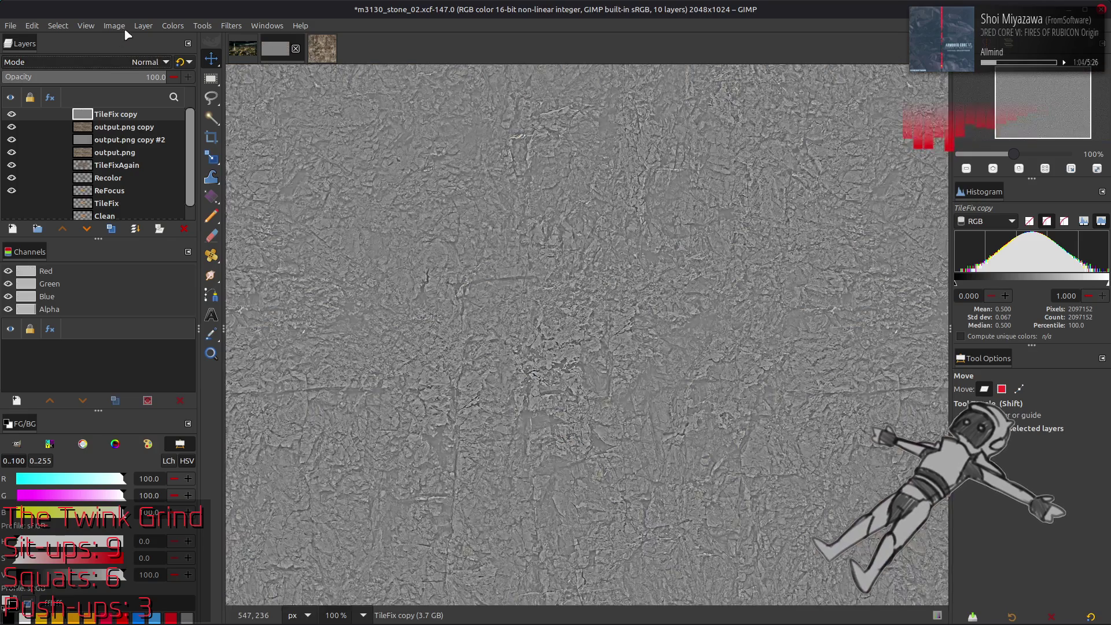
{"action": "left_click", "coordinate": [143, 26]}
{"action": "mouse_move", "coordinate": [253, 169]}
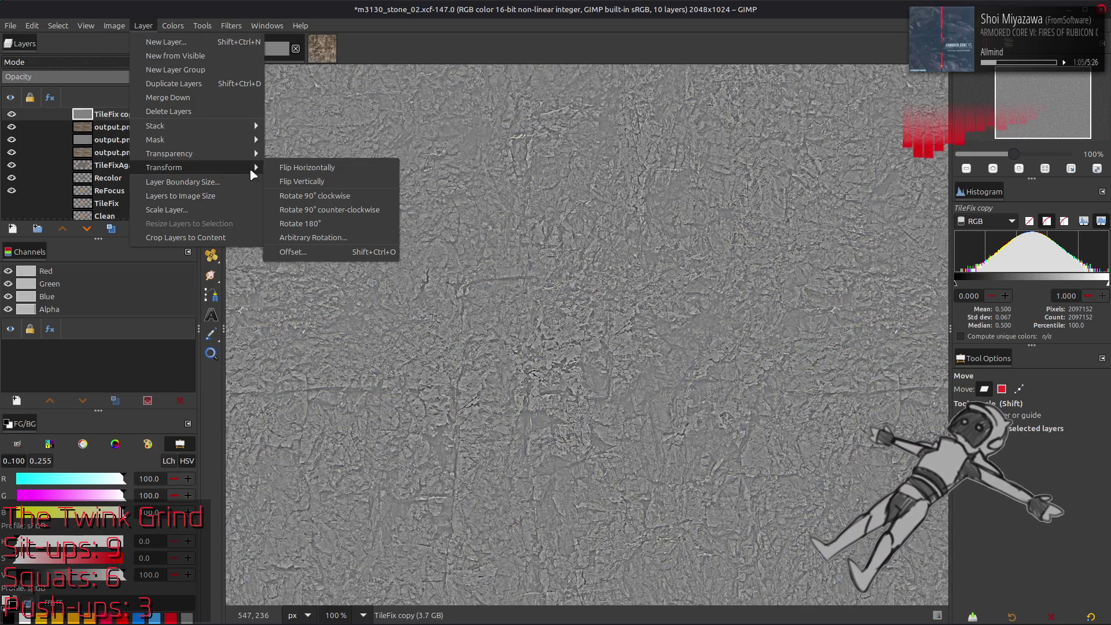
{"action": "left_click", "coordinate": [287, 168]}
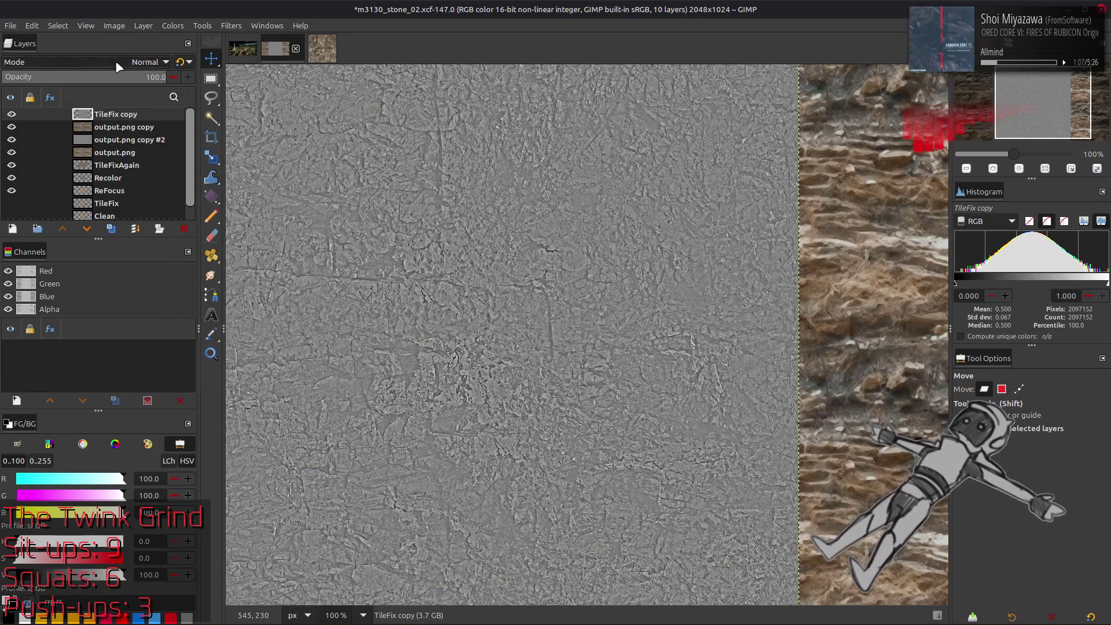
{"action": "left_click", "coordinate": [119, 67]}
{"action": "left_click", "coordinate": [74, 311]}
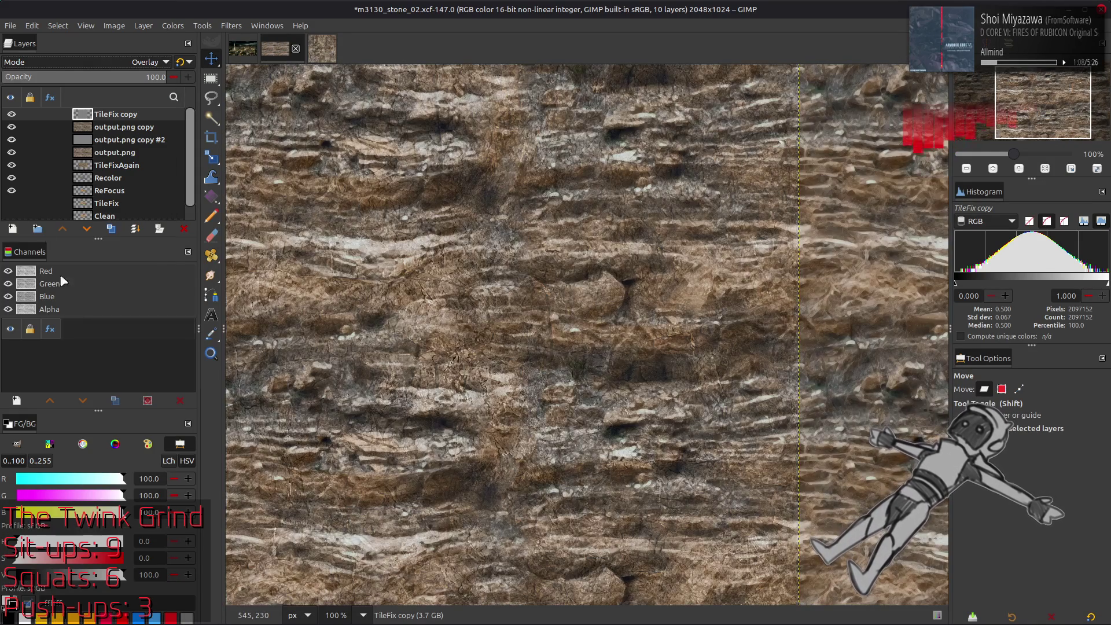
{"action": "left_click", "coordinate": [12, 115]}
Flip TileFix copy vertically and compare it in Normal versus Overlay and hidden versus shown.
{"action": "left_click", "coordinate": [144, 27]}
{"action": "mouse_move", "coordinate": [214, 175]}
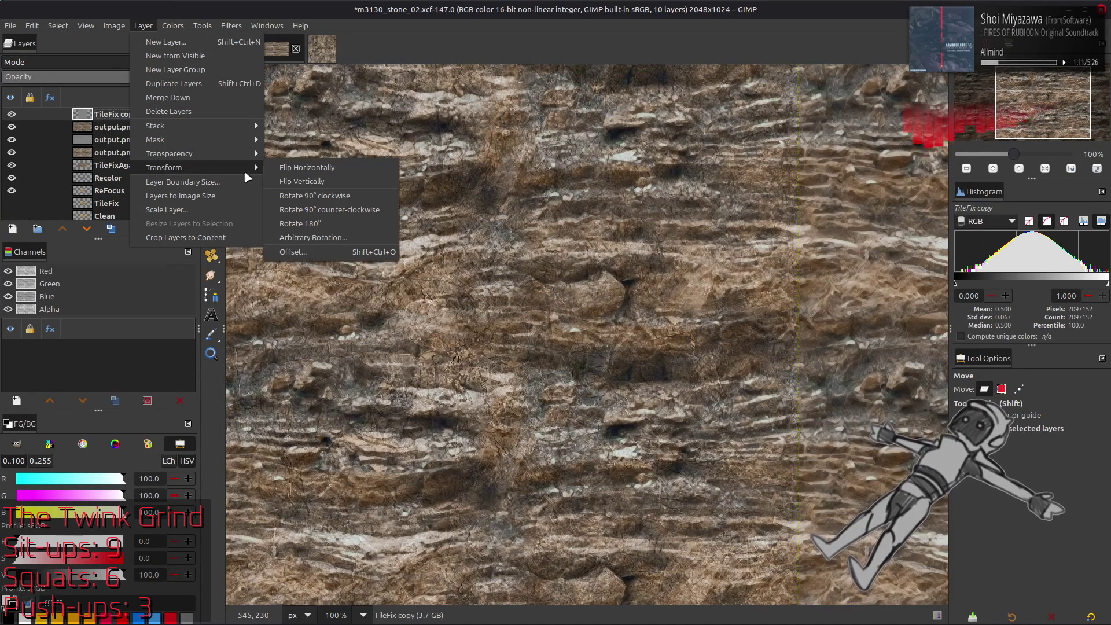
{"action": "left_click", "coordinate": [301, 195]}
{"action": "left_click", "coordinate": [11, 115]}
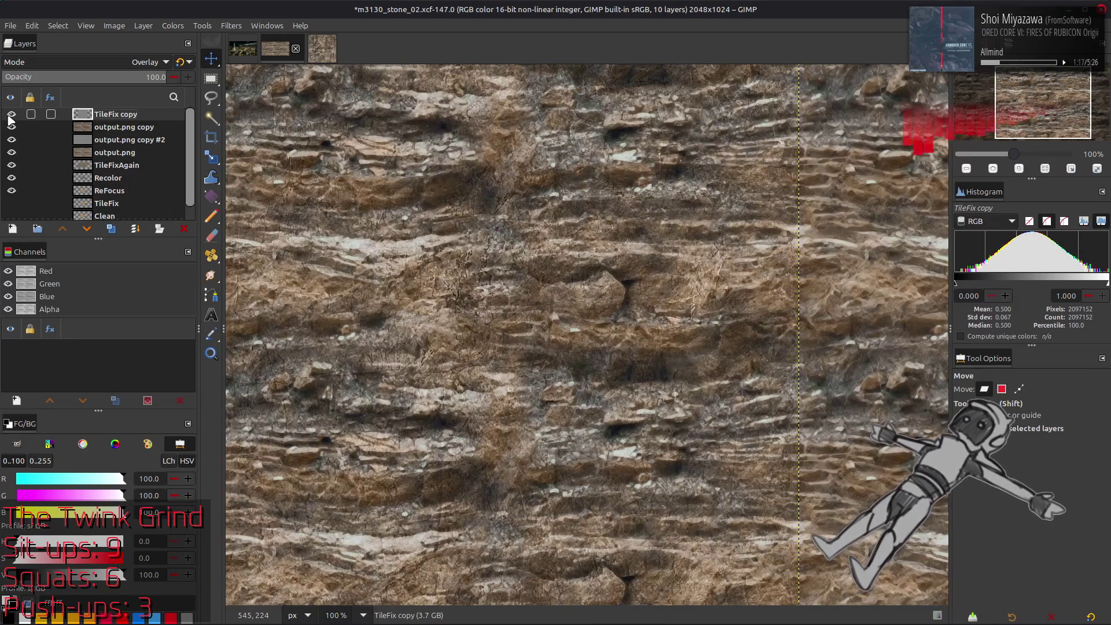
{"action": "key", "text": "ctrl+z"}
{"action": "key", "text": "ctrl+y"}
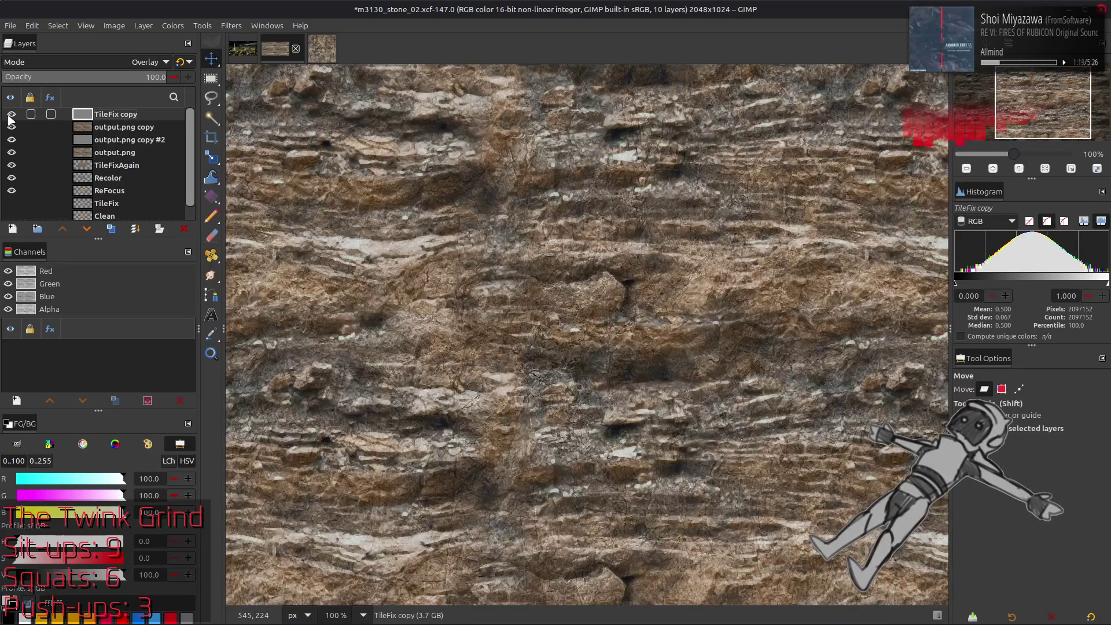
{"action": "left_click", "coordinate": [10, 115]}
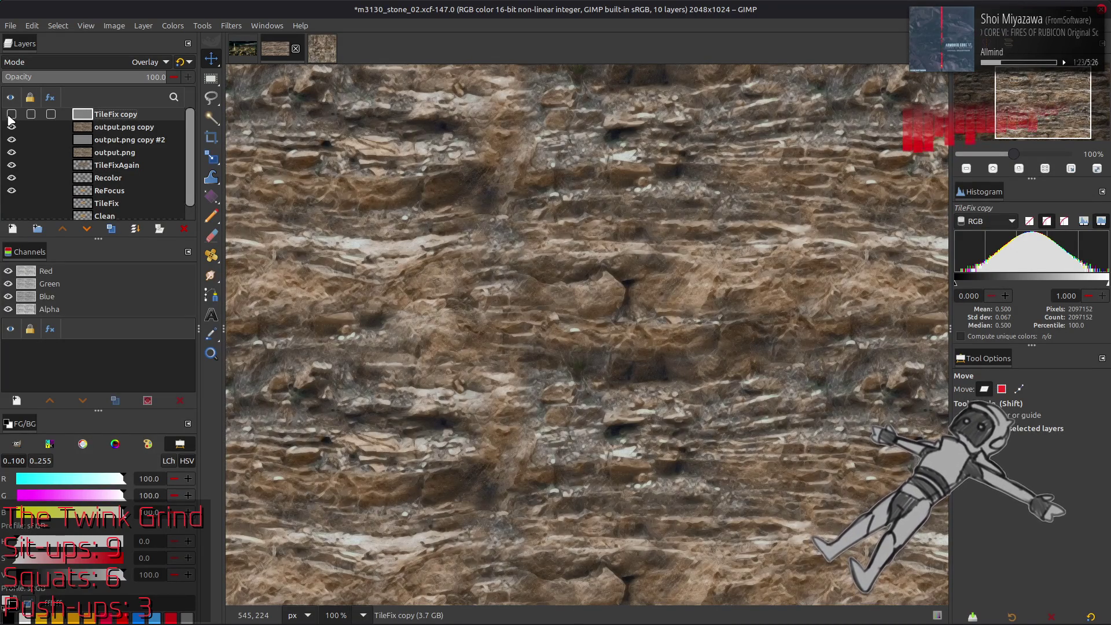
{"action": "left_click", "coordinate": [11, 115]}
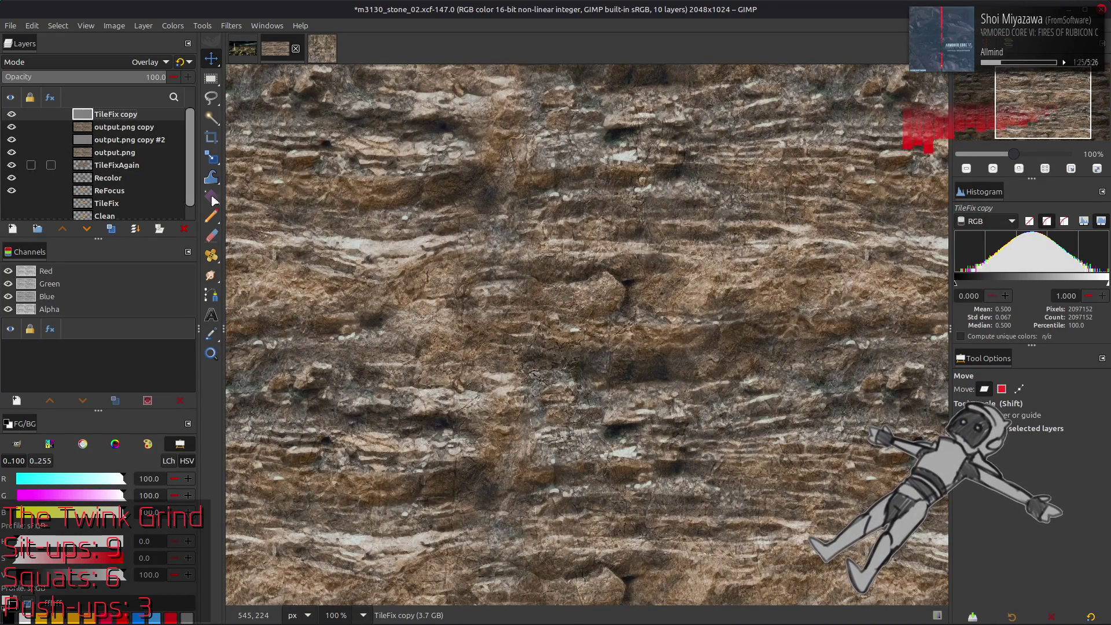
Check the output.png layers, then duplicate the TileFixAgain layer.
{"action": "left_click", "coordinate": [118, 153]}
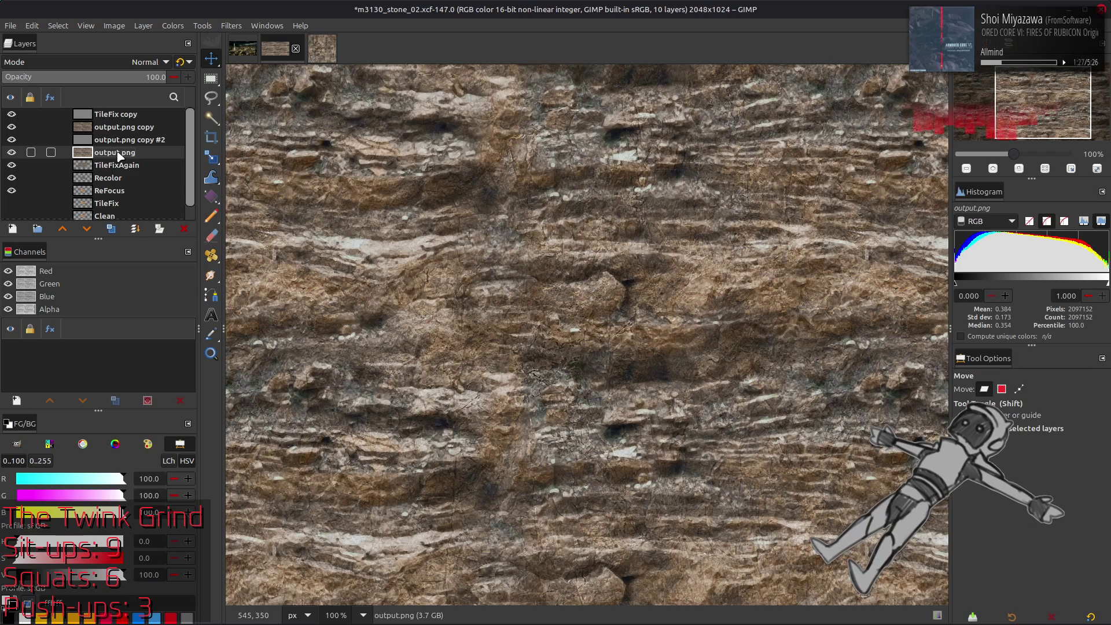
{"action": "left_click", "coordinate": [119, 129]}
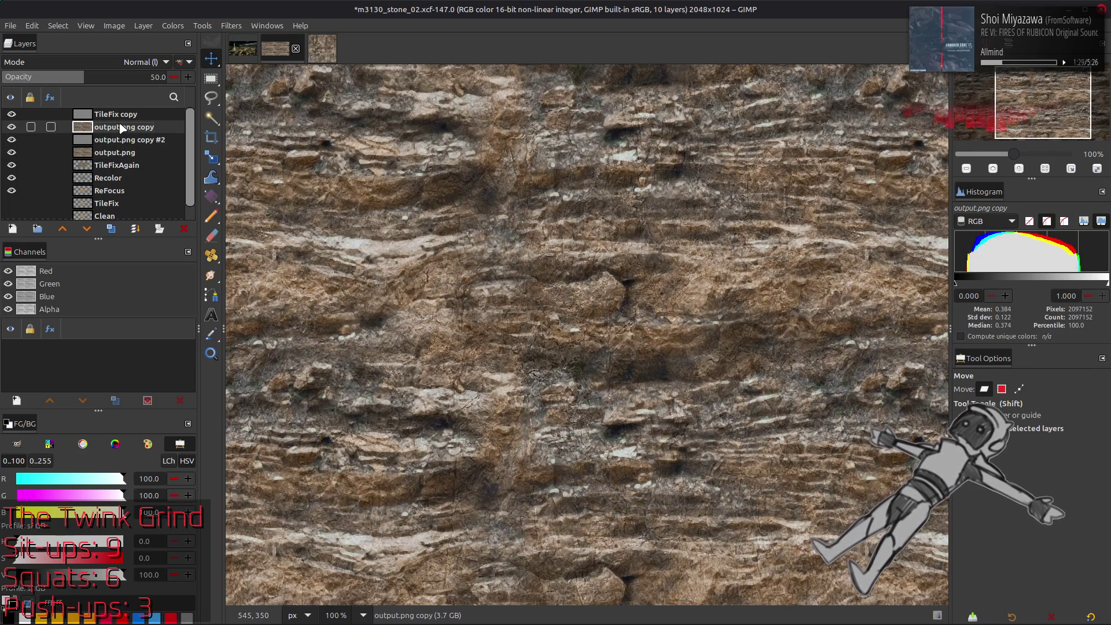
{"action": "left_click", "coordinate": [124, 166]}
{"action": "left_click", "coordinate": [112, 232]}
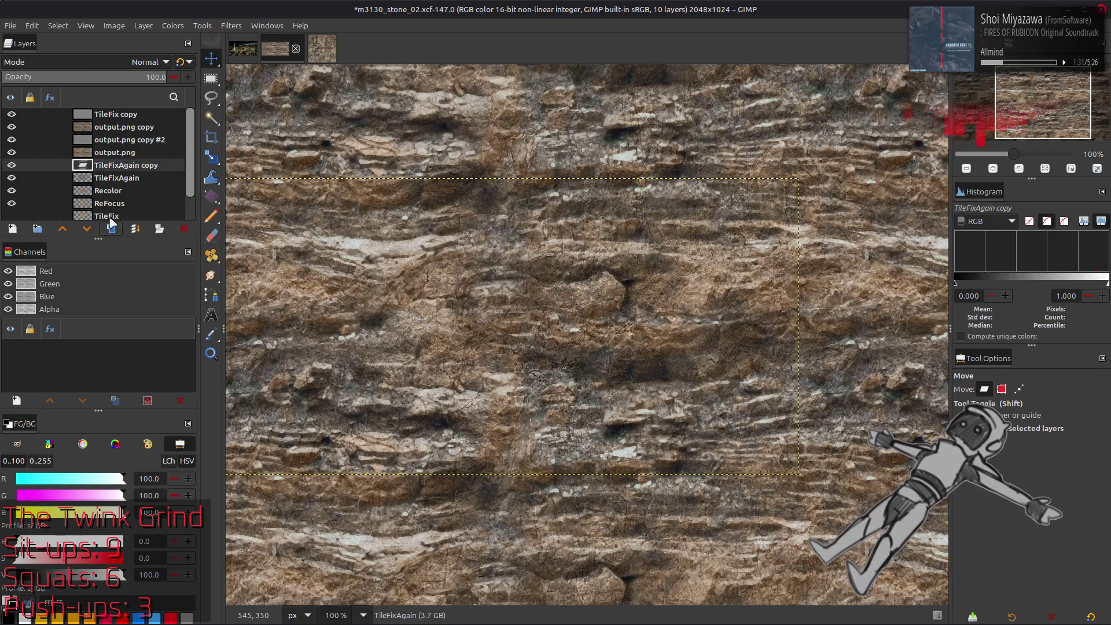
Move TileFixAgain copy to the top of the stack and scale it to 200%.
{"action": "left_click_drag", "start_coordinate": [127, 171], "coordinate": [135, 115]}
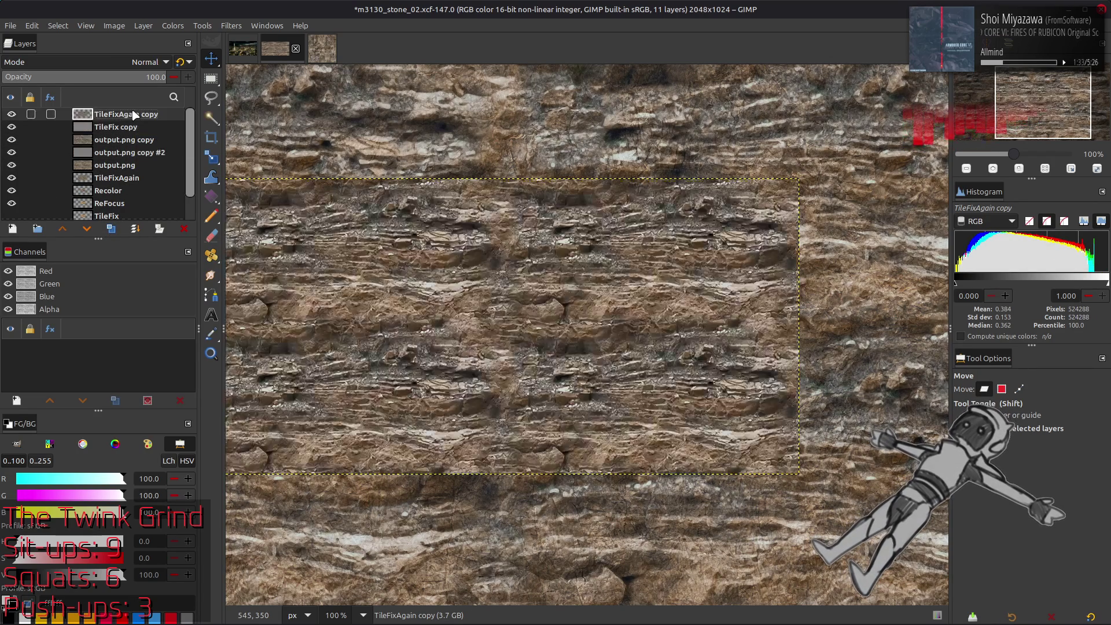
{"action": "left_click", "coordinate": [143, 25]}
{"action": "left_click", "coordinate": [156, 209]}
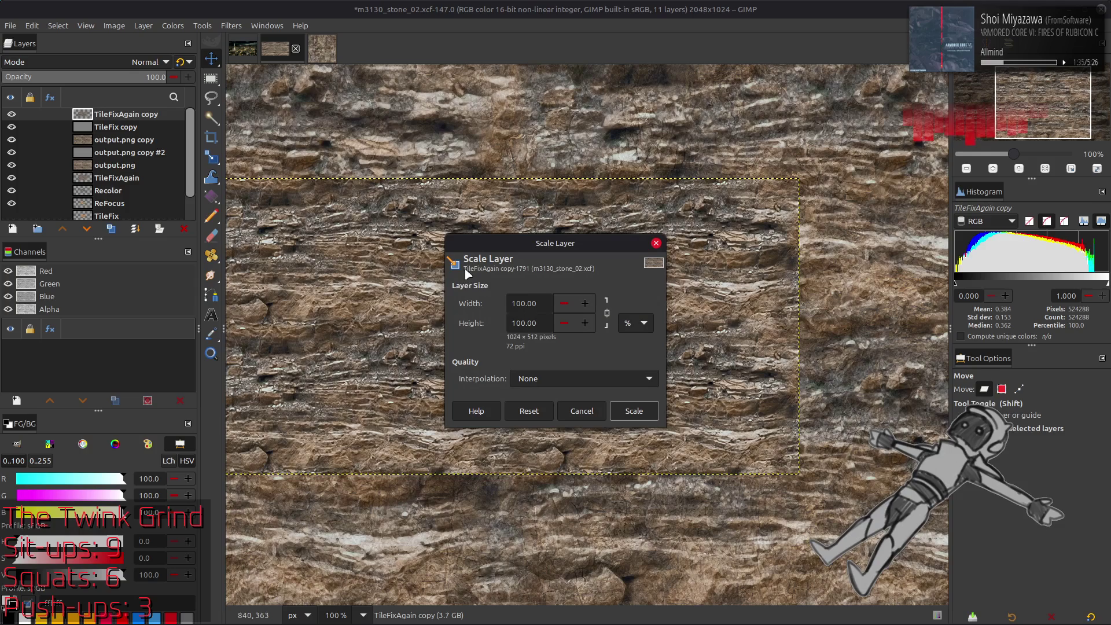
{"action": "triple_click", "coordinate": [534, 300]}
{"action": "type", "text": "200"}
{"action": "left_click", "coordinate": [635, 411]}
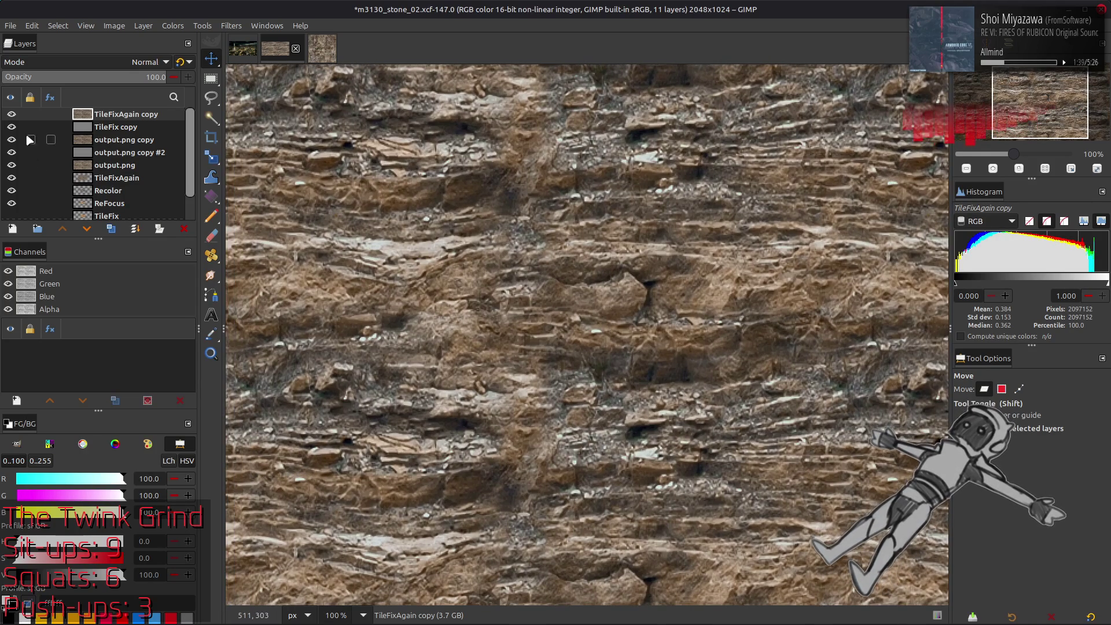
At 200% zoom, toggle TileFixAgain copy on and off to compare, ending with it hidden.
{"action": "left_click", "coordinate": [12, 114]}
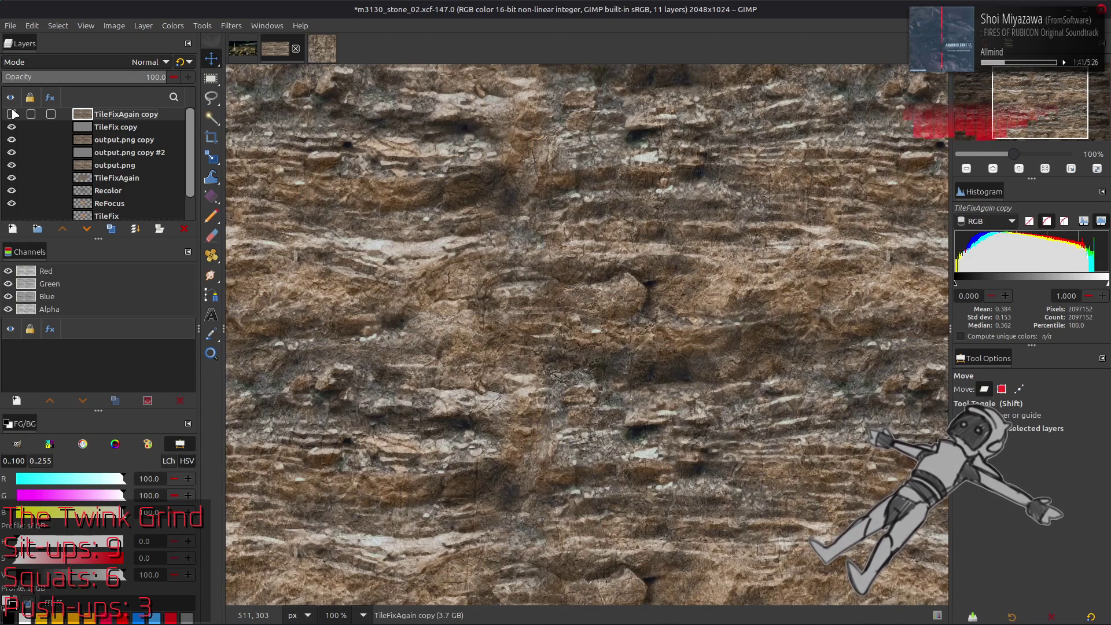
{"action": "key", "text": "2"}
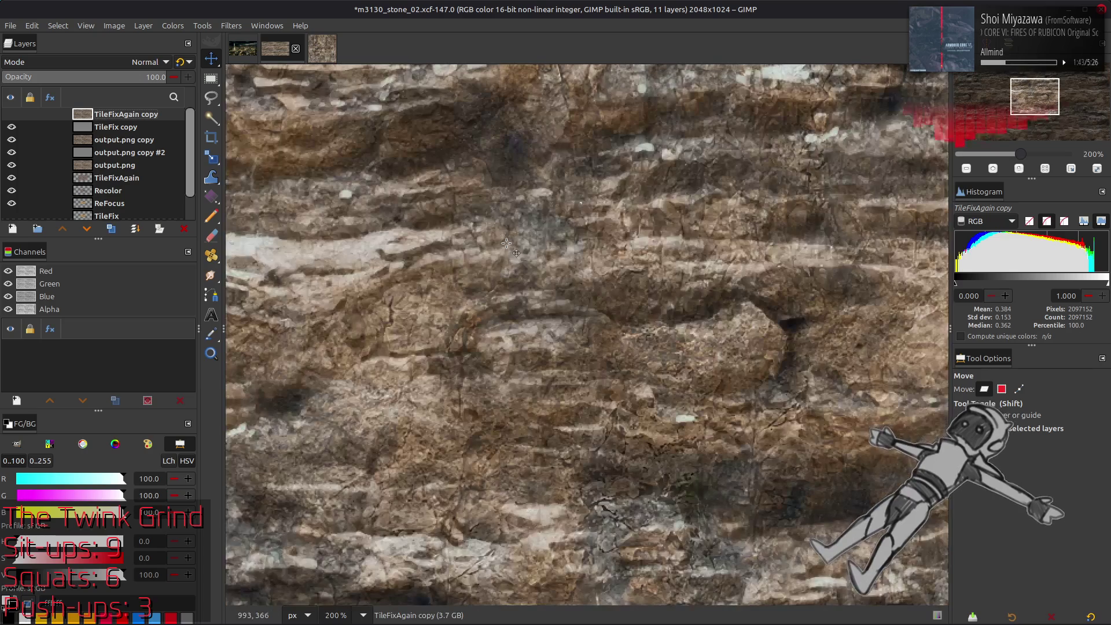
{"action": "left_click", "coordinate": [11, 114]}
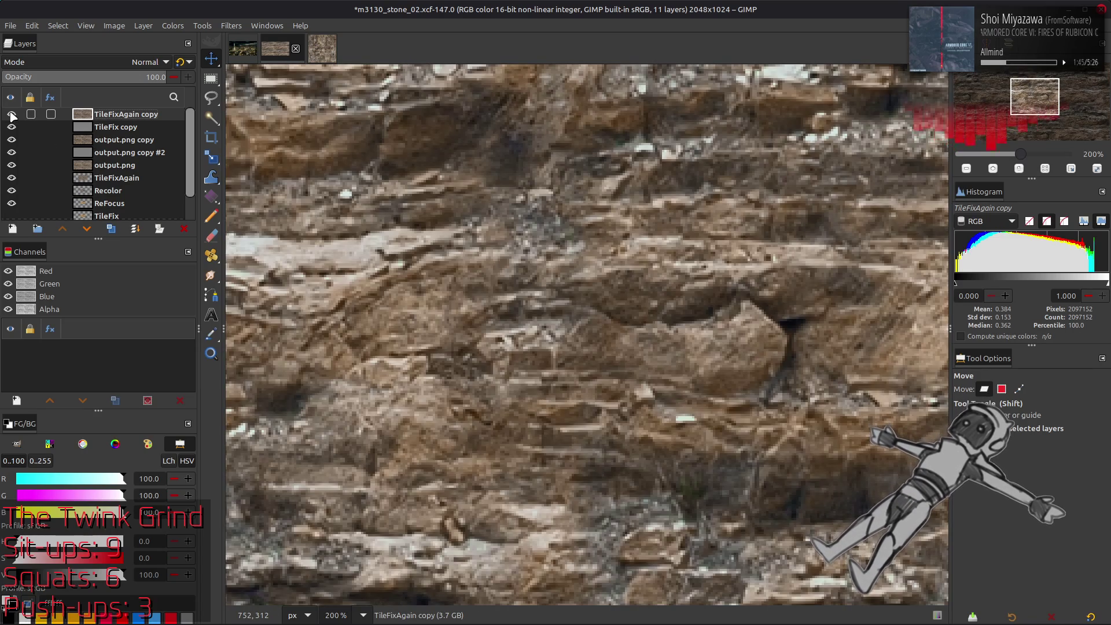
{"action": "left_click", "coordinate": [12, 114]}
{"action": "left_click", "coordinate": [11, 114]}
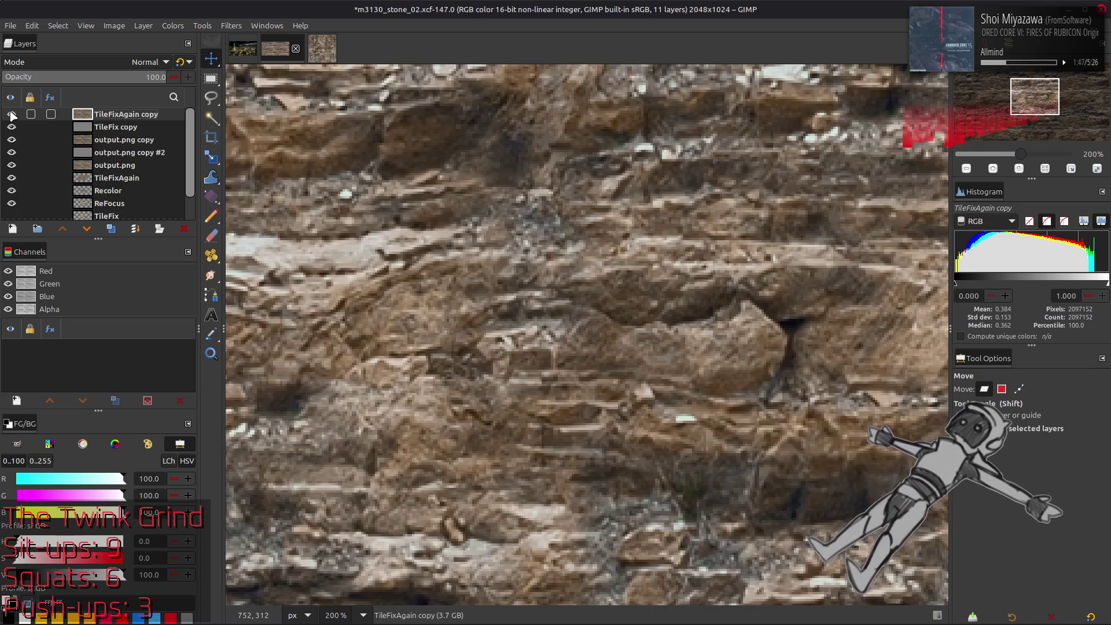
{"action": "scroll", "coordinate": [315, 226], "scroll_direction": "down", "scroll_amount": 5}
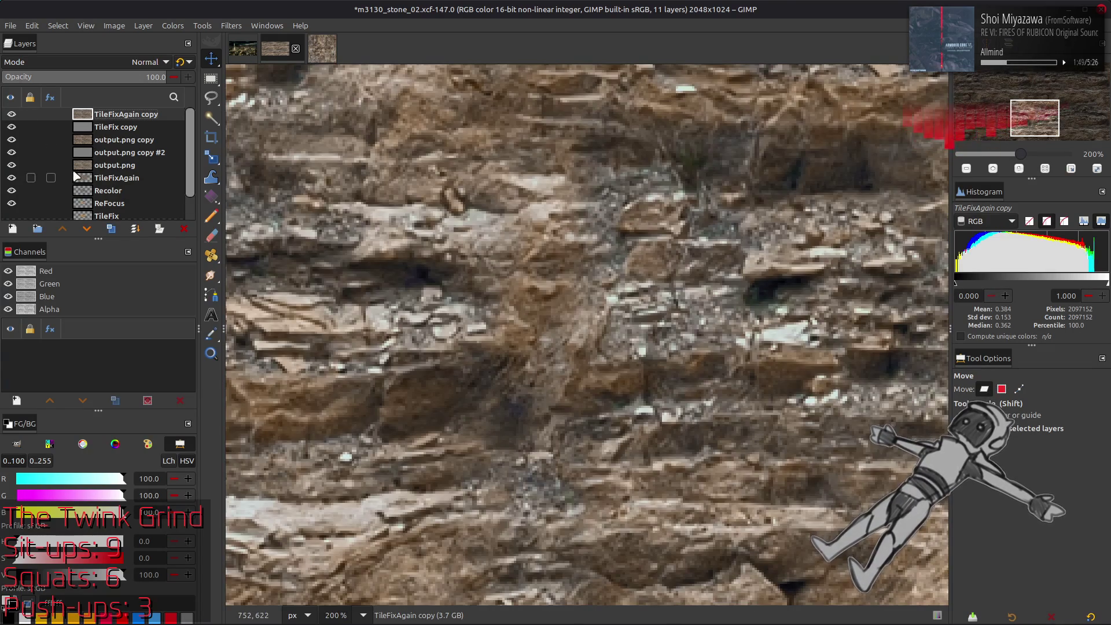
{"action": "left_click", "coordinate": [12, 116]}
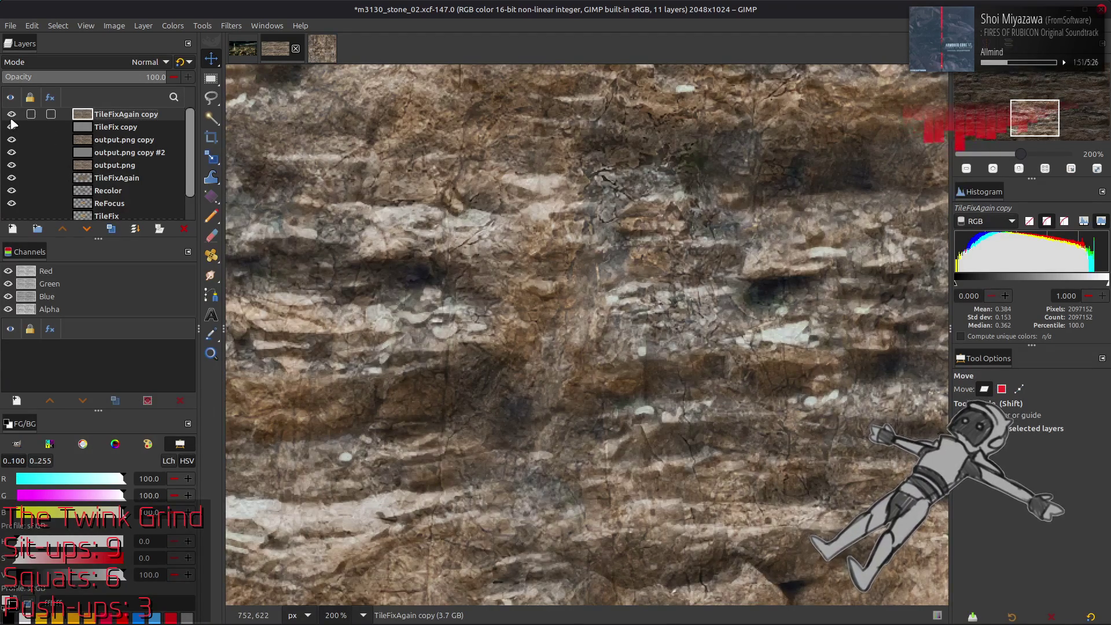
{"action": "left_click", "coordinate": [11, 119]}
{"action": "left_click", "coordinate": [12, 116]}
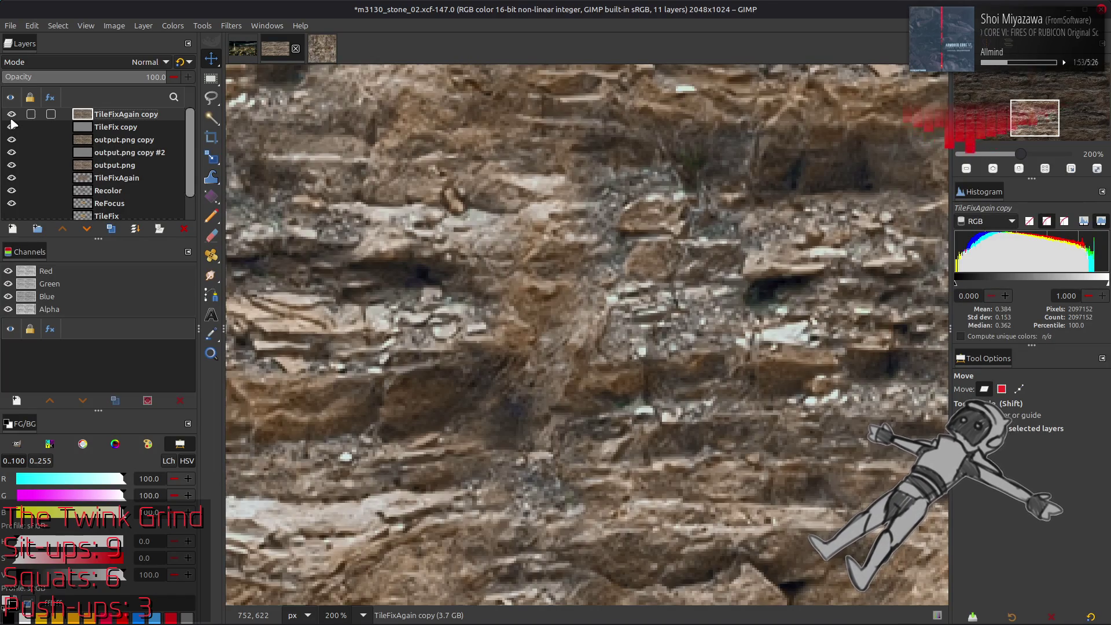
{"action": "left_click", "coordinate": [10, 121]}
{"action": "left_click", "coordinate": [10, 120]}
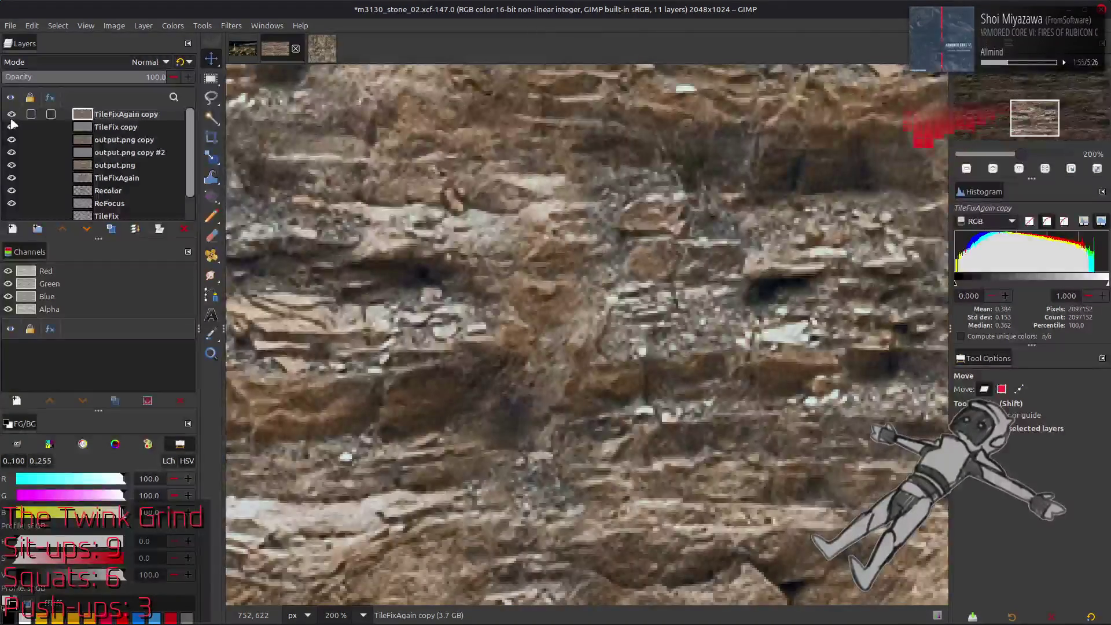
{"action": "left_click", "coordinate": [12, 115]}
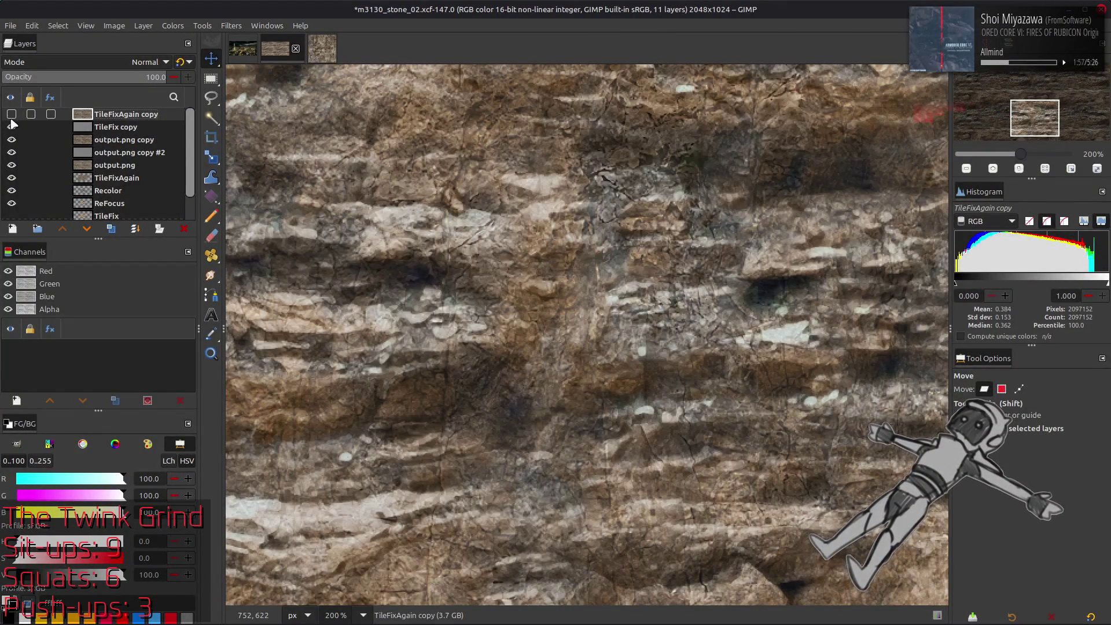
{"action": "left_click", "coordinate": [11, 115]}
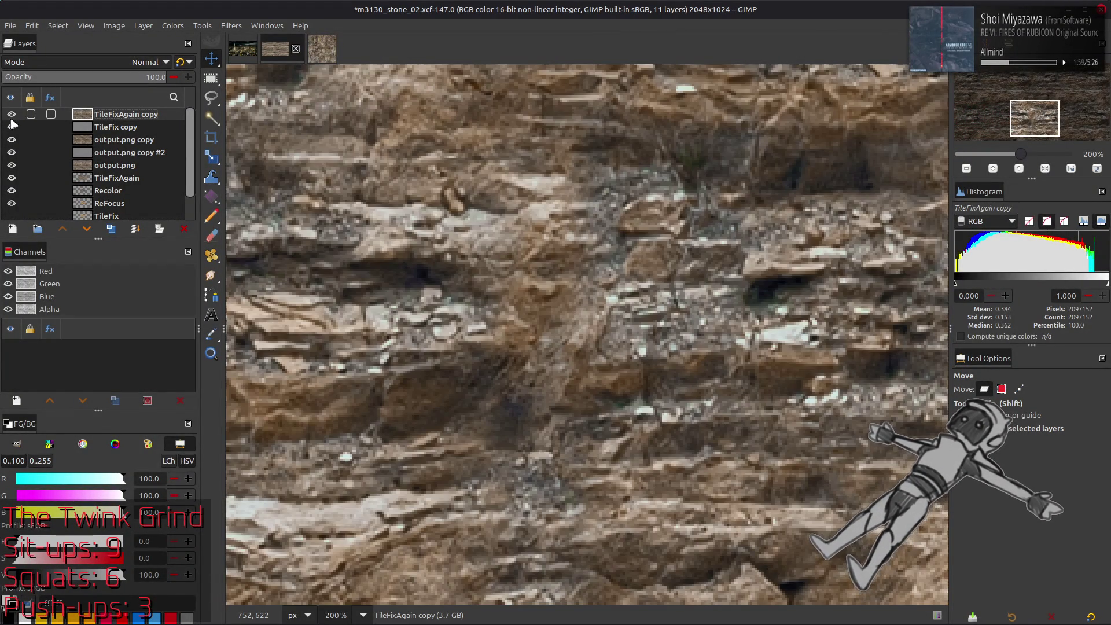
{"action": "left_click", "coordinate": [11, 116]}
Hide the other detail layers to view the base, restore them, then select TileFix copy.
{"action": "left_click", "coordinate": [12, 126]}
{"action": "left_click", "coordinate": [11, 139]}
{"action": "left_click", "coordinate": [11, 152]}
{"action": "left_click", "coordinate": [12, 116]}
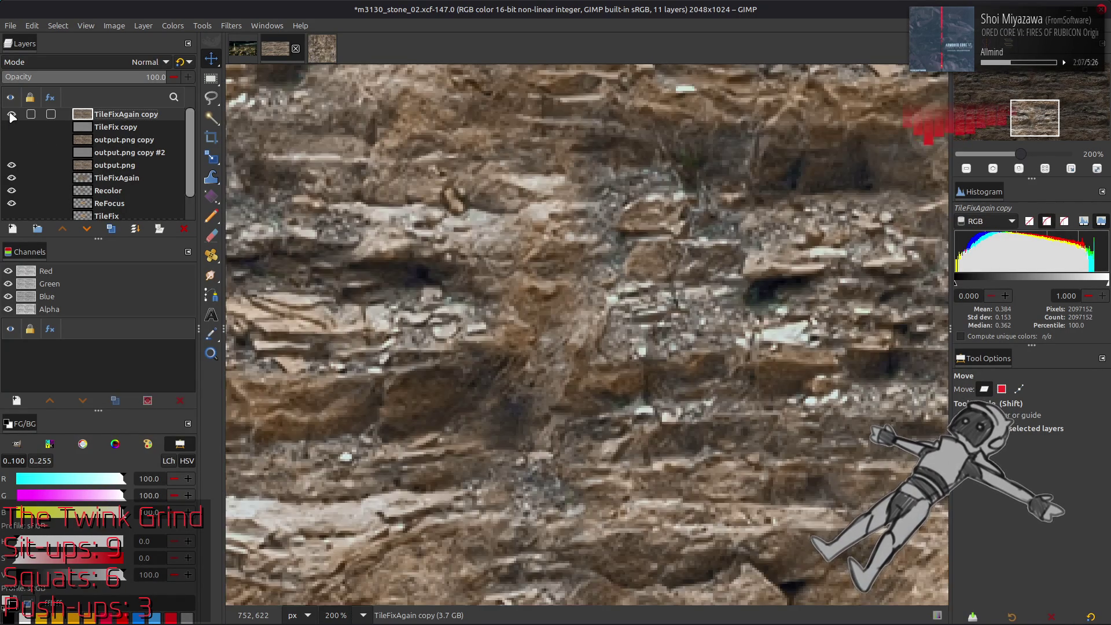
{"action": "left_click", "coordinate": [11, 153]}
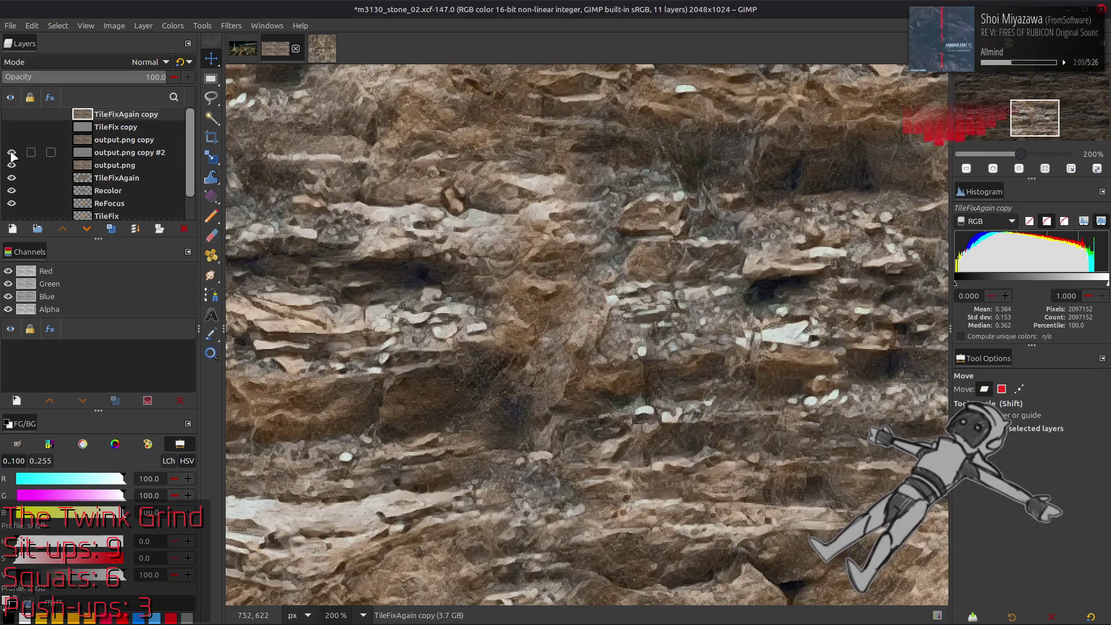
{"action": "left_click", "coordinate": [12, 139]}
{"action": "left_click", "coordinate": [12, 127]}
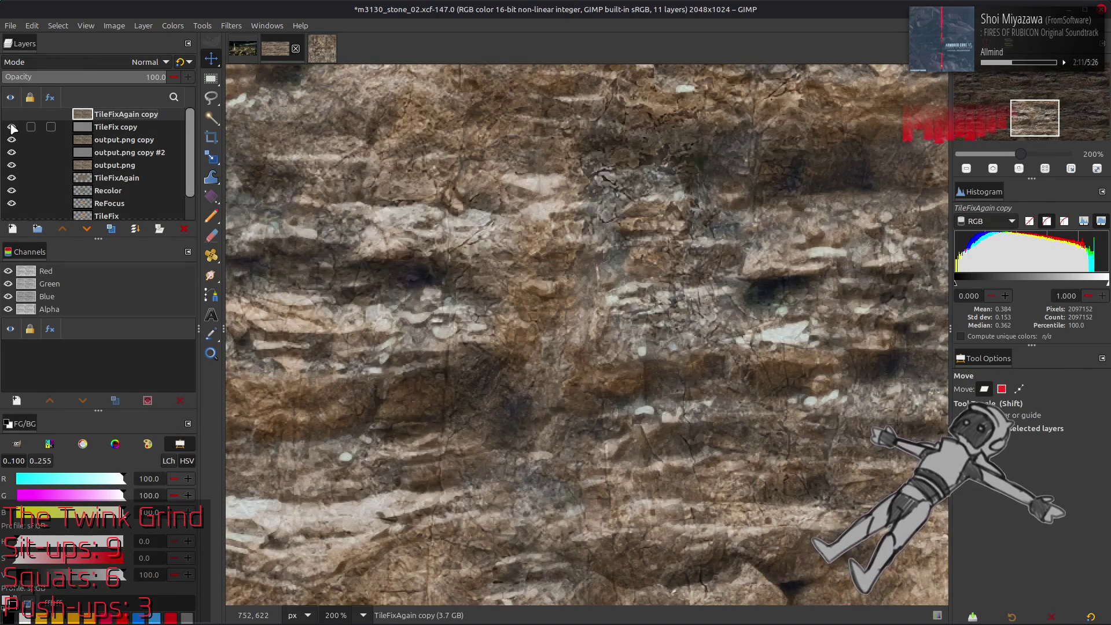
{"action": "left_click", "coordinate": [102, 127]}
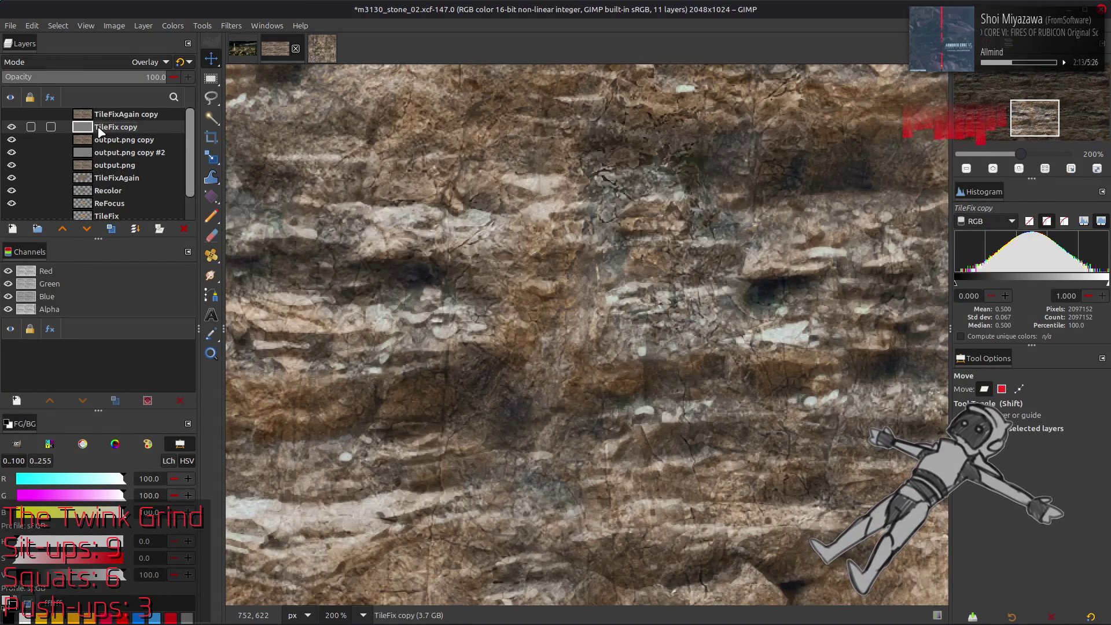
{"action": "scroll", "coordinate": [114, 62], "scroll_direction": "down", "scroll_amount": 2}
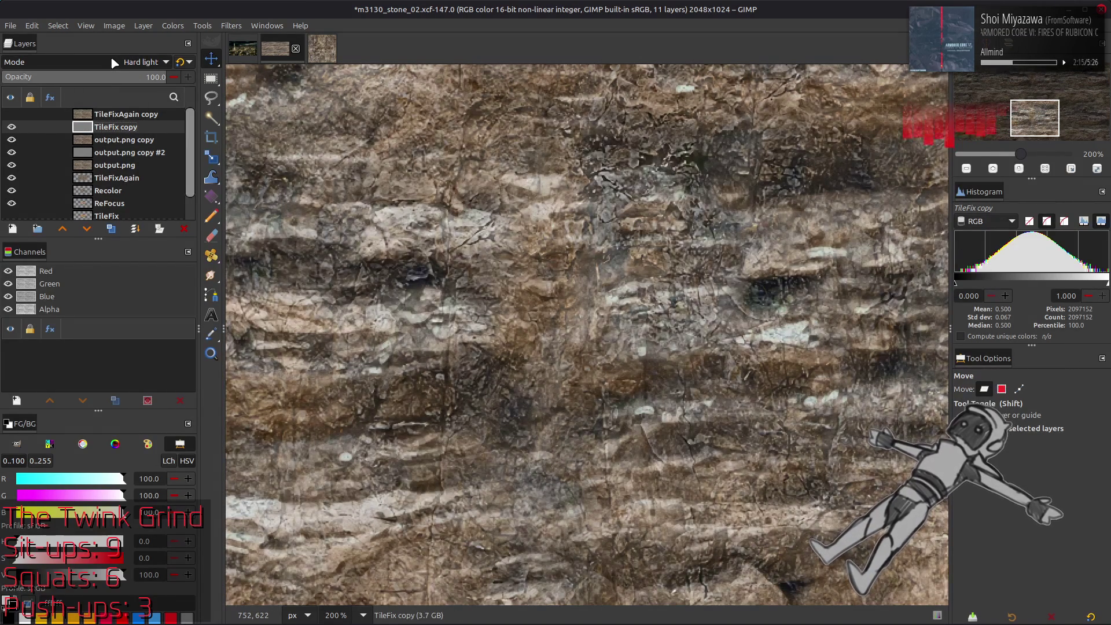
{"action": "scroll", "coordinate": [115, 62], "scroll_direction": "down", "scroll_amount": 1}
{"action": "scroll", "coordinate": [114, 63], "scroll_direction": "down", "scroll_amount": 1}
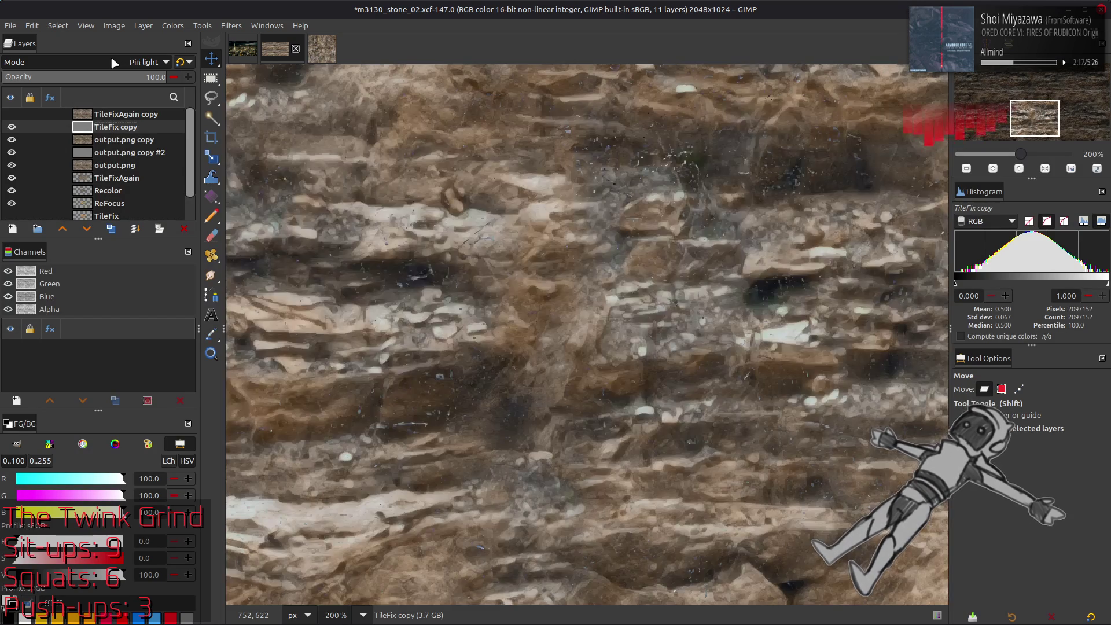
{"action": "scroll", "coordinate": [114, 62], "scroll_direction": "down", "scroll_amount": 1}
{"action": "scroll", "coordinate": [114, 63], "scroll_direction": "down", "scroll_amount": 4}
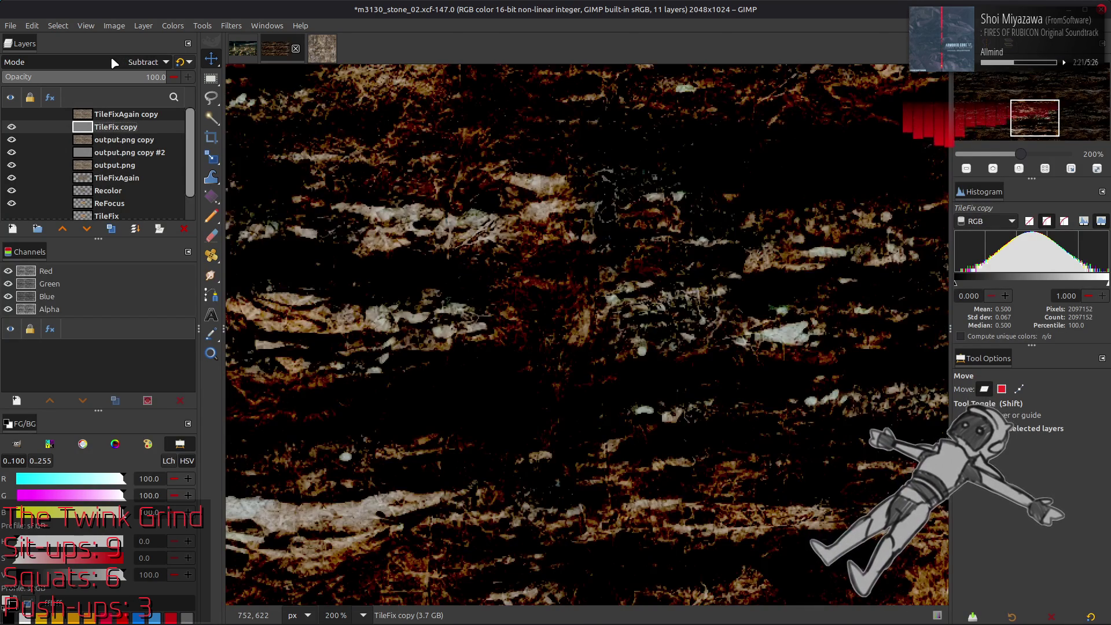
{"action": "scroll", "coordinate": [114, 62], "scroll_direction": "down", "scroll_amount": 2}
{"action": "scroll", "coordinate": [114, 63], "scroll_direction": "down", "scroll_amount": 1}
{"action": "scroll", "coordinate": [114, 63], "scroll_direction": "up", "scroll_amount": 1}
{"action": "left_click", "coordinate": [114, 63]}
{"action": "scroll", "coordinate": [112, 55], "scroll_direction": "up", "scroll_amount": 3}
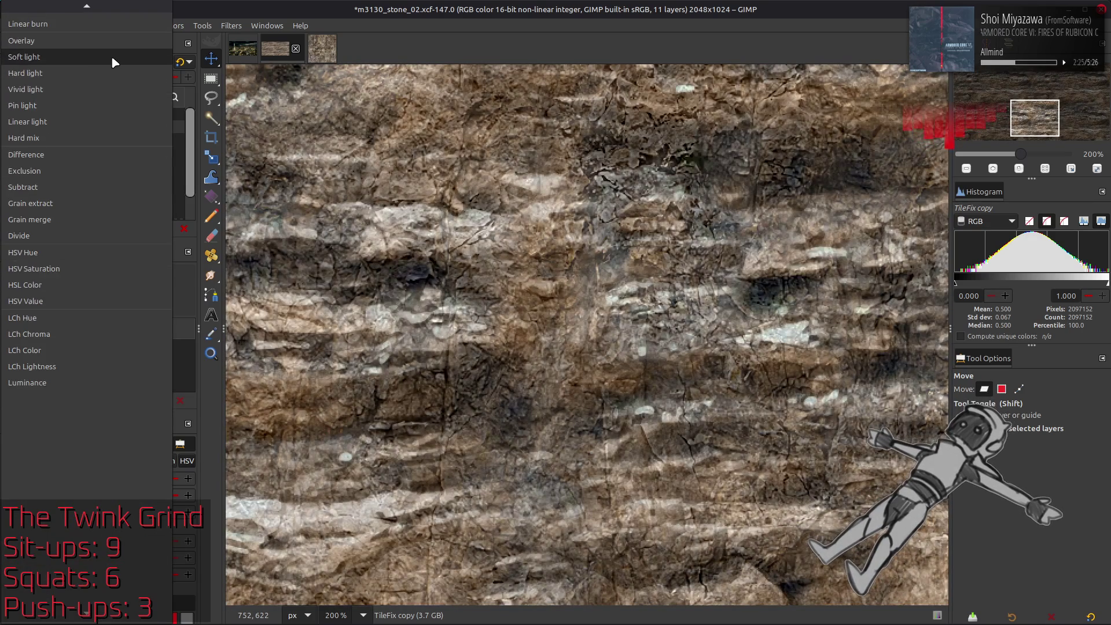
{"action": "left_click", "coordinate": [110, 55]}
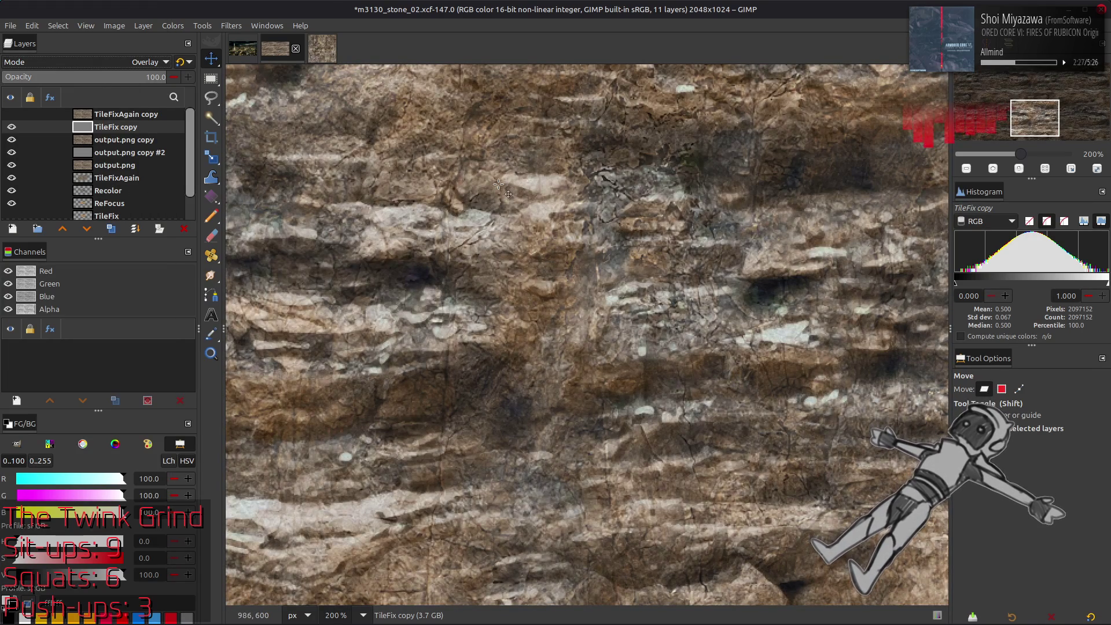
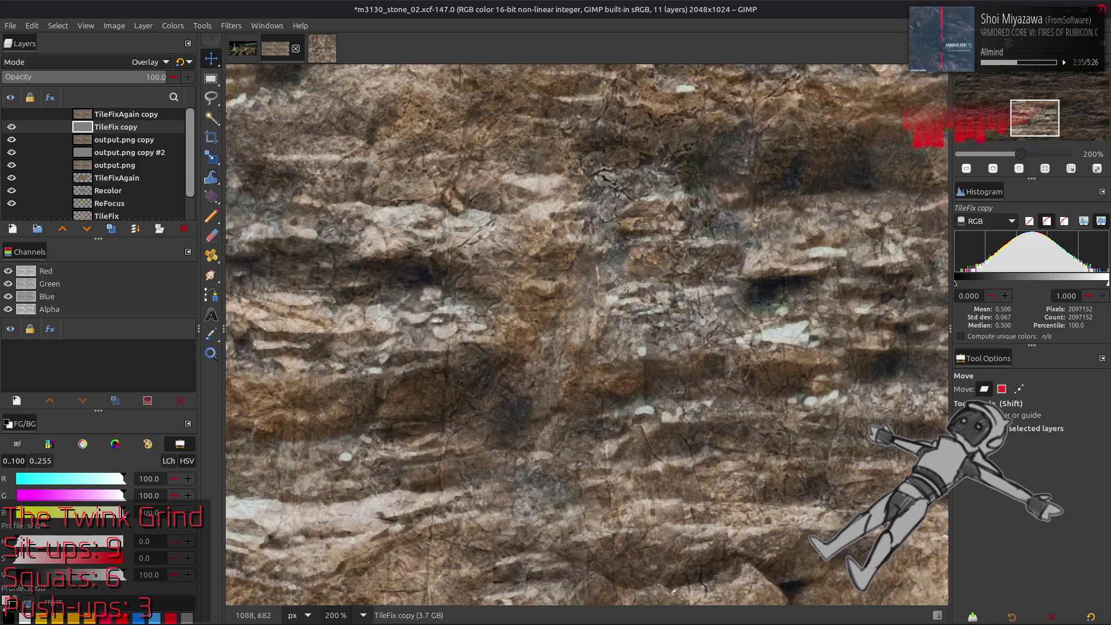
Toggle the TileFixAgain copy layer on and off to compare the texture, leaving it hidden.
{"action": "scroll", "coordinate": [617, 279], "scroll_direction": "down", "scroll_amount": 2}
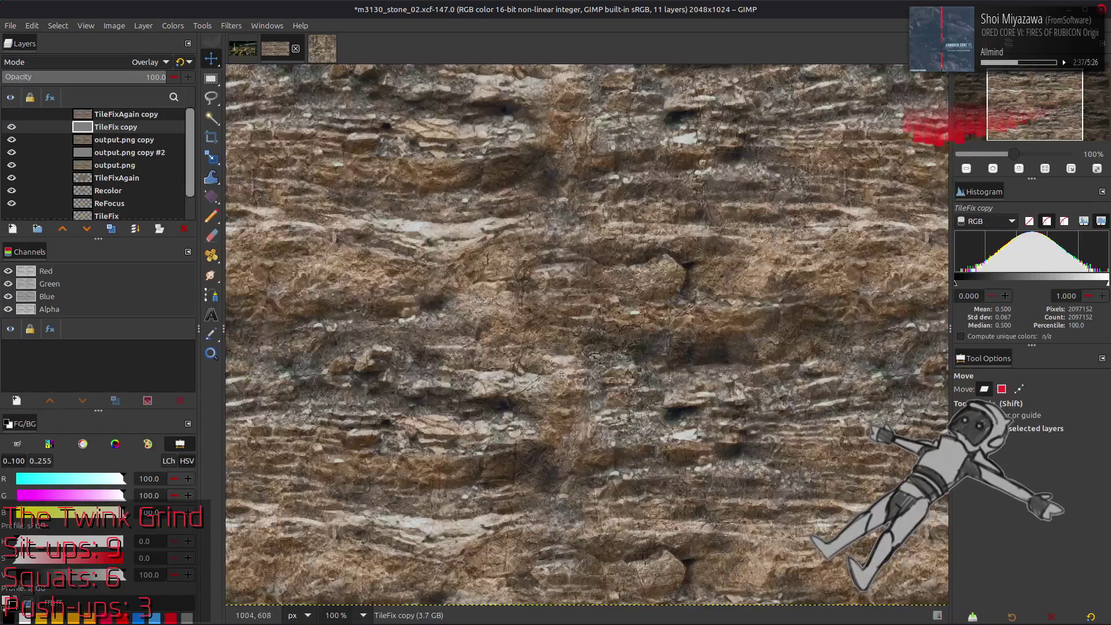
{"action": "left_click", "coordinate": [12, 114]}
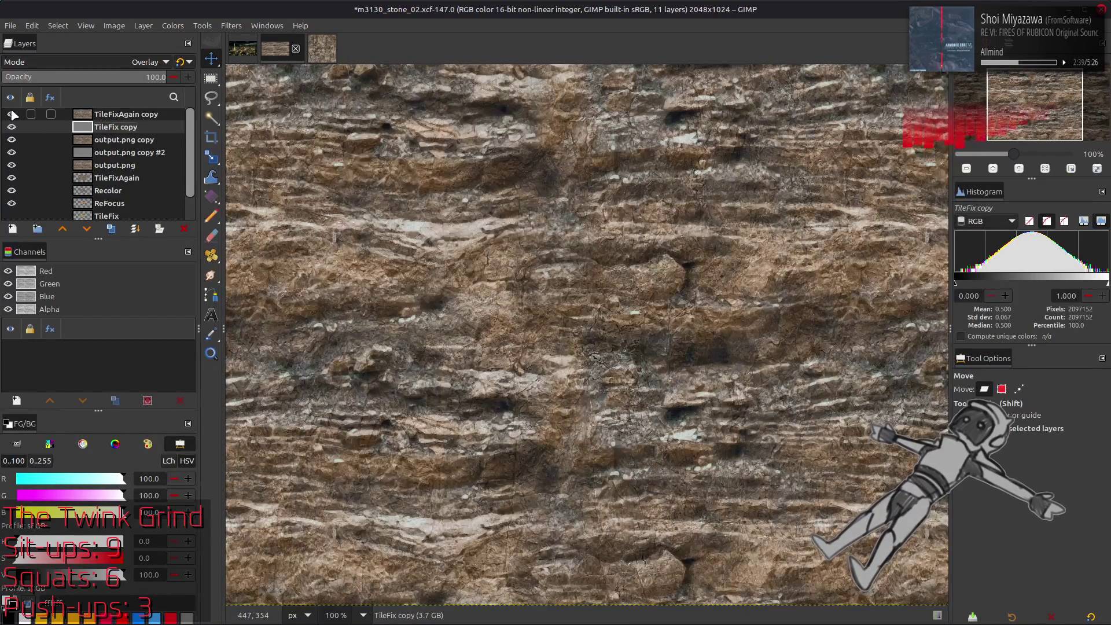
{"action": "left_click", "coordinate": [13, 115]}
{"action": "left_click", "coordinate": [13, 114]}
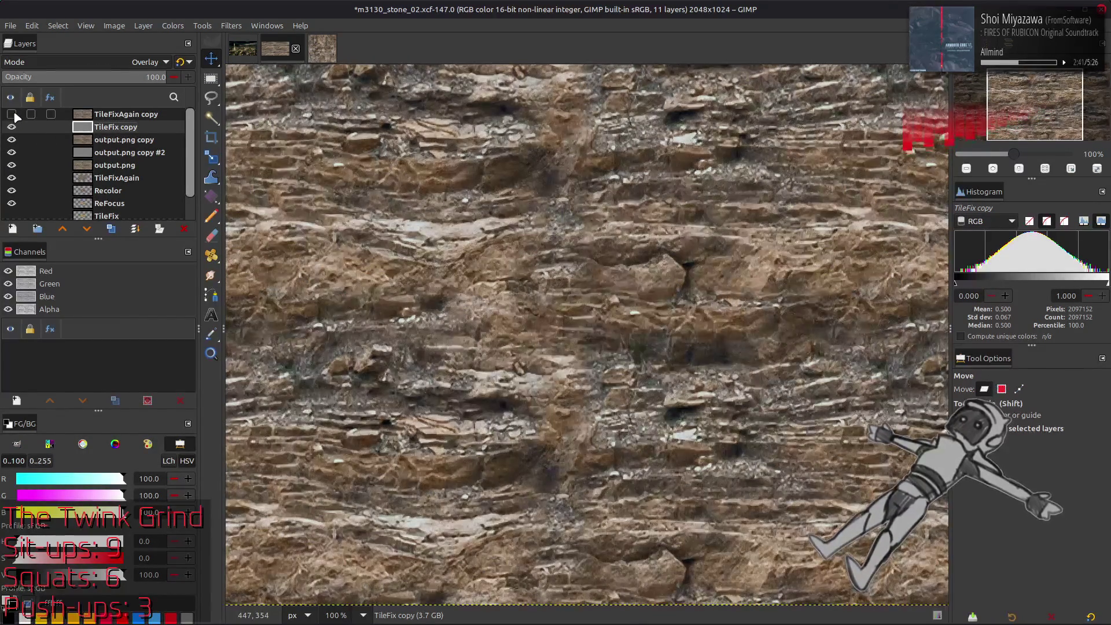
{"action": "left_click", "coordinate": [13, 115]}
{"action": "left_click", "coordinate": [11, 114]}
{"action": "left_click", "coordinate": [11, 114]}
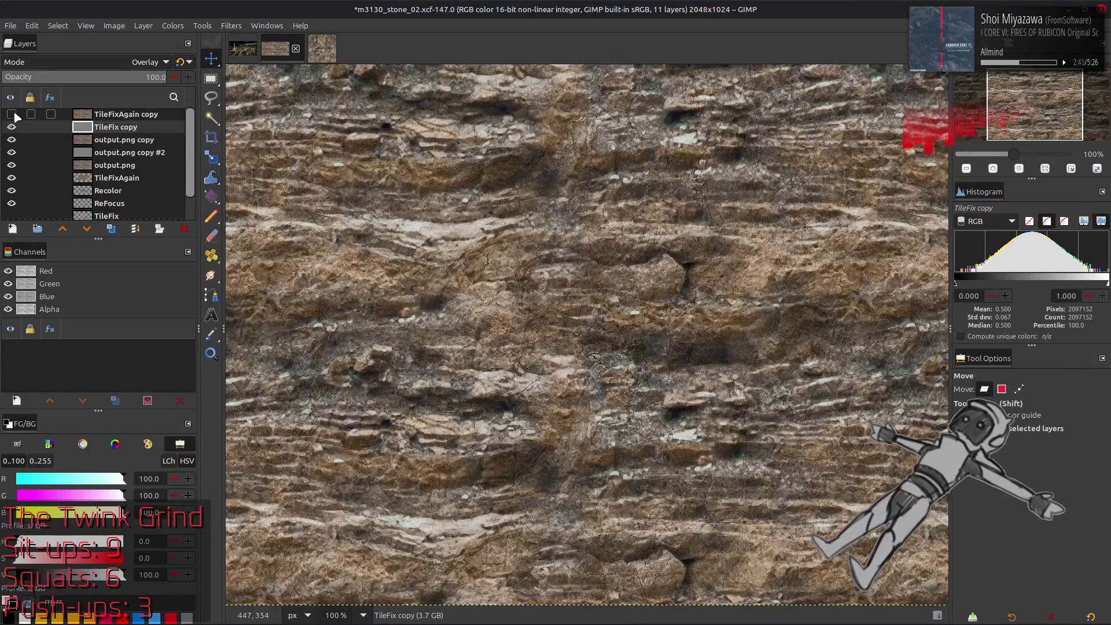
{"action": "left_click", "coordinate": [11, 114]}
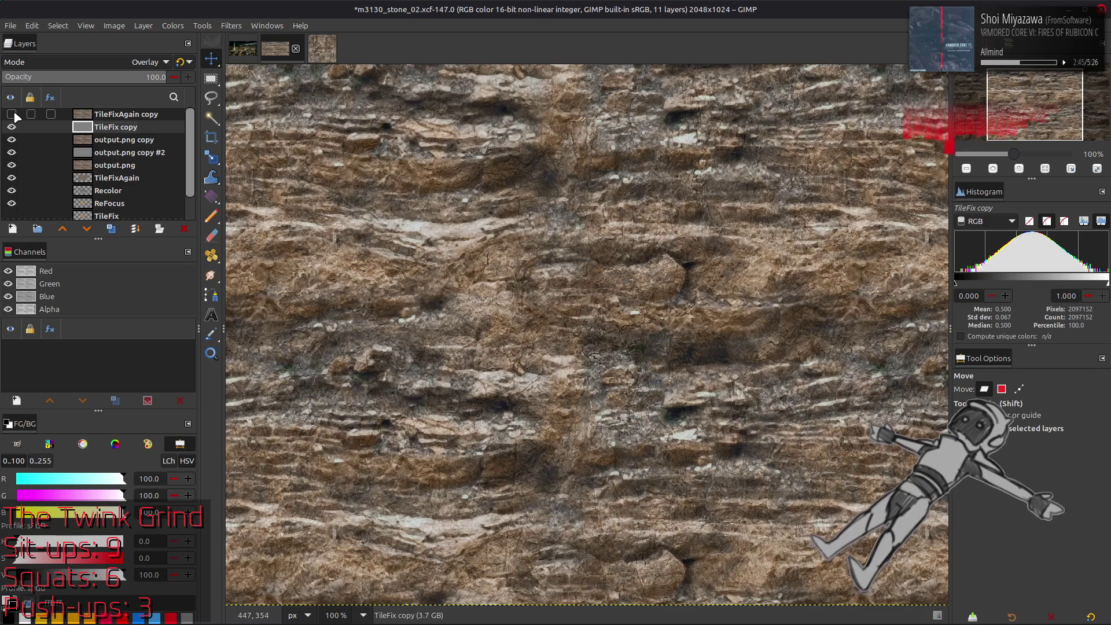
{"action": "left_click", "coordinate": [128, 115]}
{"action": "left_click", "coordinate": [11, 114]}
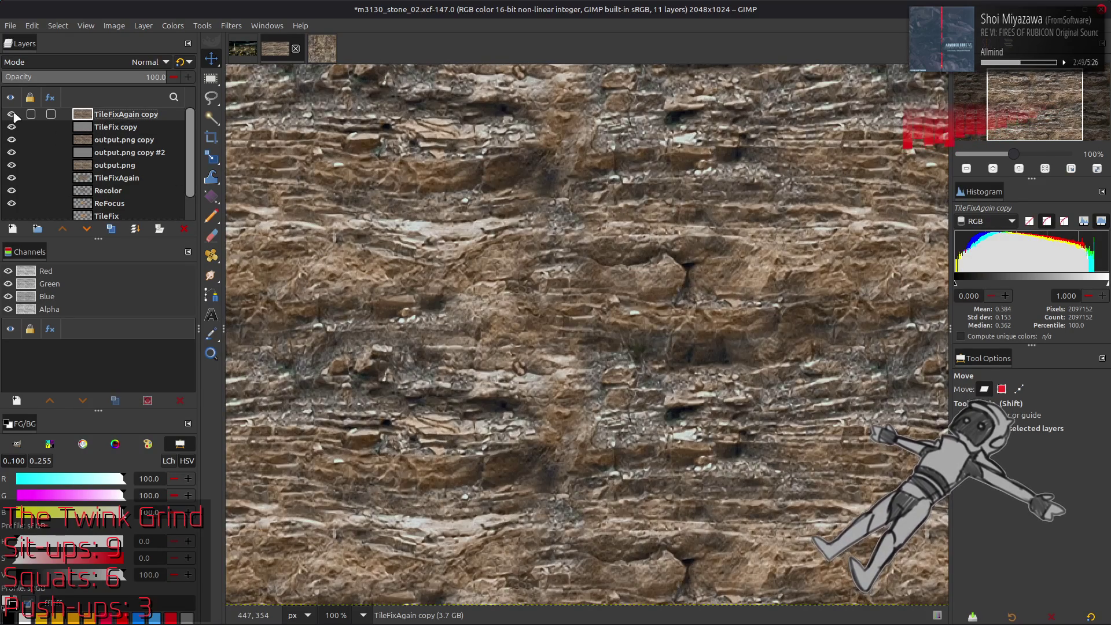
{"action": "left_click", "coordinate": [11, 114]}
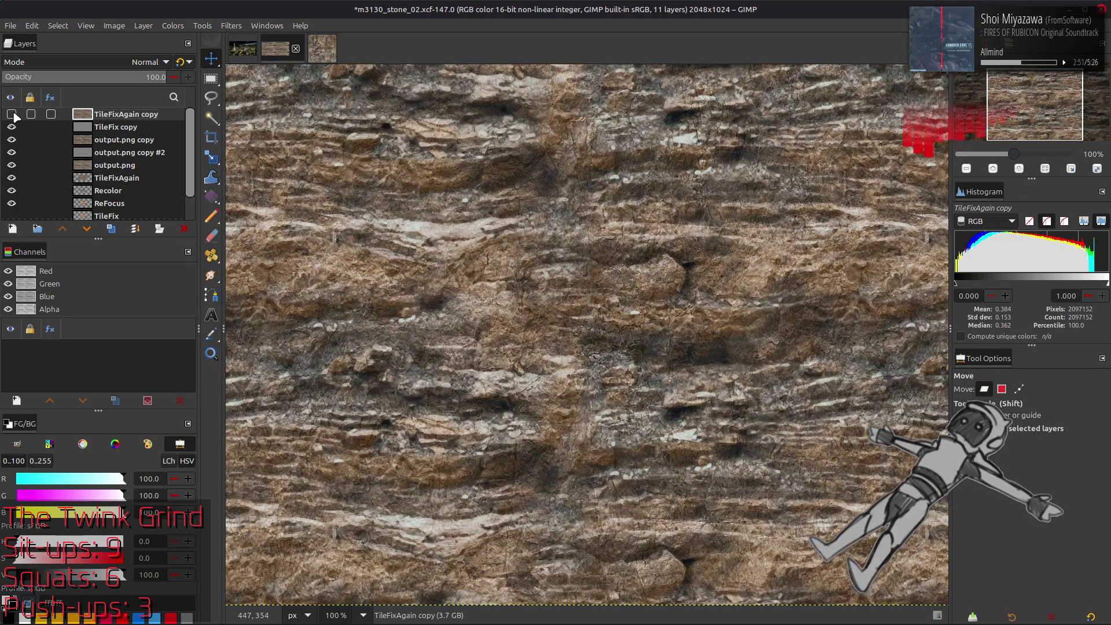
Duplicate TileFix copy, glance at the Colors menu, then delete the duplicate TileFix copy #1.
{"action": "left_click", "coordinate": [109, 129]}
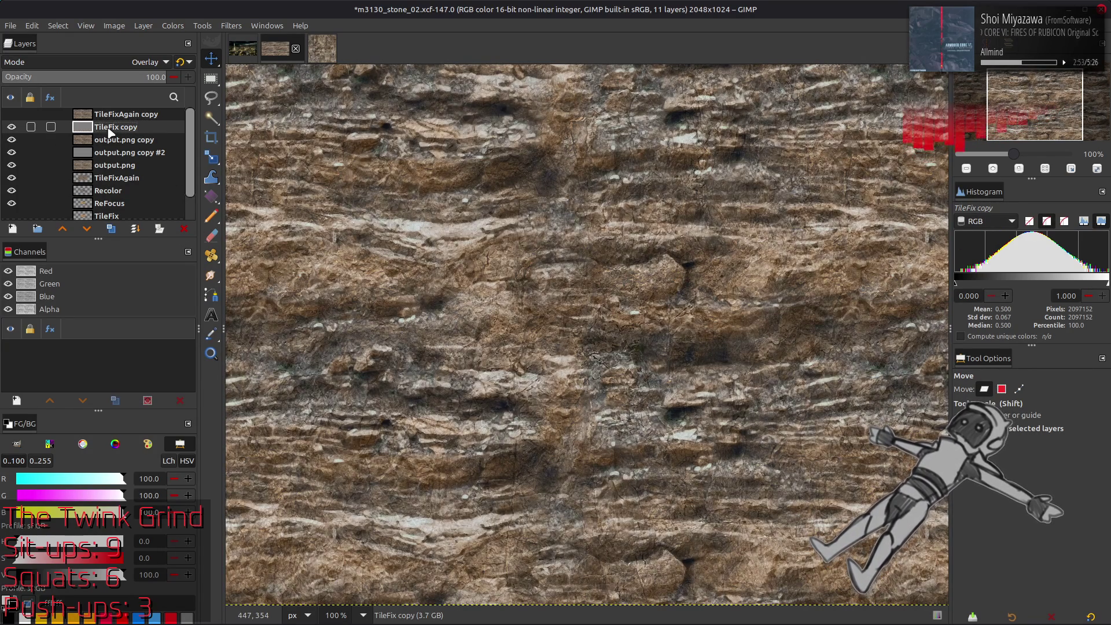
{"action": "left_click", "coordinate": [110, 229]}
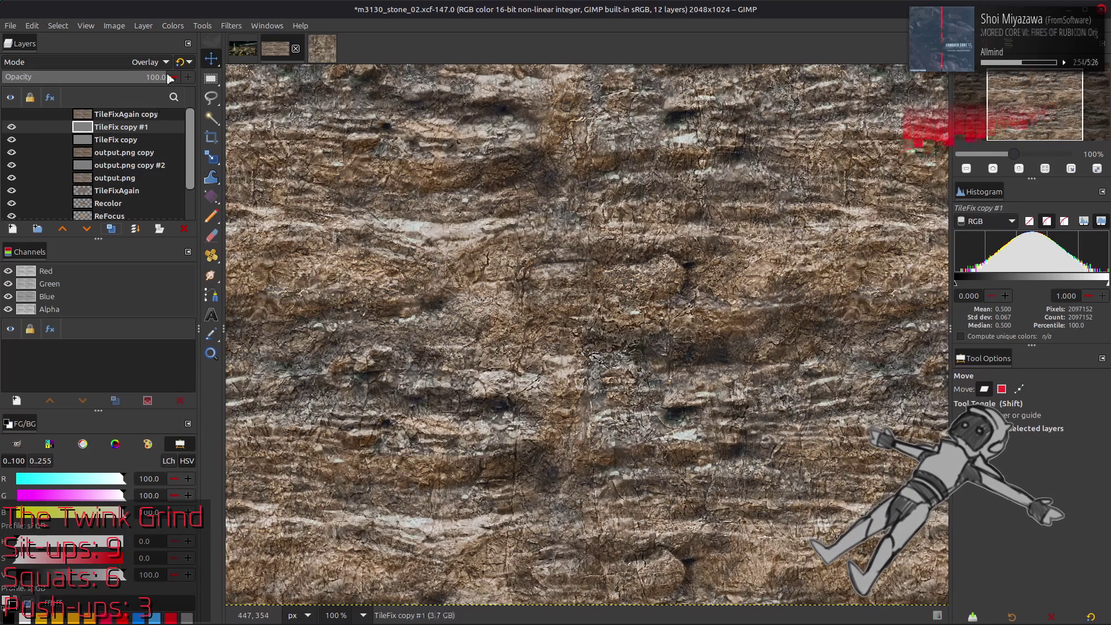
{"action": "left_click", "coordinate": [184, 26]}
{"action": "left_click", "coordinate": [106, 60]}
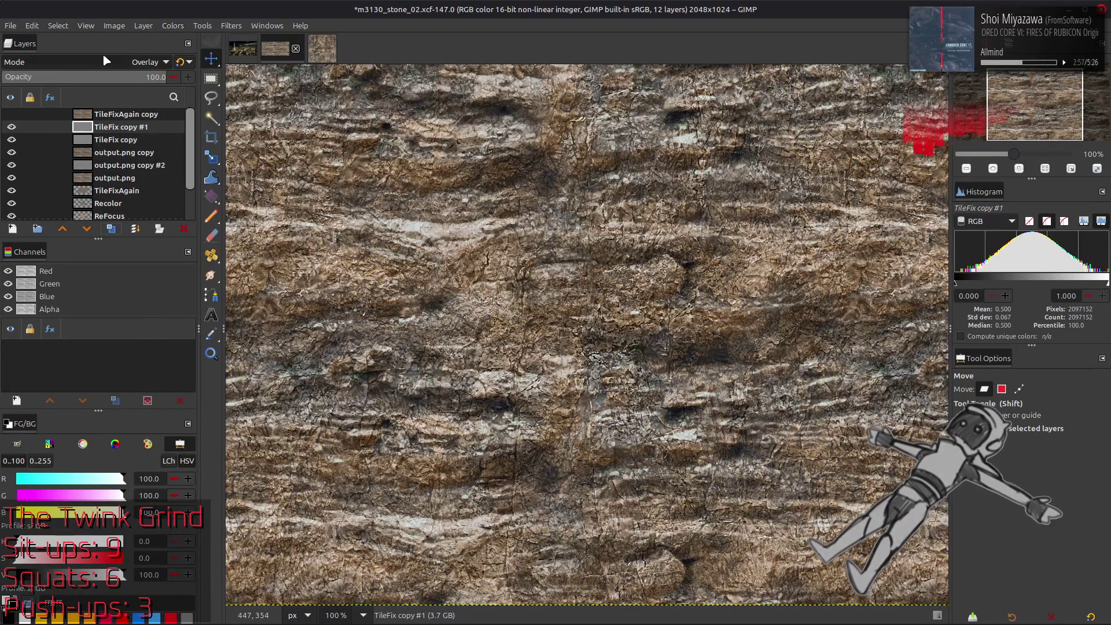
{"action": "left_click", "coordinate": [184, 228]}
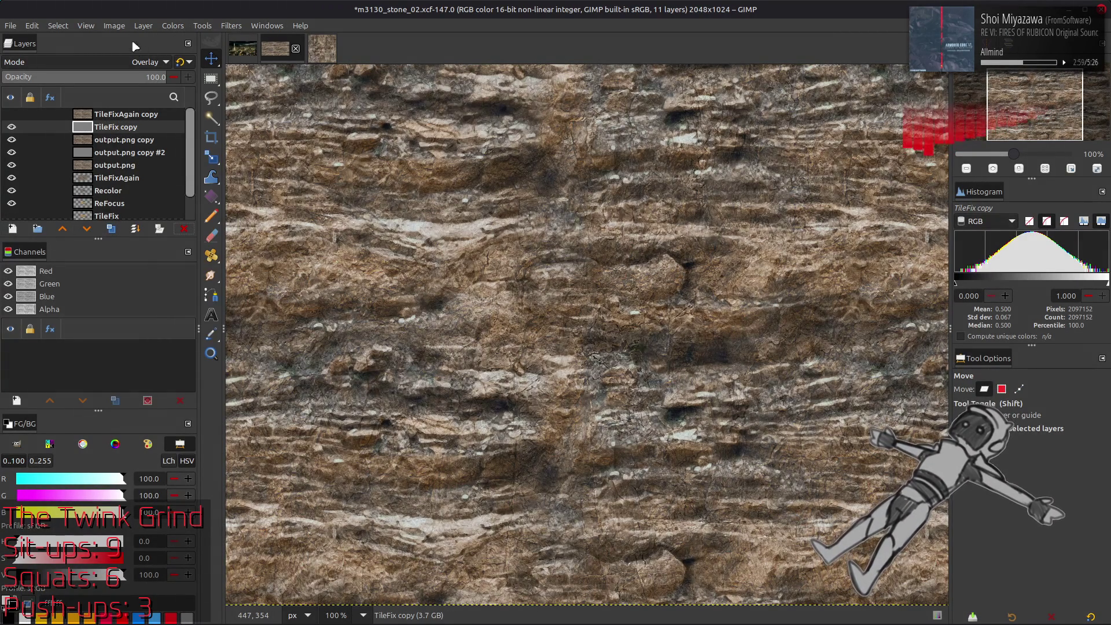
Shrink the canvas to 50% (1024×512) with the image centred.
{"action": "left_click", "coordinate": [115, 26]}
{"action": "left_click", "coordinate": [147, 120]}
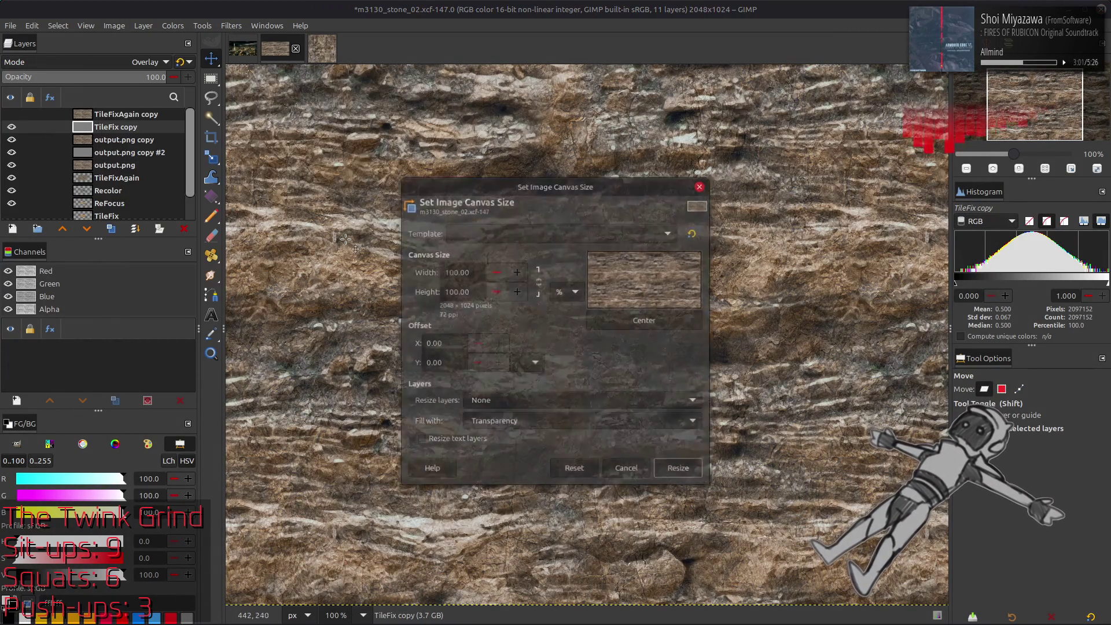
{"action": "triple_click", "coordinate": [463, 271]}
{"action": "type", "text": "50"}
{"action": "left_click", "coordinate": [641, 323]}
{"action": "left_click", "coordinate": [672, 469]}
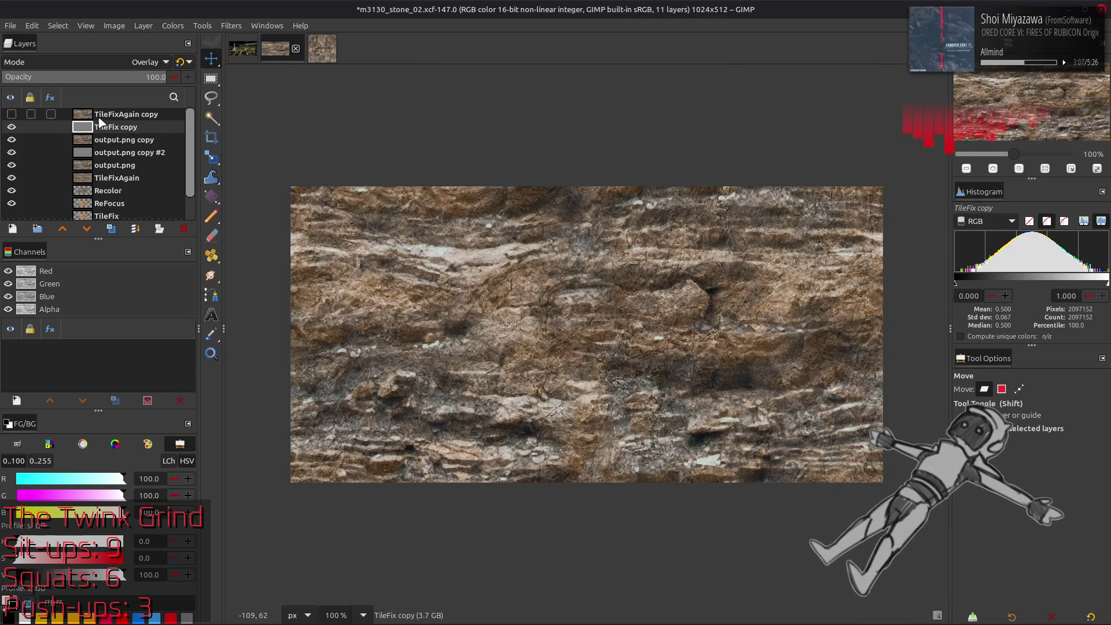
Fit the five layers from TileFixAgain copy to output.png to the image size.
{"action": "left_click", "coordinate": [113, 179]}
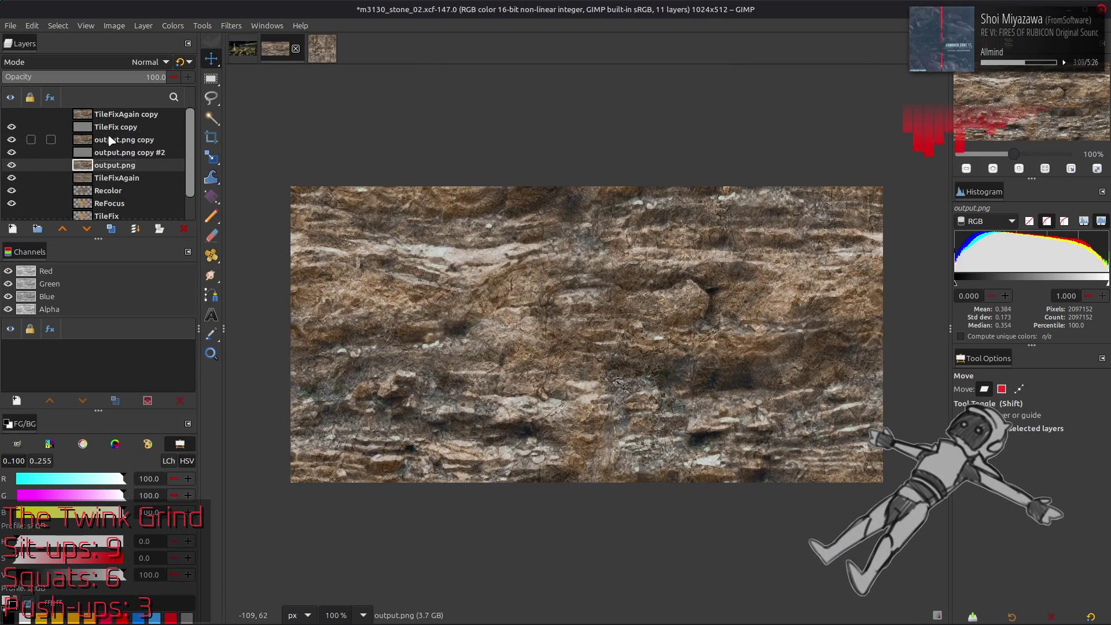
{"action": "left_click", "coordinate": [116, 114]}
{"action": "left_click", "coordinate": [118, 165], "text": "shift"}
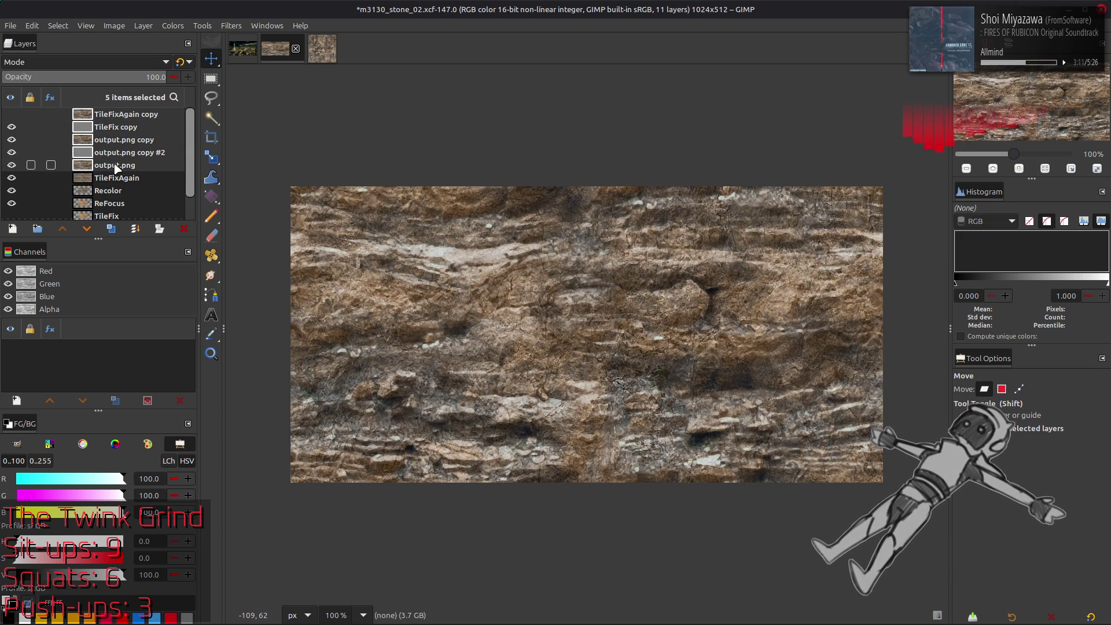
{"action": "right_click", "coordinate": [118, 165]}
{"action": "left_click", "coordinate": [179, 341]}
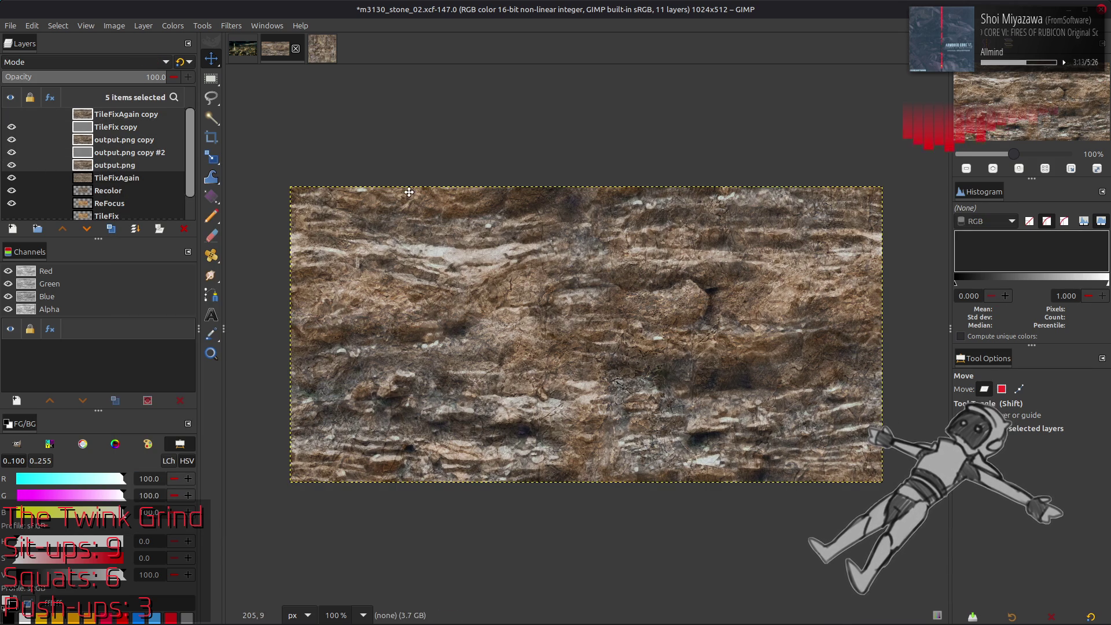
{"action": "left_click", "coordinate": [90, 116]}
{"action": "left_click", "coordinate": [13, 116]}
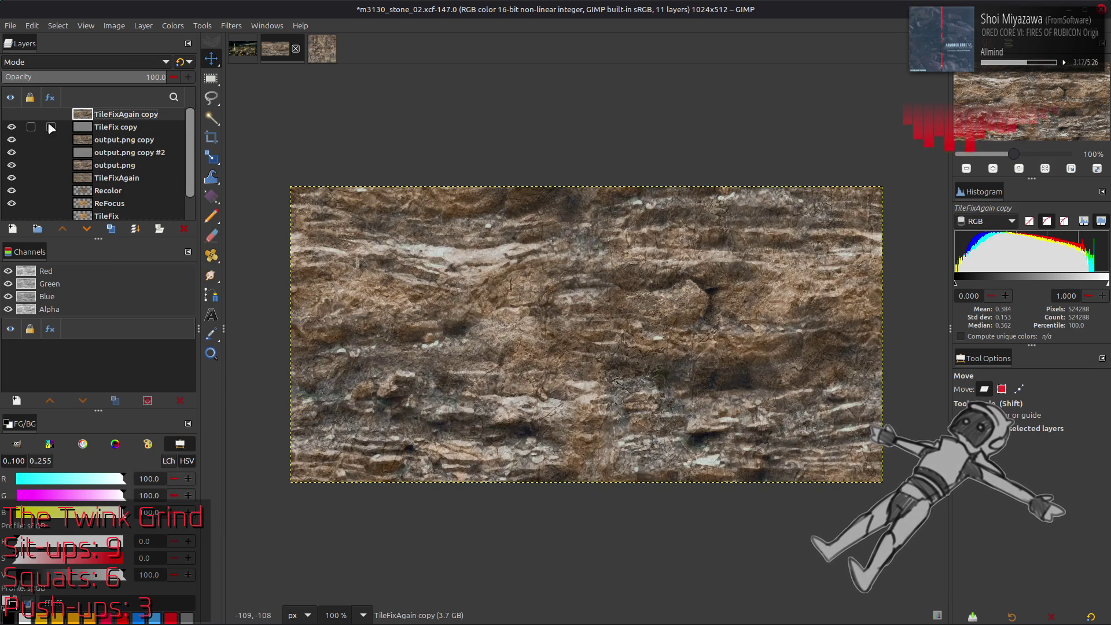
{"action": "left_click", "coordinate": [105, 128]}
Add a full-size white layer and turn it mid-gray with Levels output high 50.
{"action": "key", "text": "ctrl+shift+n"}
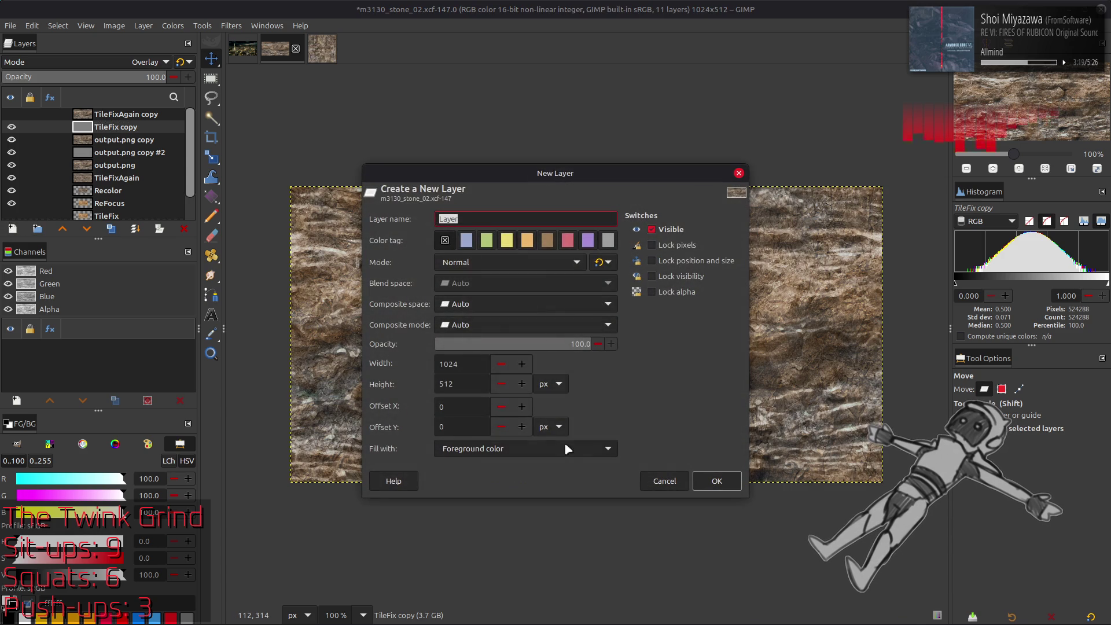
{"action": "left_click", "coordinate": [714, 483]}
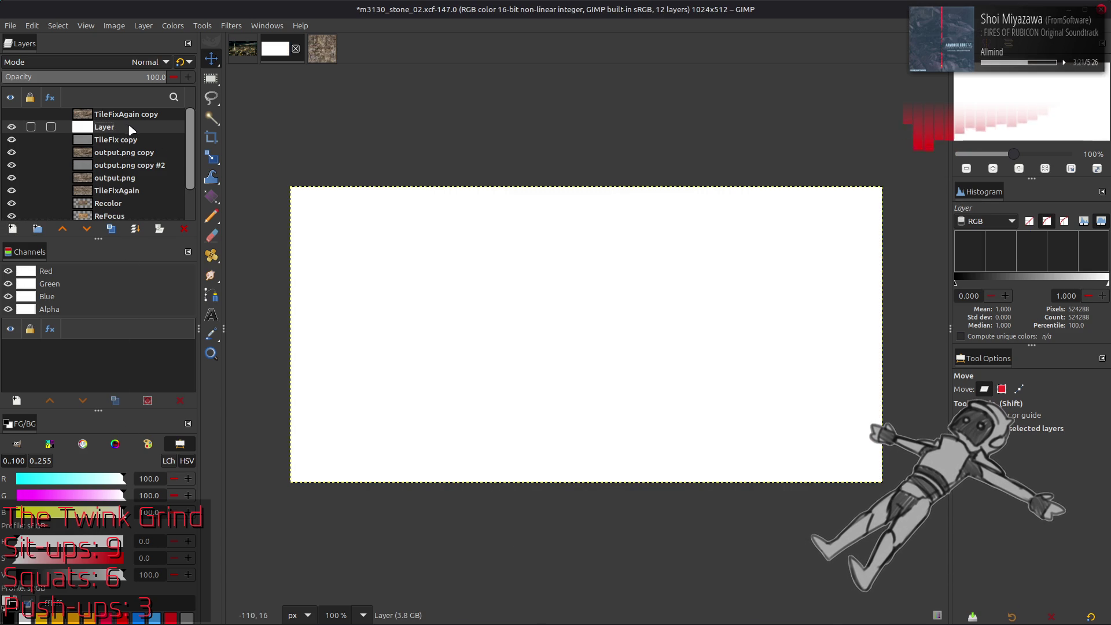
{"action": "left_click", "coordinate": [171, 23]}
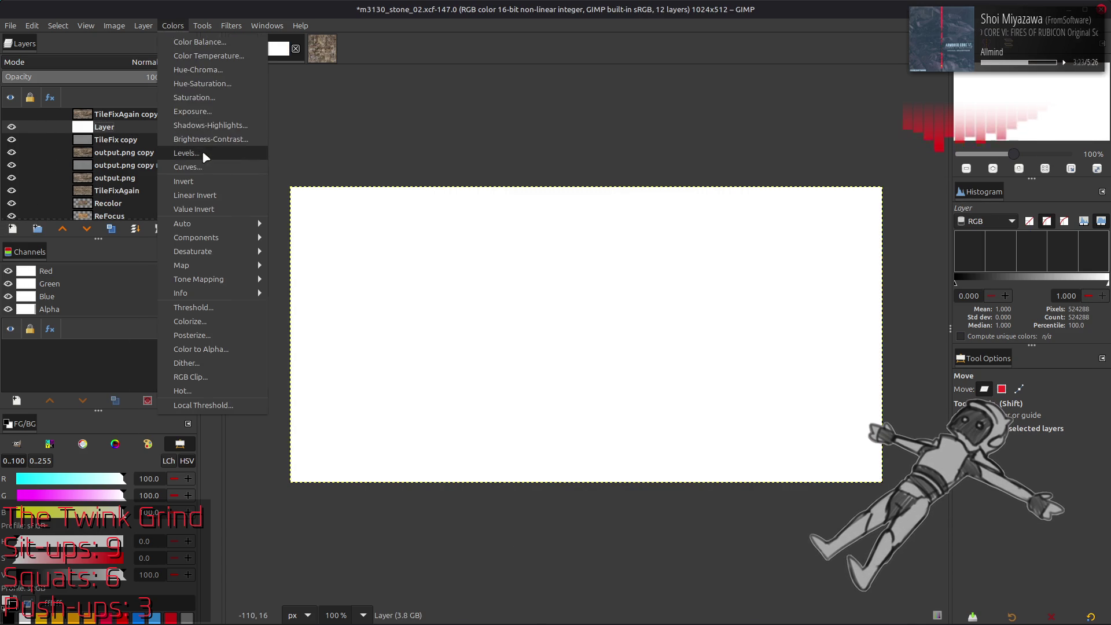
{"action": "left_click", "coordinate": [203, 151]}
{"action": "type", "text": "50"}
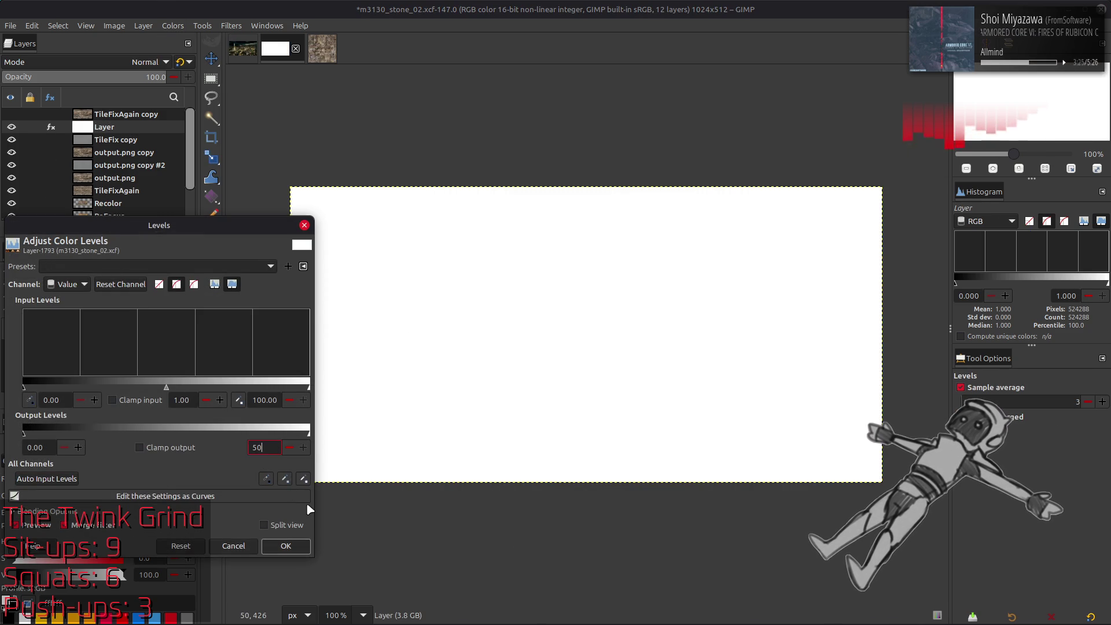
{"action": "left_click", "coordinate": [286, 546]}
Duplicate the mid-gray layer twice.
{"action": "left_click", "coordinate": [111, 229]}
{"action": "left_click", "coordinate": [111, 228]}
{"action": "left_click", "coordinate": [111, 229]}
{"action": "left_click", "coordinate": [231, 25]}
Fill Layer copy #2 with RGB Noise from a saved preset using a new seed.
{"action": "mouse_move", "coordinate": [289, 154]}
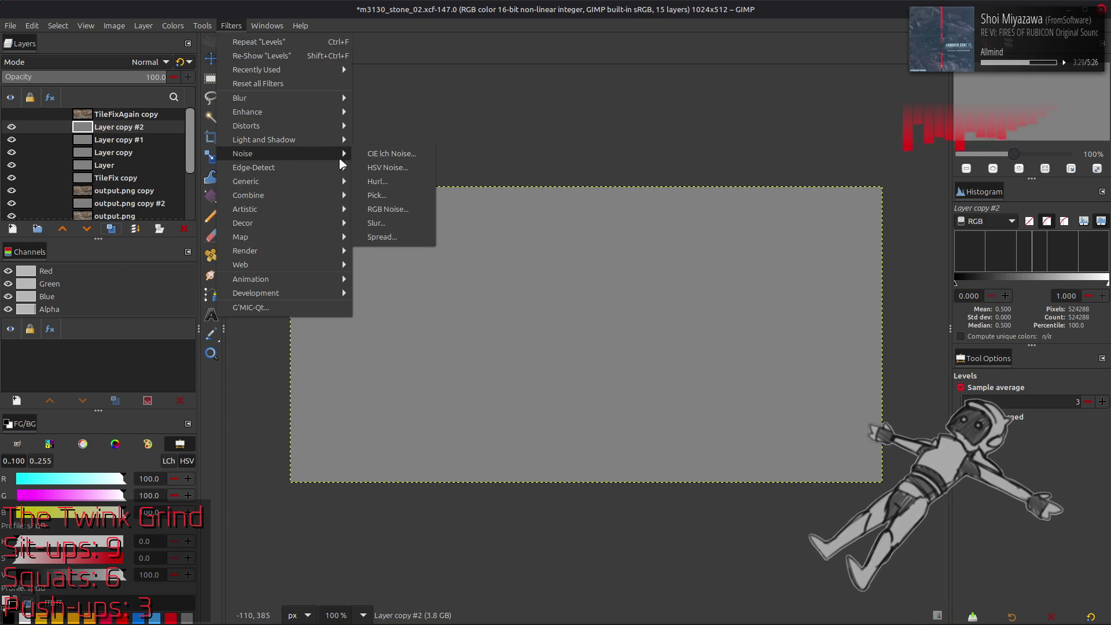
{"action": "left_click", "coordinate": [388, 209]}
{"action": "left_click", "coordinate": [139, 300]}
{"action": "left_click", "coordinate": [138, 298]}
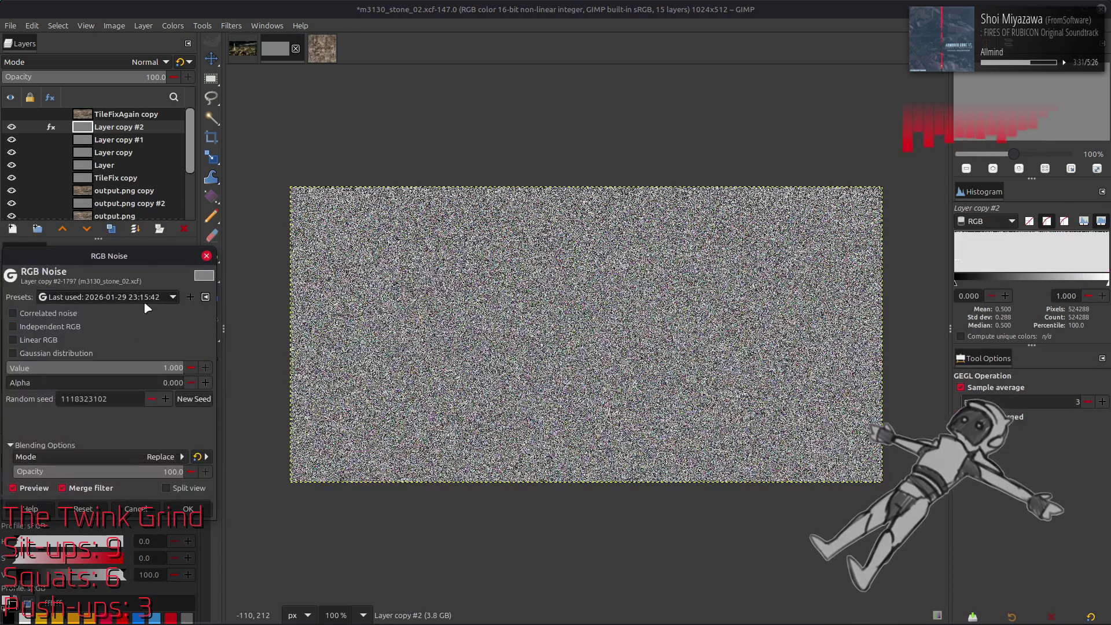
{"action": "left_click", "coordinate": [193, 399]}
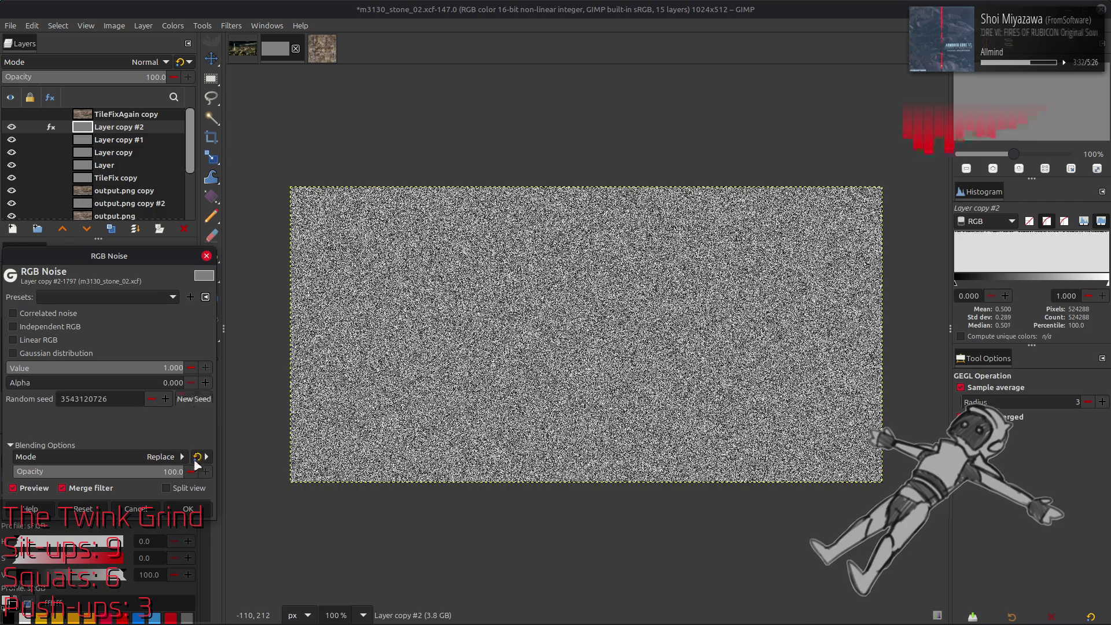
{"action": "left_click", "coordinate": [188, 508]}
Reapply RGB Noise to Layer copy #1 with full-strength grayscale settings, then to Layer copy.
{"action": "left_click", "coordinate": [132, 140]}
{"action": "key", "text": "shift+ctrl+f"}
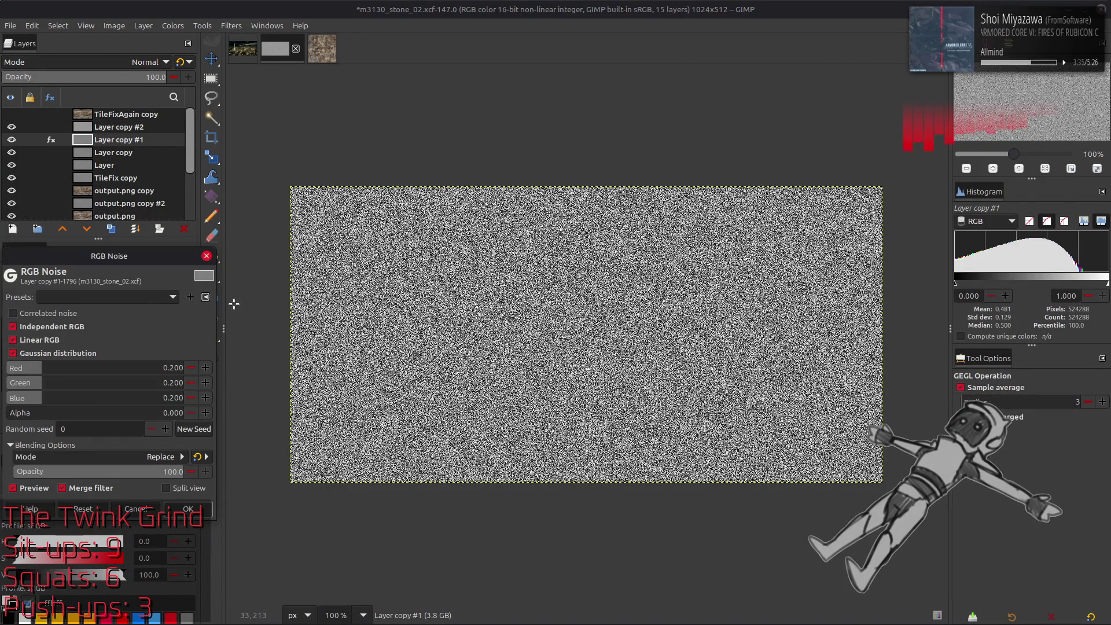
{"action": "left_click", "coordinate": [127, 296]}
{"action": "left_click", "coordinate": [104, 324]}
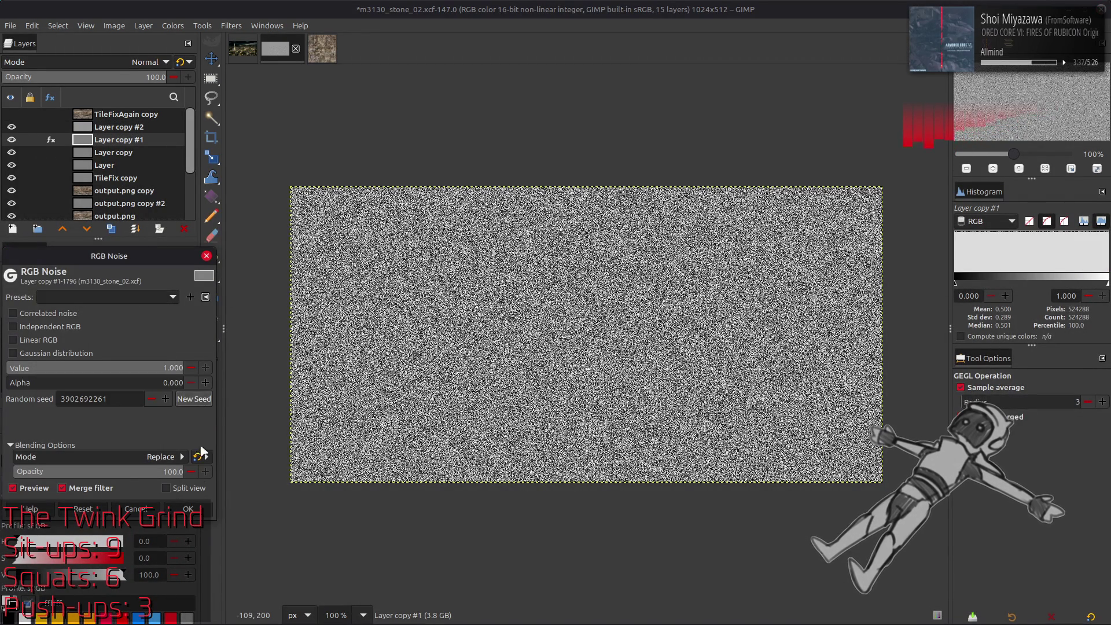
{"action": "key", "text": "Return"}
{"action": "key", "text": "2"}
{"action": "key", "text": "Page_Down"}
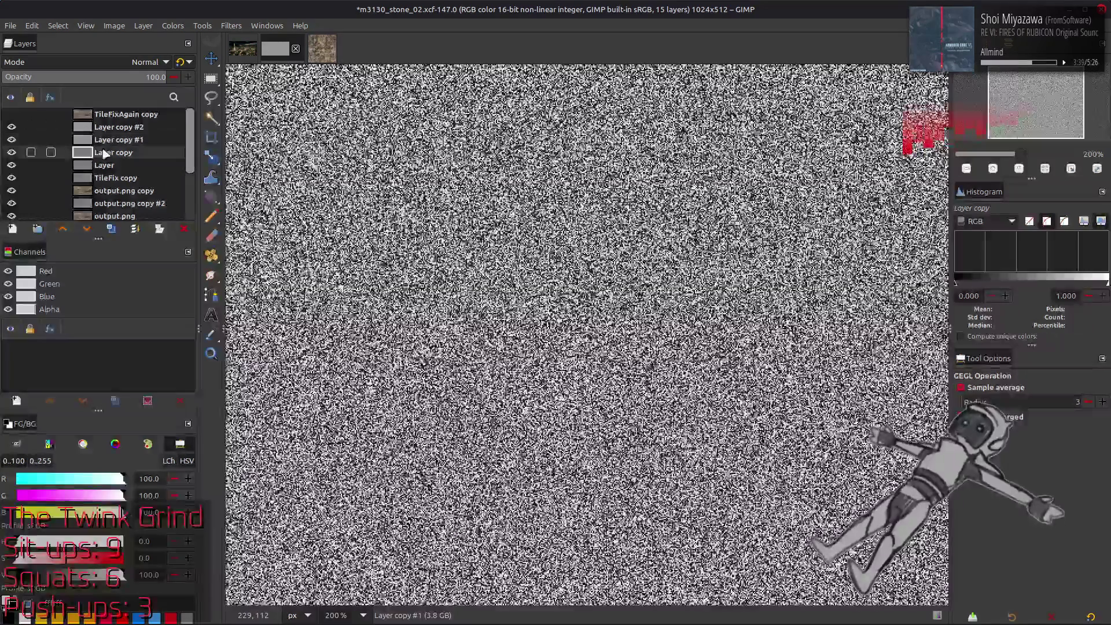
{"action": "key", "text": "shift+ctrl+f"}
{"action": "scroll", "coordinate": [76, 298], "scroll_direction": "down", "scroll_amount": 2}
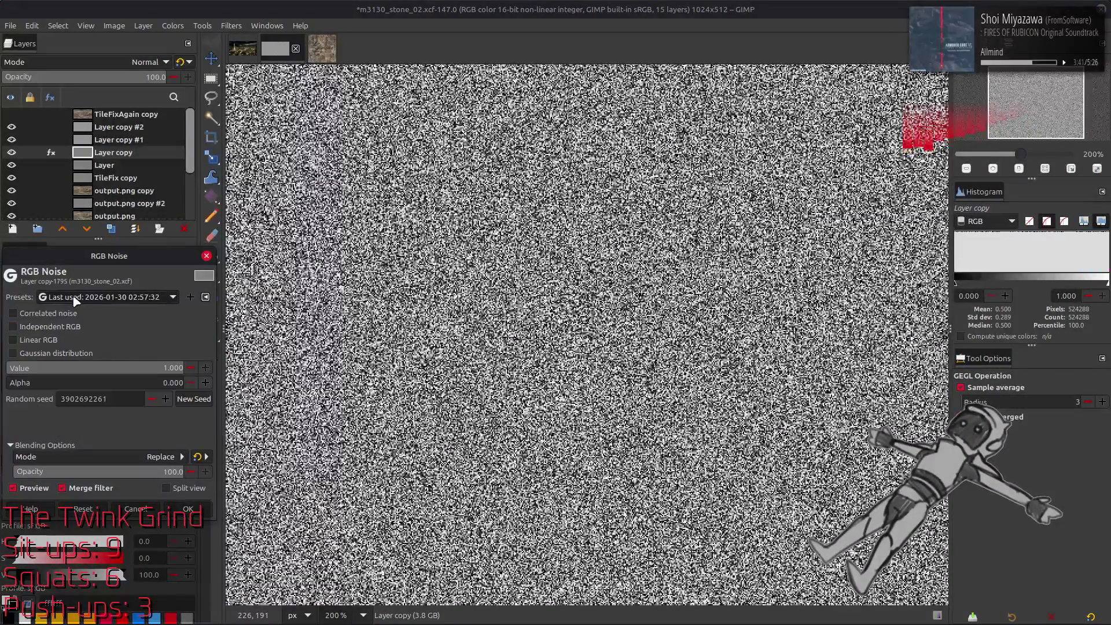
{"action": "left_click", "coordinate": [188, 509]}
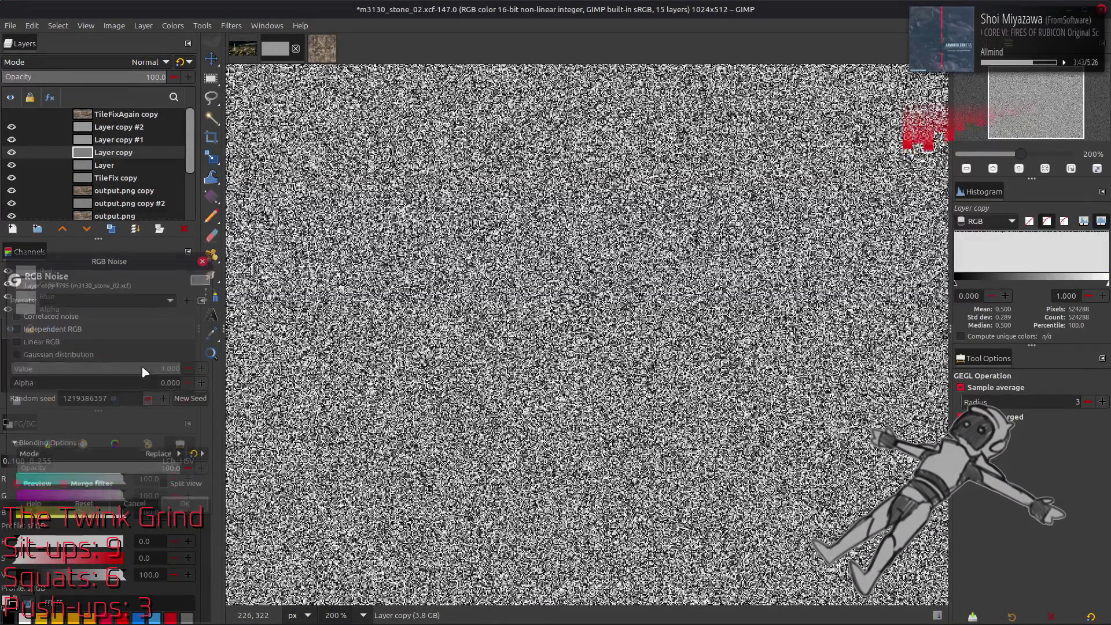
Apply RGB Noise with a new random seed to the base gray Layer.
{"action": "left_click", "coordinate": [125, 168]}
{"action": "key", "text": "shift+ctrl+f"}
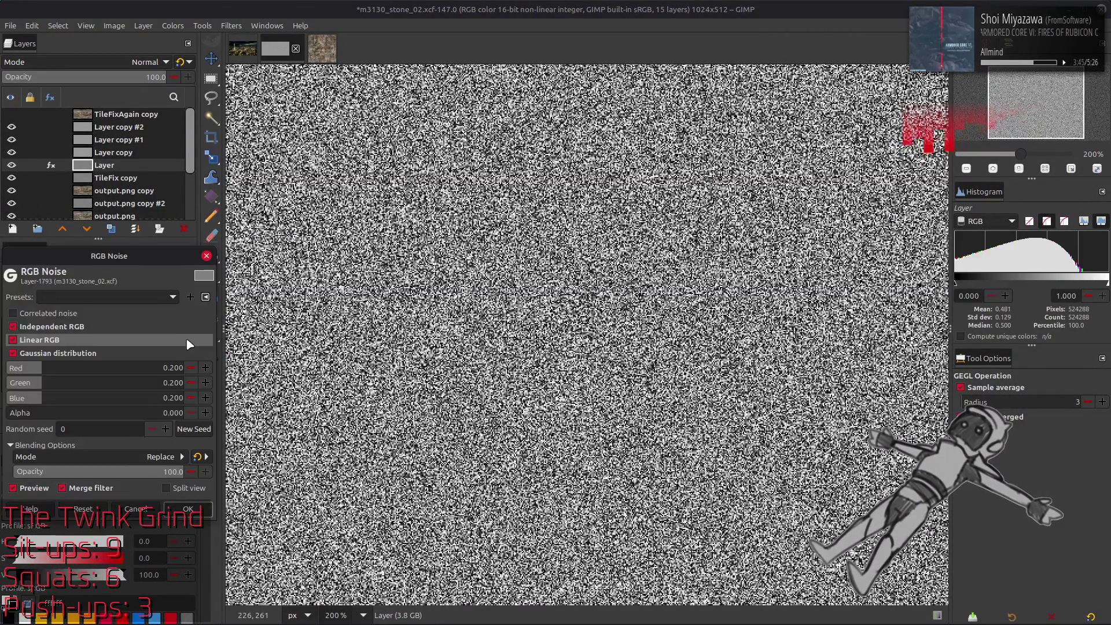
{"action": "scroll", "coordinate": [160, 297], "scroll_direction": "down", "scroll_amount": 1}
{"action": "left_click", "coordinate": [160, 297]}
{"action": "left_click", "coordinate": [160, 298]}
{"action": "left_click", "coordinate": [194, 399]}
{"action": "left_click", "coordinate": [188, 508]}
Set Layer copy #2 to 50% opacity.
{"action": "key", "text": "m"}
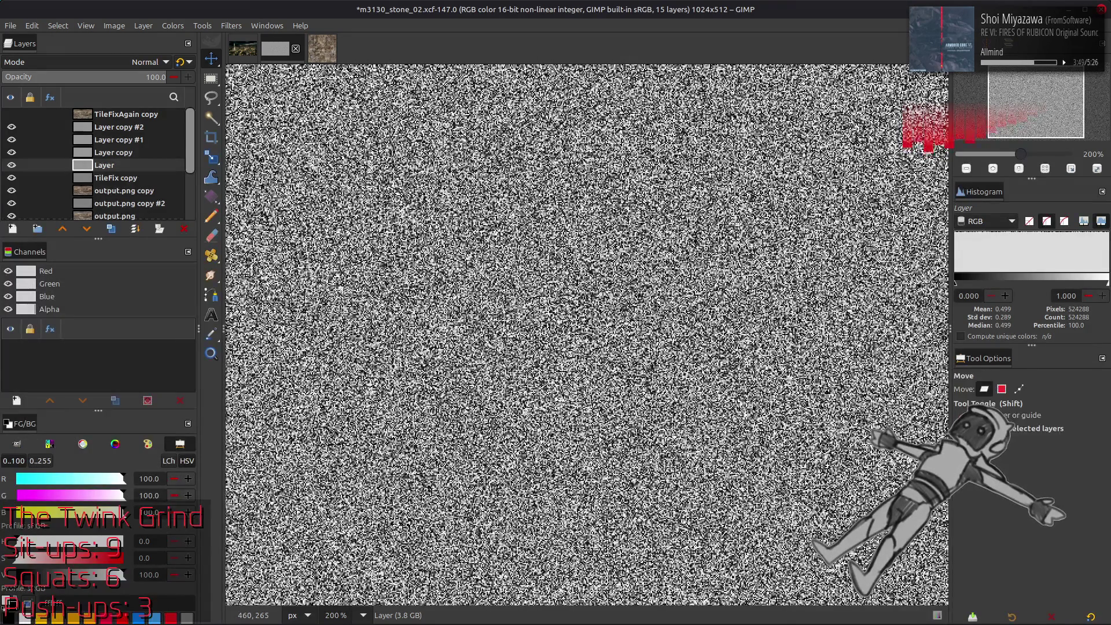
{"action": "left_click", "coordinate": [119, 127]}
{"action": "left_click", "coordinate": [153, 77]}
{"action": "type", "text": "50"}
{"action": "key", "text": "Return"}
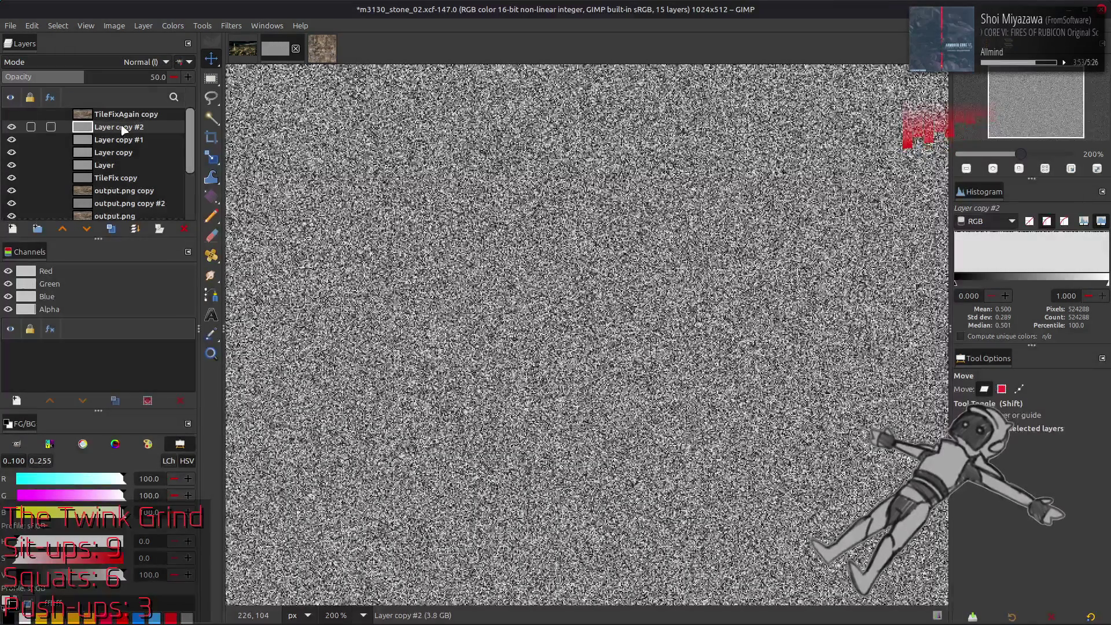
Merge Layer copy #2 down and set Layer copy to 50% opacity.
{"action": "right_click", "coordinate": [122, 127]}
{"action": "left_click", "coordinate": [157, 277]}
{"action": "left_click", "coordinate": [115, 139]}
{"action": "left_click", "coordinate": [154, 77]}
{"action": "type", "text": "5"}
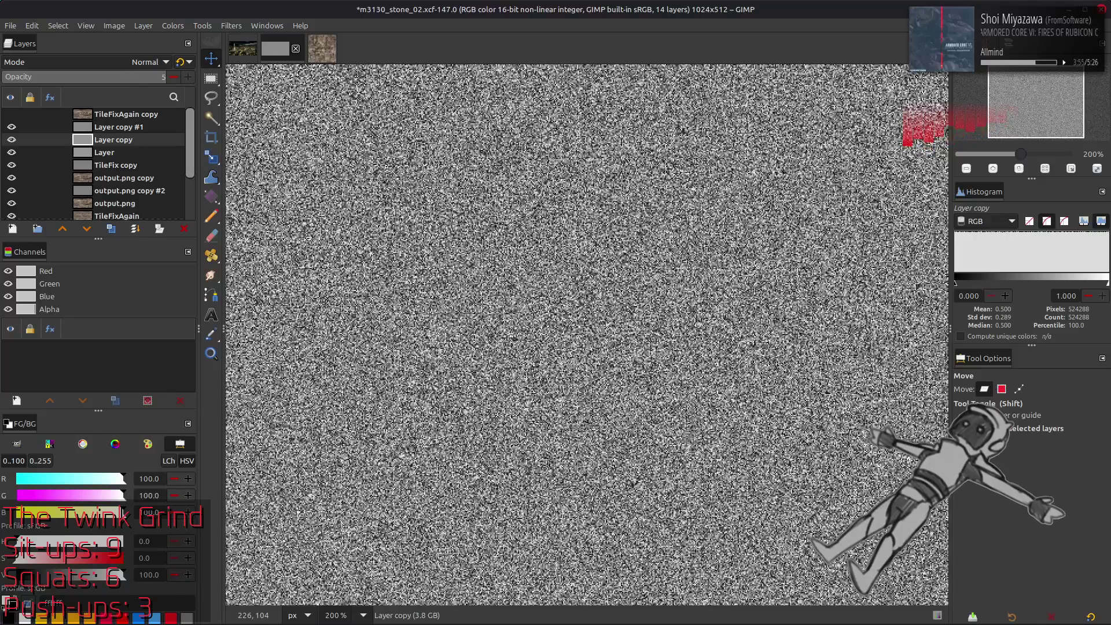
{"action": "key", "text": "Return"}
Merge Layer copy down, set Layer copy #1 to 50% opacity and merge it into Layer.
{"action": "right_click", "coordinate": [116, 140]}
{"action": "left_click", "coordinate": [157, 278]}
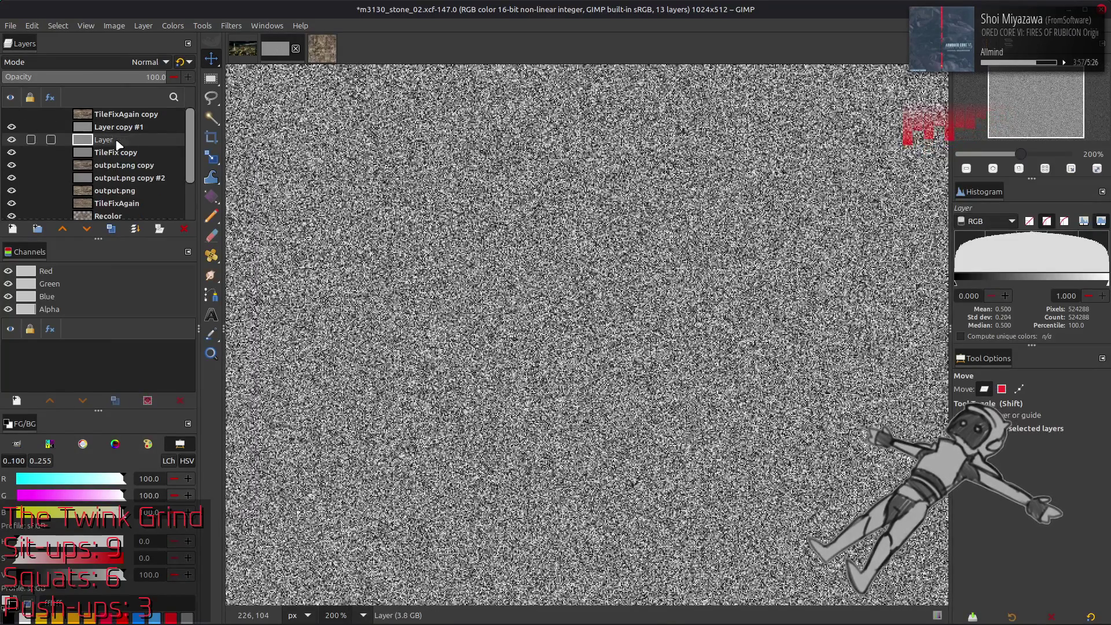
{"action": "left_click", "coordinate": [114, 129]}
{"action": "left_click", "coordinate": [153, 77]}
{"action": "type", "text": "50"}
{"action": "key", "text": "Return"}
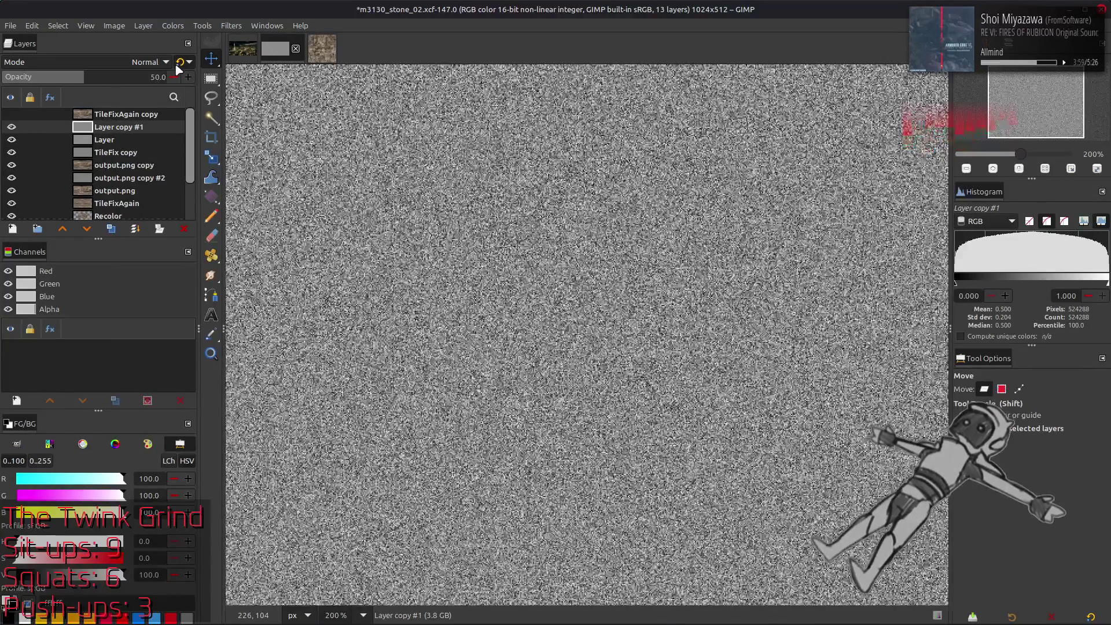
{"action": "key", "text": "ctrl+m"}
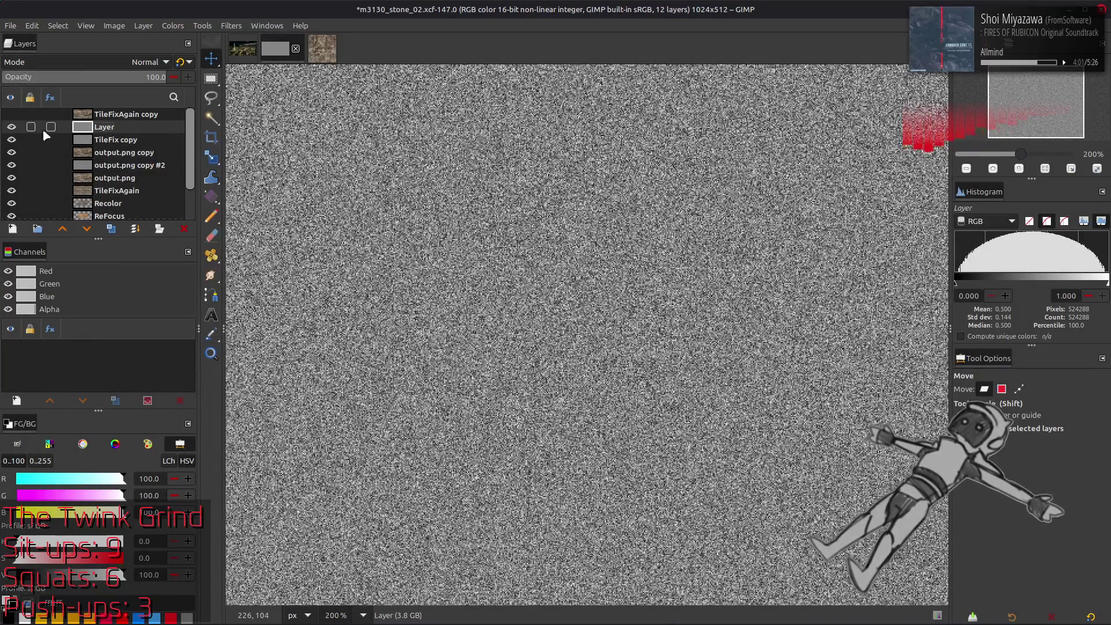
Blend the merged noise layer over the stone texture in Soft light.
{"action": "left_click", "coordinate": [11, 127]}
{"action": "left_click", "coordinate": [12, 126]}
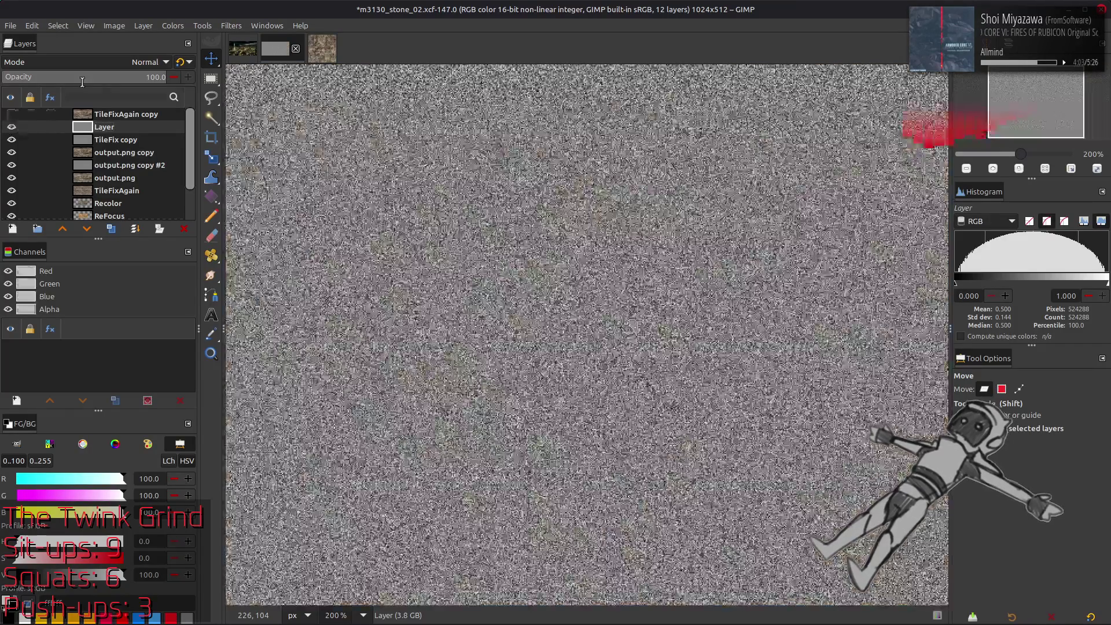
{"action": "left_click", "coordinate": [110, 62]}
{"action": "left_click", "coordinate": [57, 341]}
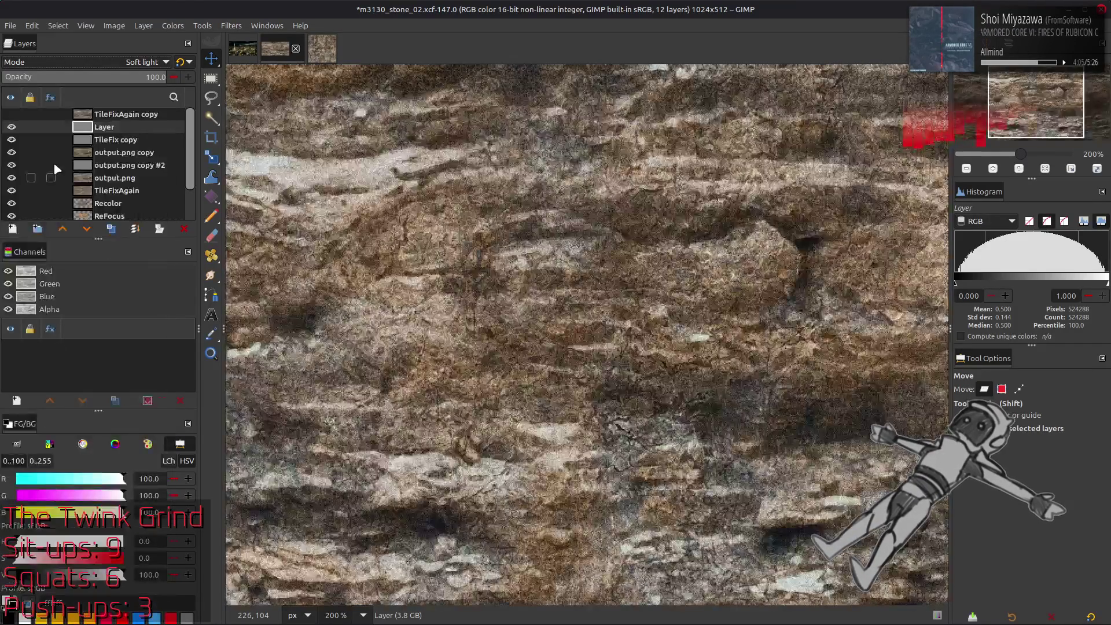
Try different blend modes on the noise layer at 50% opacity, then restore 100%.
{"action": "scroll", "coordinate": [96, 65], "scroll_direction": "up", "scroll_amount": 1}
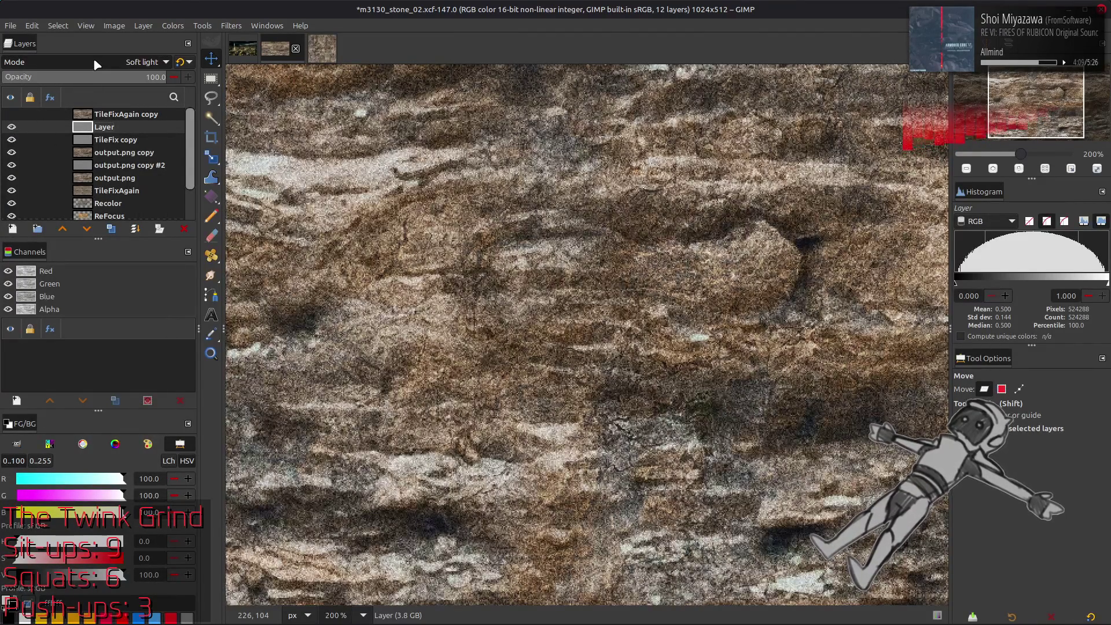
{"action": "scroll", "coordinate": [116, 62], "scroll_direction": "down", "scroll_amount": 1}
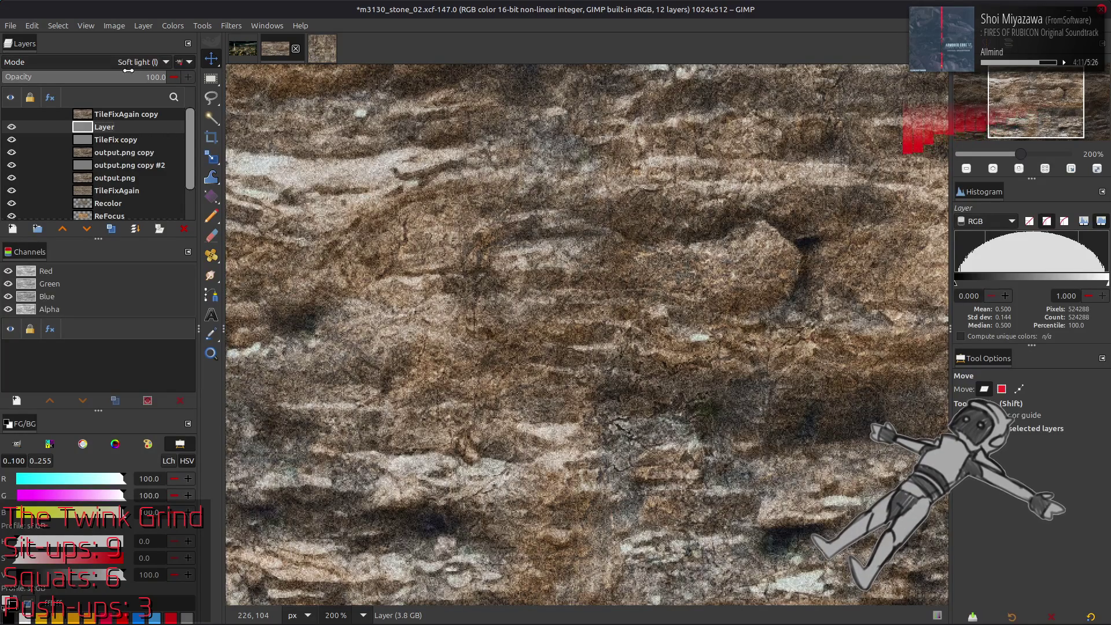
{"action": "type", "text": "50"}
{"action": "key", "text": "Return"}
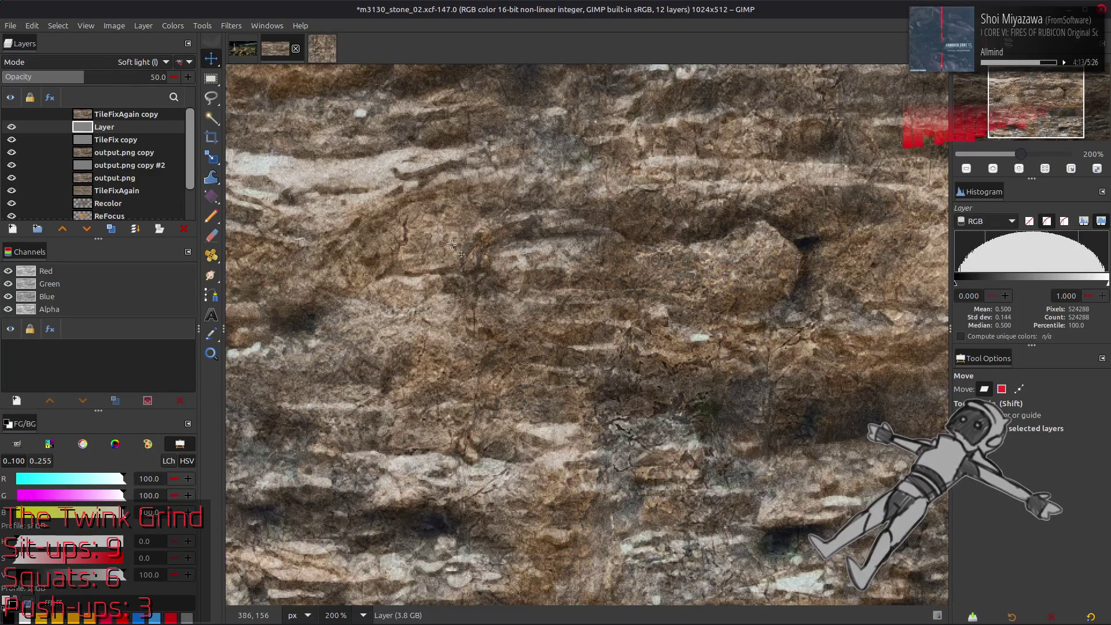
{"action": "scroll", "coordinate": [446, 250], "scroll_direction": "down", "scroll_amount": 1}
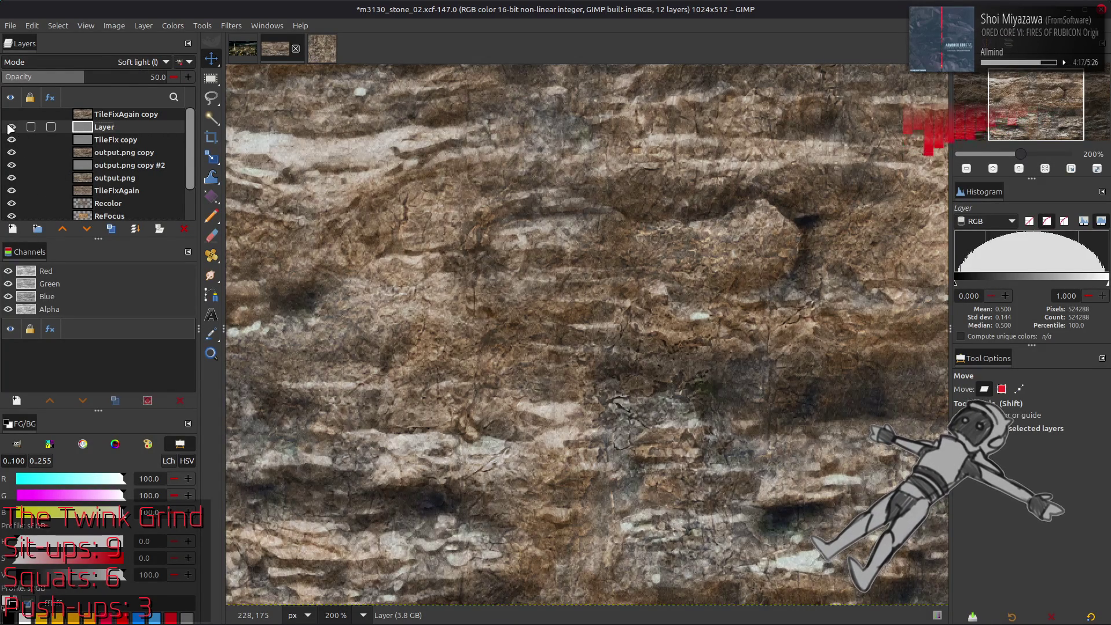
{"action": "left_click_drag", "start_coordinate": [87, 77], "coordinate": [289, 87]}
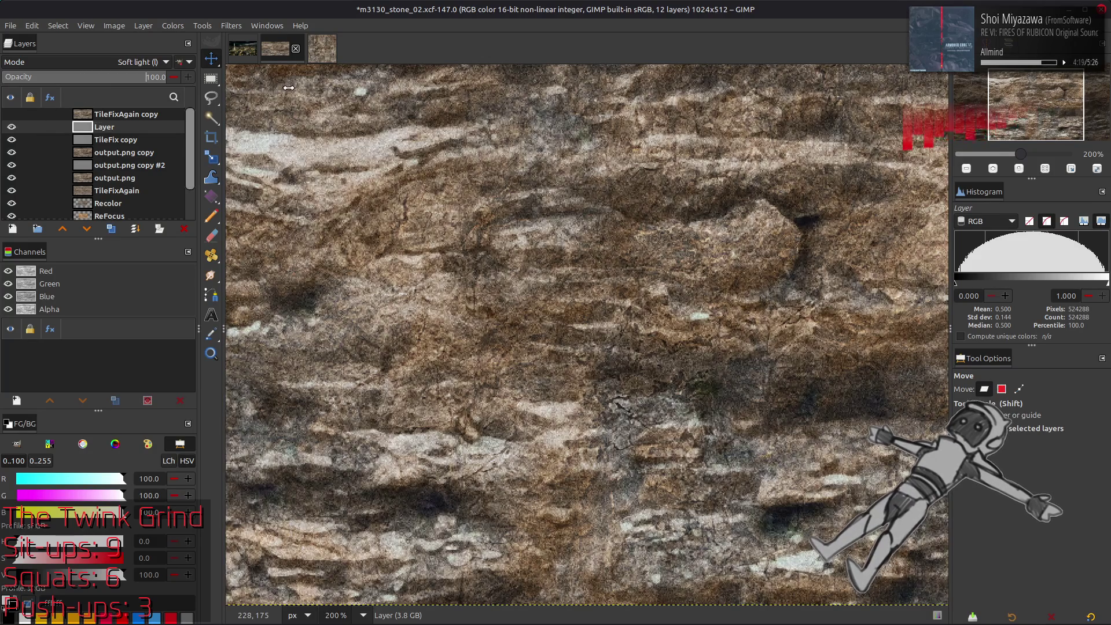
Return the noise layer to Normal mode, keep it visible, and duplicate it.
{"action": "scroll", "coordinate": [133, 64], "scroll_direction": "down", "scroll_amount": 3}
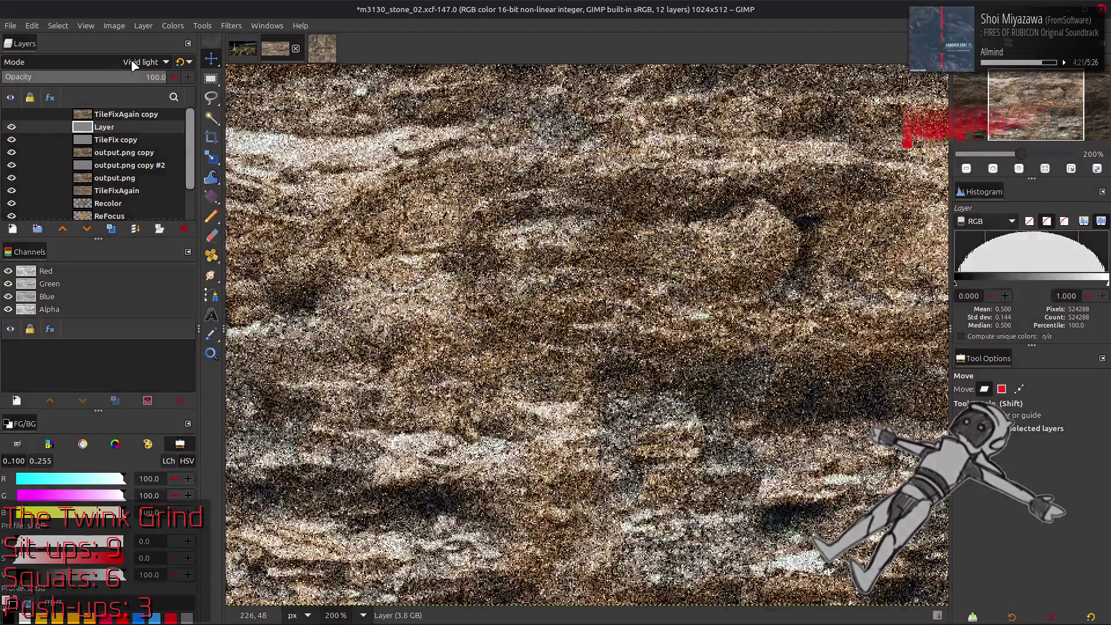
{"action": "scroll", "coordinate": [102, 62], "scroll_direction": "up", "scroll_amount": 1}
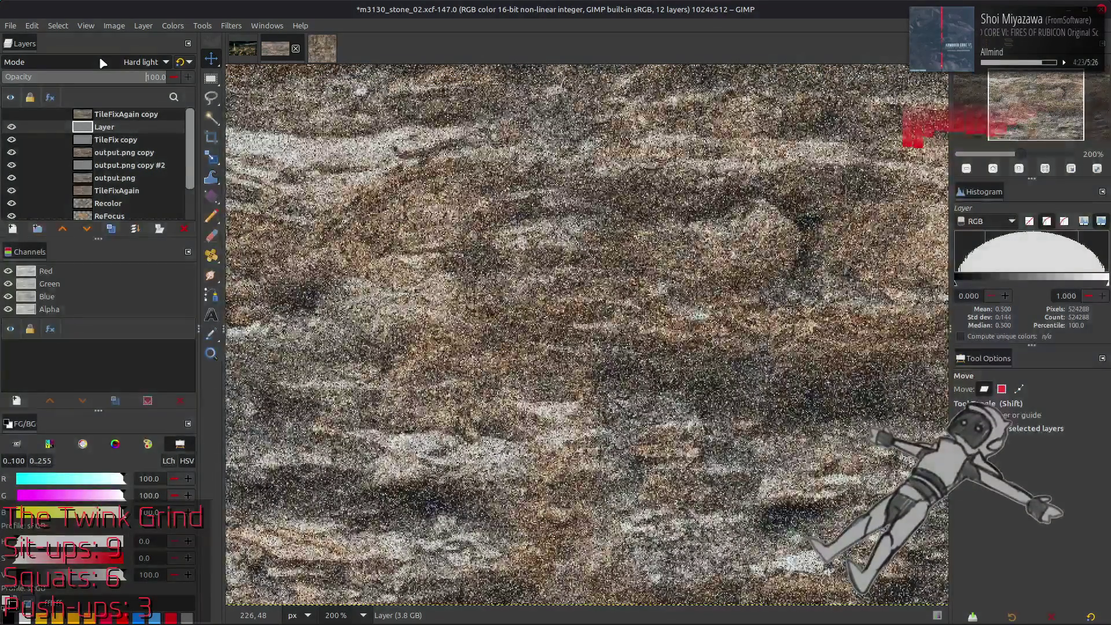
{"action": "scroll", "coordinate": [102, 62], "scroll_direction": "up", "scroll_amount": 3}
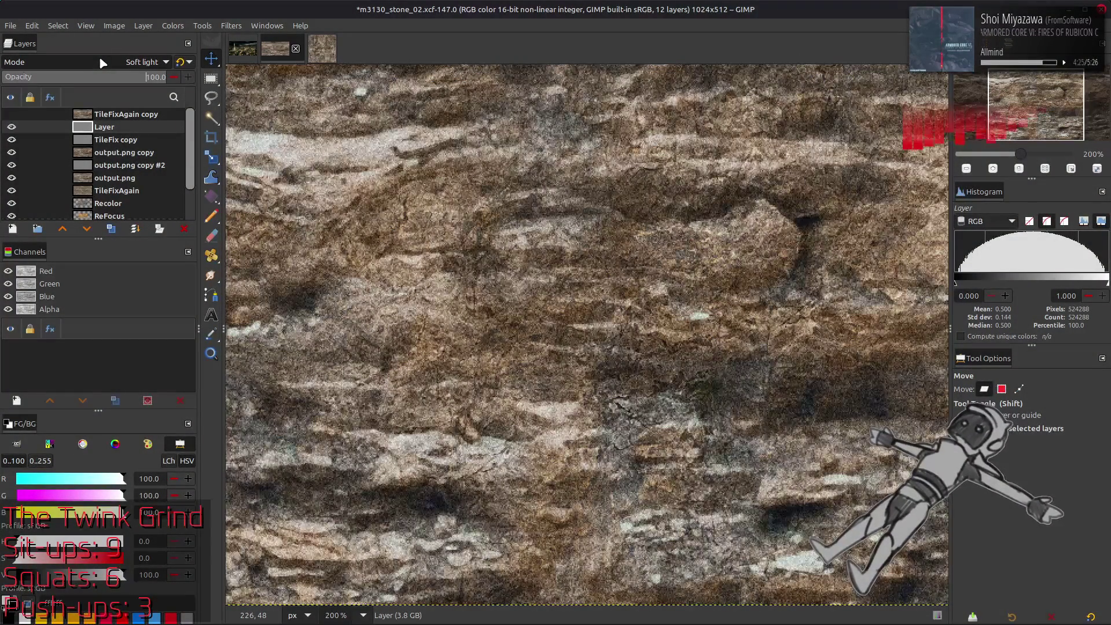
{"action": "scroll", "coordinate": [261, 136], "scroll_direction": "up", "scroll_amount": 5}
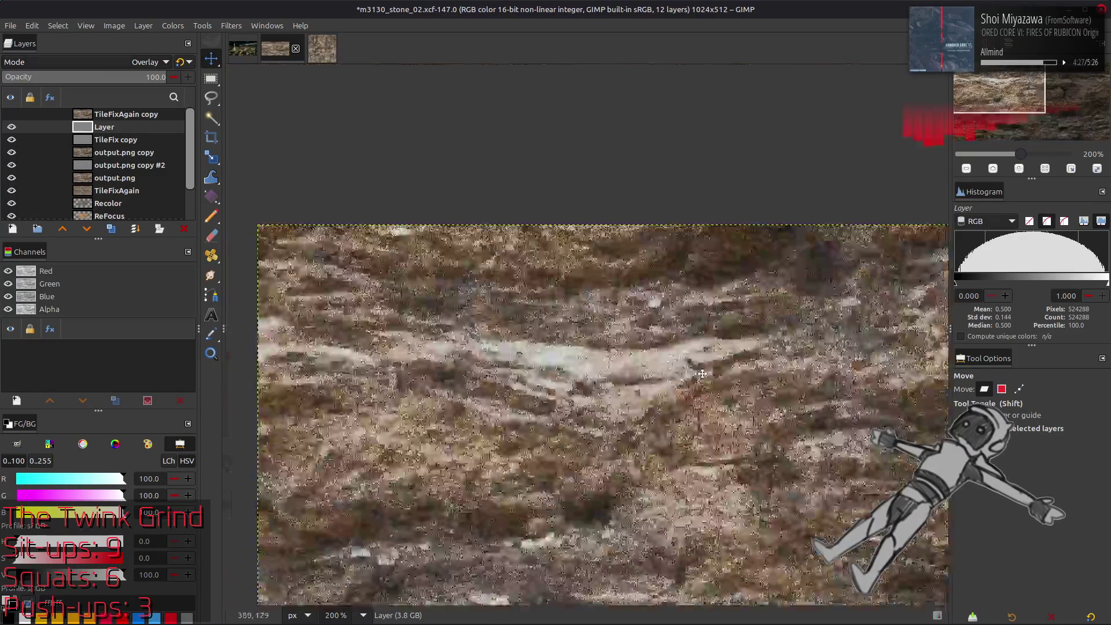
{"action": "scroll", "coordinate": [102, 62], "scroll_direction": "down", "scroll_amount": 1}
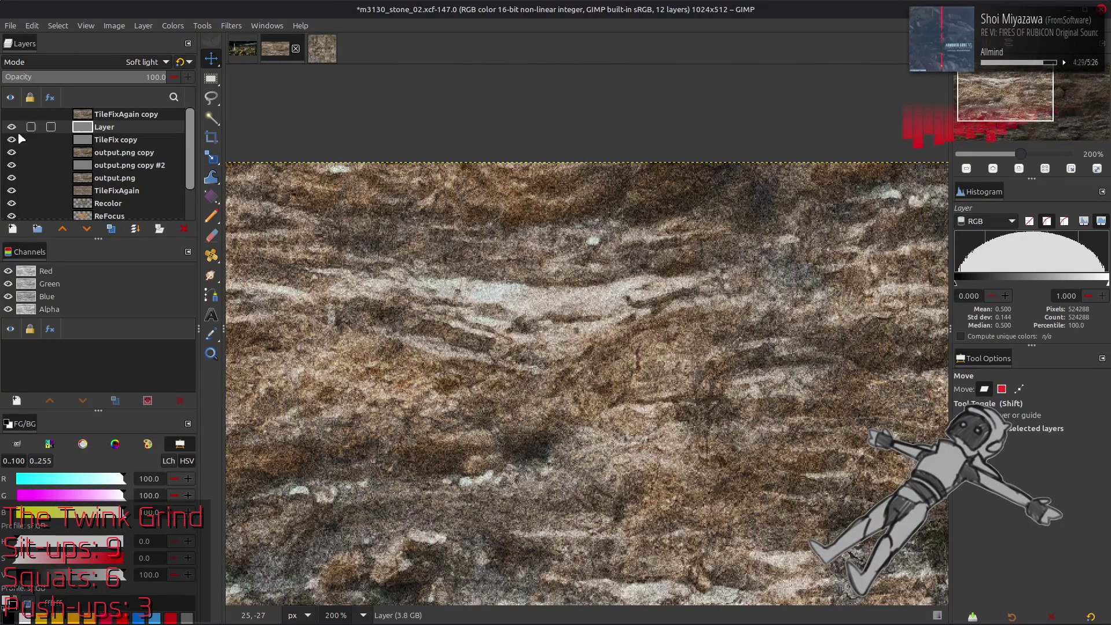
{"action": "left_click", "coordinate": [12, 127]}
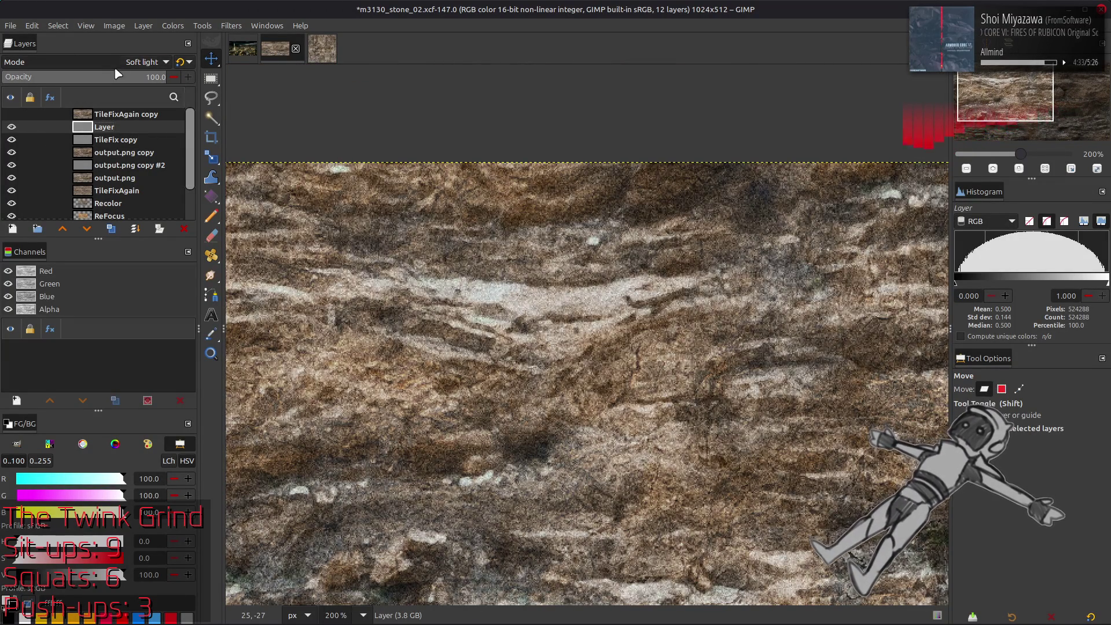
{"action": "scroll", "coordinate": [118, 64], "scroll_direction": "up", "scroll_amount": 13}
{"action": "key", "text": "shift+ctrl+d"}
{"action": "key", "text": "shift+ctrl+d"}
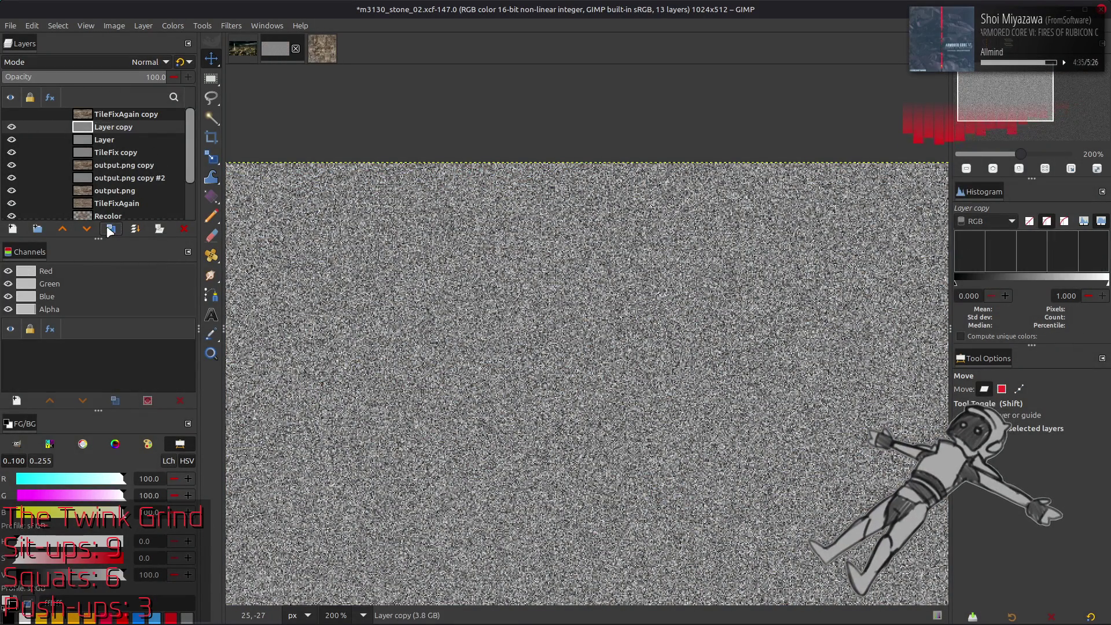
Apply a G'MIC Gaussian blur to the copy and set it to Grain extract.
{"action": "left_click", "coordinate": [231, 26]}
{"action": "left_click", "coordinate": [272, 308]}
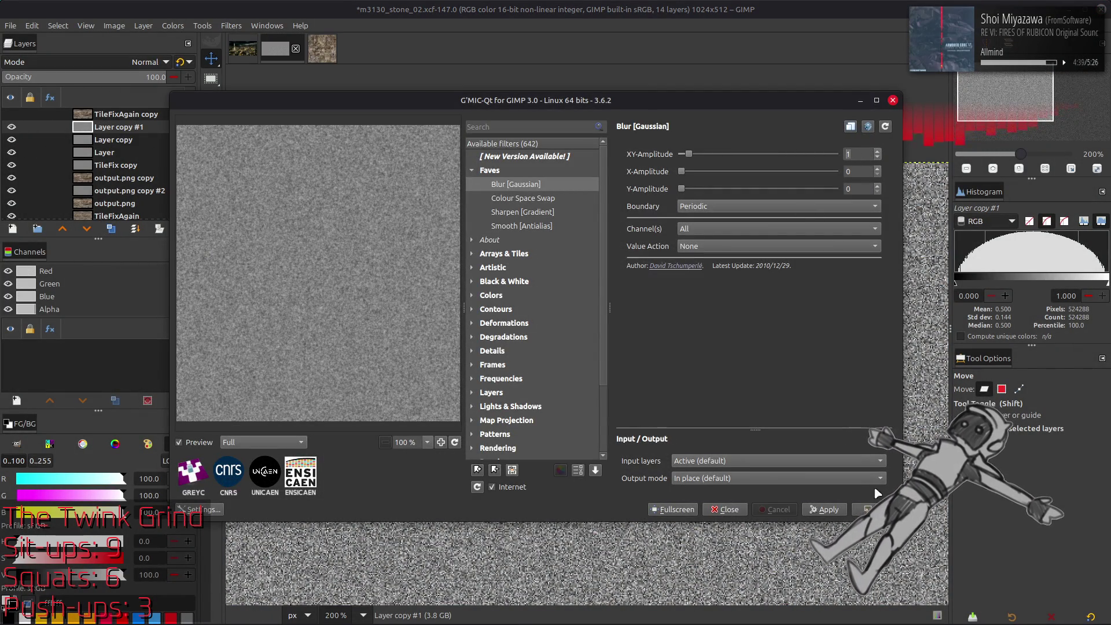
{"action": "left_click", "coordinate": [874, 510]}
{"action": "left_click", "coordinate": [116, 62]}
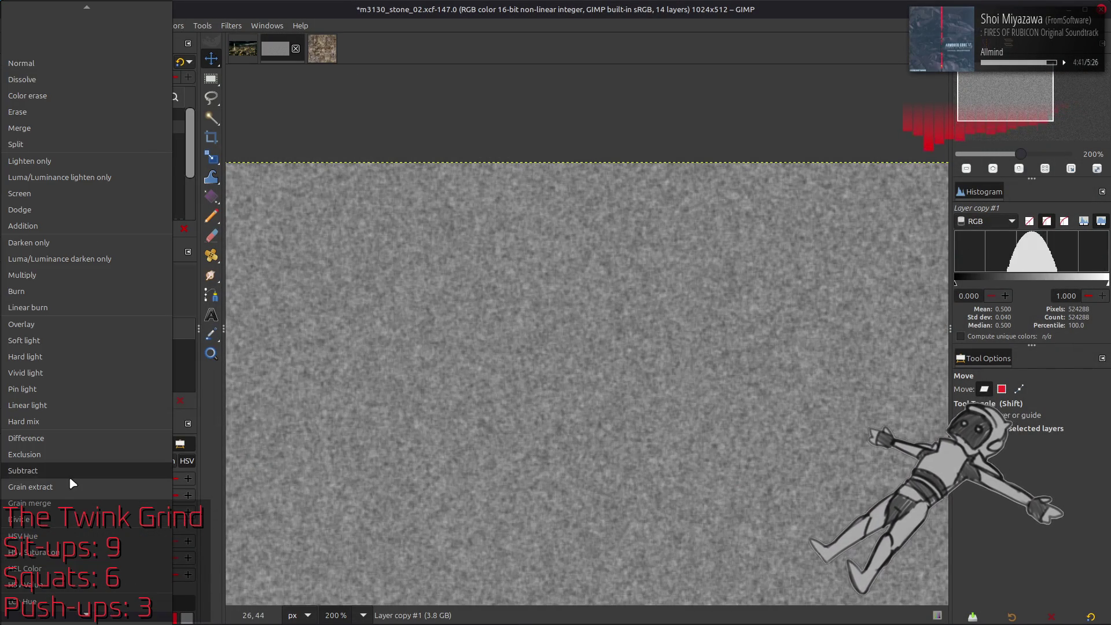
{"action": "left_click", "coordinate": [69, 477]}
Delete Layer copy #1 and set Layer copy to Overlay, toggling it to compare.
{"action": "right_click", "coordinate": [106, 128]}
{"action": "left_click", "coordinate": [133, 257]}
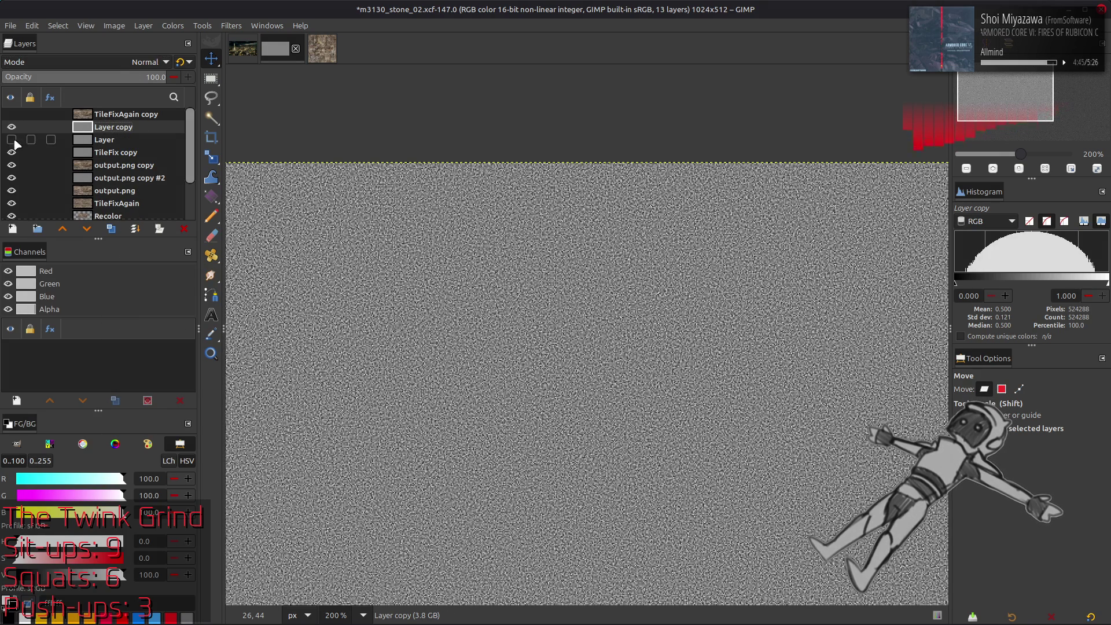
{"action": "left_click", "coordinate": [116, 62]}
{"action": "left_click", "coordinate": [91, 324]}
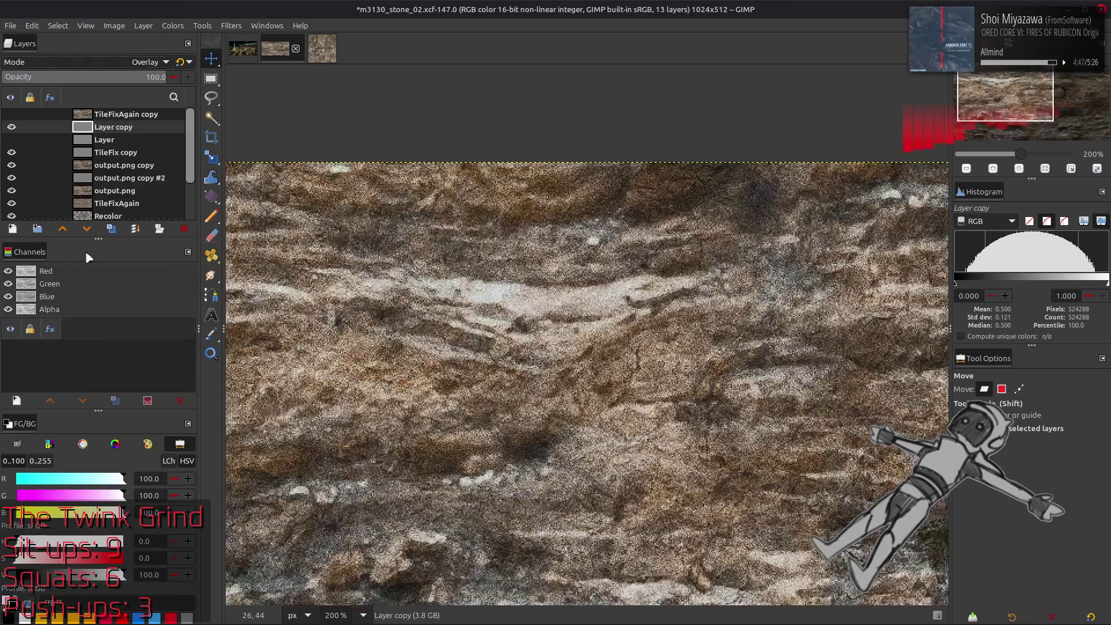
{"action": "left_click", "coordinate": [12, 127]}
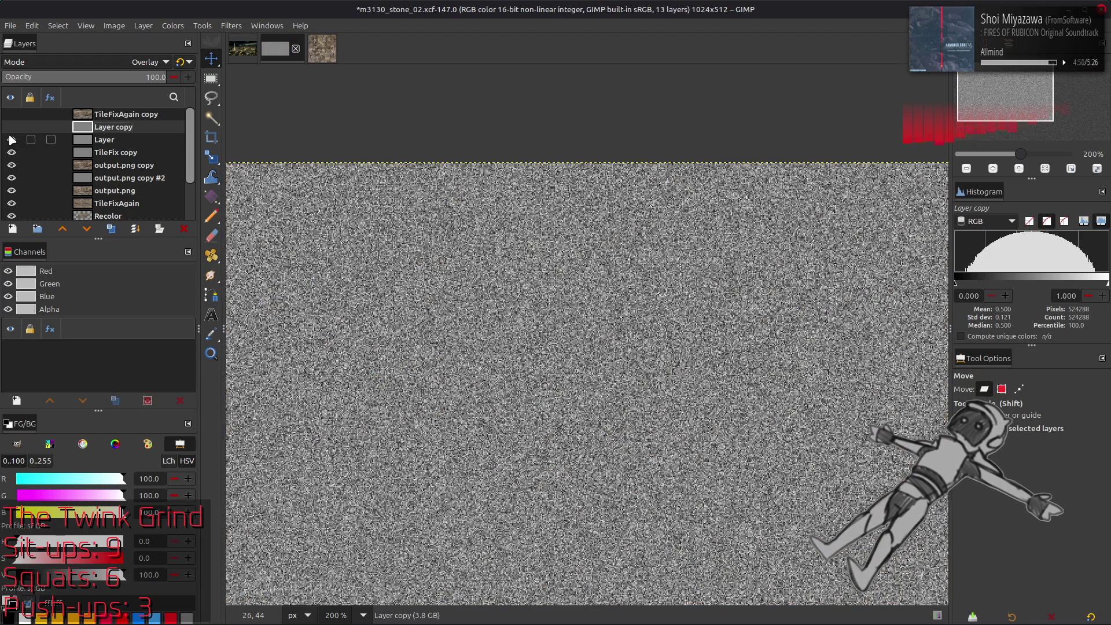
{"action": "left_click", "coordinate": [11, 126]}
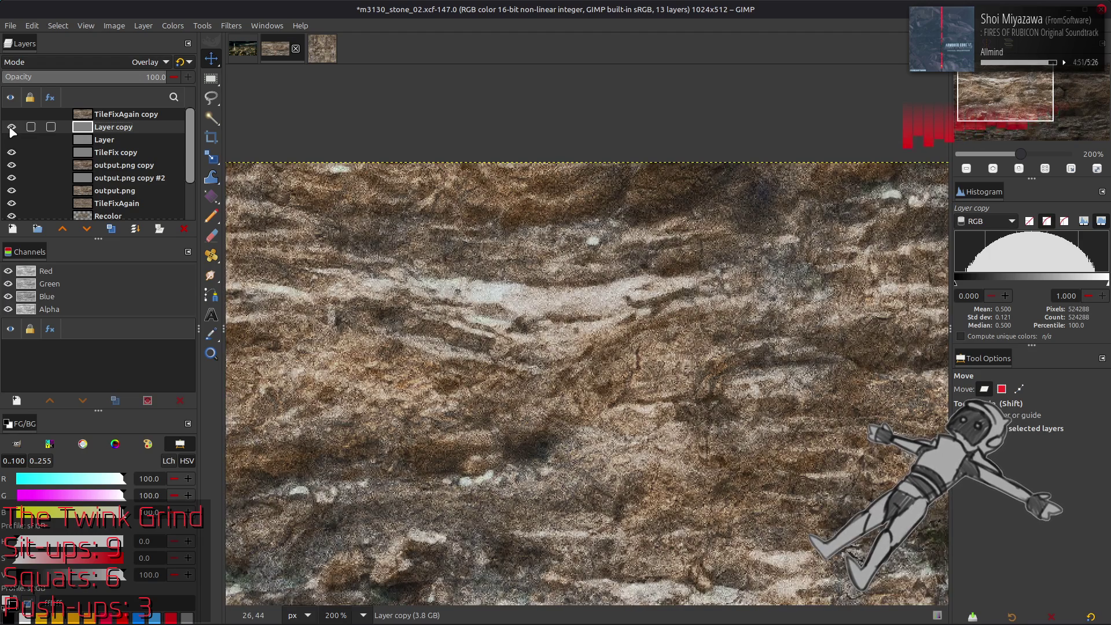
Switch Layer copy to Soft light and make the noise layer Layer visible.
{"action": "scroll", "coordinate": [85, 69], "scroll_direction": "down", "scroll_amount": 1}
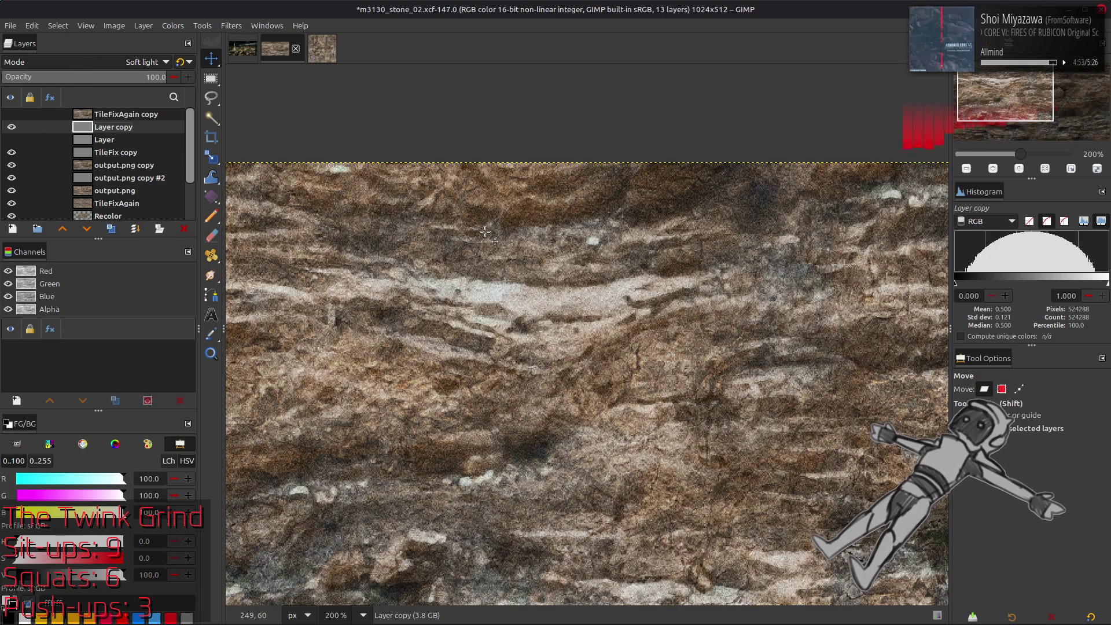
{"action": "scroll", "coordinate": [745, 265], "scroll_direction": "down", "scroll_amount": 3}
{"action": "scroll", "coordinate": [745, 265], "scroll_direction": "right", "scroll_amount": 6}
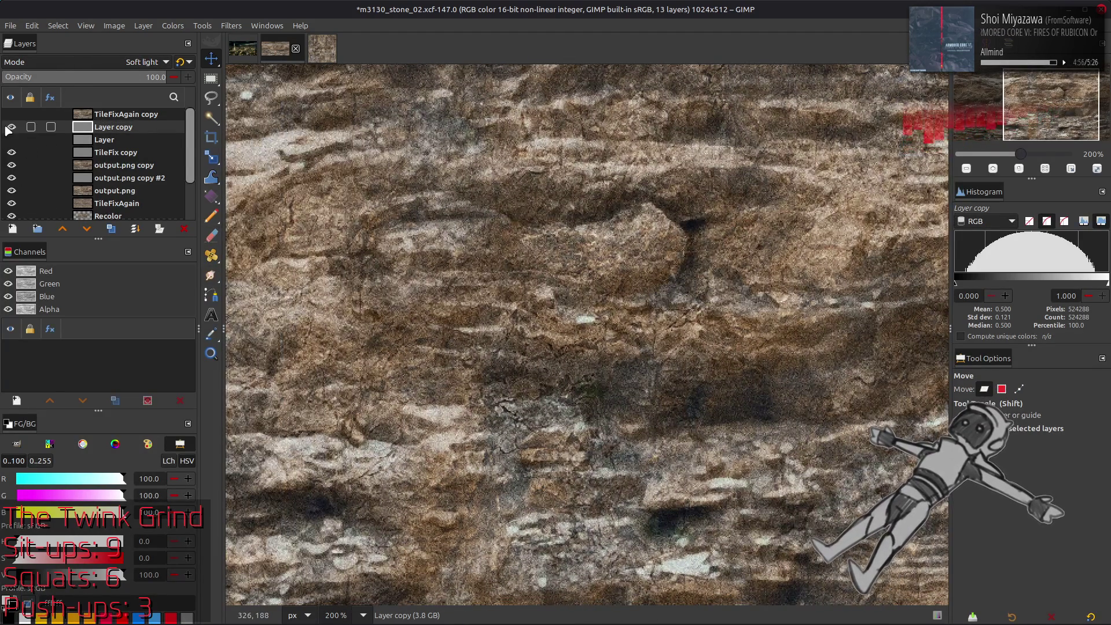
{"action": "left_click", "coordinate": [11, 139]}
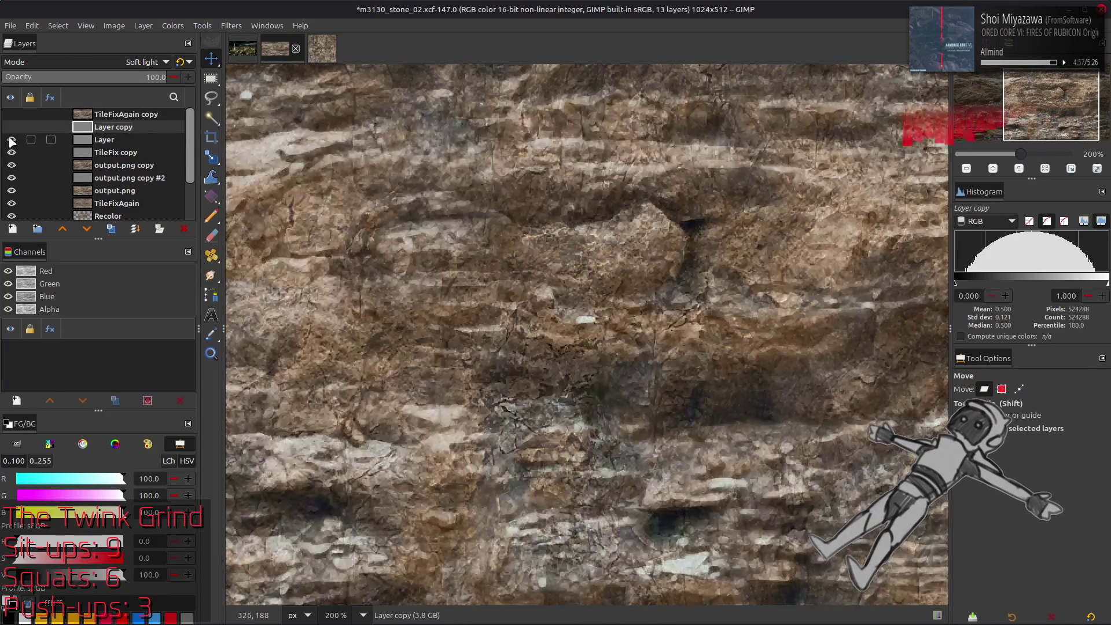
Blend the noise layer Layer in Soft light, then hide it.
{"action": "left_click", "coordinate": [104, 140]}
{"action": "left_click", "coordinate": [107, 64]}
{"action": "left_click", "coordinate": [47, 342]}
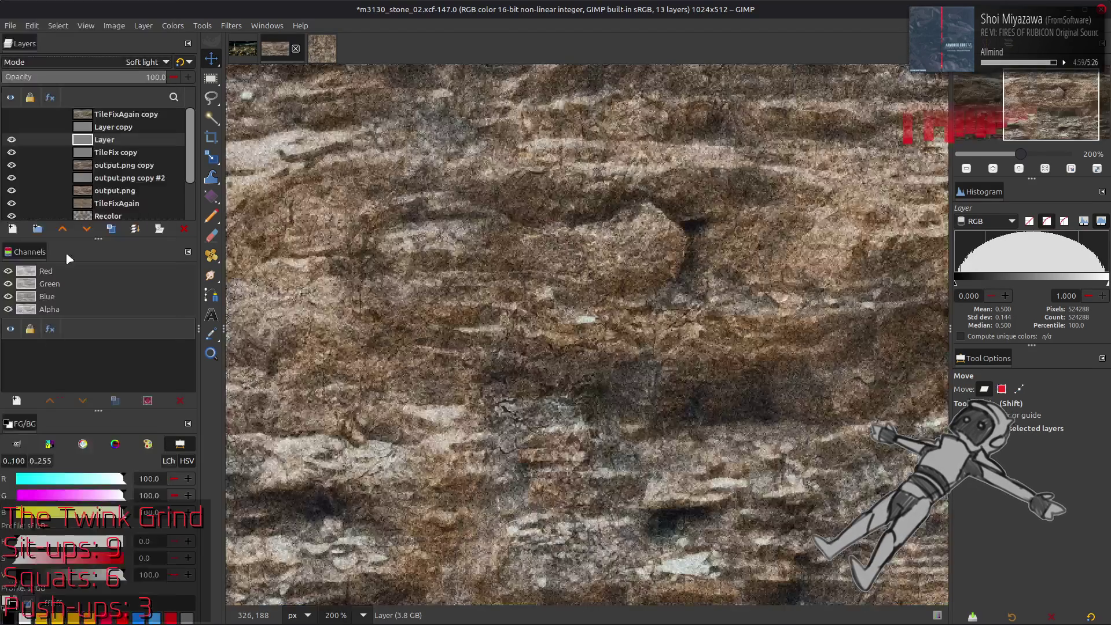
{"action": "left_click", "coordinate": [12, 140]}
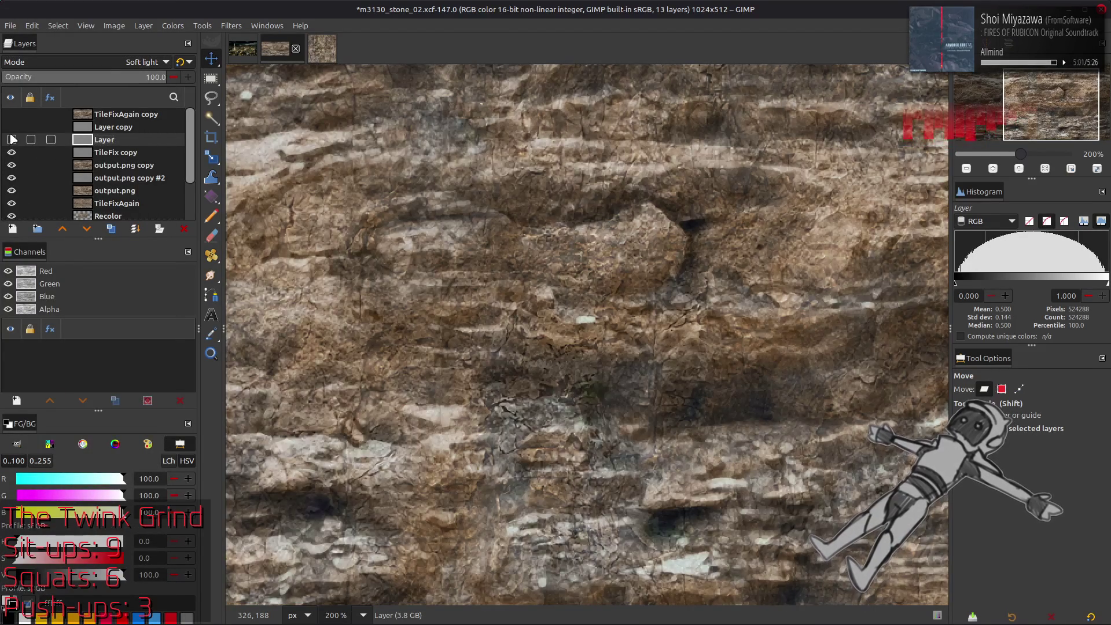
Toggle Layer copy on and off to compare the grain, then hide TileFix copy too.
{"action": "left_click", "coordinate": [12, 127]}
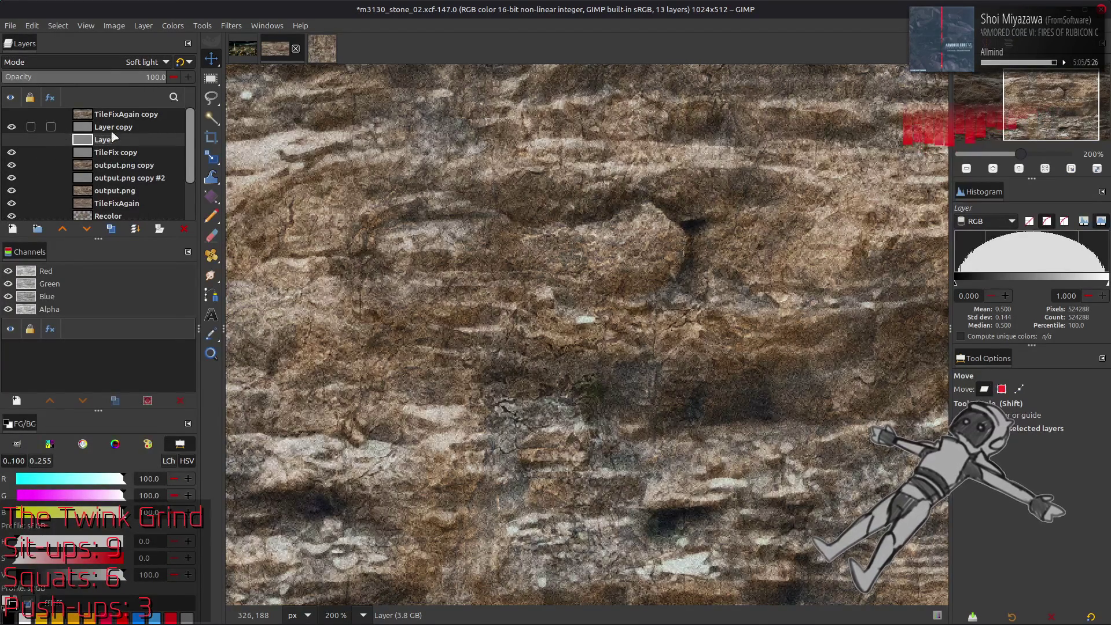
{"action": "left_click", "coordinate": [118, 130]}
{"action": "left_click", "coordinate": [11, 128]}
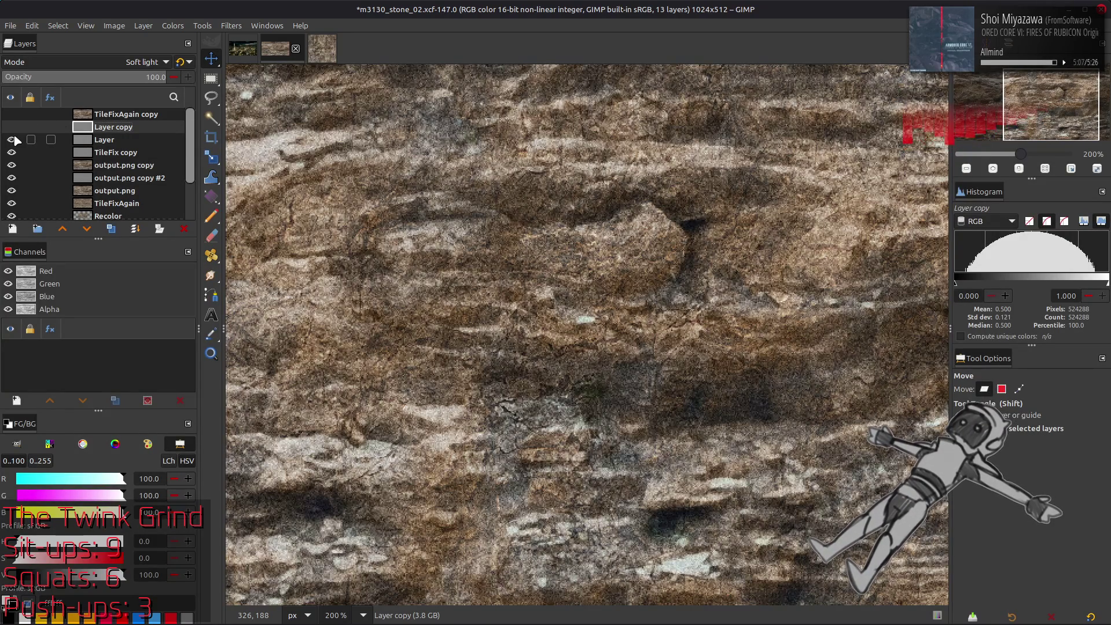
{"action": "left_click", "coordinate": [12, 140]}
{"action": "left_click", "coordinate": [12, 126]}
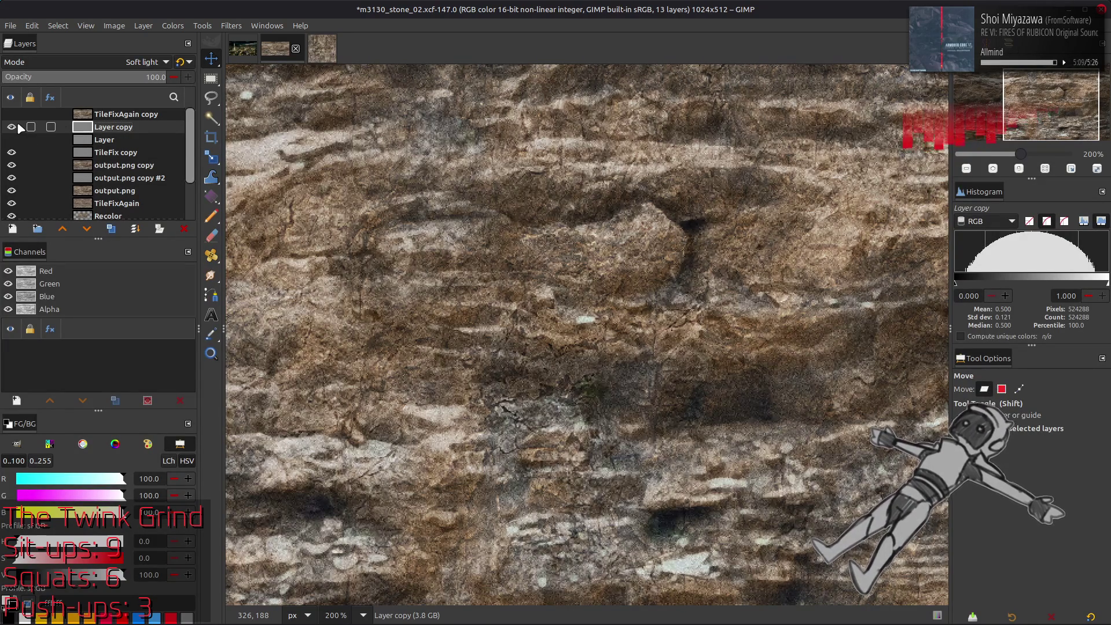
{"action": "left_click", "coordinate": [11, 127]}
{"action": "left_click", "coordinate": [18, 124]}
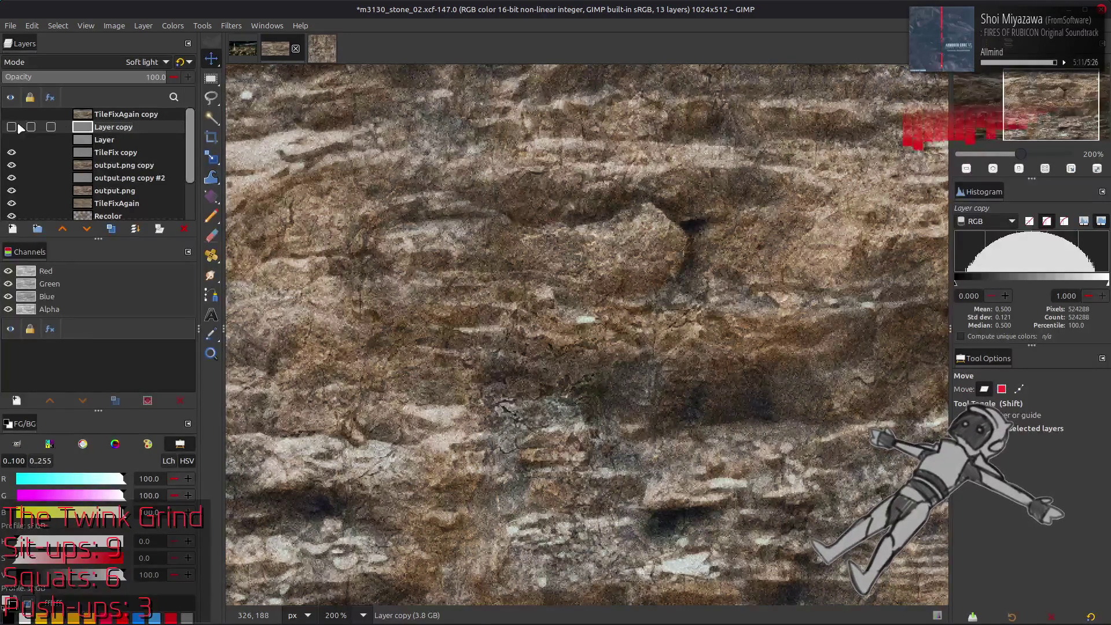
{"action": "left_click", "coordinate": [18, 125]}
{"action": "left_click", "coordinate": [19, 125]}
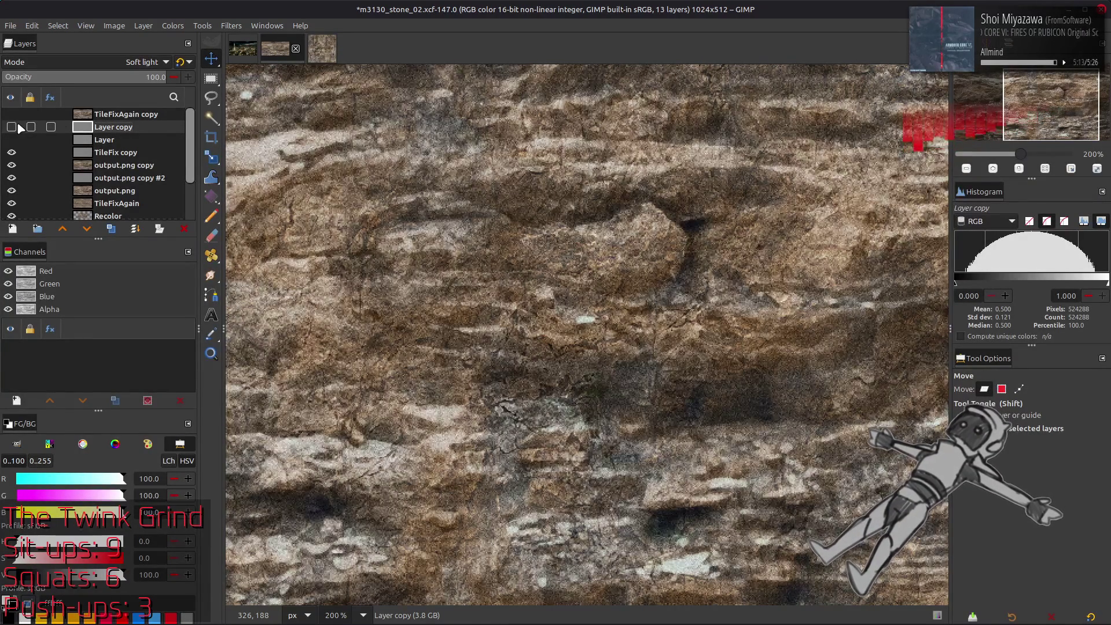
{"action": "left_click", "coordinate": [19, 127]}
{"action": "left_click", "coordinate": [18, 127]}
{"action": "left_click", "coordinate": [18, 127]}
{"action": "left_click", "coordinate": [19, 126]}
{"action": "left_click", "coordinate": [19, 127]}
{"action": "left_click", "coordinate": [18, 127]}
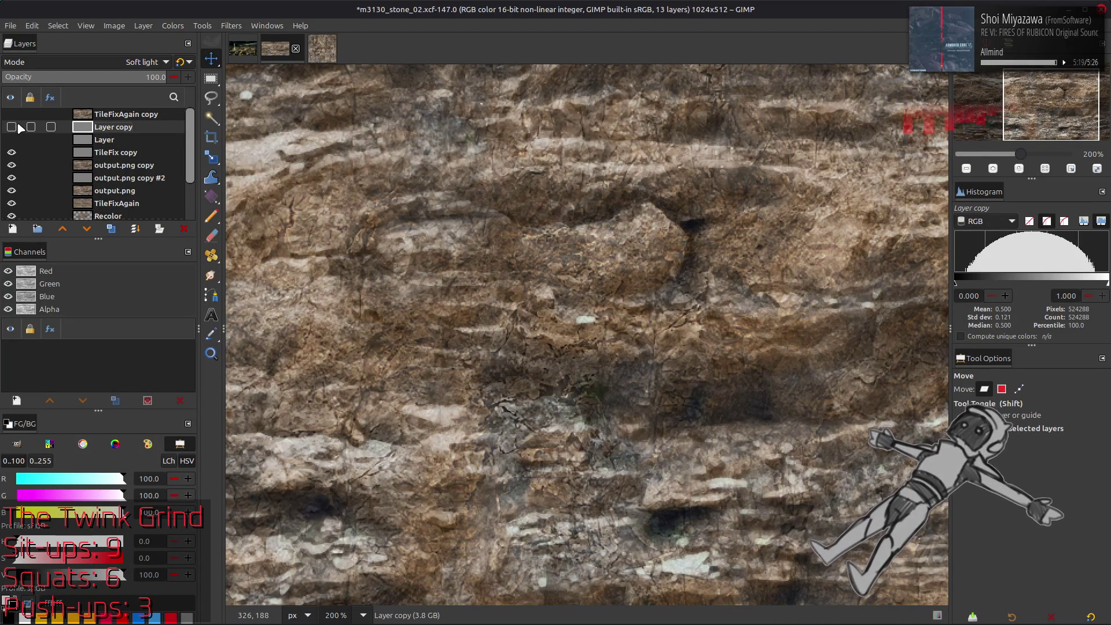
{"action": "left_click", "coordinate": [116, 154]}
{"action": "left_click", "coordinate": [11, 153]}
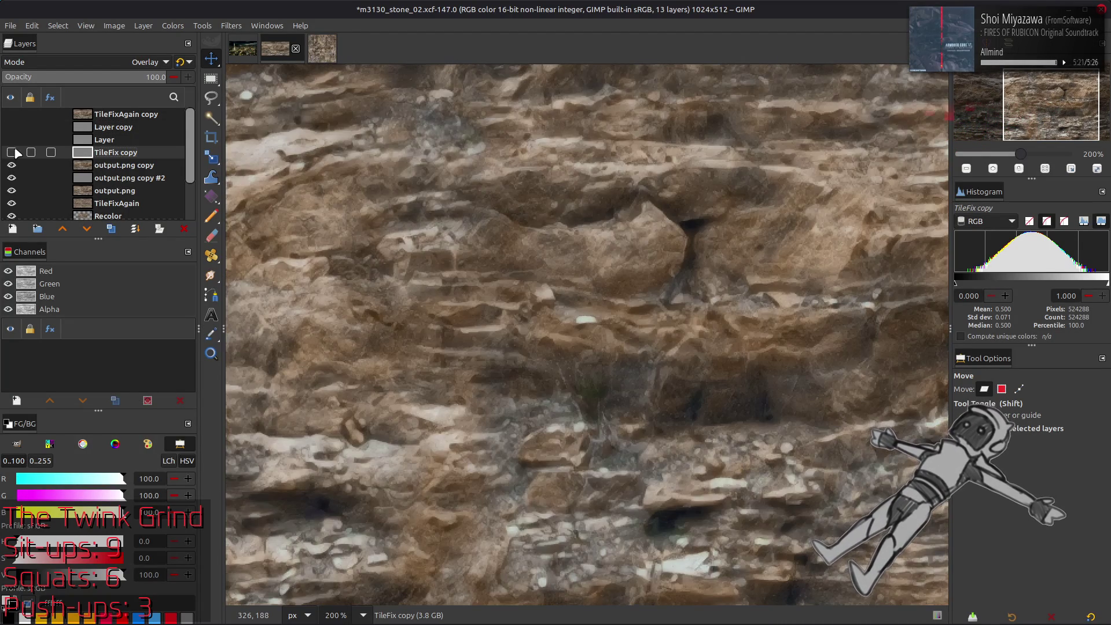
Show TileFix copy again and check output.png copy's blend settings.
{"action": "left_click", "coordinate": [13, 152]}
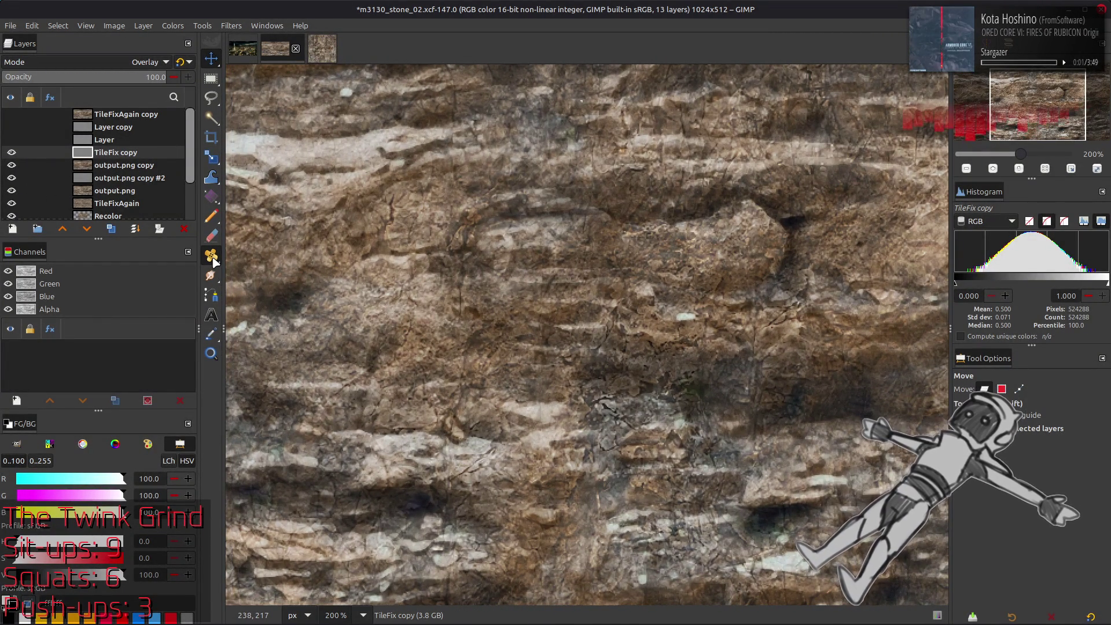
{"action": "left_click", "coordinate": [103, 166]}
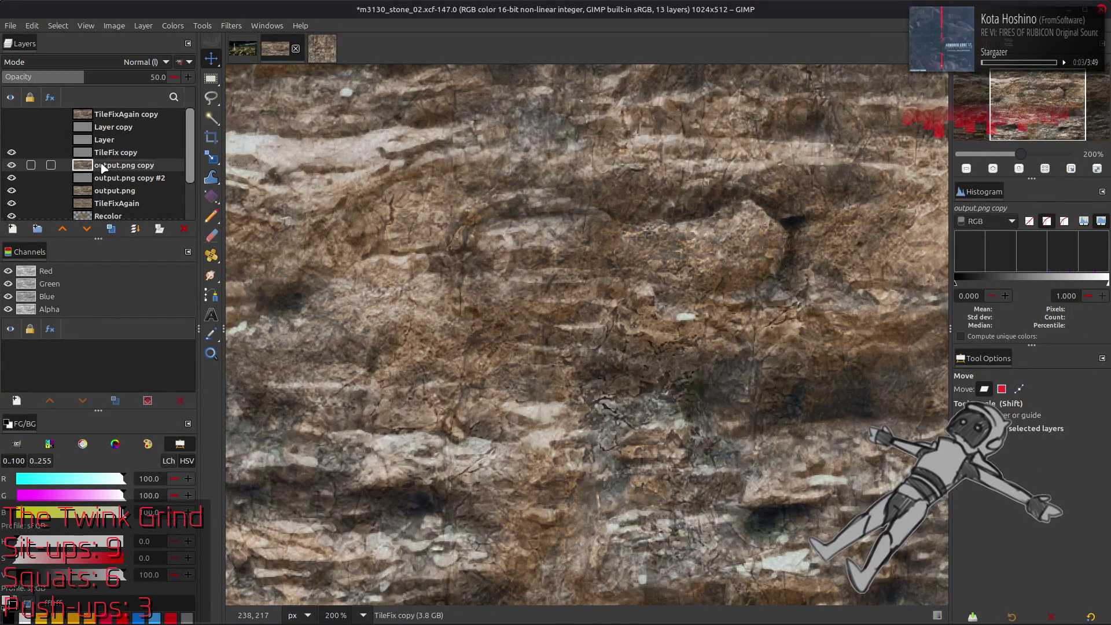
{"action": "left_click", "coordinate": [107, 153]}
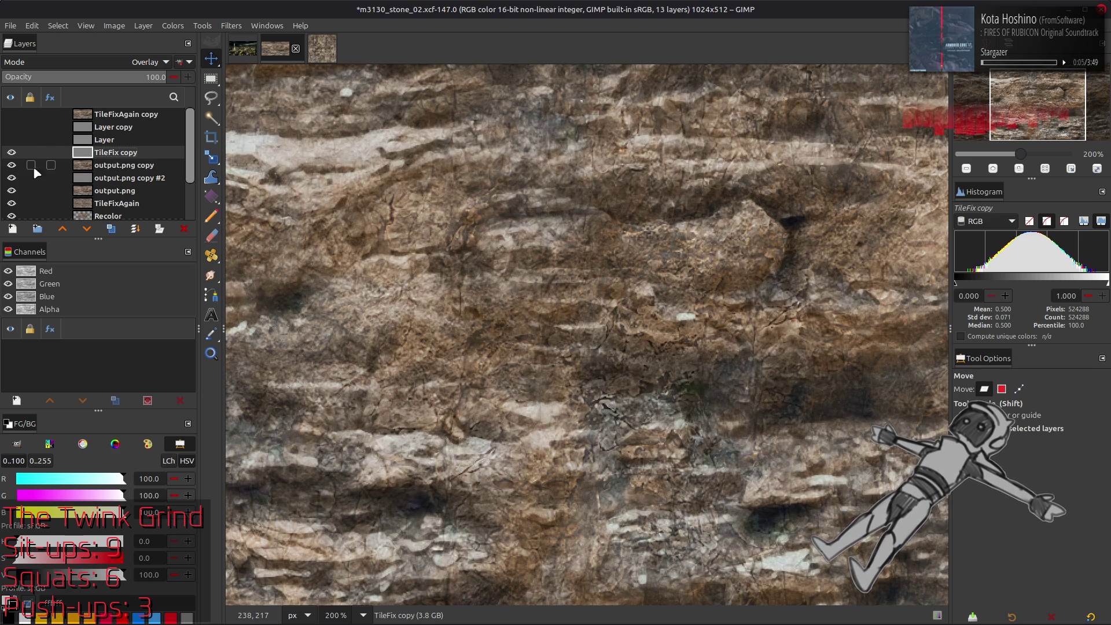
Hide TileFix copy, duplicate it as TileFix copy #1, and open G'MIC-Qt.
{"action": "left_click", "coordinate": [11, 152]}
{"action": "left_click", "coordinate": [111, 229]}
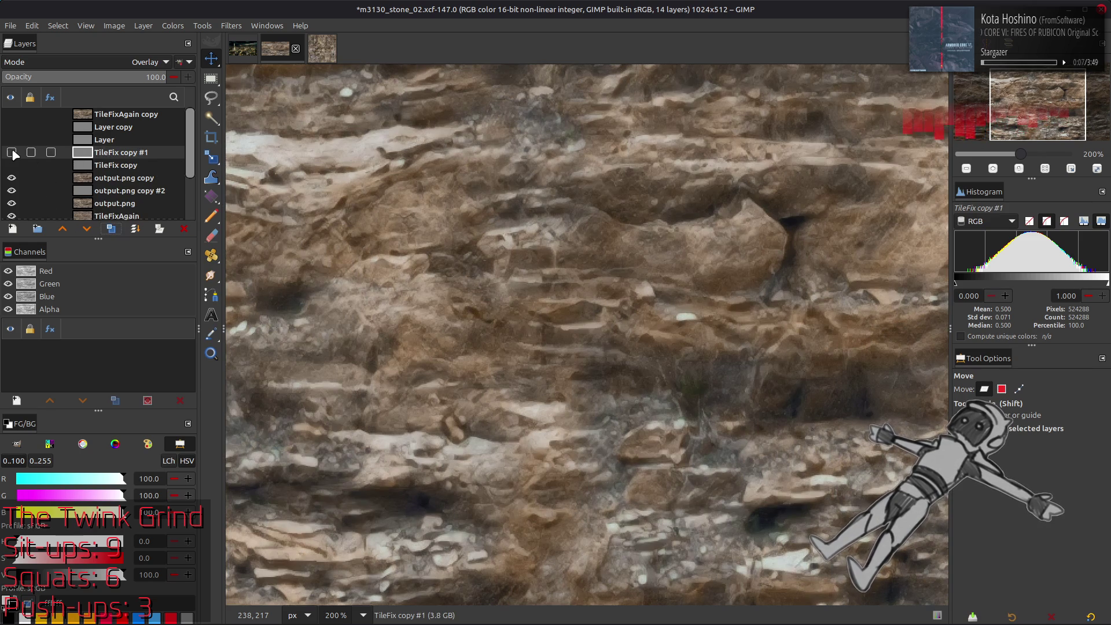
{"action": "left_click", "coordinate": [11, 153]}
{"action": "left_click", "coordinate": [231, 26]}
{"action": "left_click", "coordinate": [287, 310]}
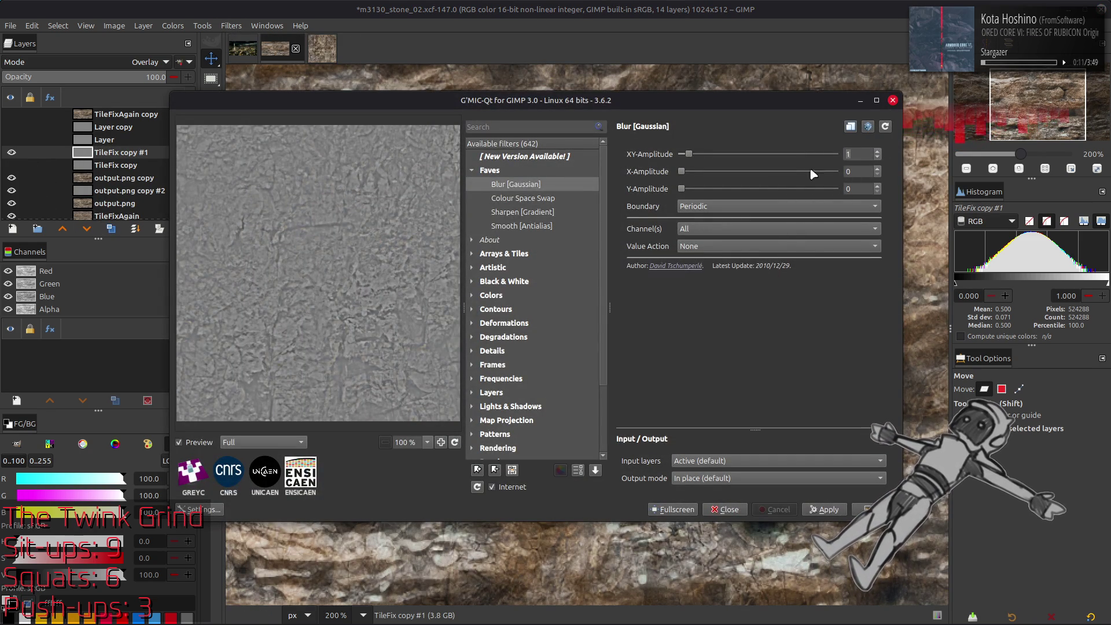
Try a G'MIC Gaussian blur at XY-Amplitude 1 on TileFix copy #1, then undo it.
{"action": "left_click", "coordinate": [871, 510]}
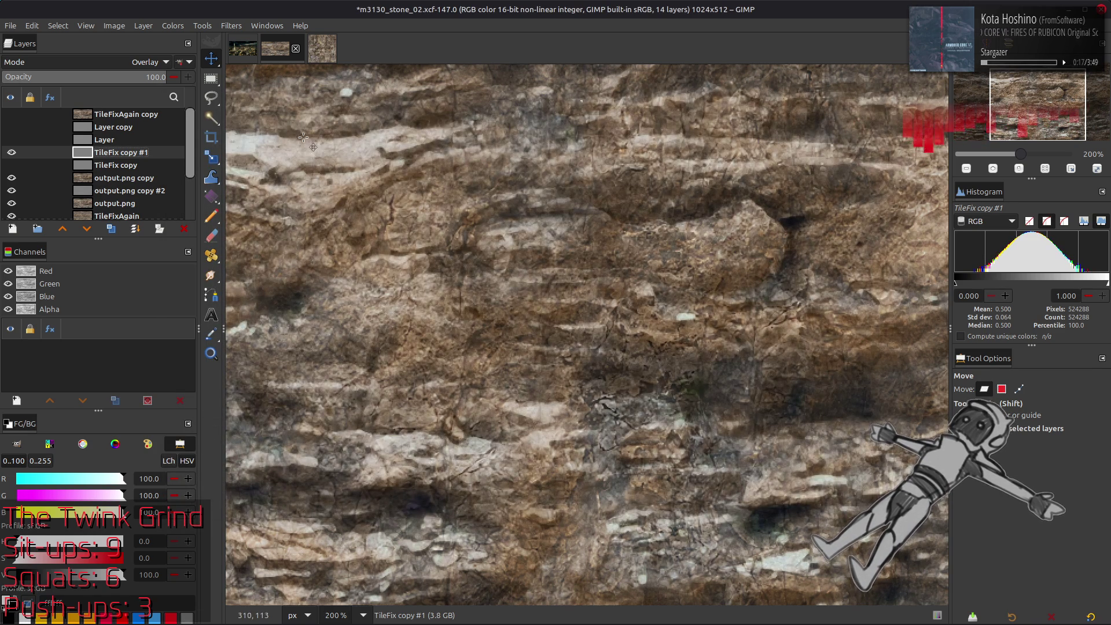
{"action": "left_click", "coordinate": [231, 26]}
{"action": "left_click", "coordinate": [279, 303]}
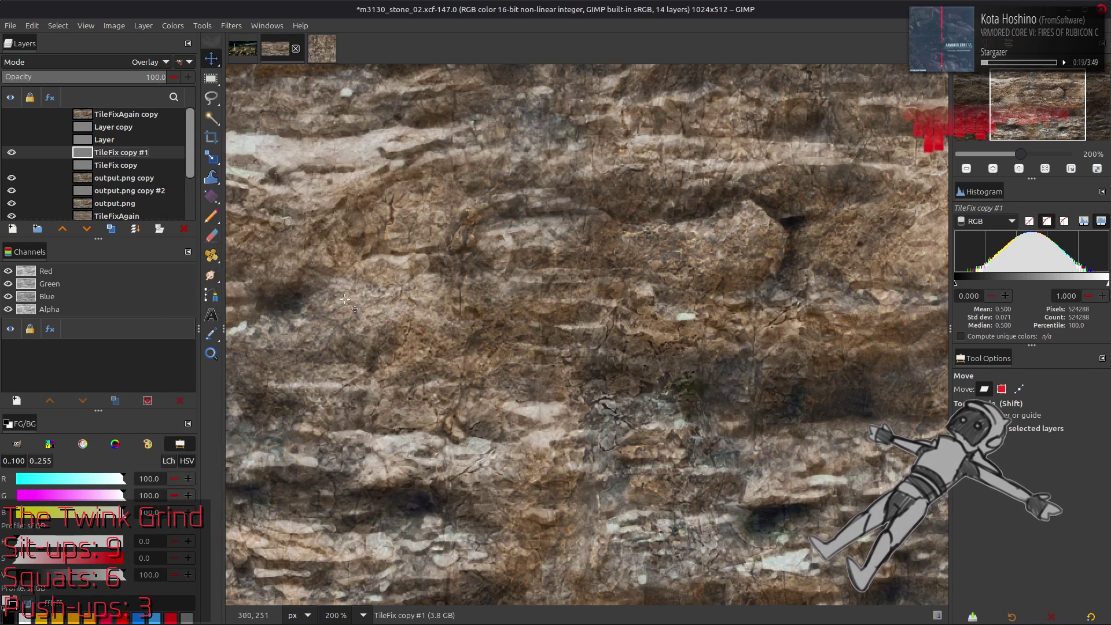
{"action": "triple_click", "coordinate": [868, 154]}
{"action": "type", "text": "1"}
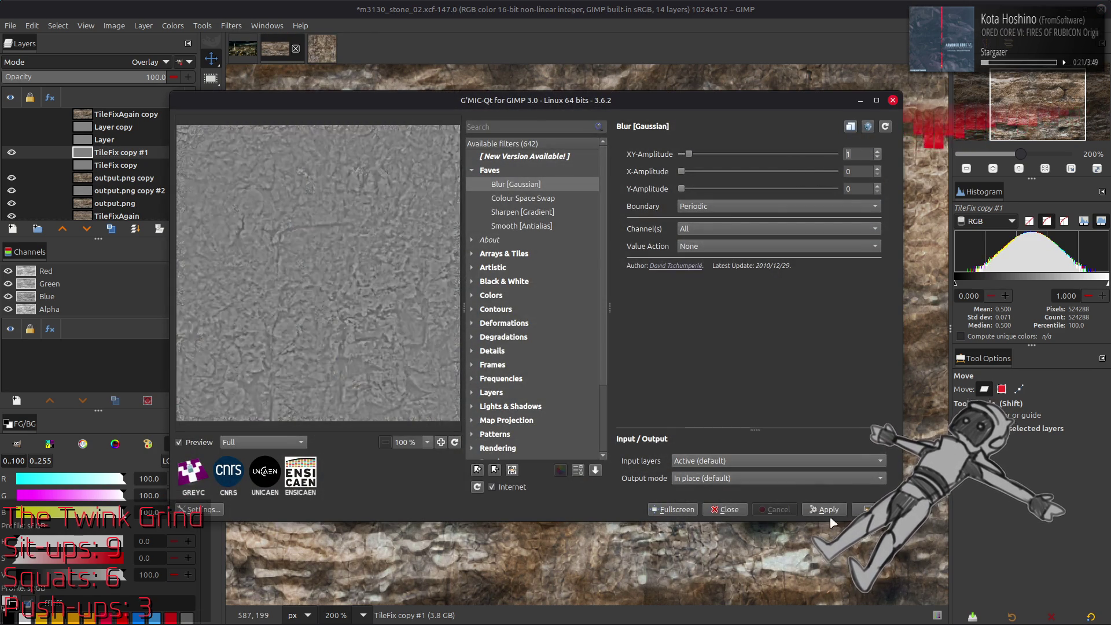
{"action": "key", "text": "Return"}
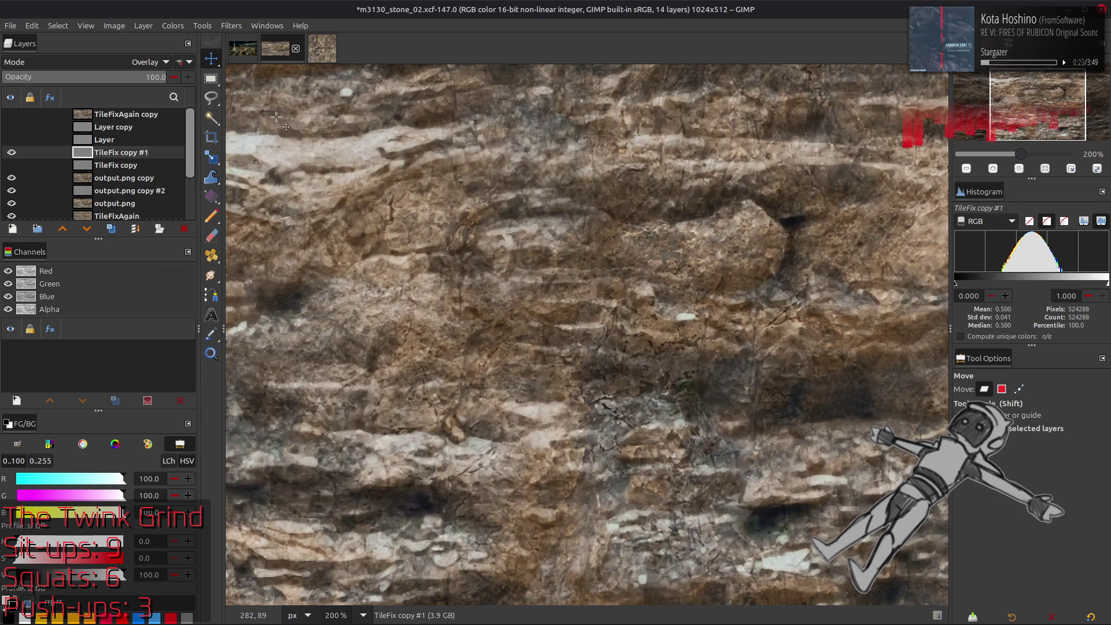
{"action": "key", "text": "ctrl+z"}
Test a 0.75 amplitude blur, undo it, and apply the Gaussian blur at amplitude 0.5.
{"action": "left_click", "coordinate": [231, 25]}
{"action": "left_click", "coordinate": [265, 303]}
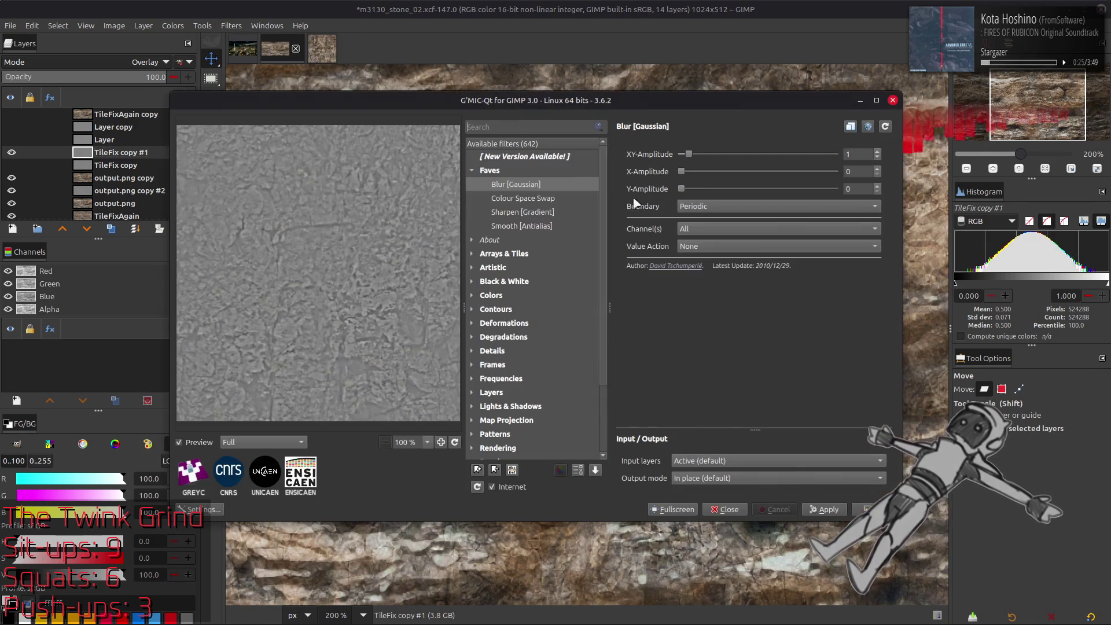
{"action": "left_click", "coordinate": [862, 153]}
{"action": "type", "text": "0.75"}
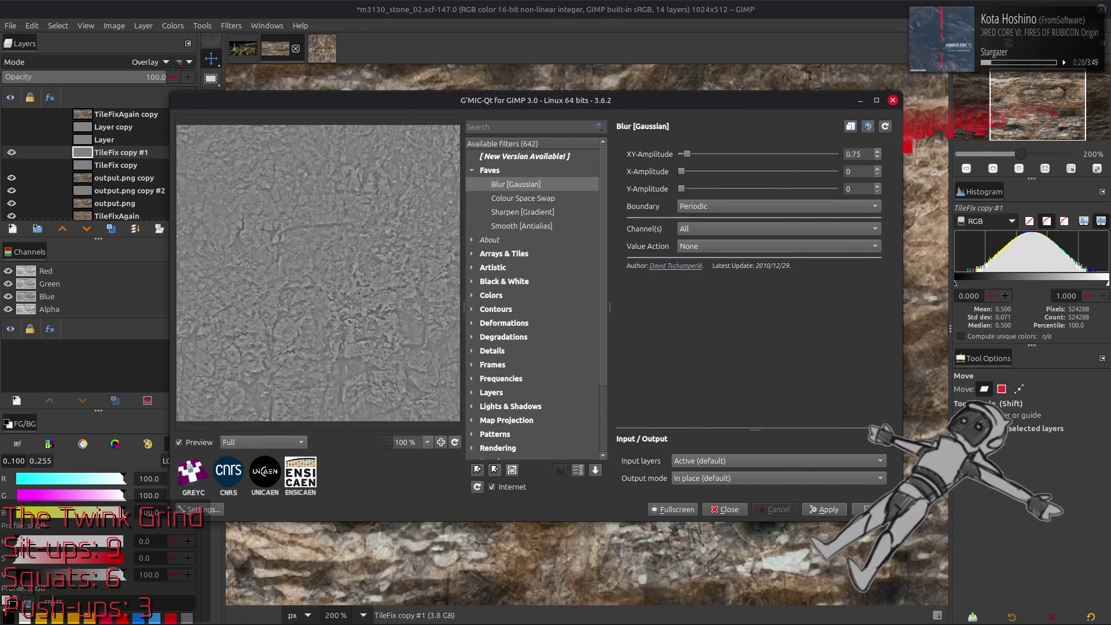
{"action": "key", "text": "Return"}
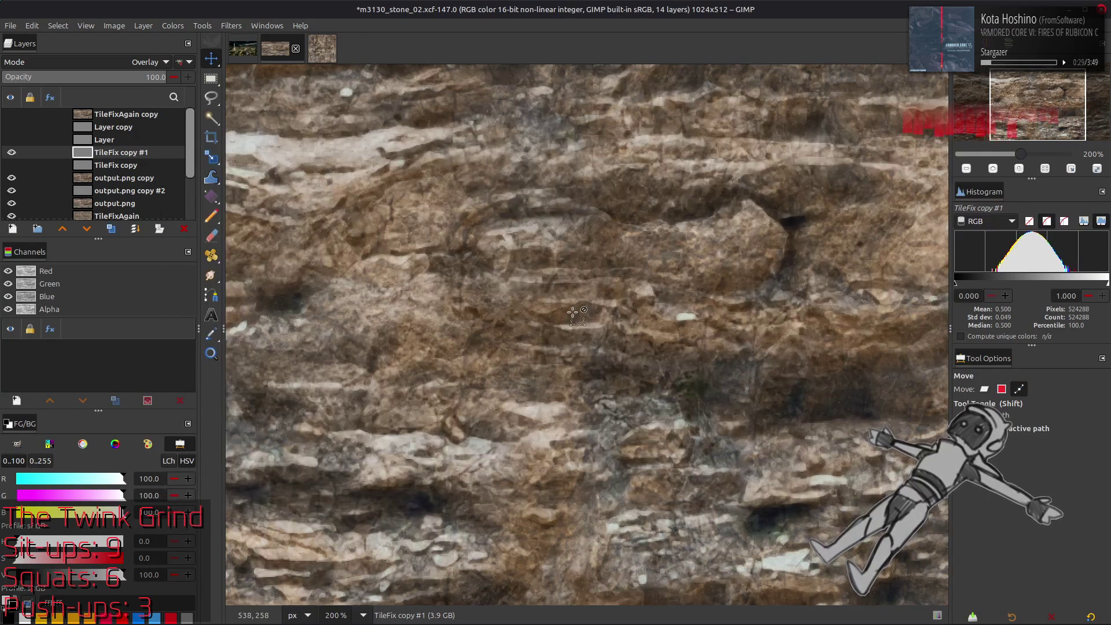
{"action": "key", "text": "m"}
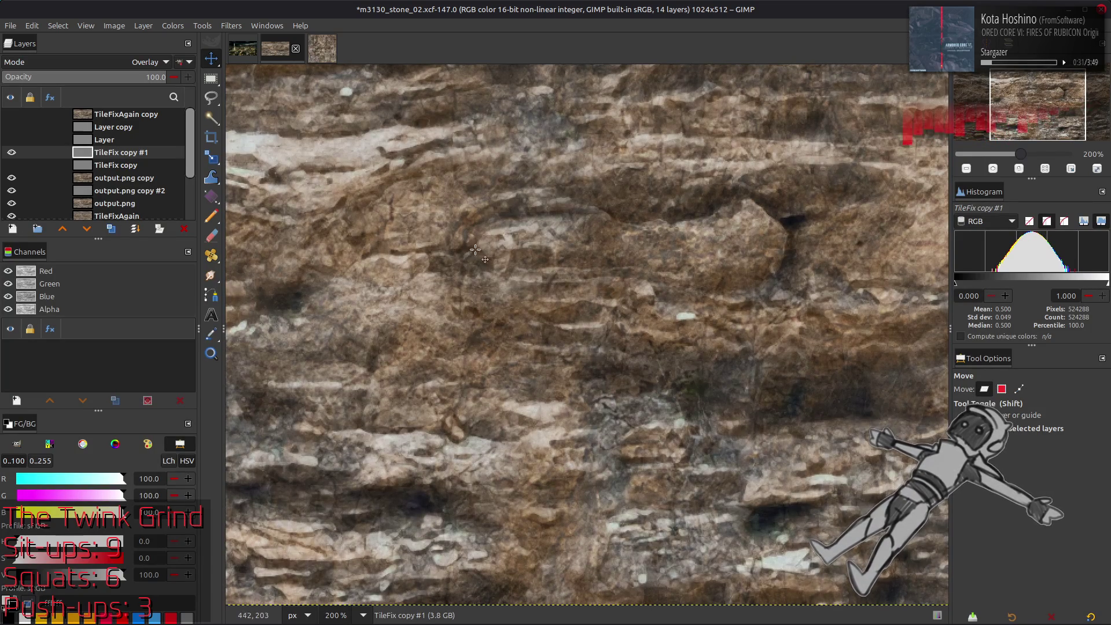
{"action": "scroll", "coordinate": [388, 317], "scroll_direction": "right", "scroll_amount": 5}
{"action": "scroll", "coordinate": [388, 316], "scroll_direction": "up", "scroll_amount": 1}
{"action": "left_click", "coordinate": [232, 25]}
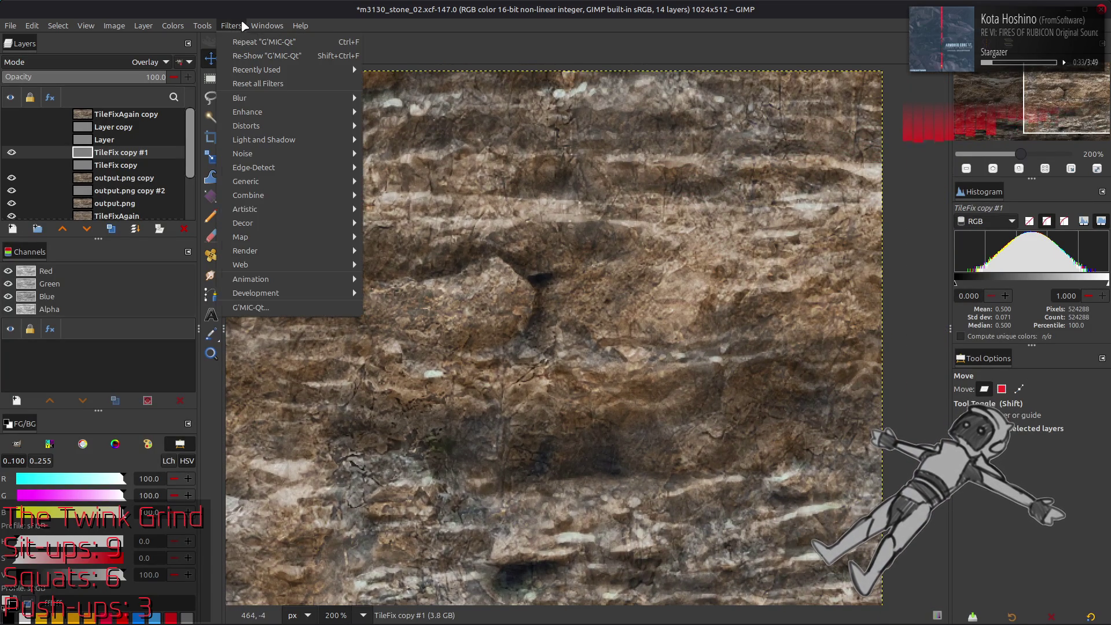
{"action": "key", "text": "Escape"}
{"action": "key", "text": "ctrl+z"}
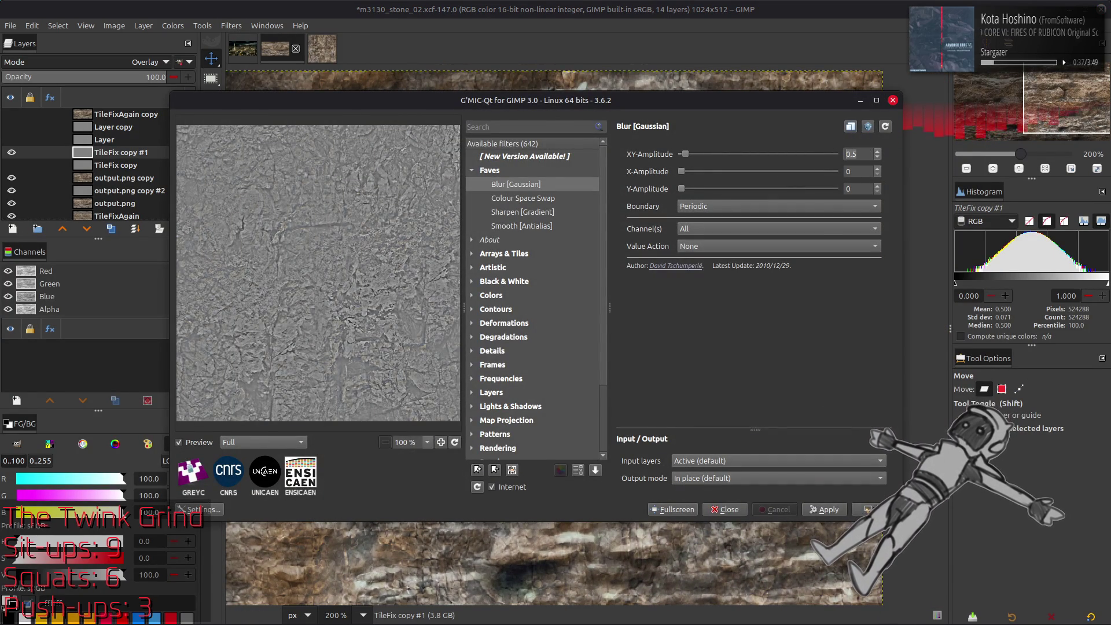
{"action": "key", "text": "Return"}
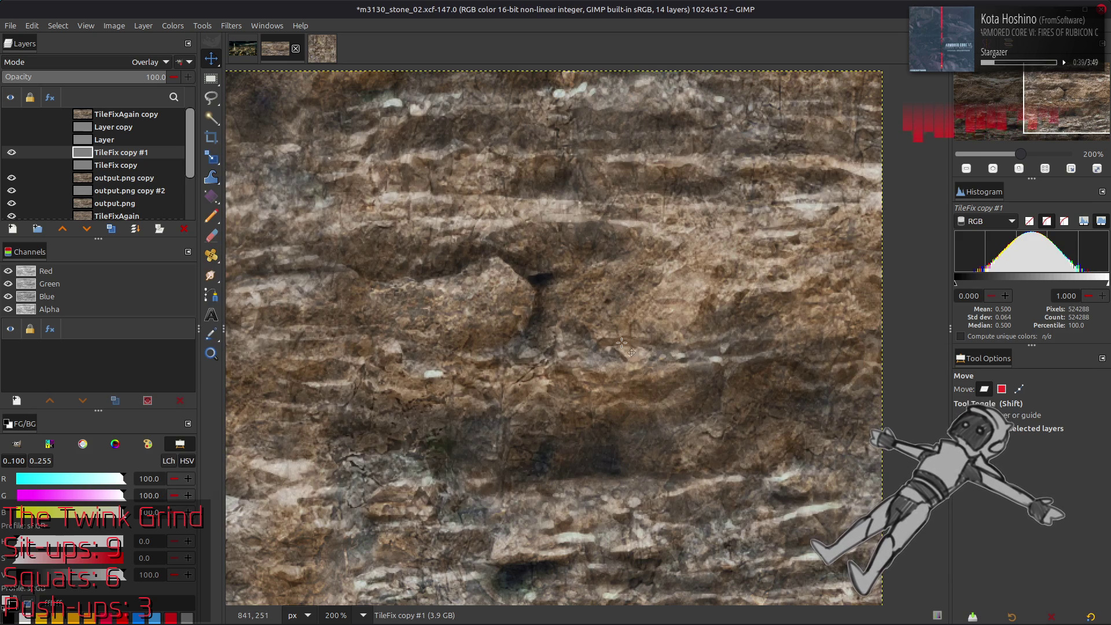
Compare the blurred TileFix copy #1 against the original TileFix copy, leaving the original hidden.
{"action": "scroll", "coordinate": [525, 241], "scroll_direction": "down", "scroll_amount": 2}
{"action": "scroll", "coordinate": [525, 241], "scroll_direction": "left", "scroll_amount": 5}
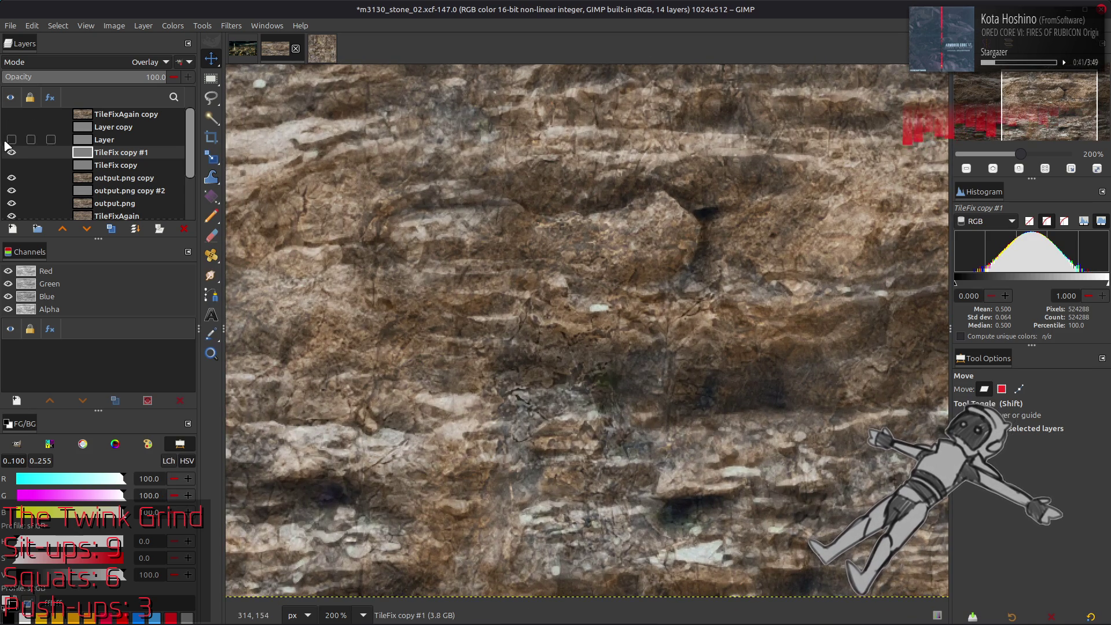
{"action": "left_click", "coordinate": [12, 152]}
{"action": "left_click", "coordinate": [11, 165]}
{"action": "left_click", "coordinate": [11, 165]}
{"action": "left_click", "coordinate": [12, 152]}
{"action": "left_click", "coordinate": [11, 165]}
{"action": "left_click", "coordinate": [12, 165]}
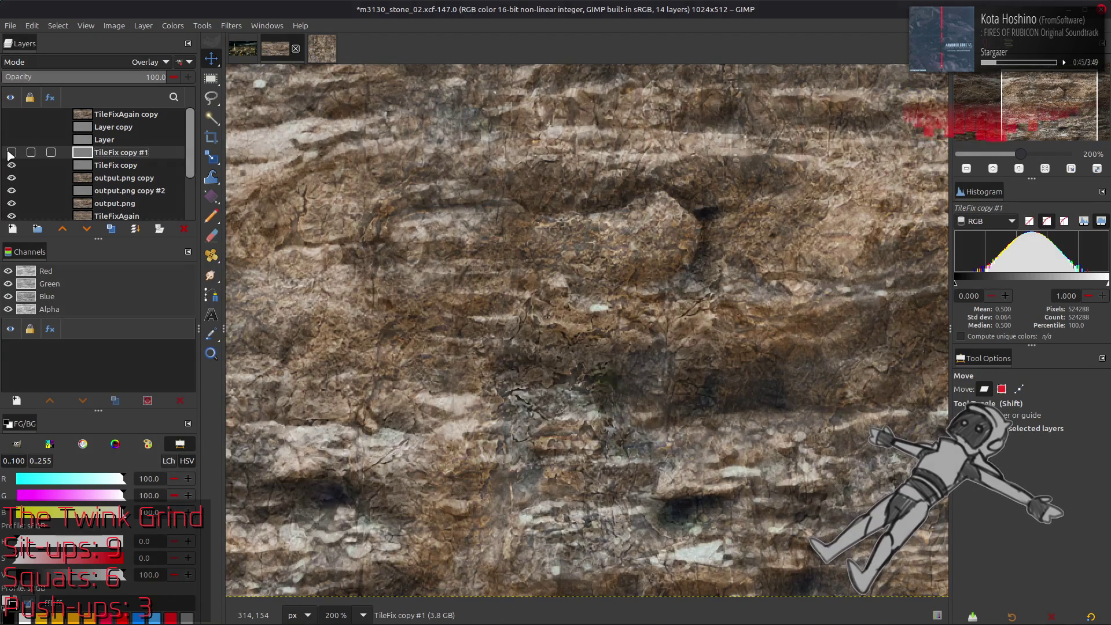
{"action": "left_click", "coordinate": [11, 166]}
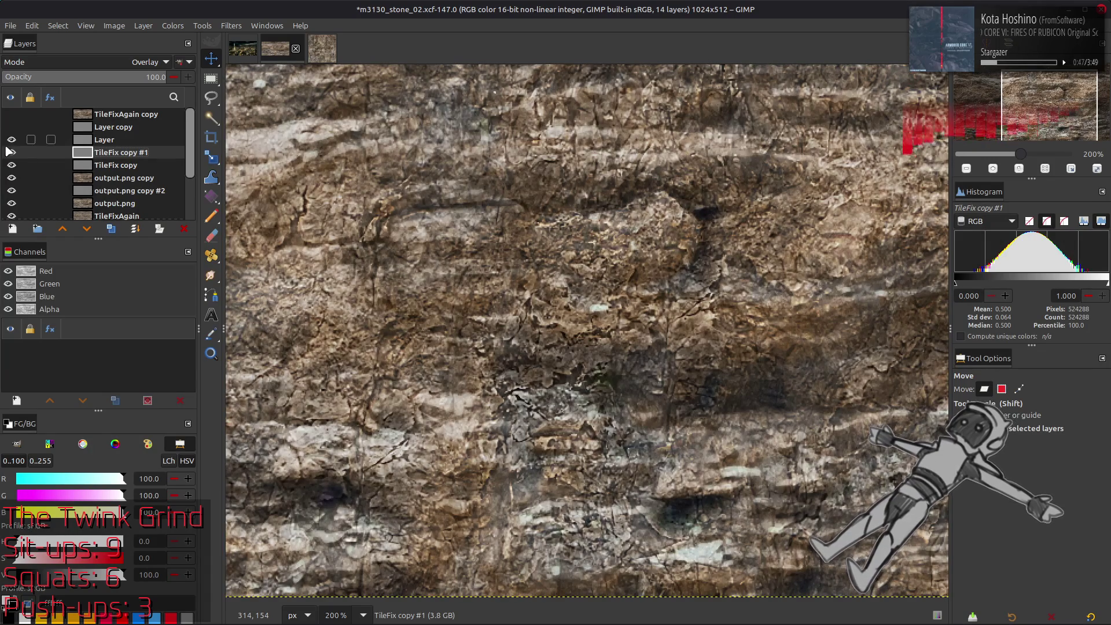
{"action": "left_click", "coordinate": [11, 165]}
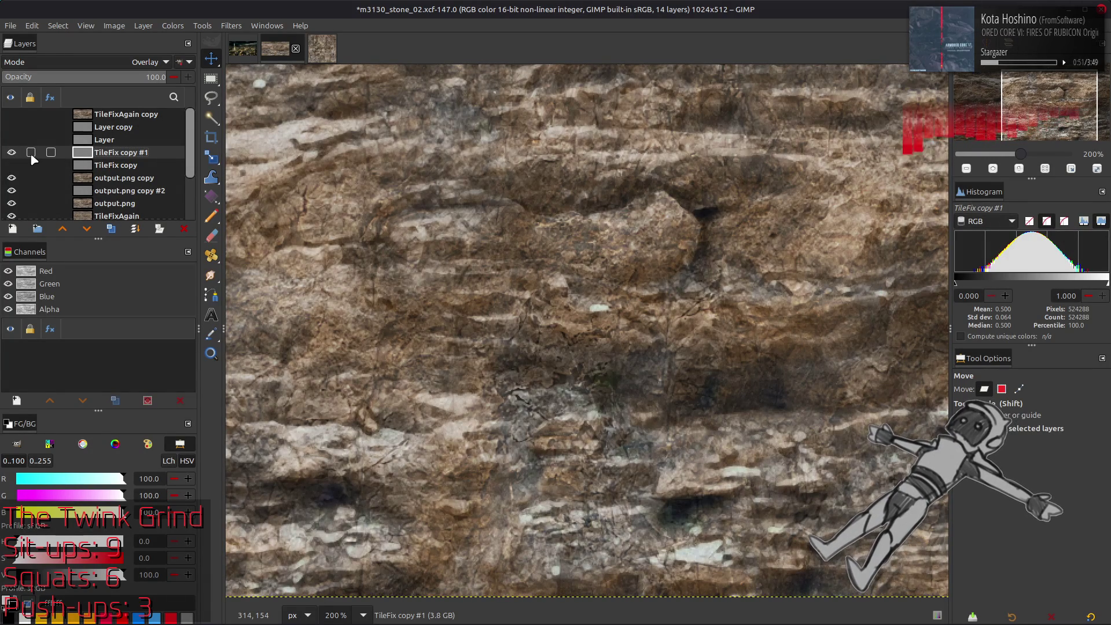
{"action": "right_click", "coordinate": [99, 158]}
Create a Visible layer from the composite, duplicate it twice, and Gaussian-blur the top copy.
{"action": "left_click", "coordinate": [133, 242]}
{"action": "right_click", "coordinate": [115, 153]}
{"action": "left_click", "coordinate": [384, 211]}
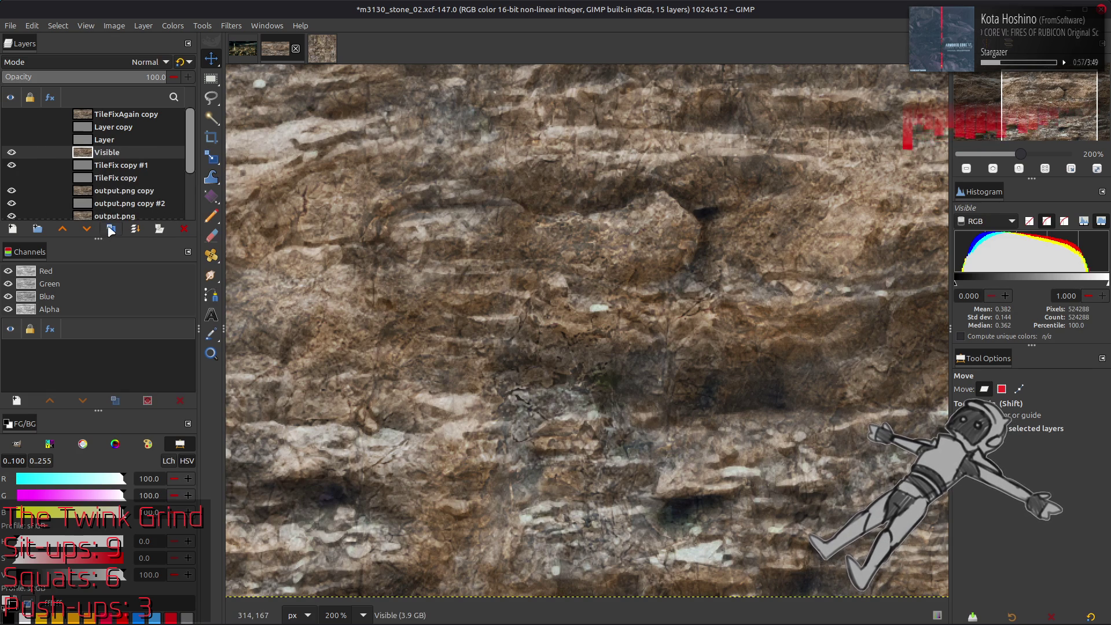
{"action": "double_click", "coordinate": [111, 230]}
{"action": "left_click", "coordinate": [231, 25]}
{"action": "left_click", "coordinate": [407, 309]}
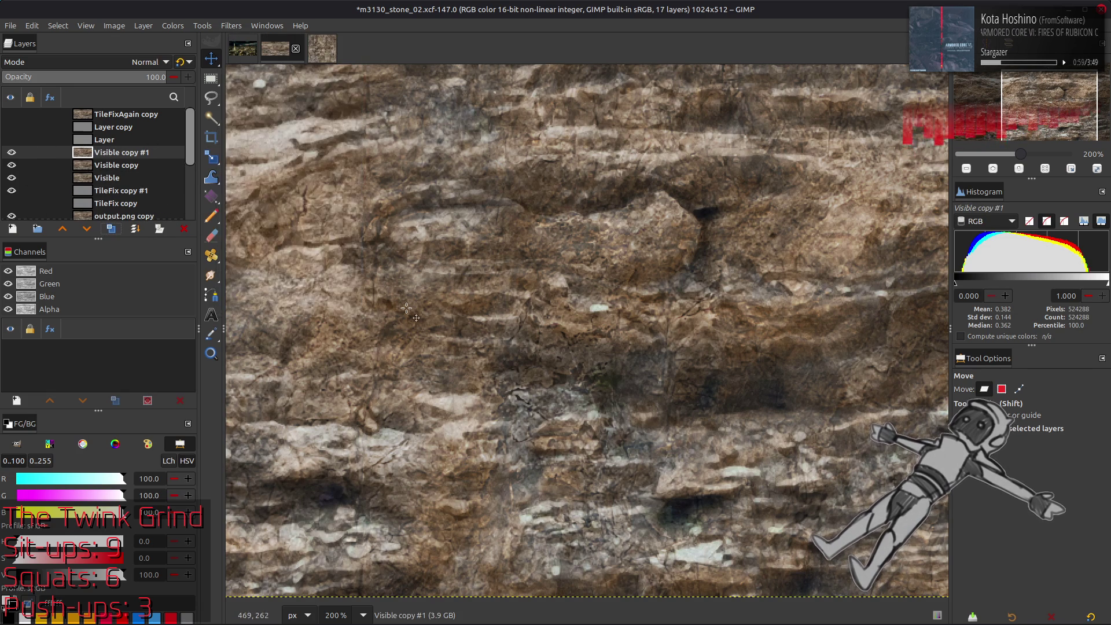
{"action": "key", "text": "Return"}
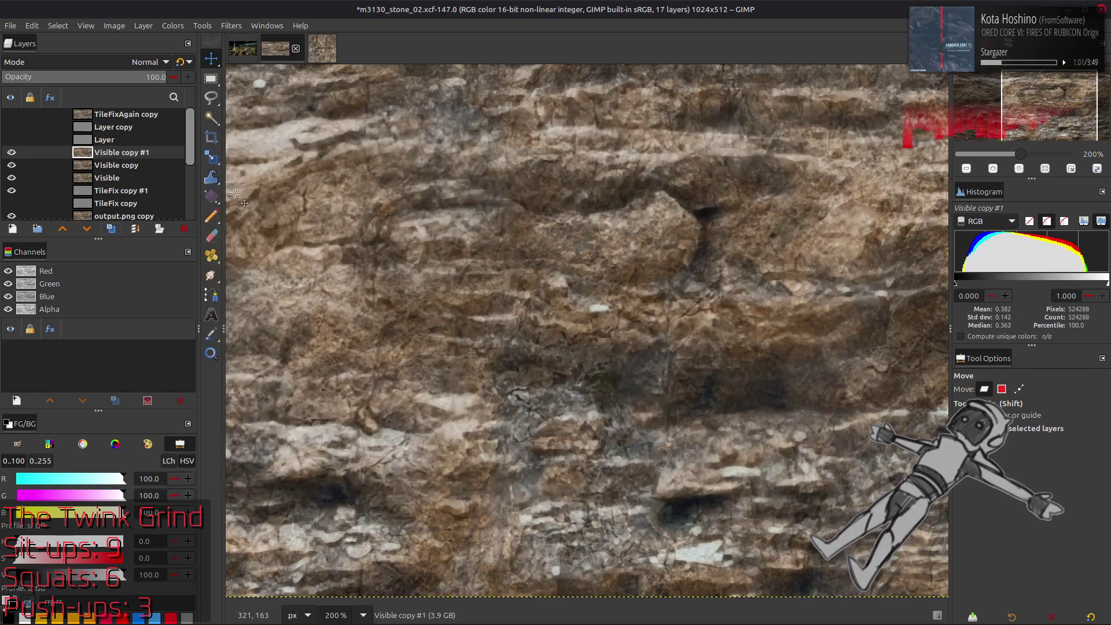
Set the blurred copy to Grain extract and merge down, then Grain merge and merge into Visible.
{"action": "left_click", "coordinate": [139, 62]}
{"action": "left_click", "coordinate": [82, 483]}
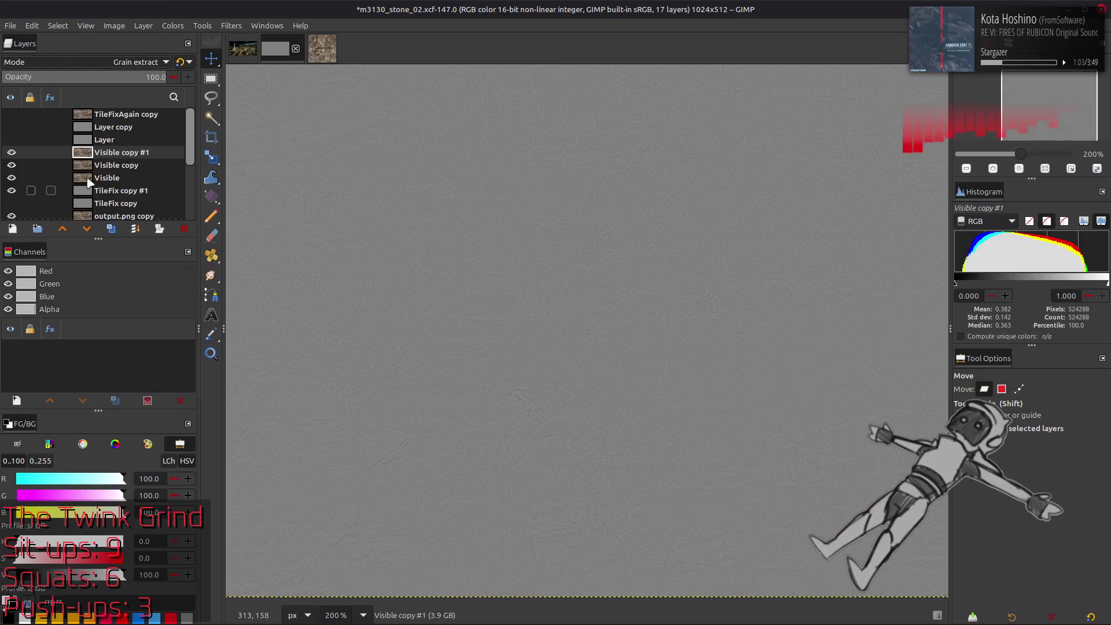
{"action": "key", "text": "ctrl+m"}
{"action": "left_click", "coordinate": [115, 62]}
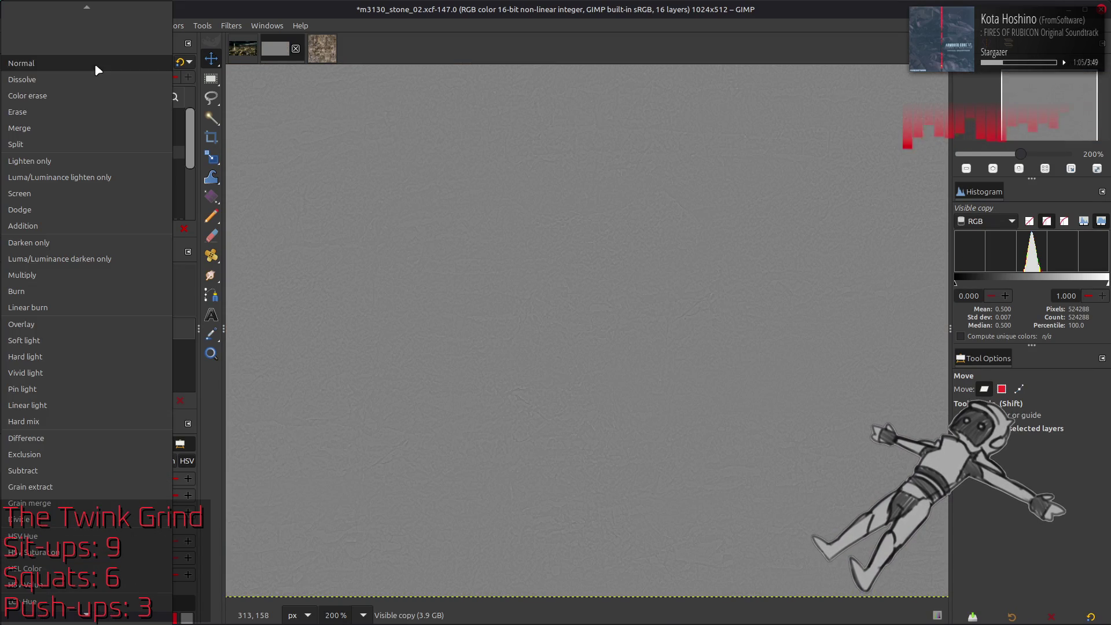
{"action": "left_click", "coordinate": [77, 503]}
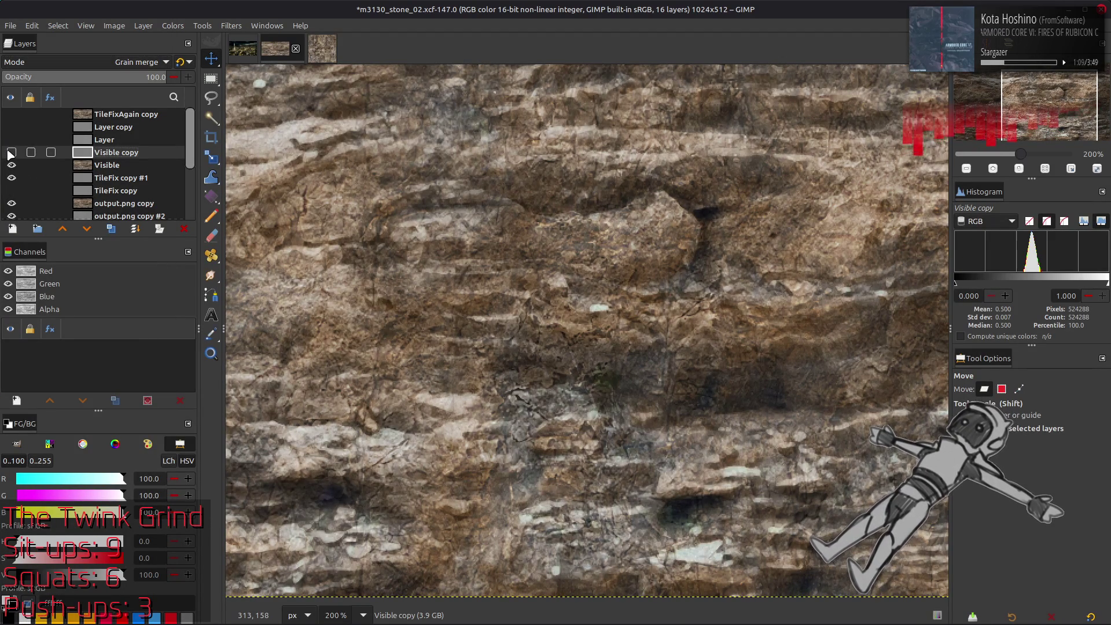
{"action": "key", "text": "ctrl+m"}
{"action": "left_click", "coordinate": [11, 165]}
{"action": "left_click", "coordinate": [12, 178]}
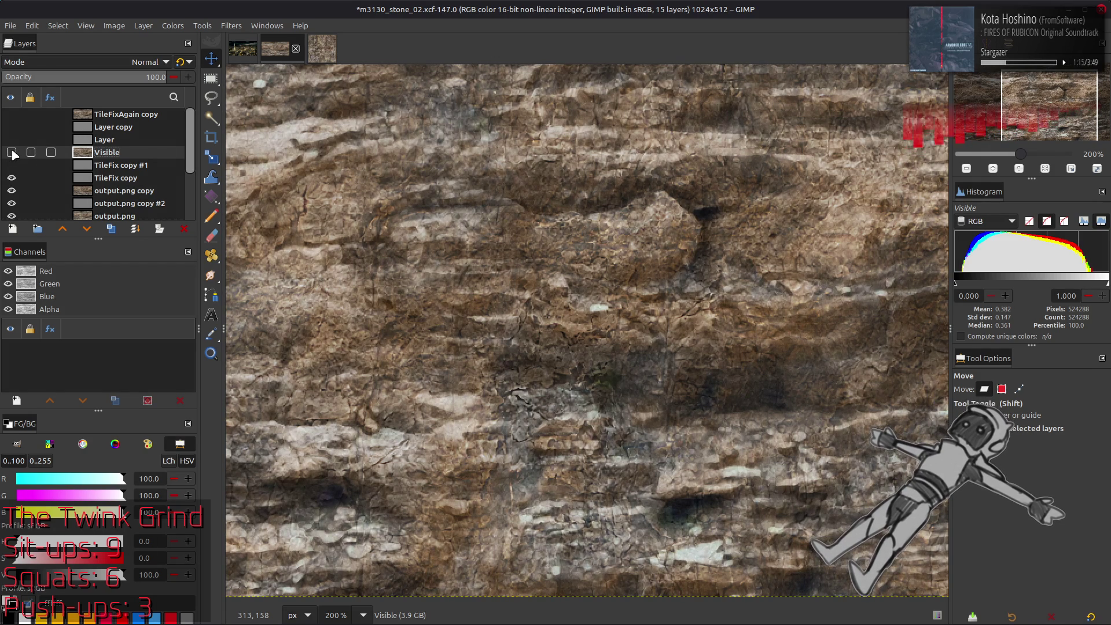
Compare TileFixAgain copy and Layer copy against the texture, then show the Visible and Layer layers.
{"action": "left_click", "coordinate": [12, 114]}
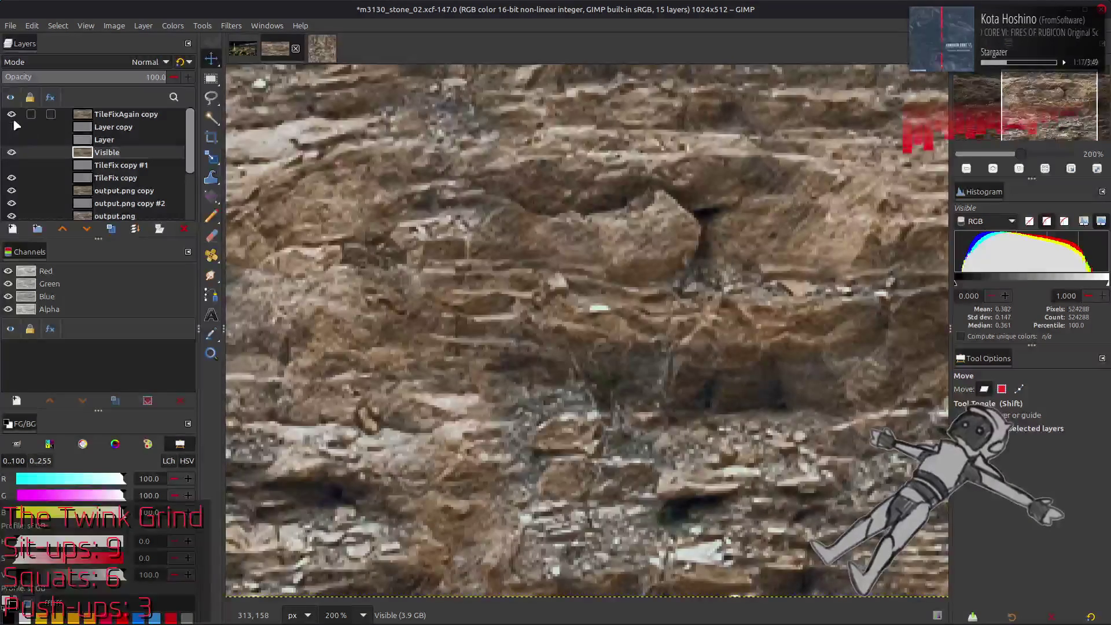
{"action": "left_click", "coordinate": [12, 114]}
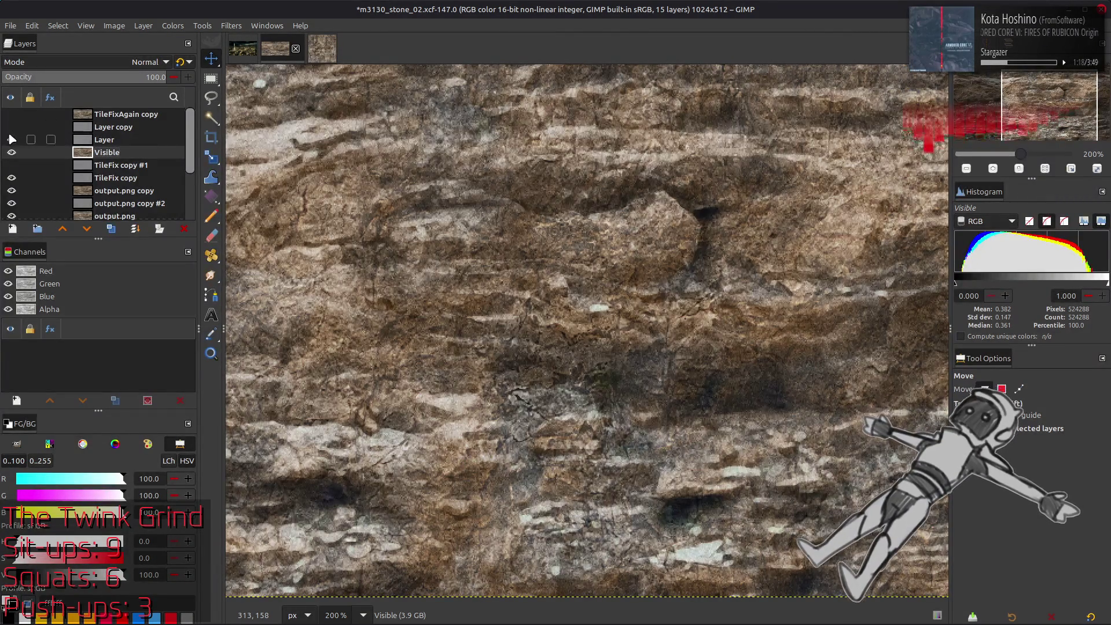
{"action": "left_click", "coordinate": [98, 139]}
{"action": "left_click", "coordinate": [12, 127]}
{"action": "left_click", "coordinate": [11, 127]}
{"action": "left_click", "coordinate": [12, 127]}
{"action": "left_click", "coordinate": [12, 128]}
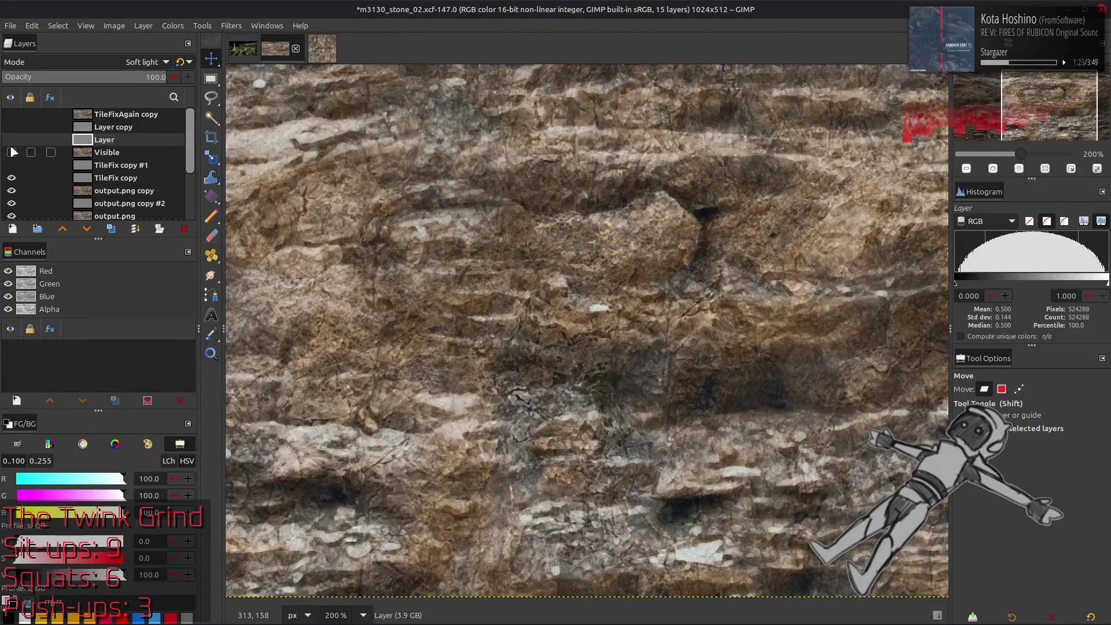
{"action": "left_click", "coordinate": [11, 152]}
{"action": "left_click", "coordinate": [11, 139]}
Set the soft-light Layer's opacity to 50%.
{"action": "left_click", "coordinate": [11, 140]}
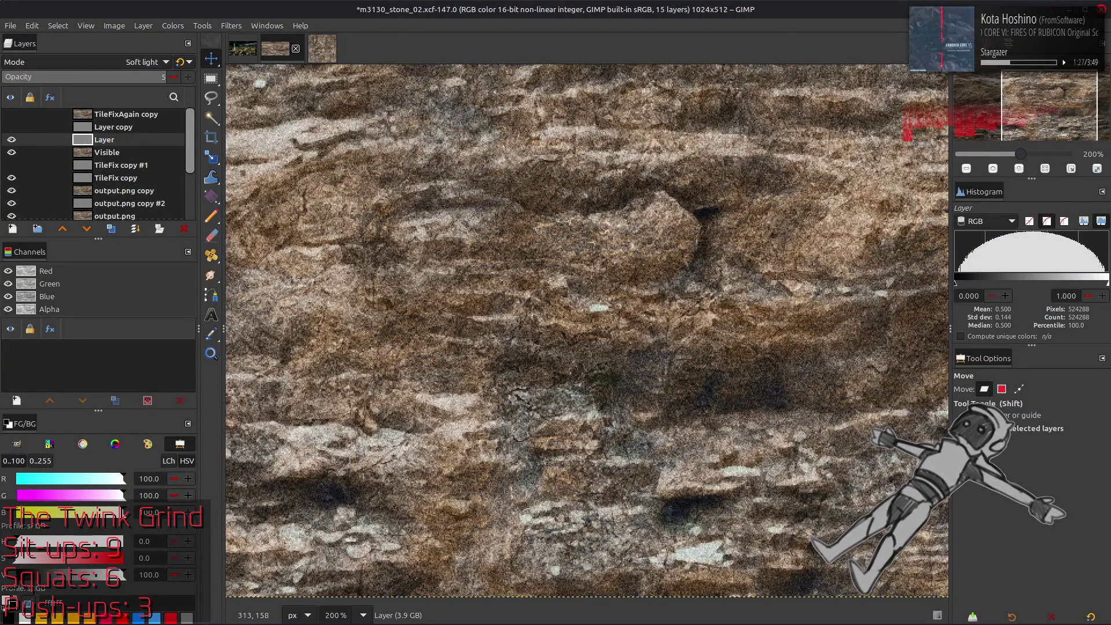
{"action": "type", "text": "0"}
{"action": "key", "text": "Return"}
{"action": "left_click", "coordinate": [180, 62]}
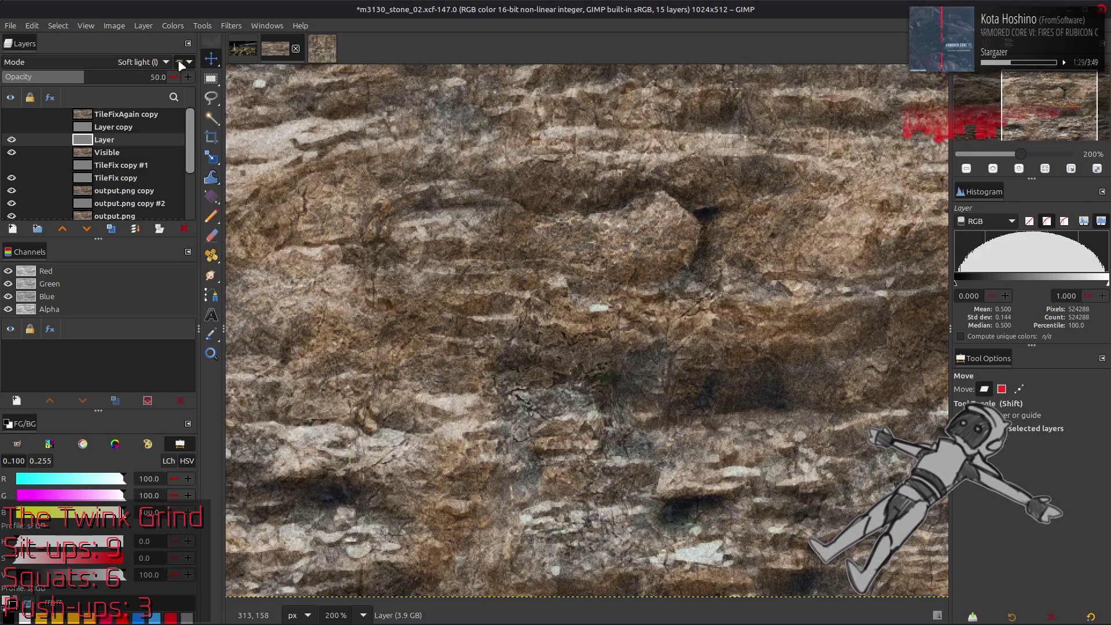
Compare the texture with and without the 50% Layer overlay, then hide and delete it.
{"action": "left_click", "coordinate": [15, 131]}
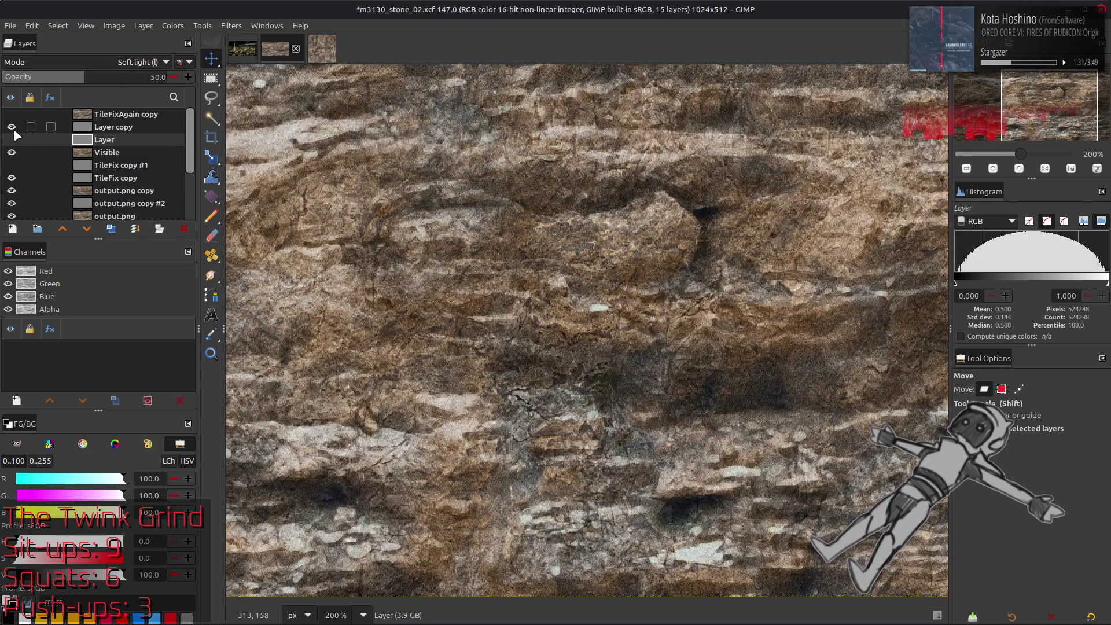
{"action": "scroll", "coordinate": [637, 230], "scroll_direction": "left", "scroll_amount": 10}
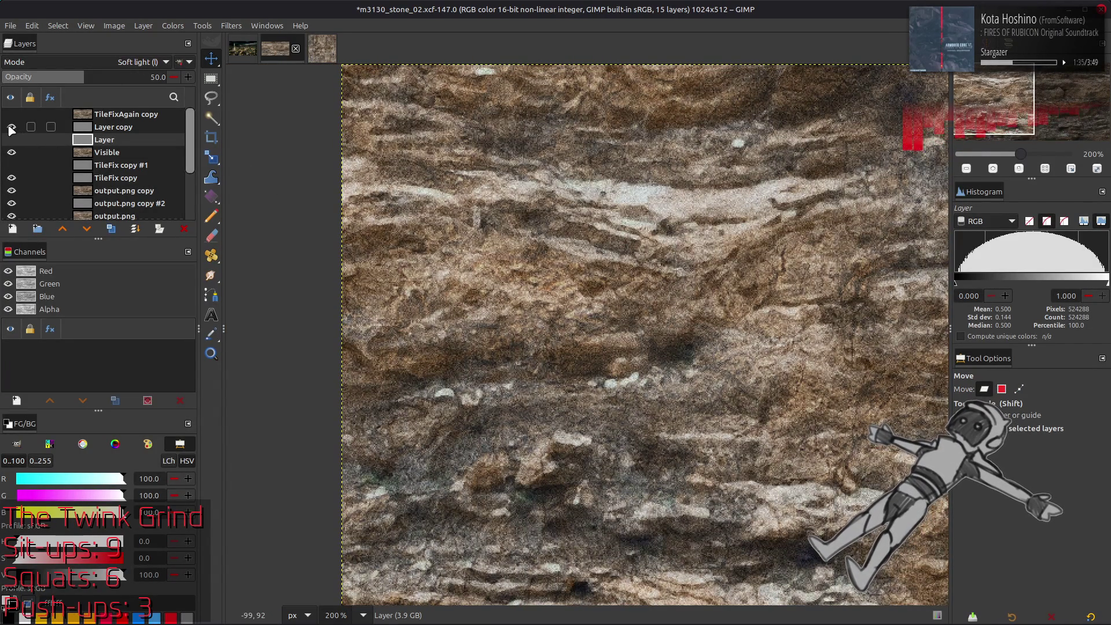
{"action": "left_click", "coordinate": [10, 128]}
{"action": "left_click", "coordinate": [11, 139]}
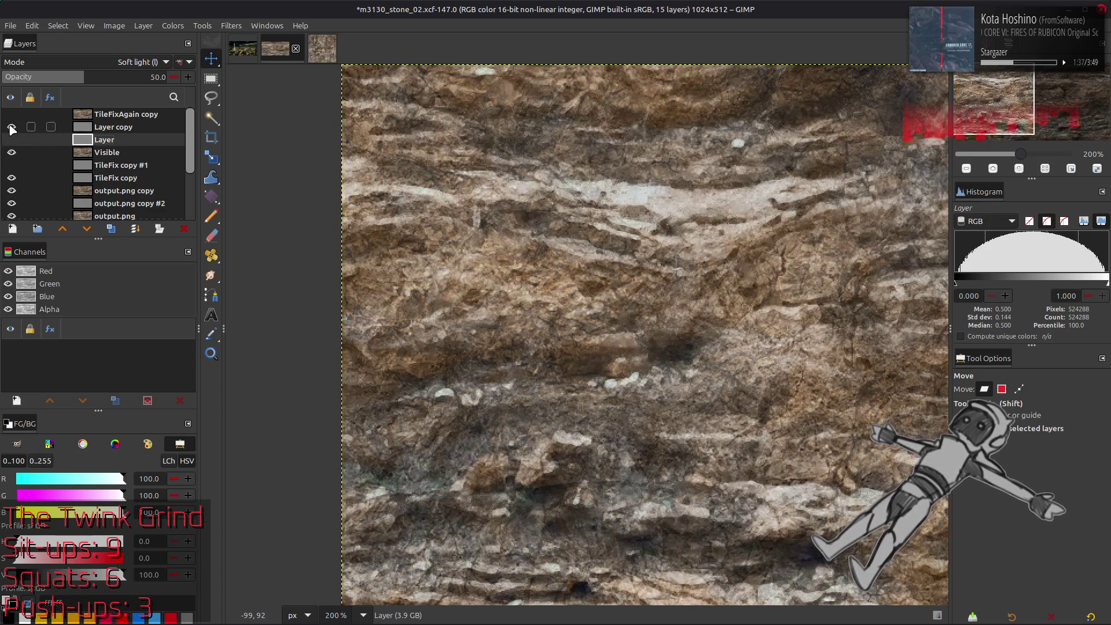
{"action": "left_click", "coordinate": [11, 140]}
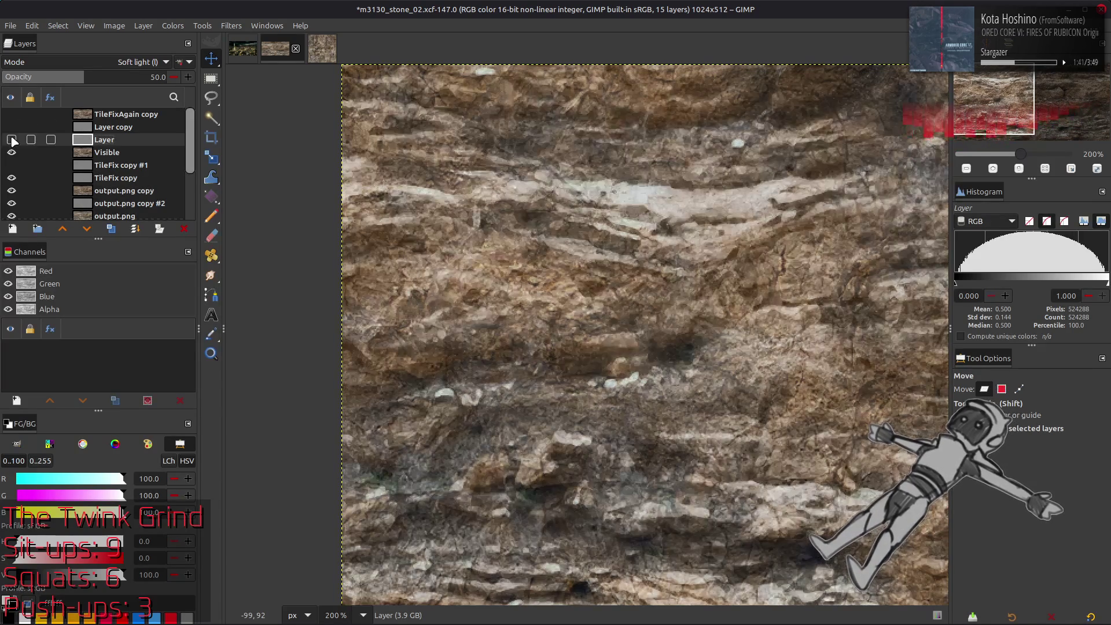
{"action": "scroll", "coordinate": [231, 214], "scroll_direction": "right", "scroll_amount": 10}
{"action": "scroll", "coordinate": [229, 217], "scroll_direction": "down", "scroll_amount": 2}
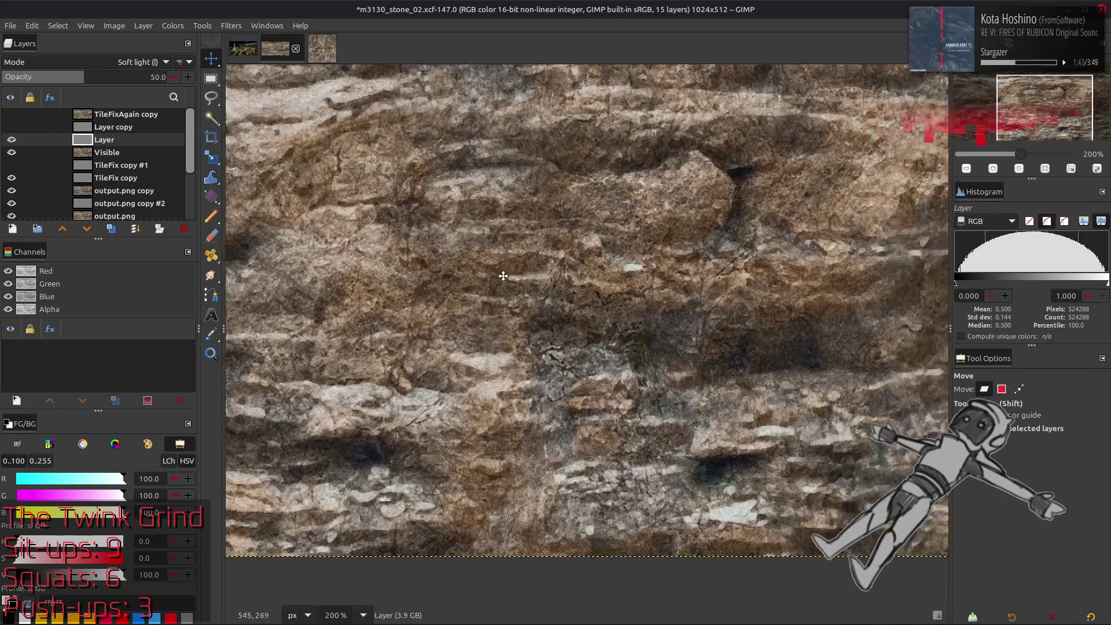
{"action": "left_click", "coordinate": [11, 140]}
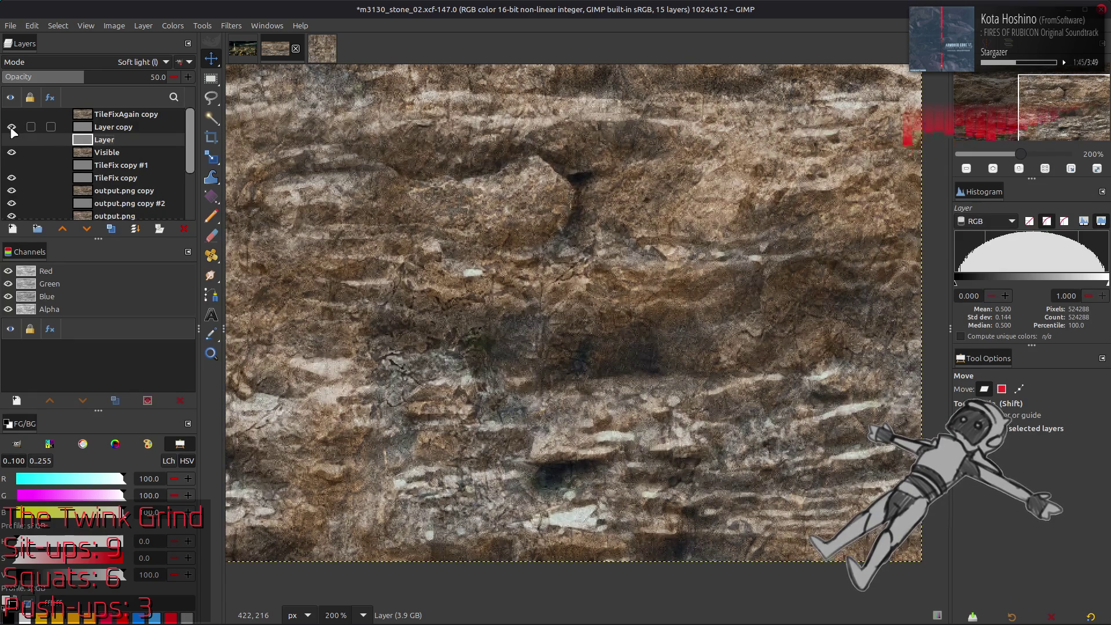
{"action": "left_click", "coordinate": [11, 128]}
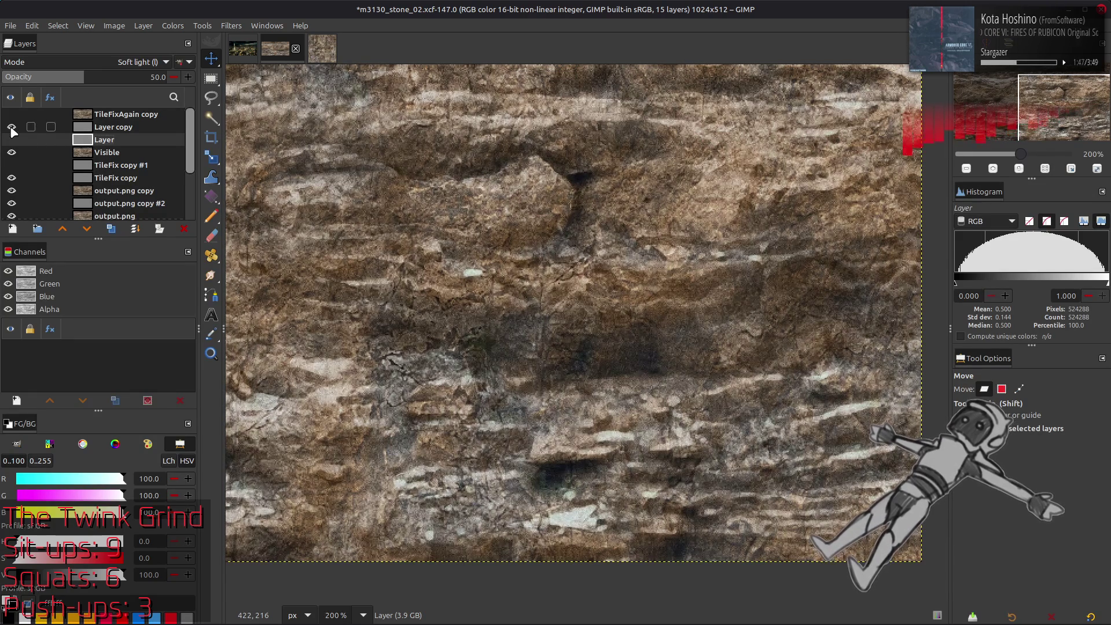
{"action": "left_click", "coordinate": [11, 140]}
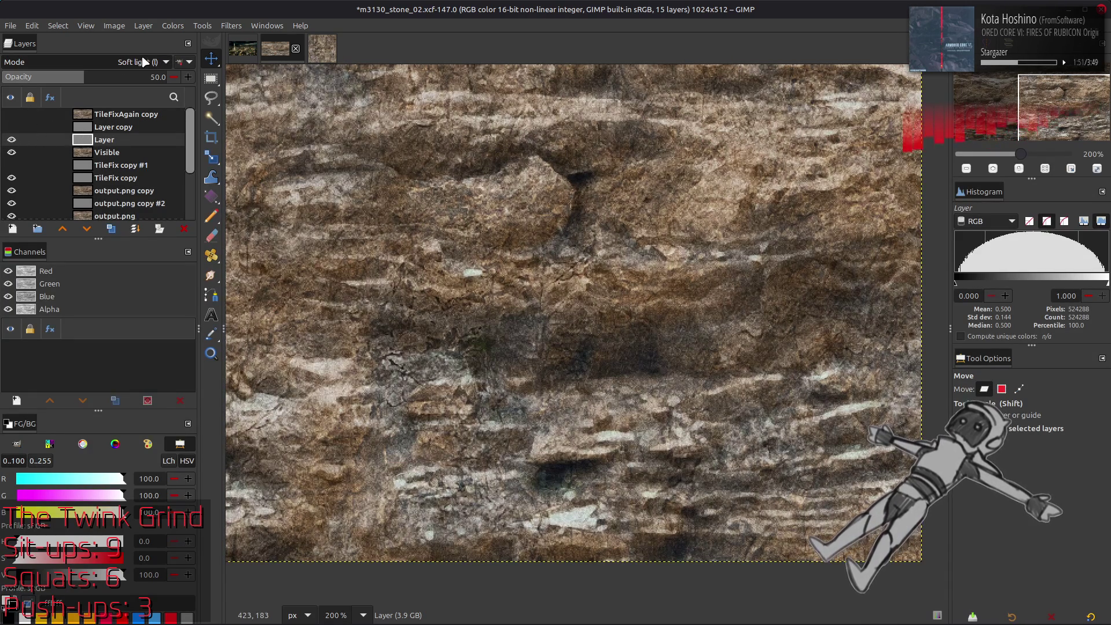
{"action": "left_click", "coordinate": [11, 140]}
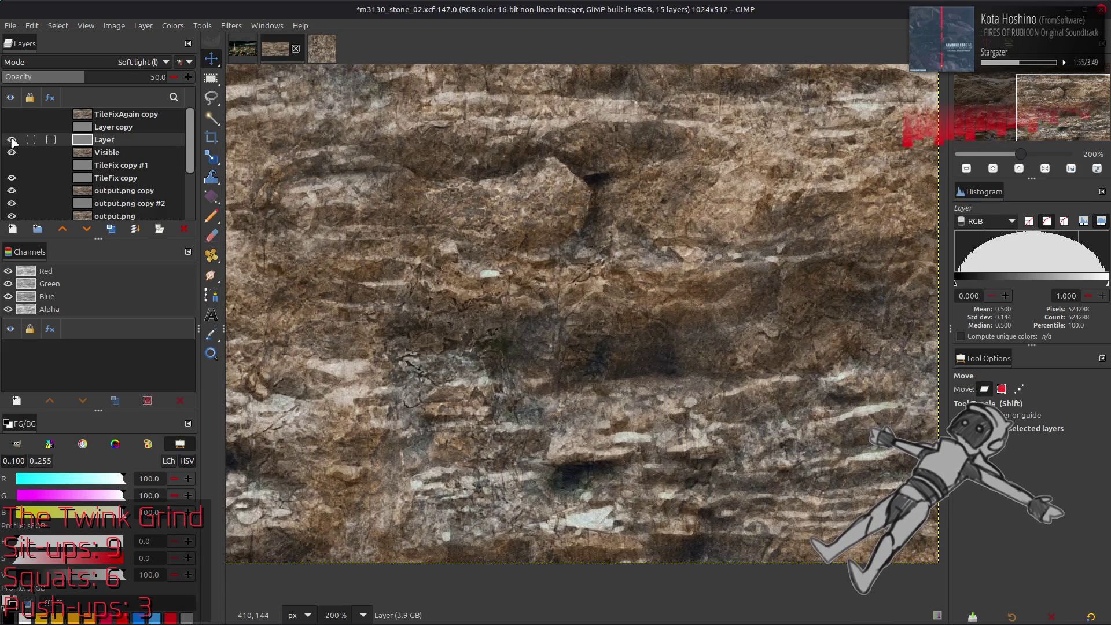
{"action": "key", "text": "Delete"}
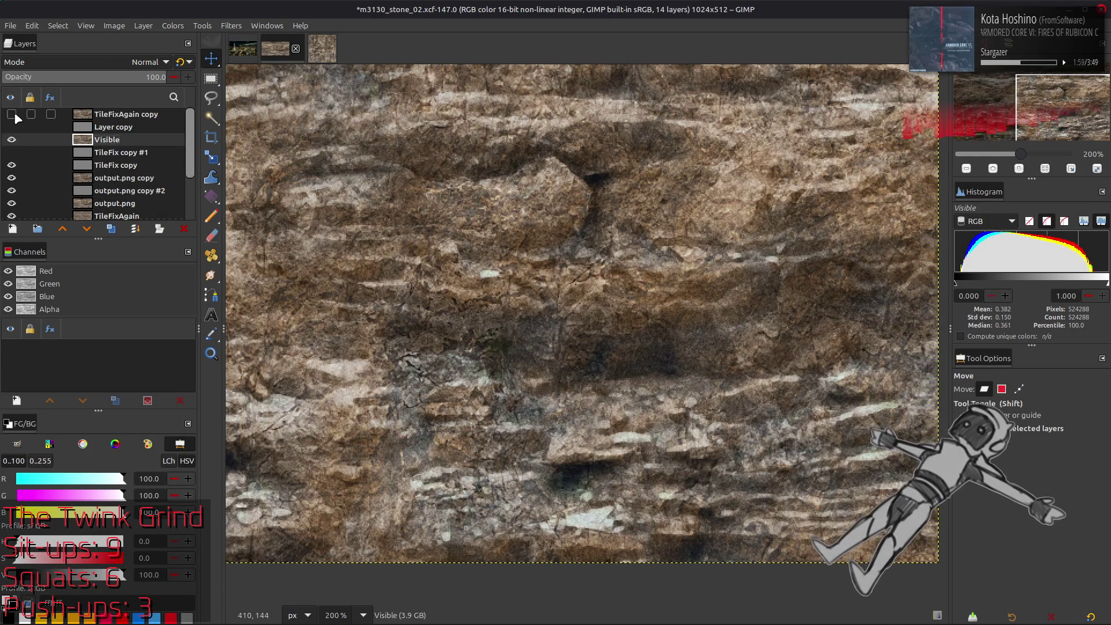
{"action": "left_click", "coordinate": [11, 140]}
{"action": "scroll", "coordinate": [557, 251], "scroll_direction": "down", "scroll_amount": 2, "text": "ctrl"}
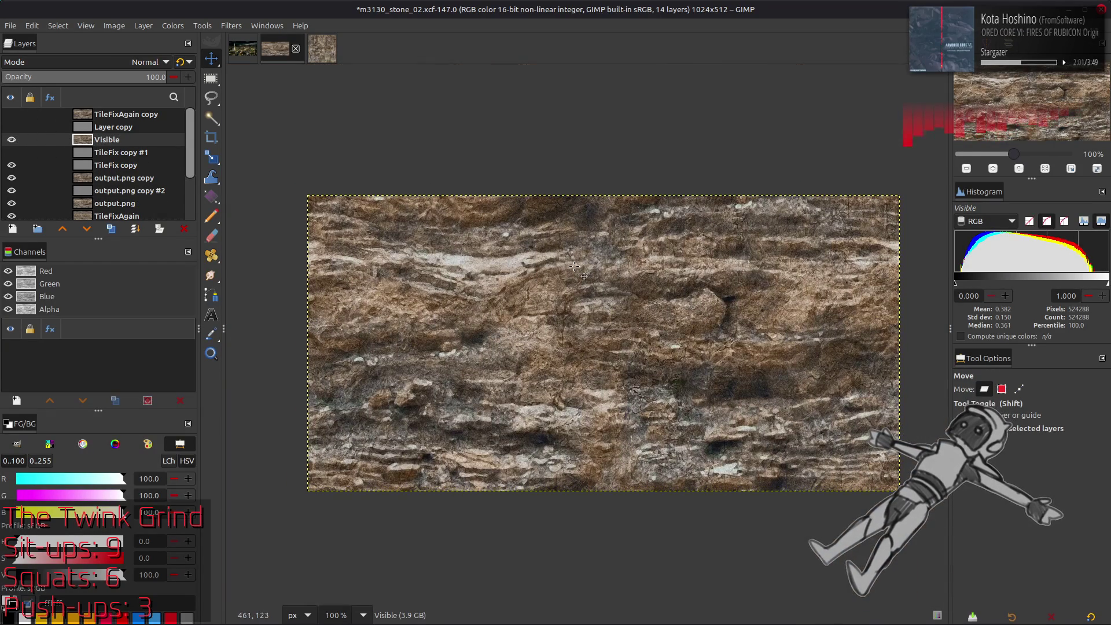
{"action": "scroll", "coordinate": [510, 228], "scroll_direction": "up", "scroll_amount": 2, "text": "ctrl"}
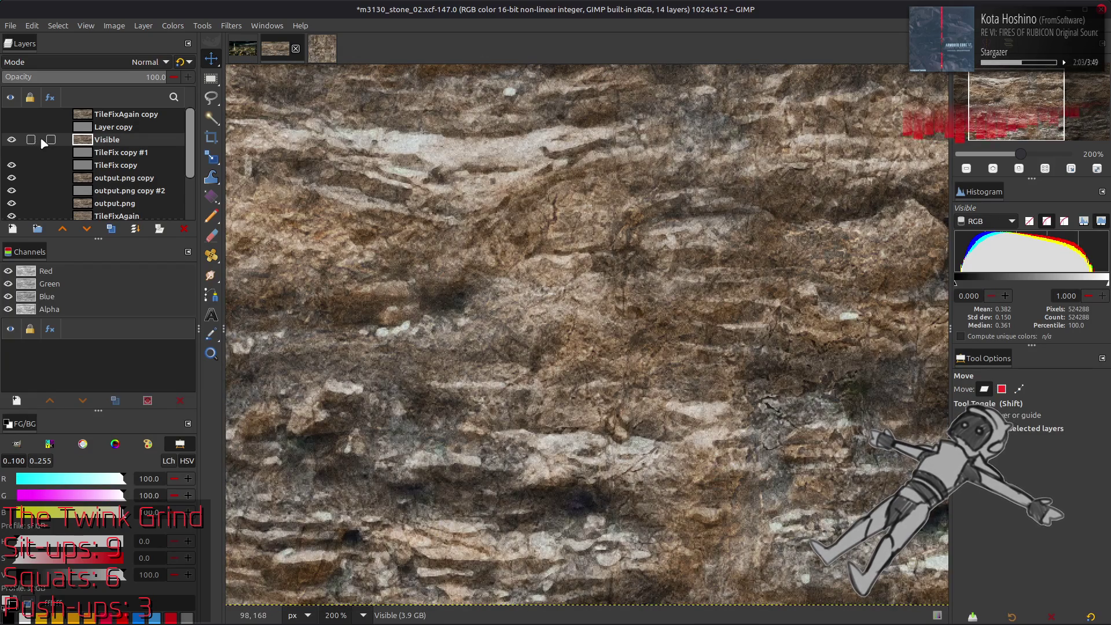
{"action": "left_click", "coordinate": [11, 115]}
{"action": "left_click", "coordinate": [11, 115]}
{"action": "left_click", "coordinate": [11, 116]}
{"action": "left_click", "coordinate": [11, 116]}
{"action": "left_click", "coordinate": [11, 116]}
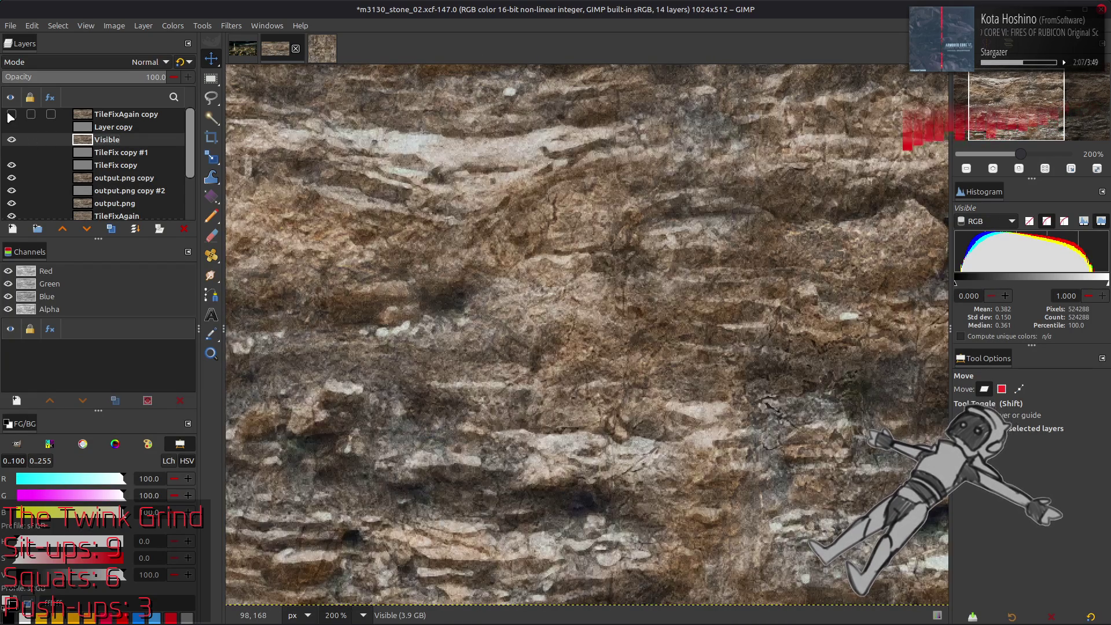
{"action": "left_click", "coordinate": [11, 116]}
{"action": "left_click", "coordinate": [11, 115]}
{"action": "left_click", "coordinate": [11, 116]}
{"action": "left_click", "coordinate": [11, 115]}
{"action": "left_click", "coordinate": [11, 116]}
{"action": "left_click", "coordinate": [11, 115]}
{"action": "left_click", "coordinate": [11, 116]}
{"action": "left_click", "coordinate": [11, 116]}
{"action": "left_click", "coordinate": [11, 115]}
{"action": "left_click", "coordinate": [11, 116]}
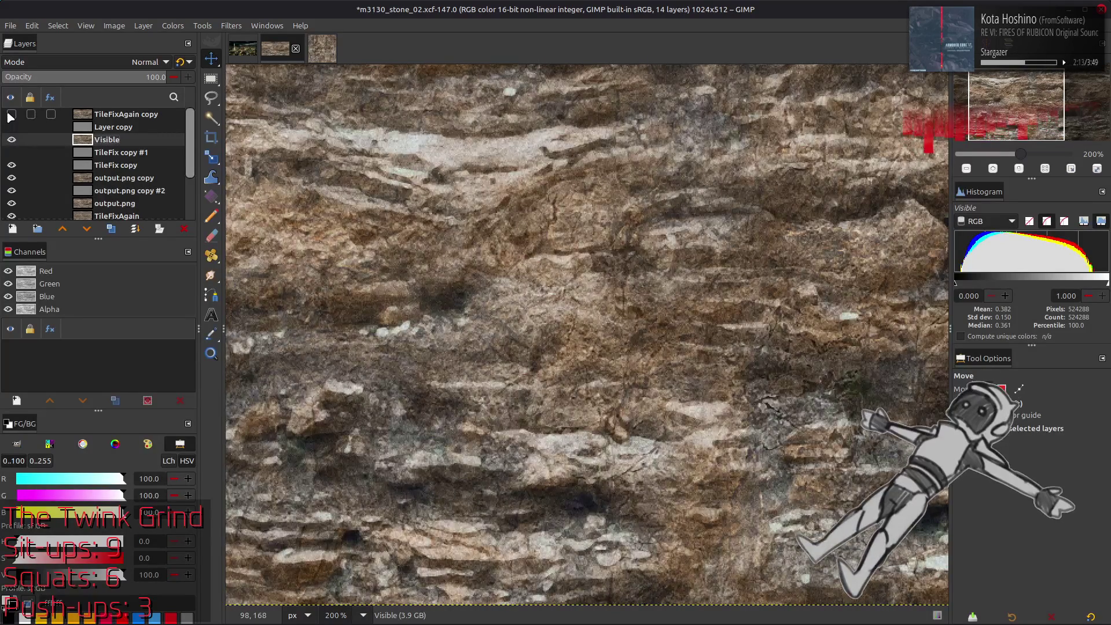
{"action": "left_click", "coordinate": [11, 116]}
{"action": "left_click", "coordinate": [11, 116]}
{"action": "left_click", "coordinate": [11, 116]}
{"action": "left_click", "coordinate": [11, 116]}
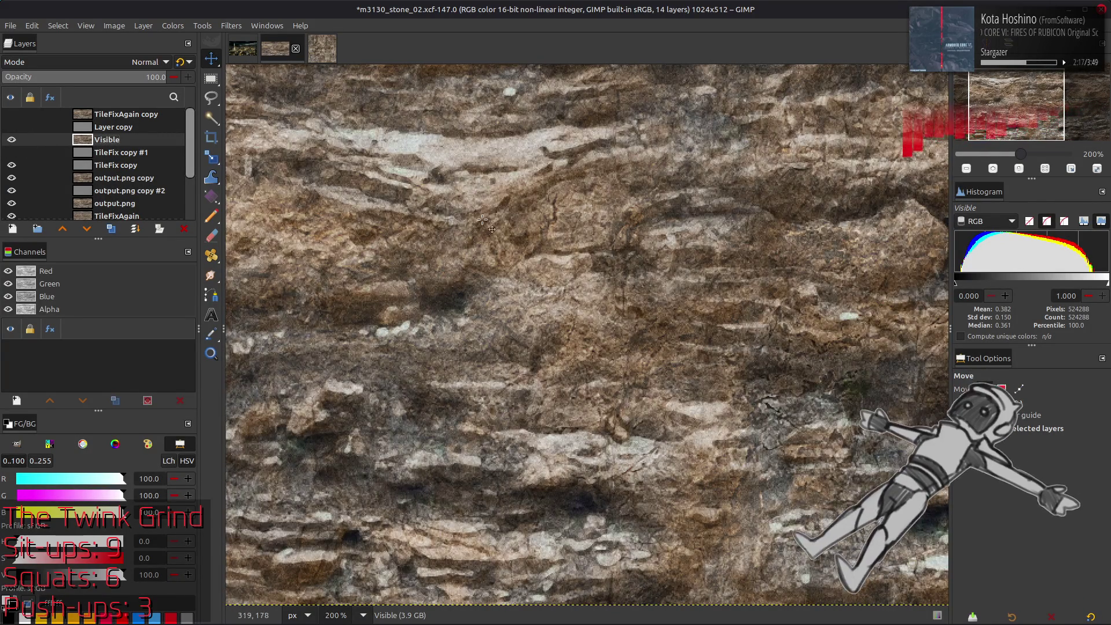
{"action": "left_click_drag", "start_coordinate": [483, 220], "coordinate": [311, 242]}
{"action": "scroll", "coordinate": [310, 242], "scroll_direction": "down", "scroll_amount": 1}
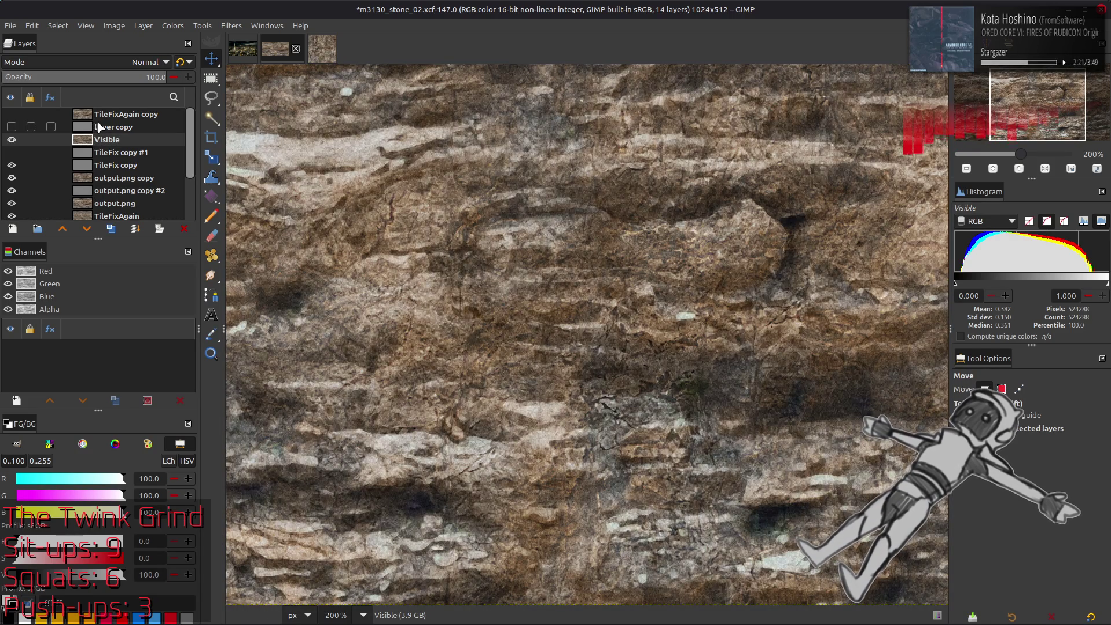
{"action": "left_click", "coordinate": [10, 114]}
{"action": "left_click", "coordinate": [10, 115]}
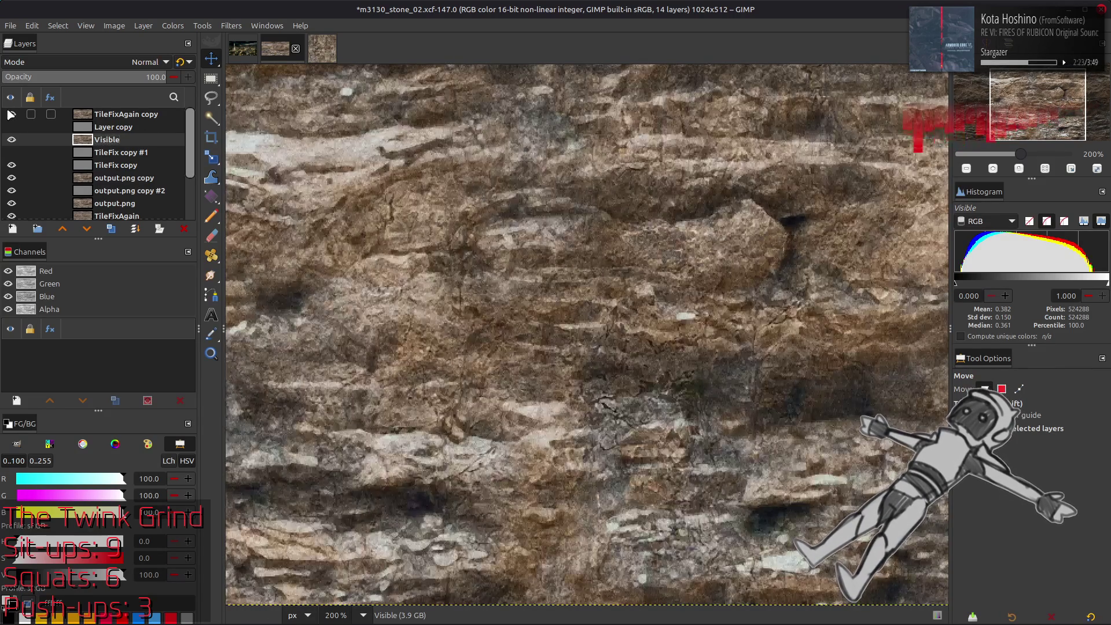
{"action": "left_click", "coordinate": [10, 114]}
{"action": "left_click", "coordinate": [11, 114]}
{"action": "left_click", "coordinate": [10, 115]}
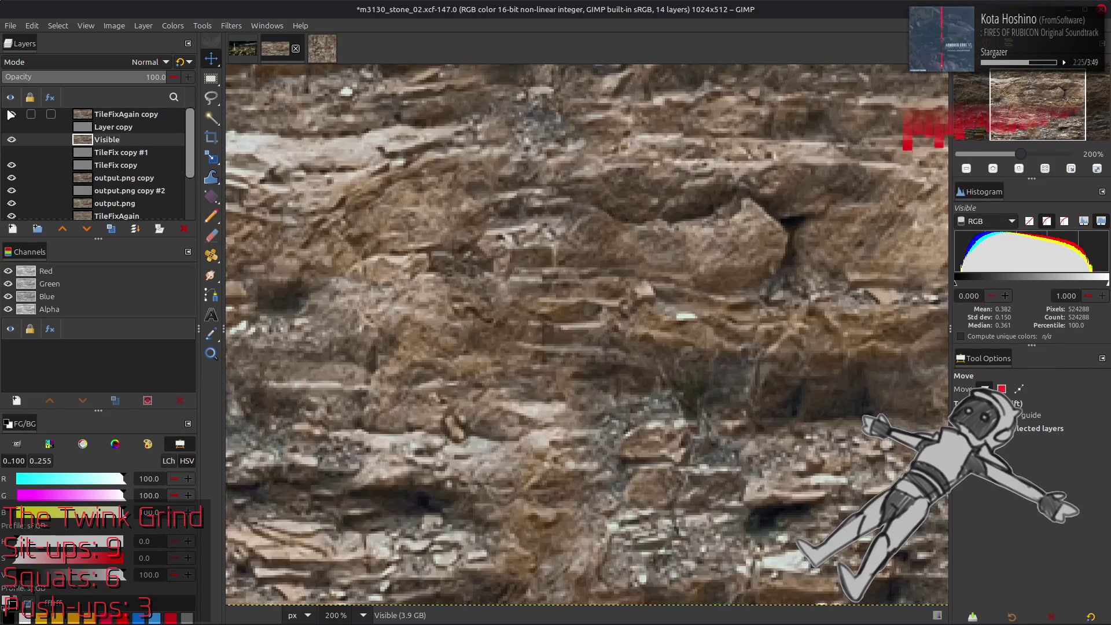
{"action": "left_click", "coordinate": [11, 115]}
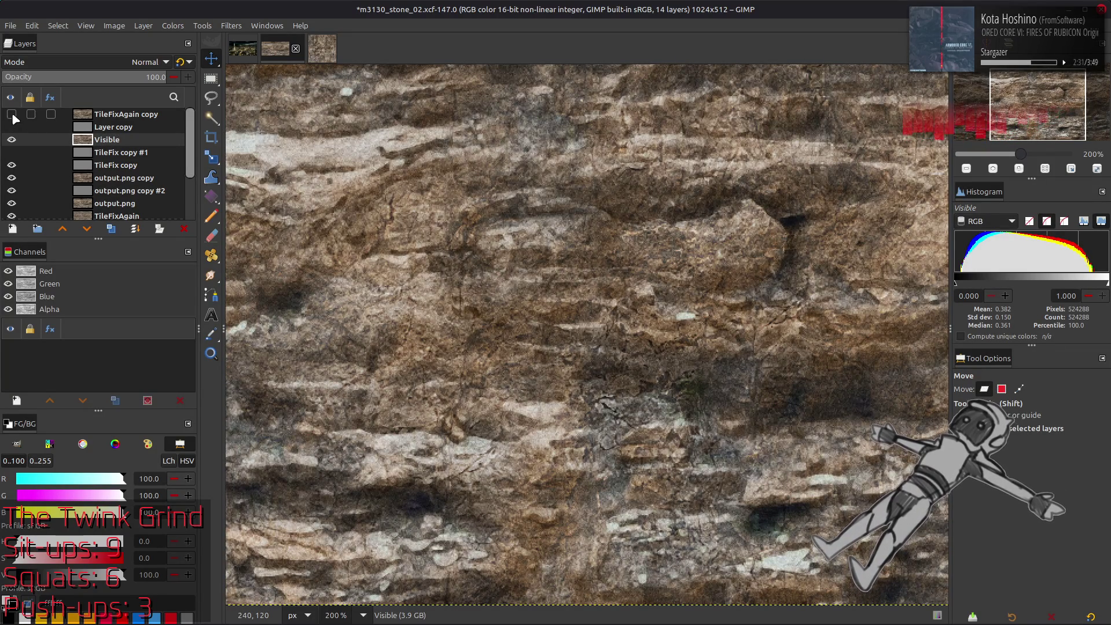
{"action": "left_click", "coordinate": [11, 26]}
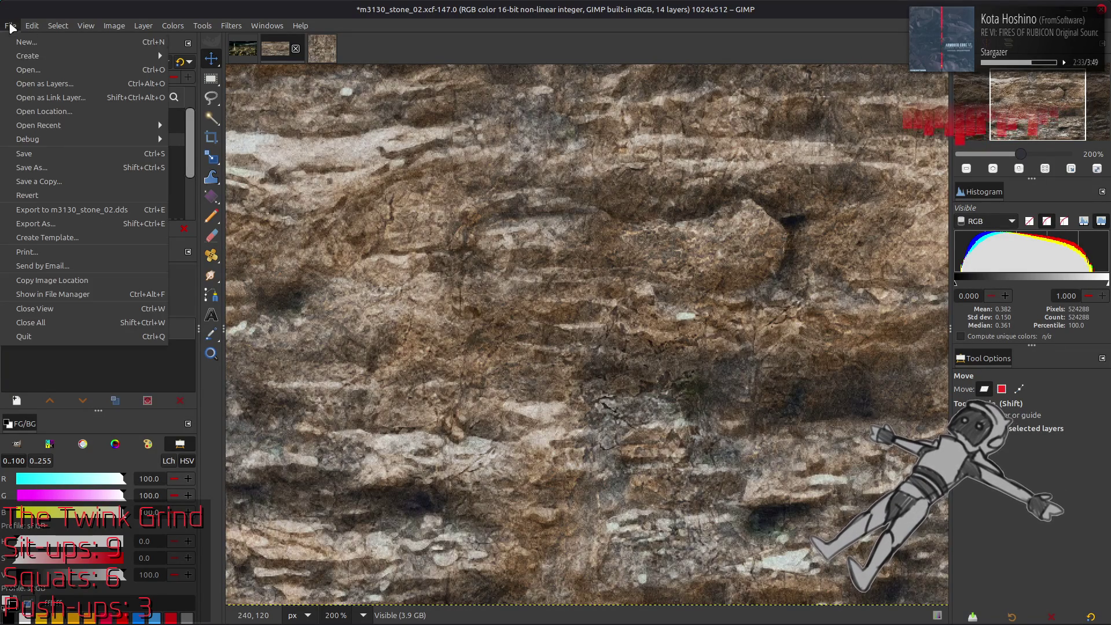
Export over m3130_stone_02.dds, replacing the file, with BC1/DXT1 compression and generated mipmaps.
{"action": "left_click", "coordinate": [70, 225]}
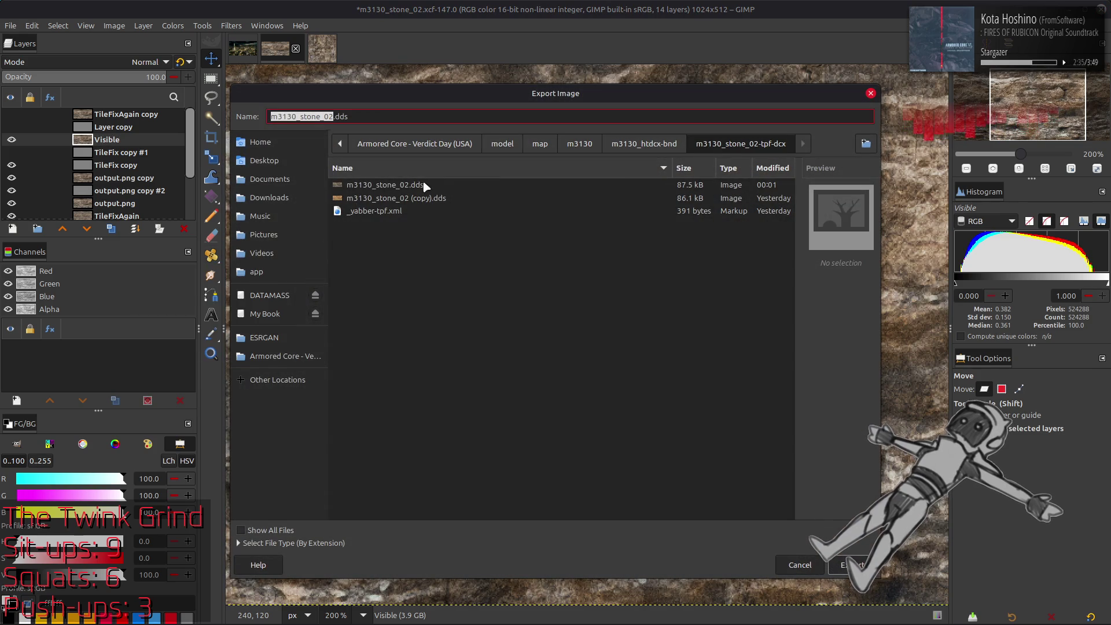
{"action": "left_click", "coordinate": [848, 565]}
{"action": "left_click", "coordinate": [634, 391]}
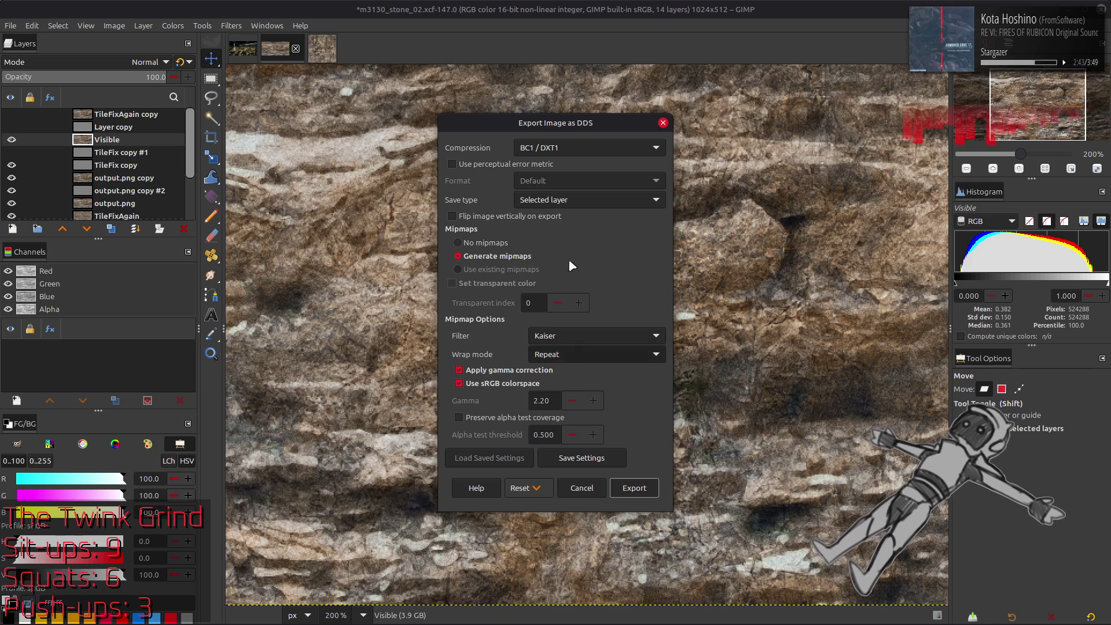
{"action": "left_click", "coordinate": [632, 487]}
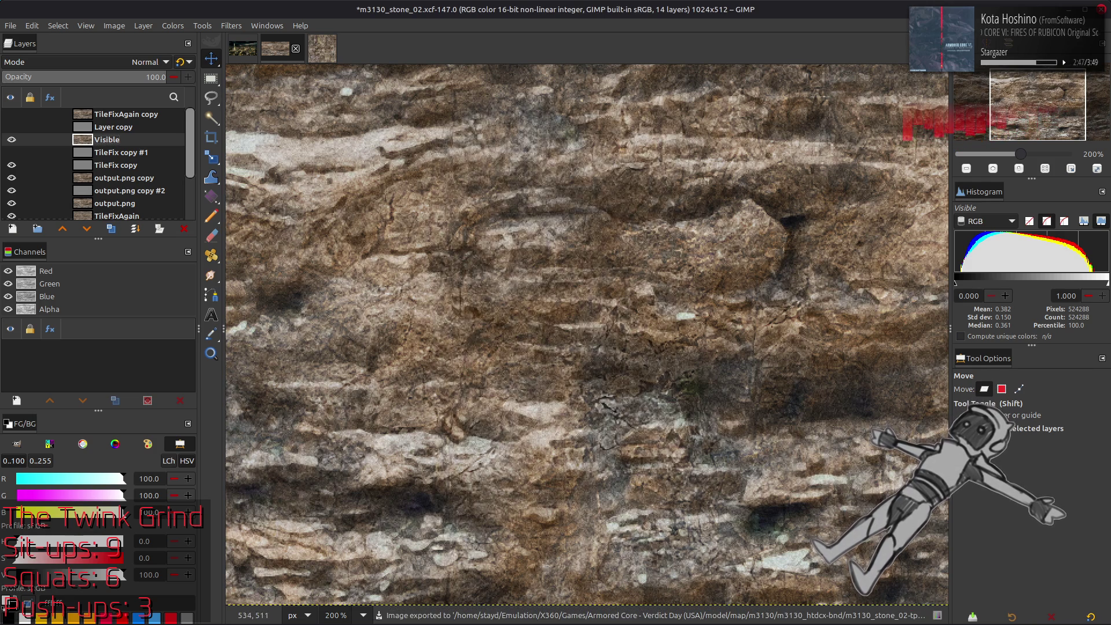
{"action": "mouse_move", "coordinate": [423, 576]}
{"action": "mouse_move", "coordinate": [521, 234]}
{"action": "left_mouse_down"}
{"action": "mouse_move", "coordinate": [528, 245]}
{"action": "mouse_move", "coordinate": [516, 206]}
{"action": "mouse_move", "coordinate": [446, 189]}
{"action": "mouse_move", "coordinate": [463, 190]}
{"action": "left_mouse_up"}
Set Material #253's g_DiffuseTexture2 texScale X and Y to 0.5.
{"action": "scroll", "coordinate": [463, 190], "scroll_direction": "down", "scroll_amount": 3}
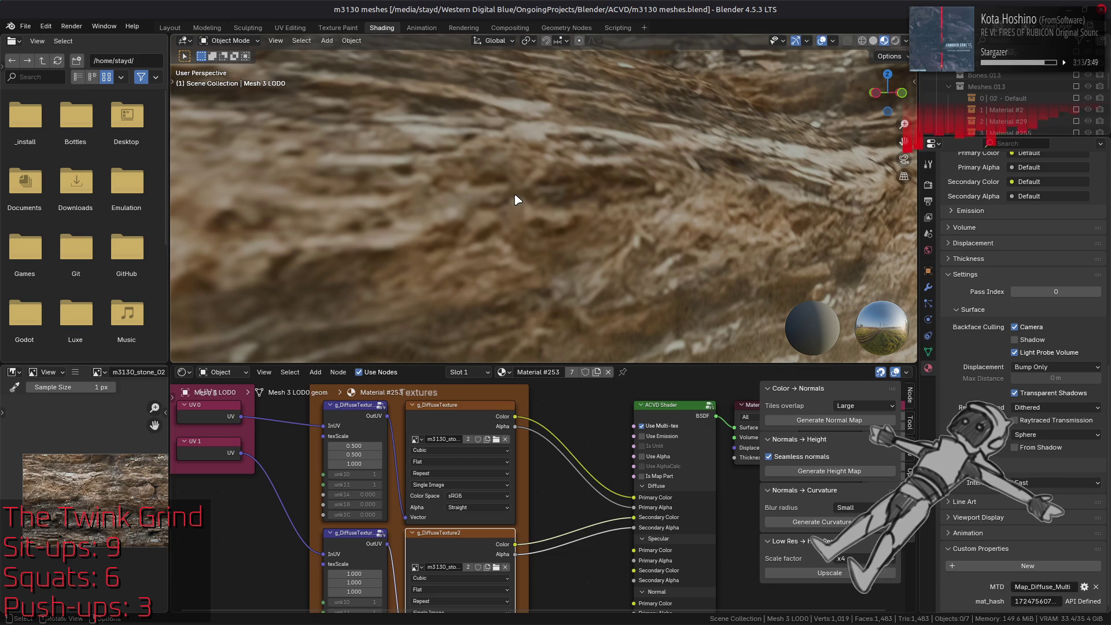
{"action": "left_click", "coordinate": [454, 510]}
{"action": "left_click", "coordinate": [415, 532]}
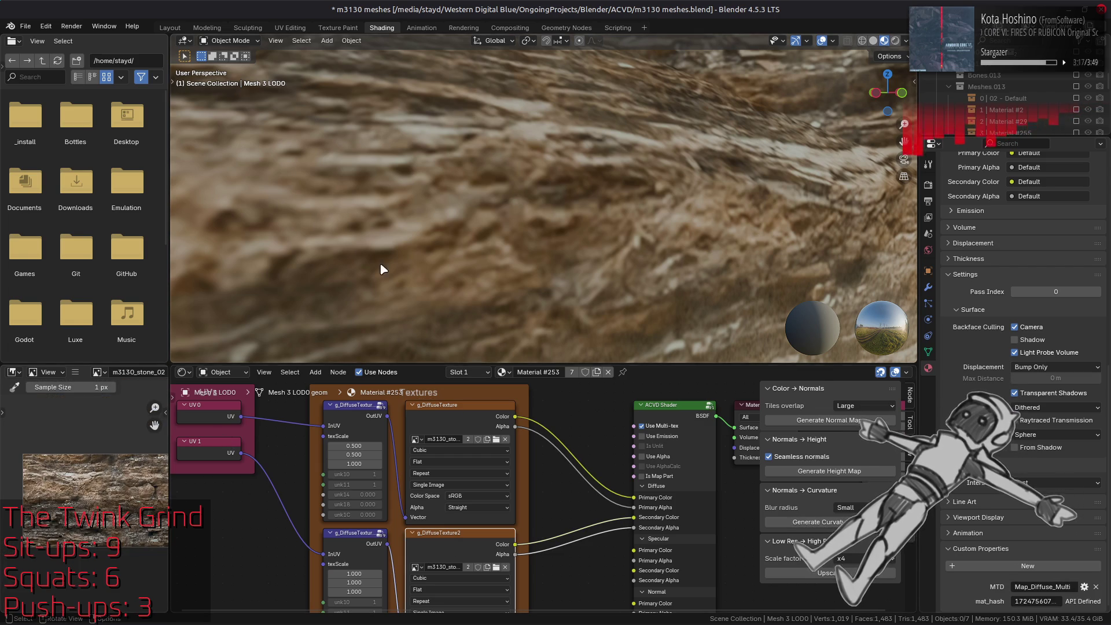
{"action": "scroll", "coordinate": [406, 270], "scroll_direction": "down", "scroll_amount": 5}
{"action": "scroll", "coordinate": [478, 250], "scroll_direction": "up", "scroll_amount": 5}
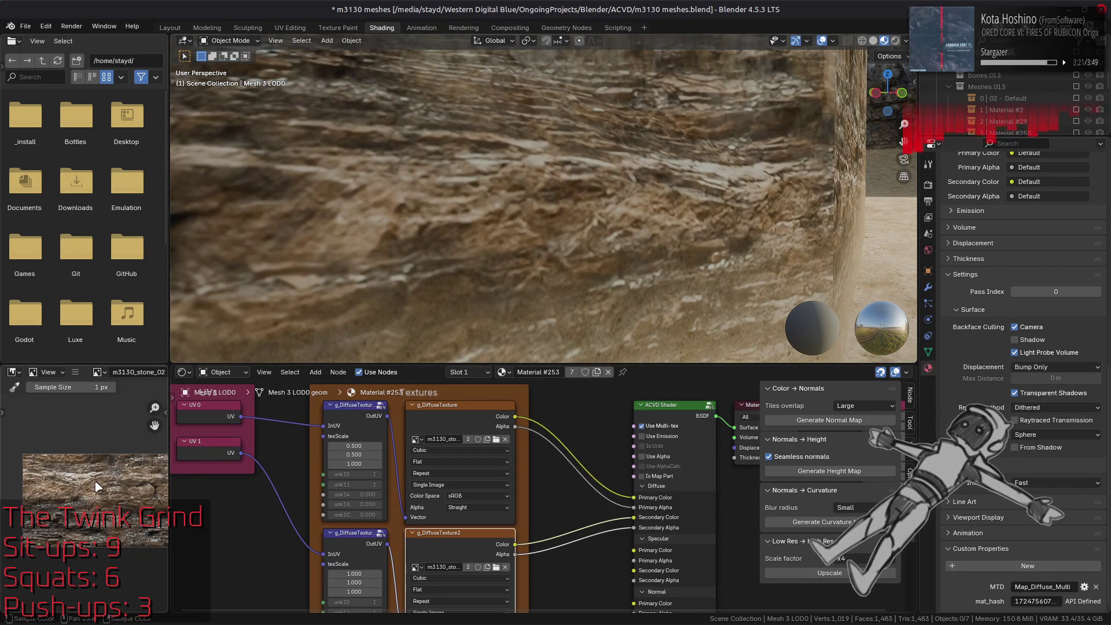
{"action": "scroll", "coordinate": [97, 488], "scroll_direction": "up", "scroll_amount": 3}
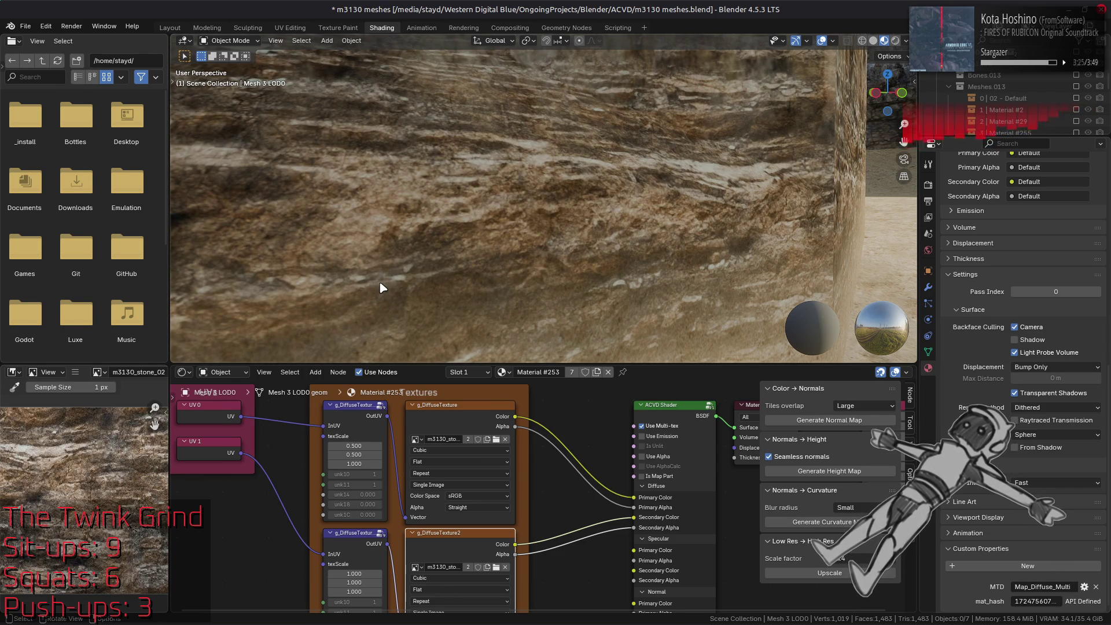
{"action": "left_click_drag", "start_coordinate": [354, 573], "coordinate": [358, 582]}
{"action": "type", "text": "0.5"}
{"action": "key", "text": "Return"}
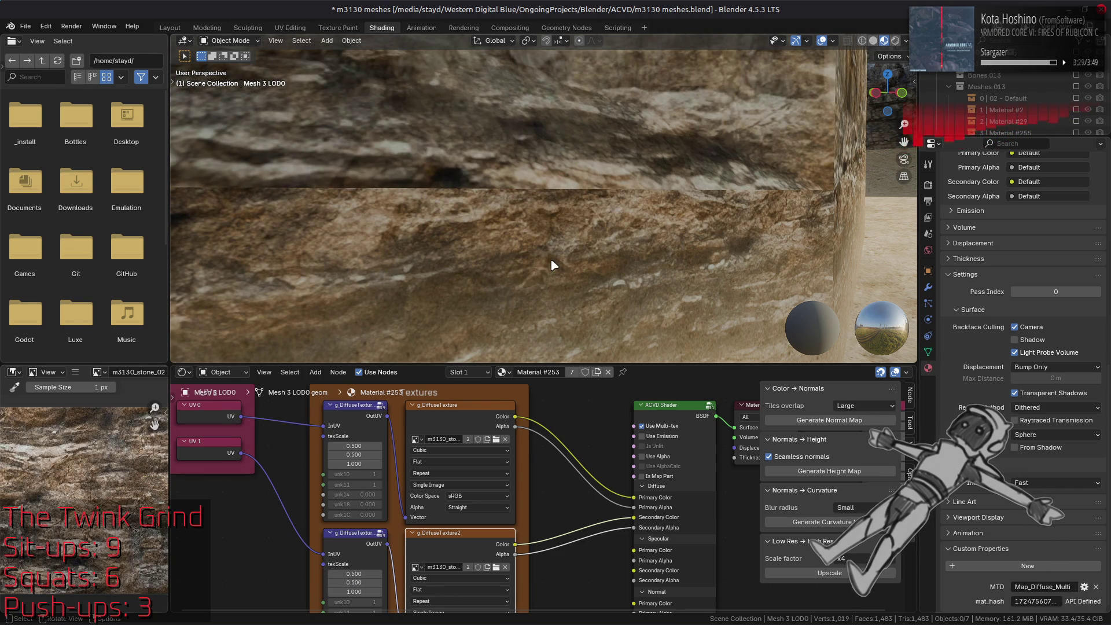
{"action": "scroll", "coordinate": [551, 266], "scroll_direction": "up", "scroll_amount": 5}
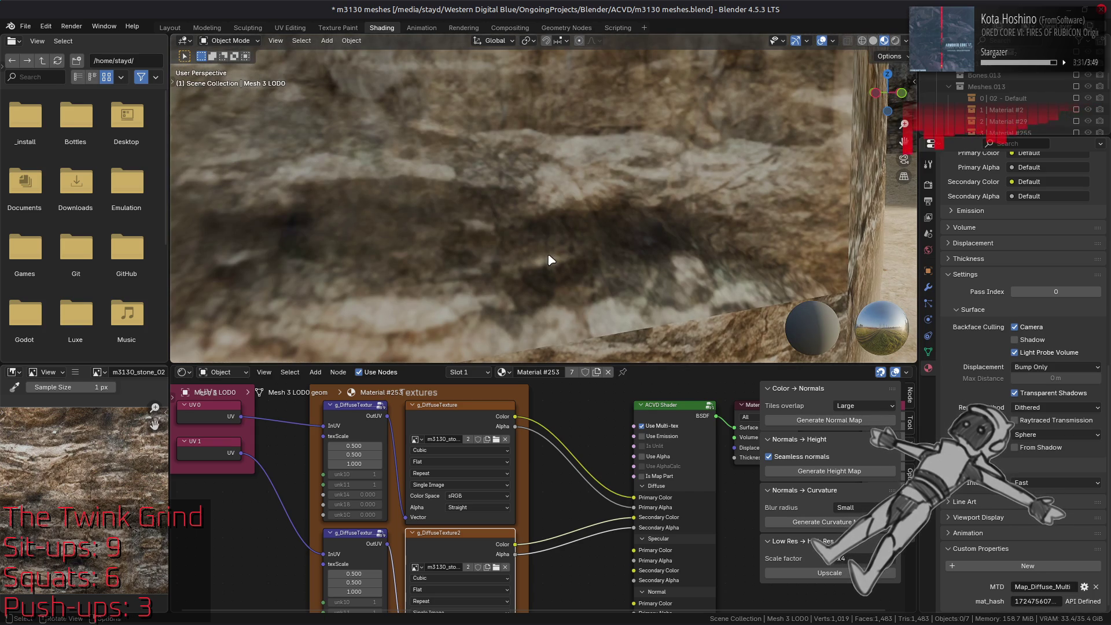
{"action": "scroll", "coordinate": [553, 254], "scroll_direction": "down", "scroll_amount": 5}
Select Mesh 2 LOD0 and set Material #56's stone_02 texScale values to 0.5.
{"action": "left_click", "coordinate": [501, 166]}
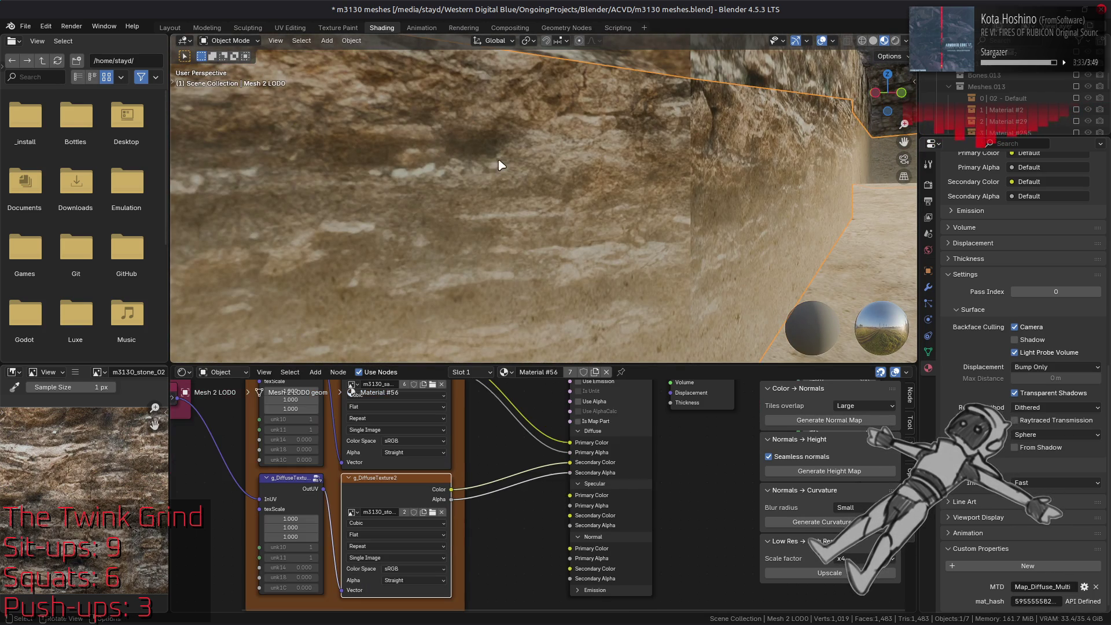
{"action": "left_click_drag", "start_coordinate": [297, 527], "coordinate": [292, 519]}
{"action": "type", "text": "0.5"}
{"action": "key", "text": "Return"}
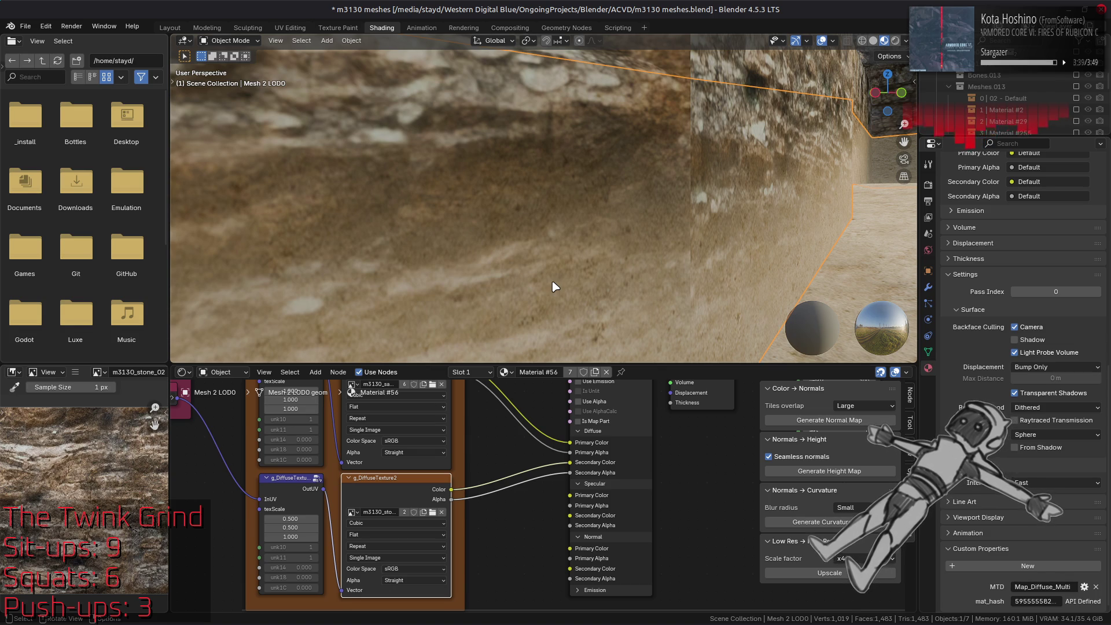
{"action": "scroll", "coordinate": [603, 241], "scroll_direction": "up", "scroll_amount": 3}
{"action": "left_click", "coordinate": [604, 242]}
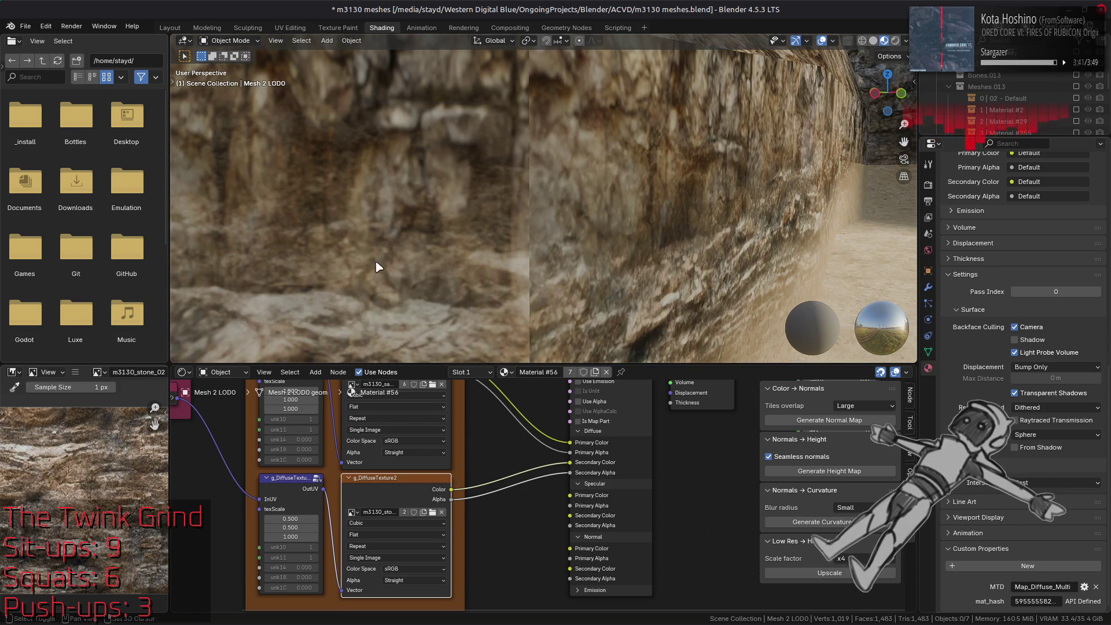
{"action": "scroll", "coordinate": [457, 266], "scroll_direction": "up", "scroll_amount": 3}
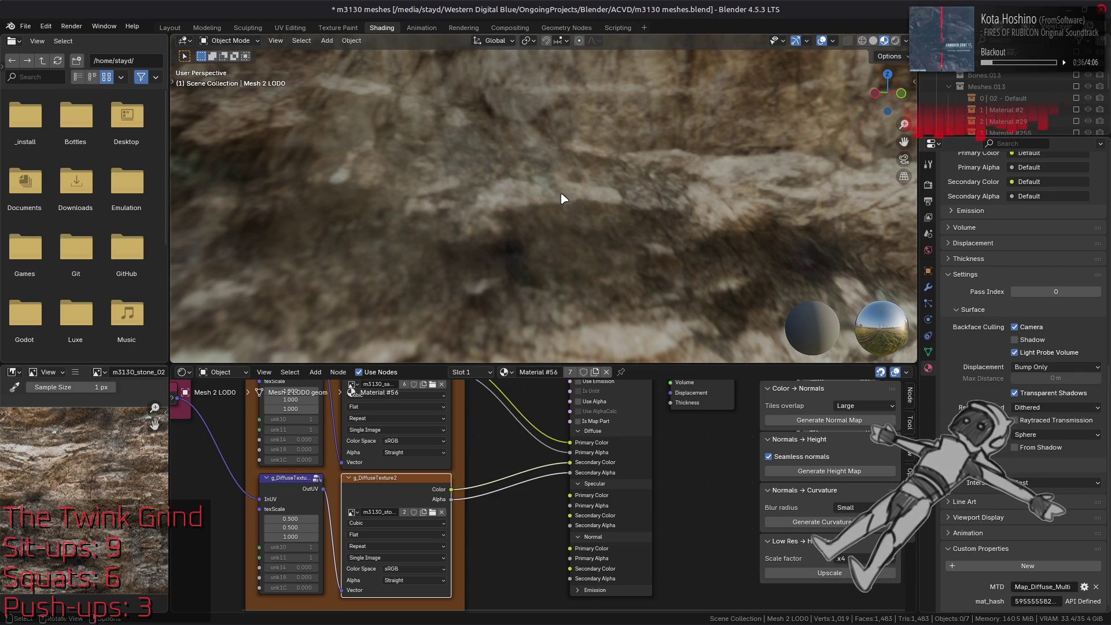
Select Mesh 3 LOD0 and preview its stone_01 and stone_02 diffuse textures in the Image Editor.
{"action": "key", "text": "XF86AudioLowerVolume"}
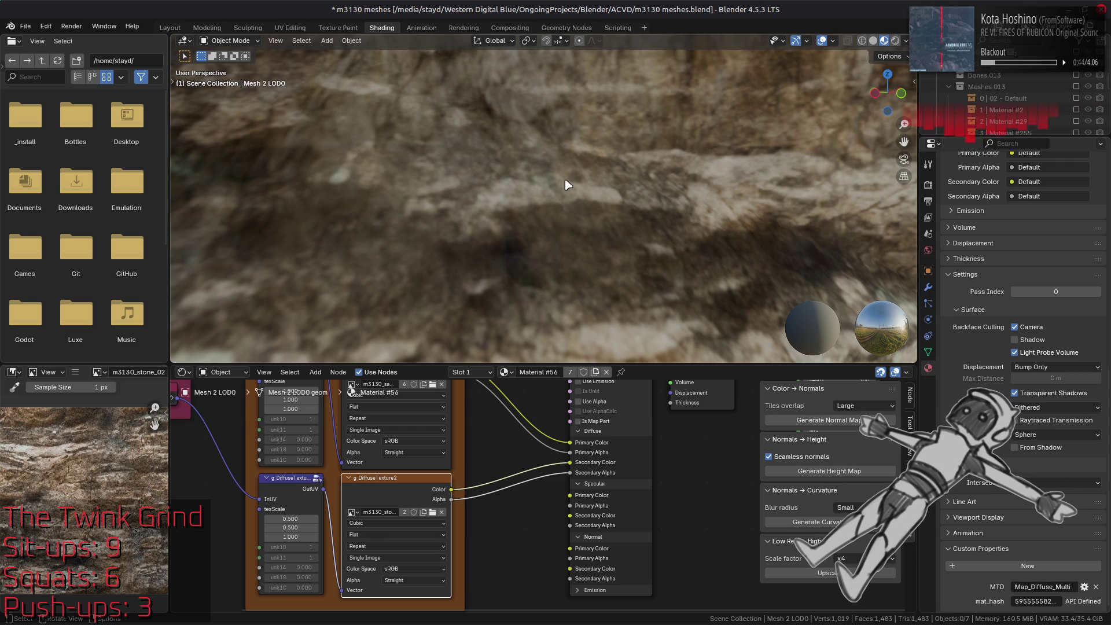
{"action": "scroll", "coordinate": [567, 184], "scroll_direction": "down", "scroll_amount": 5}
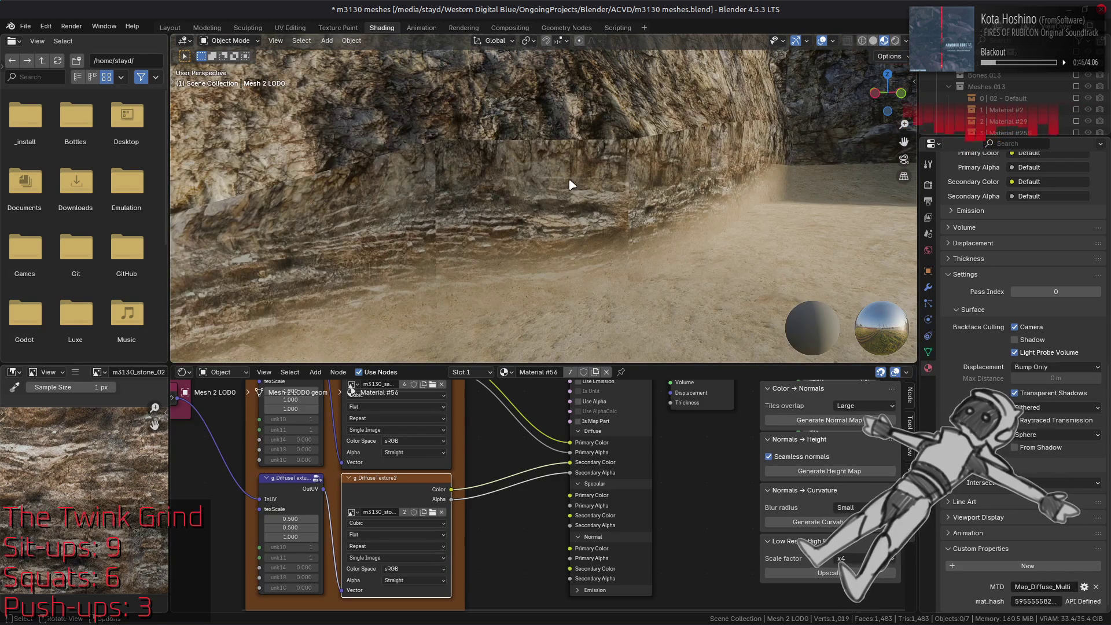
{"action": "scroll", "coordinate": [587, 213], "scroll_direction": "up", "scroll_amount": 4}
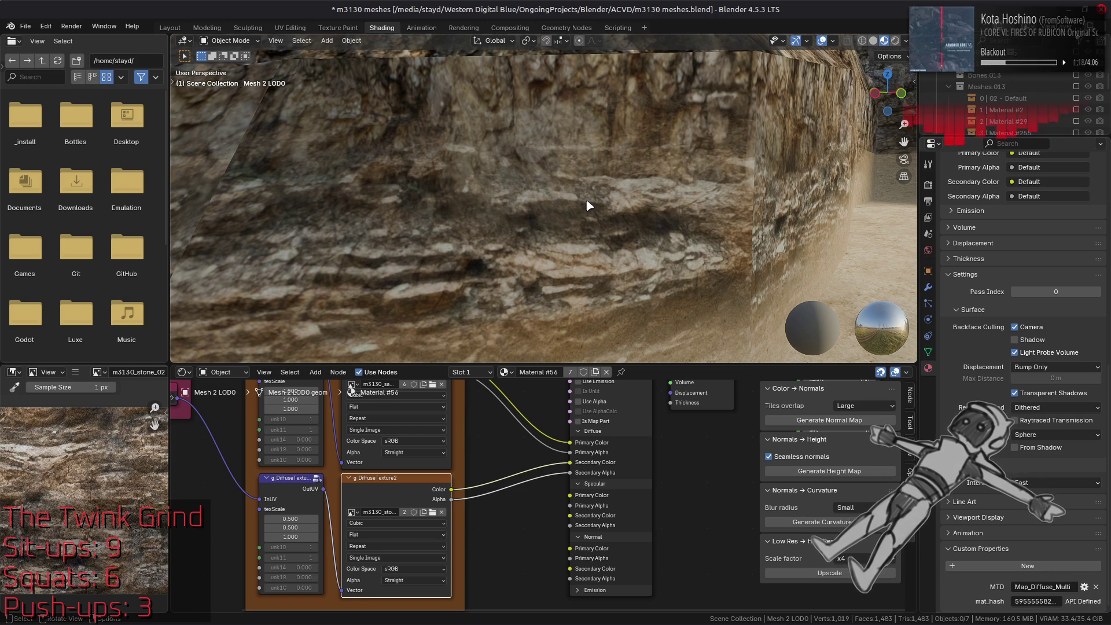
{"action": "scroll", "coordinate": [588, 206], "scroll_direction": "down", "scroll_amount": 5}
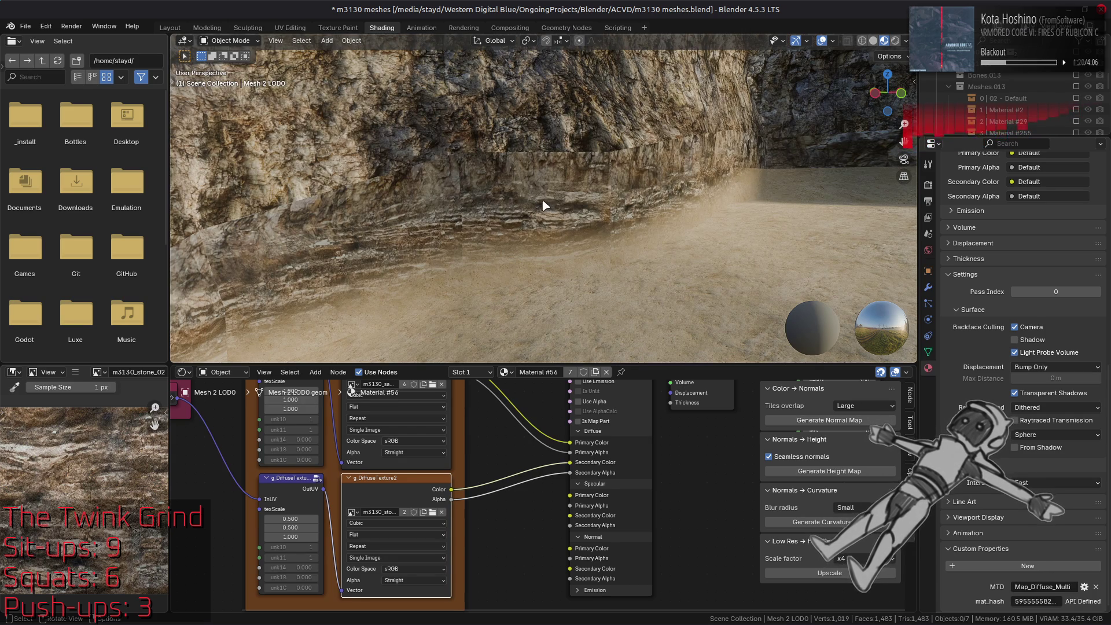
{"action": "scroll", "coordinate": [545, 205], "scroll_direction": "up", "scroll_amount": 4}
{"action": "left_click", "coordinate": [582, 82]}
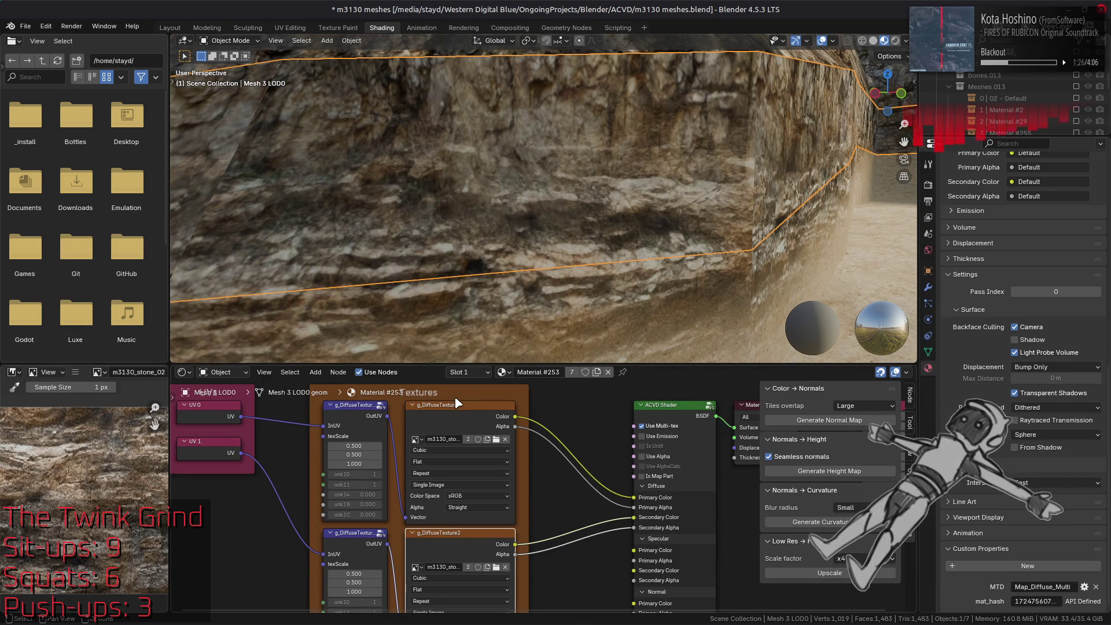
{"action": "left_click", "coordinate": [458, 416]}
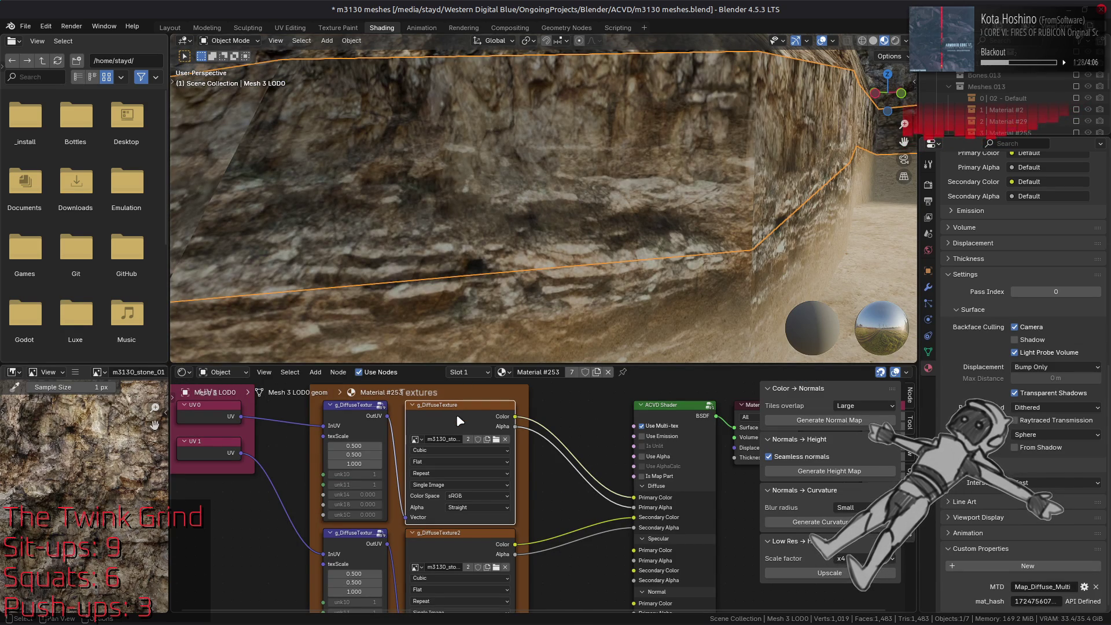
{"action": "left_click", "coordinate": [474, 554]}
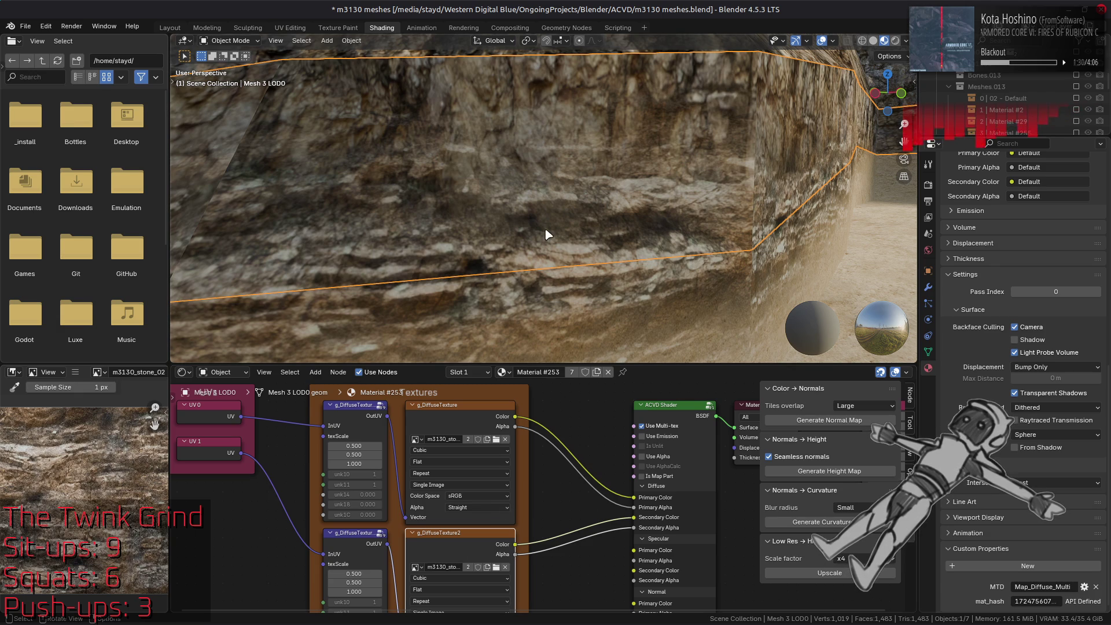
{"action": "scroll", "coordinate": [550, 228], "scroll_direction": "down", "scroll_amount": 3}
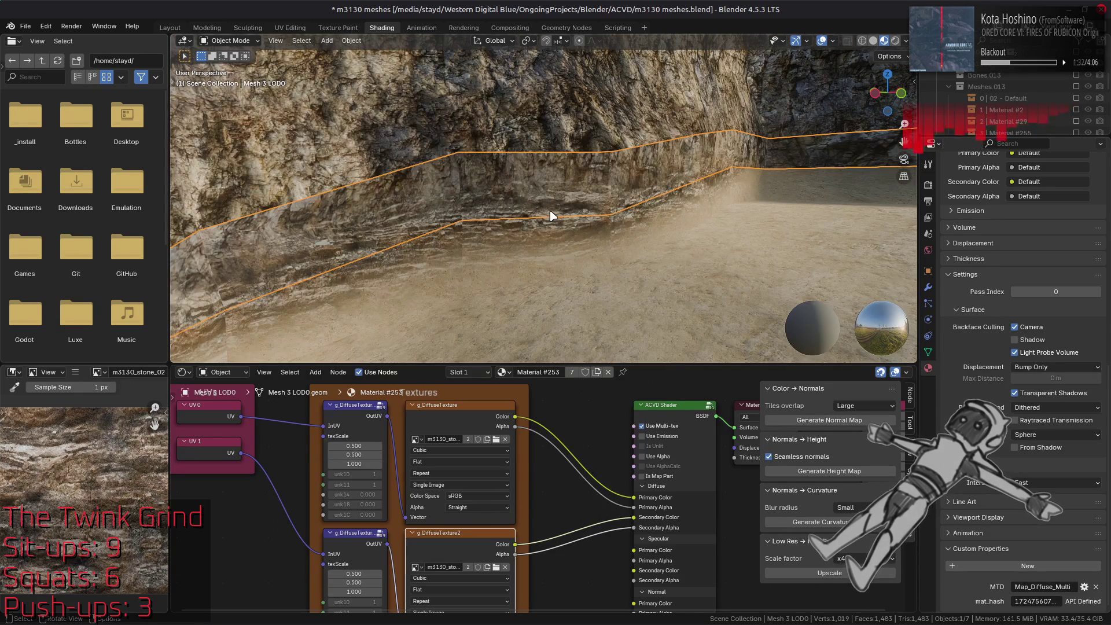
{"action": "scroll", "coordinate": [551, 215], "scroll_direction": "up", "scroll_amount": 4}
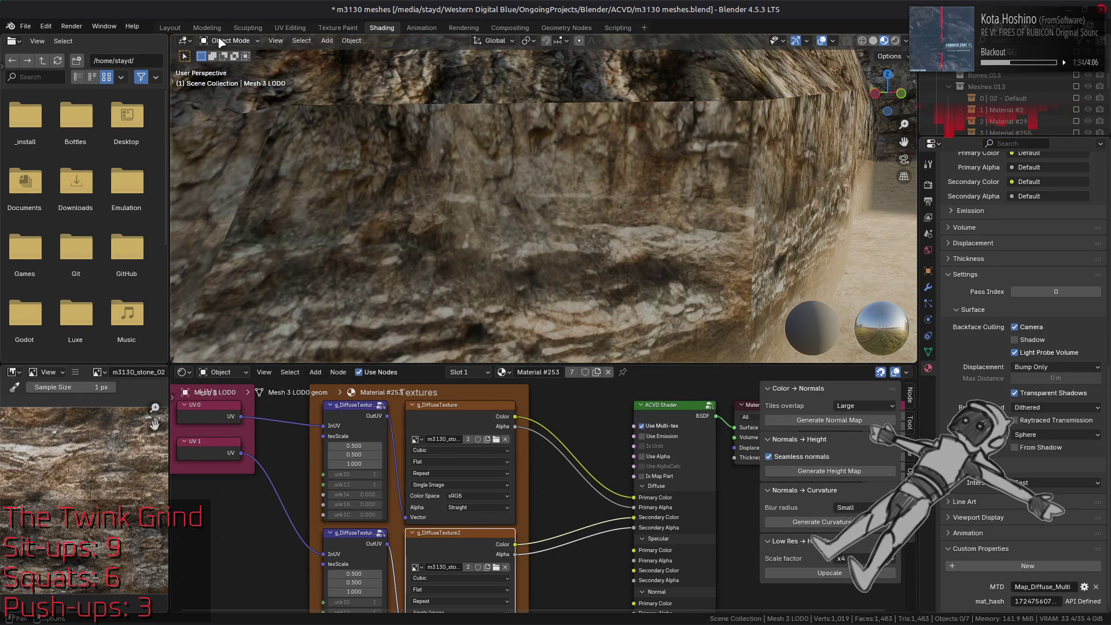
{"action": "left_click", "coordinate": [169, 27]}
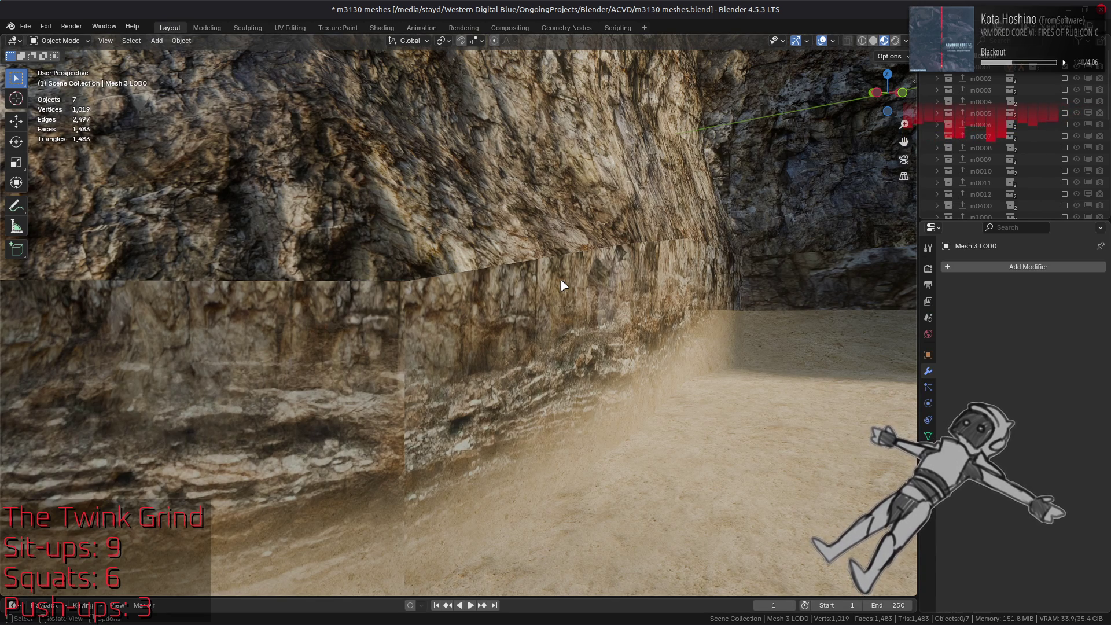
Orbit over the sandy floor and rock walls to check seams, then save m3130 meshes.blend.
{"action": "scroll", "coordinate": [564, 285], "scroll_direction": "down", "scroll_amount": 8}
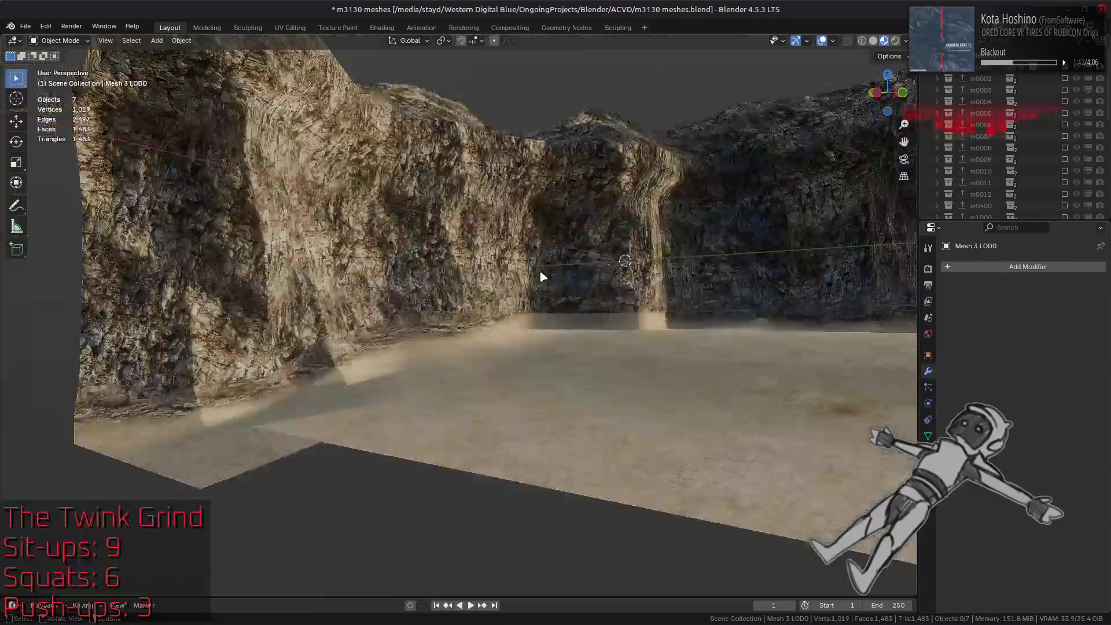
{"action": "scroll", "coordinate": [535, 349], "scroll_direction": "up", "scroll_amount": 4}
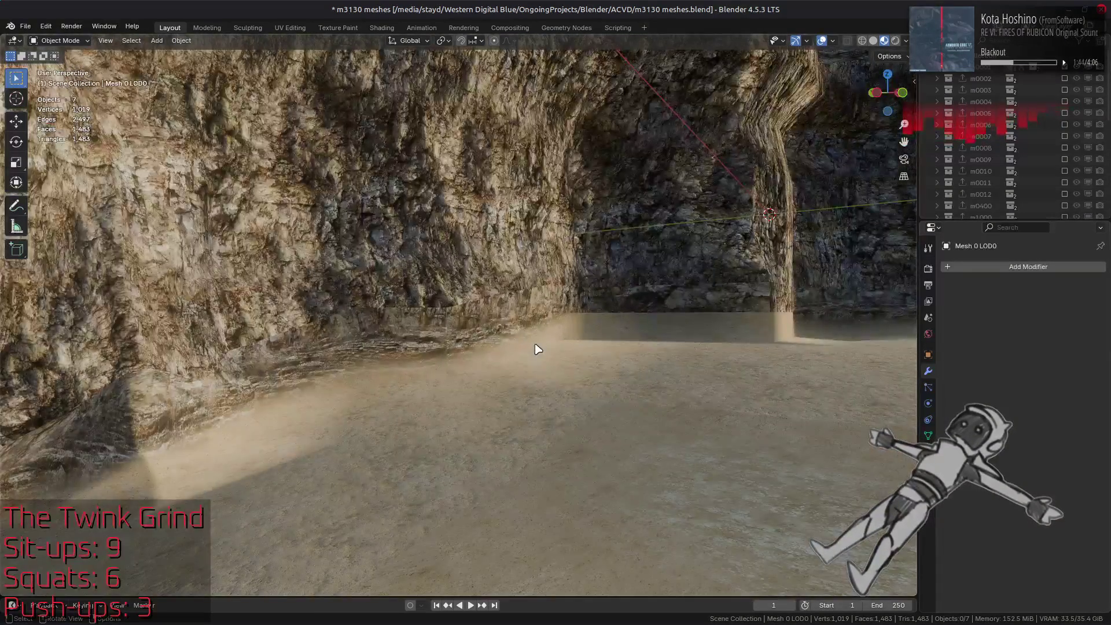
{"action": "scroll", "coordinate": [538, 349], "scroll_direction": "up", "scroll_amount": 2}
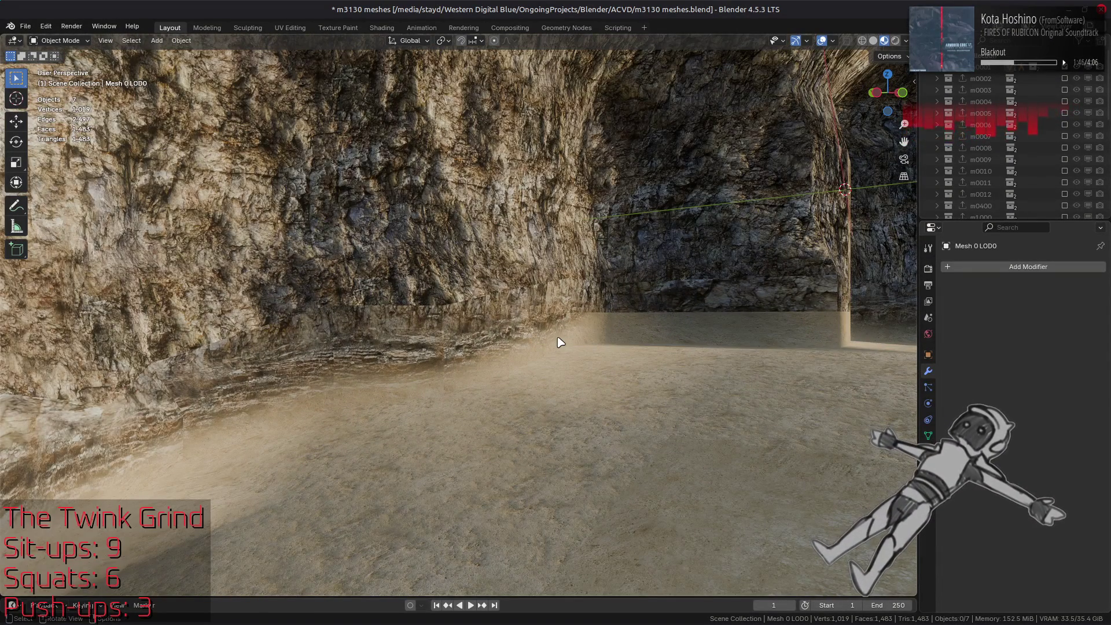
{"action": "mouse_move", "coordinate": [353, 433]}
{"action": "left_mouse_down"}
{"action": "mouse_move", "coordinate": [523, 454]}
{"action": "mouse_move", "coordinate": [410, 375]}
{"action": "mouse_move", "coordinate": [350, 359]}
{"action": "mouse_move", "coordinate": [452, 313]}
{"action": "mouse_move", "coordinate": [474, 330]}
{"action": "mouse_move", "coordinate": [633, 325]}
{"action": "mouse_move", "coordinate": [534, 333]}
{"action": "left_mouse_up"}
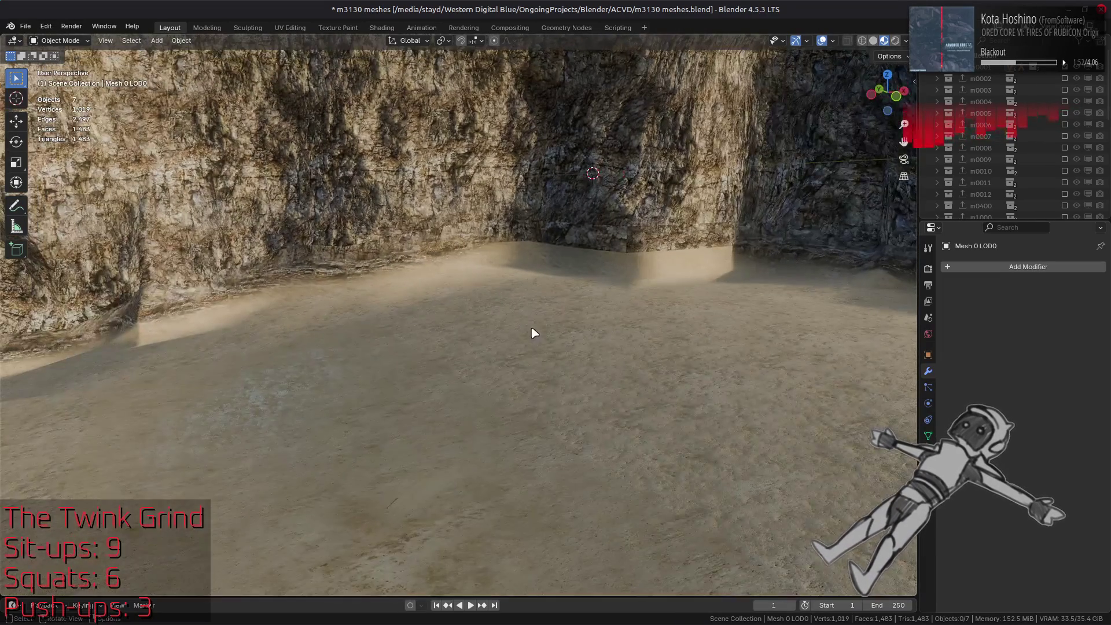
{"action": "mouse_move", "coordinate": [461, 324]}
{"action": "left_mouse_down"}
{"action": "mouse_move", "coordinate": [459, 411]}
{"action": "mouse_move", "coordinate": [527, 335]}
{"action": "mouse_move", "coordinate": [429, 285]}
{"action": "mouse_move", "coordinate": [603, 397]}
{"action": "mouse_move", "coordinate": [549, 343]}
{"action": "mouse_move", "coordinate": [519, 336]}
{"action": "left_mouse_up"}
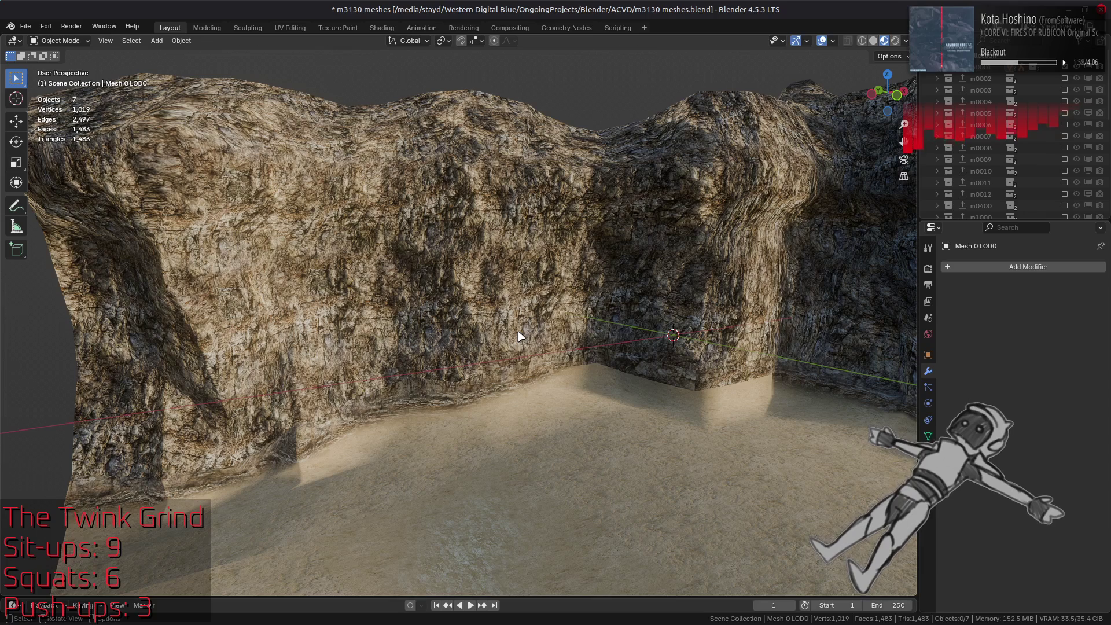
{"action": "scroll", "coordinate": [508, 362], "scroll_direction": "up", "scroll_amount": 4}
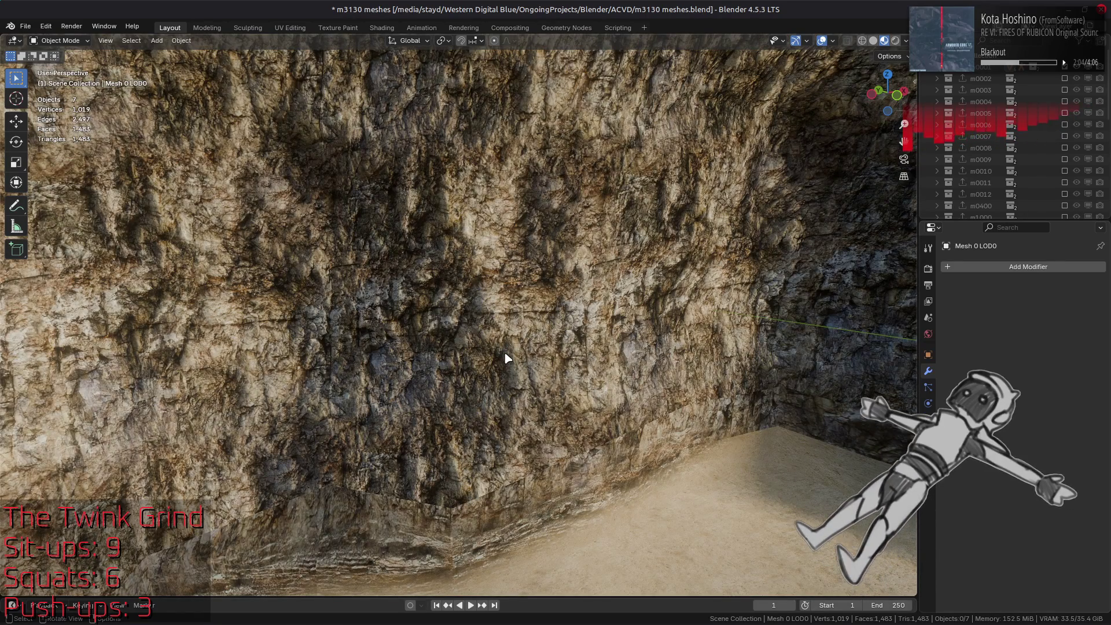
{"action": "mouse_move", "coordinate": [507, 359]}
{"action": "left_mouse_down"}
{"action": "mouse_move", "coordinate": [508, 347]}
{"action": "mouse_move", "coordinate": [379, 355]}
{"action": "mouse_move", "coordinate": [525, 305]}
{"action": "mouse_move", "coordinate": [450, 359]}
{"action": "mouse_move", "coordinate": [437, 330]}
{"action": "mouse_move", "coordinate": [495, 370]}
{"action": "mouse_move", "coordinate": [463, 323]}
{"action": "mouse_move", "coordinate": [489, 347]}
{"action": "mouse_move", "coordinate": [471, 340]}
{"action": "mouse_move", "coordinate": [453, 351]}
{"action": "mouse_move", "coordinate": [454, 332]}
{"action": "mouse_move", "coordinate": [494, 330]}
{"action": "mouse_move", "coordinate": [512, 350]}
{"action": "left_mouse_up"}
{"action": "key", "text": "ctrl+s"}
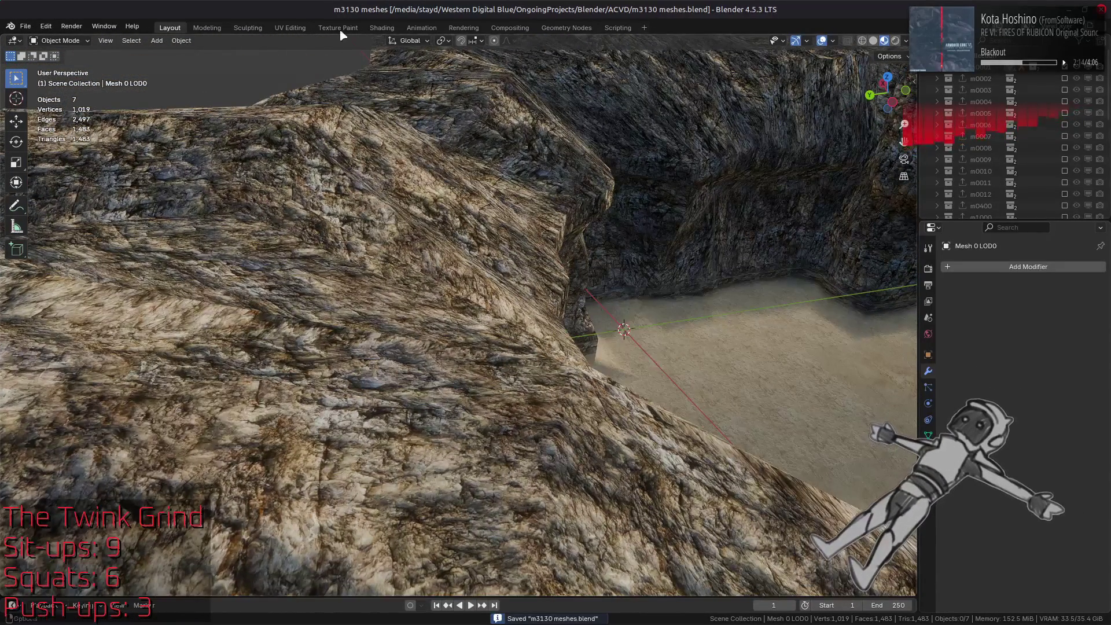
Bring up the Shading workspace with a close-up of the rock and its specular texture image.
{"action": "left_click", "coordinate": [382, 27]}
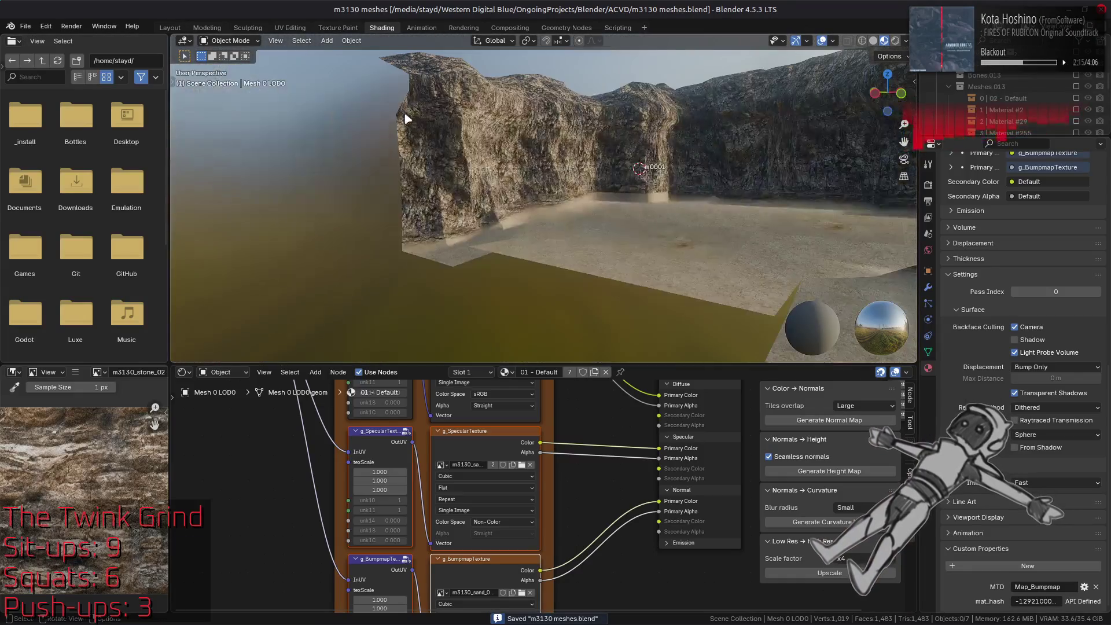
{"action": "mouse_move", "coordinate": [405, 119]}
{"action": "left_mouse_down"}
{"action": "mouse_move", "coordinate": [454, 209]}
{"action": "mouse_move", "coordinate": [449, 182]}
{"action": "mouse_move", "coordinate": [459, 206]}
{"action": "mouse_move", "coordinate": [495, 220]}
{"action": "left_mouse_up"}
{"action": "left_click", "coordinate": [495, 456]}
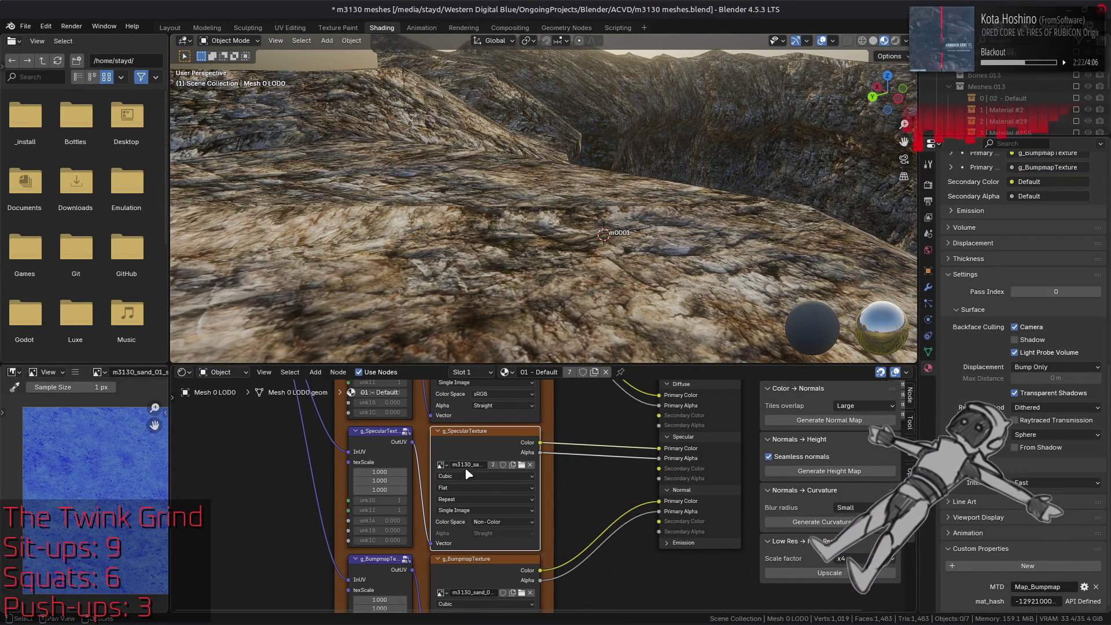
Select Mesh 1 LOD0 and assign the m3130_stone_01 image to Material #36's g_SpecularTexture.
{"action": "left_click", "coordinate": [493, 250]}
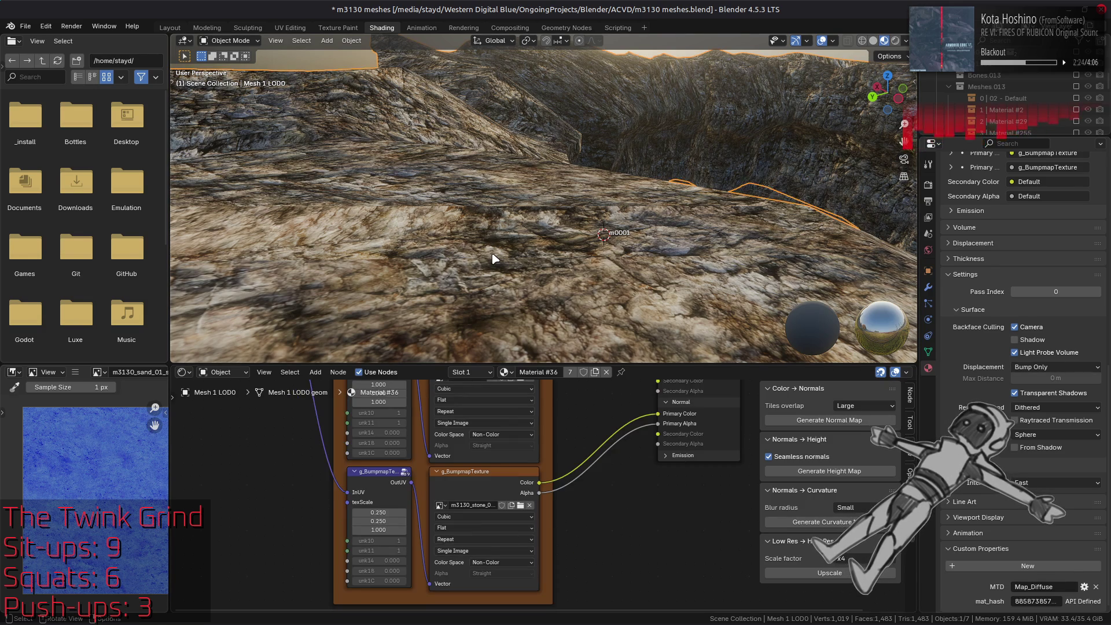
{"action": "scroll", "coordinate": [470, 405], "scroll_direction": "up", "scroll_amount": 4}
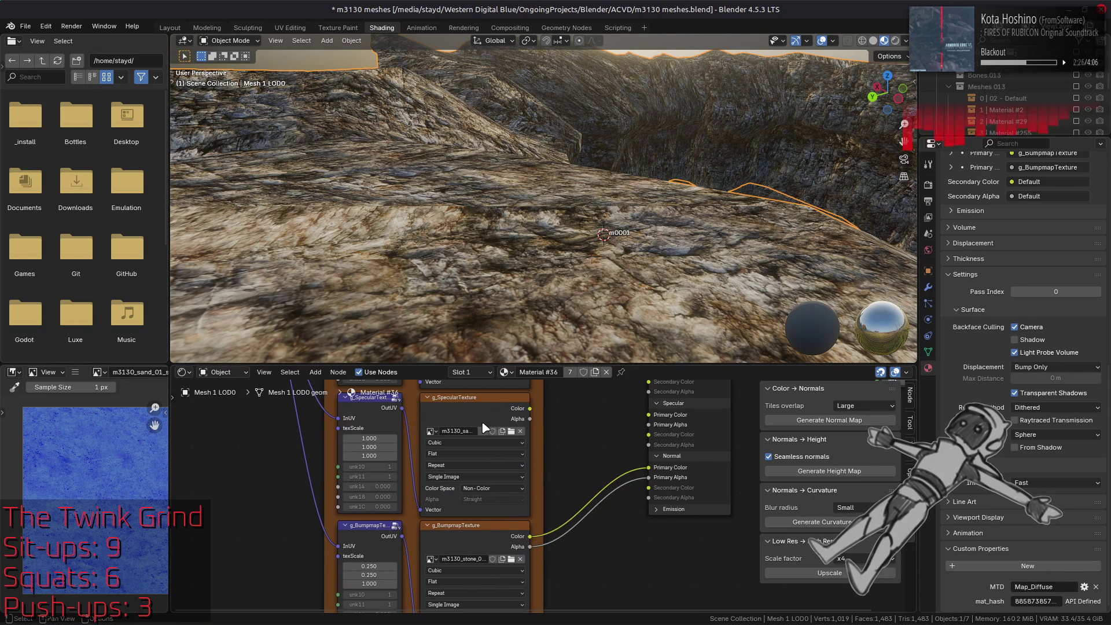
{"action": "left_click", "coordinate": [467, 435]}
{"action": "left_click", "coordinate": [478, 537]}
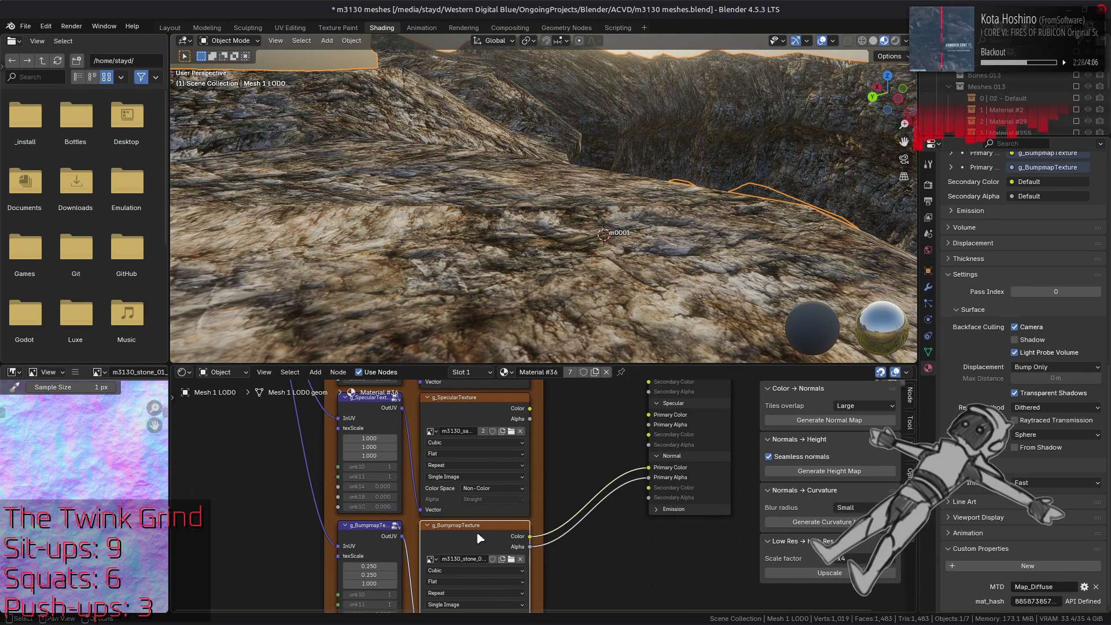
{"action": "left_click", "coordinate": [458, 406]}
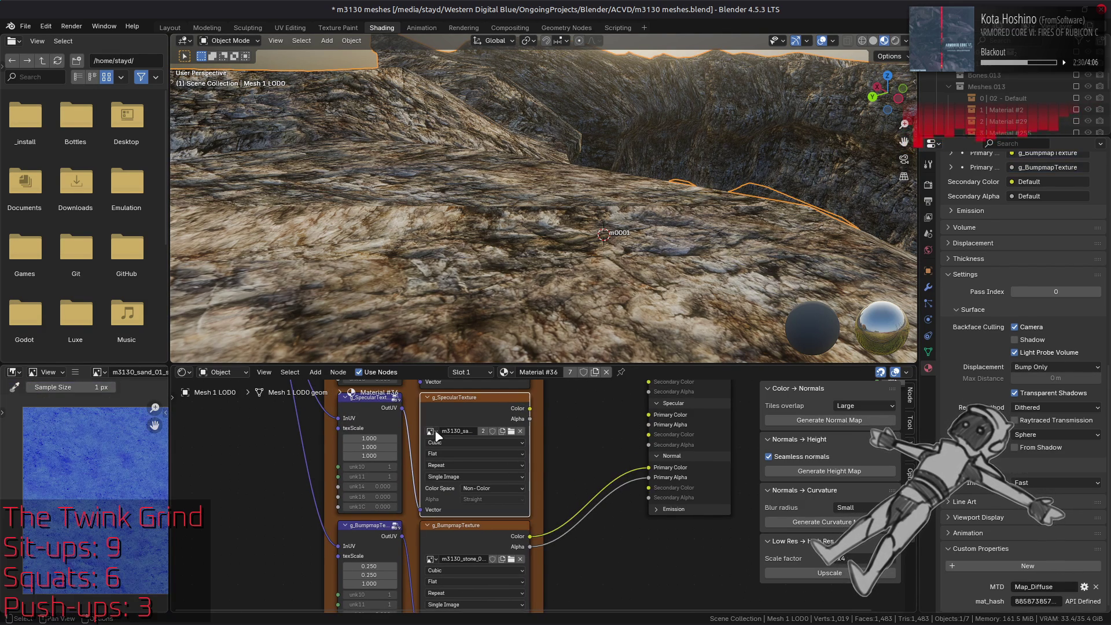
{"action": "left_click", "coordinate": [431, 431]}
{"action": "type", "text": "m3130_stone_01_n"}
{"action": "key", "text": "BackSpace"}
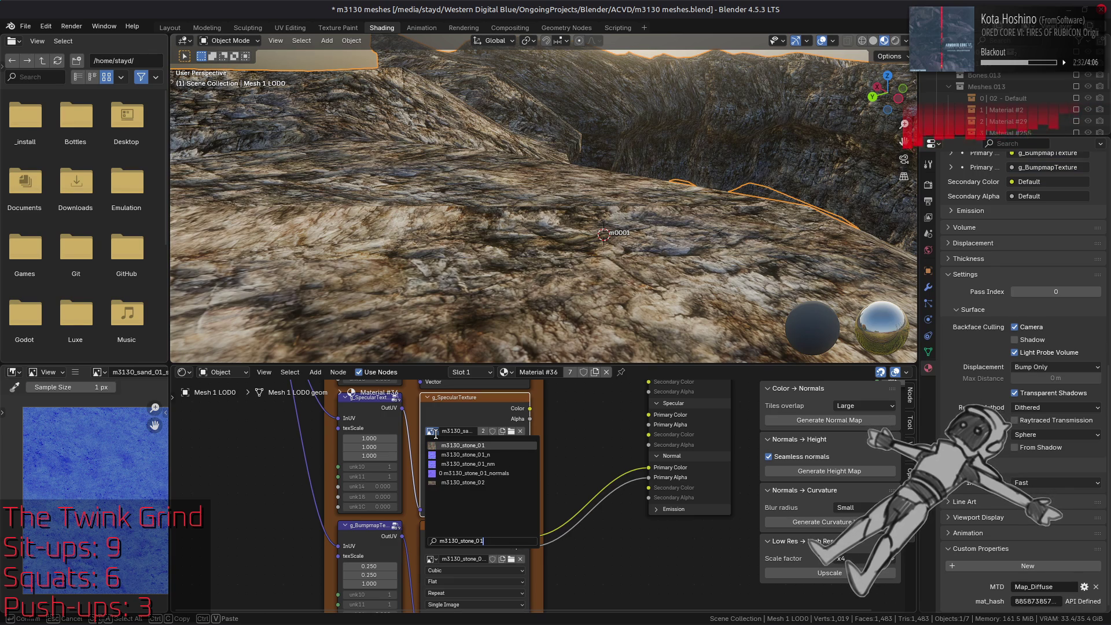
{"action": "left_click", "coordinate": [492, 447]}
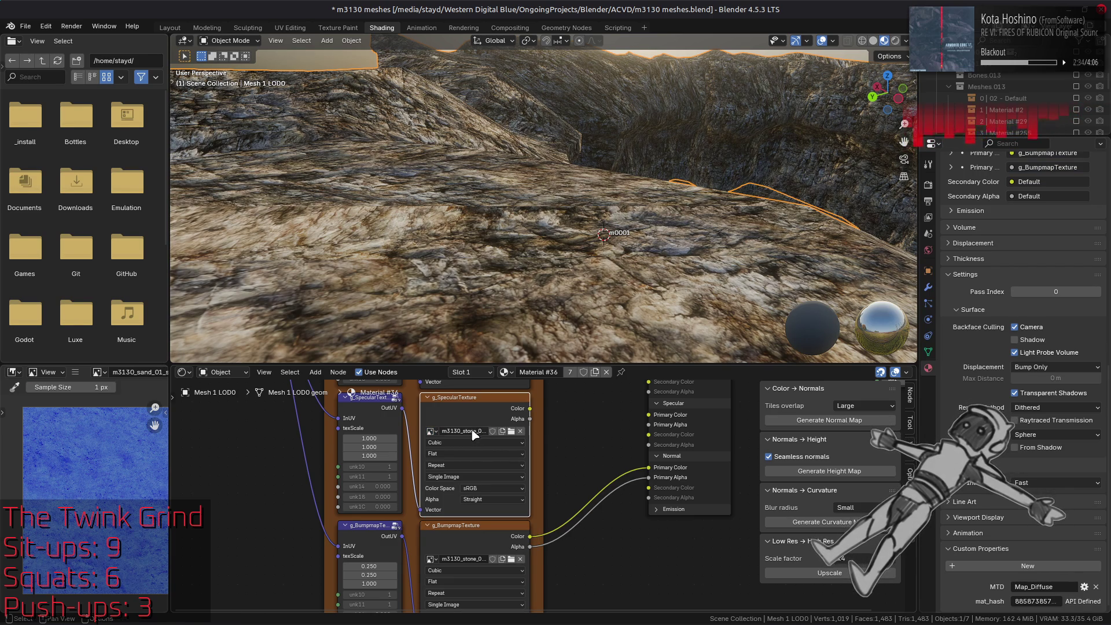
Confirm the specular image's name and set its Color Space to Non-Color.
{"action": "double_click", "coordinate": [473, 433]}
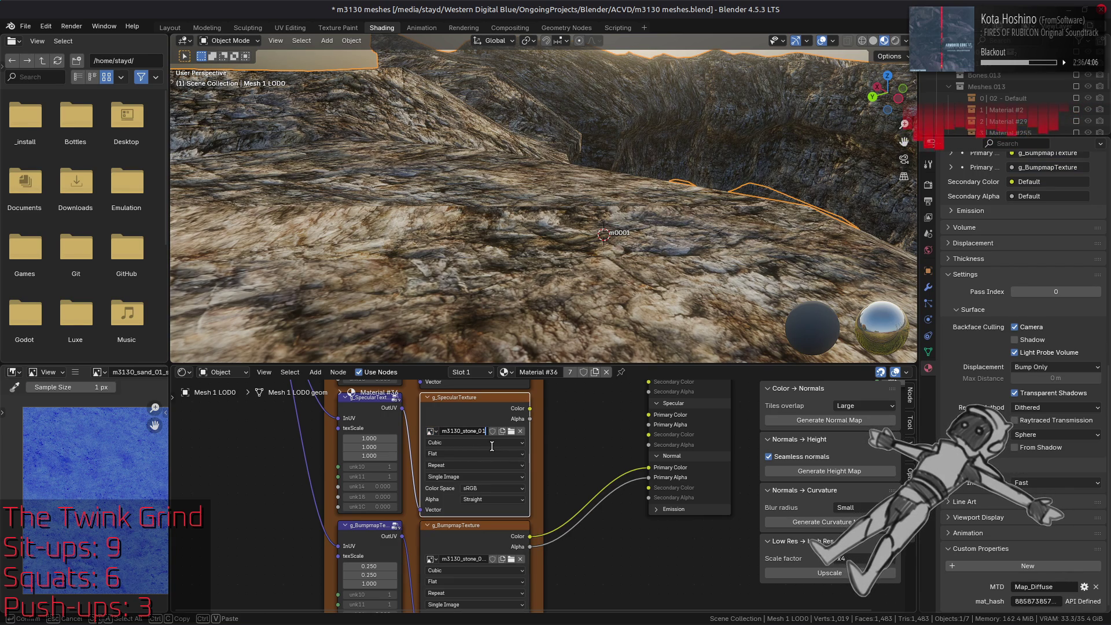
{"action": "key", "text": "Return"}
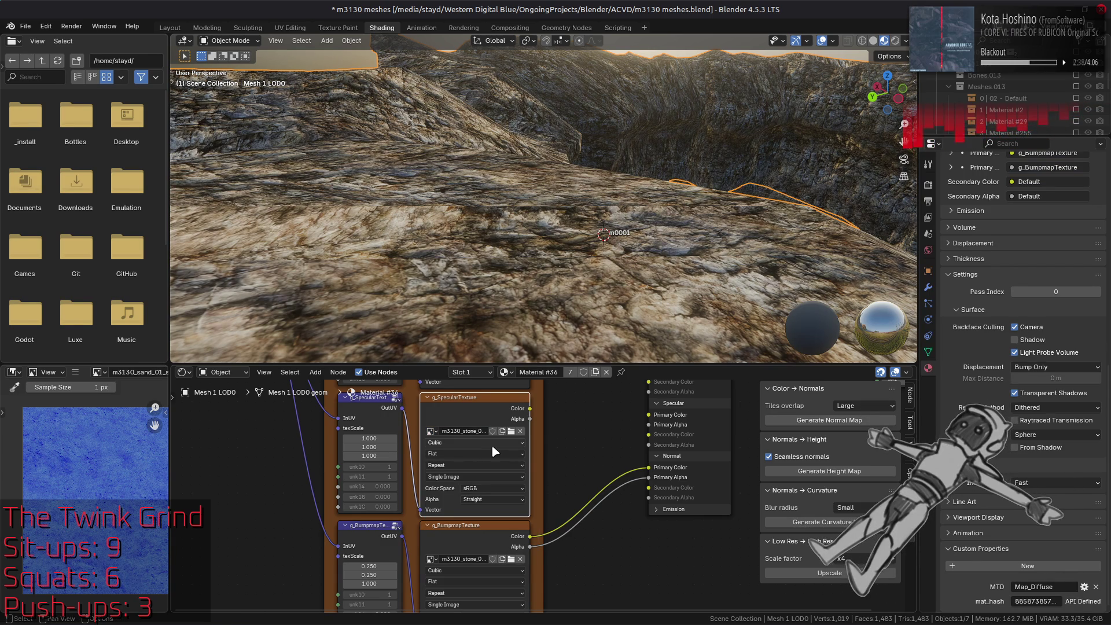
{"action": "double_click", "coordinate": [466, 431]}
{"action": "key", "text": "Return"}
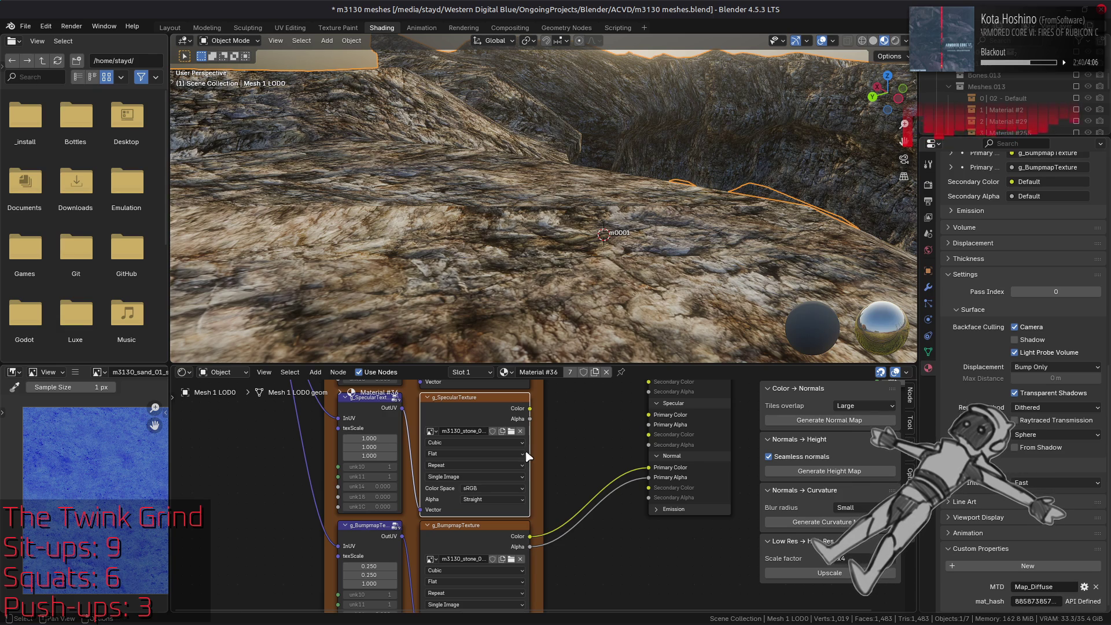
{"action": "left_click", "coordinate": [495, 491]}
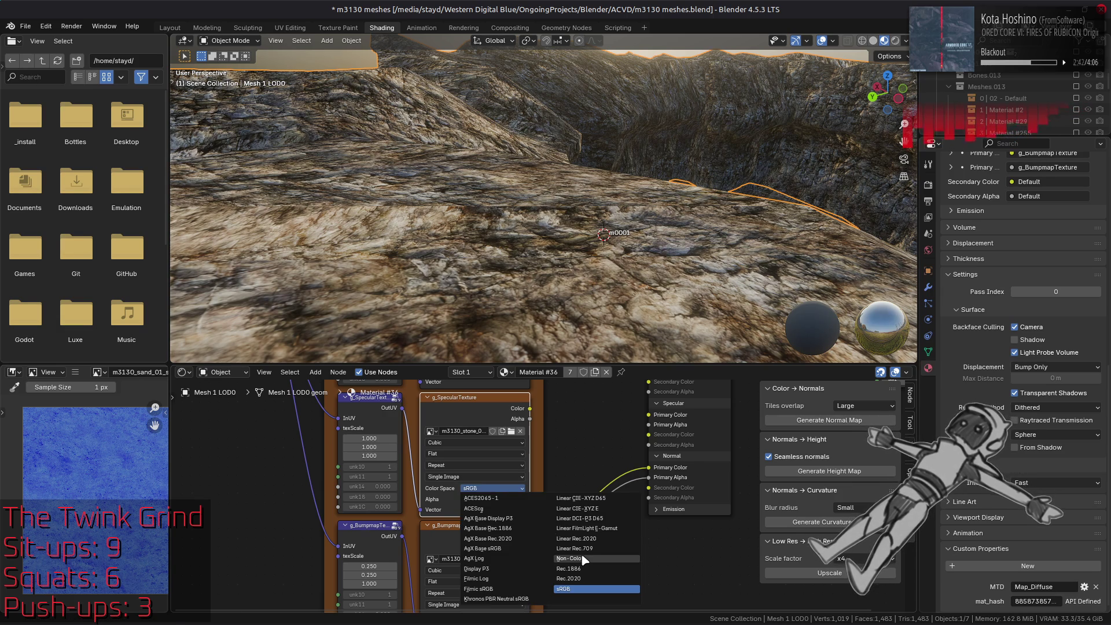
{"action": "left_click", "coordinate": [567, 541]}
Set both specular texScale values to 0.5 and compare the diffuse and specular images.
{"action": "scroll", "coordinate": [545, 493], "scroll_direction": "up", "scroll_amount": 2}
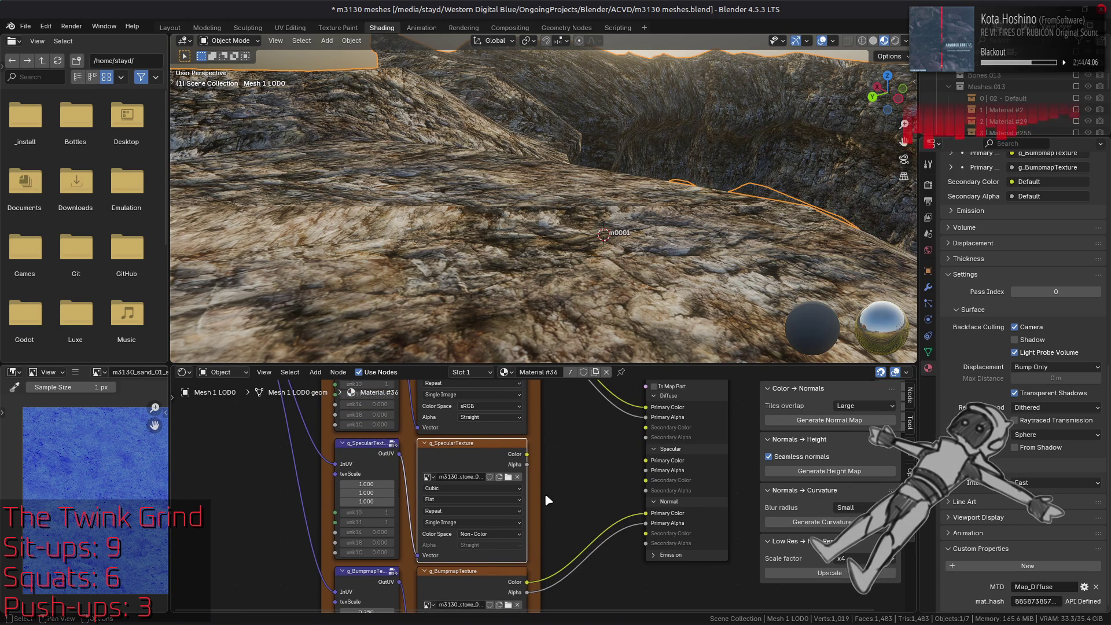
{"action": "left_click_drag", "start_coordinate": [366, 493], "coordinate": [373, 495]}
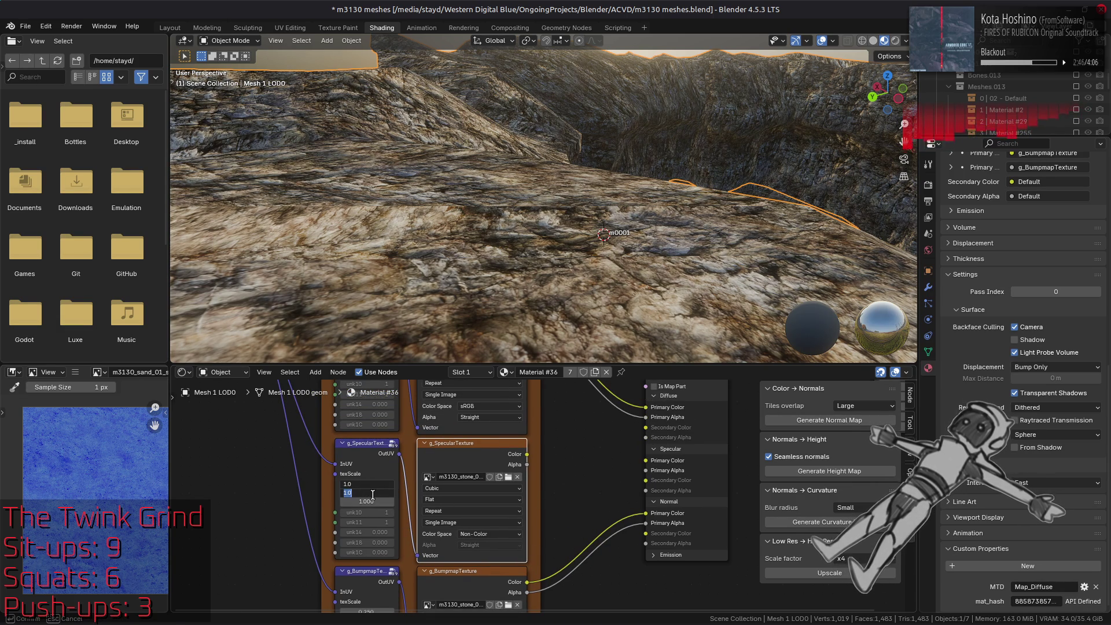
{"action": "type", "text": "5"}
{"action": "key", "text": "Return"}
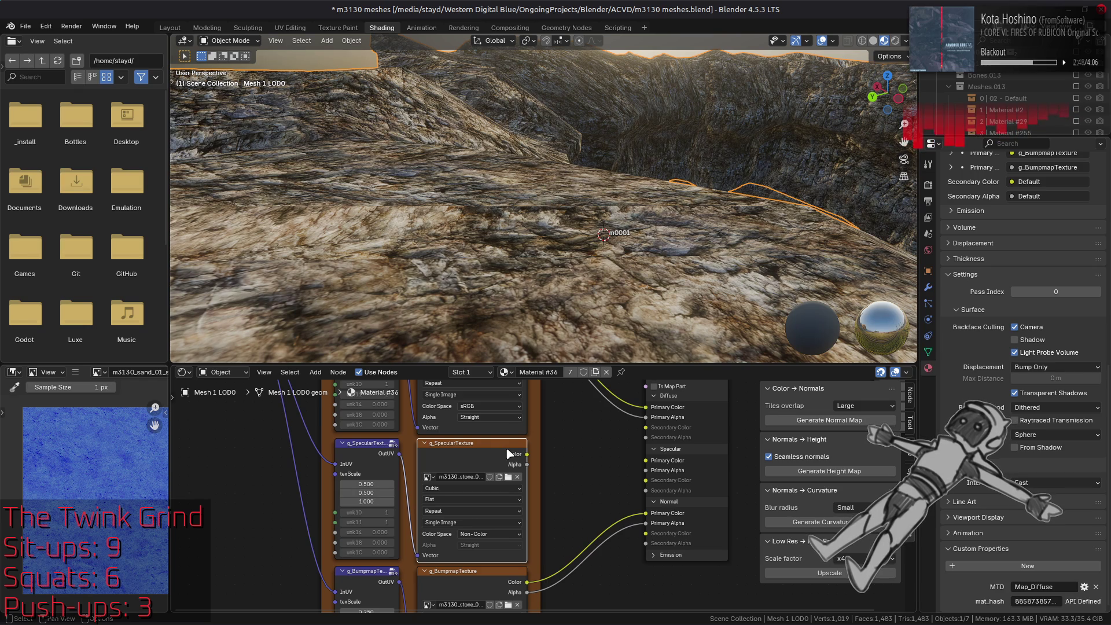
{"action": "scroll", "coordinate": [519, 444], "scroll_direction": "up", "scroll_amount": 4}
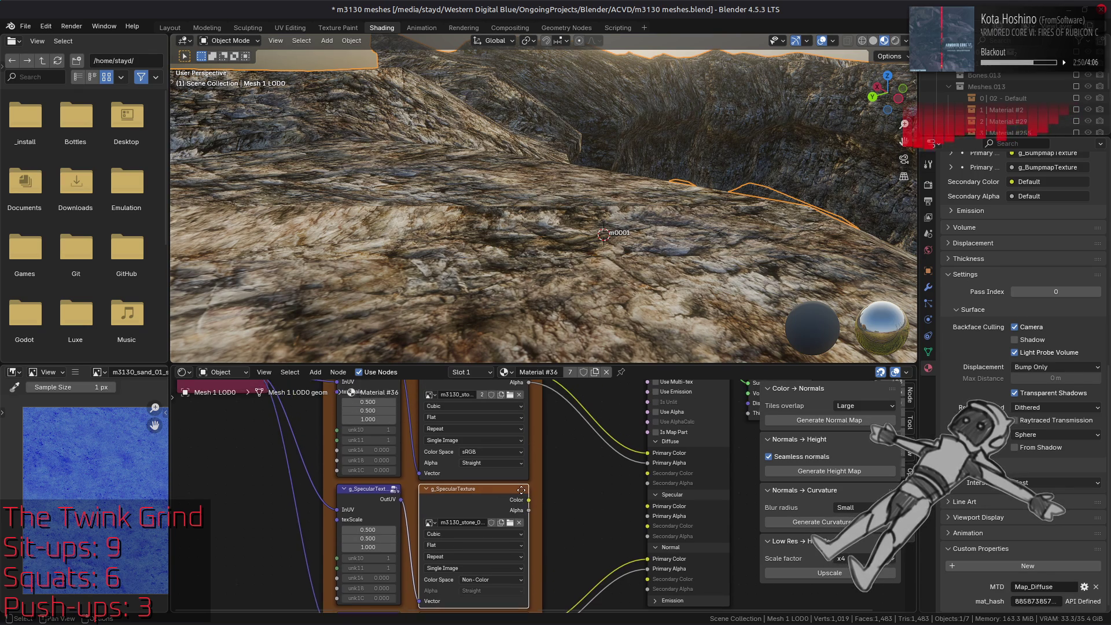
{"action": "left_click", "coordinate": [455, 408]}
{"action": "left_click", "coordinate": [459, 528]}
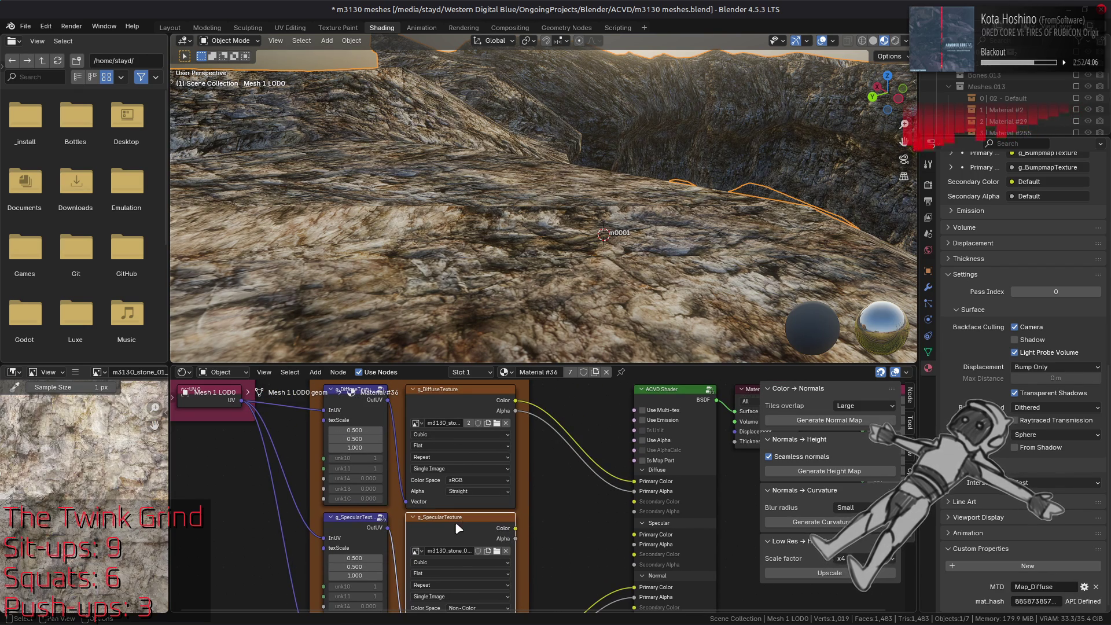
{"action": "key", "text": "alt+Tab"}
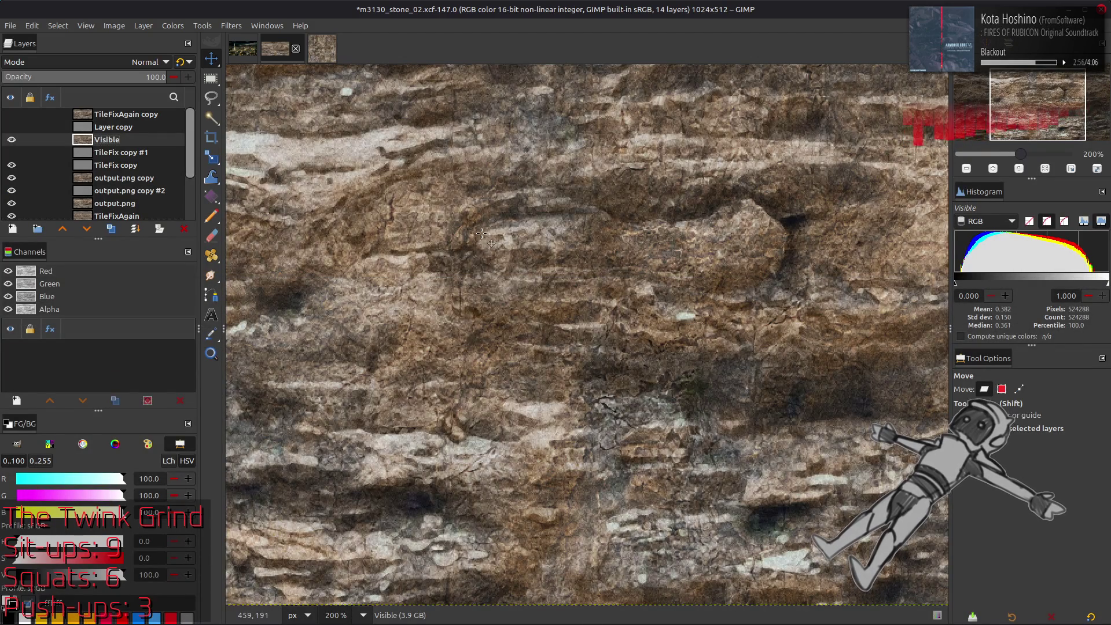
Add a Soft-light grey layer to m3130_stone_02, save it, then duplicate stone_01's TileFix for Levels.
{"action": "key", "text": "ctrl+shift+n"}
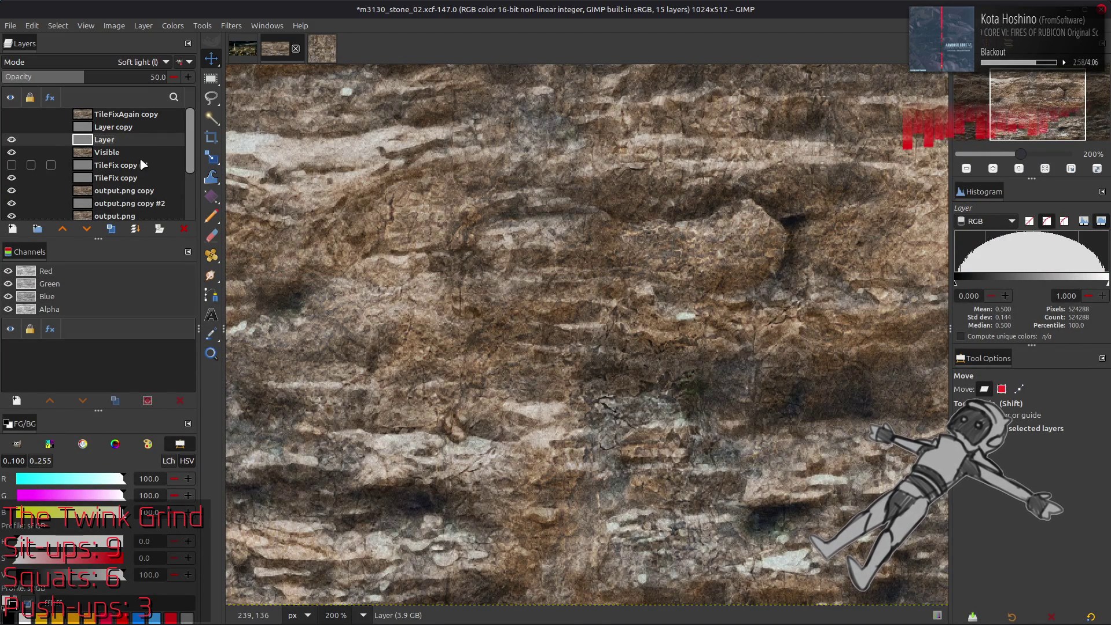
{"action": "key", "text": "ctrl+s"}
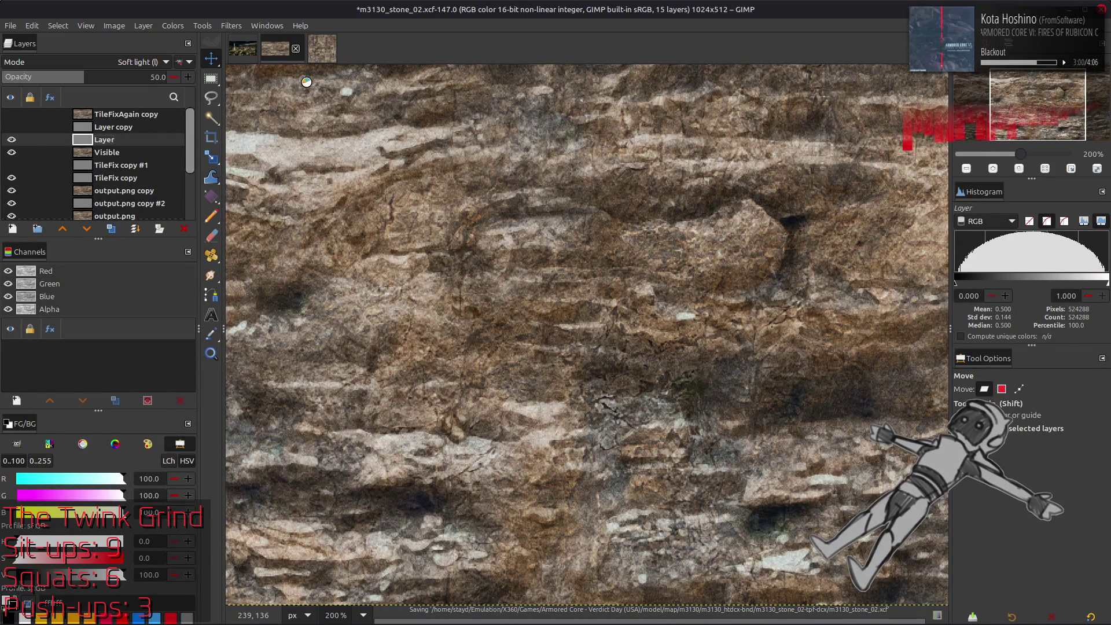
{"action": "left_click", "coordinate": [323, 48]}
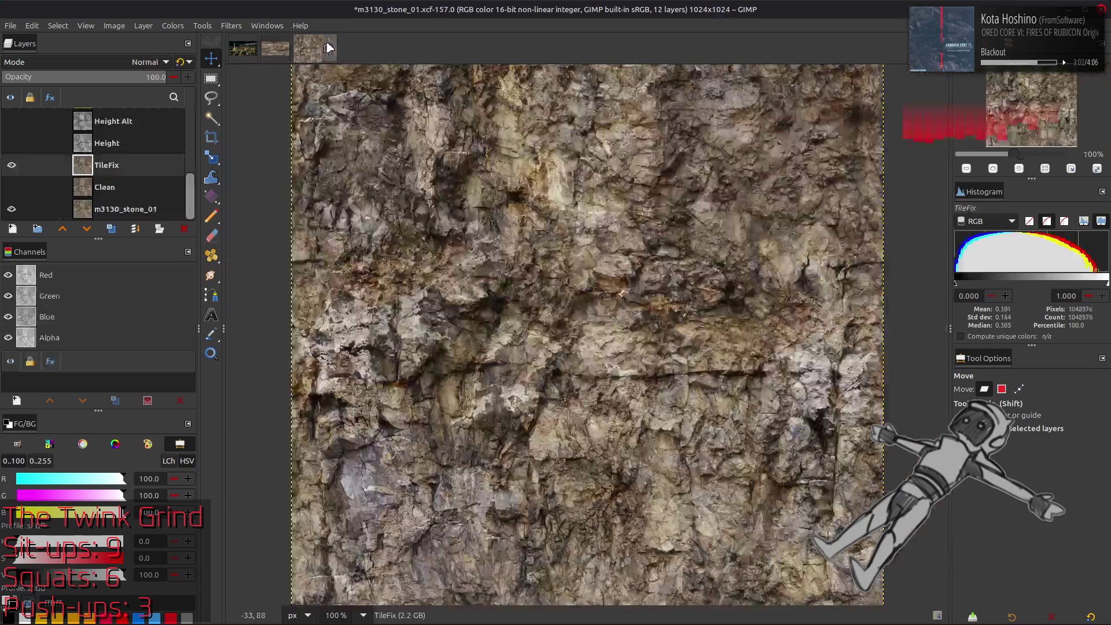
{"action": "left_click", "coordinate": [111, 229]}
{"action": "left_click", "coordinate": [176, 26]}
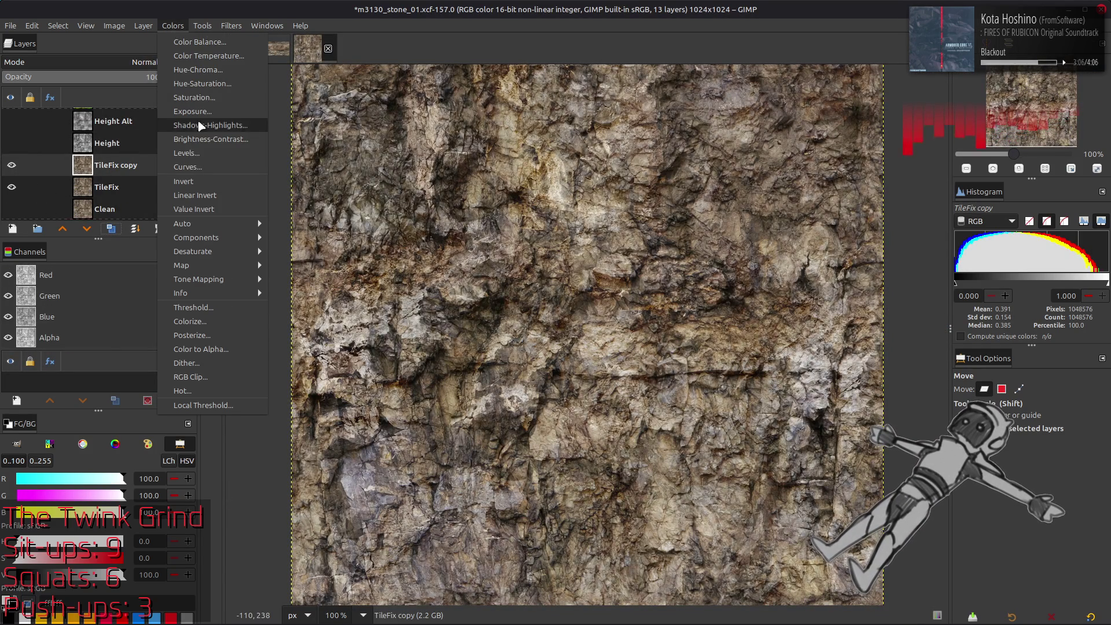
{"action": "left_click", "coordinate": [197, 154]}
{"action": "triple_click", "coordinate": [39, 449]}
Apply Levels to the TileFix copy with output low set to 5.
{"action": "type", "text": "5"}
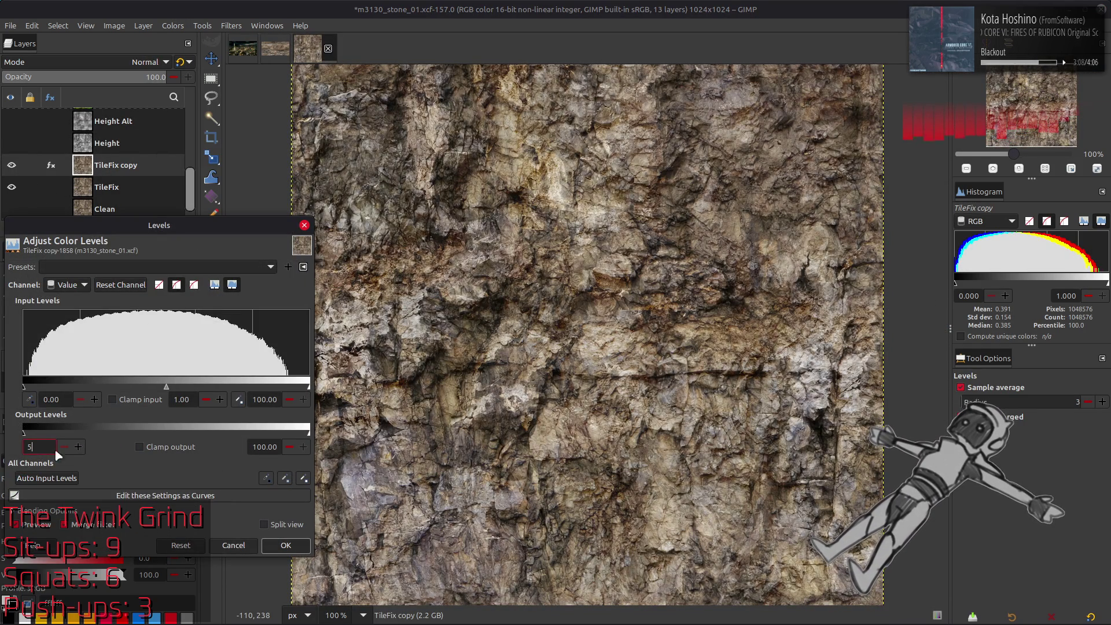
{"action": "triple_click", "coordinate": [265, 447]}
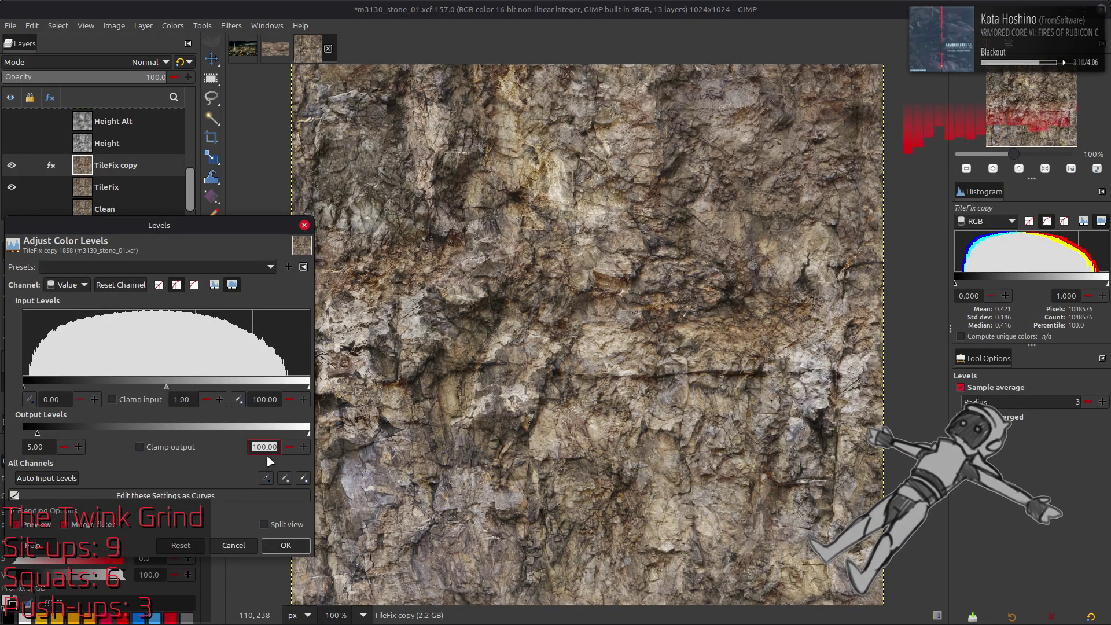
{"action": "type", "text": "90"}
{"action": "left_click", "coordinate": [286, 545]}
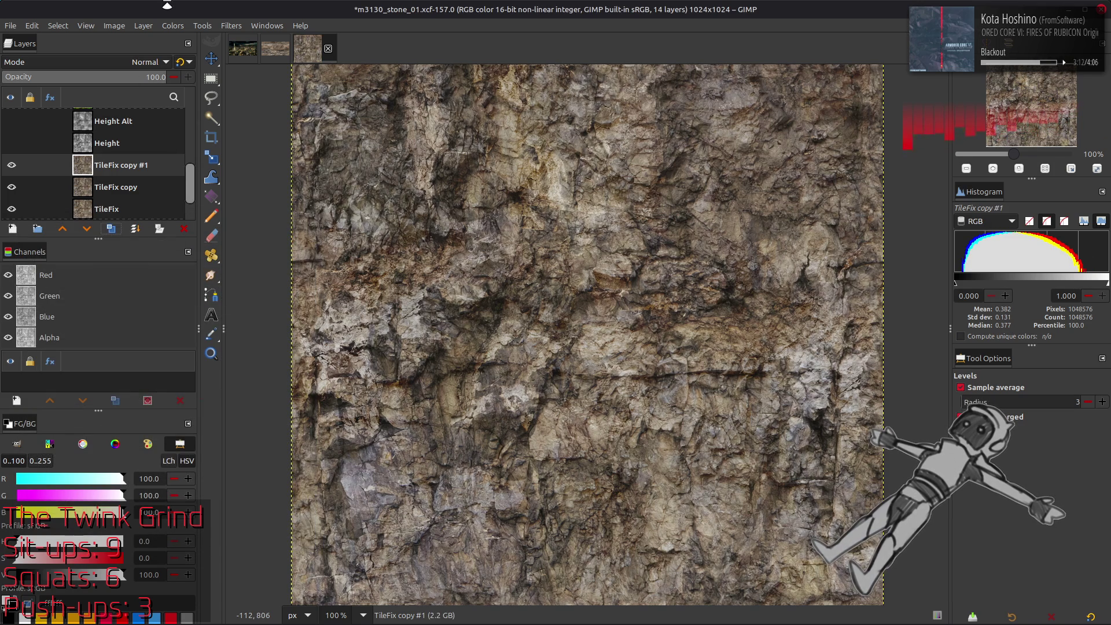
Extract an inverted CMYK Magenta grayscale component from the layer.
{"action": "left_click", "coordinate": [173, 25]}
{"action": "mouse_move", "coordinate": [231, 237]}
{"action": "left_click", "coordinate": [274, 250]}
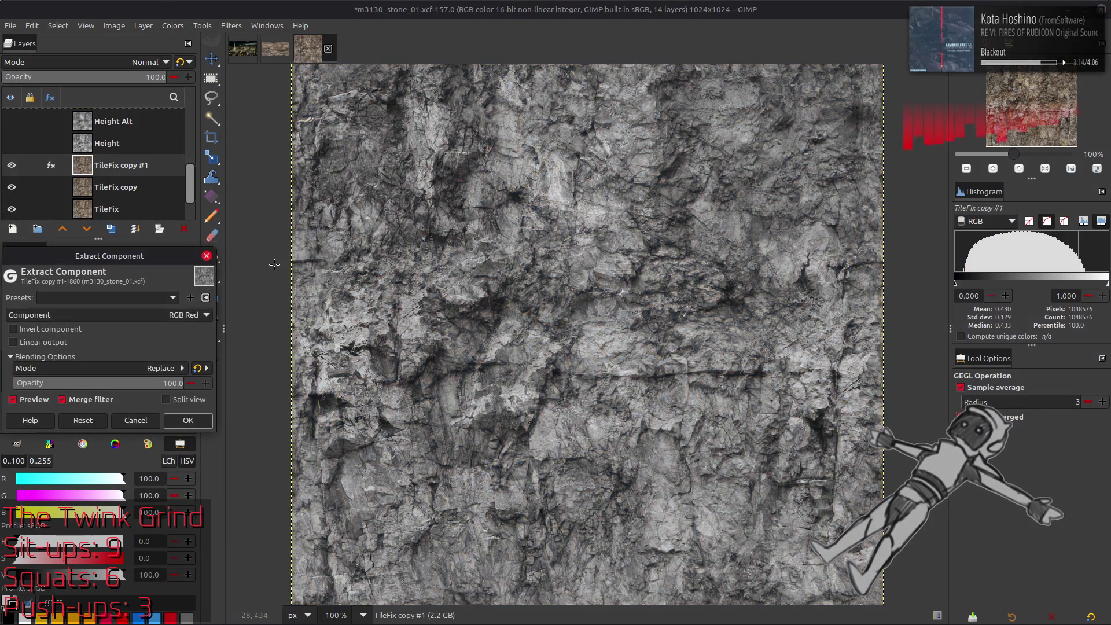
{"action": "left_click", "coordinate": [151, 317]}
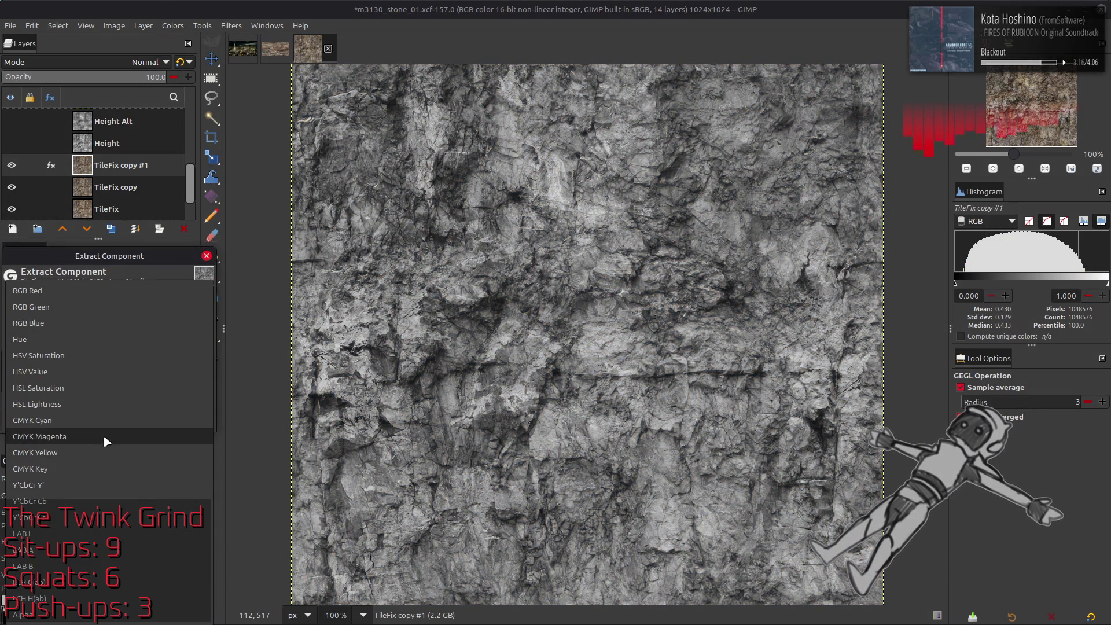
{"action": "left_click", "coordinate": [104, 420]}
{"action": "scroll", "coordinate": [138, 312], "scroll_direction": "down", "scroll_amount": 1}
{"action": "left_click", "coordinate": [14, 329]}
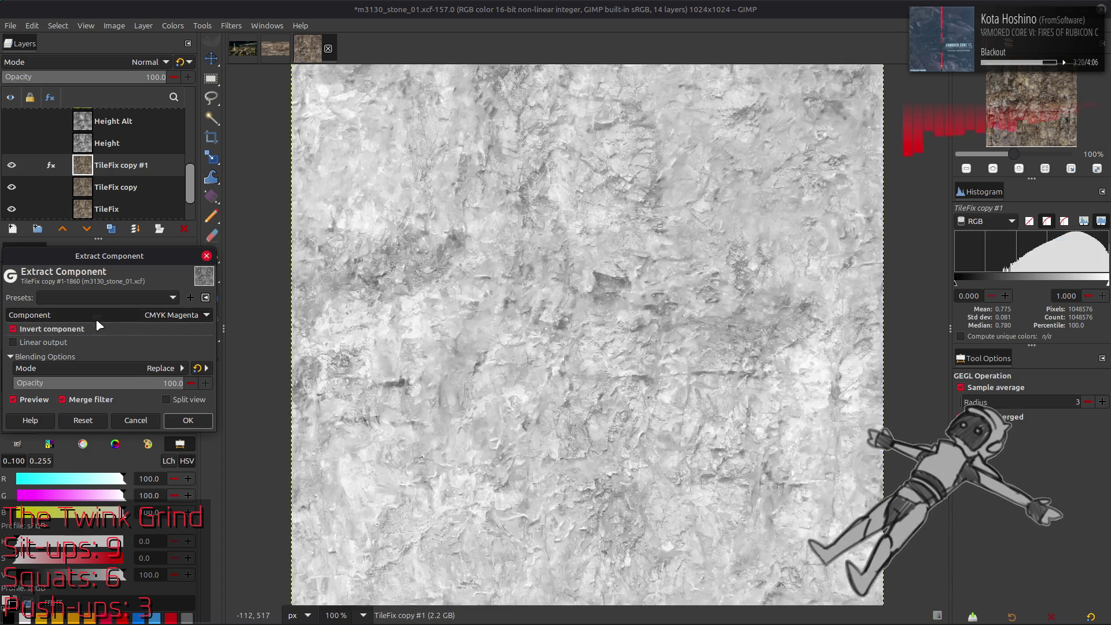
{"action": "scroll", "coordinate": [114, 309], "scroll_direction": "down", "scroll_amount": 2}
{"action": "scroll", "coordinate": [114, 309], "scroll_direction": "up", "scroll_amount": 2}
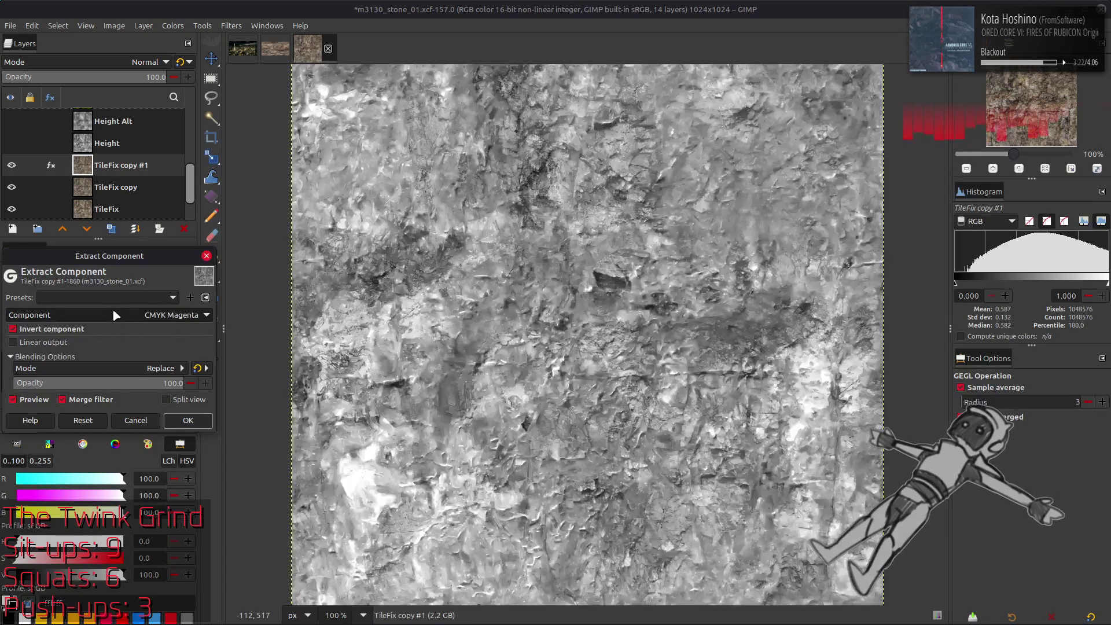
{"action": "left_click", "coordinate": [189, 420]}
Repeat the inverted Magenta extraction on TileFix copy, hide it, and duplicate the coloured TileFix layer.
{"action": "left_click", "coordinate": [11, 165]}
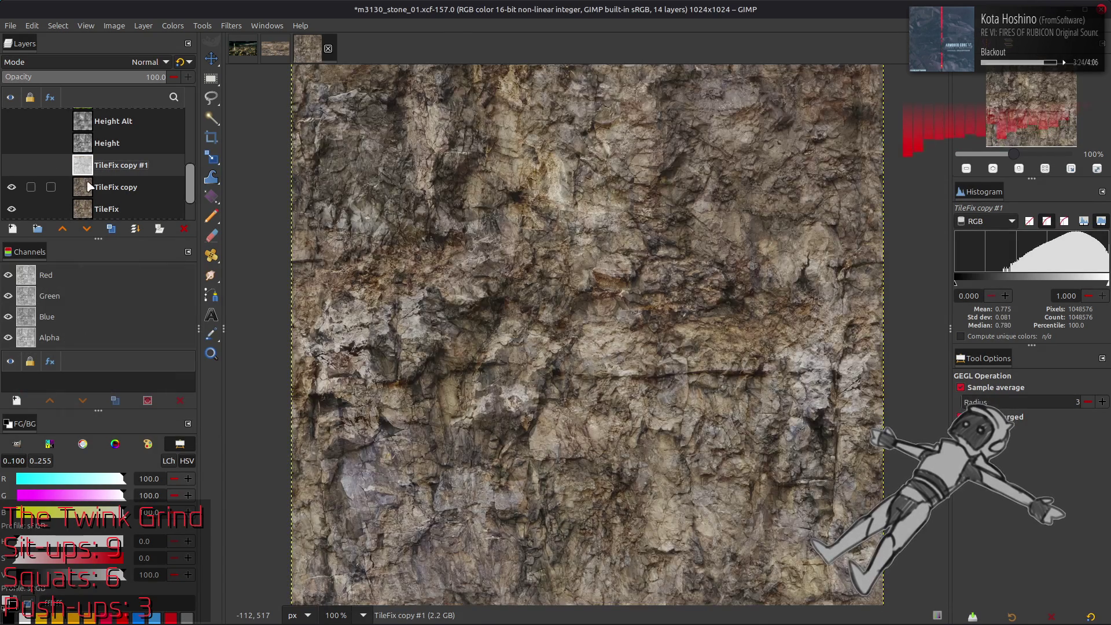
{"action": "left_click", "coordinate": [116, 187]}
{"action": "key", "text": "ctrl+shift+f"}
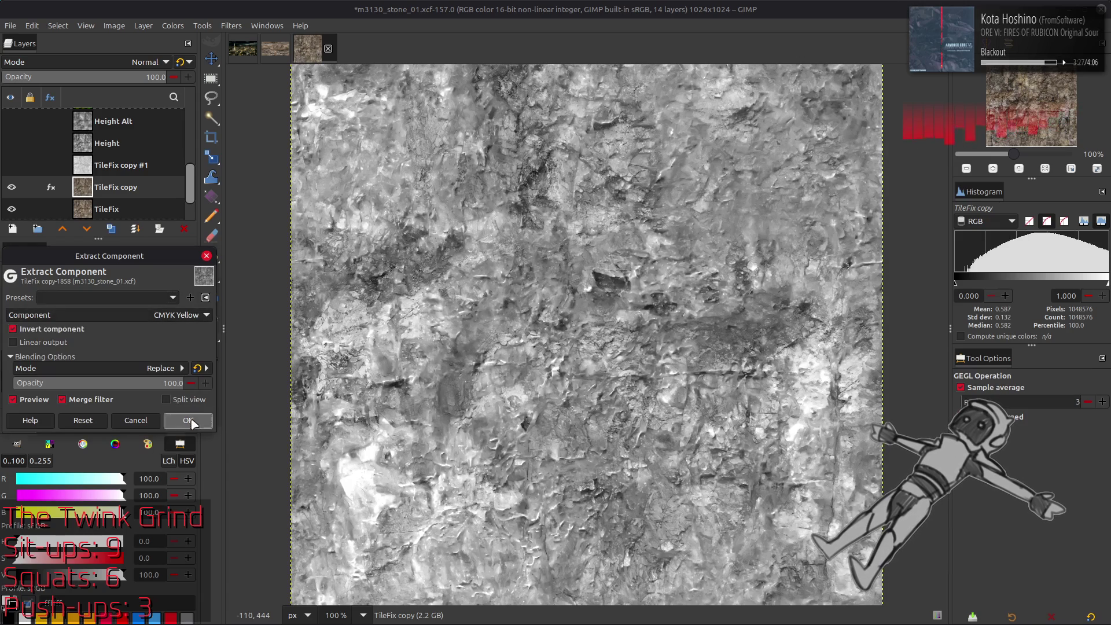
{"action": "left_click", "coordinate": [188, 421]}
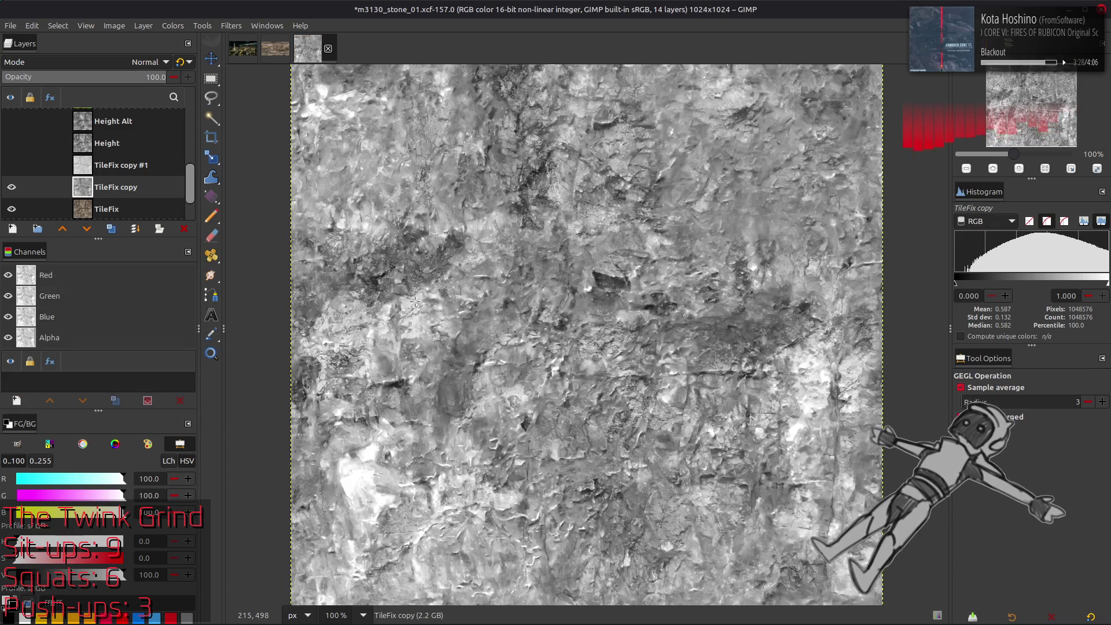
{"action": "key", "text": "m"}
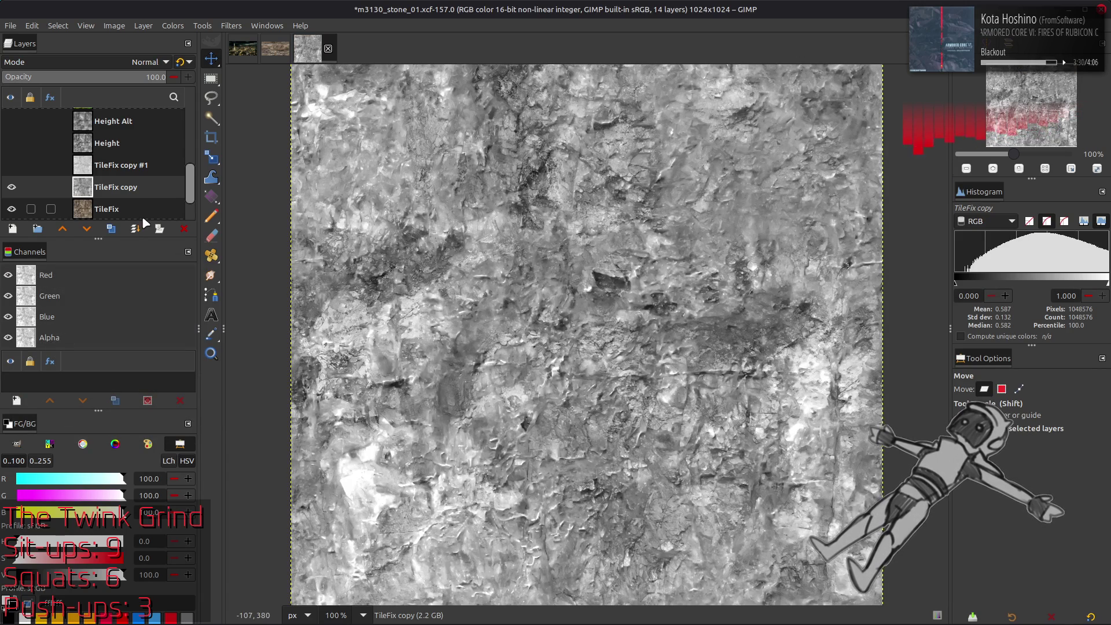
{"action": "left_click", "coordinate": [13, 187]}
{"action": "left_click", "coordinate": [13, 187]}
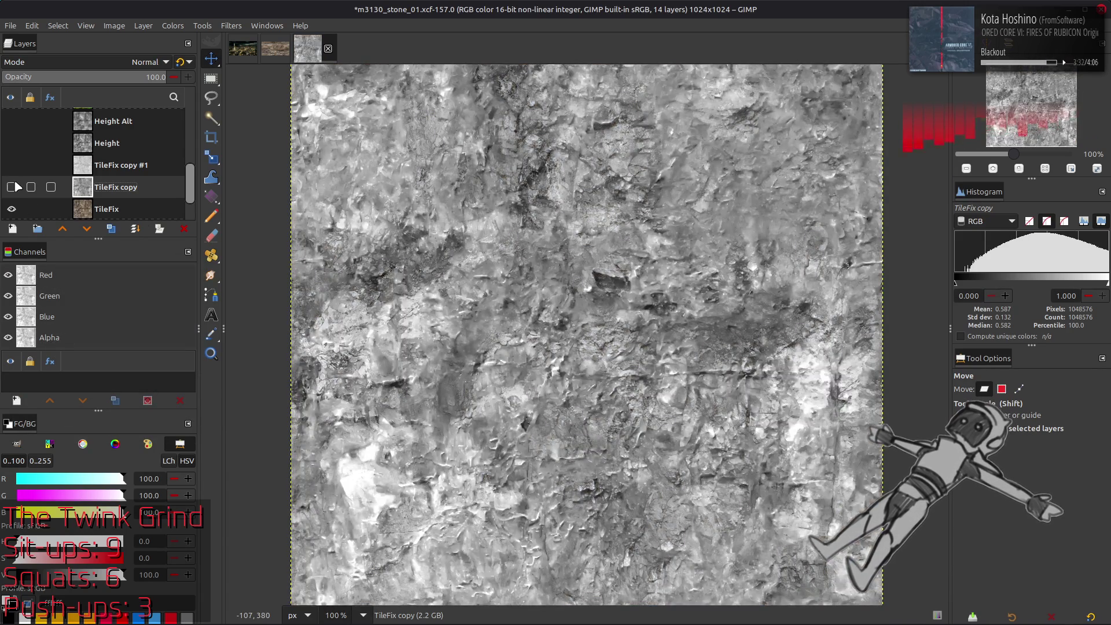
{"action": "left_click", "coordinate": [13, 187]}
{"action": "left_click", "coordinate": [116, 165]}
{"action": "left_click", "coordinate": [111, 229]}
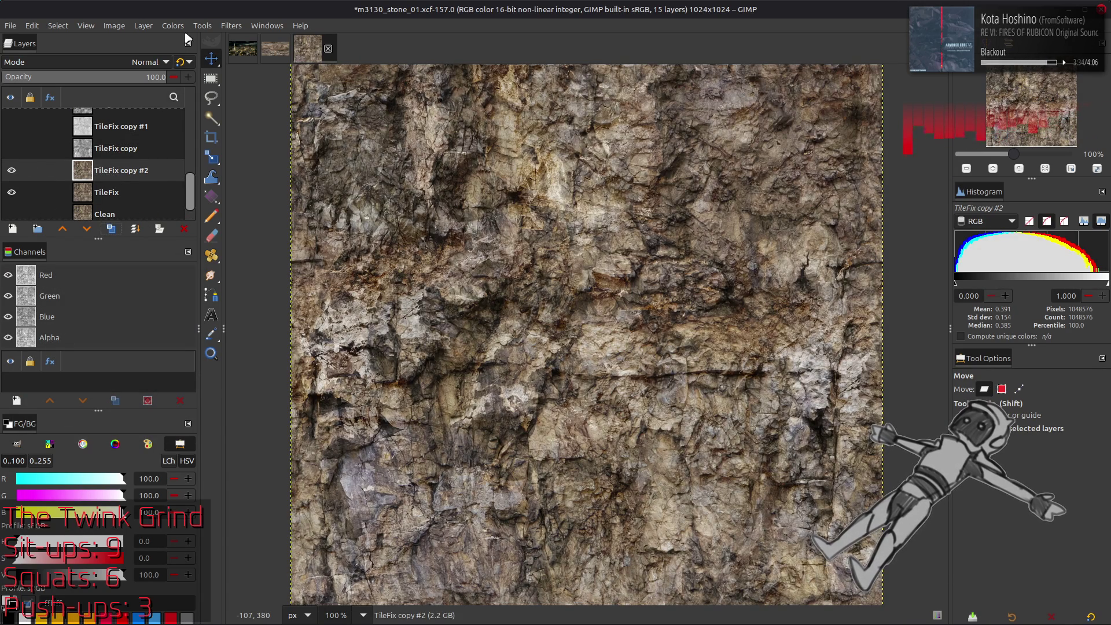
Extract a non-inverted Y'CbCr Y' luma component into TileFix copy #2, after trying CMYK Key.
{"action": "left_click", "coordinate": [173, 26]}
{"action": "mouse_move", "coordinate": [254, 238]}
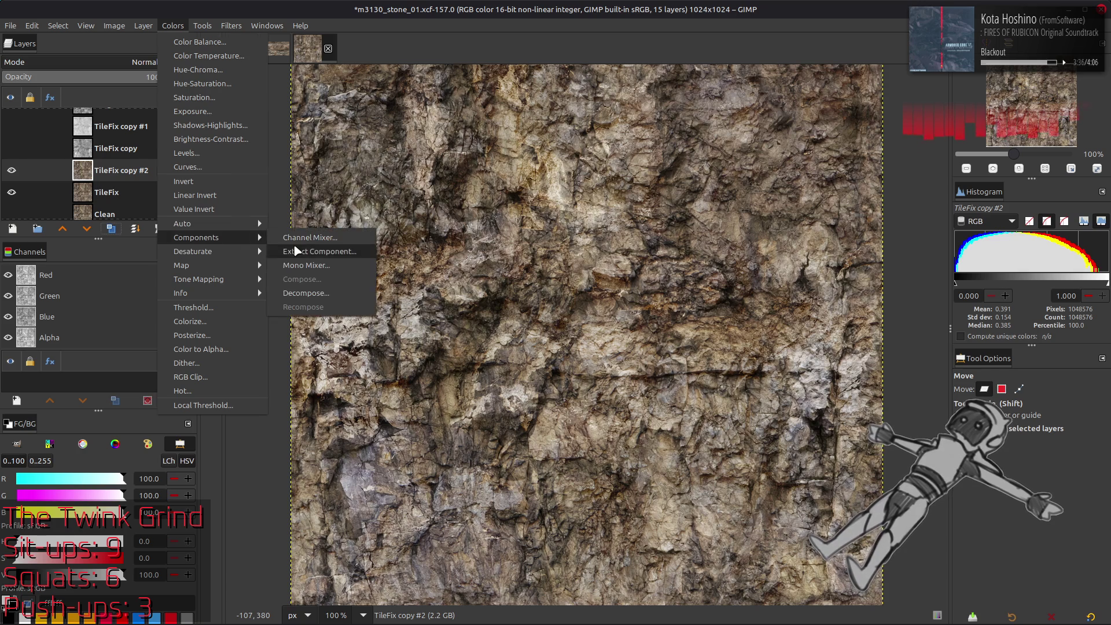
{"action": "left_click", "coordinate": [296, 251]}
{"action": "left_click", "coordinate": [127, 314]}
{"action": "left_click", "coordinate": [95, 467]}
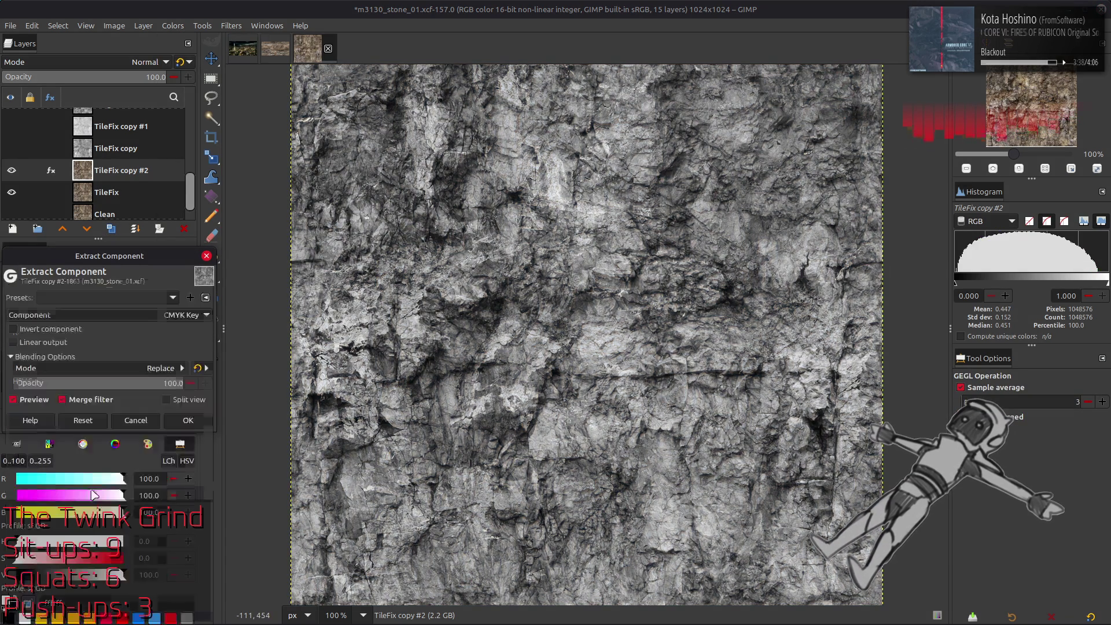
{"action": "left_click", "coordinate": [64, 334]}
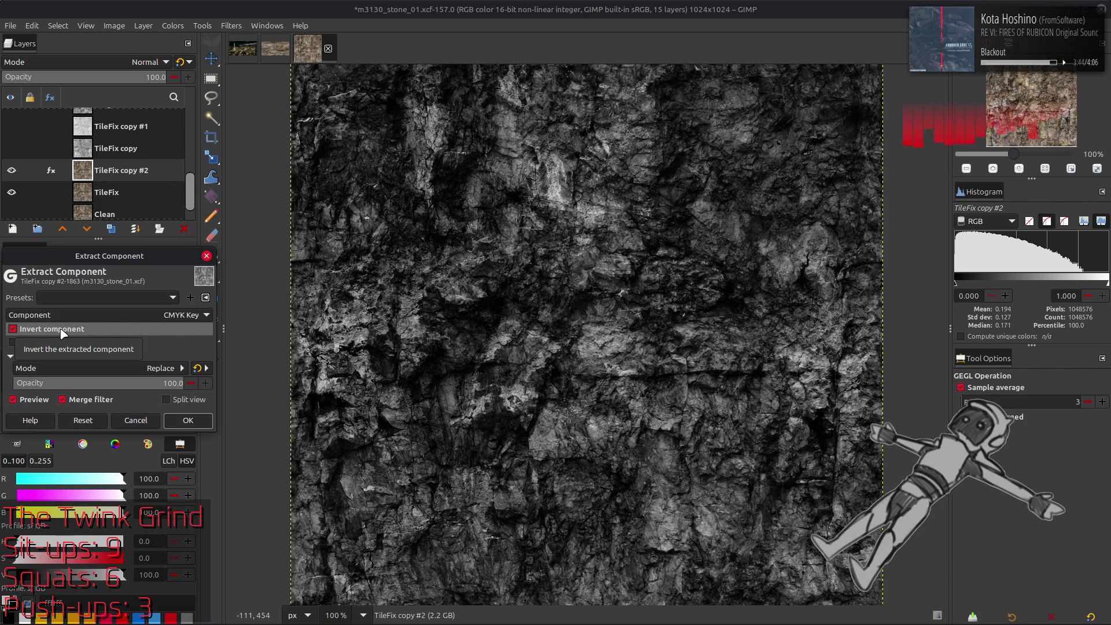
{"action": "left_click", "coordinate": [62, 331]}
{"action": "left_click", "coordinate": [64, 334]}
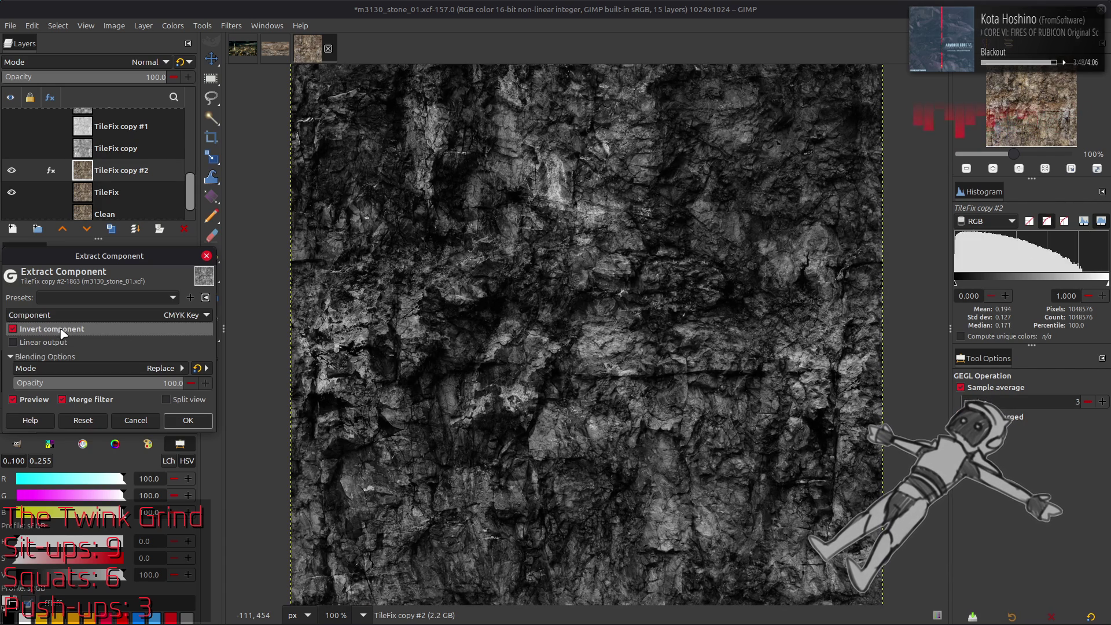
{"action": "left_click", "coordinate": [63, 334]}
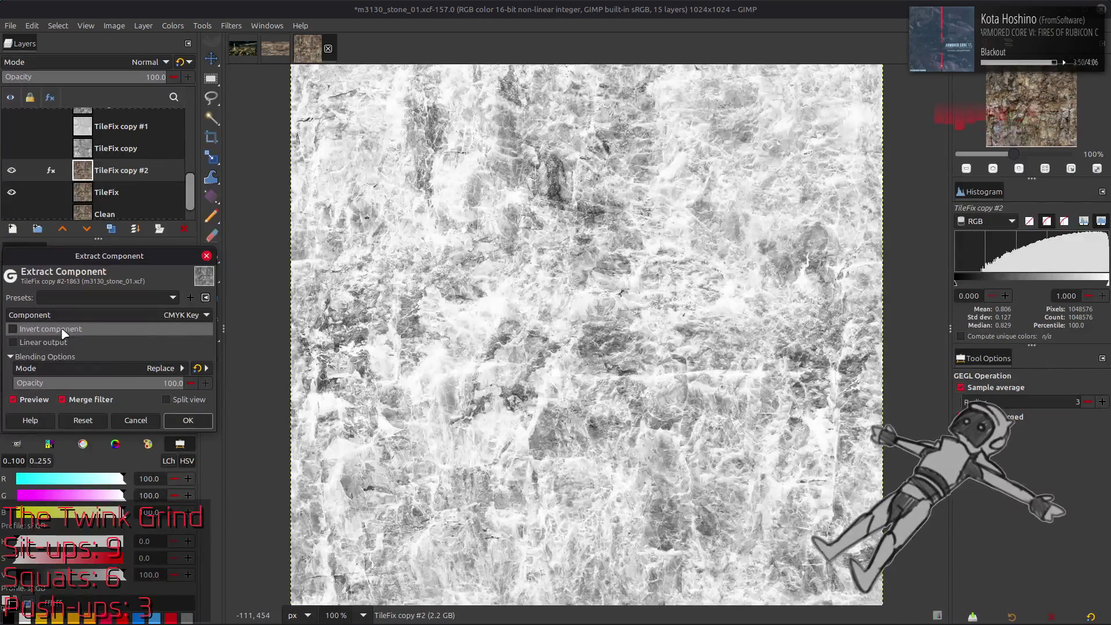
{"action": "left_click", "coordinate": [89, 316]}
{"action": "left_click", "coordinate": [85, 328]}
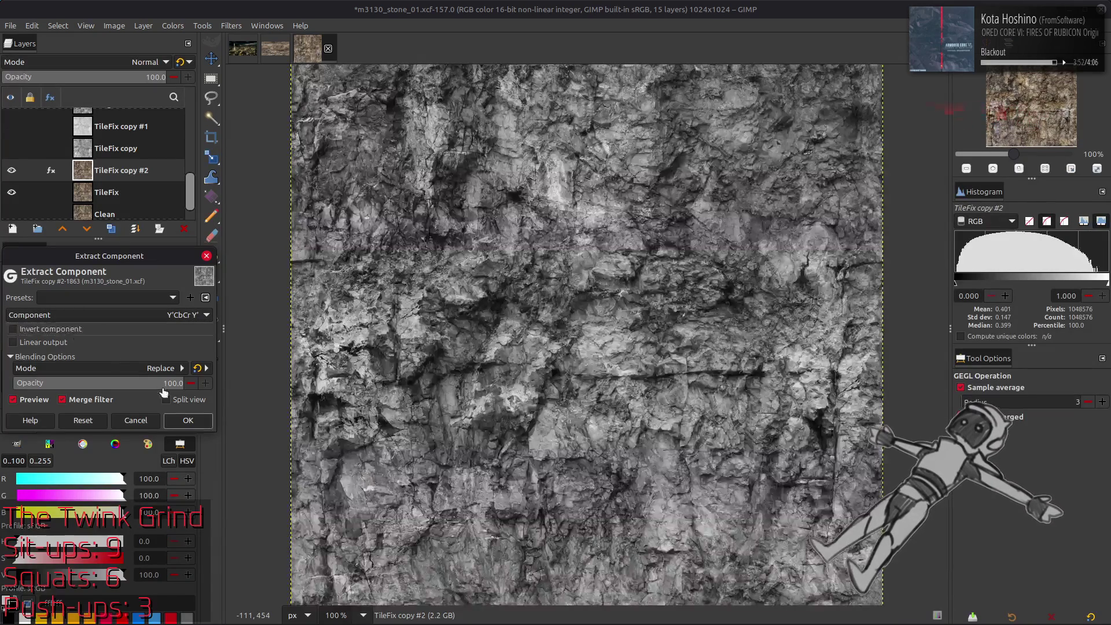
{"action": "left_click", "coordinate": [188, 420]}
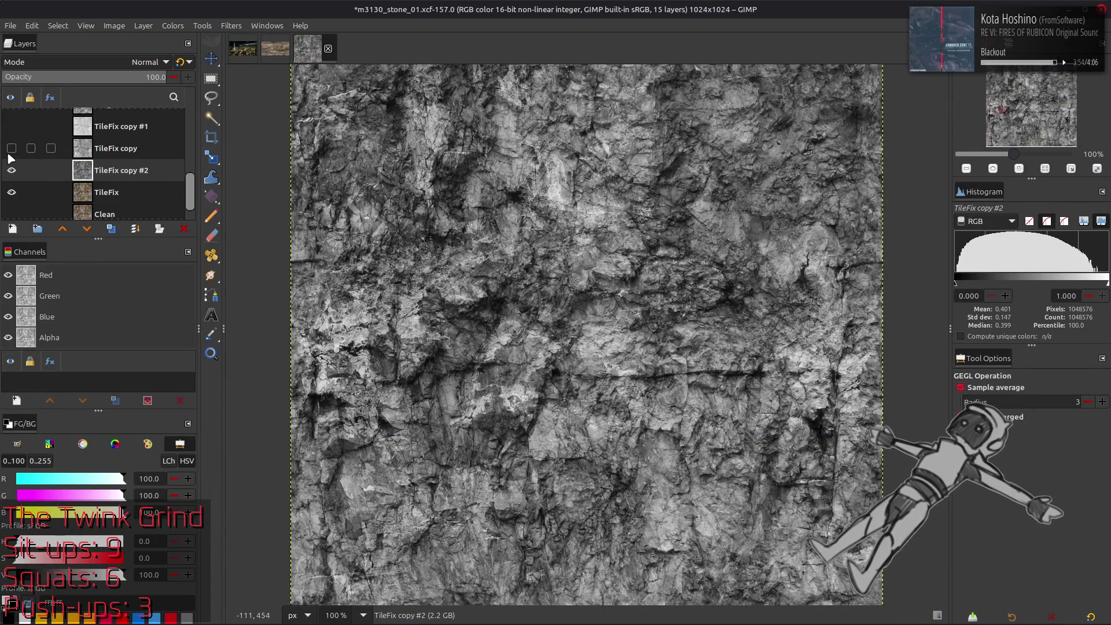
Compare the TileFix copy layers and trial Grain extract on TileFix copy #1, then undo it.
{"action": "left_click", "coordinate": [10, 154]}
{"action": "left_click", "coordinate": [9, 154]}
{"action": "left_click", "coordinate": [9, 154]}
{"action": "left_click", "coordinate": [9, 154]}
{"action": "left_click", "coordinate": [10, 154]}
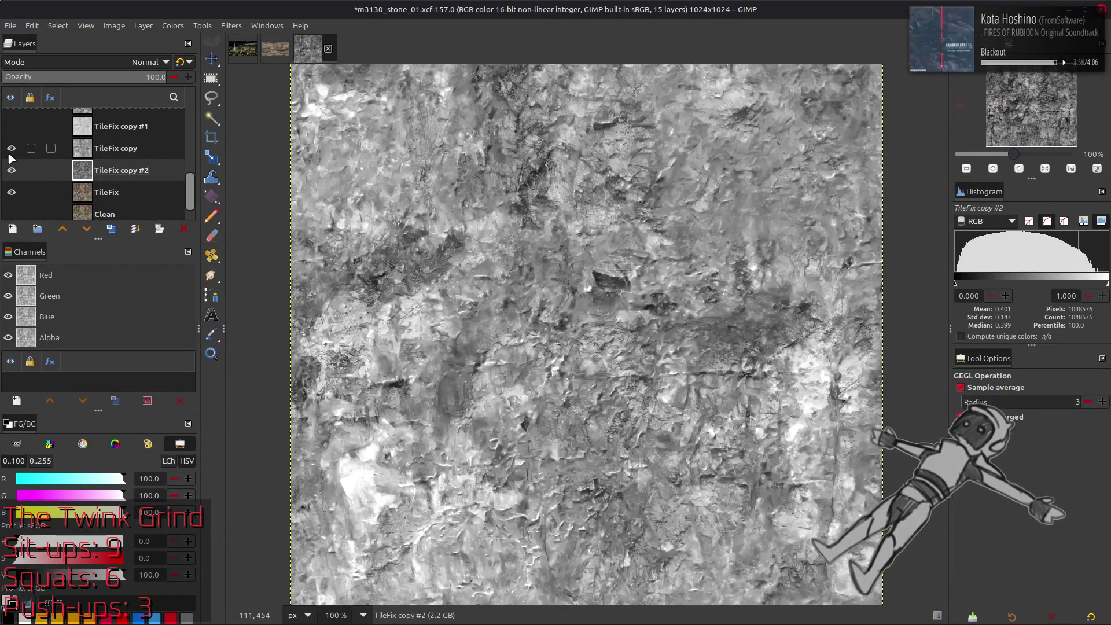
{"action": "left_click", "coordinate": [9, 154]}
{"action": "left_click", "coordinate": [10, 154]}
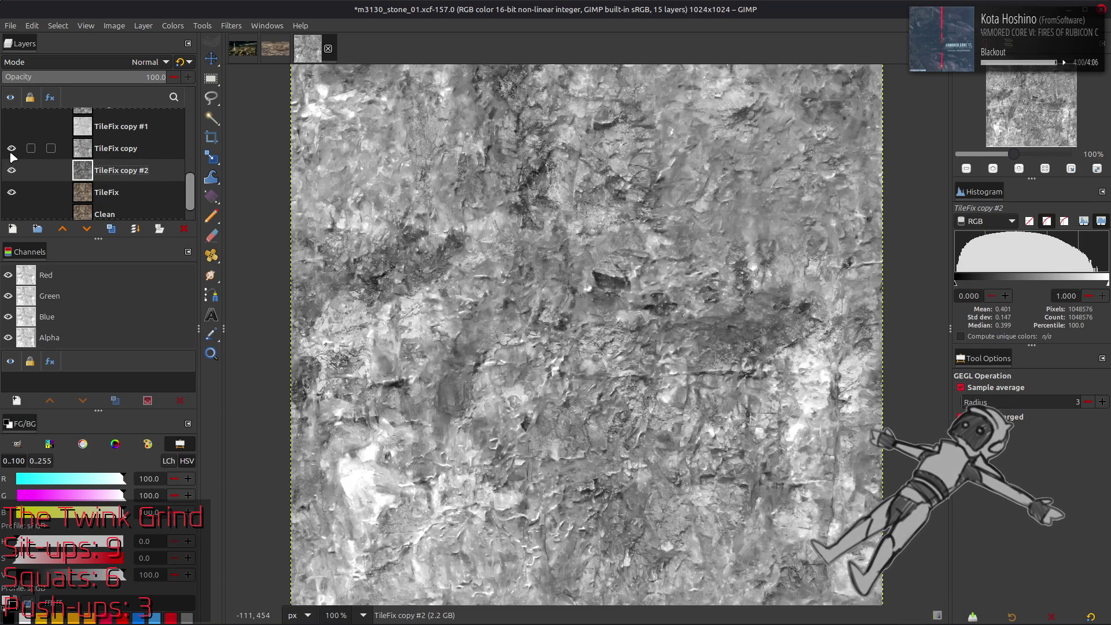
{"action": "left_click", "coordinate": [12, 127]}
{"action": "left_click", "coordinate": [12, 127]}
{"action": "left_click", "coordinate": [12, 126]}
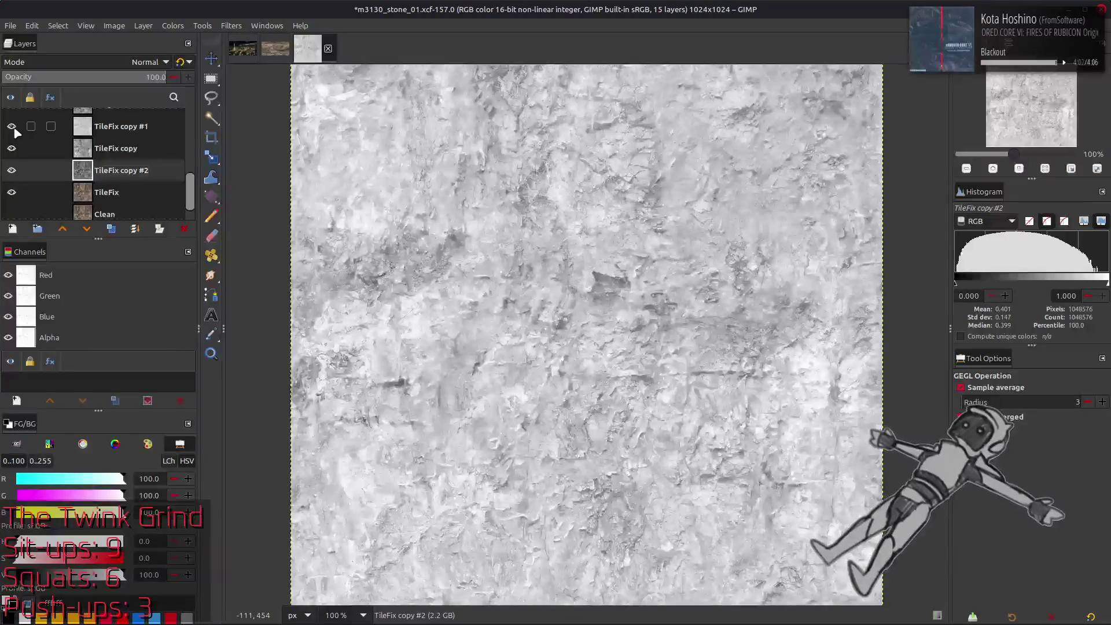
{"action": "left_click", "coordinate": [116, 126]}
{"action": "left_click", "coordinate": [120, 62]}
{"action": "left_click", "coordinate": [62, 484]}
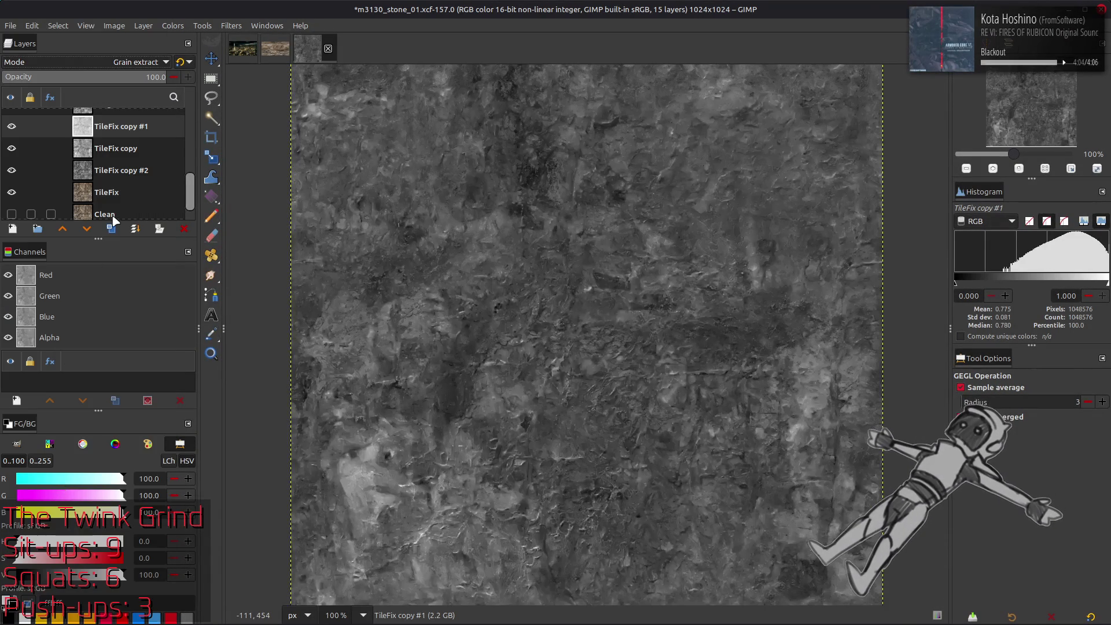
{"action": "key", "text": "ctrl+z"}
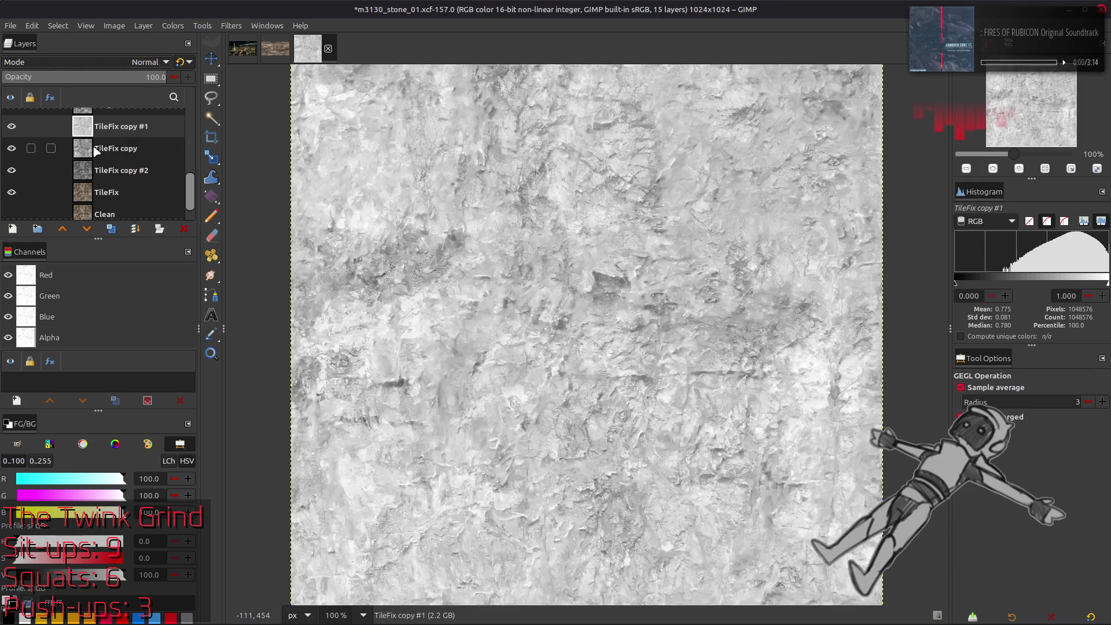
Set TileFix copy to Grain extract after testing Subtract and Difference, and merge it down.
{"action": "left_click", "coordinate": [108, 150]}
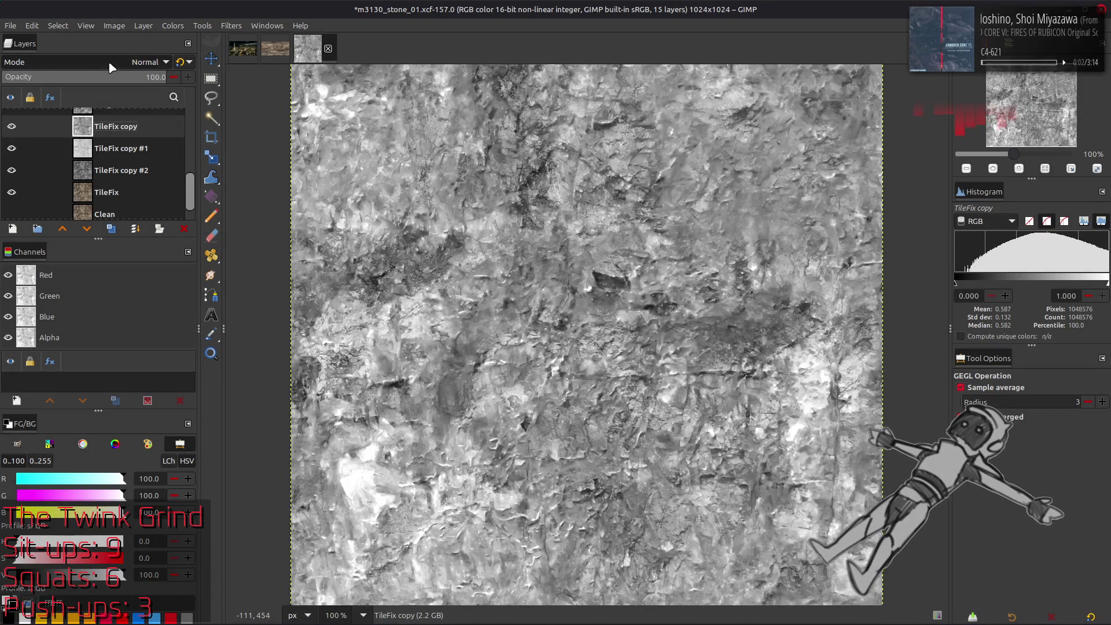
{"action": "left_click", "coordinate": [145, 62]}
{"action": "left_click", "coordinate": [65, 473]}
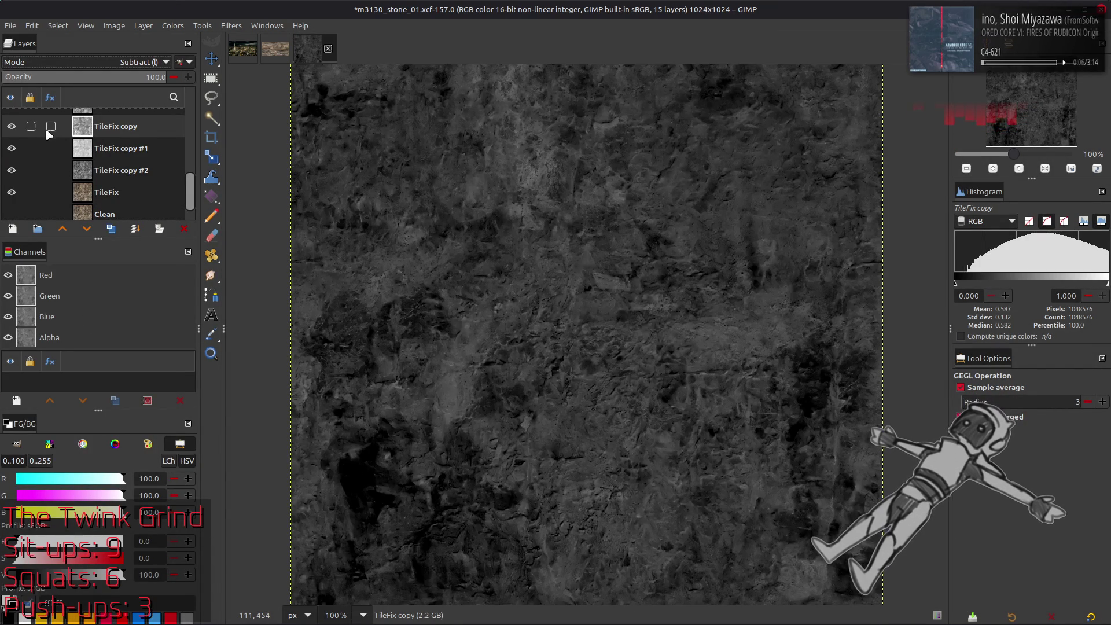
{"action": "key", "text": "ctrl+z"}
{"action": "left_click", "coordinate": [99, 63]}
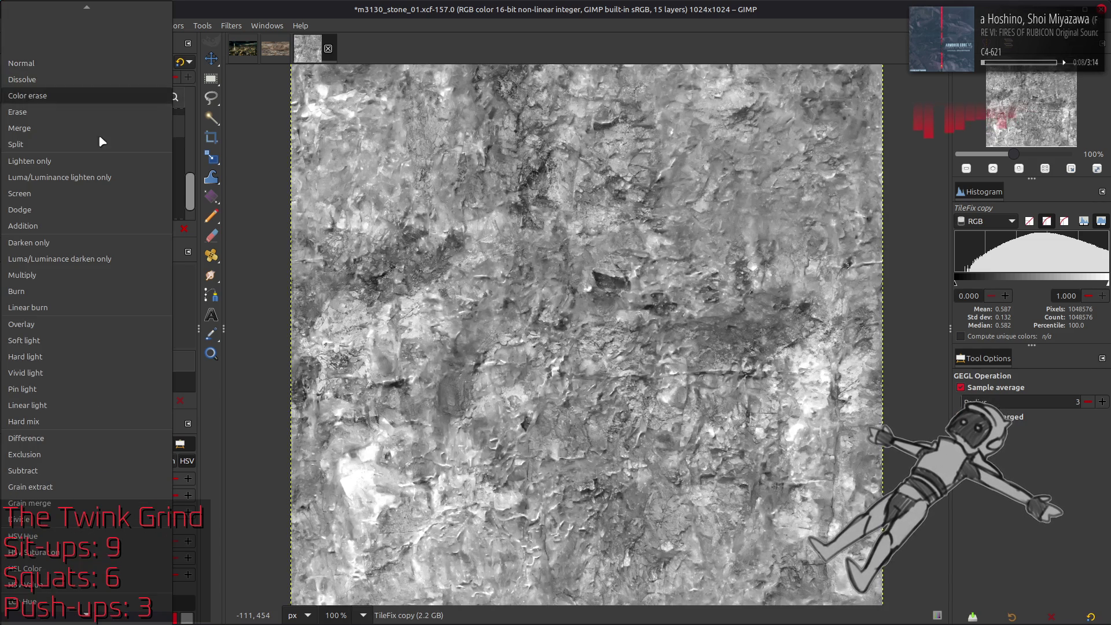
{"action": "left_click", "coordinate": [52, 440]}
{"action": "key", "text": "ctrl+z"}
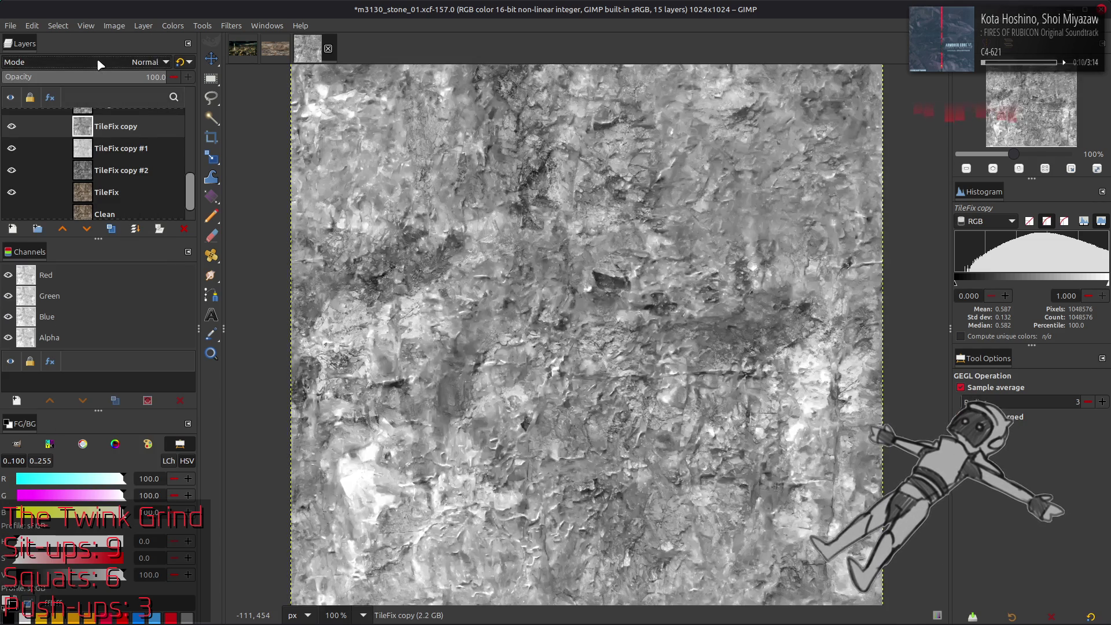
{"action": "left_click", "coordinate": [99, 62]}
{"action": "left_click", "coordinate": [63, 489]}
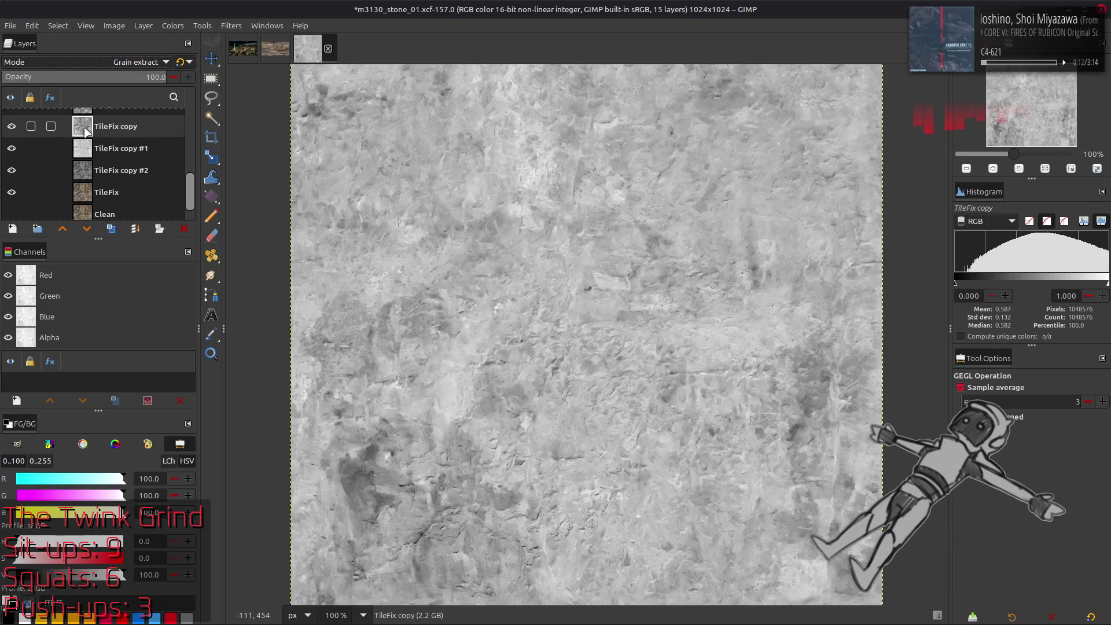
{"action": "key", "text": "ctrl+shift+m"}
{"action": "left_click", "coordinate": [12, 126]}
{"action": "left_click", "coordinate": [12, 126]}
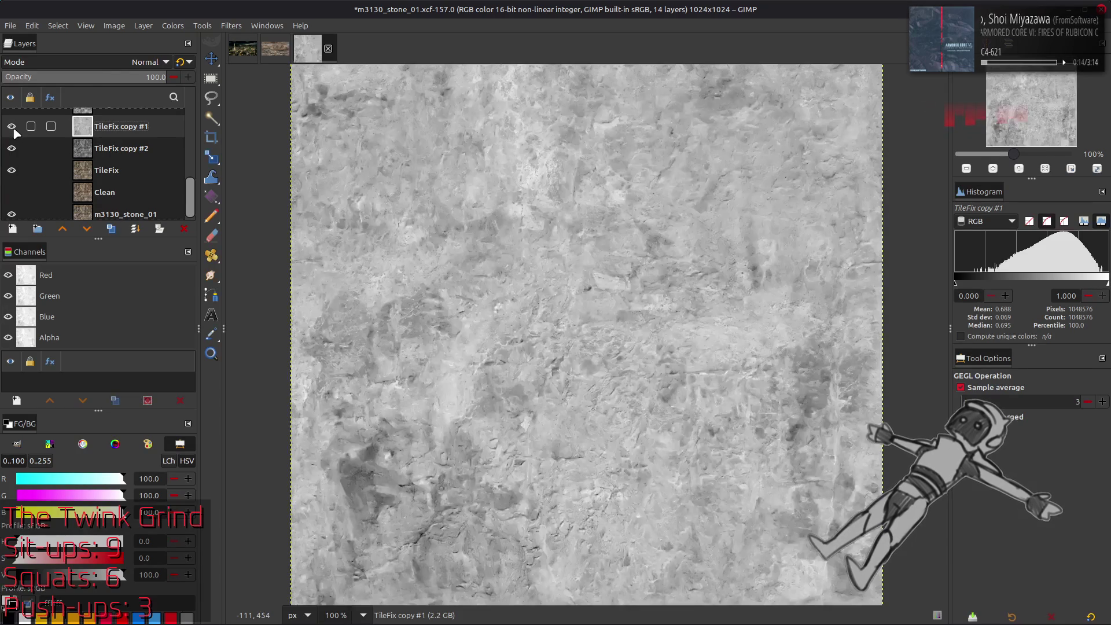
Try Grain merge blending and an inversion on TileFix copy #1, undoing the inversion.
{"action": "left_click", "coordinate": [98, 64]}
{"action": "left_click", "coordinate": [104, 503]}
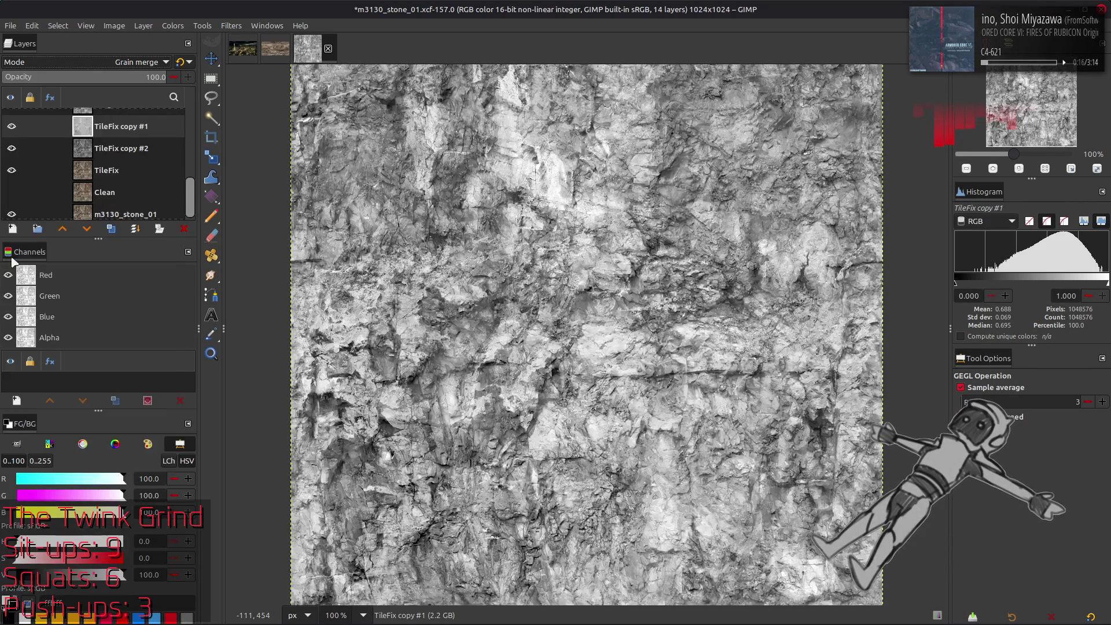
{"action": "left_click", "coordinate": [11, 126]}
{"action": "left_click", "coordinate": [11, 126]}
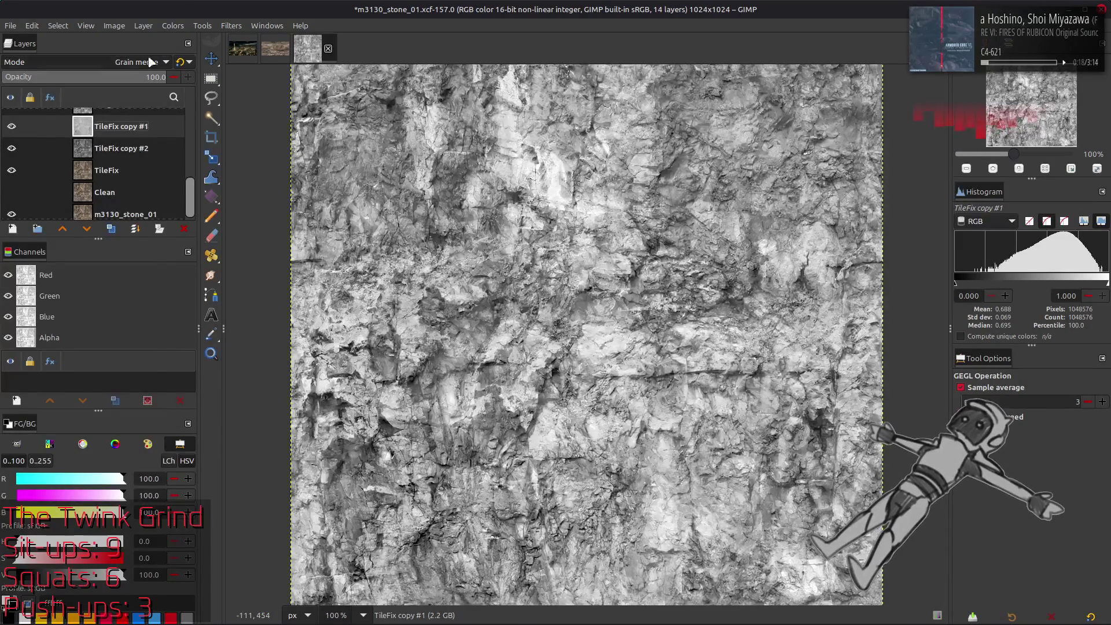
{"action": "left_click", "coordinate": [173, 25]}
{"action": "left_click", "coordinate": [196, 176]}
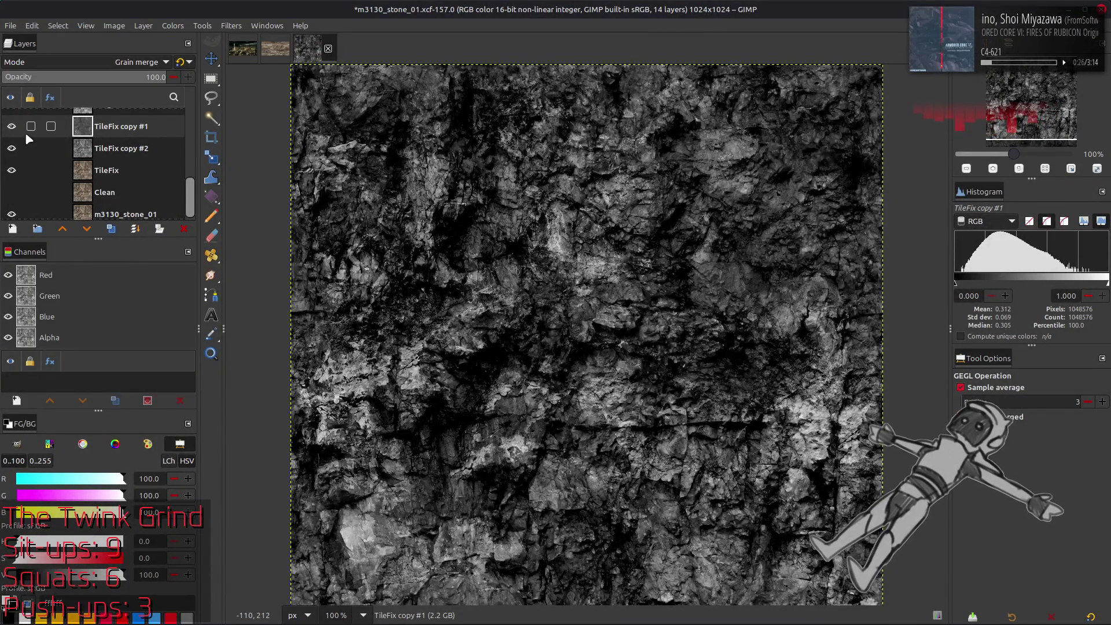
{"action": "key", "text": "ctrl+z"}
{"action": "key", "text": "ctrl+y"}
{"action": "key", "text": "ctrl+z"}
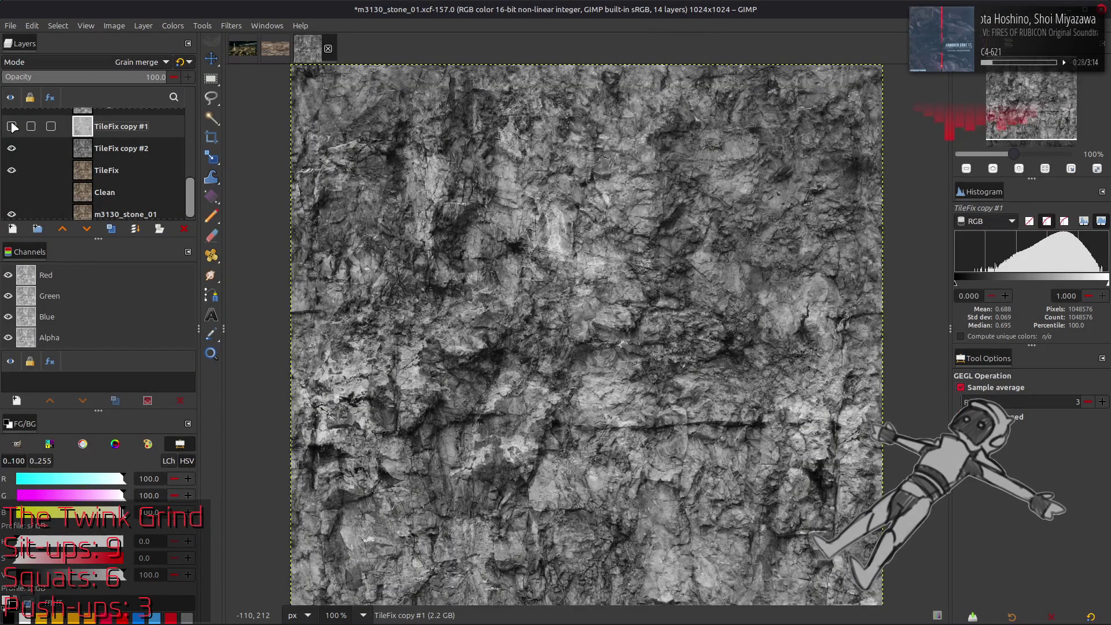
{"action": "left_click", "coordinate": [13, 127]}
{"action": "left_click", "coordinate": [13, 126]}
{"action": "left_click", "coordinate": [12, 126]}
{"action": "left_click", "coordinate": [13, 127]}
{"action": "left_click", "coordinate": [13, 127]}
{"action": "left_click", "coordinate": [13, 127]}
{"action": "left_click", "coordinate": [13, 126]}
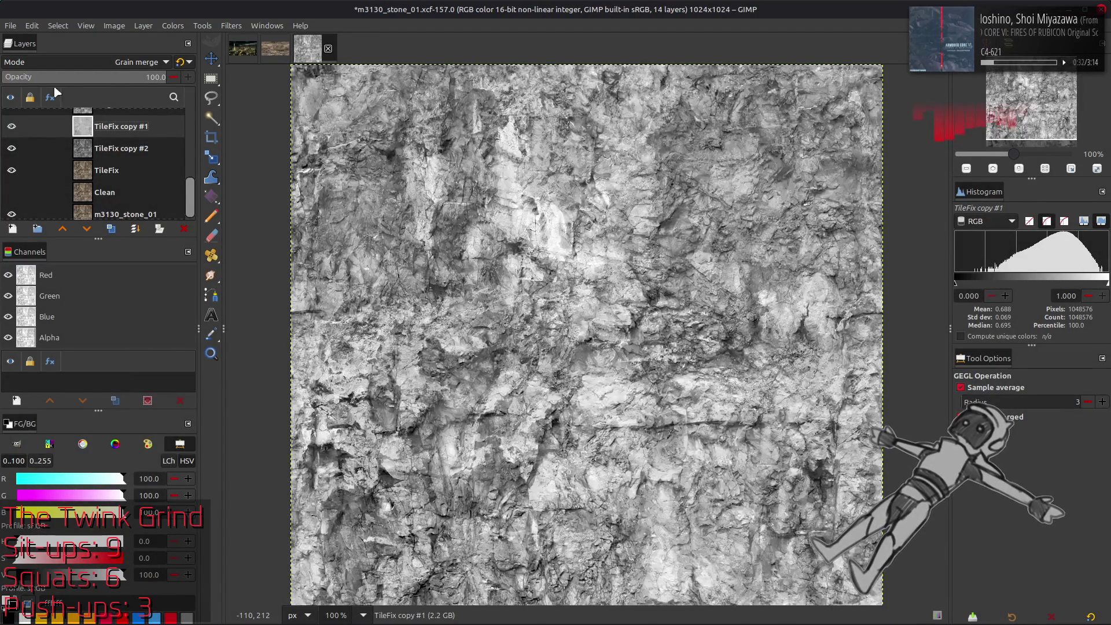
Set TileFix copy #1 to Hard light and compare the stone with and without the overlays.
{"action": "left_click", "coordinate": [75, 62]}
{"action": "scroll", "coordinate": [74, 65], "scroll_direction": "up", "scroll_amount": 3}
{"action": "scroll", "coordinate": [74, 65], "scroll_direction": "up", "scroll_amount": 3}
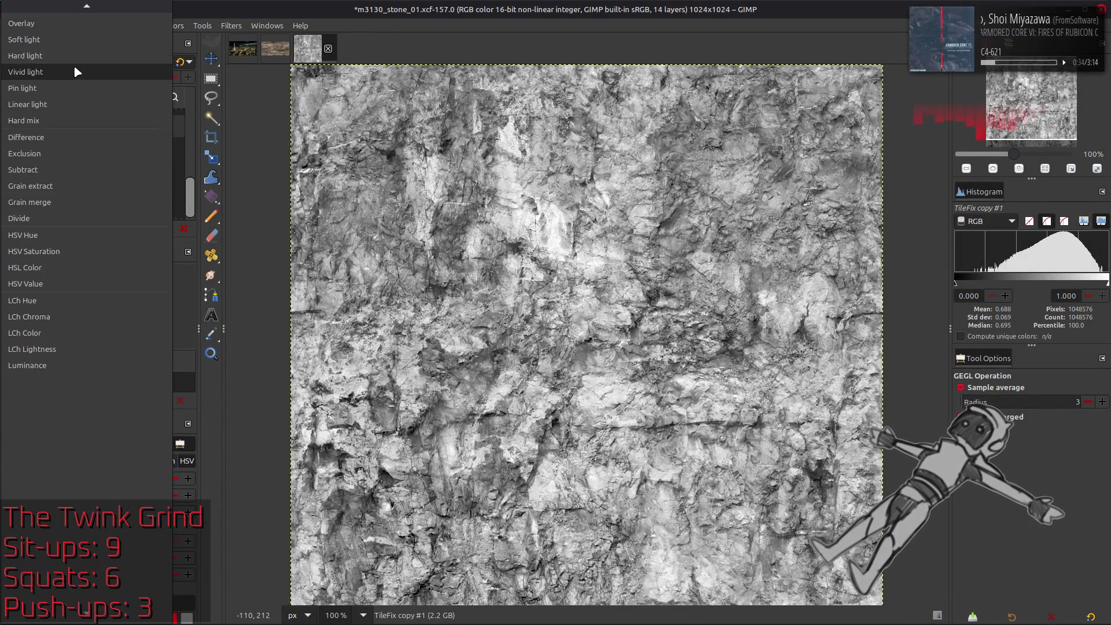
{"action": "left_click", "coordinate": [71, 58]}
{"action": "scroll", "coordinate": [80, 64], "scroll_direction": "up", "scroll_amount": 2}
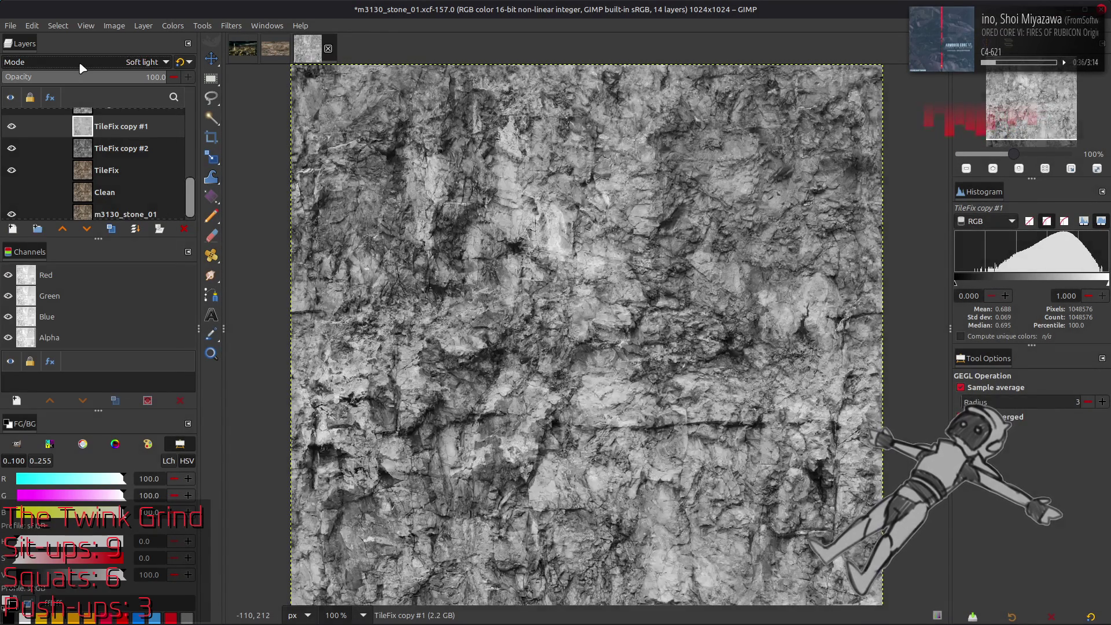
{"action": "left_click", "coordinate": [12, 127]}
{"action": "left_click", "coordinate": [12, 126]}
{"action": "left_click", "coordinate": [12, 126]}
{"action": "left_click", "coordinate": [12, 126]}
{"action": "left_click", "coordinate": [11, 126]}
{"action": "left_click", "coordinate": [12, 150]}
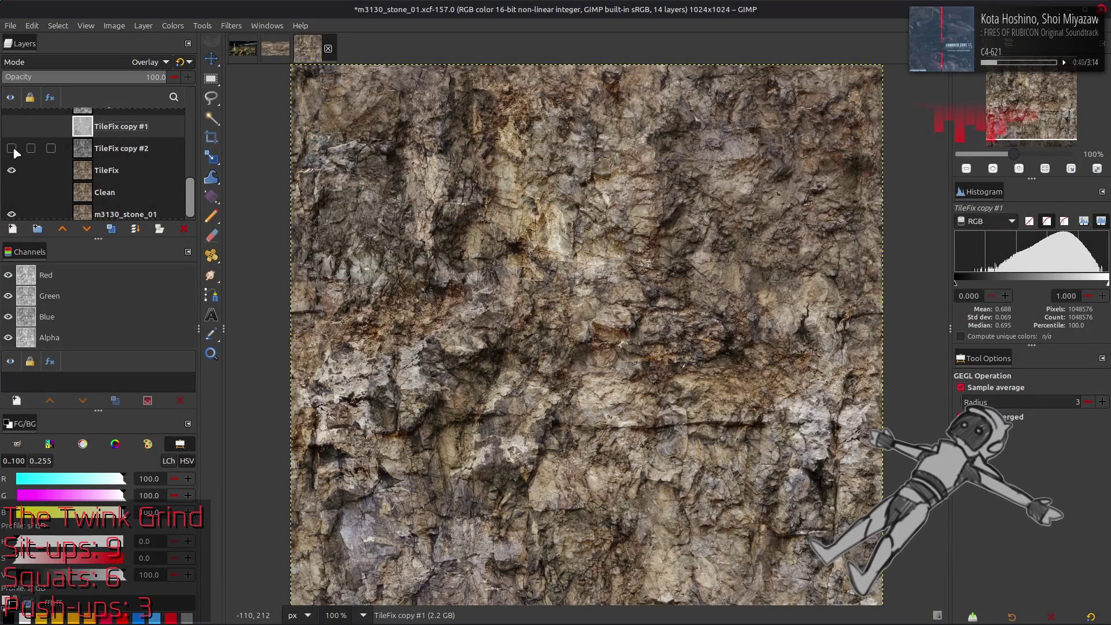
{"action": "left_click", "coordinate": [14, 150]}
{"action": "left_click", "coordinate": [14, 135]}
{"action": "left_click", "coordinate": [14, 134]}
{"action": "left_click", "coordinate": [18, 154]}
{"action": "left_click", "coordinate": [16, 153]}
{"action": "left_click", "coordinate": [16, 153]}
{"action": "left_click", "coordinate": [16, 153]}
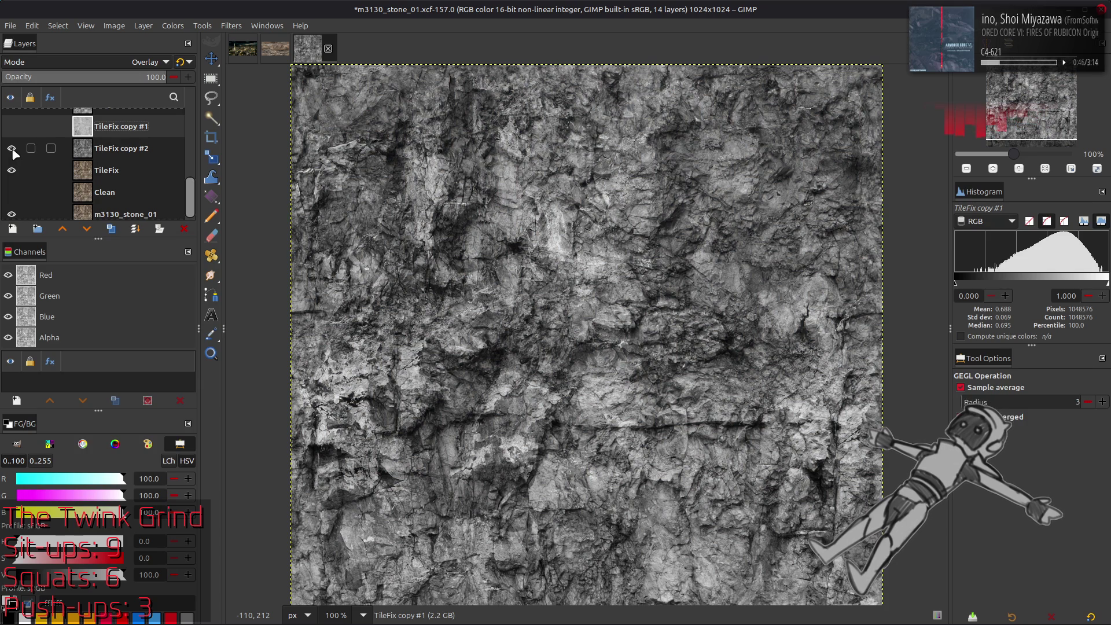
Restore the TileFix copy layer, compare TileFix copy #1 once more, and delete it.
{"action": "key", "text": "ctrl+z"}
{"action": "key", "text": "ctrl+z"}
{"action": "key", "text": "ctrl+z"}
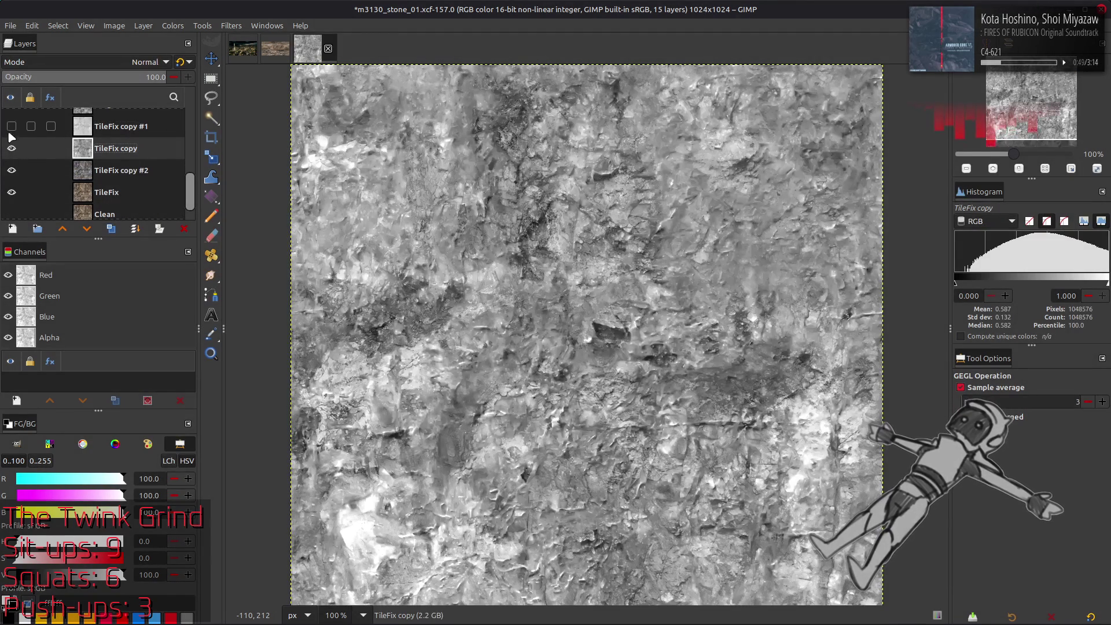
{"action": "left_click", "coordinate": [10, 128]}
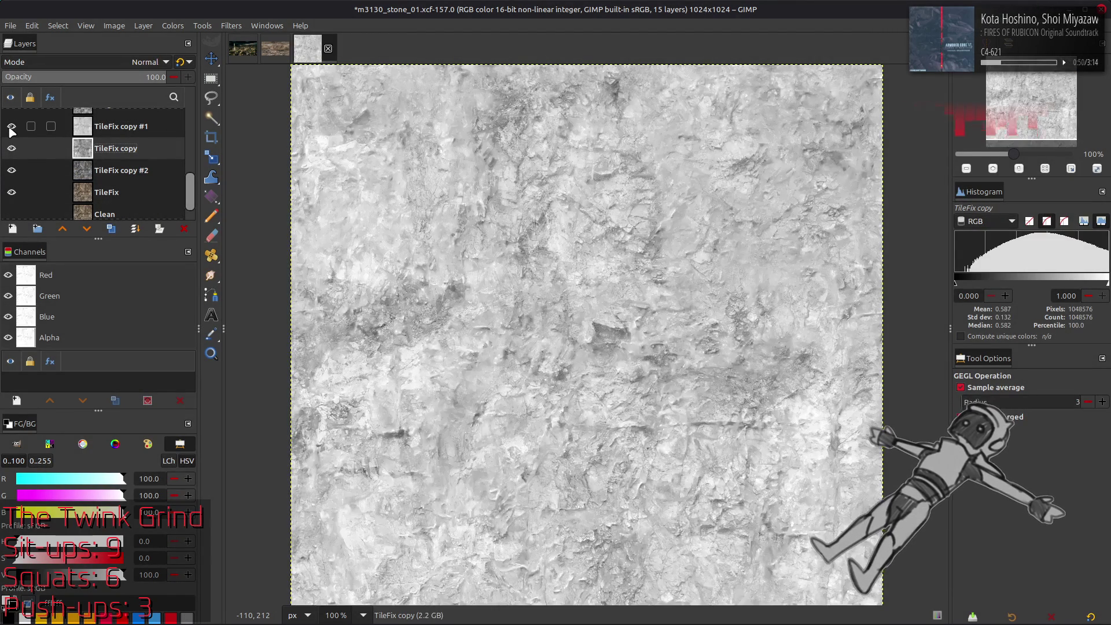
{"action": "left_click", "coordinate": [99, 129]}
{"action": "left_click", "coordinate": [12, 126]}
{"action": "left_click", "coordinate": [12, 126]}
{"action": "left_click", "coordinate": [12, 126]}
{"action": "left_click", "coordinate": [12, 127]}
{"action": "left_click", "coordinate": [12, 127]}
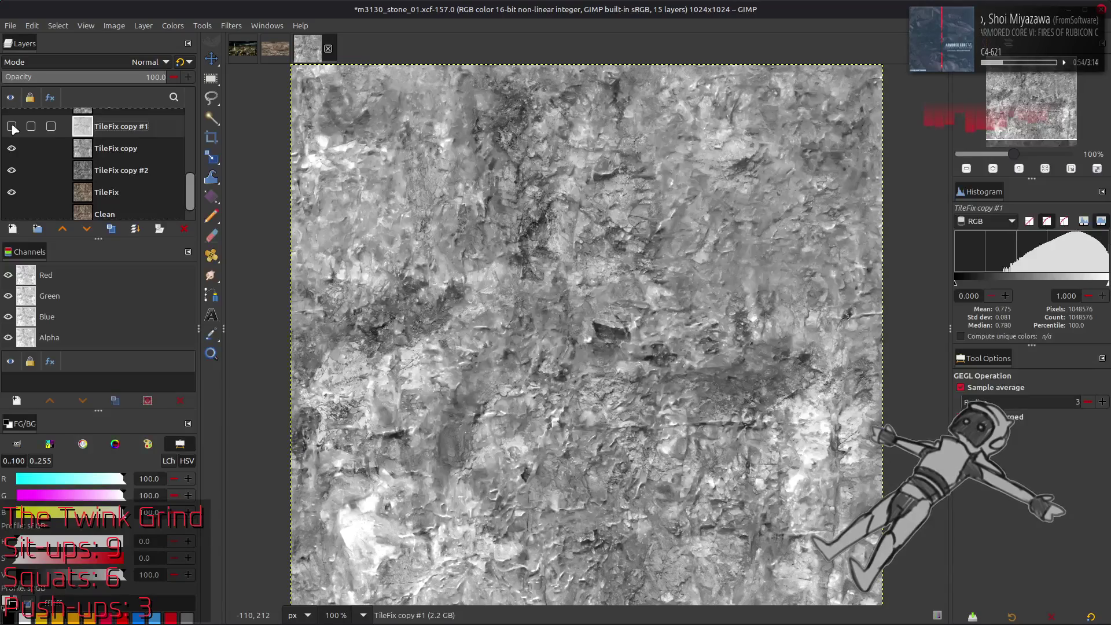
{"action": "left_click", "coordinate": [12, 126]}
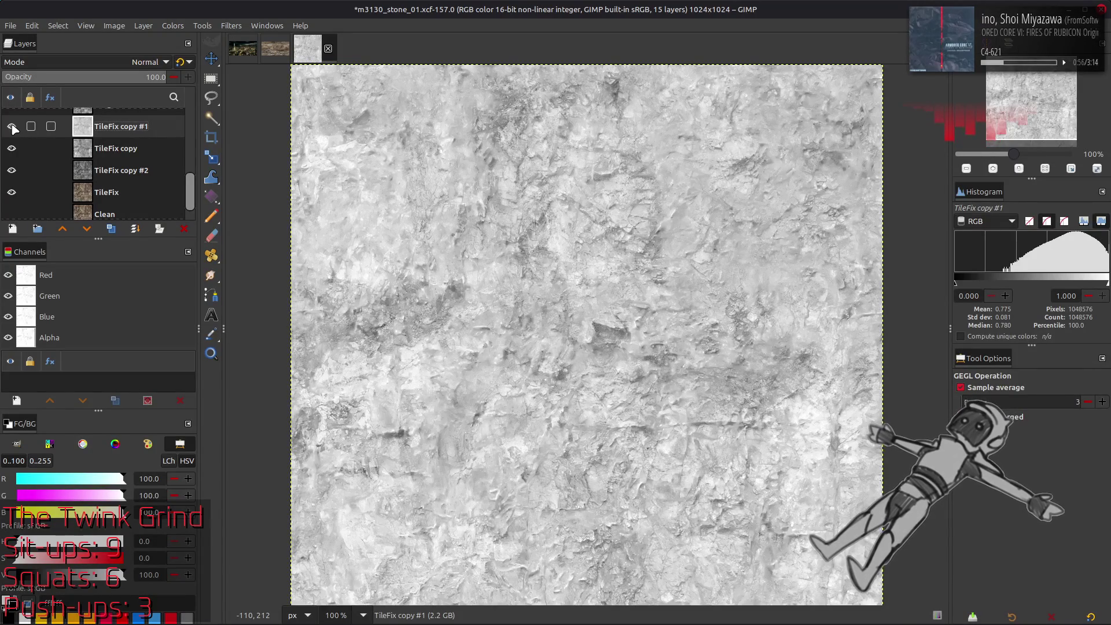
{"action": "left_click", "coordinate": [12, 127]}
{"action": "left_click", "coordinate": [12, 126]}
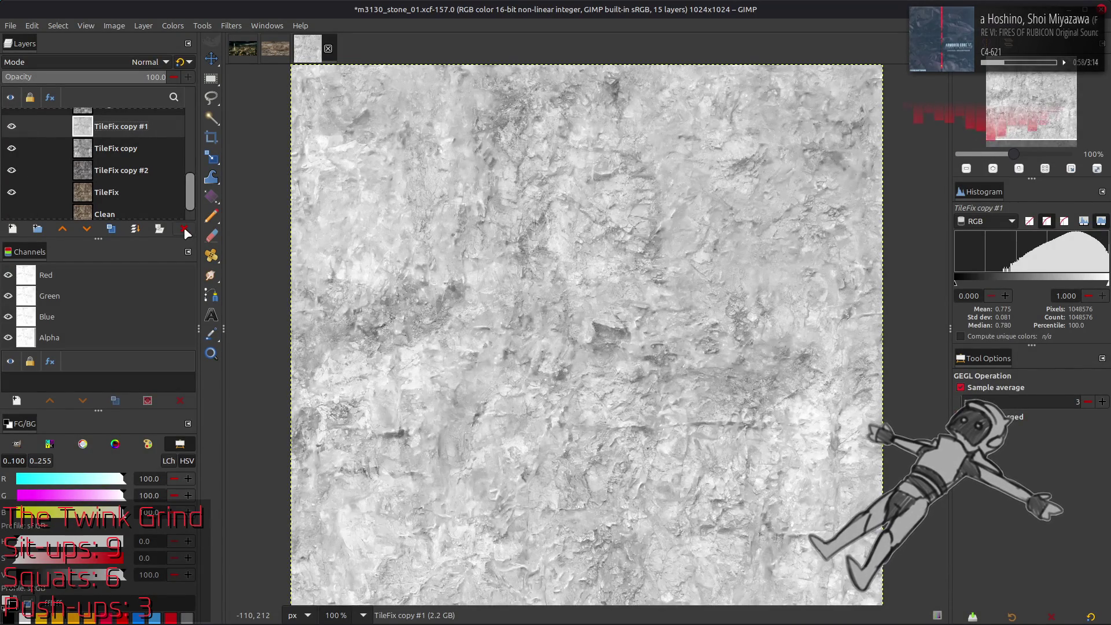
{"action": "left_click", "coordinate": [185, 230]}
Set TileFix copy's blend mode to Multiply and check the result.
{"action": "scroll", "coordinate": [107, 166], "scroll_direction": "up", "scroll_amount": 1}
{"action": "left_click", "coordinate": [112, 61]}
{"action": "left_click", "coordinate": [98, 274]}
{"action": "left_click", "coordinate": [12, 164]}
{"action": "left_click", "coordinate": [12, 166]}
Duplicate TileFix copy #2 as an inverted TileFix copy #3 blended in Multiply mode.
{"action": "left_click", "coordinate": [93, 189]}
{"action": "left_click", "coordinate": [113, 230]}
{"action": "left_click", "coordinate": [172, 25]}
{"action": "left_click", "coordinate": [232, 184]}
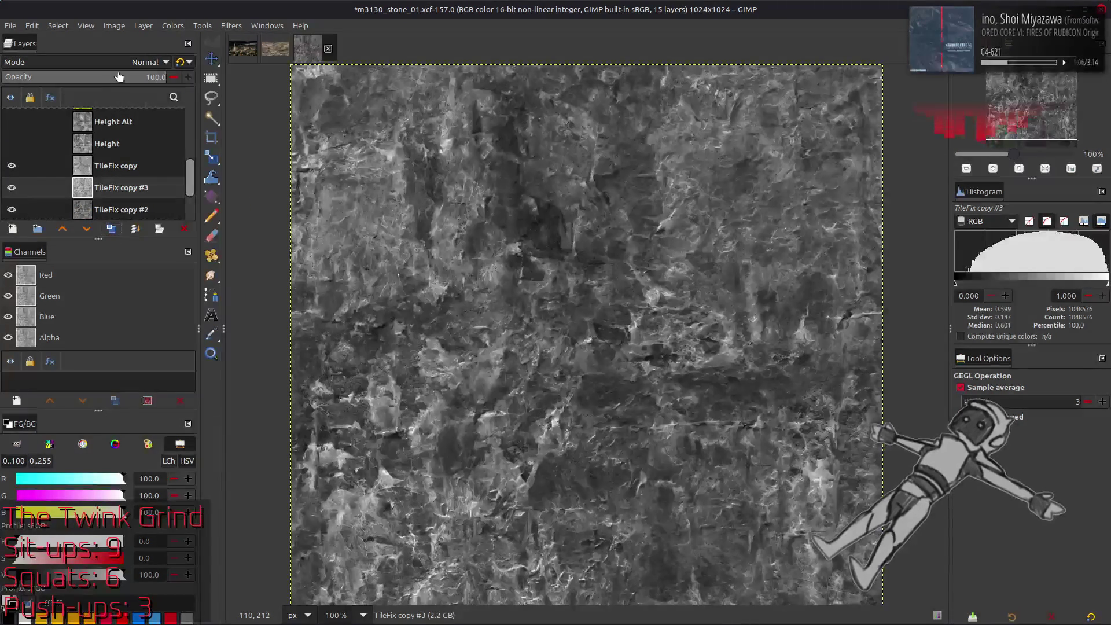
{"action": "left_click", "coordinate": [145, 61]}
{"action": "left_click", "coordinate": [81, 270]}
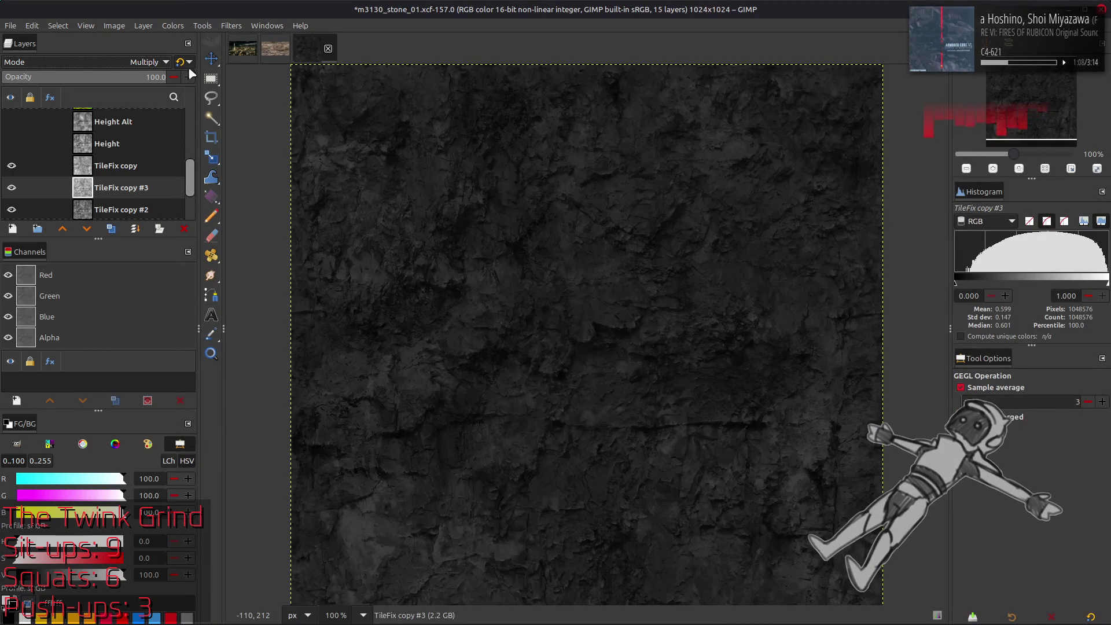
{"action": "left_click", "coordinate": [12, 187]}
{"action": "left_click", "coordinate": [11, 188]}
{"action": "left_click", "coordinate": [16, 185]}
{"action": "left_click", "coordinate": [17, 186]}
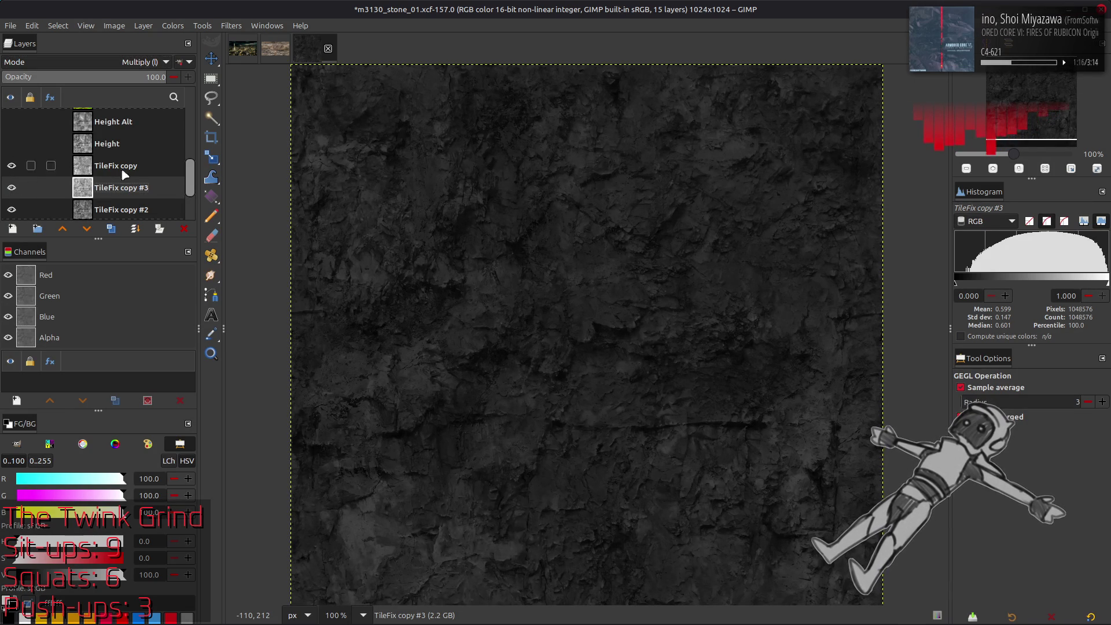
Lower TileFix copy #3 opacity to 50 and compare the Multiply layers on and off.
{"action": "mouse_move", "coordinate": [139, 78]}
{"action": "left_mouse_down"}
{"action": "mouse_move", "coordinate": [116, 79]}
{"action": "mouse_move", "coordinate": [183, 79]}
{"action": "mouse_move", "coordinate": [96, 80]}
{"action": "left_mouse_up"}
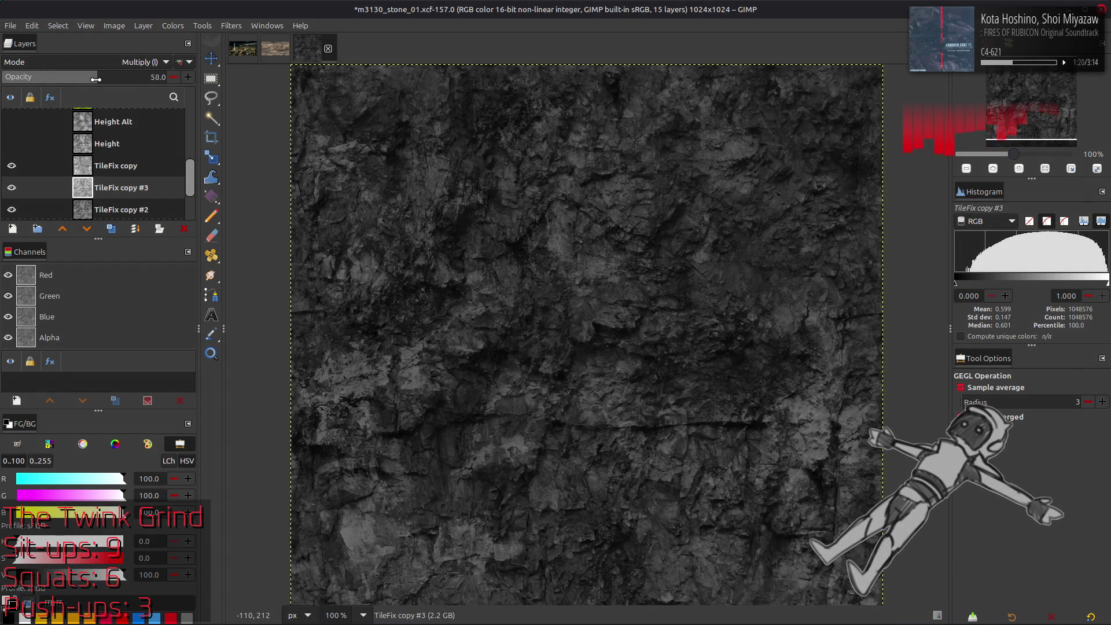
{"action": "left_click", "coordinate": [14, 195]}
{"action": "left_click", "coordinate": [14, 195]}
{"action": "left_click", "coordinate": [11, 166]}
{"action": "left_click", "coordinate": [11, 187]}
{"action": "left_click", "coordinate": [11, 187]}
{"action": "left_click", "coordinate": [12, 188]}
{"action": "left_click", "coordinate": [12, 188]}
{"action": "left_click", "coordinate": [11, 166]}
{"action": "left_click", "coordinate": [11, 166]}
{"action": "left_click", "coordinate": [11, 165]}
{"action": "left_click", "coordinate": [116, 165]}
{"action": "left_click", "coordinate": [176, 29]}
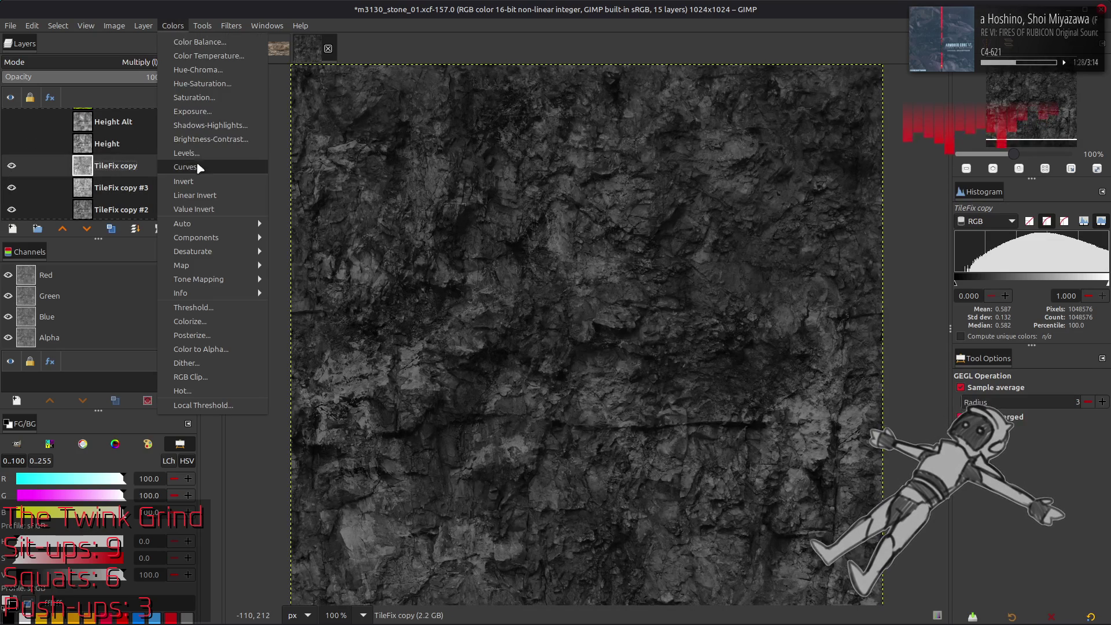
Invert the TileFix copy layer, set its opacity to 50, and compare it toggled on and off.
{"action": "left_click", "coordinate": [324, 168]}
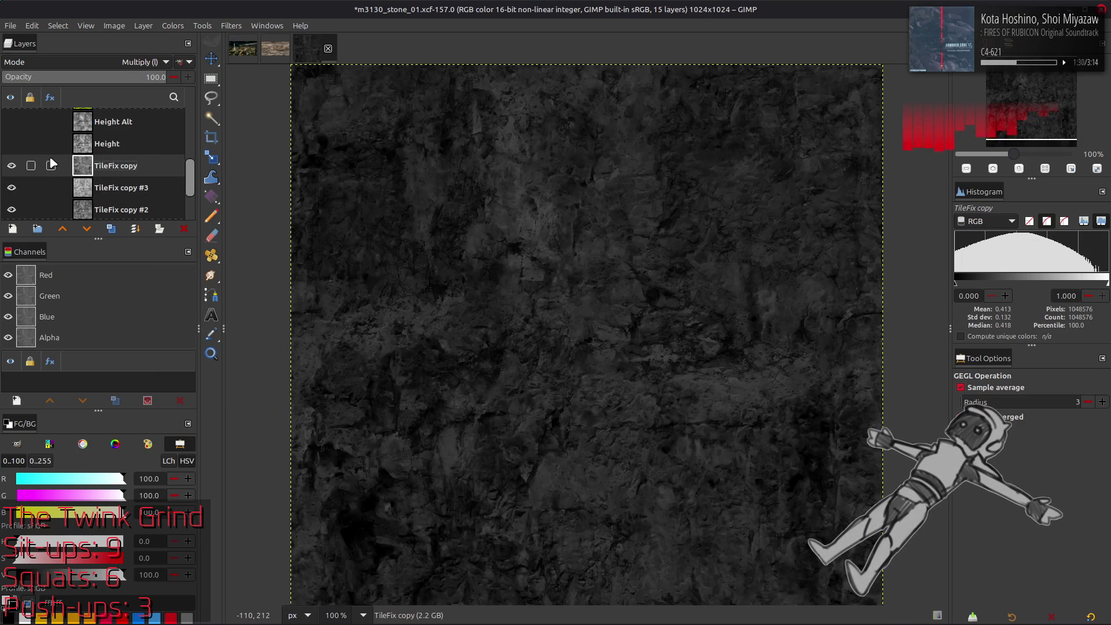
{"action": "left_click", "coordinate": [11, 165]}
{"action": "left_click", "coordinate": [11, 187]}
{"action": "left_click", "coordinate": [11, 166]}
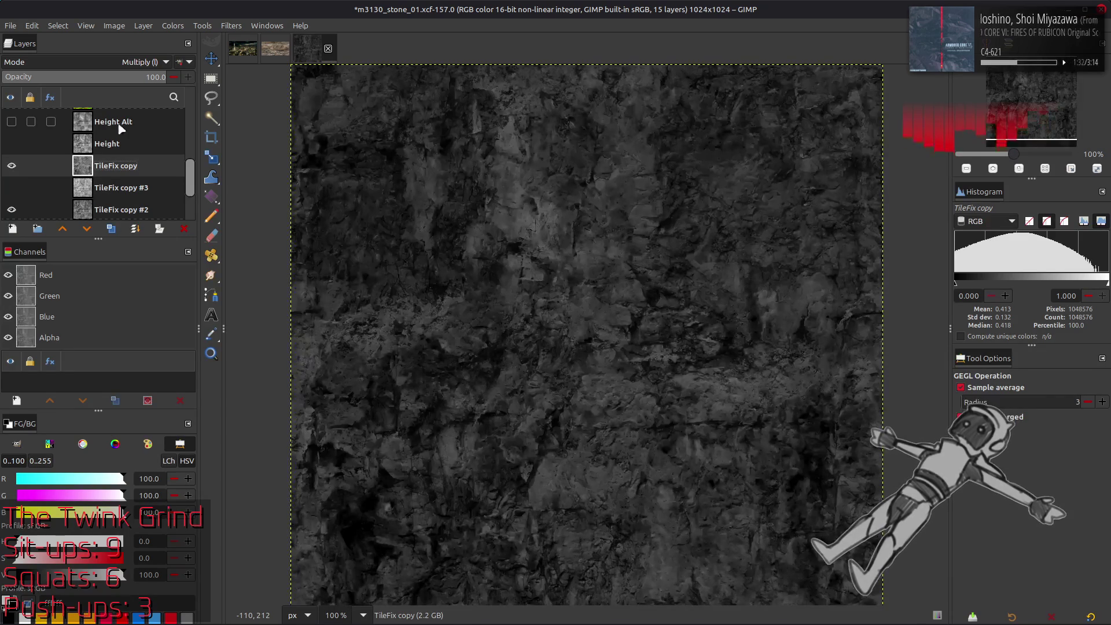
{"action": "type", "text": "50"}
{"action": "key", "text": "Return"}
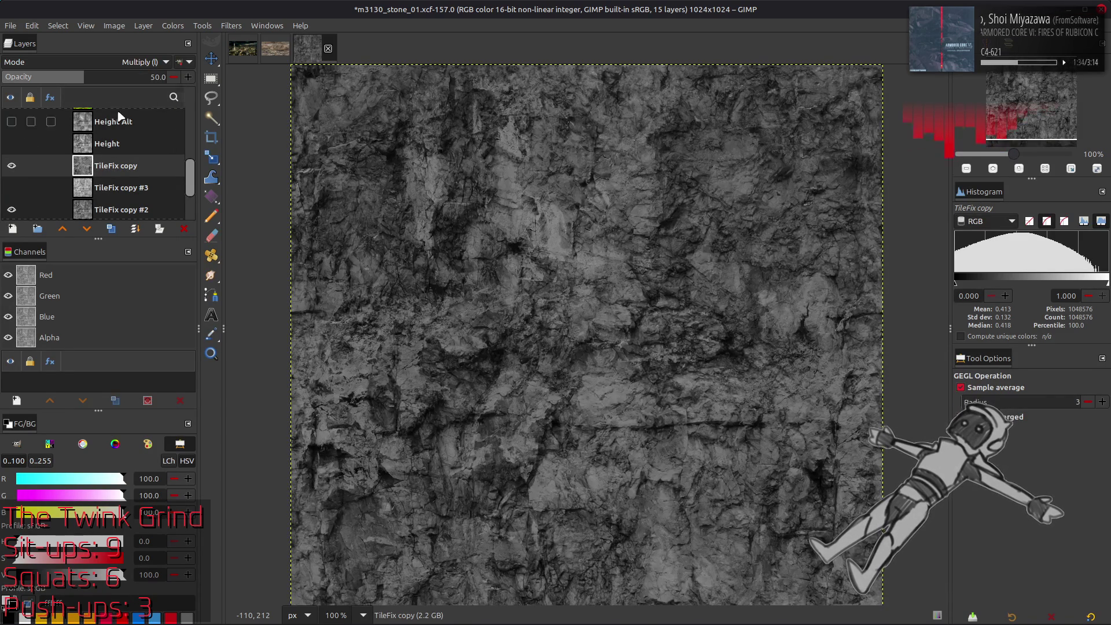
{"action": "left_click", "coordinate": [10, 166]}
{"action": "left_click", "coordinate": [11, 166]}
{"action": "left_click", "coordinate": [11, 166]}
{"action": "left_click", "coordinate": [11, 166]}
Duplicate TileFix copy, invert the new TileFix copy #1 at 100 opacity, and compare.
{"action": "left_click", "coordinate": [110, 229]}
{"action": "left_click", "coordinate": [173, 26]}
{"action": "left_click", "coordinate": [180, 184]}
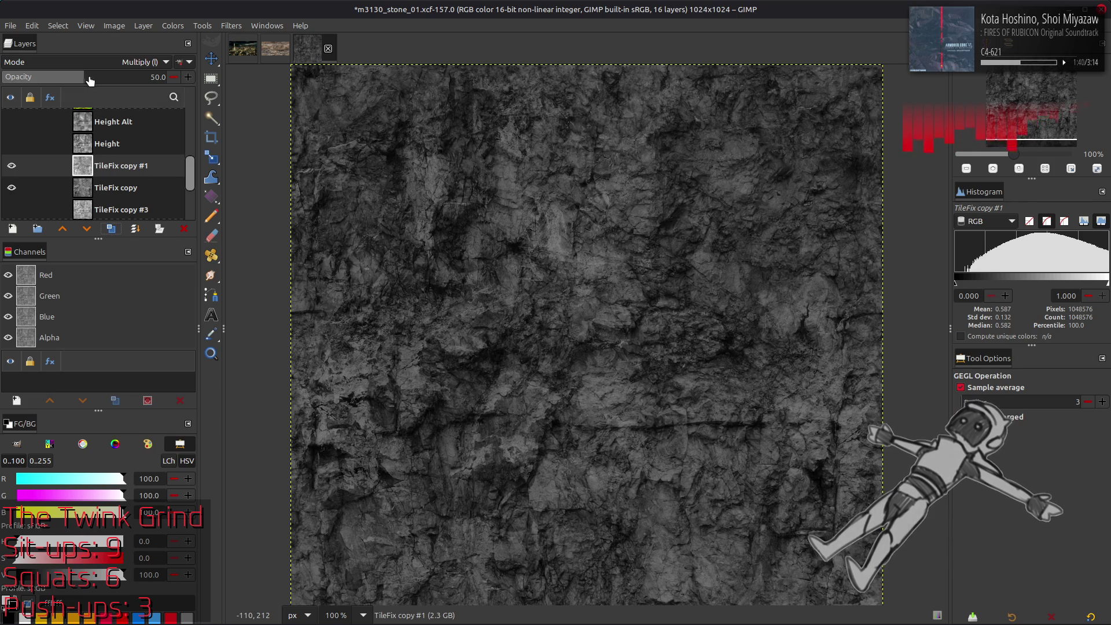
{"action": "left_click_drag", "start_coordinate": [92, 74], "coordinate": [337, 91]}
{"action": "left_click", "coordinate": [11, 166]}
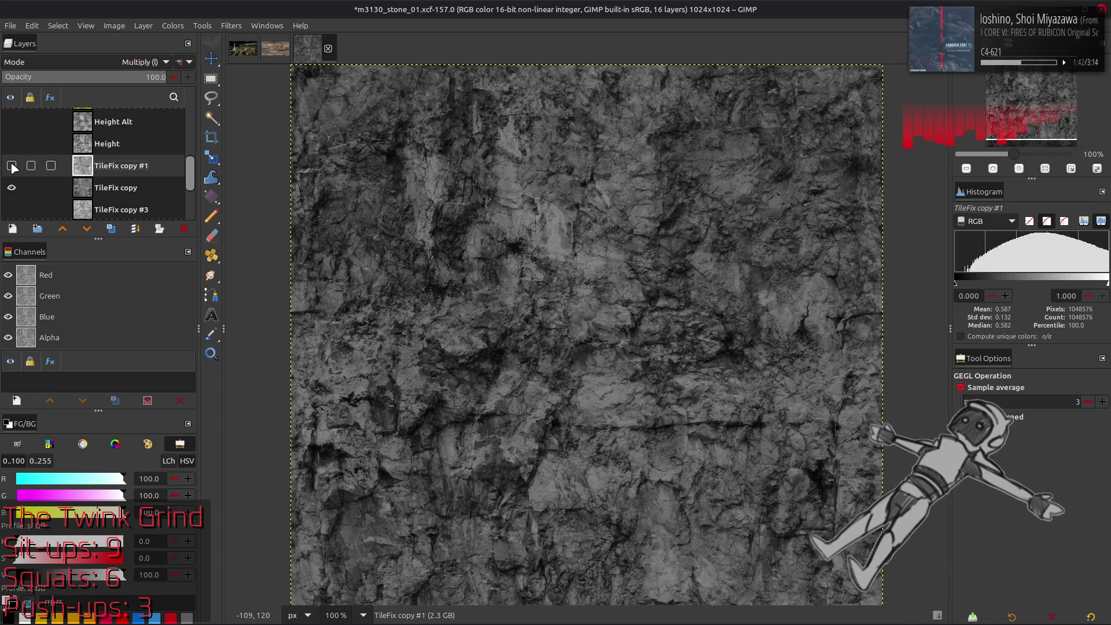
{"action": "scroll", "coordinate": [13, 168], "scroll_direction": "down", "scroll_amount": 1}
{"action": "left_click", "coordinate": [12, 190]}
{"action": "left_click", "coordinate": [70, 193]}
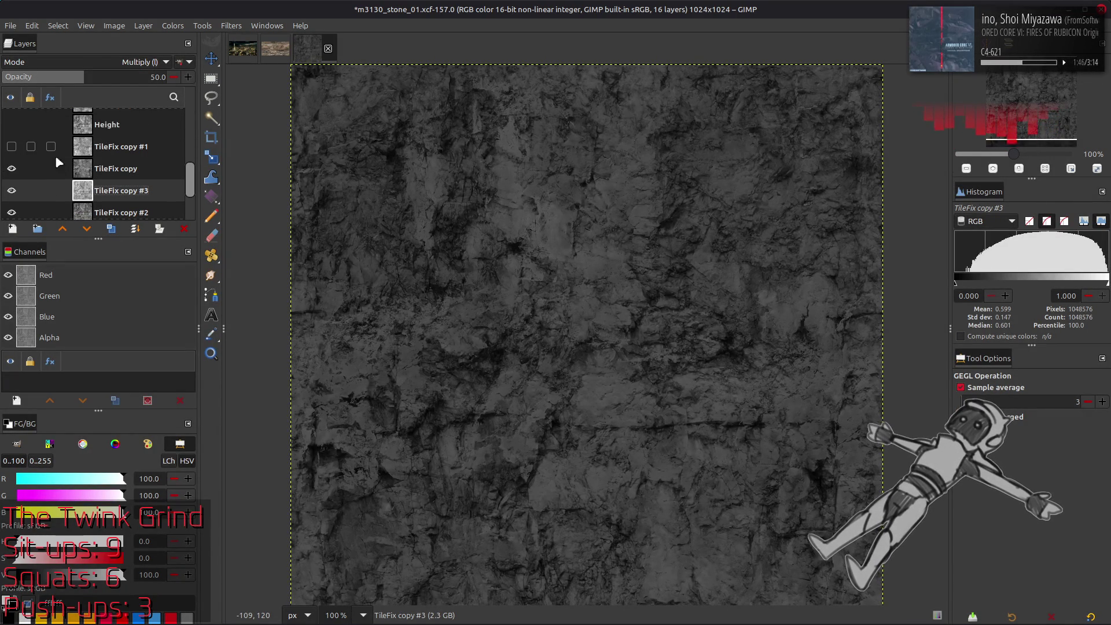
{"action": "left_click", "coordinate": [16, 154]}
{"action": "left_click", "coordinate": [17, 154]}
{"action": "left_click", "coordinate": [16, 154]}
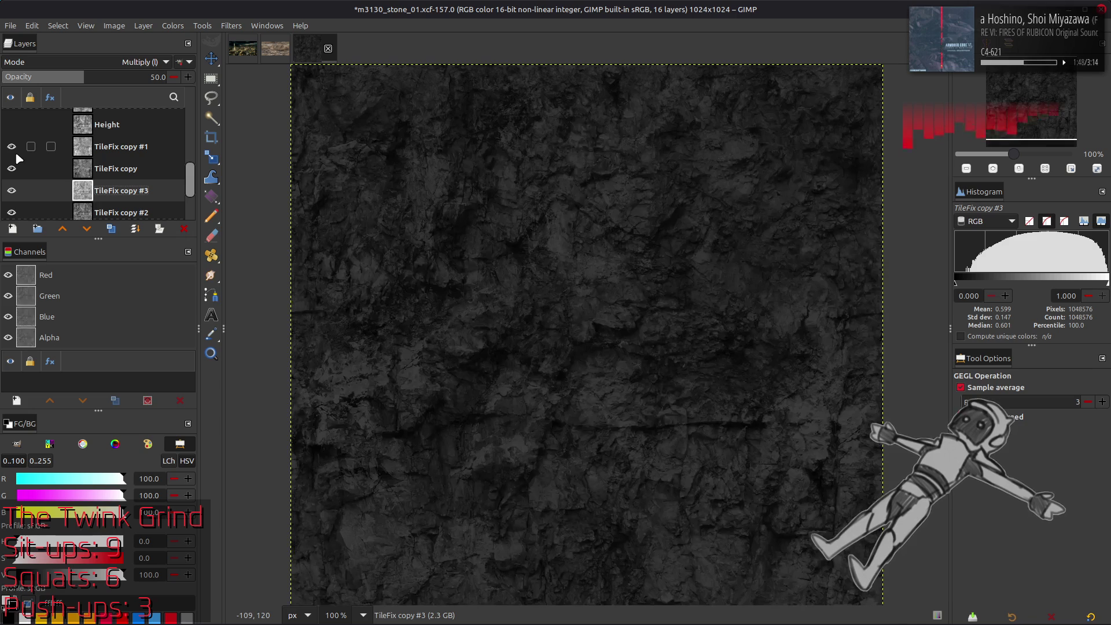
Compare the TileFix layer combinations, then undo to discard the experimental layers.
{"action": "left_click", "coordinate": [120, 153]}
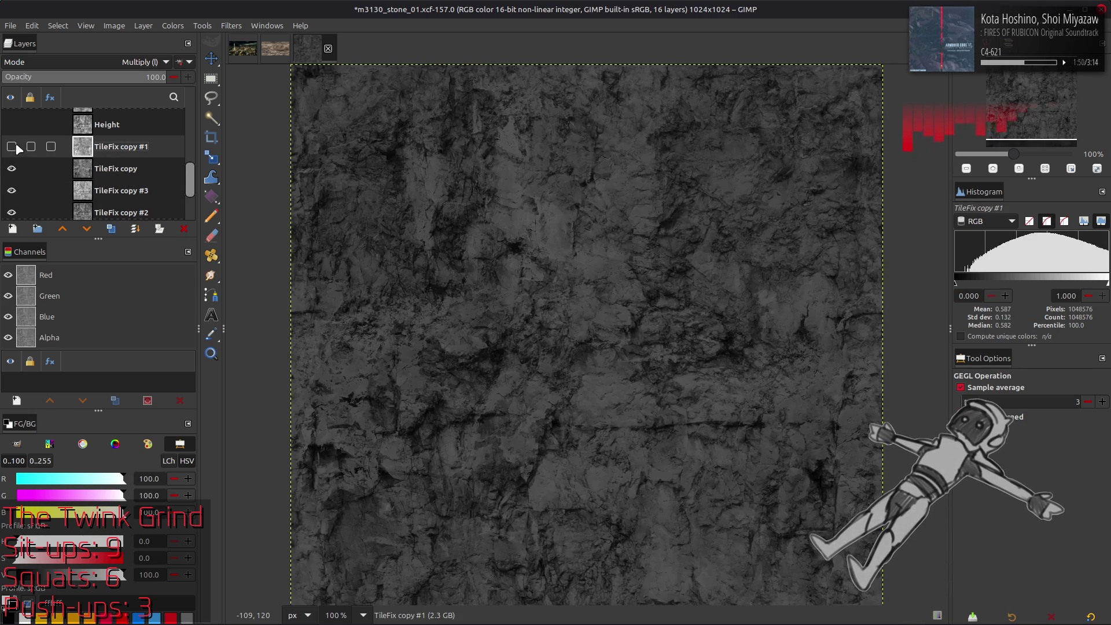
{"action": "left_click", "coordinate": [12, 147]}
{"action": "left_click", "coordinate": [26, 168]}
{"action": "left_click", "coordinate": [11, 168]}
{"action": "left_click", "coordinate": [10, 190]}
{"action": "left_click", "coordinate": [12, 168]}
{"action": "left_click", "coordinate": [12, 168]}
{"action": "left_click", "coordinate": [11, 168]}
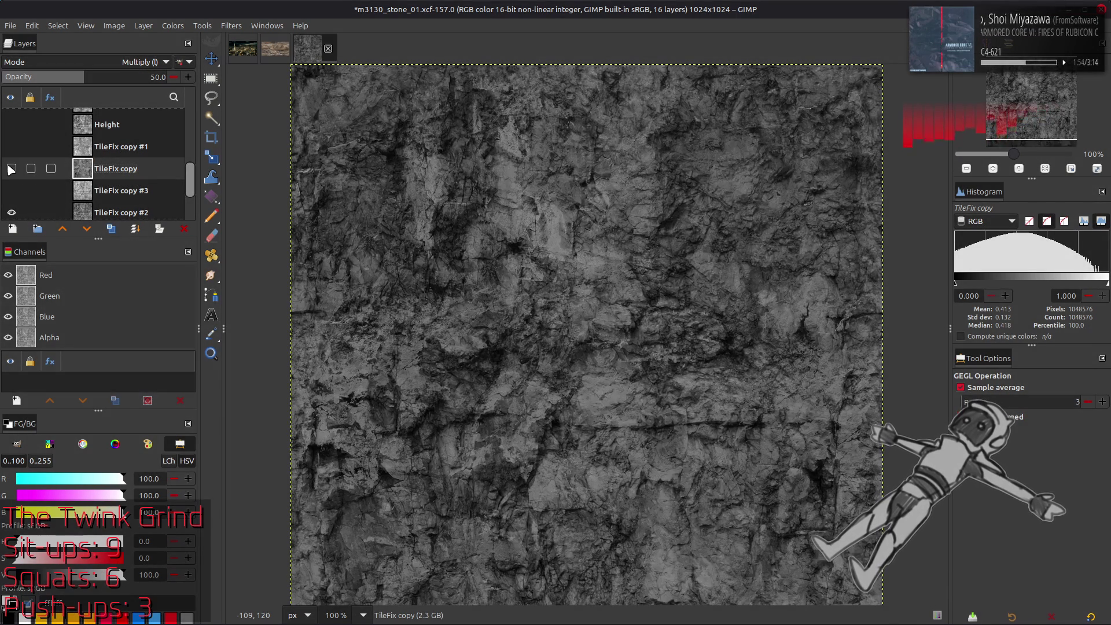
{"action": "key", "text": "ctrl+z"}
{"action": "key", "text": "ctrl+z"}
{"action": "key", "text": "ctrl+z"}
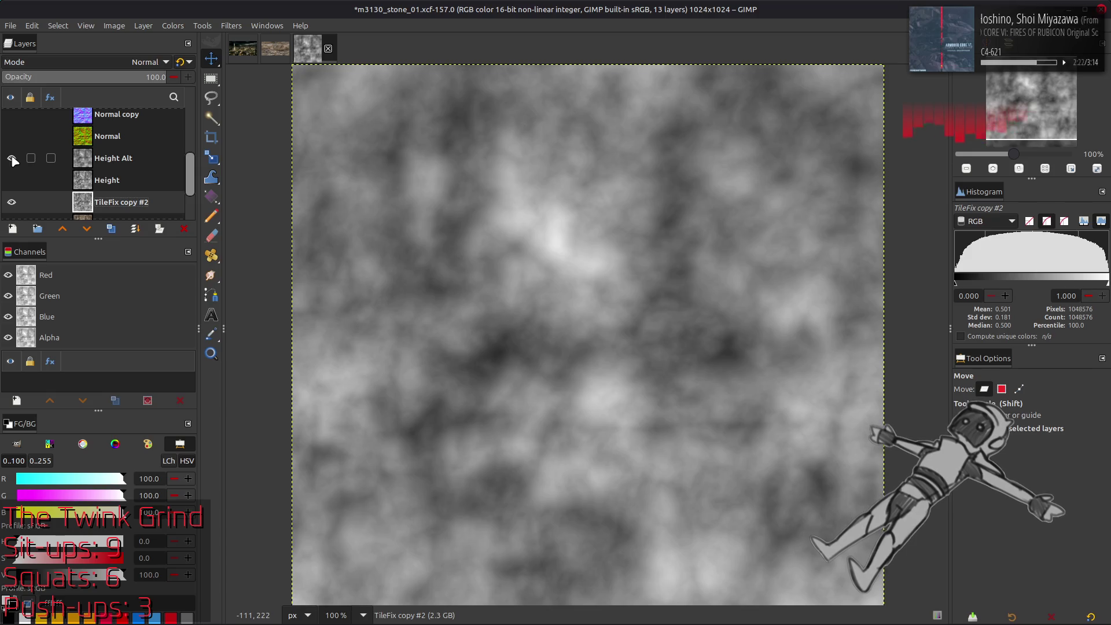
Duplicate the Height Alt layer and lower the copy below the Height layer.
{"action": "left_click", "coordinate": [11, 180]}
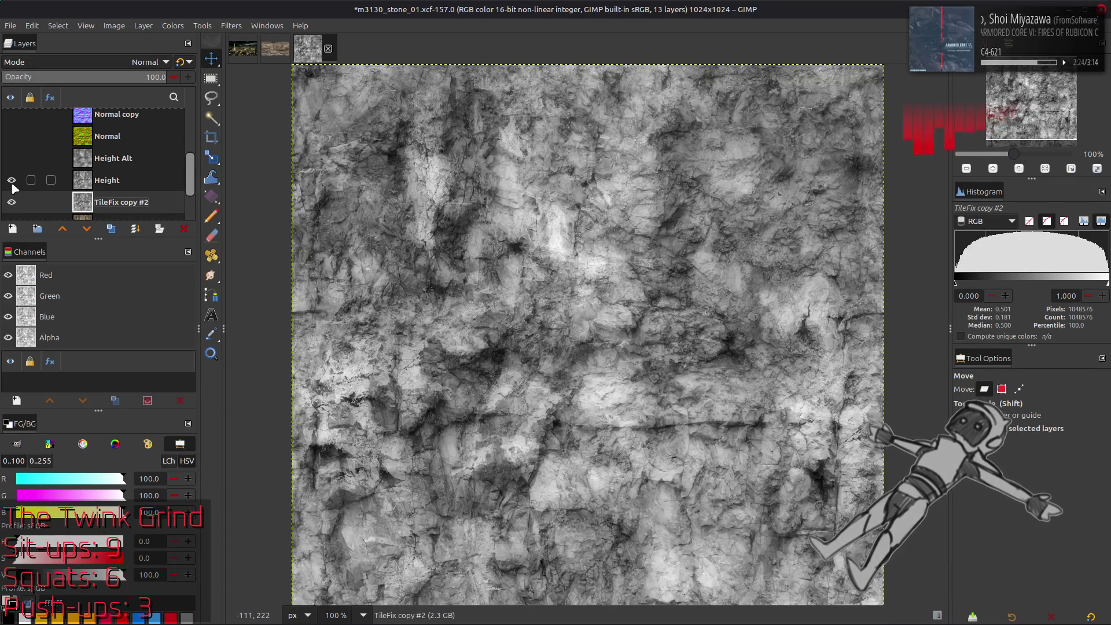
{"action": "left_click", "coordinate": [12, 184]}
{"action": "left_click", "coordinate": [13, 184]}
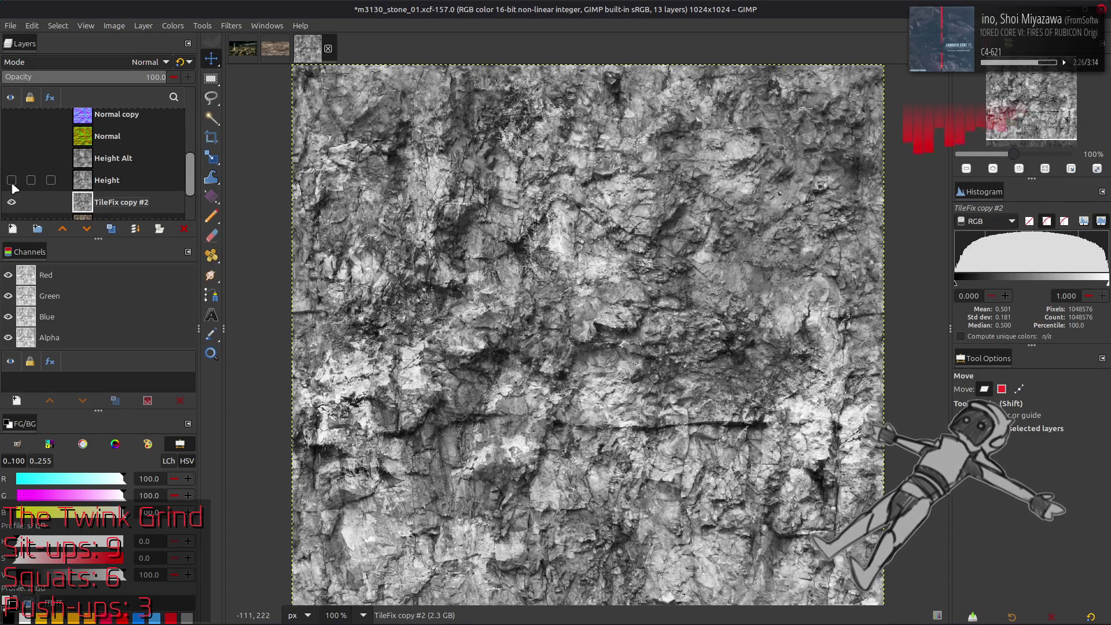
{"action": "left_click", "coordinate": [12, 180]}
{"action": "left_click", "coordinate": [12, 158]}
{"action": "left_click", "coordinate": [118, 163]}
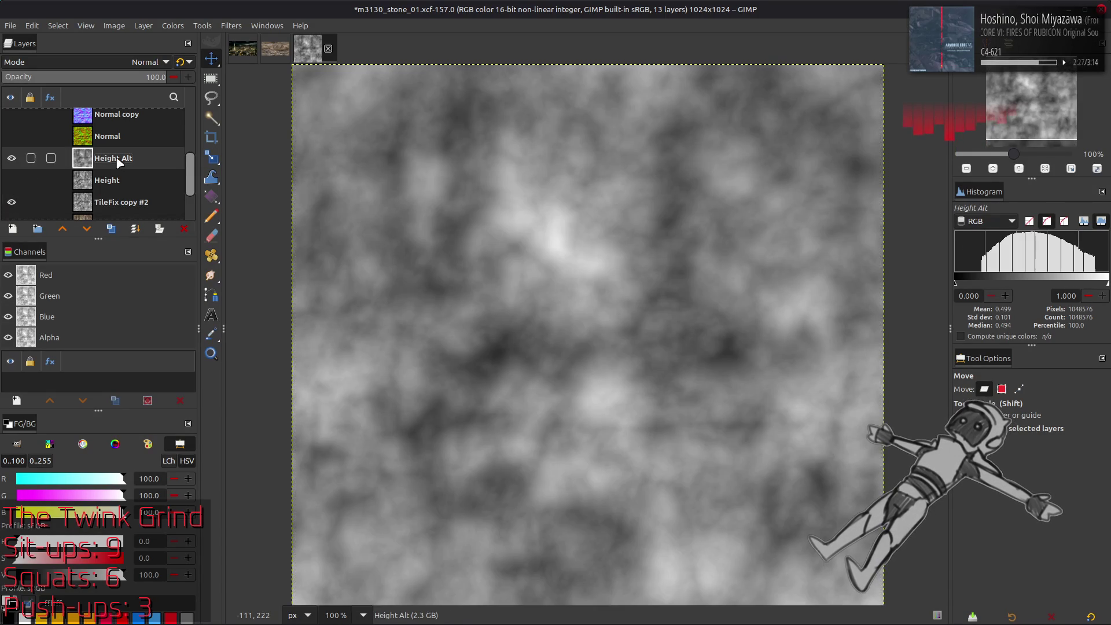
{"action": "left_click", "coordinate": [111, 229]}
{"action": "left_click", "coordinate": [87, 229]}
{"action": "left_click", "coordinate": [87, 229]}
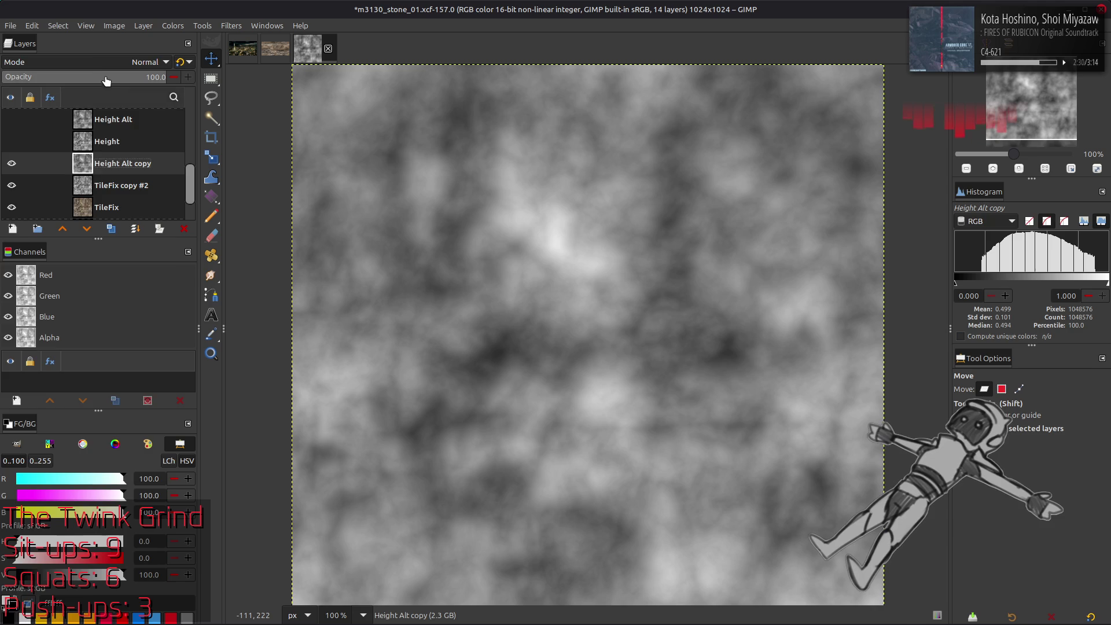
Try Soft light on Height Alt copy, then set its blend mode to Multiply.
{"action": "left_click", "coordinate": [145, 62]}
{"action": "left_click", "coordinate": [74, 333]}
{"action": "scroll", "coordinate": [114, 66], "scroll_direction": "down", "scroll_amount": 1}
{"action": "left_click", "coordinate": [114, 63]}
{"action": "scroll", "coordinate": [113, 59], "scroll_direction": "up", "scroll_amount": 4}
{"action": "left_click", "coordinate": [96, 82]}
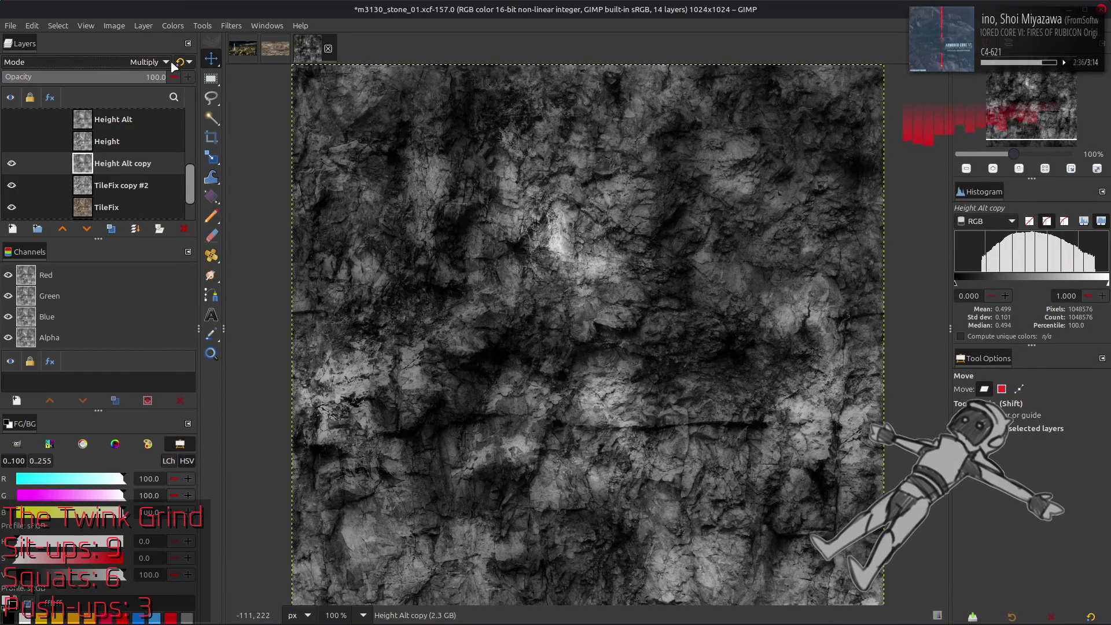
Compare the texture with and without the Multiply Height Alt copy layer.
{"action": "left_click", "coordinate": [11, 164]}
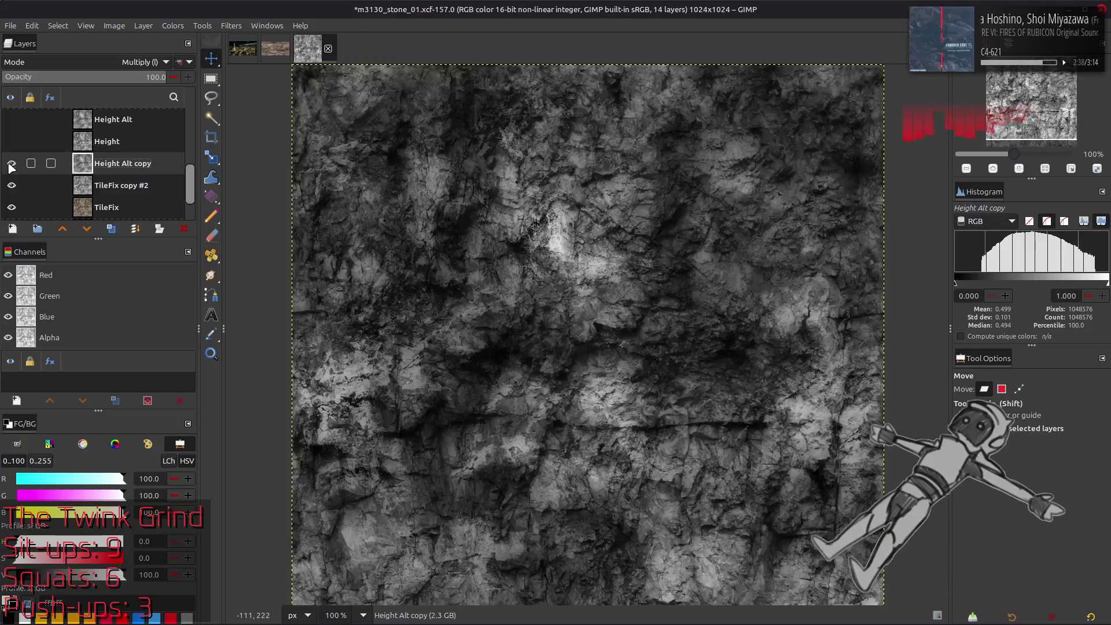
{"action": "scroll", "coordinate": [22, 165], "scroll_direction": "up", "scroll_amount": 2}
{"action": "scroll", "coordinate": [22, 165], "scroll_direction": "up", "scroll_amount": 3}
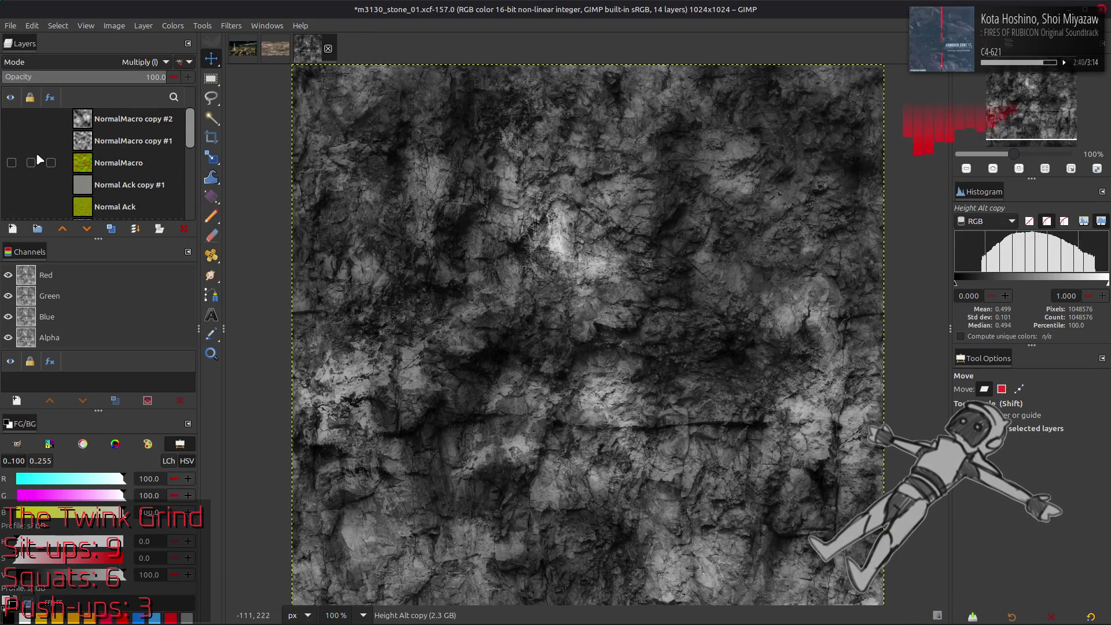
{"action": "scroll", "coordinate": [37, 156], "scroll_direction": "down", "scroll_amount": 4}
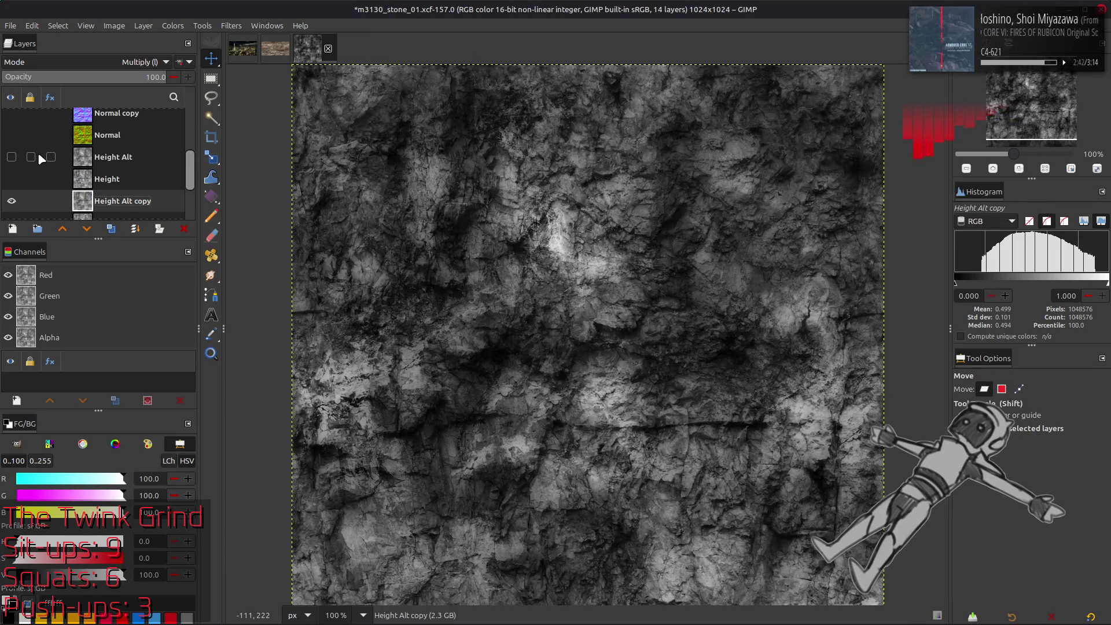
{"action": "scroll", "coordinate": [39, 154], "scroll_direction": "down", "scroll_amount": 1}
{"action": "left_click", "coordinate": [8, 184]}
{"action": "left_click", "coordinate": [8, 185]}
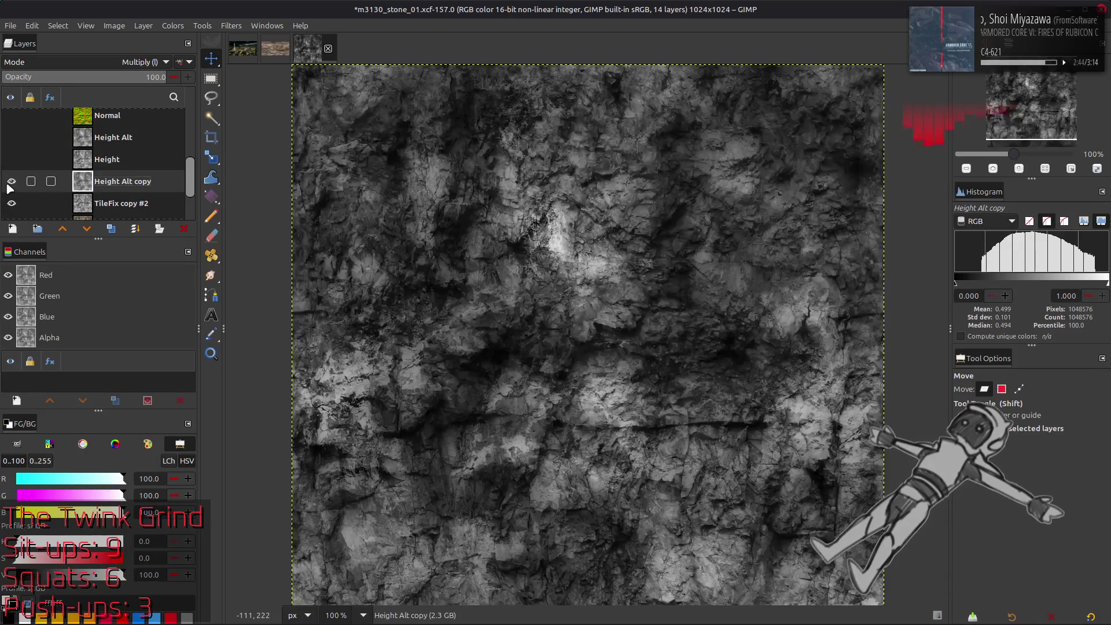
{"action": "left_click", "coordinate": [11, 182]}
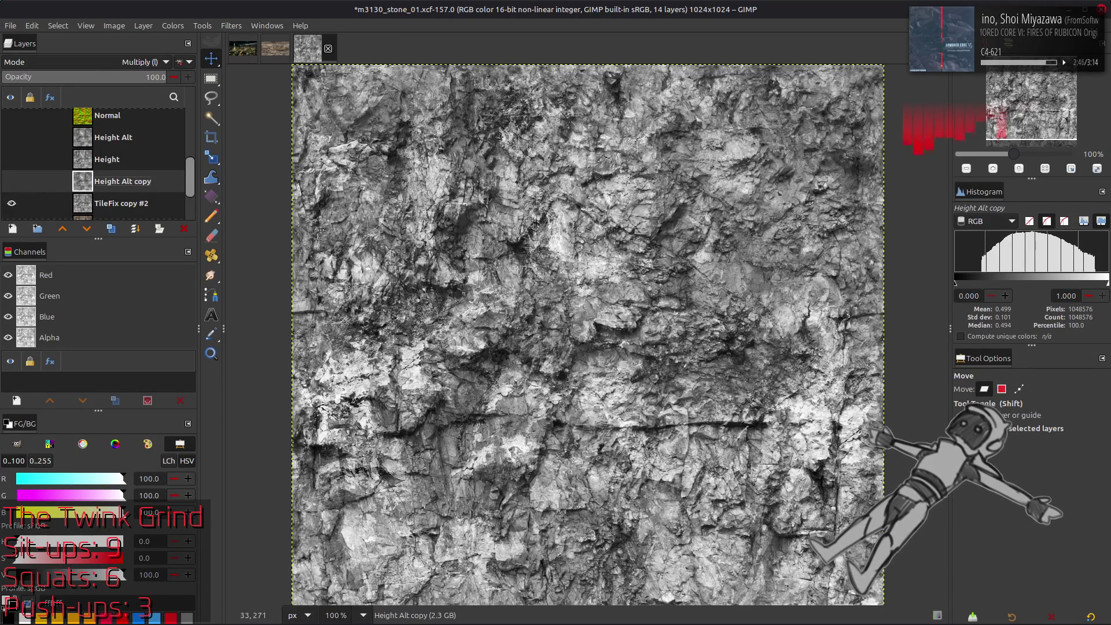
{"action": "scroll", "coordinate": [291, 210], "scroll_direction": "down", "scroll_amount": 3}
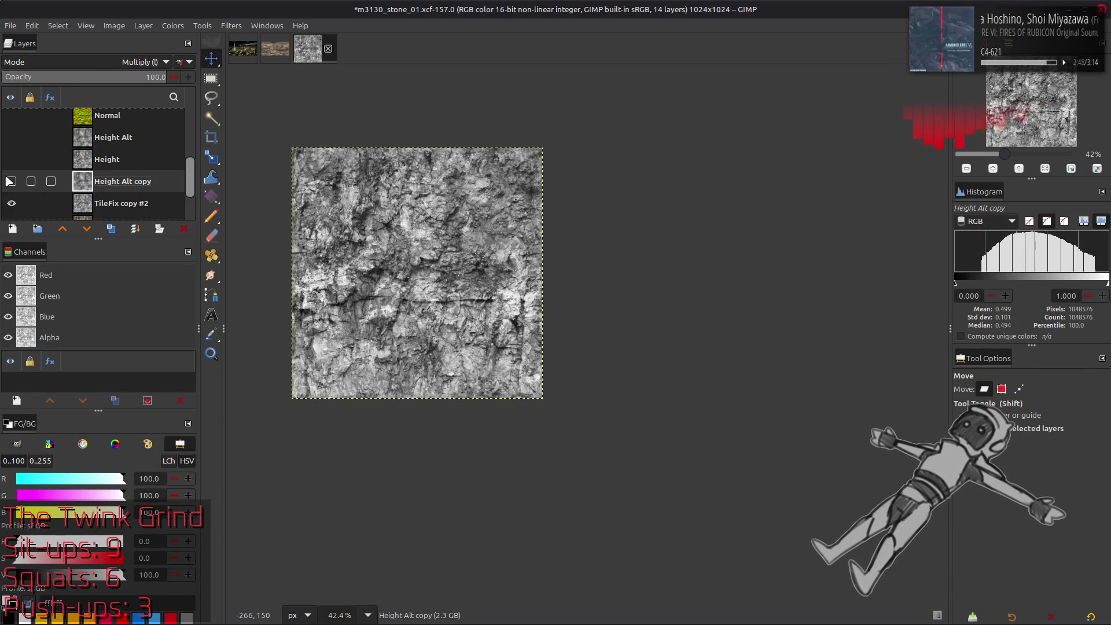
{"action": "left_click", "coordinate": [10, 183]}
{"action": "left_click", "coordinate": [10, 183]}
{"action": "left_click", "coordinate": [11, 183]}
Test Height Alt copy at 50% opacity, then restore it to 100%.
{"action": "left_click", "coordinate": [149, 77]}
{"action": "type", "text": "50"}
{"action": "key", "text": "Return"}
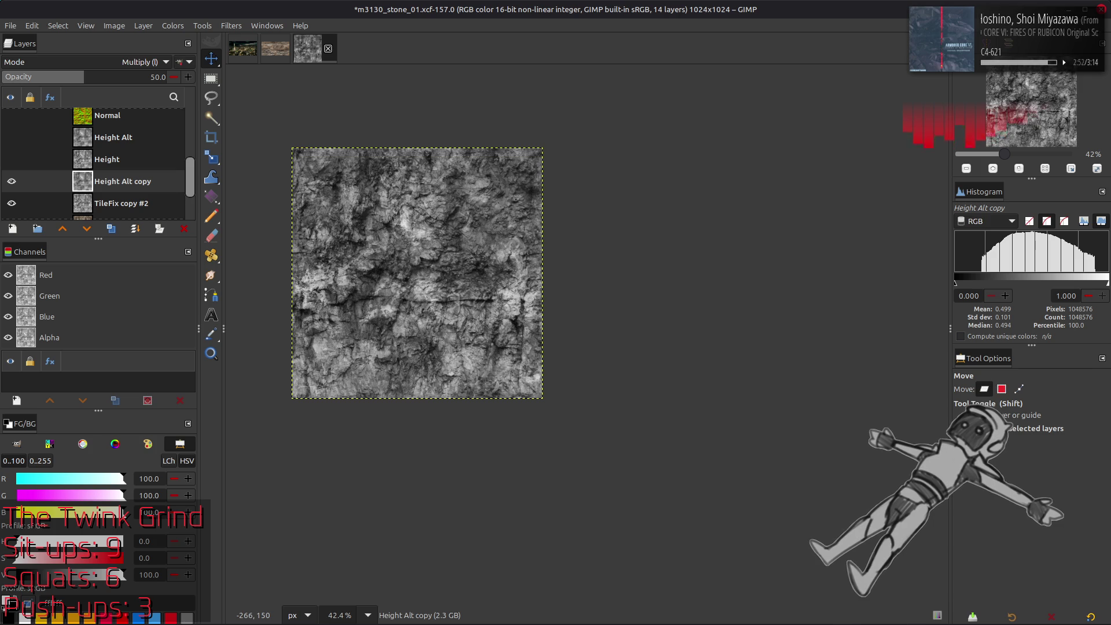
{"action": "scroll", "coordinate": [551, 297], "scroll_direction": "up", "scroll_amount": 3}
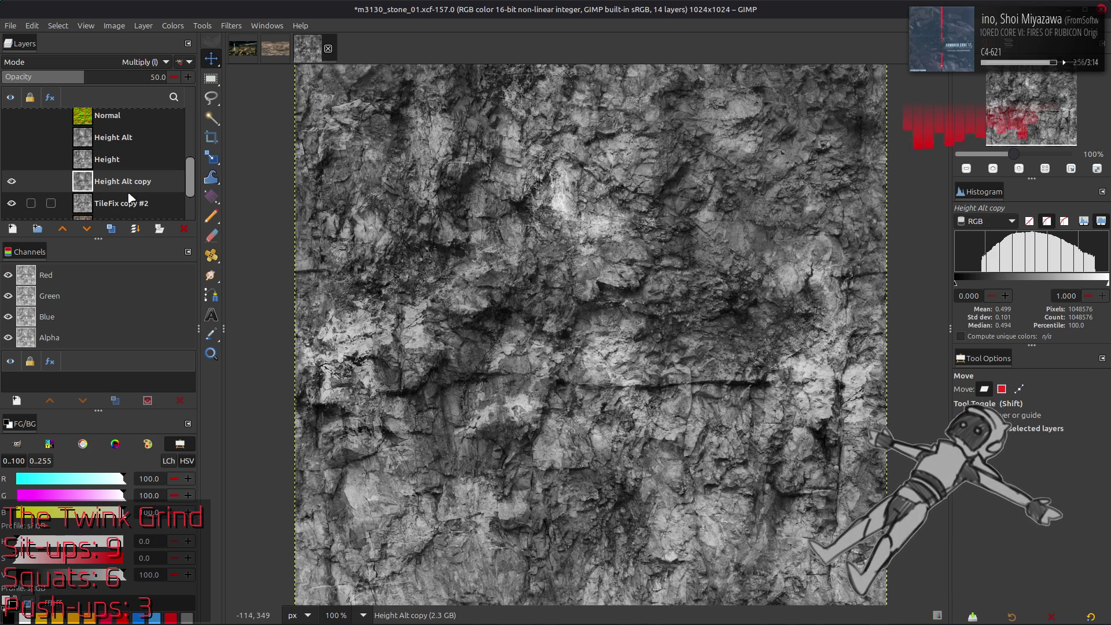
{"action": "left_click", "coordinate": [11, 182]}
{"action": "left_click", "coordinate": [11, 181]}
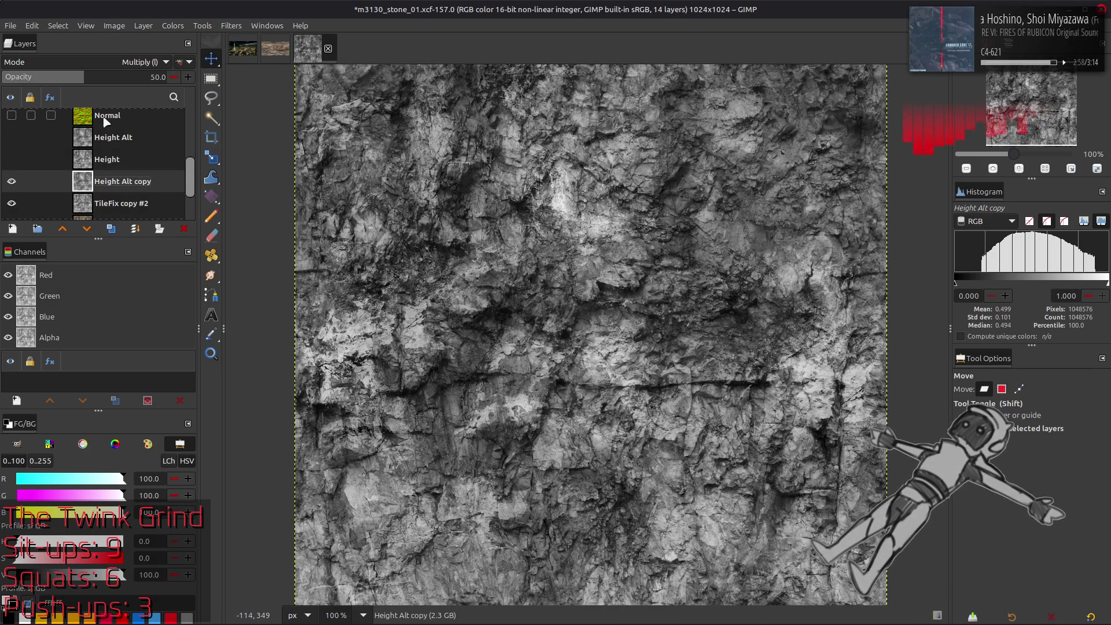
{"action": "left_click", "coordinate": [105, 76]}
{"action": "left_click_drag", "start_coordinate": [105, 75], "coordinate": [335, 104]}
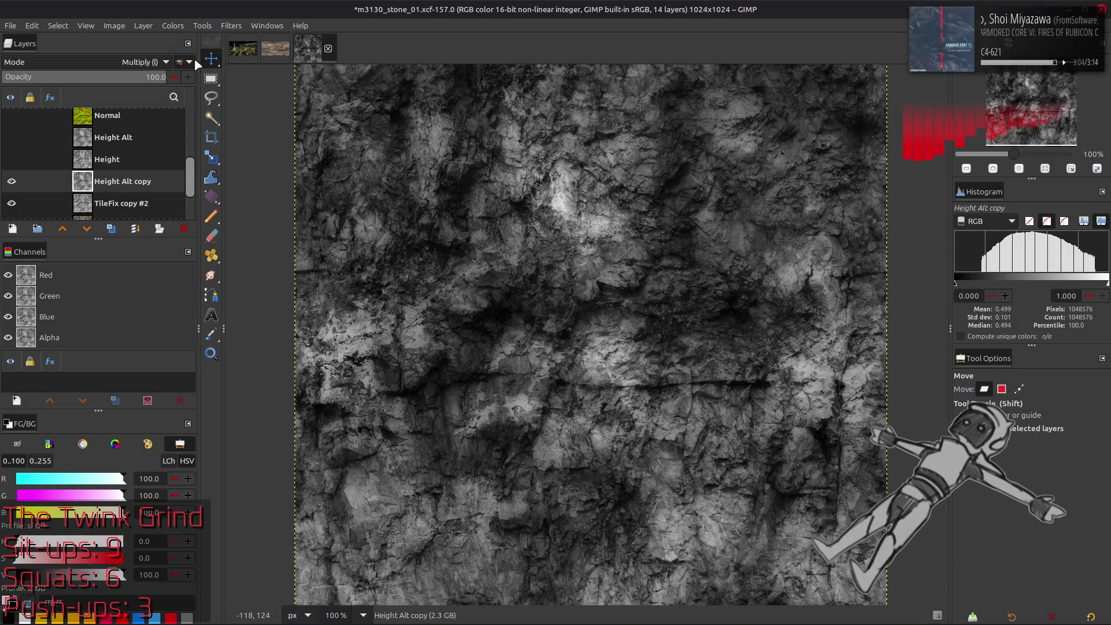
{"action": "left_click", "coordinate": [177, 30]}
{"action": "left_click", "coordinate": [214, 145]}
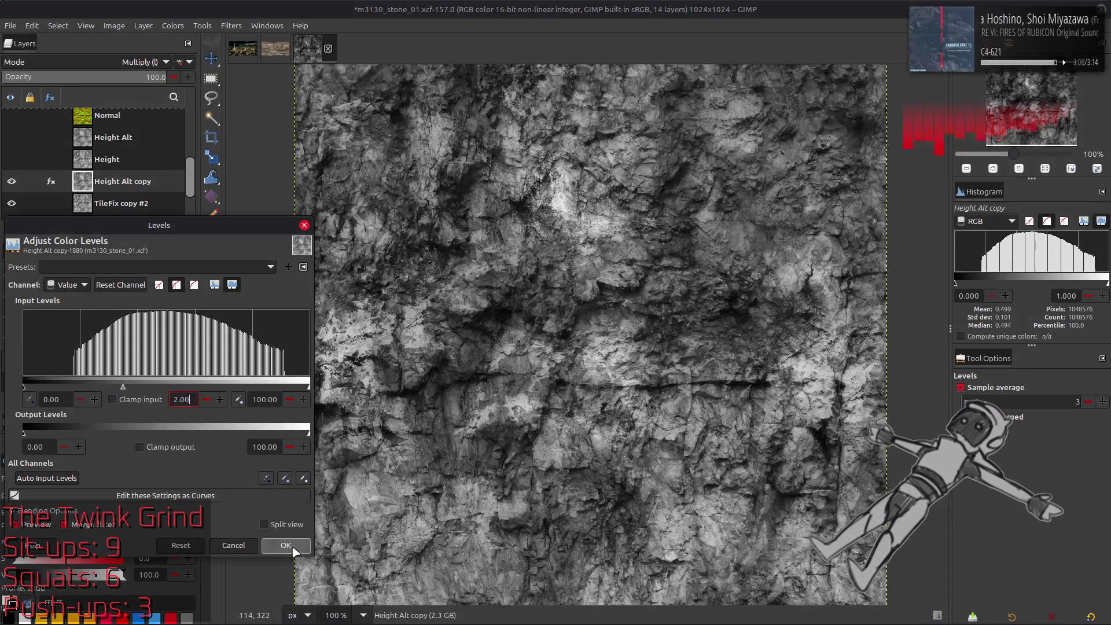
Apply Levels with gamma 2.00 to Height Alt copy and compare before and after.
{"action": "left_click", "coordinate": [286, 545]}
{"action": "left_click", "coordinate": [12, 181]}
{"action": "left_click", "coordinate": [11, 182]}
{"action": "double_click", "coordinate": [12, 182]}
{"action": "key", "text": "grave"}
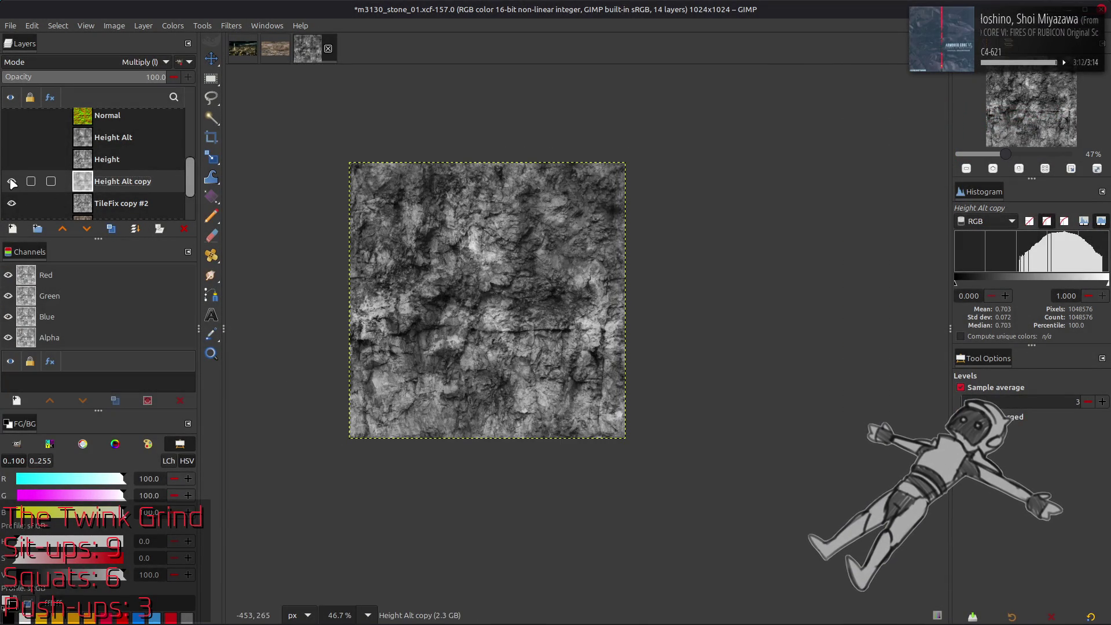
{"action": "double_click", "coordinate": [11, 181]}
{"action": "left_click", "coordinate": [11, 181]}
{"action": "left_click", "coordinate": [11, 181]}
{"action": "left_click", "coordinate": [12, 181]}
{"action": "left_click", "coordinate": [12, 182]}
{"action": "left_click", "coordinate": [12, 181]}
{"action": "left_click", "coordinate": [12, 181]}
At 50% zoom, recheck Height Alt copy and merge it down into TileFix copy #2.
{"action": "left_click", "coordinate": [368, 615]}
{"action": "left_click", "coordinate": [366, 546]}
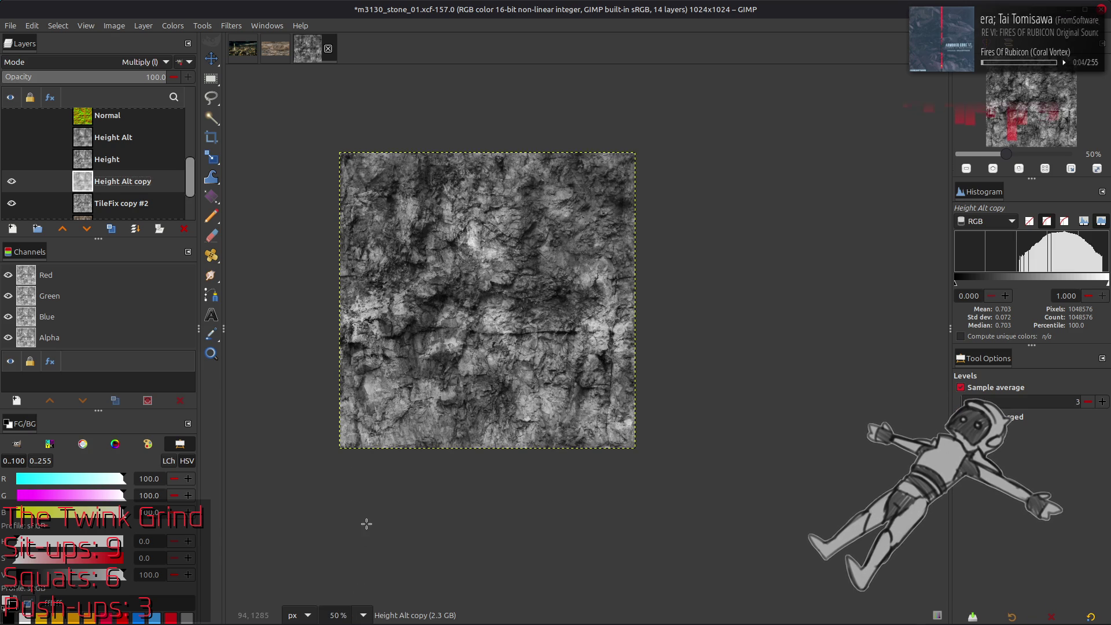
{"action": "scroll", "coordinate": [397, 326], "scroll_direction": "up", "scroll_amount": 2}
{"action": "scroll", "coordinate": [411, 330], "scroll_direction": "left", "scroll_amount": 5}
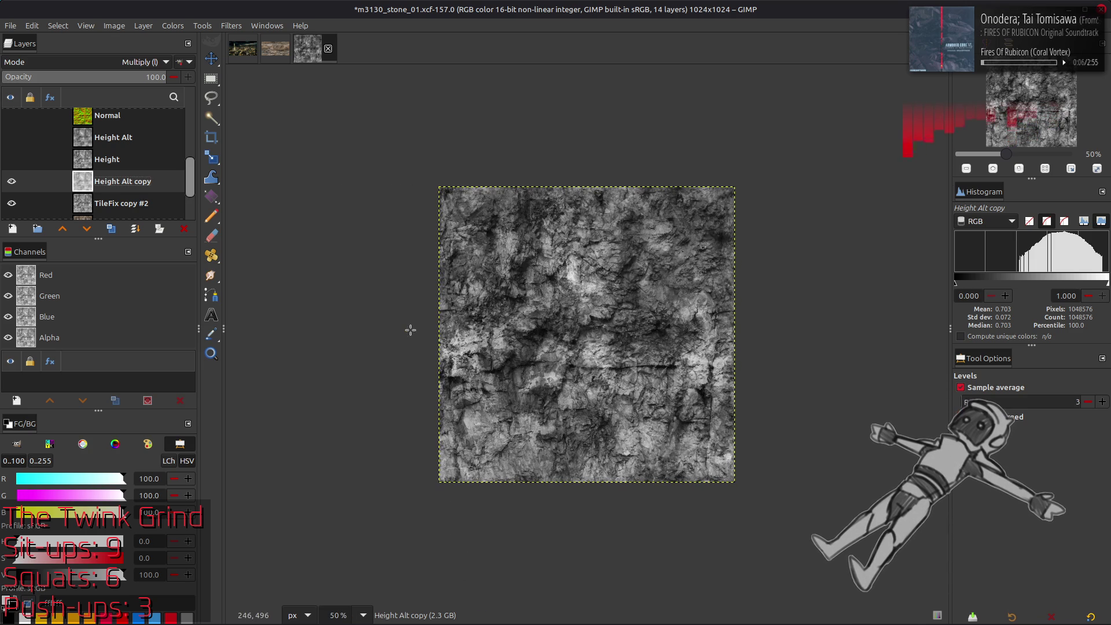
{"action": "left_click", "coordinate": [11, 181]}
{"action": "left_click", "coordinate": [11, 181]}
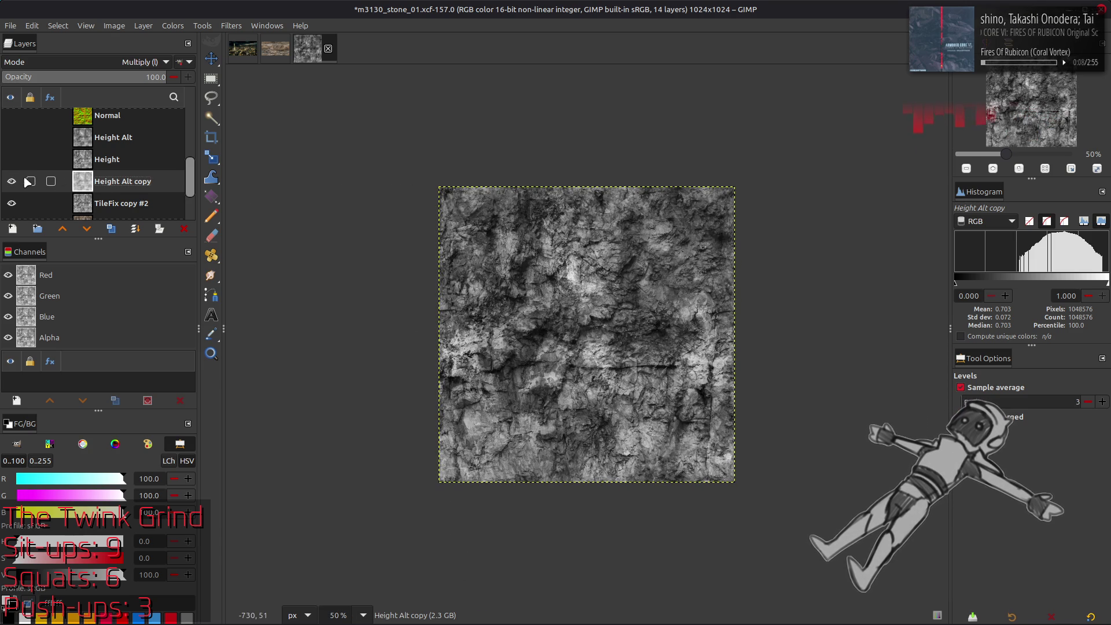
{"action": "key", "text": "ctrl+m"}
Choose Colors > Auto > Stretch Contrast for TileFix copy #2.
{"action": "left_click", "coordinate": [179, 26]}
{"action": "mouse_move", "coordinate": [242, 221]}
{"action": "left_click", "coordinate": [315, 252]}
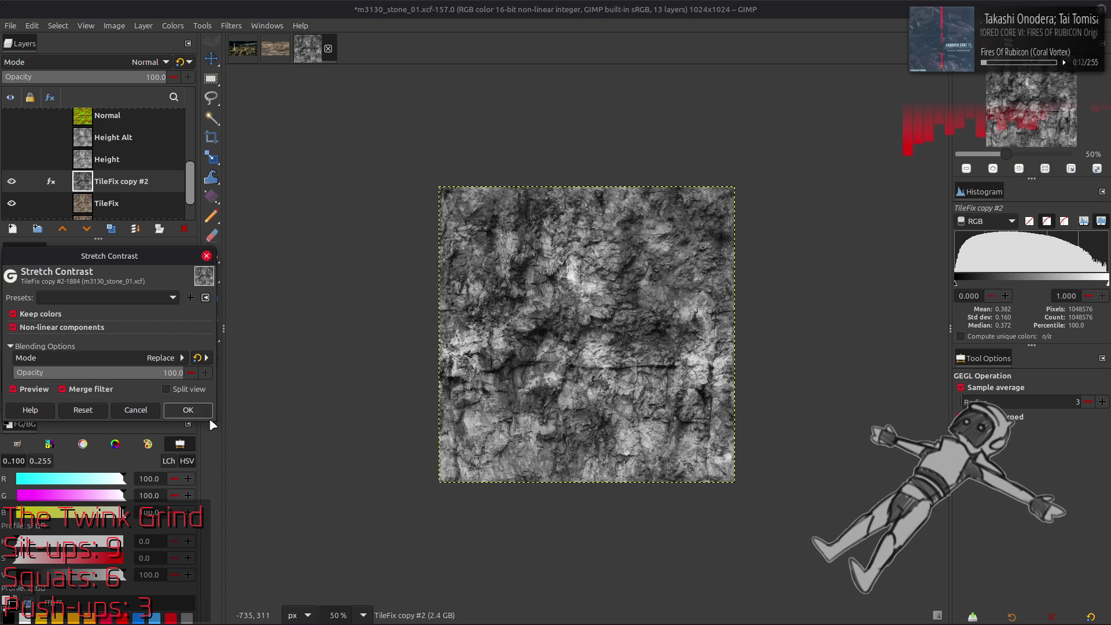
Stretch TileFix copy #2's contrast, compare it with the colour TileFix at 100%, and begin renaming it.
{"action": "left_click", "coordinate": [188, 410]}
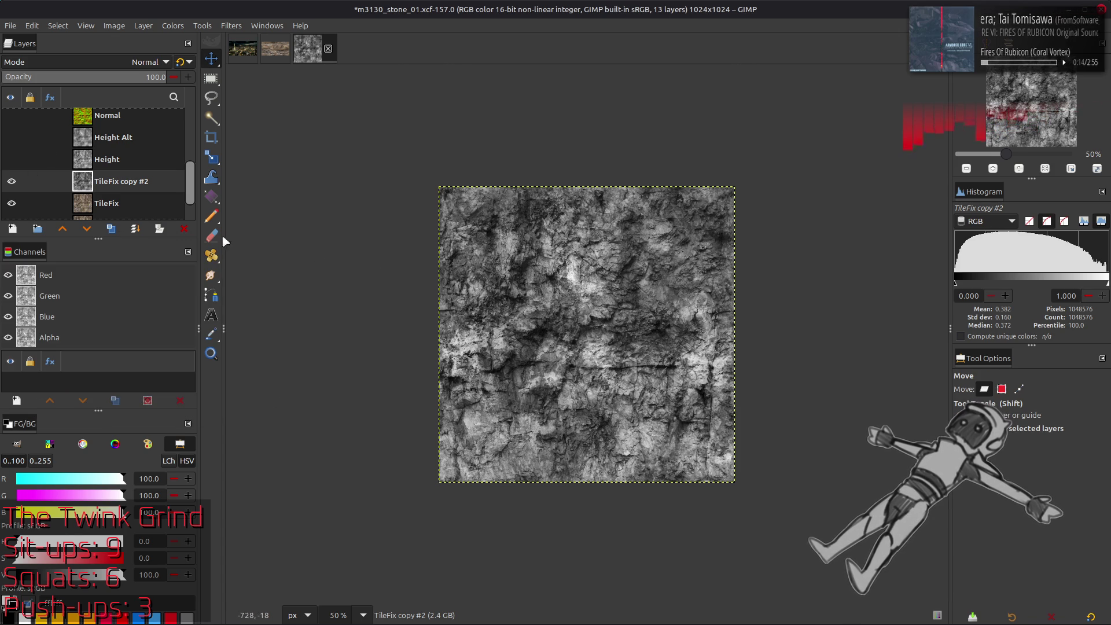
{"action": "key", "text": "1"}
{"action": "left_click", "coordinate": [12, 182]}
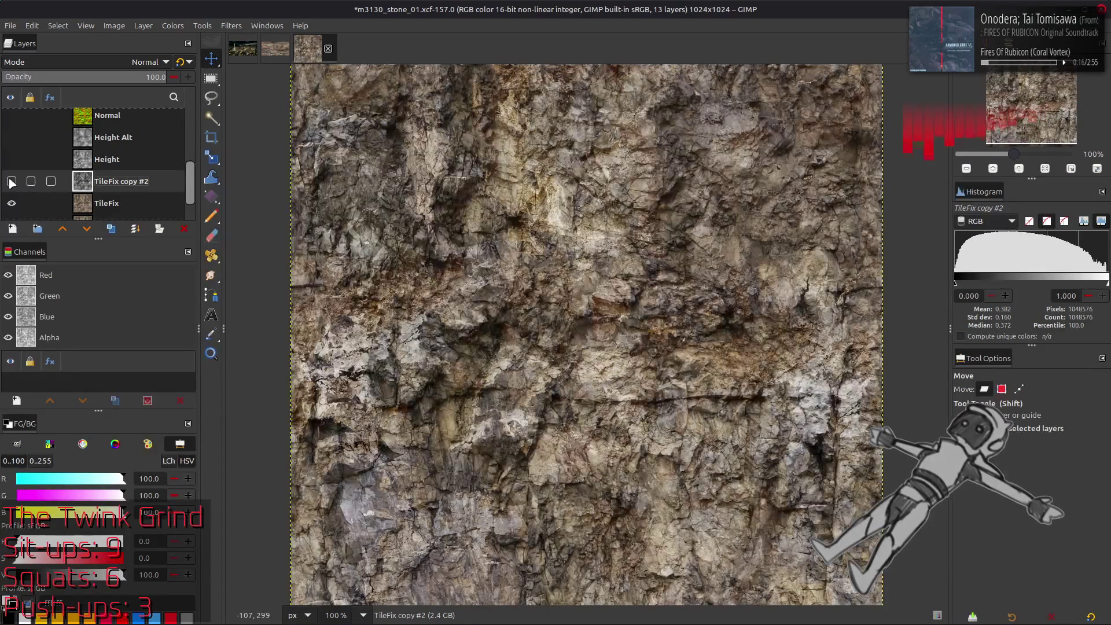
{"action": "left_click", "coordinate": [12, 181]}
{"action": "left_click", "coordinate": [12, 181]}
{"action": "left_click", "coordinate": [12, 181]}
{"action": "left_click", "coordinate": [12, 181]}
{"action": "left_click", "coordinate": [11, 181]}
{"action": "left_click", "coordinate": [12, 181]}
{"action": "left_click", "coordinate": [11, 181]}
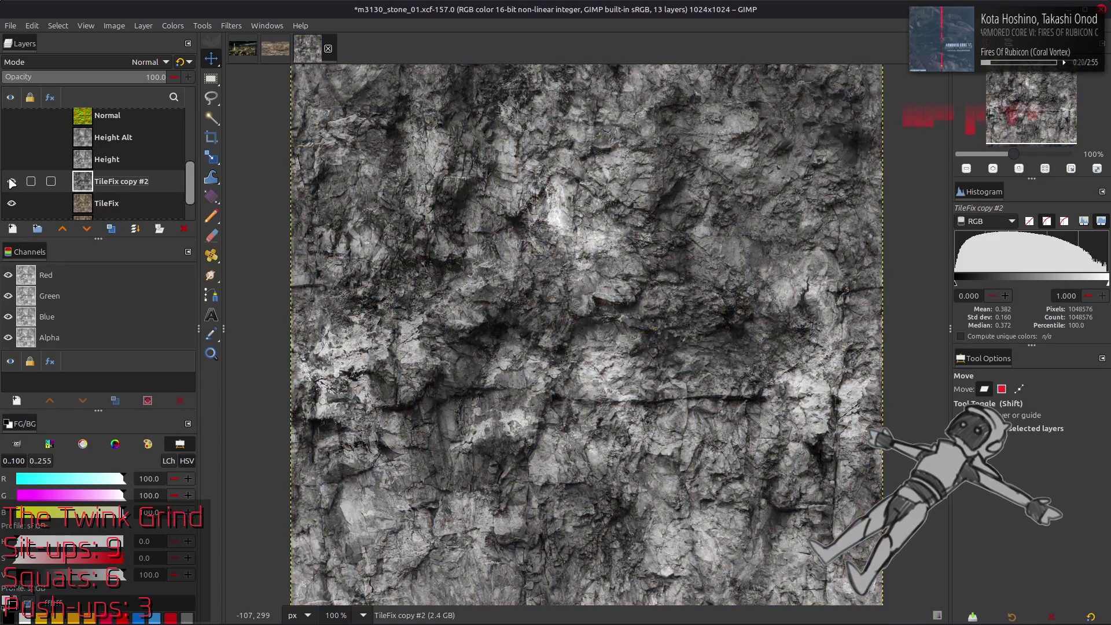
{"action": "left_click", "coordinate": [12, 181]}
{"action": "left_click", "coordinate": [12, 181]}
{"action": "left_click", "coordinate": [12, 181]}
{"action": "left_click", "coordinate": [12, 182]}
{"action": "left_click", "coordinate": [11, 182]}
{"action": "left_click", "coordinate": [12, 182]}
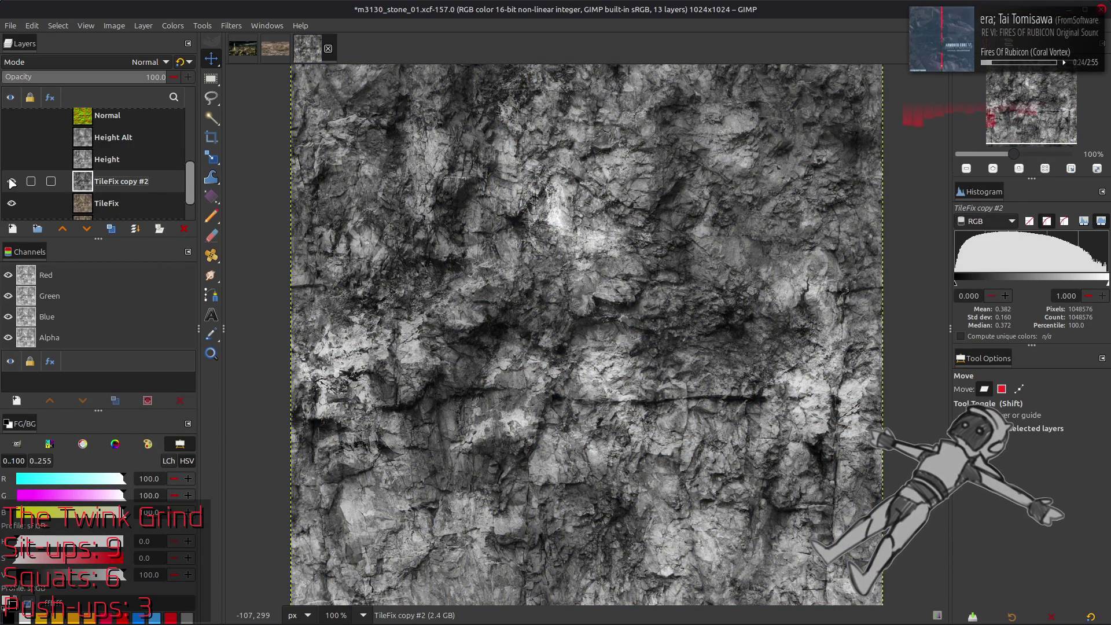
{"action": "double_click", "coordinate": [121, 184]}
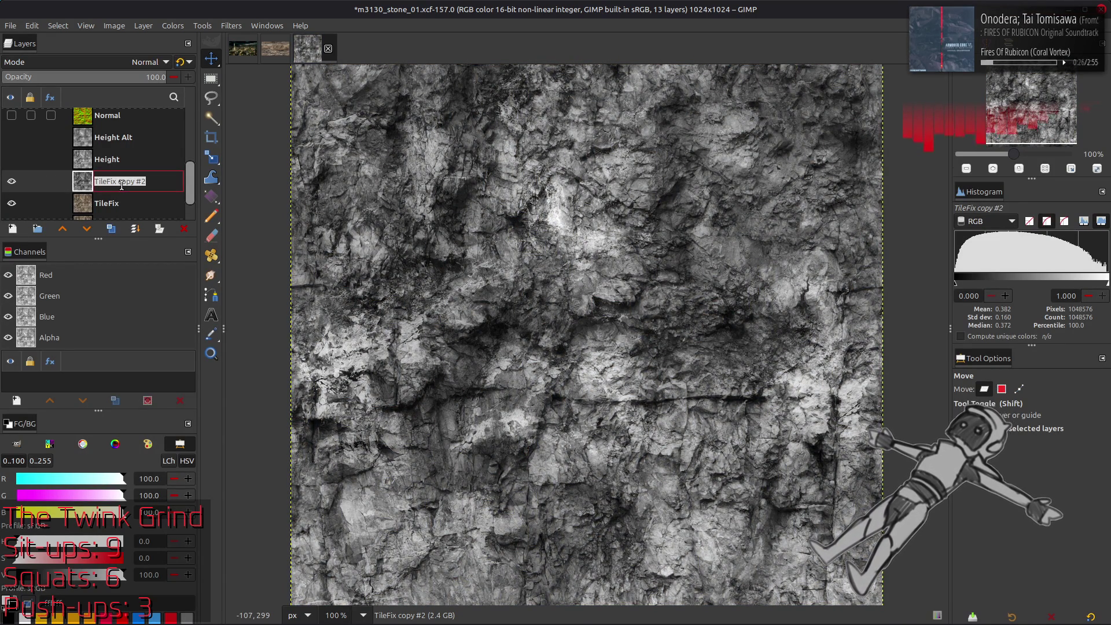
Name the grey layer Spec Base and restore Height Alt copy as a separate layer.
{"action": "type", "text": "Spec Ba"}
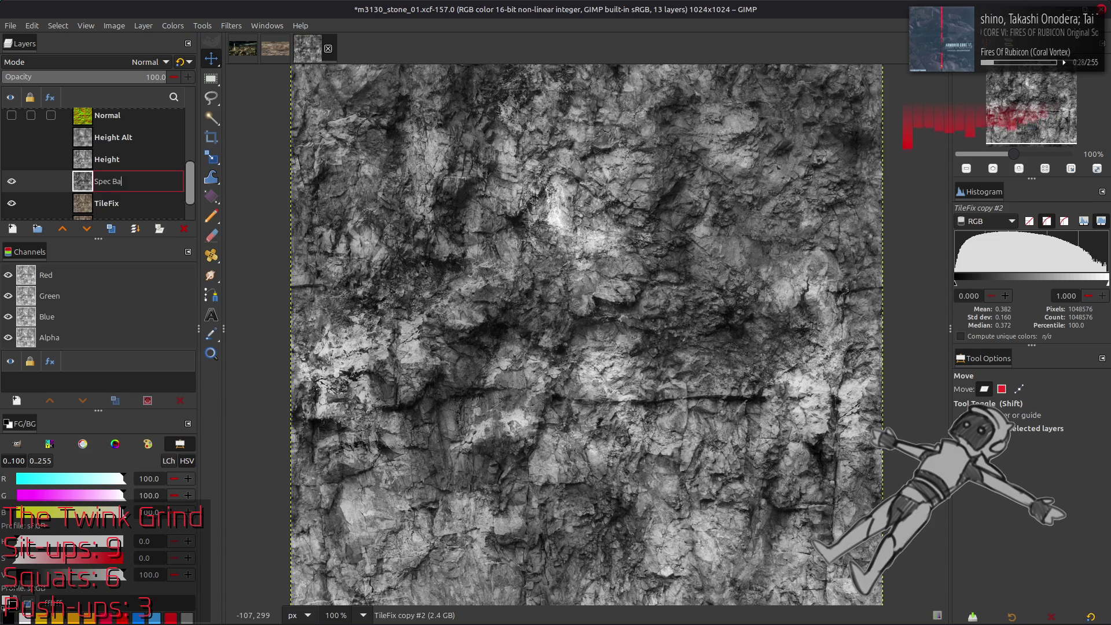
{"action": "type", "text": "se"}
{"action": "key", "text": "Return"}
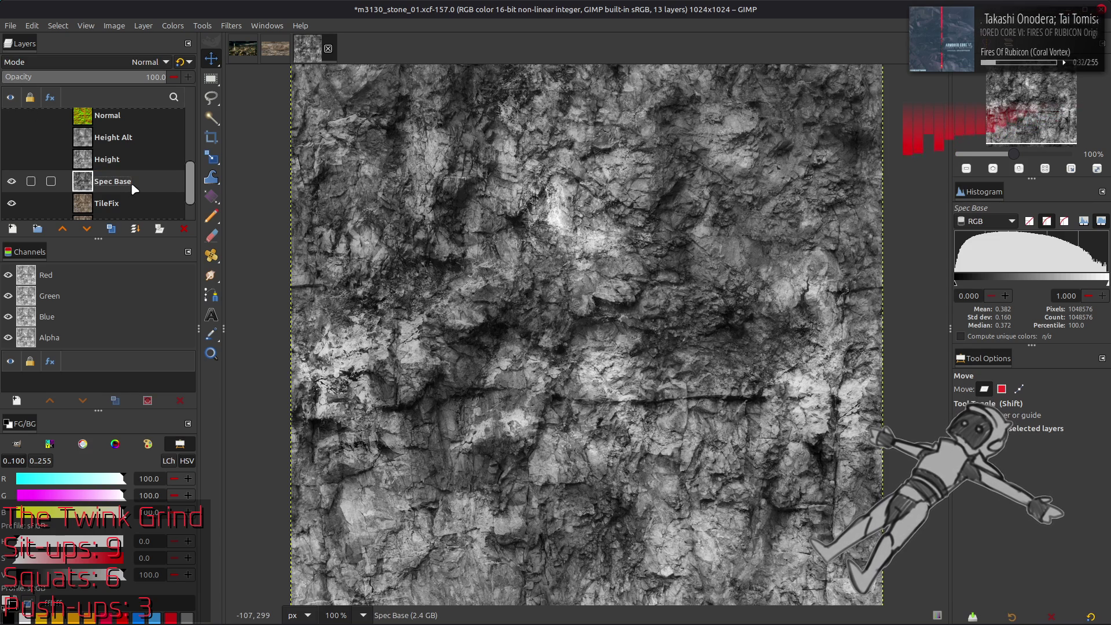
{"action": "key", "text": "ctrl+z"}
{"action": "left_click", "coordinate": [138, 162]}
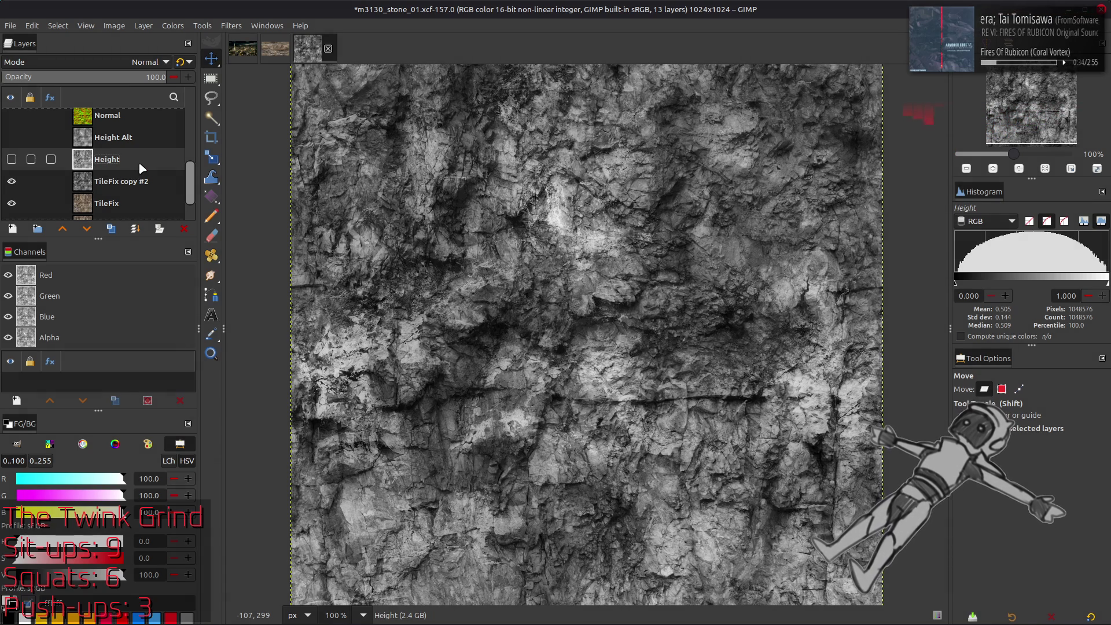
{"action": "key", "text": "ctrl+y"}
{"action": "key", "text": "ctrl+y"}
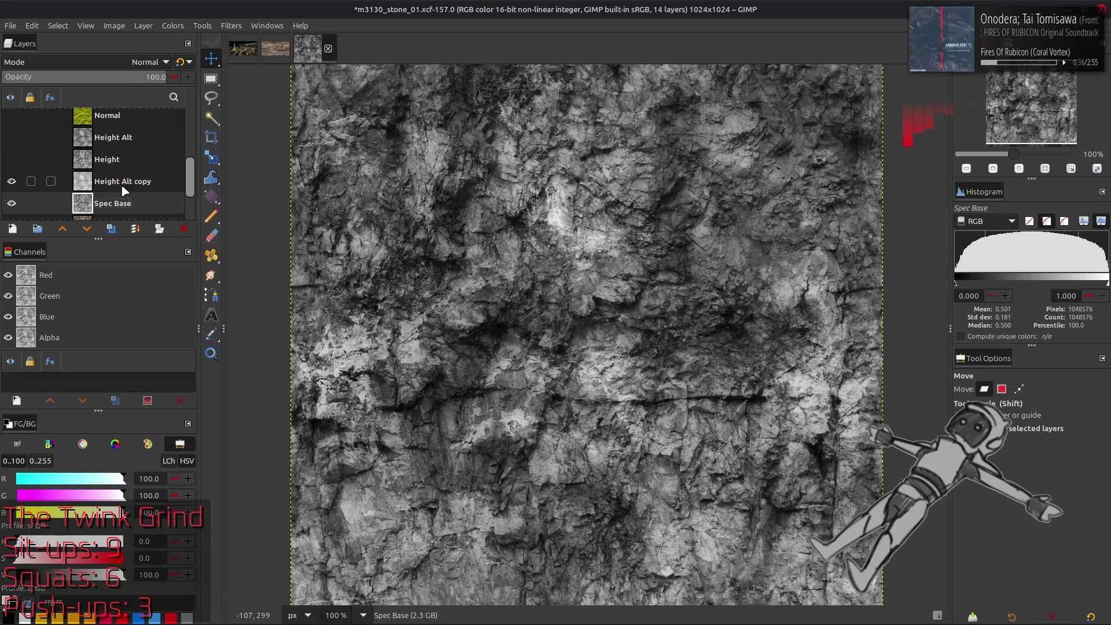
Create a New from Visible layer above Height Alt copy and name it Spec.
{"action": "left_click", "coordinate": [122, 187]}
{"action": "right_click", "coordinate": [122, 187]}
{"action": "left_click", "coordinate": [157, 283]}
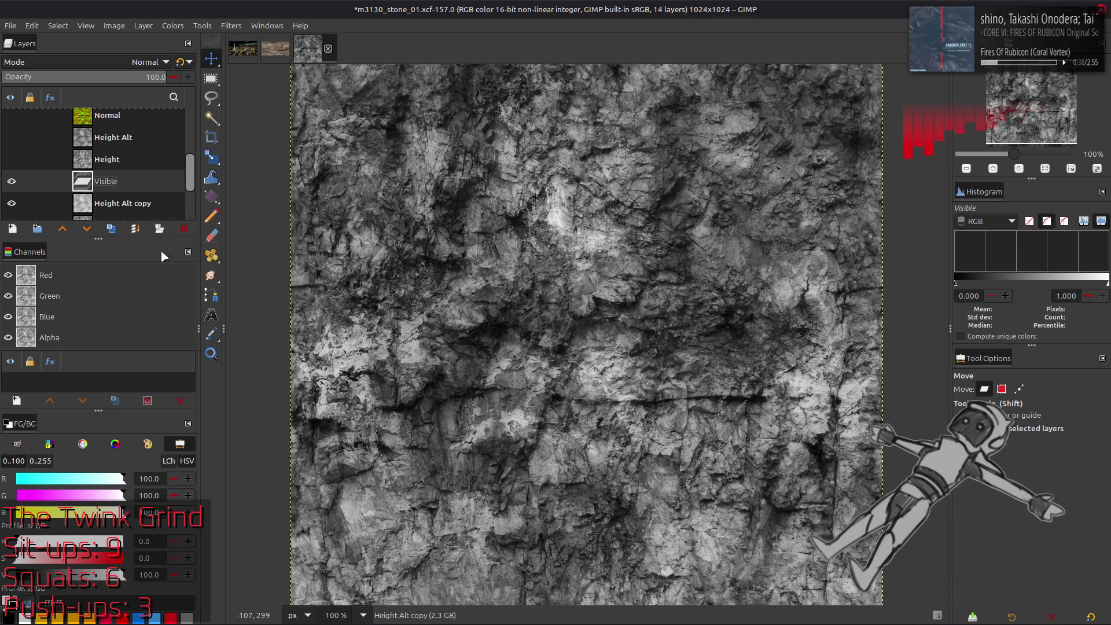
{"action": "double_click", "coordinate": [122, 182]}
{"action": "type", "text": "pec"}
{"action": "key", "text": "Return"}
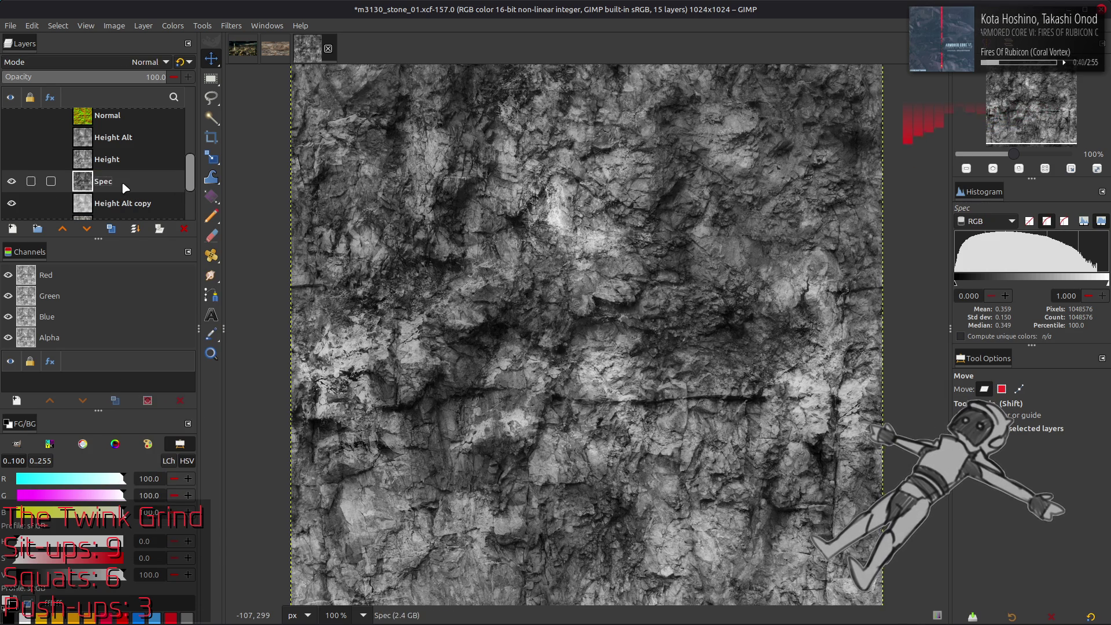
{"action": "scroll", "coordinate": [124, 185], "scroll_direction": "down", "scroll_amount": 2}
{"action": "scroll", "coordinate": [125, 185], "scroll_direction": "up", "scroll_amount": 2}
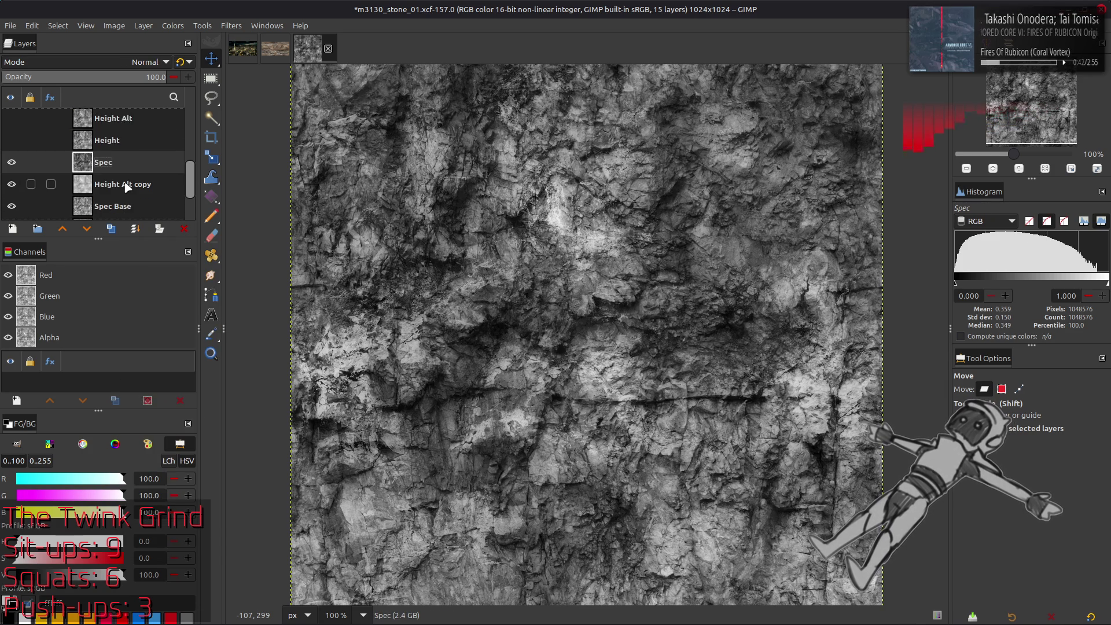
{"action": "left_click", "coordinate": [172, 25]}
Apply Stretch Contrast to the Spec layer.
{"action": "mouse_move", "coordinate": [231, 224]}
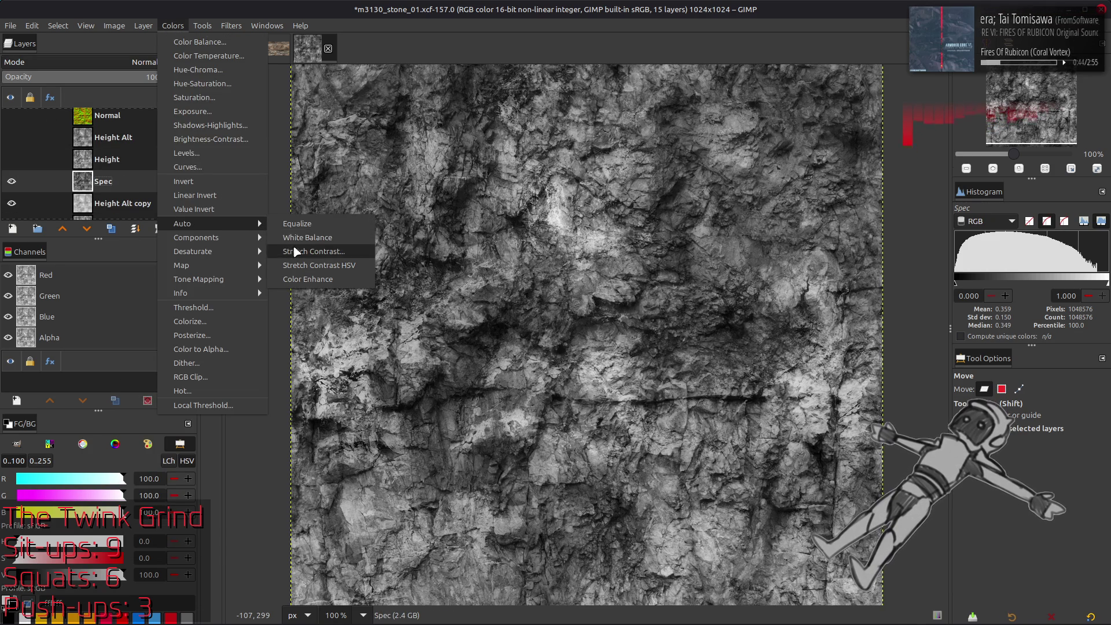
{"action": "left_click", "coordinate": [313, 252]}
{"action": "left_click", "coordinate": [188, 410]}
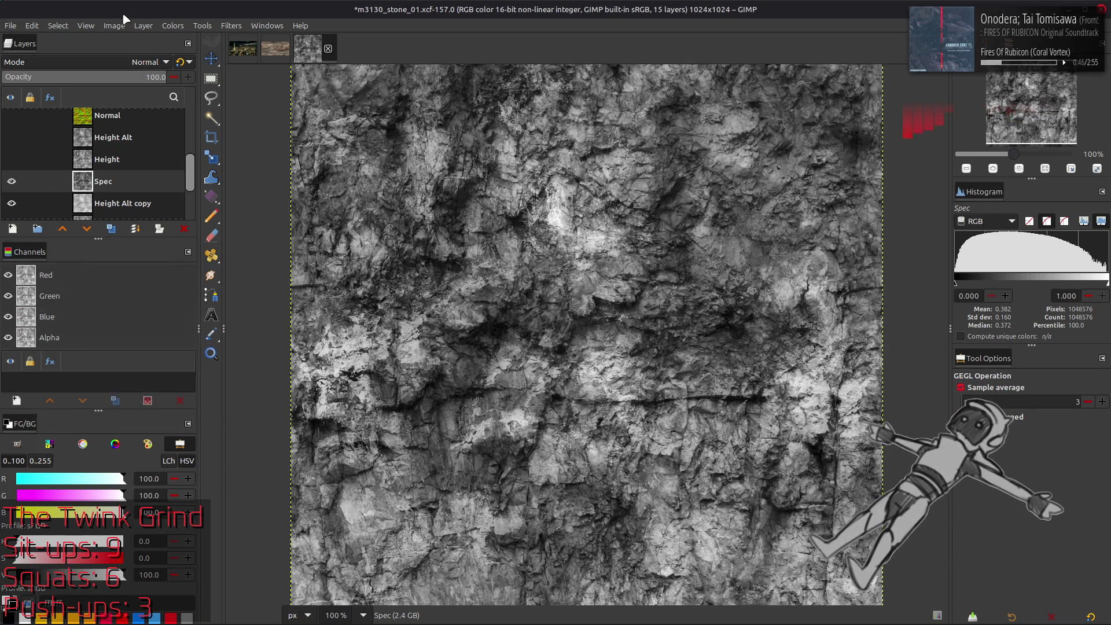
Offset the Spec layer by half its size, 512 × 512, with wrap-around to check seams.
{"action": "left_click", "coordinate": [143, 26]}
{"action": "mouse_move", "coordinate": [238, 169]}
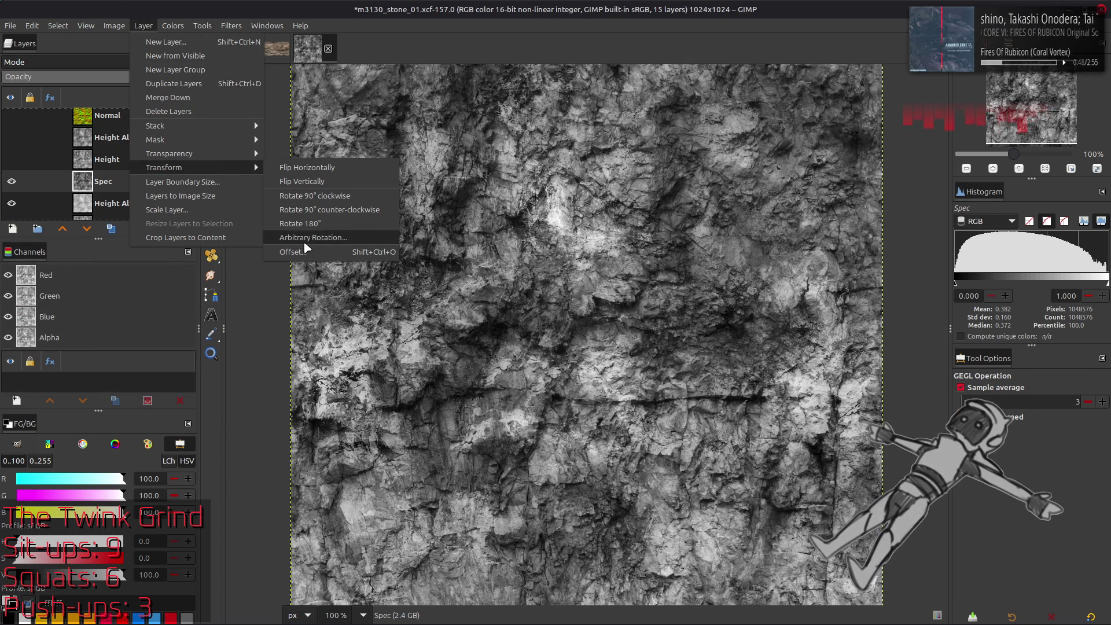
{"action": "left_click", "coordinate": [304, 255]}
{"action": "left_click", "coordinate": [214, 243]}
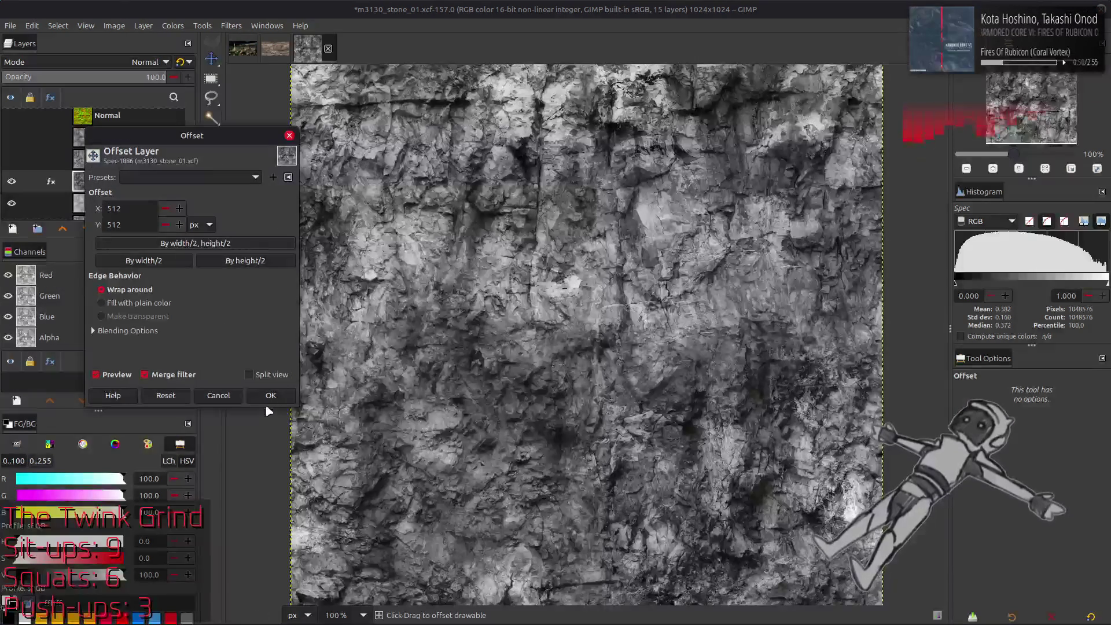
{"action": "left_click", "coordinate": [271, 395]}
Duplicate Spec, align the copy to the image centre, and merge it down into Spec.
{"action": "key", "text": "q"}
{"action": "key", "text": "shift+ctrl+d"}
{"action": "left_click", "coordinate": [987, 496]}
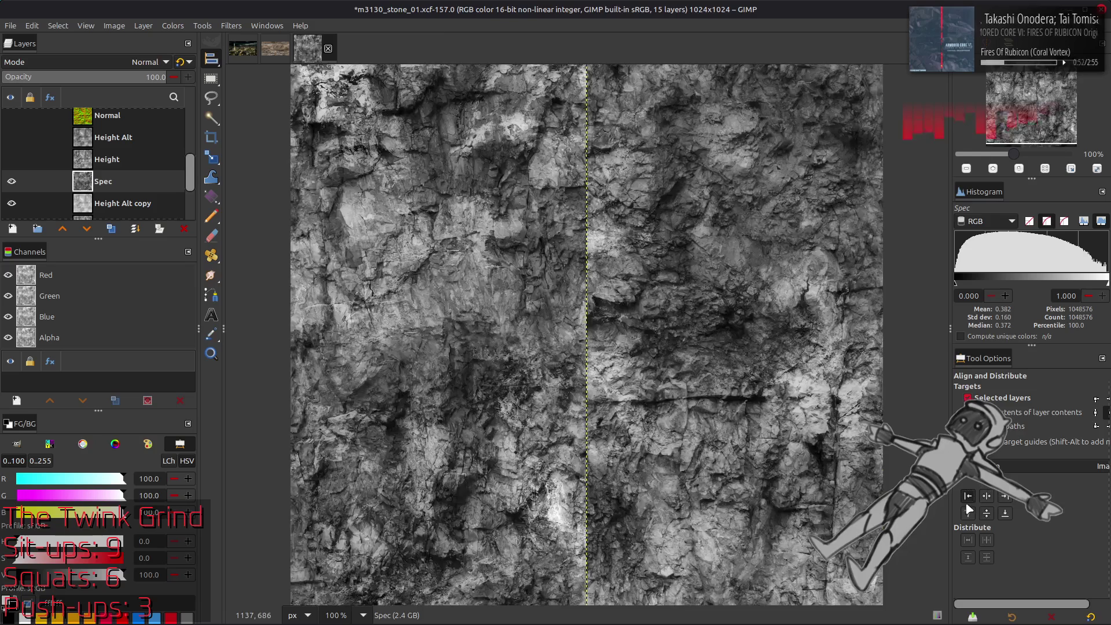
{"action": "left_click", "coordinate": [987, 514]}
{"action": "left_click", "coordinate": [1008, 499]}
{"action": "key", "text": "ctrl+m"}
{"action": "key", "text": "ctrl+z"}
{"action": "left_click", "coordinate": [1008, 513]}
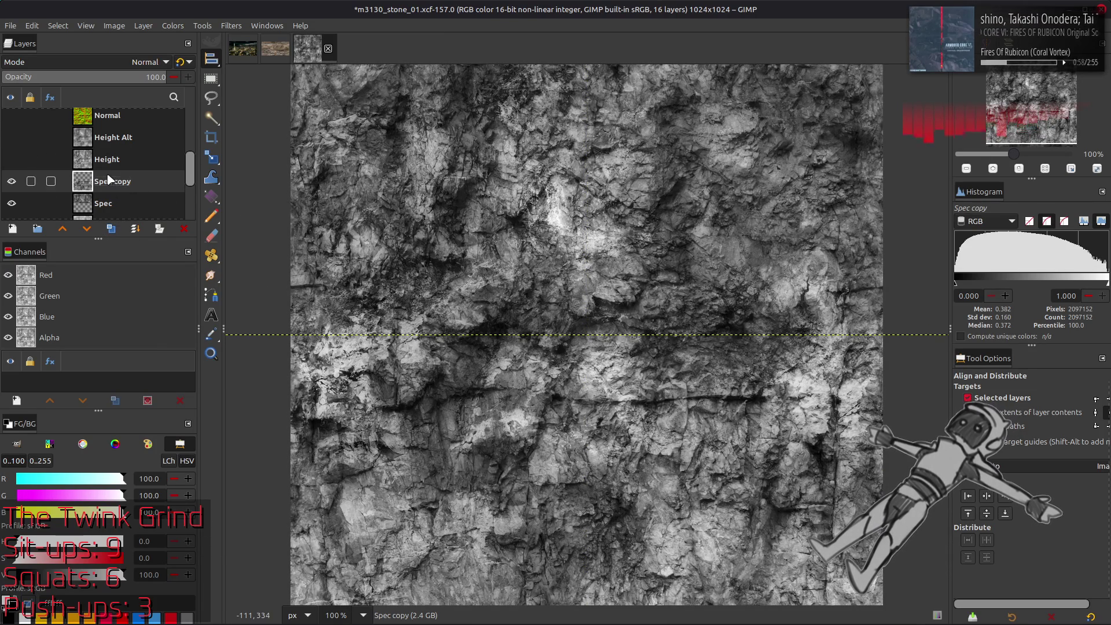
{"action": "key", "text": "ctrl+m"}
{"action": "key", "text": "m"}
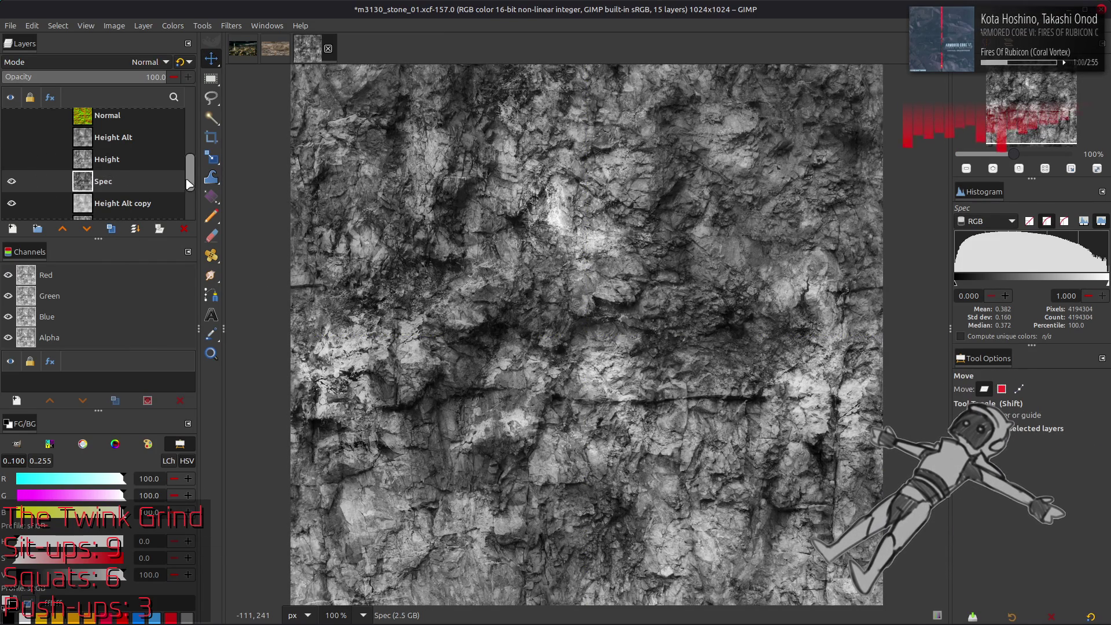
{"action": "left_click", "coordinate": [237, 27]}
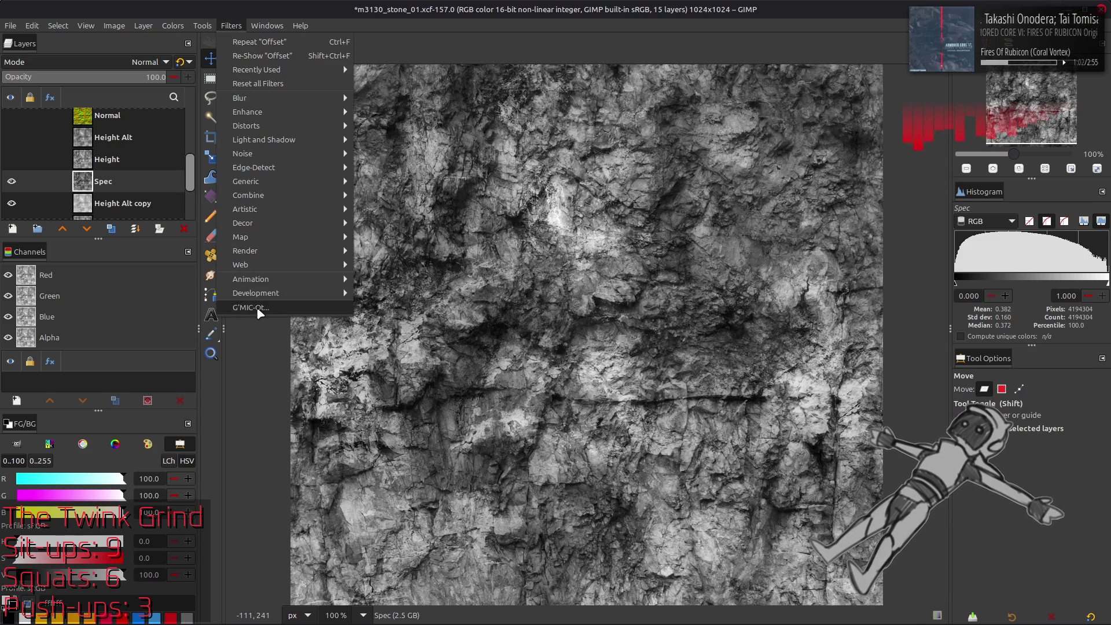
Apply the G'MIC Colour Space Swap filter to the Spec layer.
{"action": "left_click", "coordinate": [256, 308]}
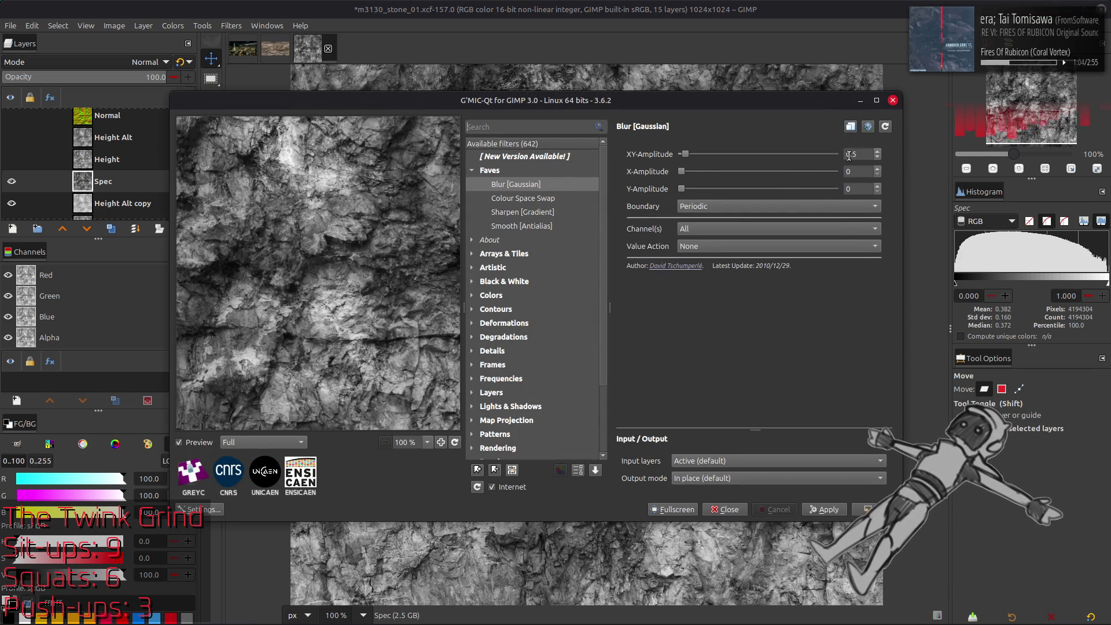
{"action": "left_click", "coordinate": [548, 198]}
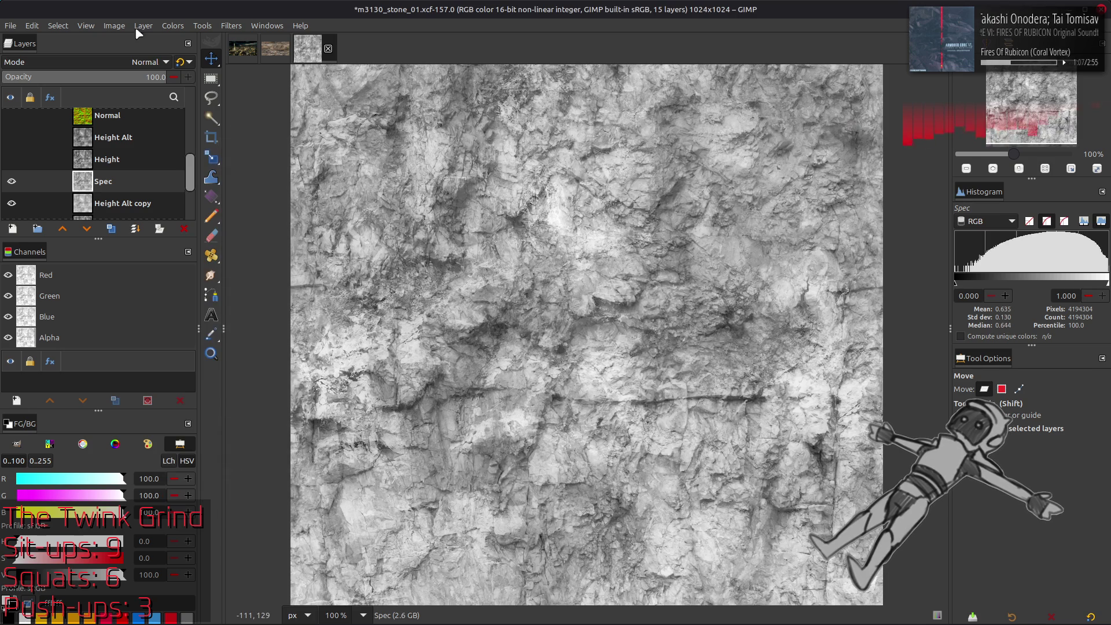
{"action": "left_click", "coordinate": [140, 26]}
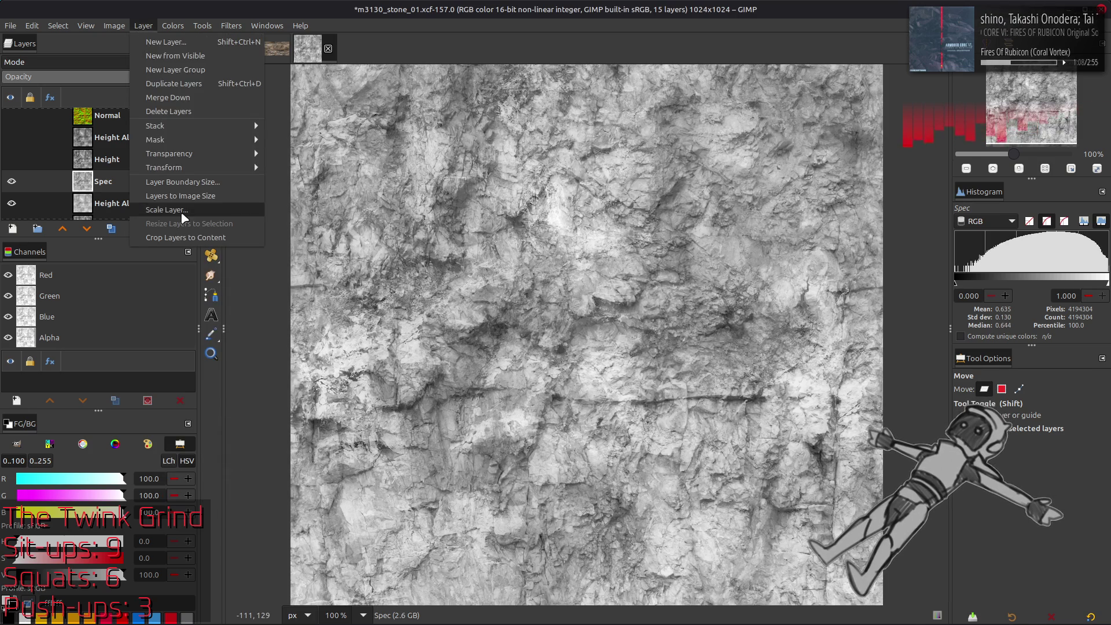
Scale the Spec layer down to 50% of its size.
{"action": "left_click", "coordinate": [153, 210]}
{"action": "triple_click", "coordinate": [528, 306]}
{"action": "type", "text": "5"}
{"action": "scroll", "coordinate": [565, 380], "scroll_direction": "down", "scroll_amount": 2}
{"action": "left_click", "coordinate": [634, 411]}
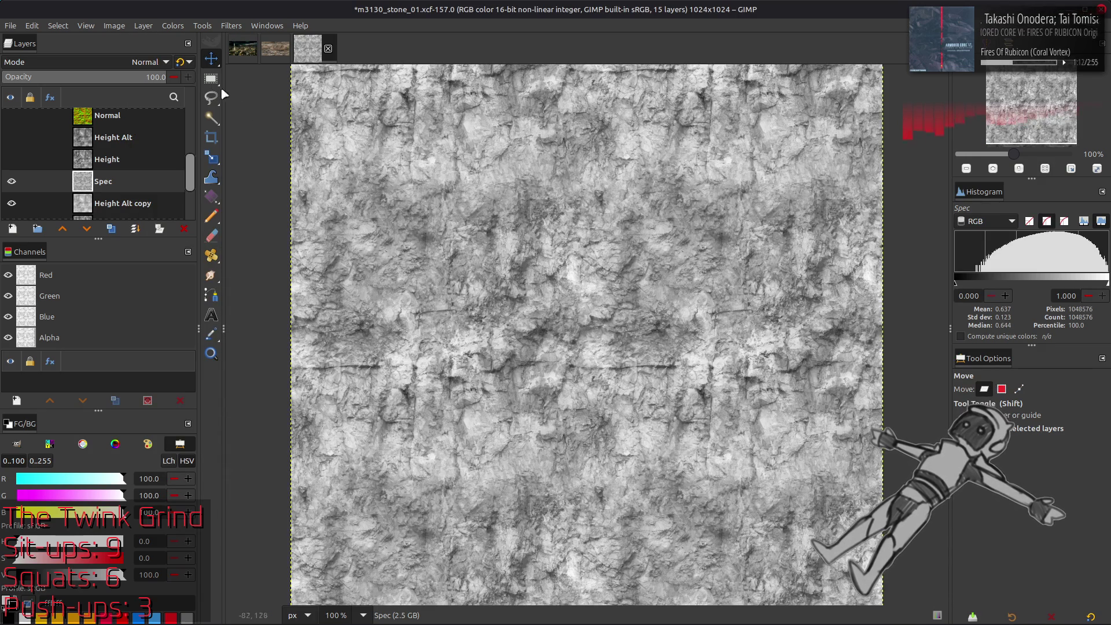
Swap Spec's colour space back from sRGB to RGB in G'MIC, then view at 200%.
{"action": "left_click", "coordinate": [231, 26]}
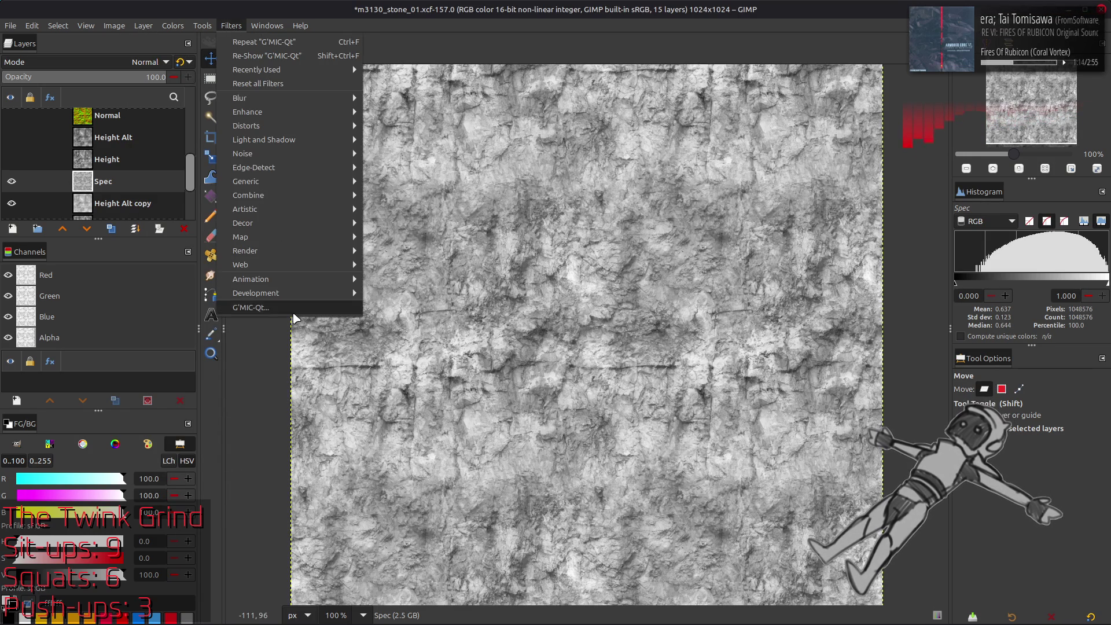
{"action": "left_click", "coordinate": [299, 316]}
{"action": "scroll", "coordinate": [752, 155], "scroll_direction": "down", "scroll_amount": 1}
{"action": "scroll", "coordinate": [752, 172], "scroll_direction": "up", "scroll_amount": 1}
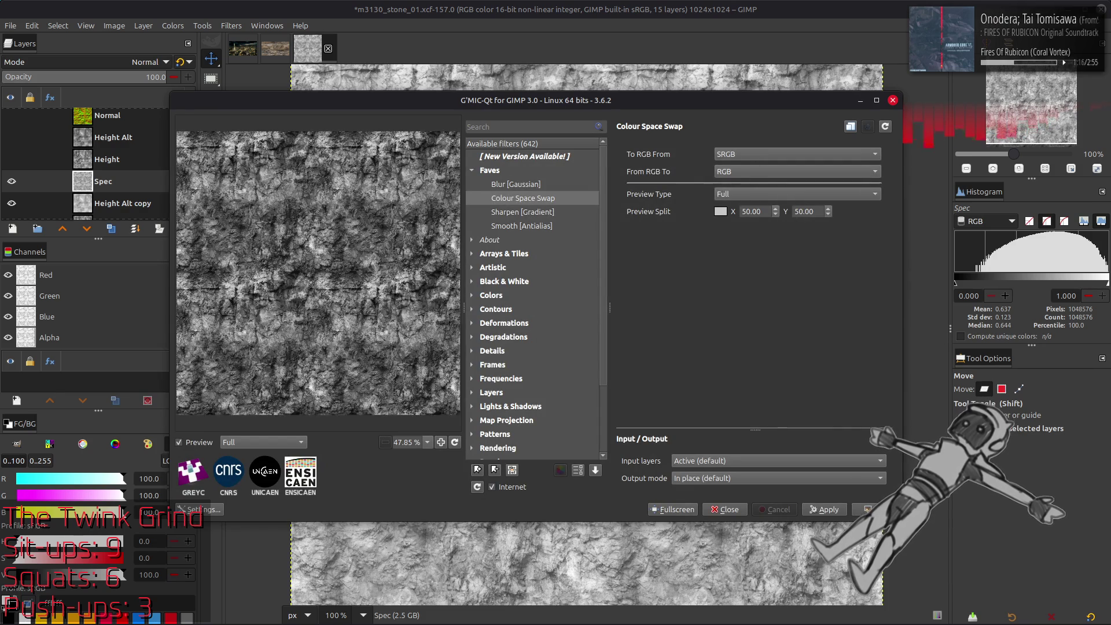
{"action": "key", "text": "Return"}
{"action": "key", "text": "2"}
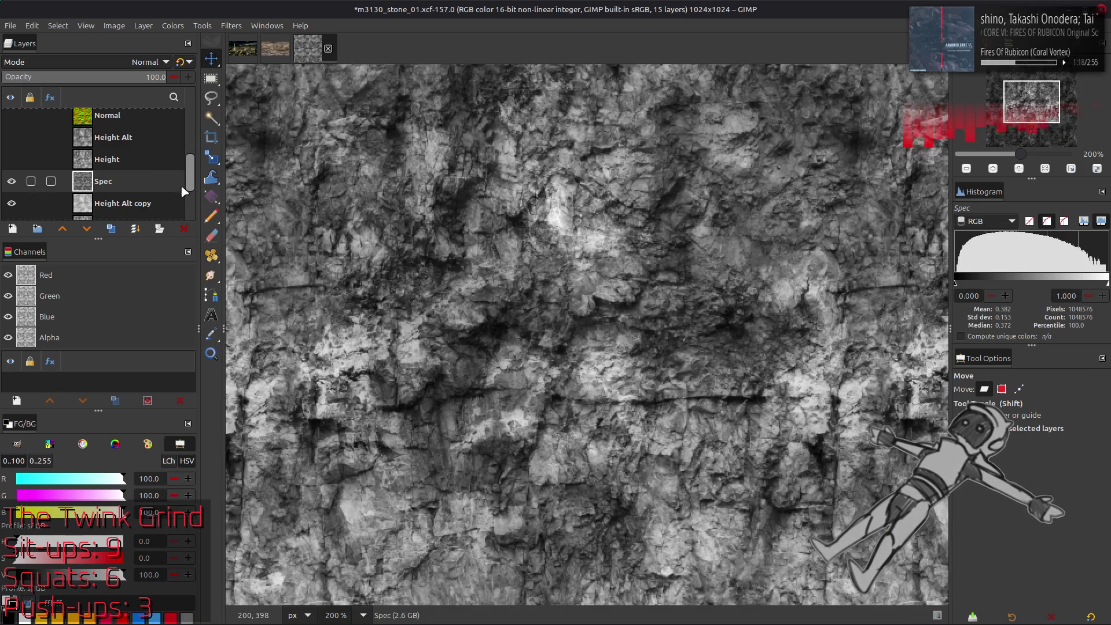
Duplicate Spec and apply a G'MIC Gaussian blur to the top copy.
{"action": "double_click", "coordinate": [114, 229]}
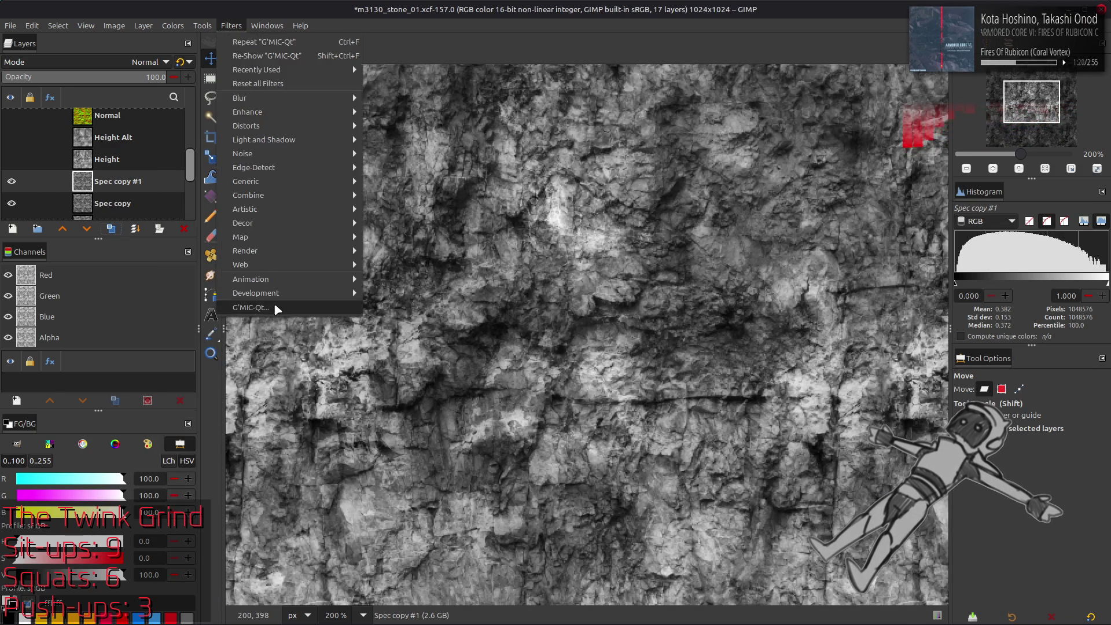
{"action": "left_click", "coordinate": [273, 305]}
{"action": "left_click", "coordinate": [551, 184]}
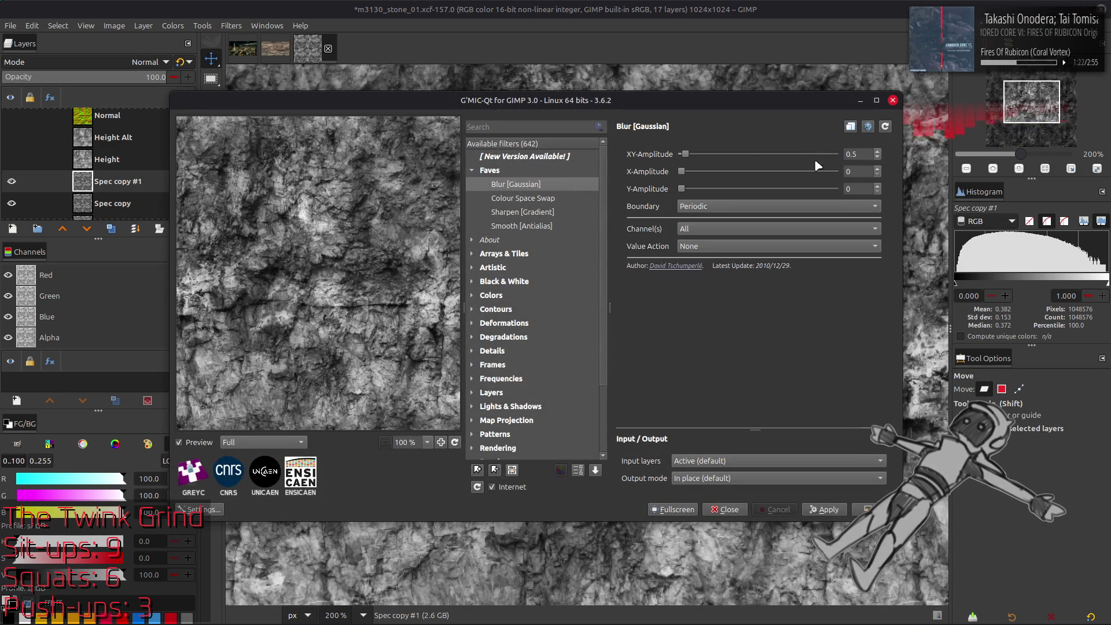
{"action": "left_click", "coordinate": [869, 510]}
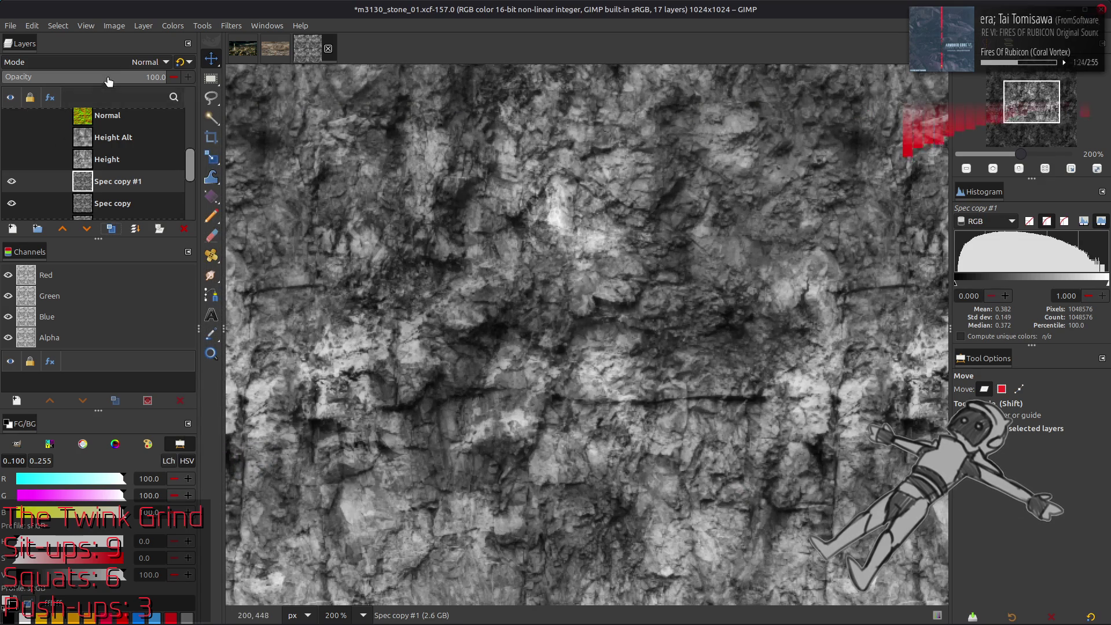
Merge the blurred copy in Grain extract mode, then merge the result into Spec in Grain merge mode.
{"action": "left_click", "coordinate": [145, 62]}
{"action": "left_click", "coordinate": [77, 486]}
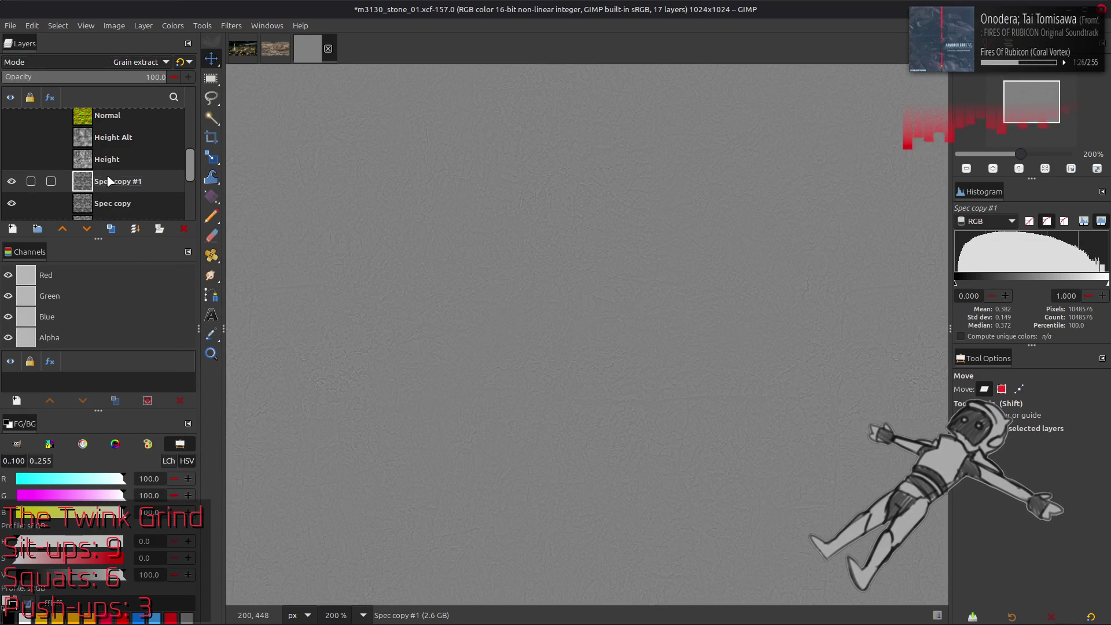
{"action": "key", "text": "ctrl+m"}
{"action": "left_click", "coordinate": [145, 62]}
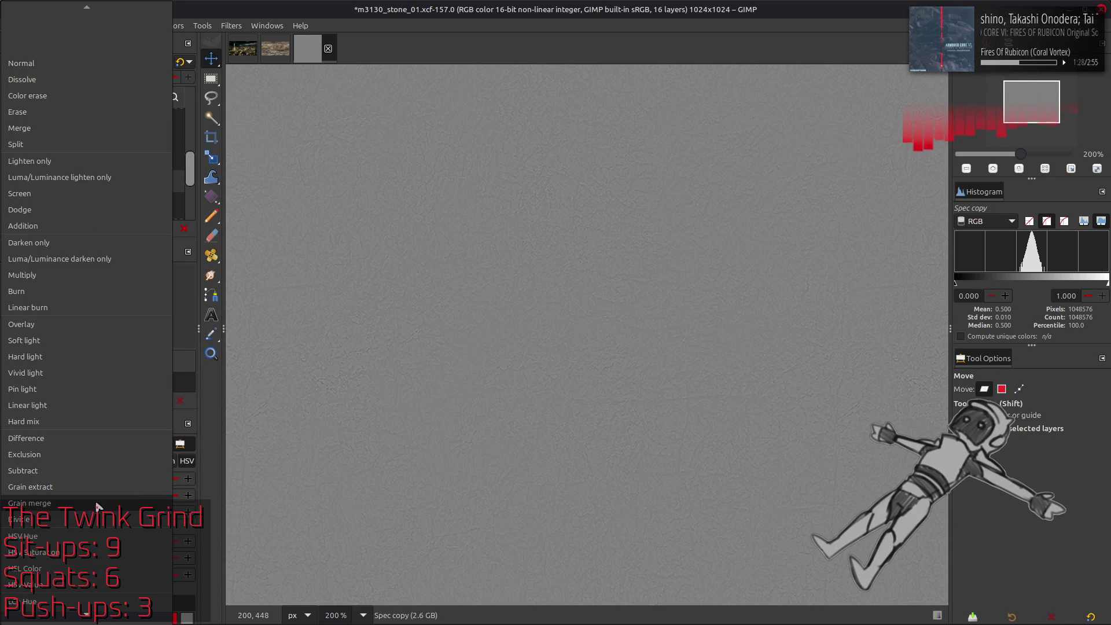
{"action": "left_click", "coordinate": [77, 502]}
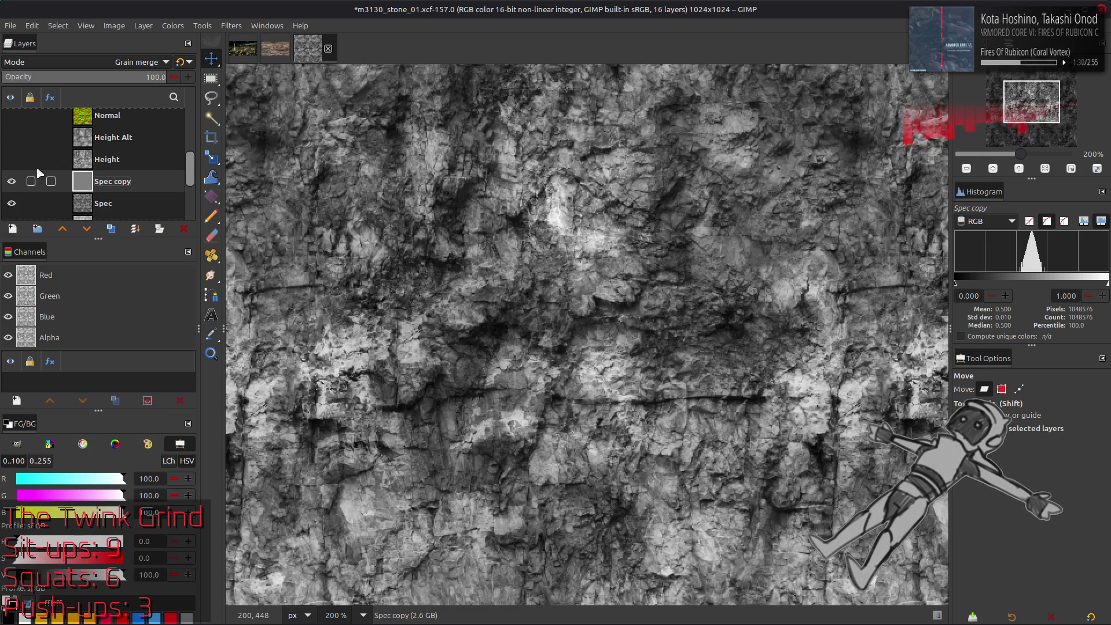
{"action": "scroll", "coordinate": [105, 143], "scroll_direction": "down", "scroll_amount": 1}
{"action": "key", "text": "ctrl+m"}
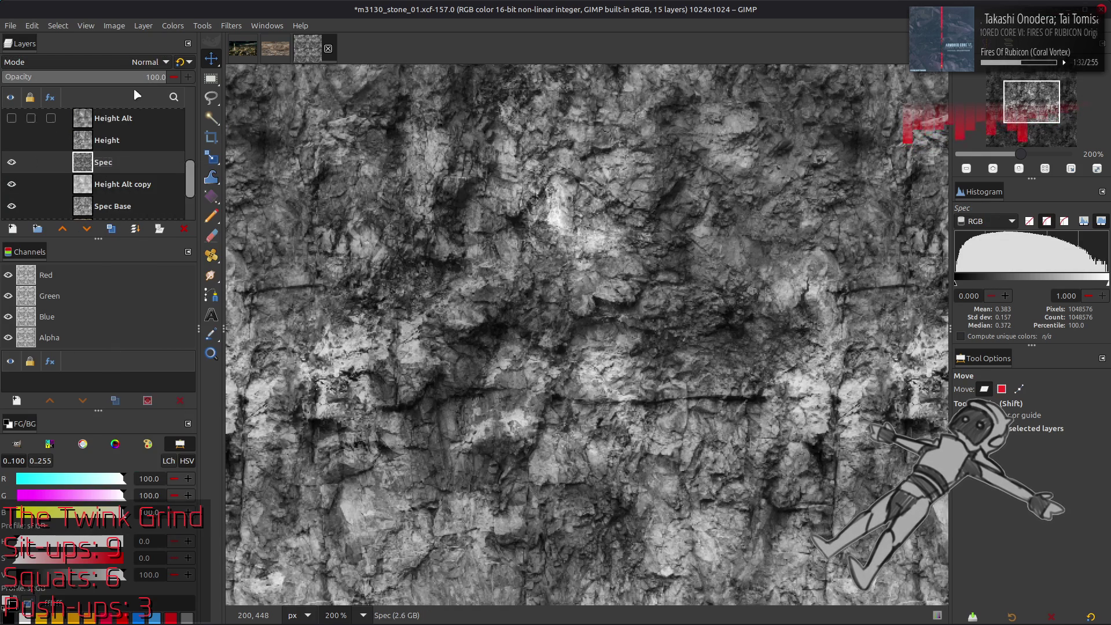
{"action": "left_click", "coordinate": [143, 25]}
Set the Spec layer boundary to 50%, centred on the layer.
{"action": "left_click", "coordinate": [184, 183]}
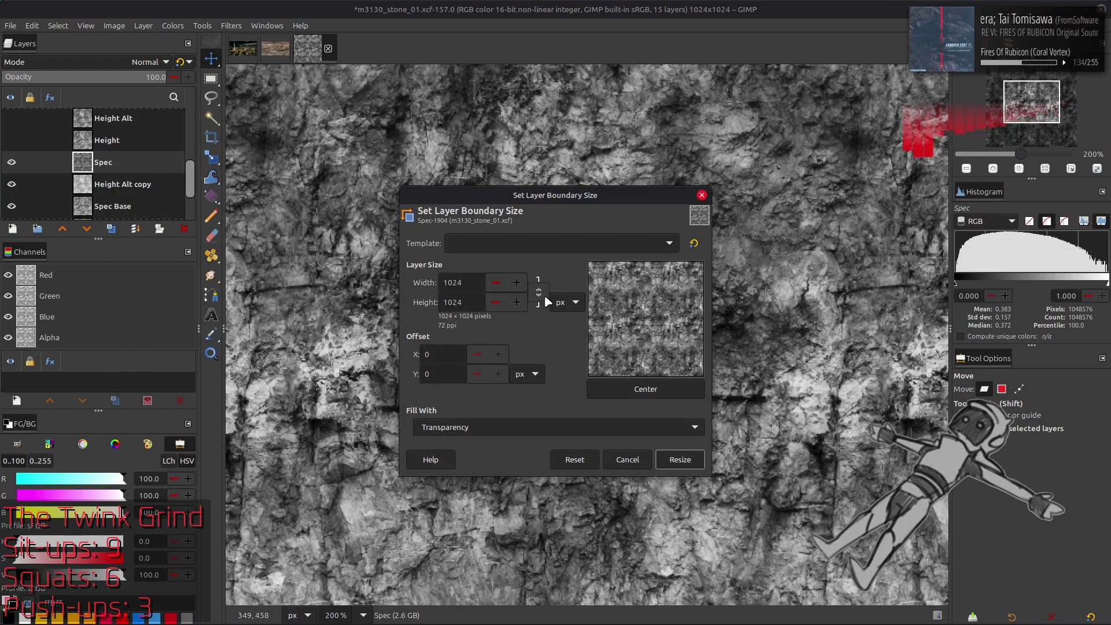
{"action": "triple_click", "coordinate": [484, 282]}
{"action": "type", "text": "50"}
{"action": "left_click", "coordinate": [644, 387]}
{"action": "key", "text": "Return"}
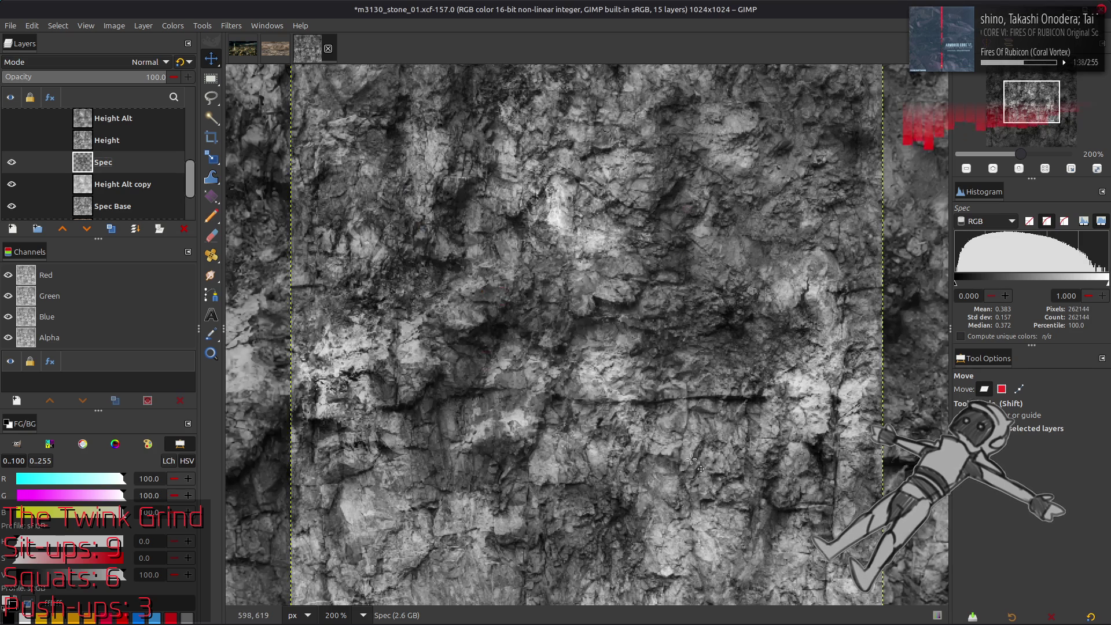
Offset Spec by half its width and half its height with wrap-around.
{"action": "key", "text": "q"}
{"action": "left_click", "coordinate": [143, 25]}
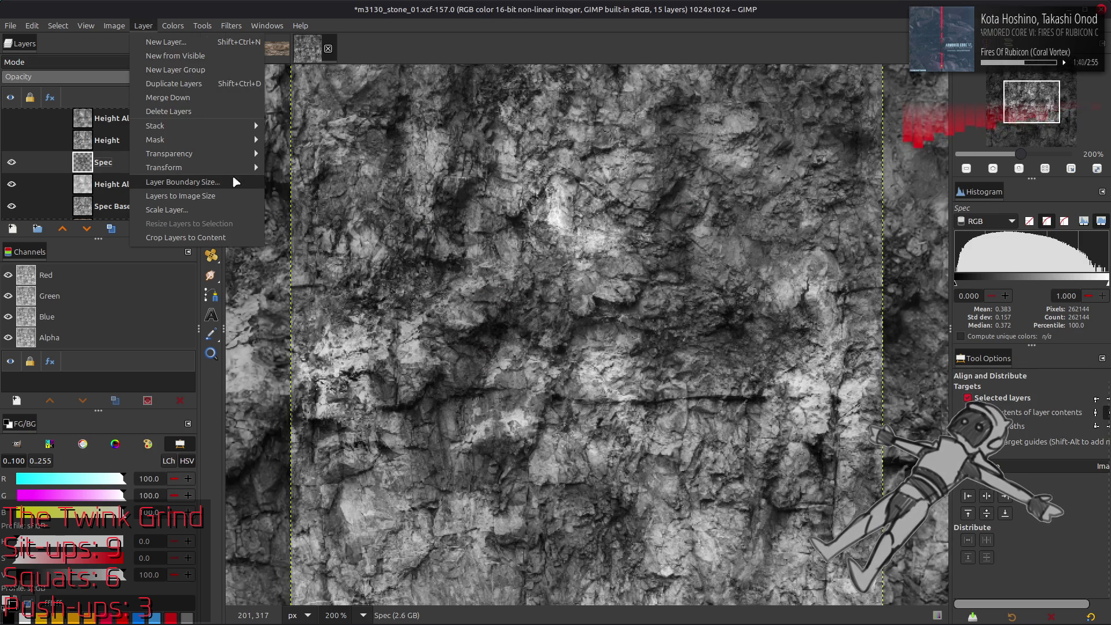
{"action": "mouse_move", "coordinate": [226, 166]}
{"action": "left_click", "coordinate": [299, 252]}
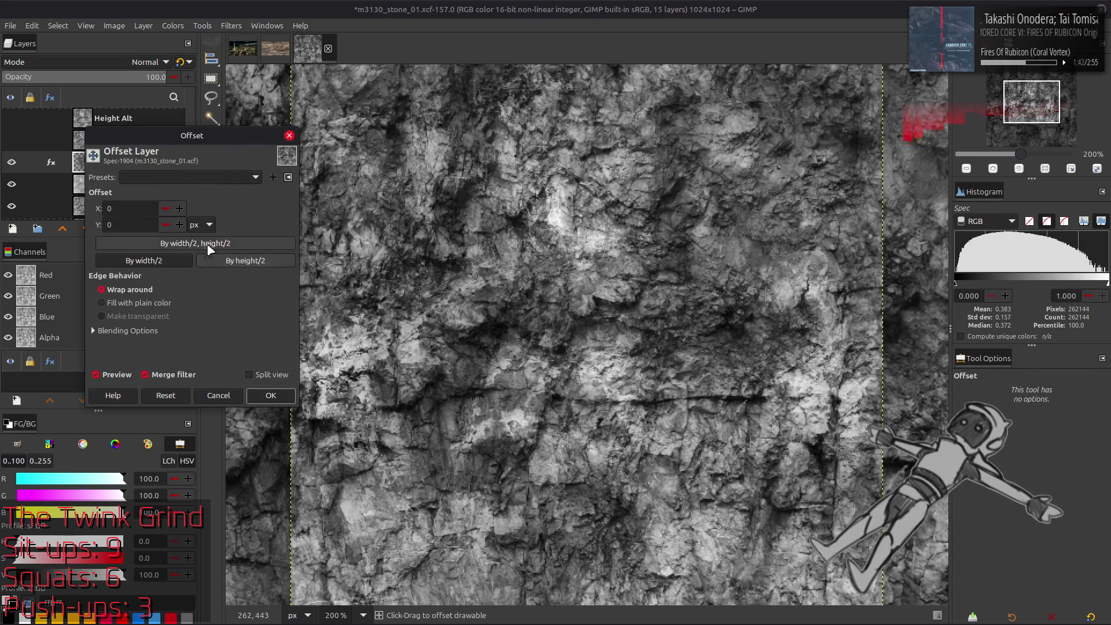
{"action": "key", "text": "Return"}
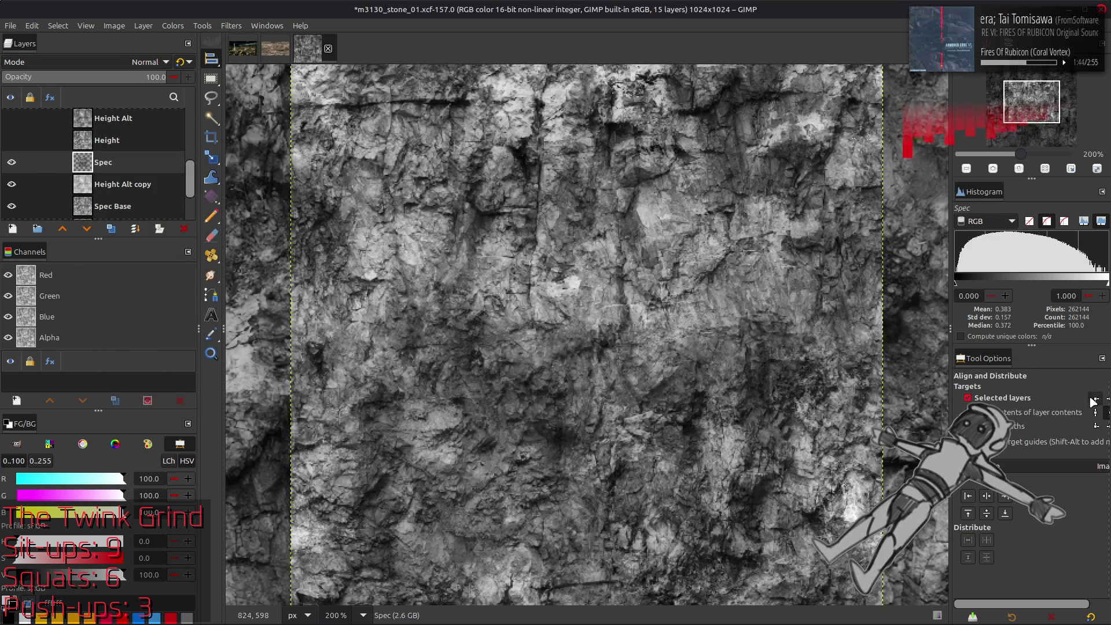
Align the Spec tile top-left, add a copy in the top-right quadrant, and merge them.
{"action": "left_click", "coordinate": [969, 515]}
{"action": "left_click", "coordinate": [969, 517]}
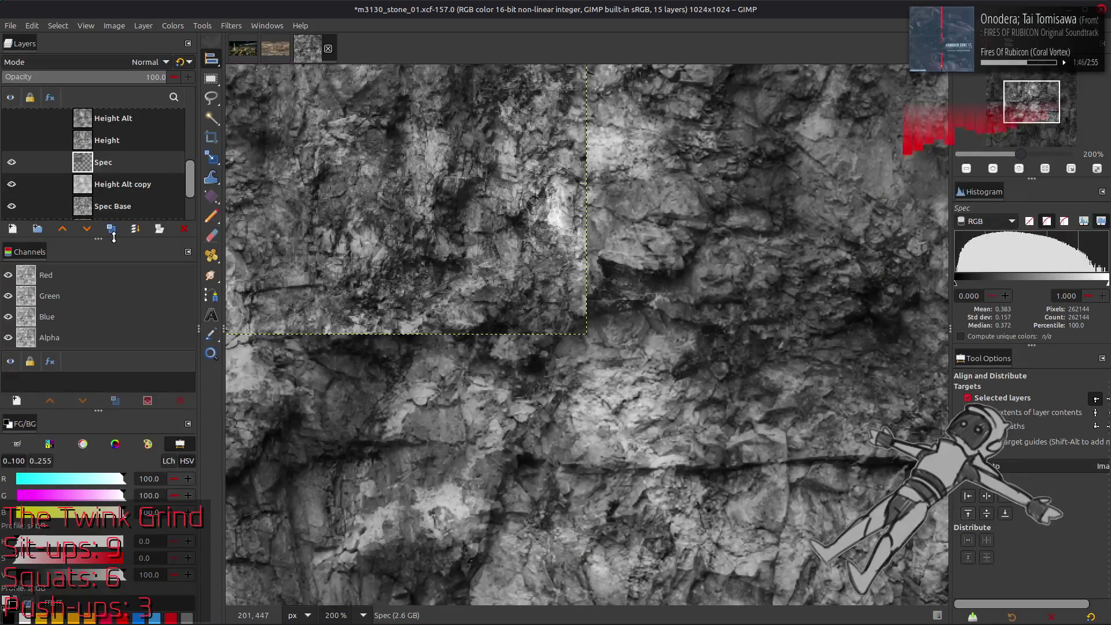
{"action": "key", "text": "shift+ctrl+d"}
{"action": "left_click", "coordinate": [1005, 496]}
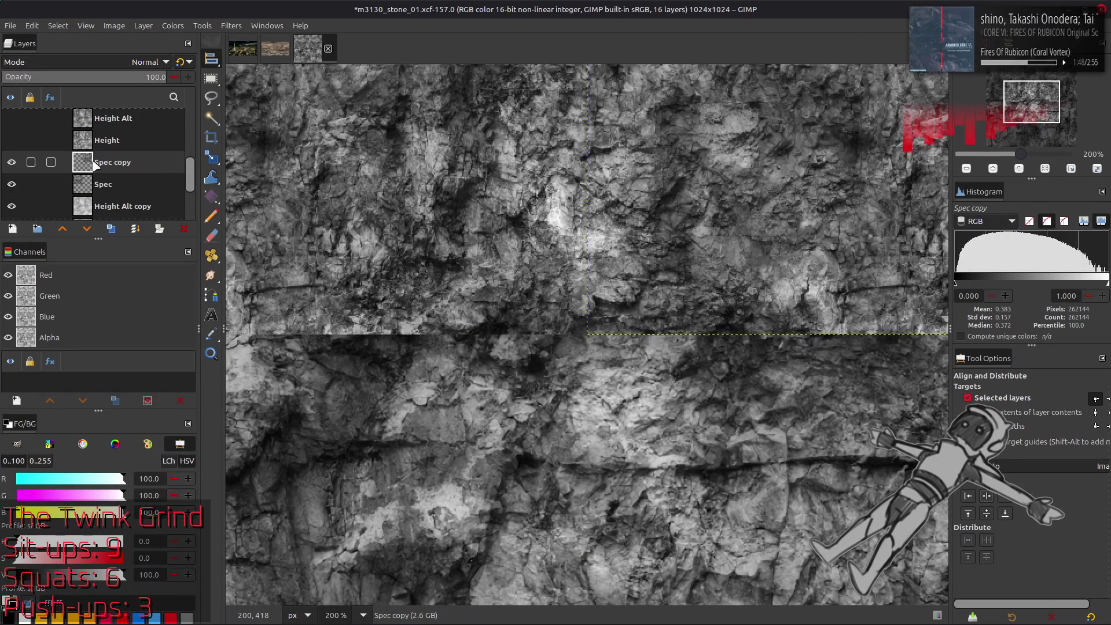
{"action": "left_click", "coordinate": [110, 230]}
Duplicate the top row of tiles into the bottom half and merge it down into Spec.
{"action": "left_click", "coordinate": [111, 229]}
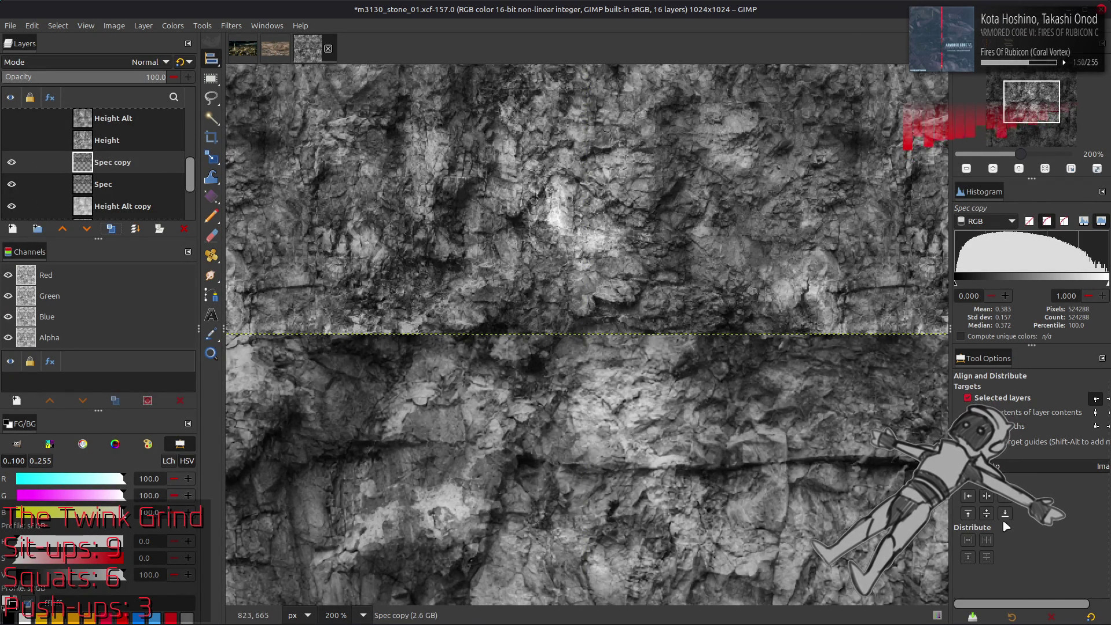
{"action": "key", "text": "ctrl+f"}
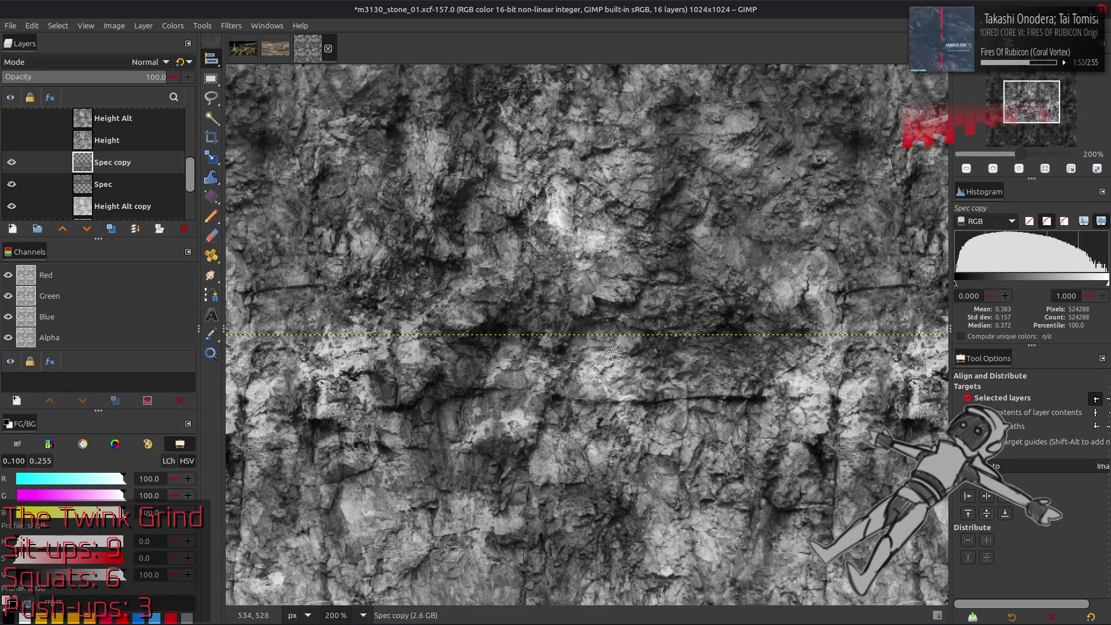
{"action": "key", "text": "m"}
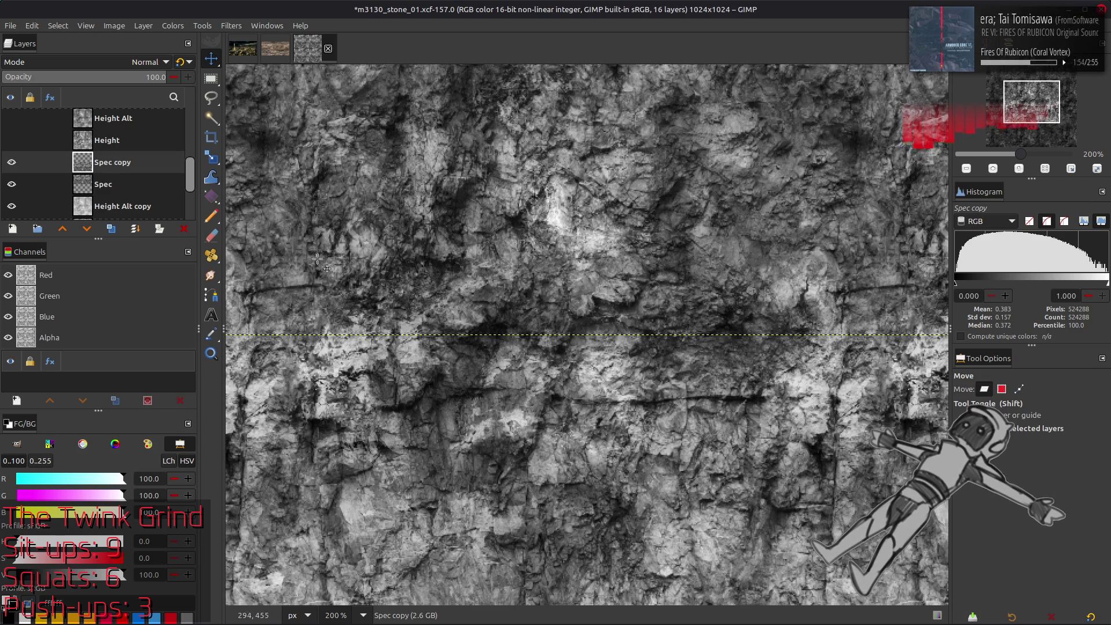
{"action": "left_click", "coordinate": [135, 230]}
{"action": "key", "text": "Return"}
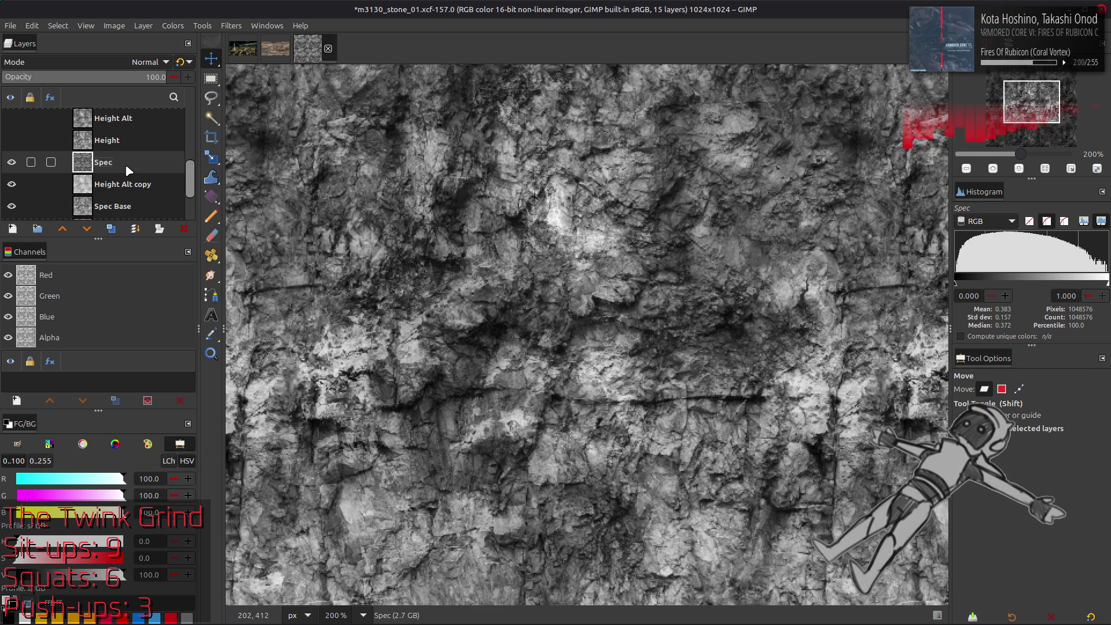
{"action": "key", "text": "XF86AudioLowerVolume"}
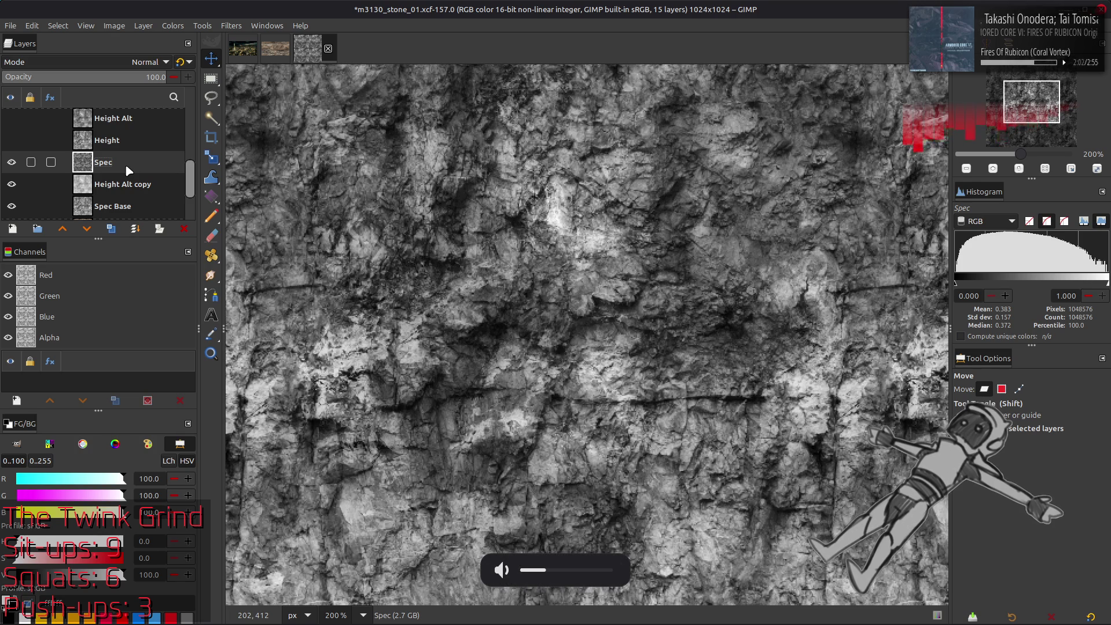
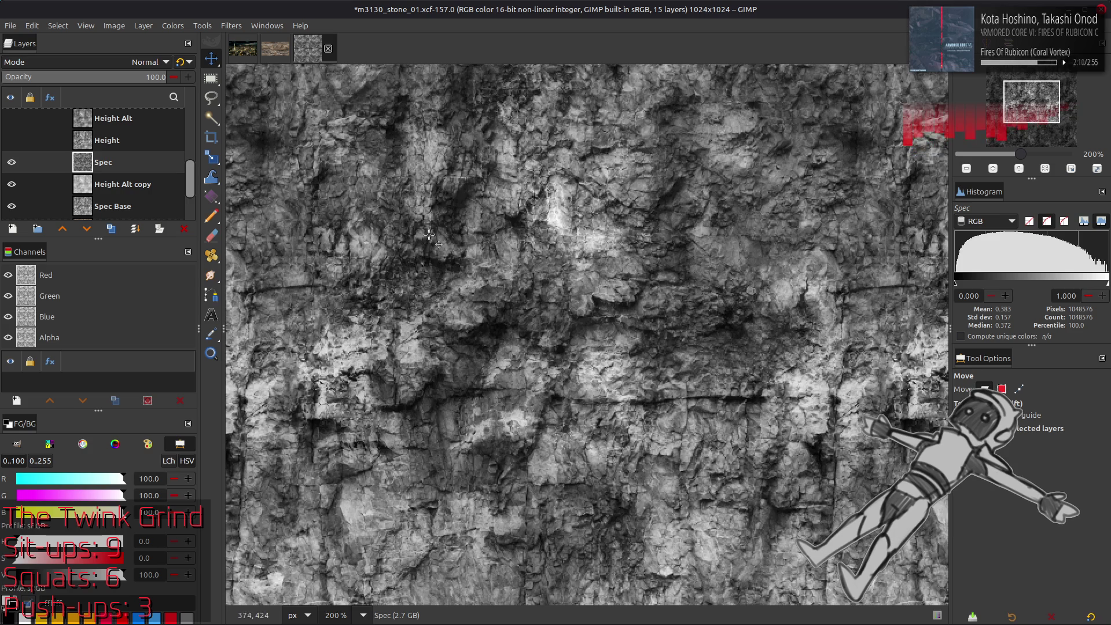
View the texture at 100%, then duplicate the Spec layer and set the copy to Soft light.
{"action": "key", "text": "1"}
{"action": "scroll", "coordinate": [507, 246], "scroll_direction": "up", "scroll_amount": 2}
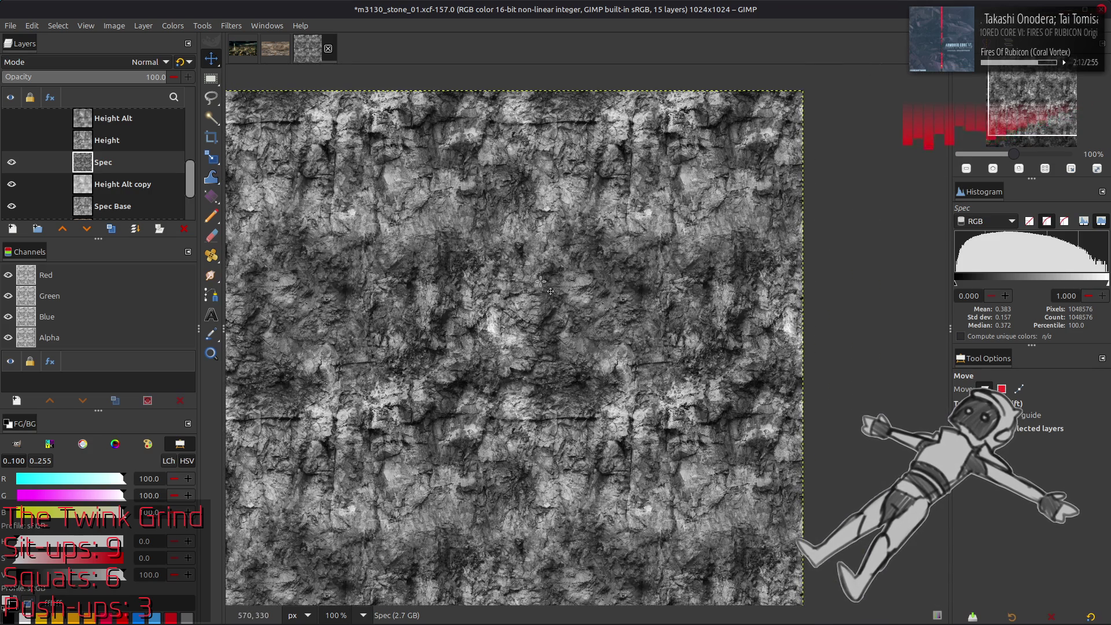
{"action": "scroll", "coordinate": [543, 281], "scroll_direction": "down", "scroll_amount": 3}
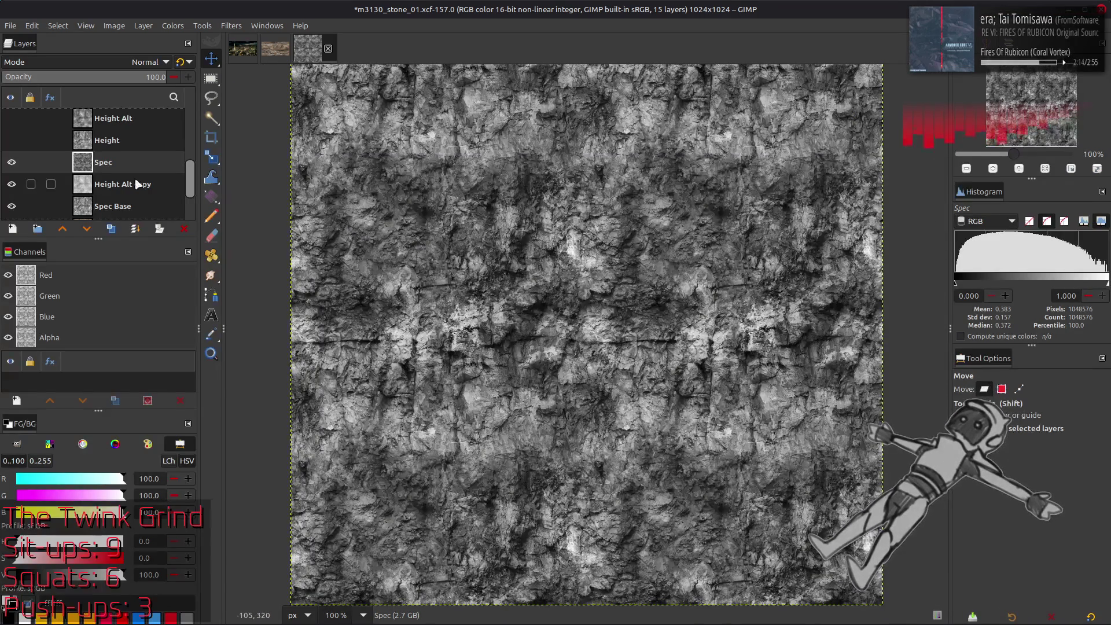
{"action": "left_click", "coordinate": [12, 162]}
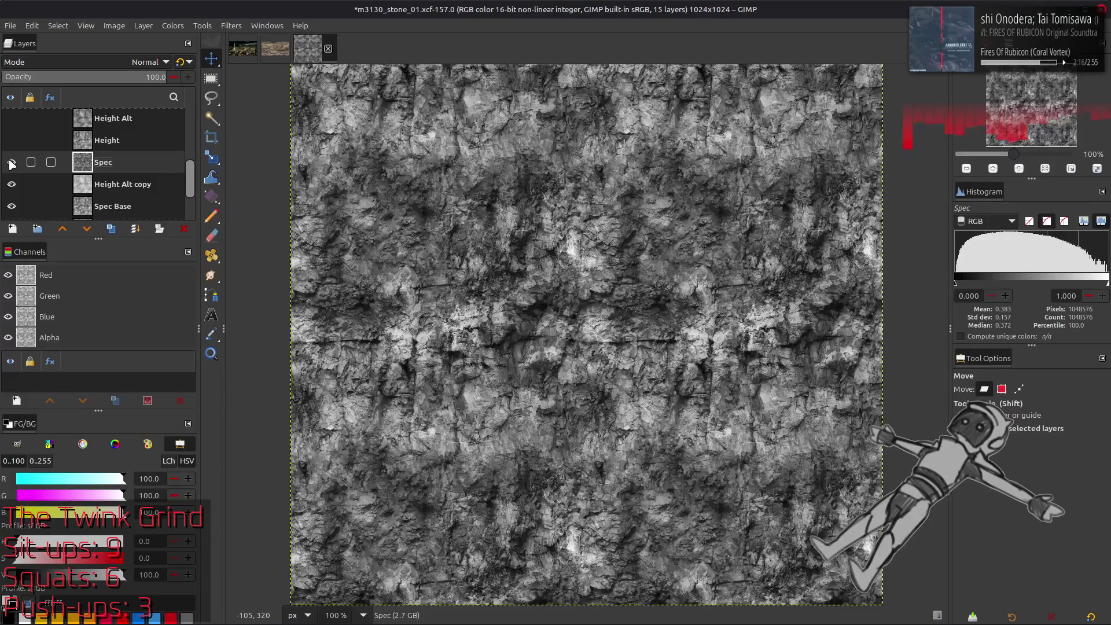
{"action": "left_click", "coordinate": [12, 162]}
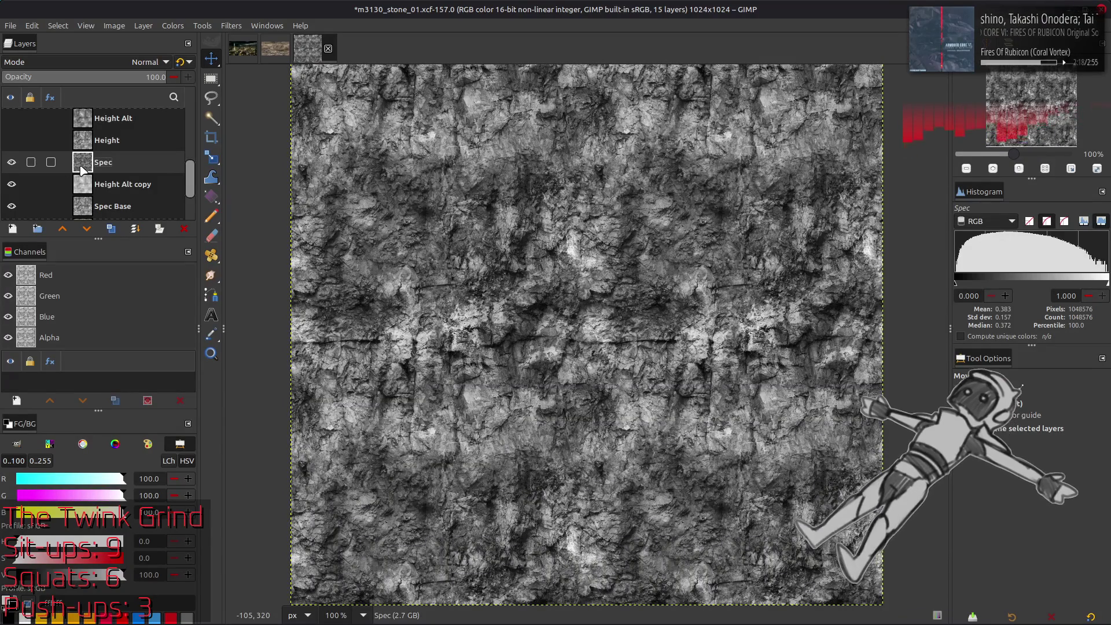
{"action": "left_click", "coordinate": [111, 229]}
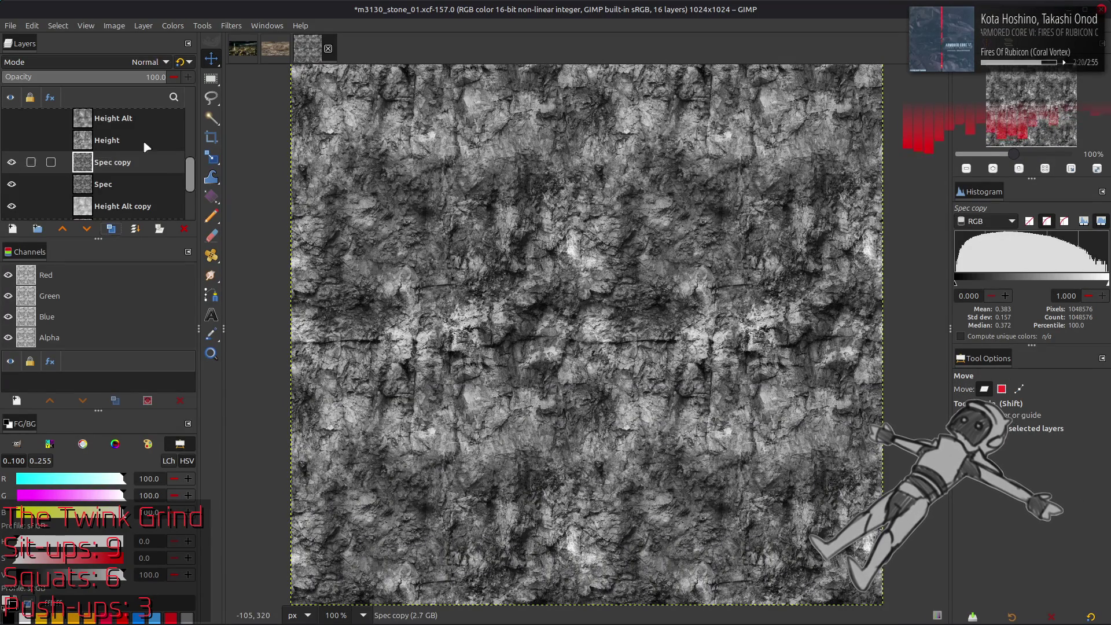
{"action": "left_click", "coordinate": [173, 25]}
{"action": "left_click", "coordinate": [182, 181]}
{"action": "left_click", "coordinate": [139, 62]}
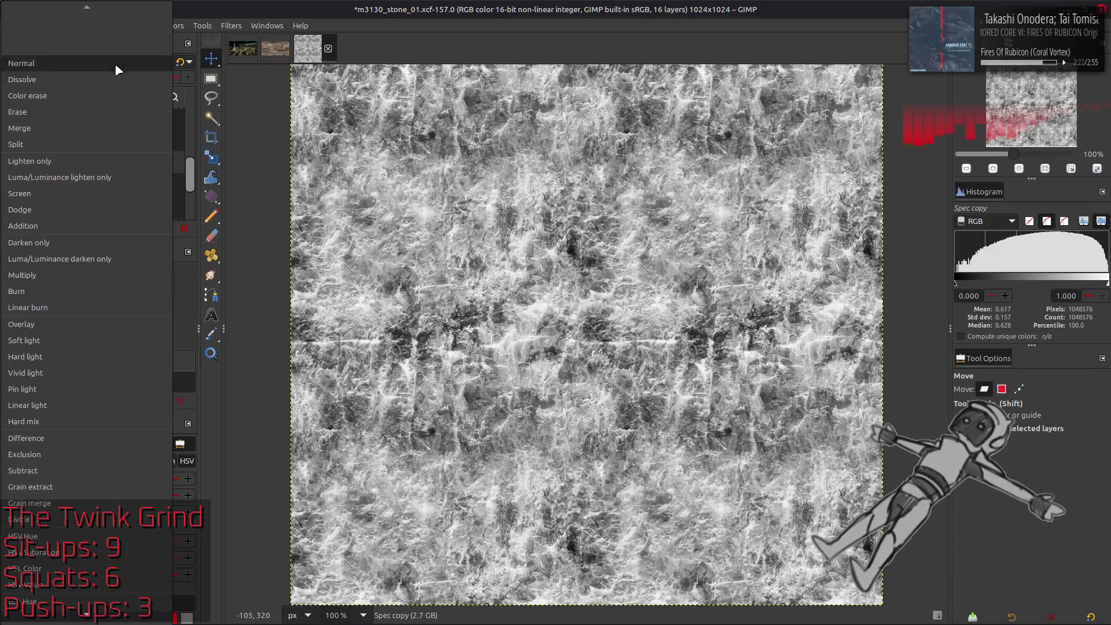
{"action": "left_click", "coordinate": [60, 337]}
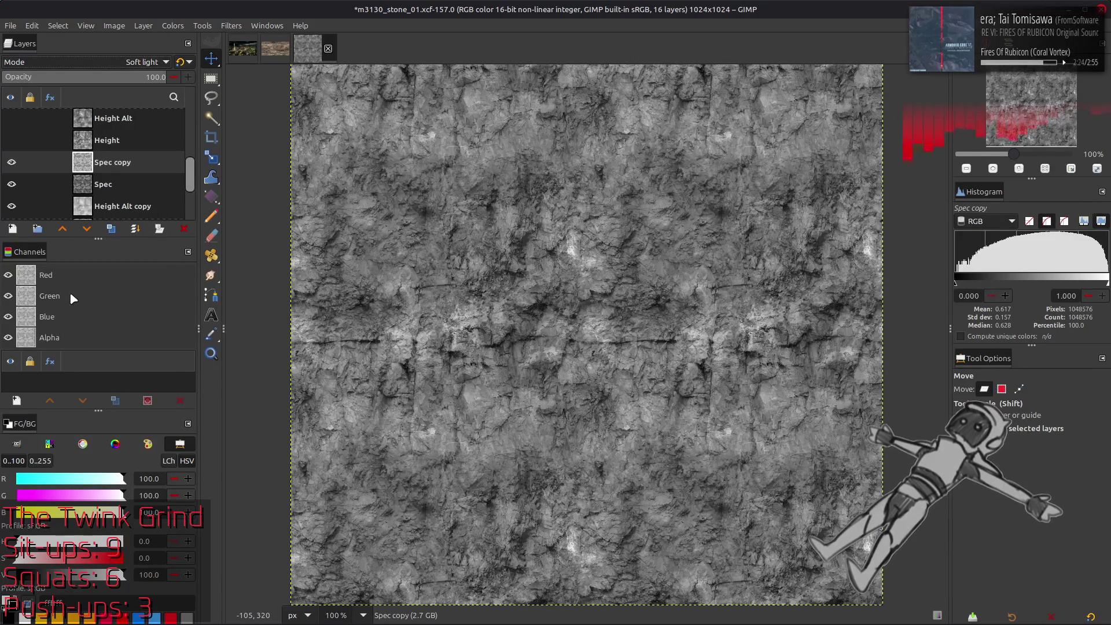
Compare the Soft light Spec copy by toggling its visibility, then merge it down into Spec.
{"action": "left_click", "coordinate": [11, 162]}
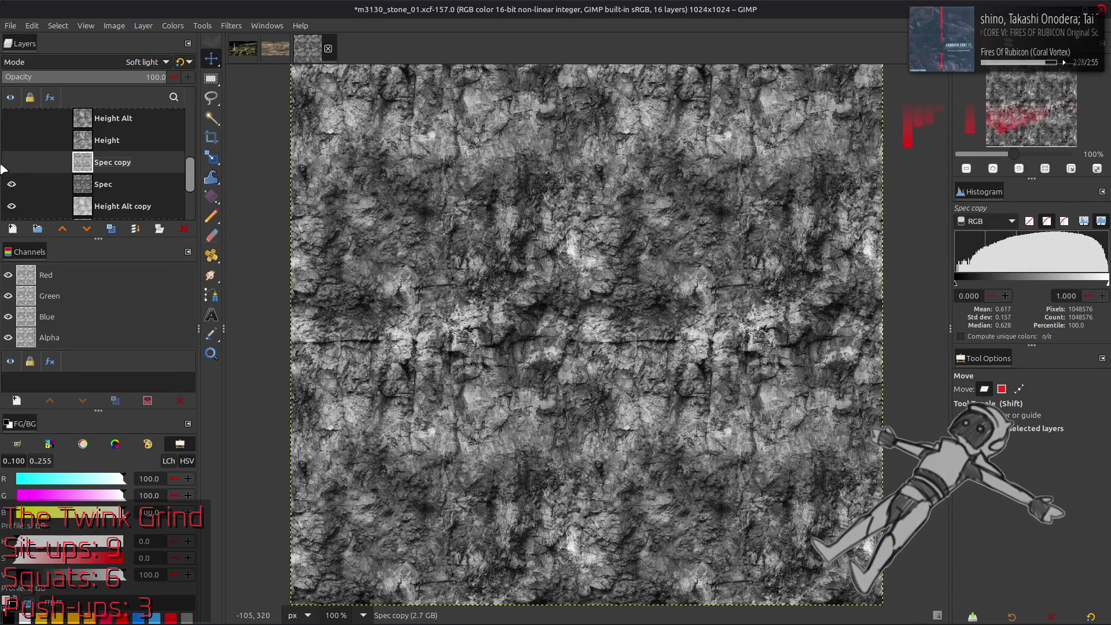
{"action": "left_click", "coordinate": [11, 163]}
{"action": "scroll", "coordinate": [68, 65], "scroll_direction": "up", "scroll_amount": 1}
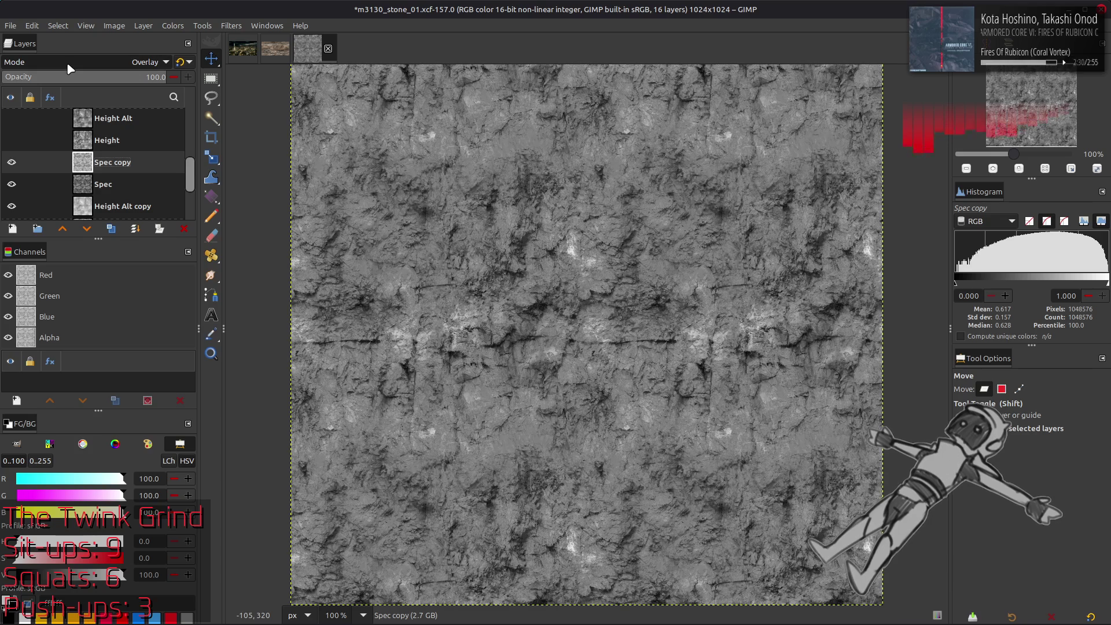
{"action": "scroll", "coordinate": [67, 65], "scroll_direction": "down", "scroll_amount": 1}
{"action": "left_click", "coordinate": [11, 164]}
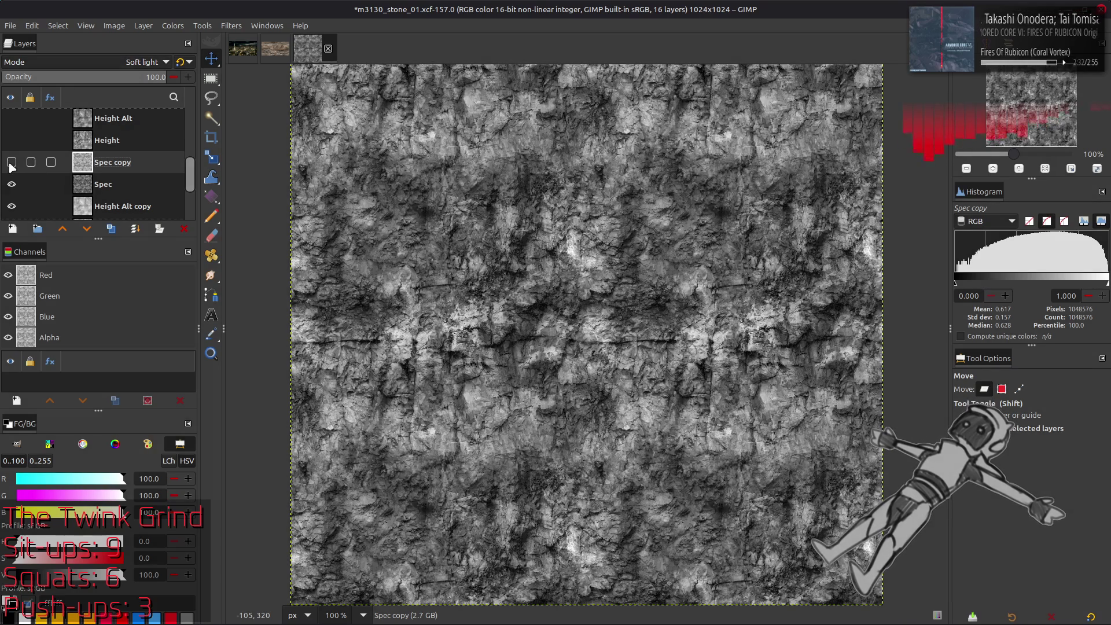
{"action": "left_click", "coordinate": [11, 163]}
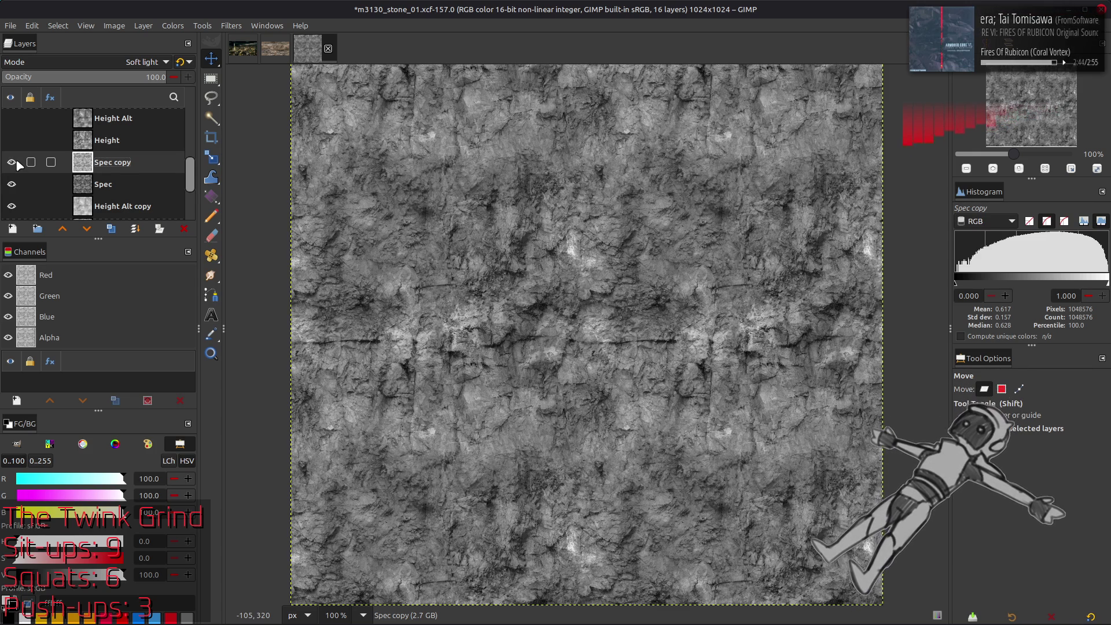
{"action": "left_click", "coordinate": [11, 163]}
{"action": "left_click", "coordinate": [11, 163]}
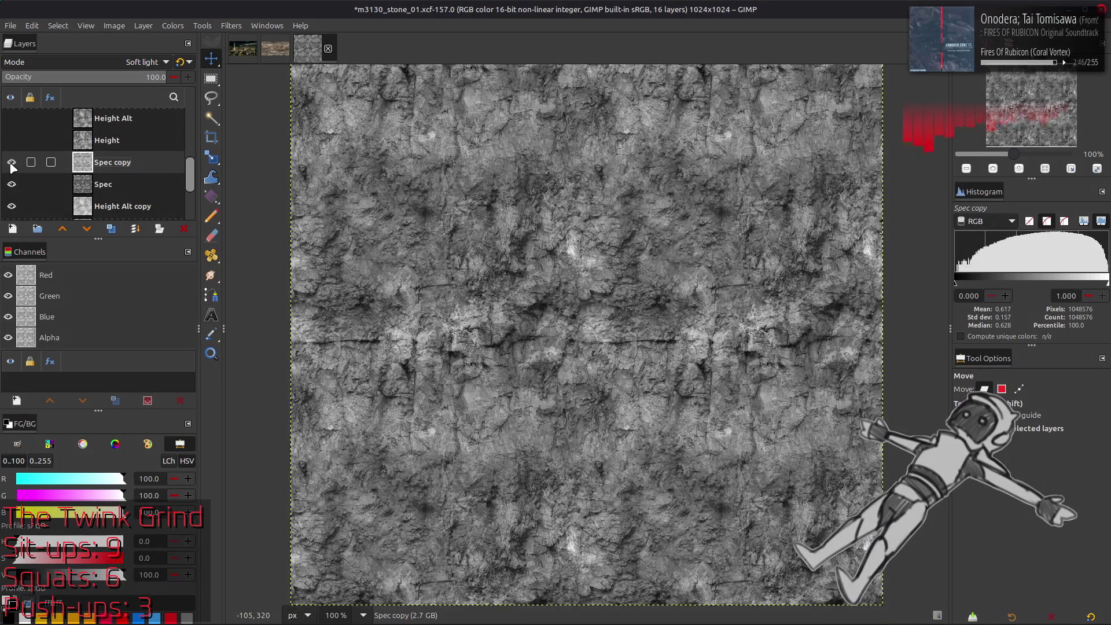
{"action": "left_click", "coordinate": [12, 163]}
{"action": "left_click", "coordinate": [12, 162]}
{"action": "left_click", "coordinate": [11, 163]}
{"action": "left_click", "coordinate": [11, 162]}
{"action": "left_click", "coordinate": [12, 163]}
{"action": "left_click", "coordinate": [12, 163]}
{"action": "left_click", "coordinate": [12, 162]}
{"action": "left_click", "coordinate": [12, 162]}
{"action": "left_click", "coordinate": [12, 163]}
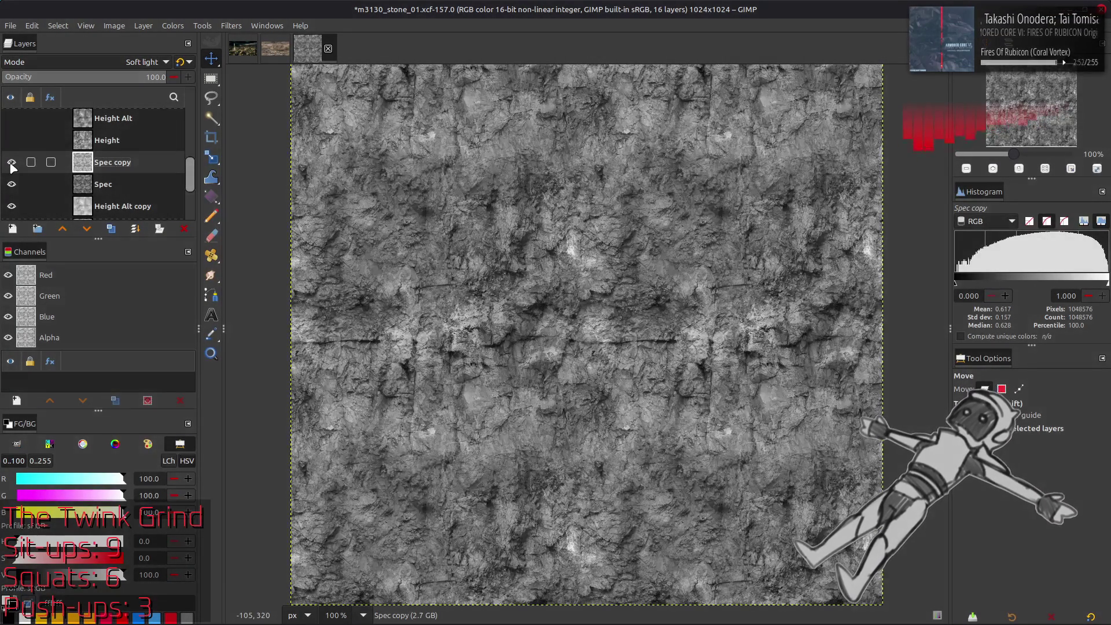
{"action": "left_click", "coordinate": [11, 163]}
{"action": "left_click", "coordinate": [12, 163]}
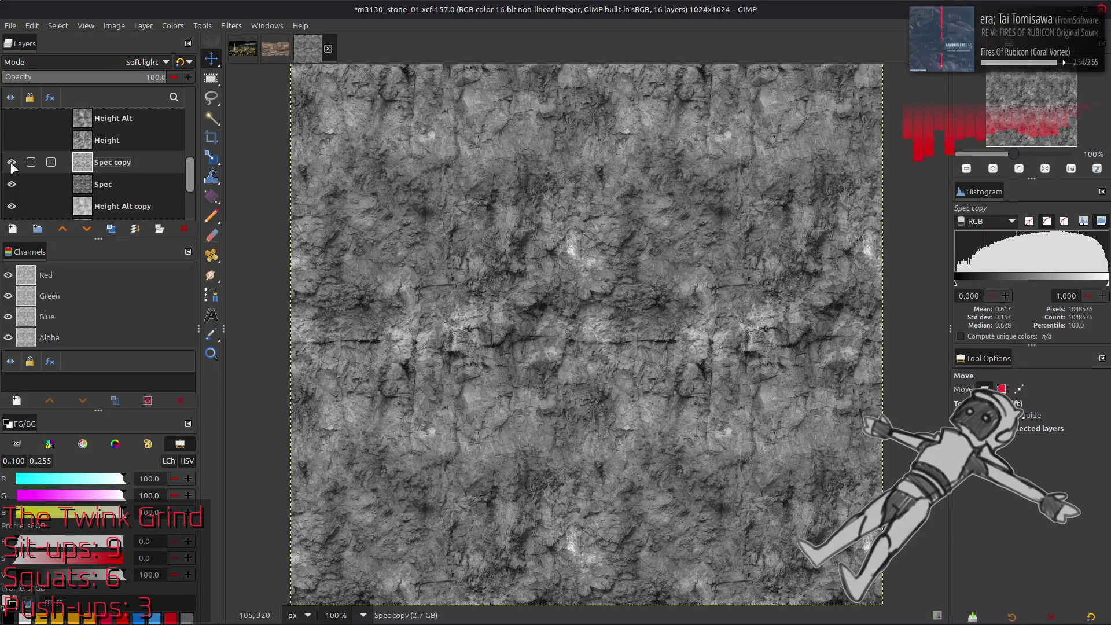
{"action": "left_click", "coordinate": [12, 162]}
{"action": "left_click", "coordinate": [11, 163]}
{"action": "left_click", "coordinate": [12, 163]}
{"action": "left_click", "coordinate": [12, 163]}
{"action": "left_click", "coordinate": [11, 163]}
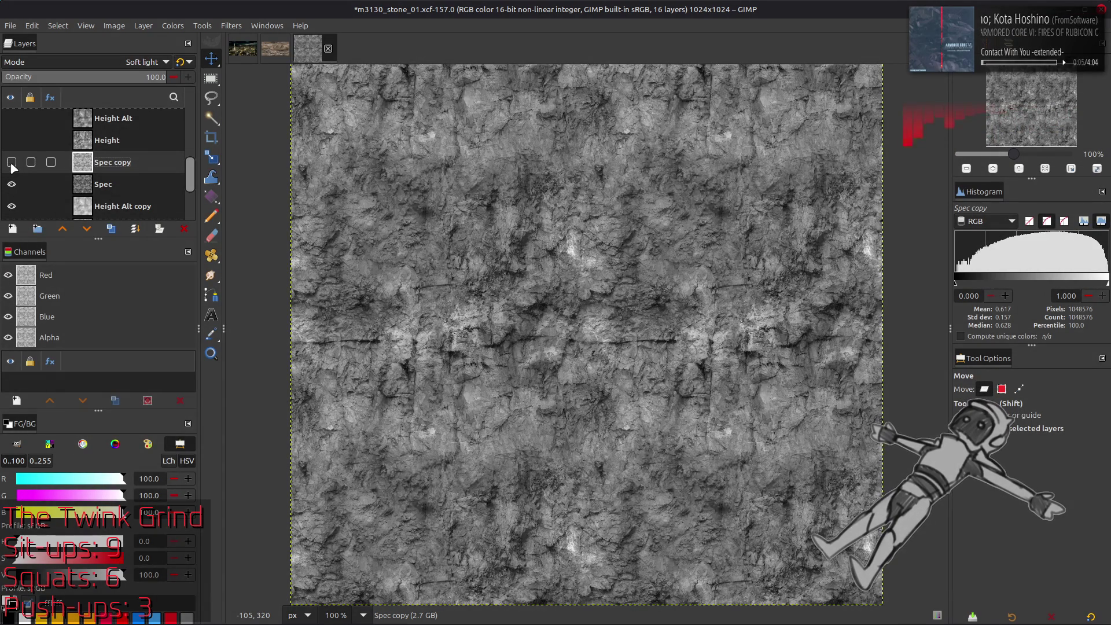
{"action": "left_click", "coordinate": [11, 163]}
{"action": "left_click", "coordinate": [12, 163]}
{"action": "left_click", "coordinate": [12, 163]}
{"action": "left_click", "coordinate": [12, 162]}
{"action": "left_click", "coordinate": [11, 163]}
{"action": "left_click", "coordinate": [11, 162]}
{"action": "right_click", "coordinate": [107, 166]}
{"action": "left_click", "coordinate": [108, 170]}
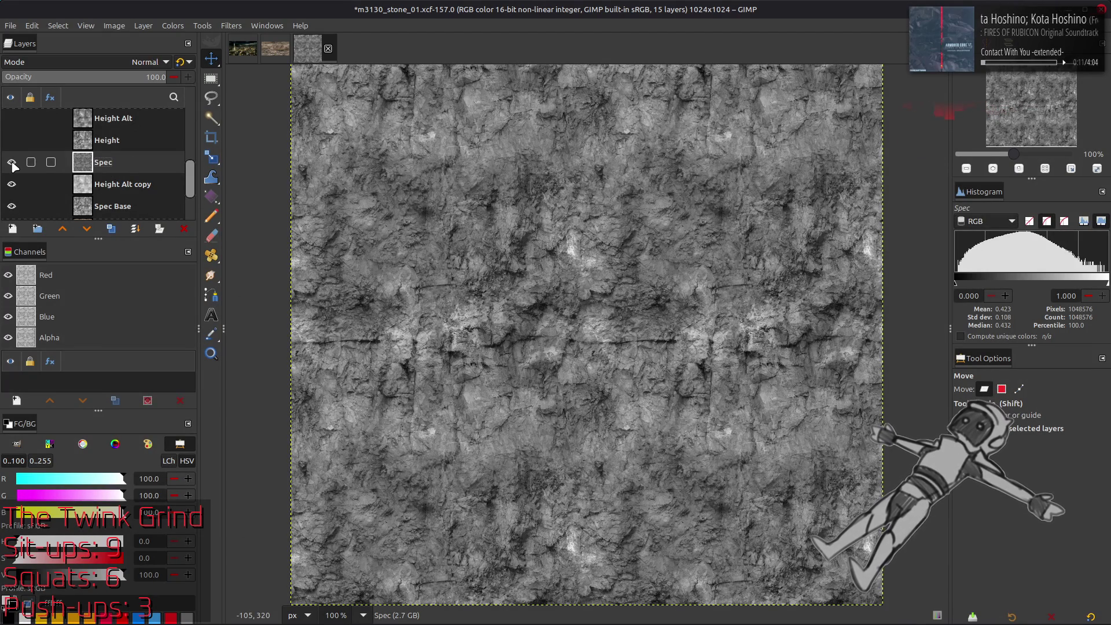
{"action": "left_click", "coordinate": [172, 27]}
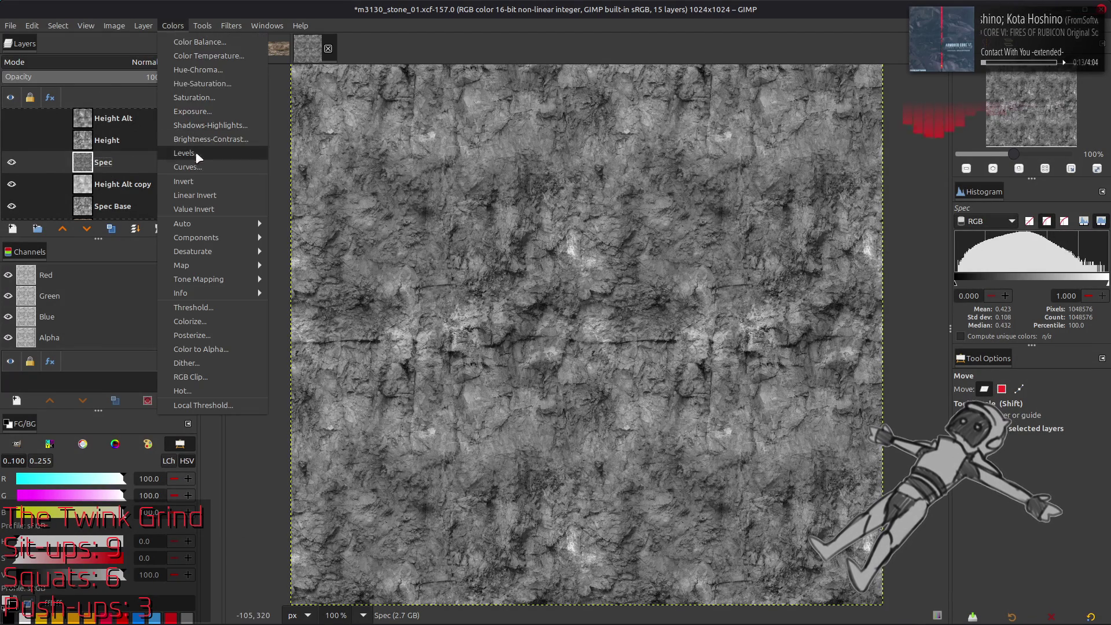
{"action": "left_click", "coordinate": [196, 151]}
{"action": "left_click", "coordinate": [139, 125]}
{"action": "left_click", "coordinate": [140, 128]}
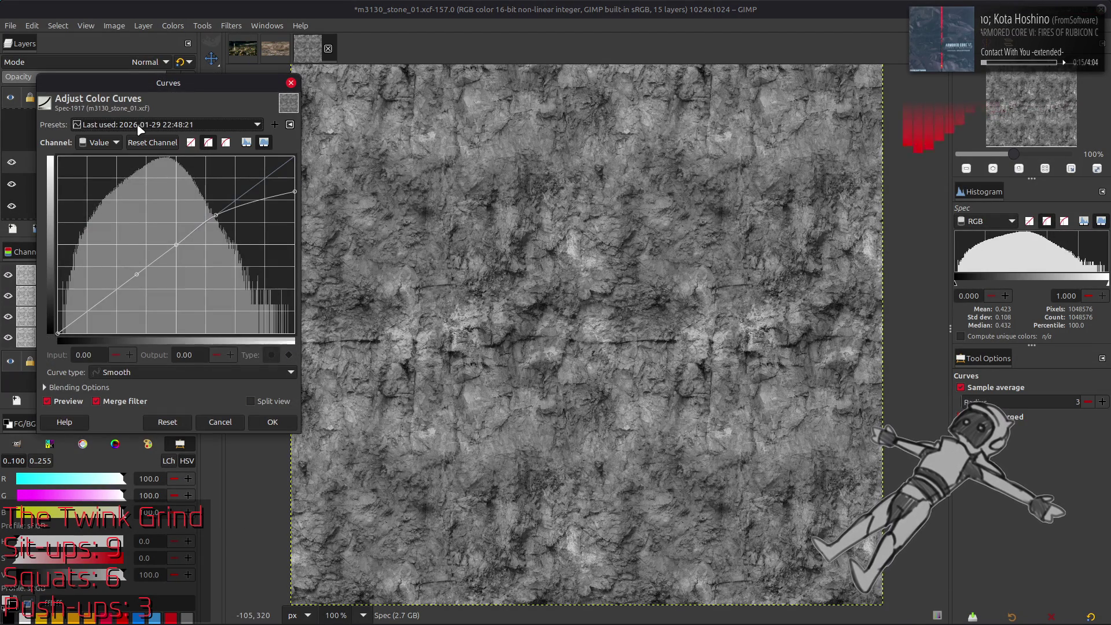
{"action": "scroll", "coordinate": [140, 128], "scroll_direction": "down", "scroll_amount": 1}
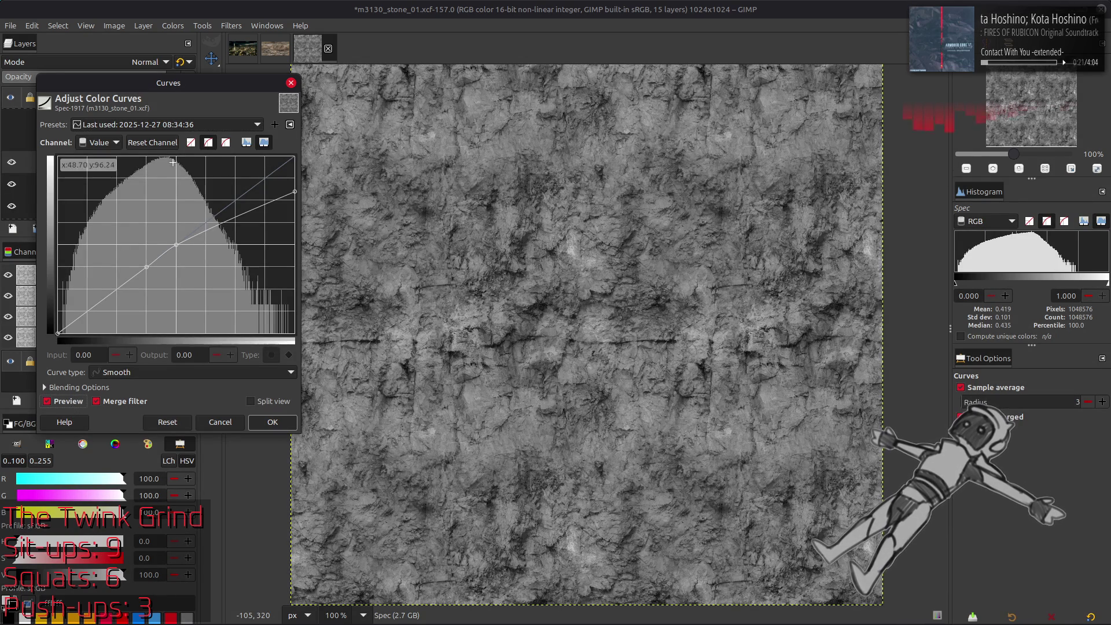
{"action": "scroll", "coordinate": [160, 126], "scroll_direction": "up", "scroll_amount": 1}
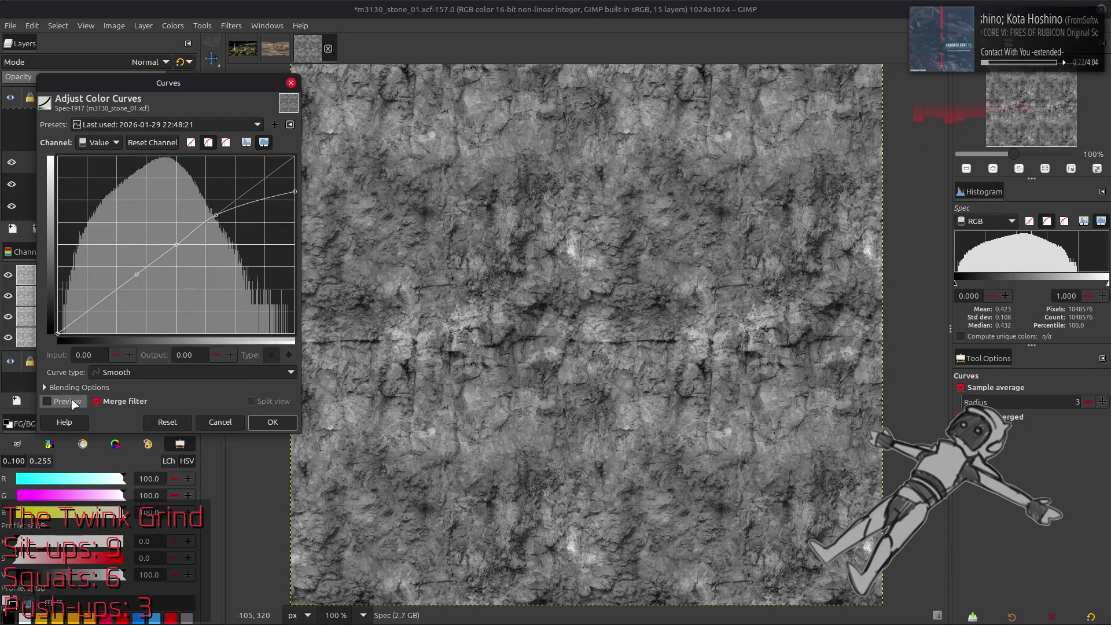
{"action": "left_click", "coordinate": [272, 422]}
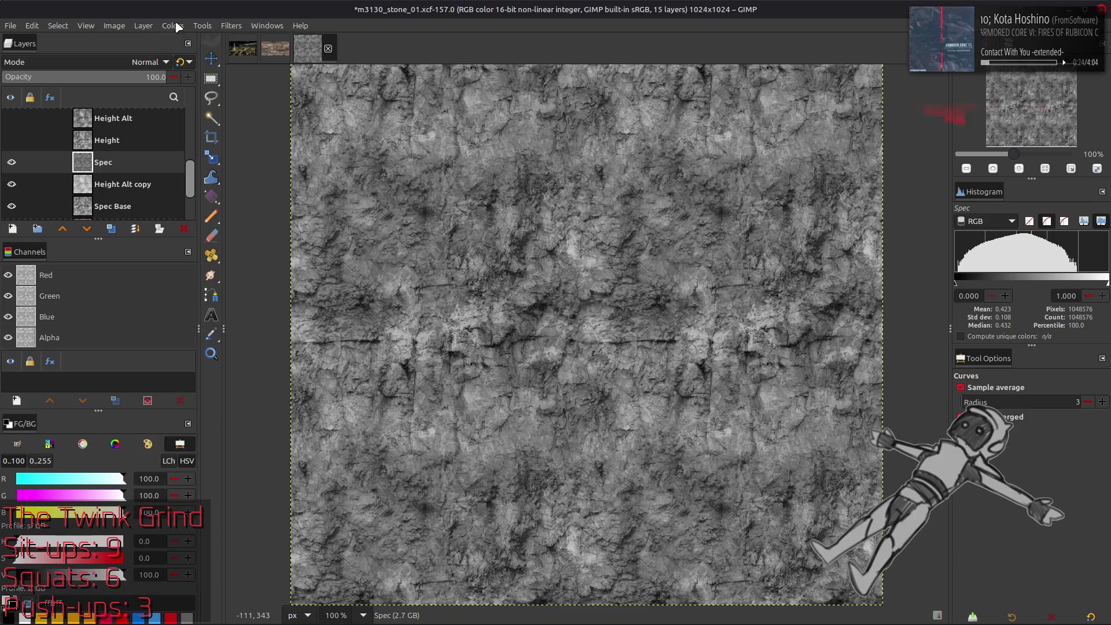
Apply Stretch Contrast with Keep colors to the Spec layer.
{"action": "left_click", "coordinate": [173, 26]}
{"action": "mouse_move", "coordinate": [255, 230]}
{"action": "left_click", "coordinate": [304, 252]}
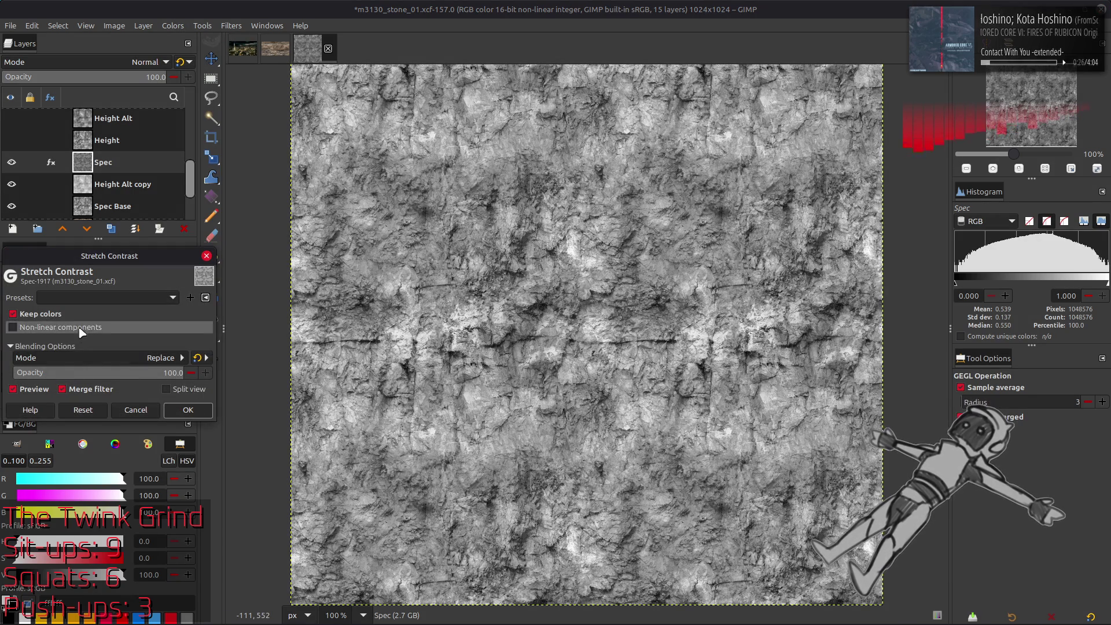
{"action": "left_click", "coordinate": [195, 411]}
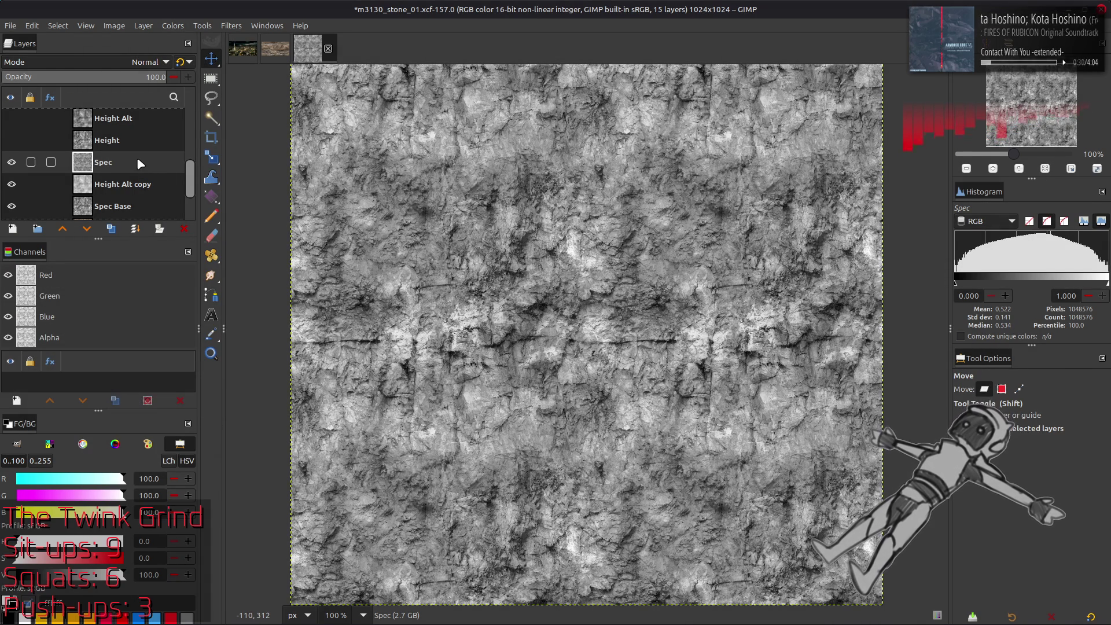
Shrink the Spec layer boundary to 50% (512×512), centred on the image.
{"action": "left_click", "coordinate": [143, 25]}
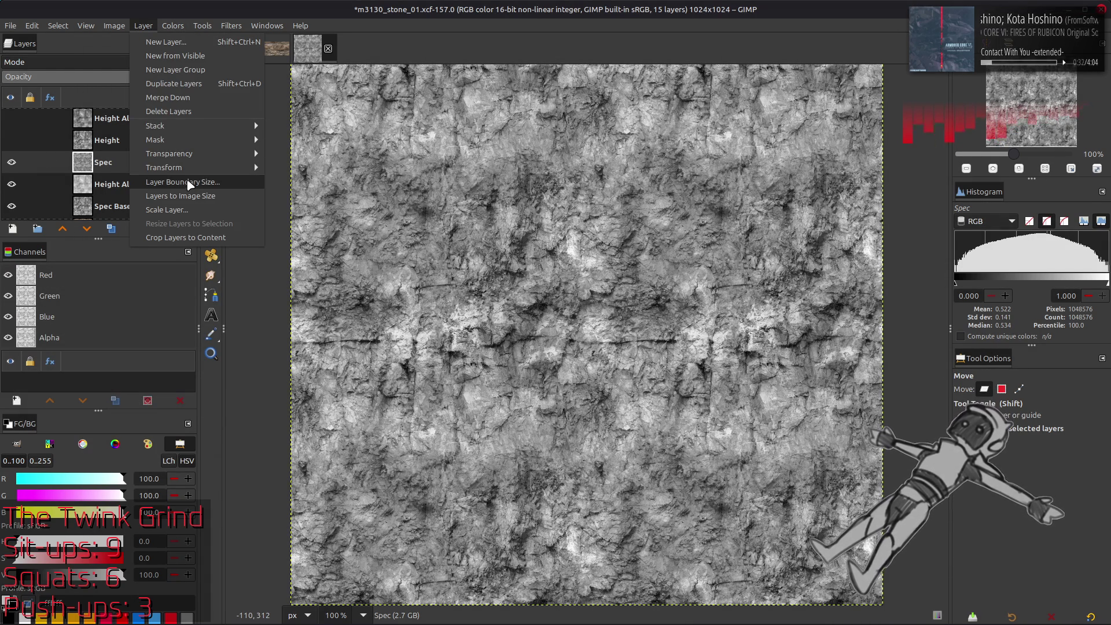
{"action": "left_click", "coordinate": [190, 183]}
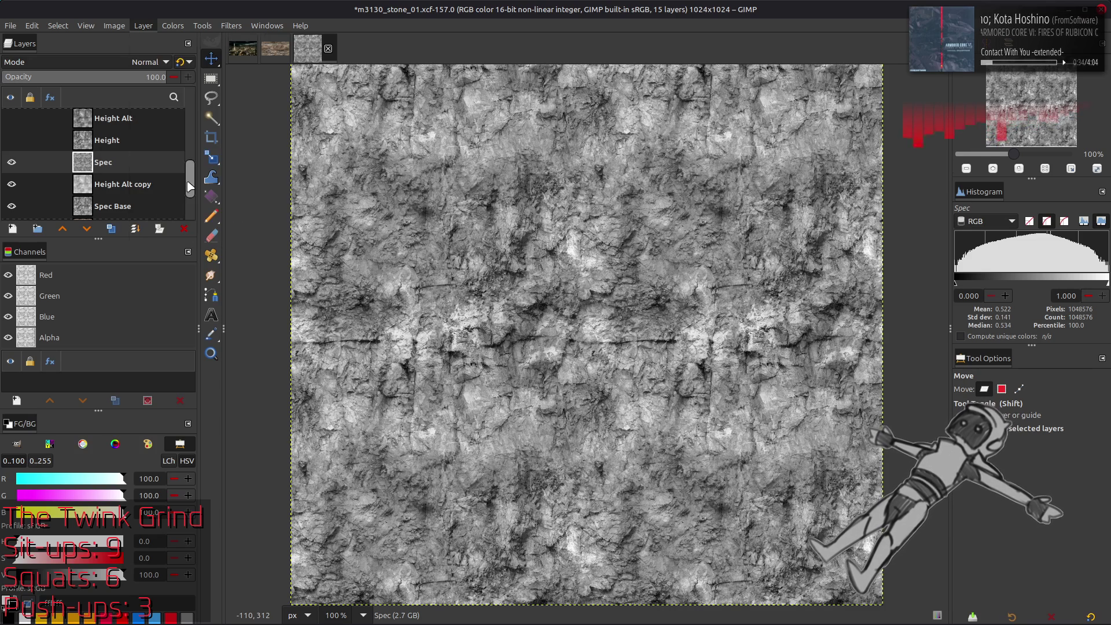
{"action": "triple_click", "coordinate": [477, 282]}
{"action": "type", "text": "50"}
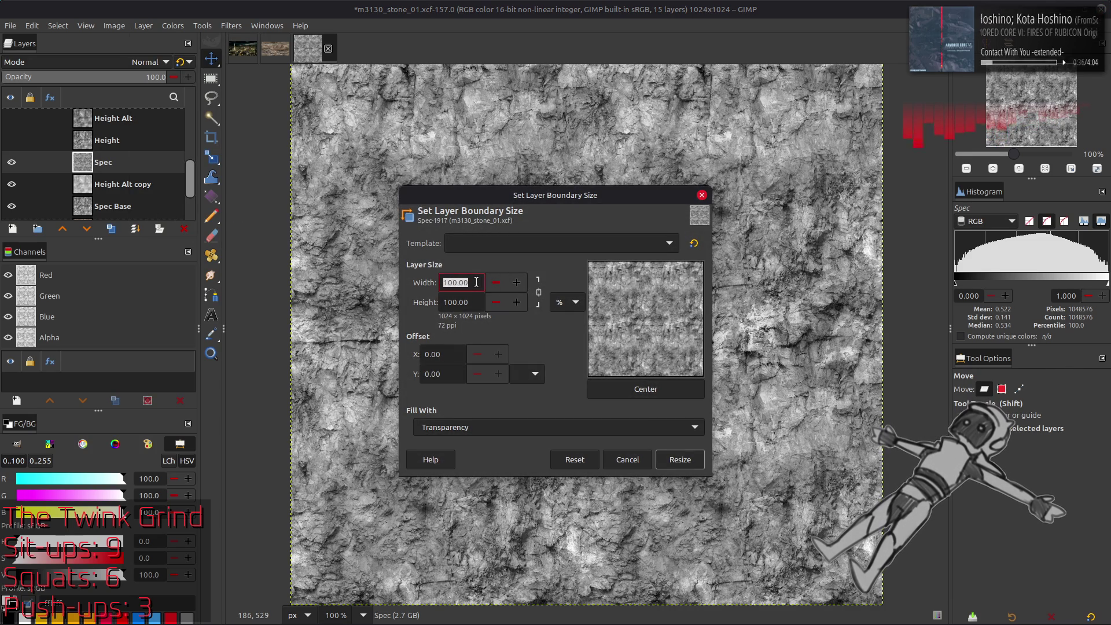
{"action": "left_click", "coordinate": [646, 389]}
{"action": "left_click", "coordinate": [682, 463]}
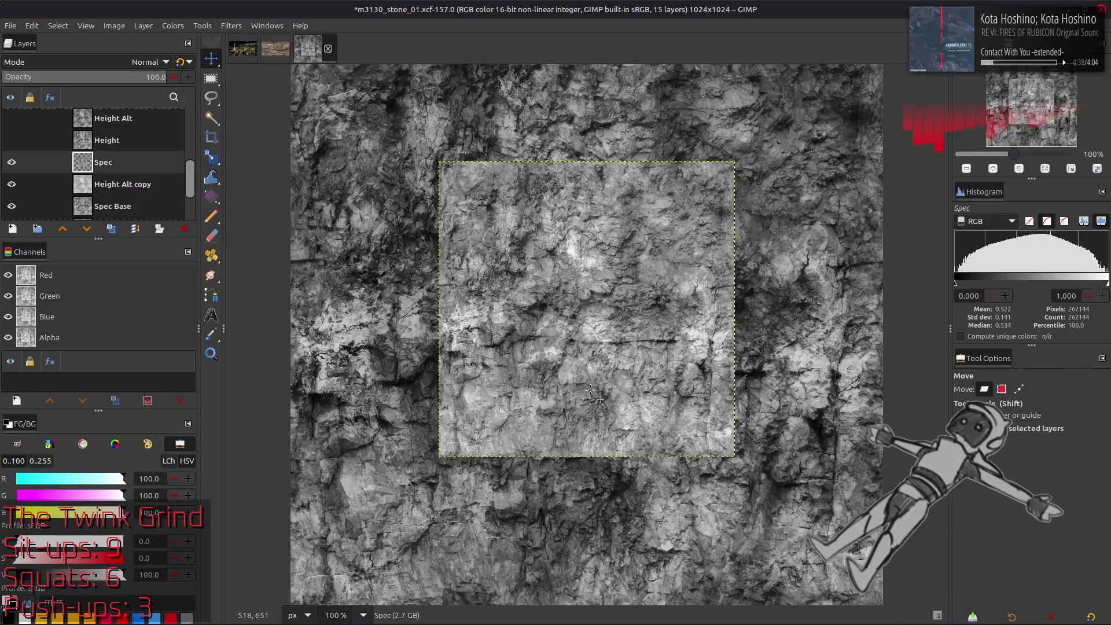
Stretch the cropped area's contrast with Non-linear components, then zoom in on it.
{"action": "left_click", "coordinate": [173, 26]}
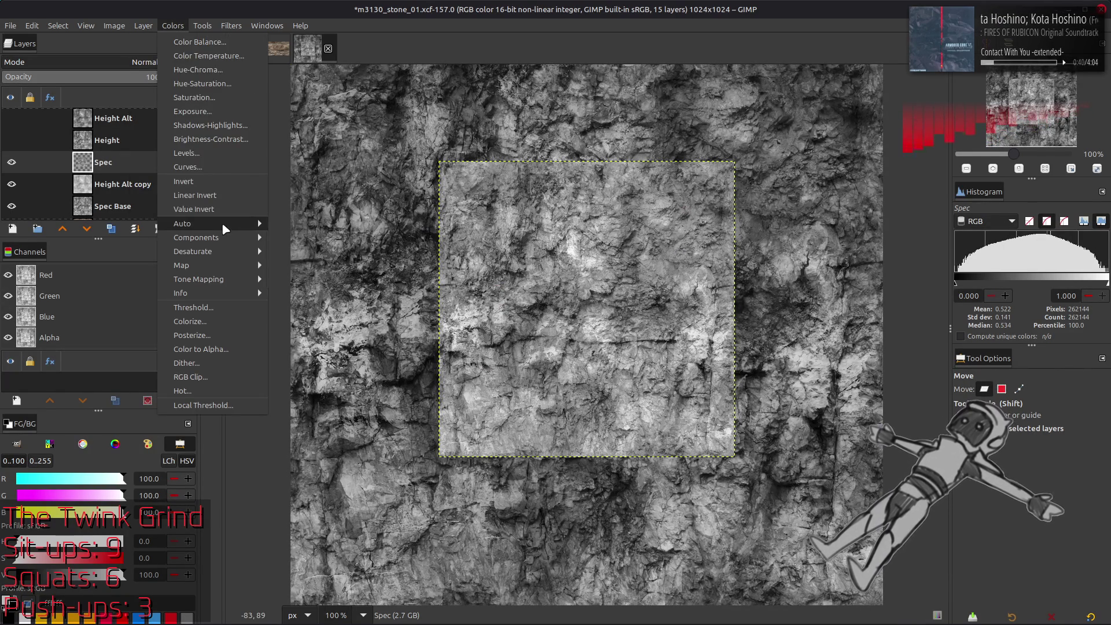
{"action": "mouse_move", "coordinate": [221, 224]}
{"action": "left_click", "coordinate": [312, 251]}
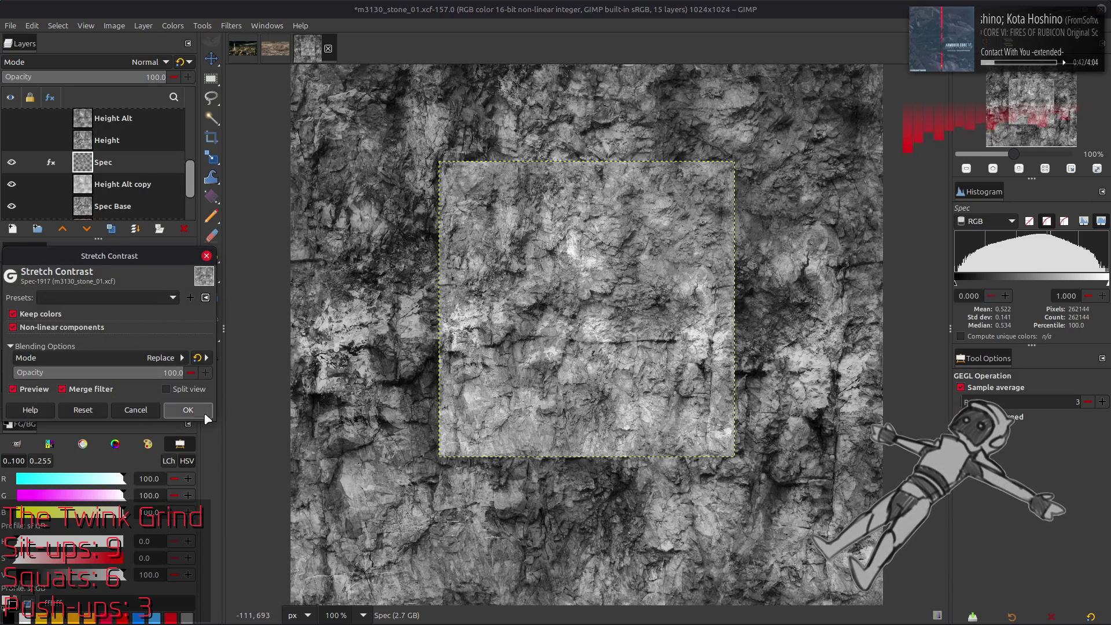
{"action": "left_click", "coordinate": [188, 410]}
{"action": "key", "text": "2"}
{"action": "key", "text": "m"}
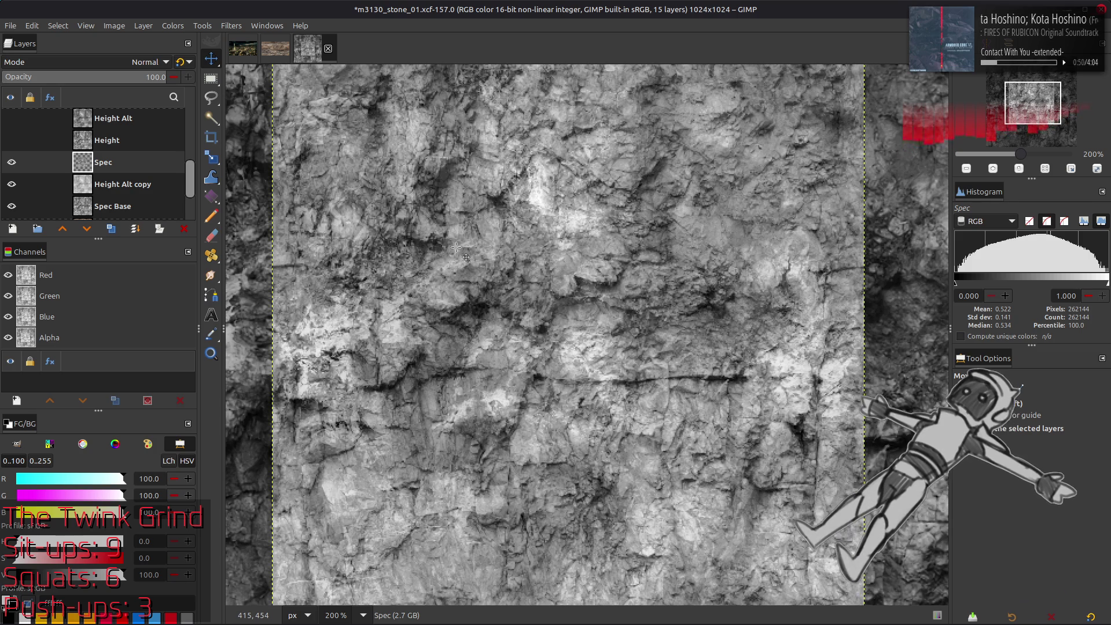
Save m3130_stone_01.xcf and switch over to the file manager window.
{"action": "scroll", "coordinate": [456, 244], "scroll_direction": "left", "scroll_amount": 2}
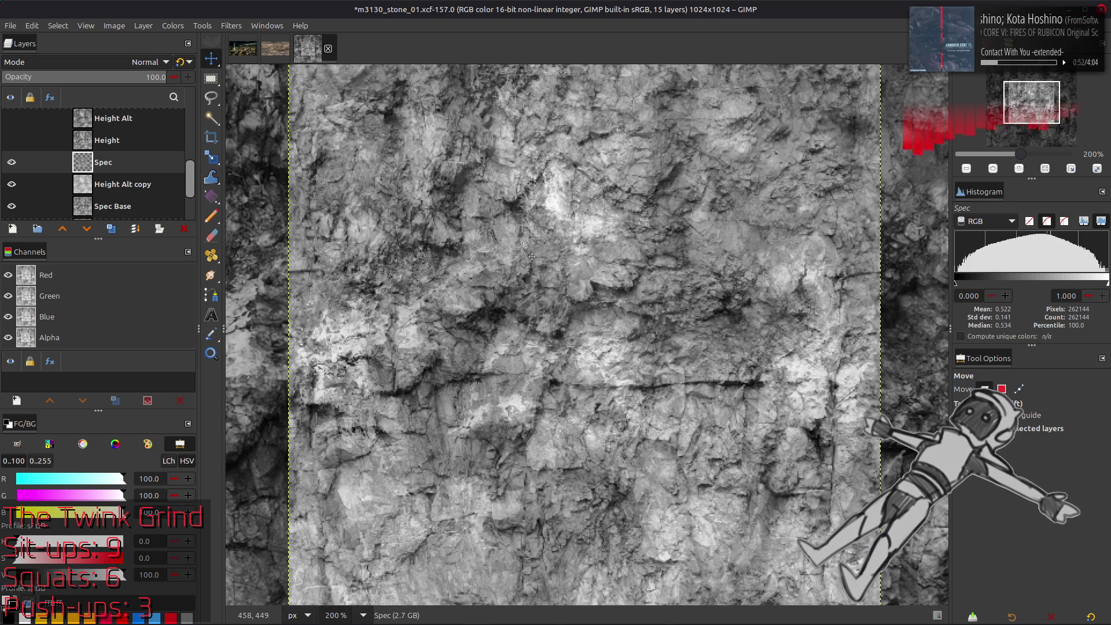
{"action": "scroll", "coordinate": [523, 246], "scroll_direction": "right", "scroll_amount": 1}
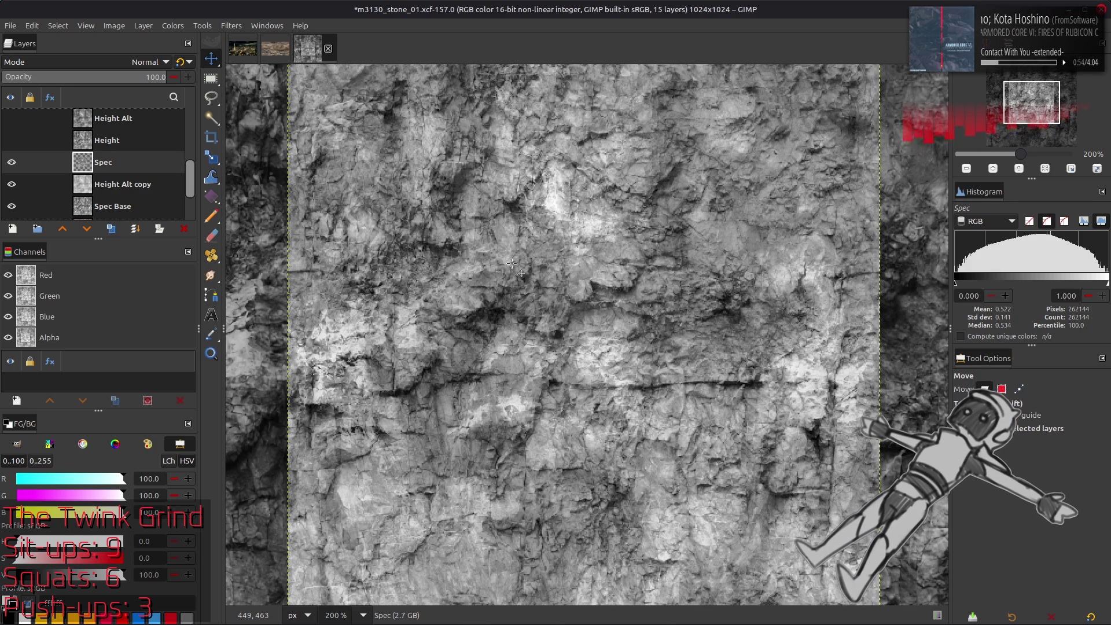
{"action": "scroll", "coordinate": [505, 250], "scroll_direction": "down", "scroll_amount": 1}
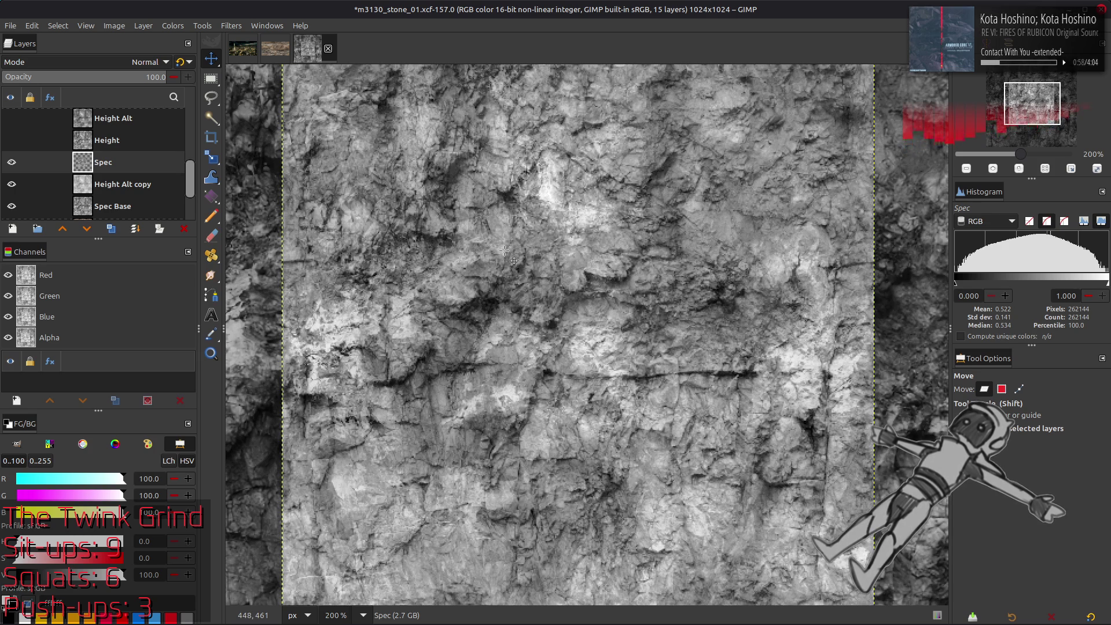
{"action": "key", "text": "ctrl+s"}
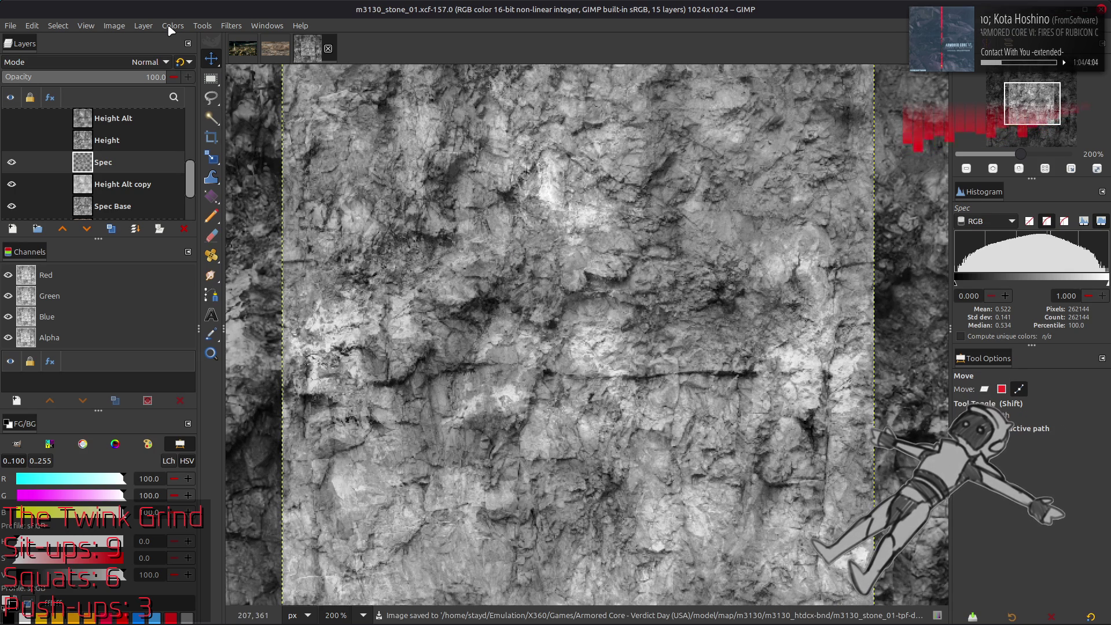
{"action": "key", "text": "alt+Tab"}
{"action": "key", "text": "alt+Tab"}
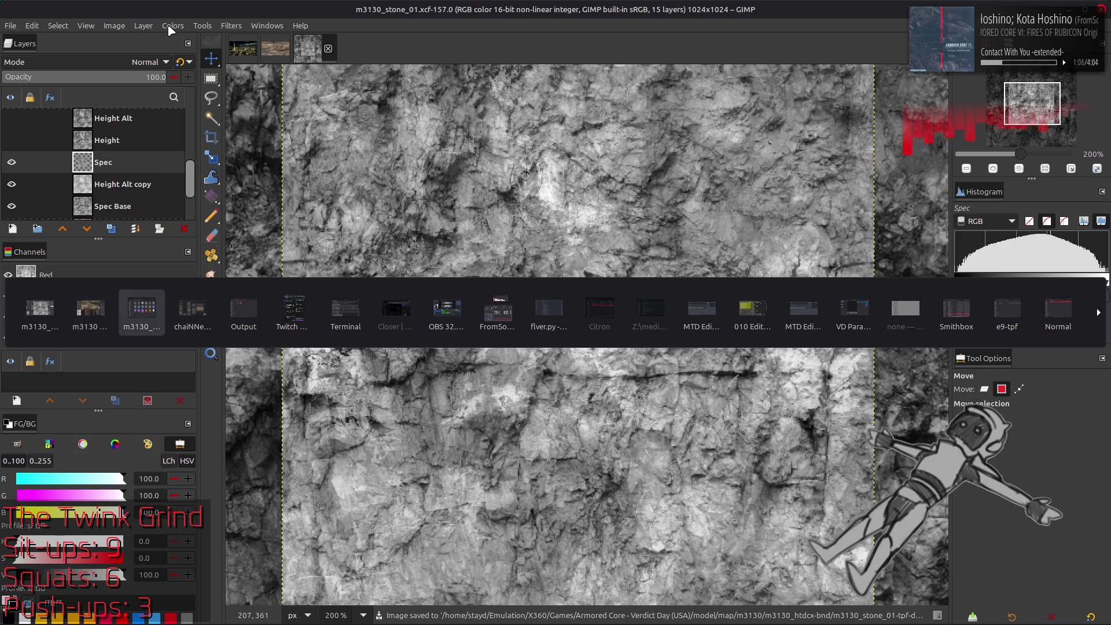
Open the m3130_stone_01_s-tpf-dcx folder in Nemo to see its dds files, then return to GIMP.
{"action": "key", "text": "alt+Left"}
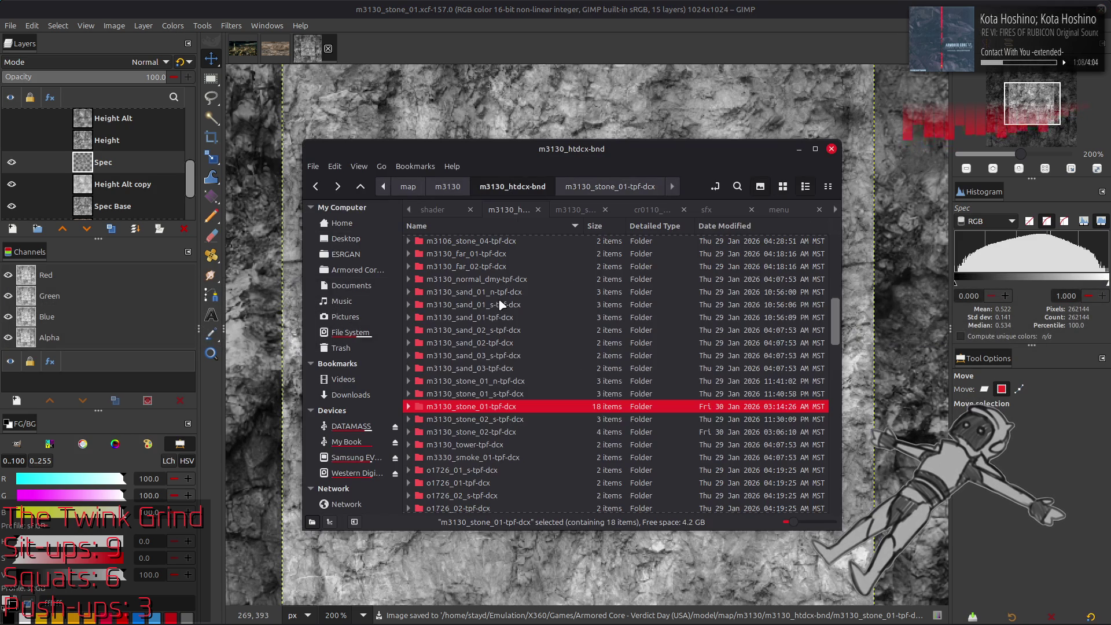
{"action": "double_click", "coordinate": [512, 394]}
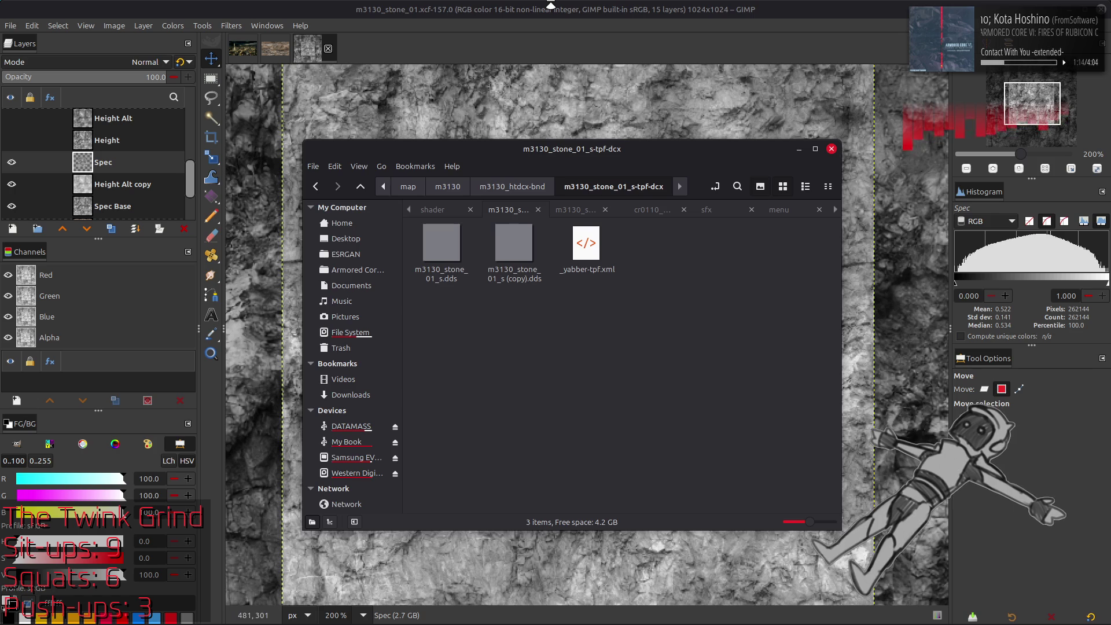
{"action": "left_click", "coordinate": [551, 6]}
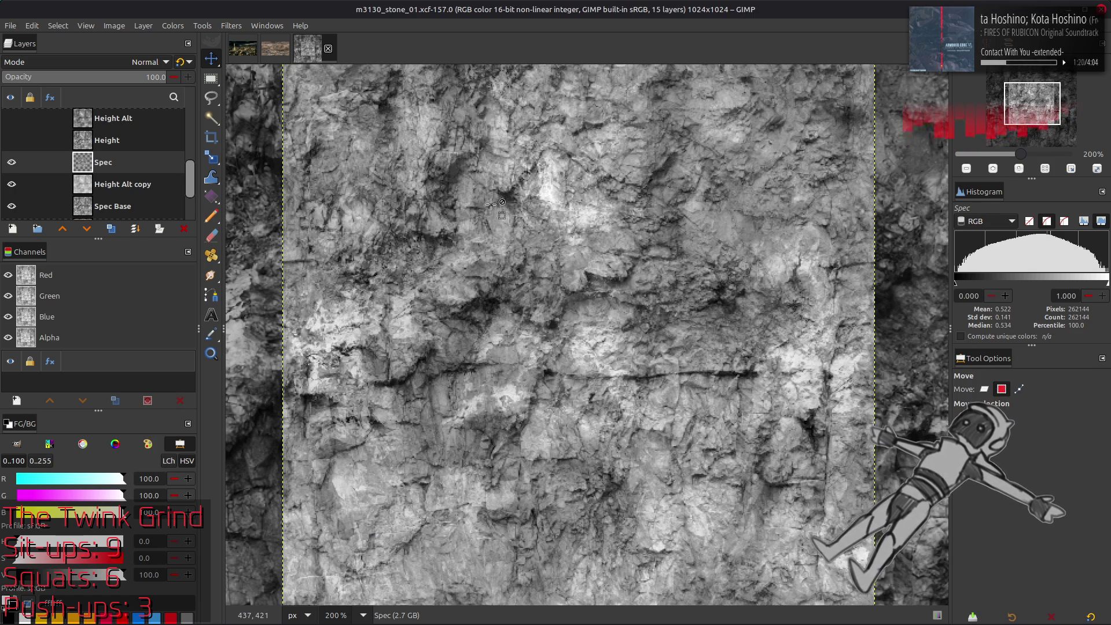
In Levels, cap the Spec layer's red output at 10 and green output at 24.
{"action": "left_click", "coordinate": [167, 24]}
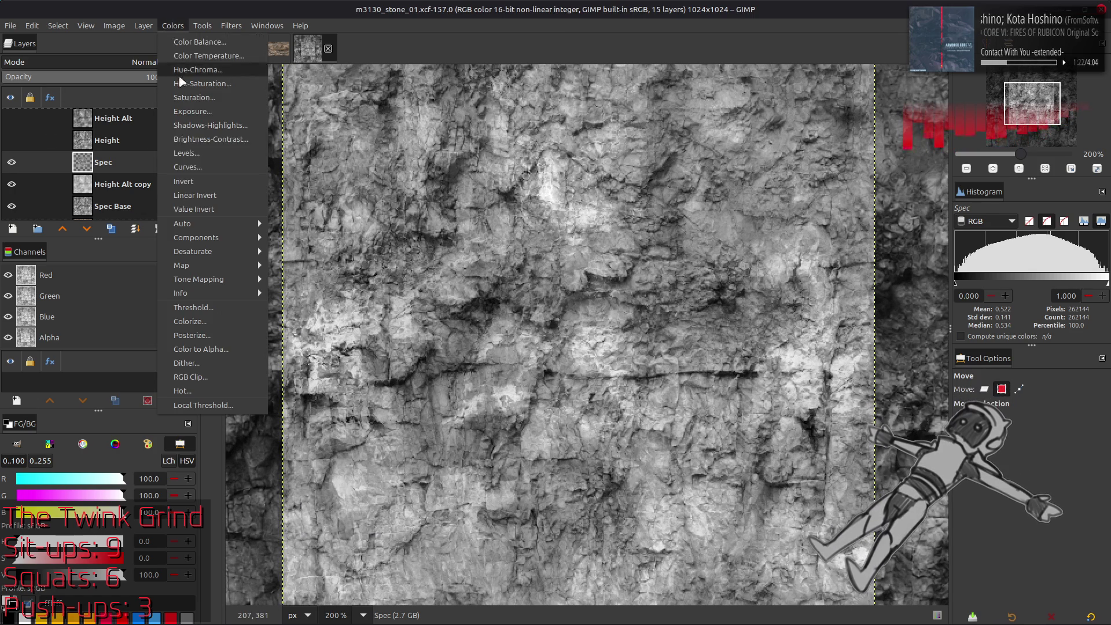
{"action": "left_click", "coordinate": [174, 155]}
{"action": "scroll", "coordinate": [71, 287], "scroll_direction": "down", "scroll_amount": 1}
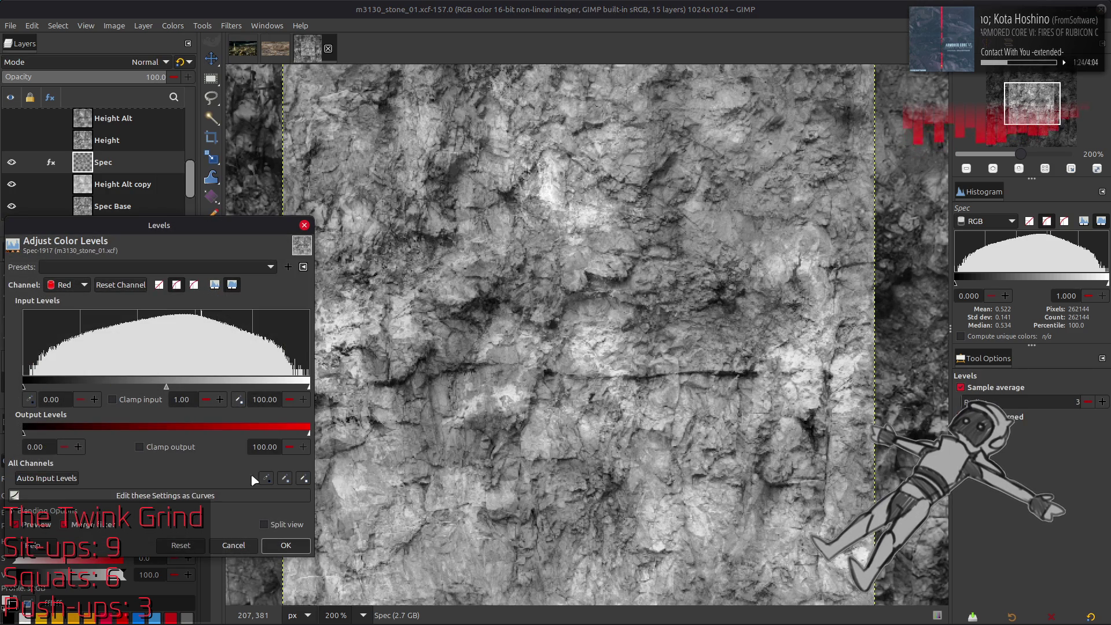
{"action": "triple_click", "coordinate": [268, 447]}
{"action": "type", "text": "1"}
{"action": "key", "text": "Return"}
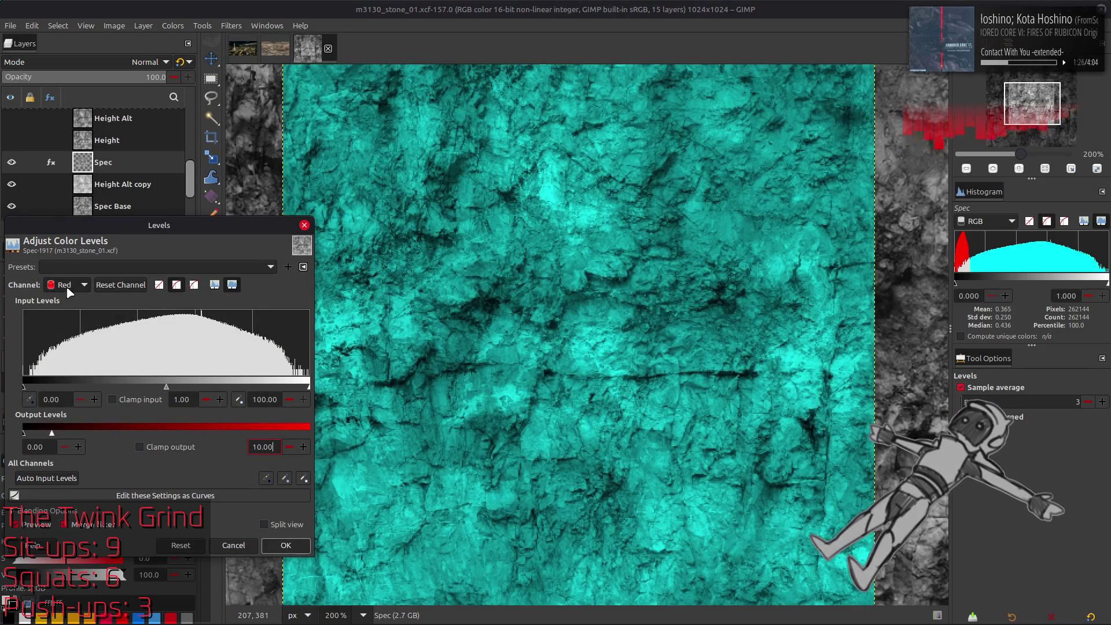
{"action": "scroll", "coordinate": [68, 289], "scroll_direction": "down", "scroll_amount": 1}
{"action": "triple_click", "coordinate": [268, 446]}
{"action": "type", "text": "24.8"}
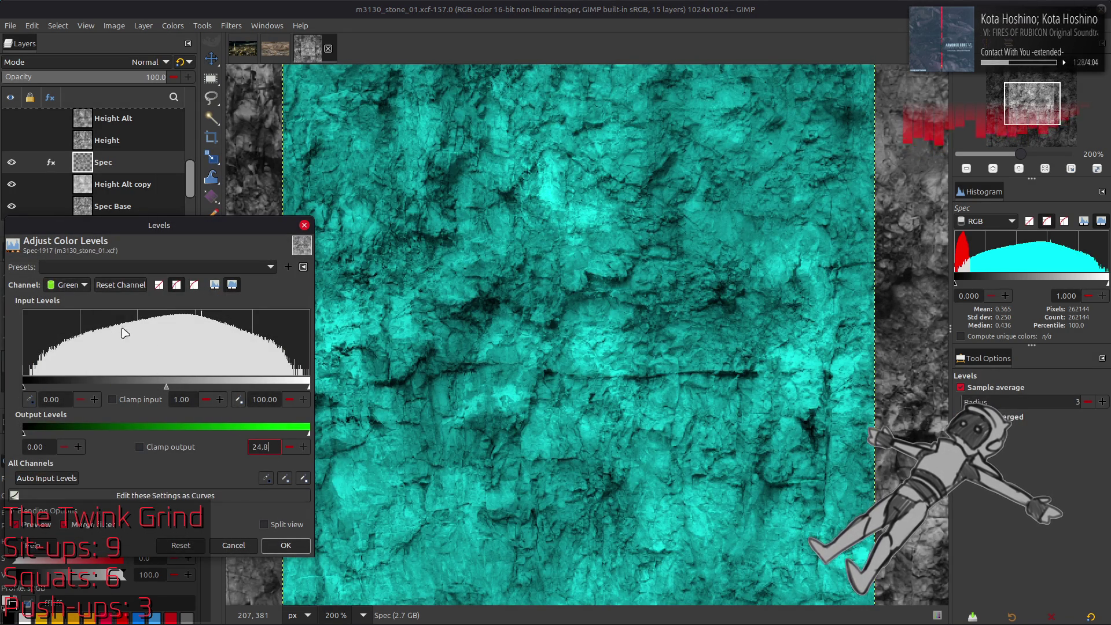
{"action": "key", "text": "Return"}
Fix the blue output low and high at 50 and apply the Levels change.
{"action": "scroll", "coordinate": [68, 285], "scroll_direction": "down", "scroll_amount": 1}
{"action": "left_click", "coordinate": [40, 446]}
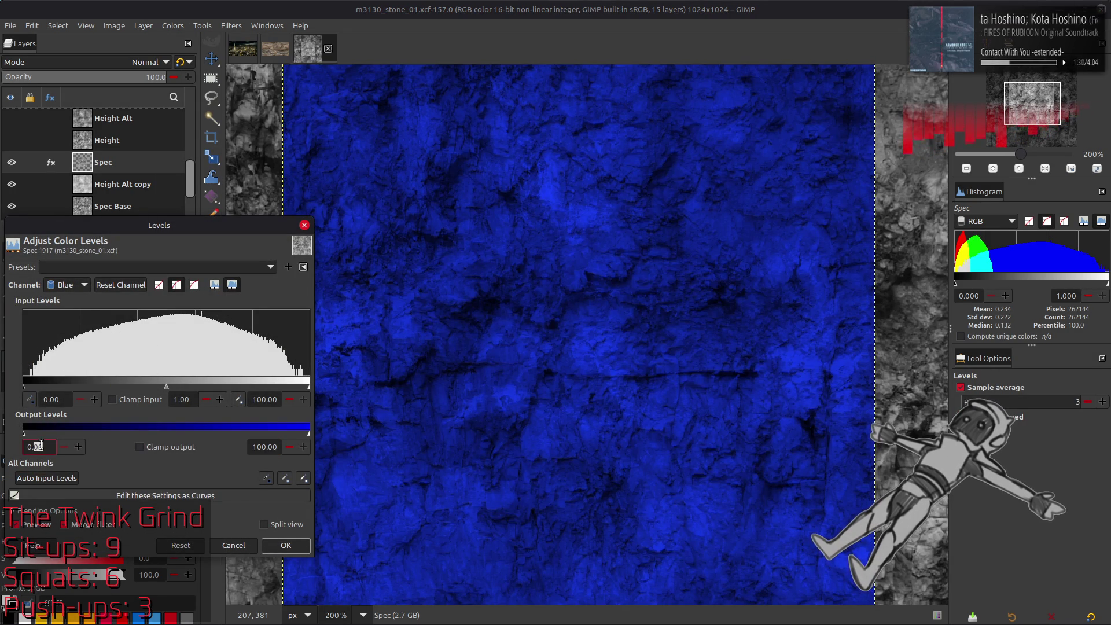
{"action": "type", "text": "50"}
{"action": "triple_click", "coordinate": [267, 447]}
{"action": "type", "text": "50"}
{"action": "key", "text": "Return"}
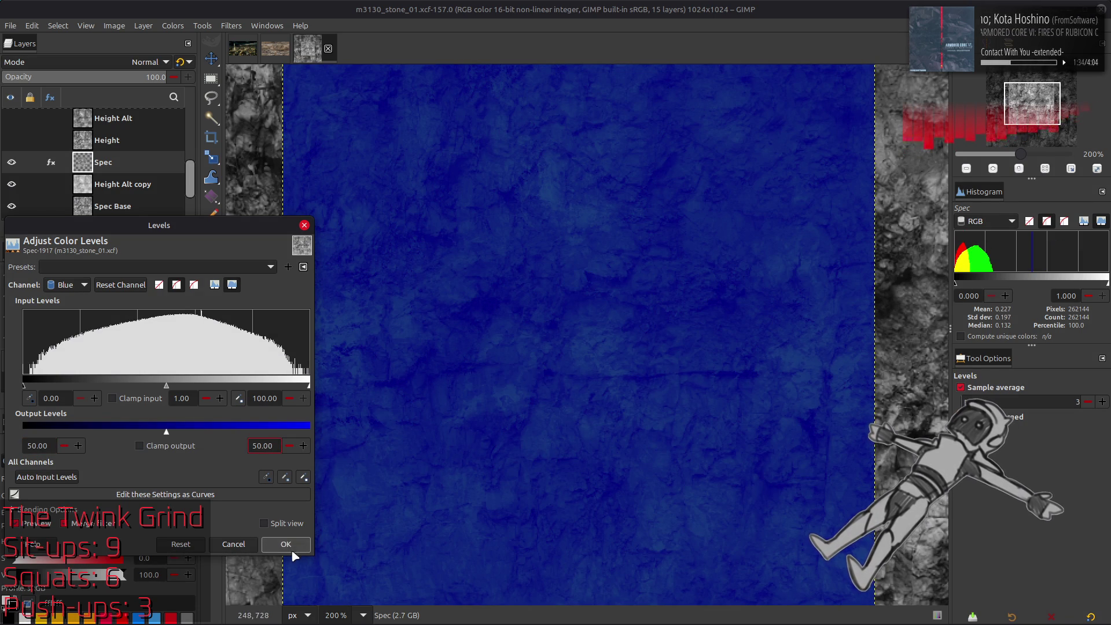
{"action": "left_click", "coordinate": [290, 547]}
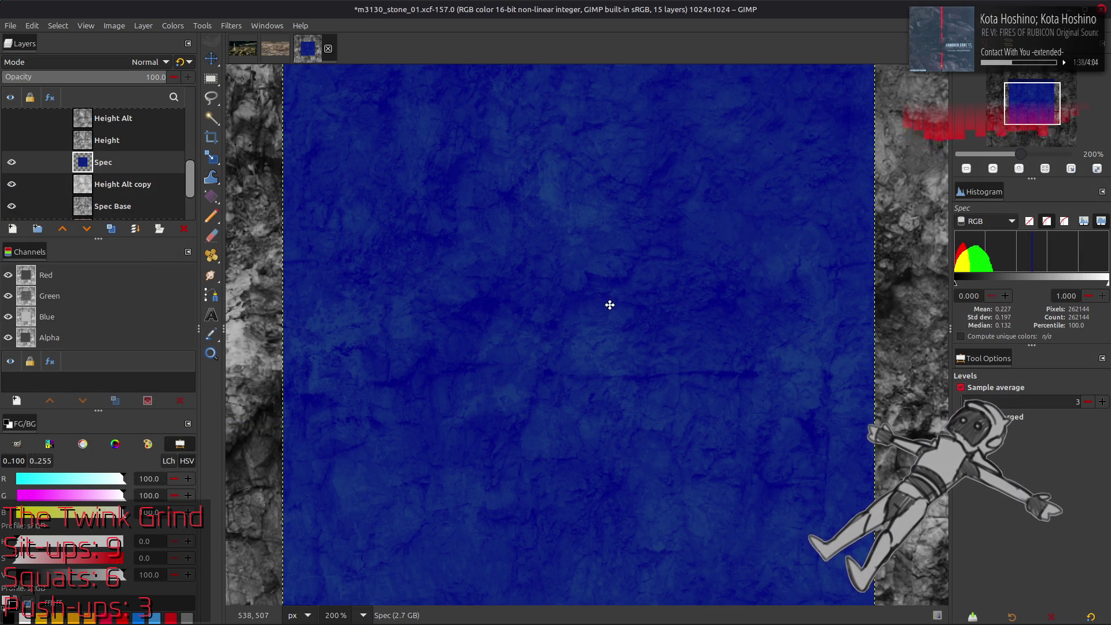
Save the project and export over m3130_stone_01_s.dds, replacing the existing file.
{"action": "key", "text": "m"}
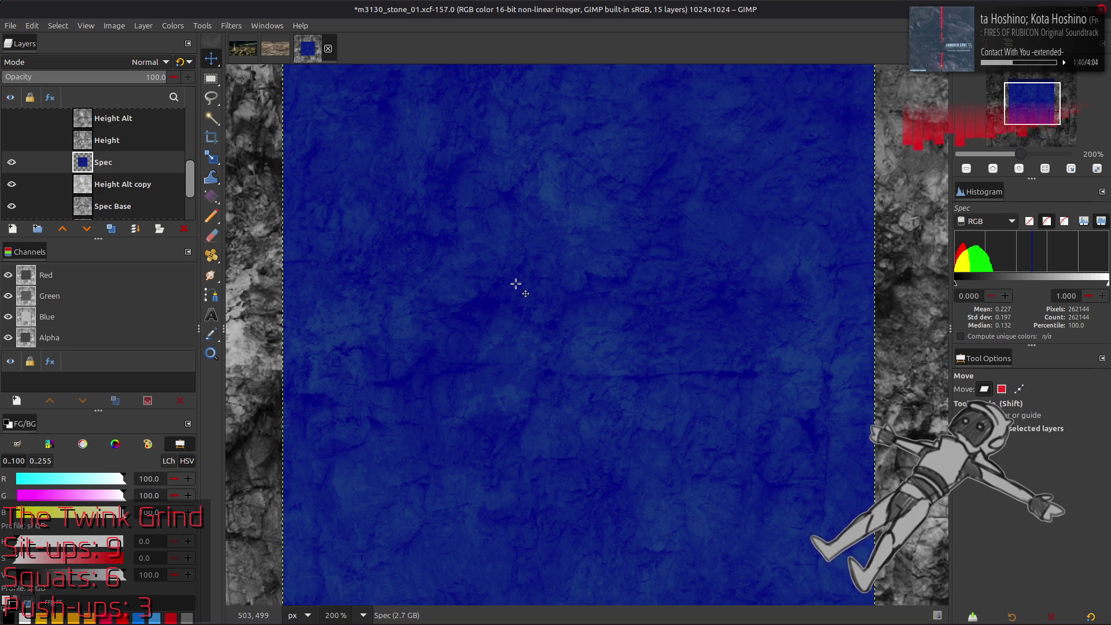
{"action": "key", "text": "ctrl+s"}
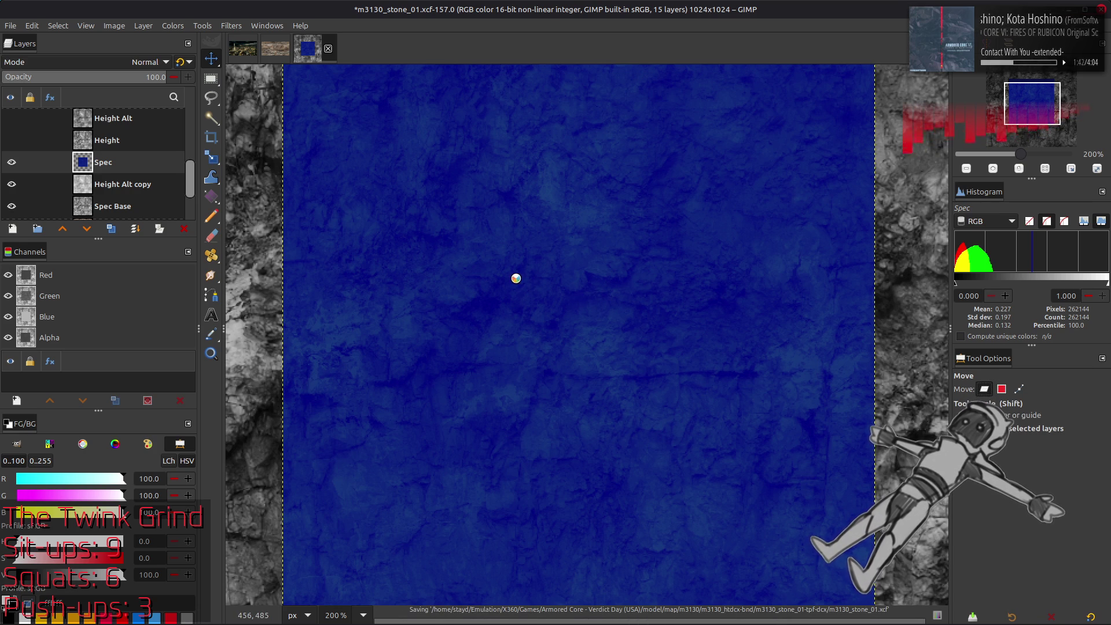
{"action": "left_click", "coordinate": [11, 25]}
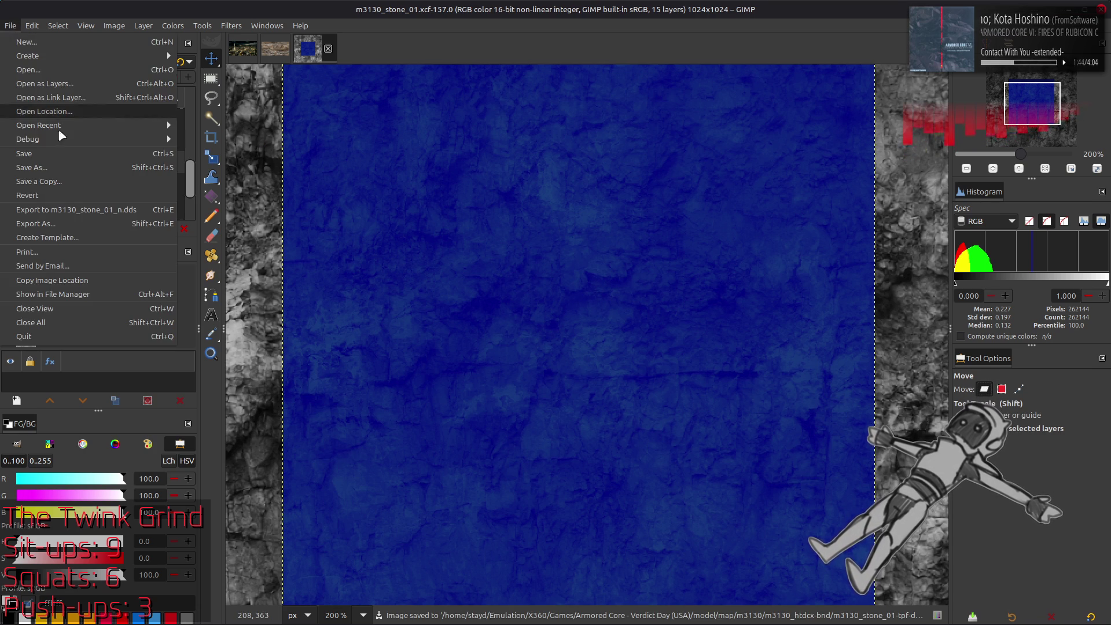
{"action": "left_click", "coordinate": [78, 221]}
{"action": "left_click", "coordinate": [648, 149]}
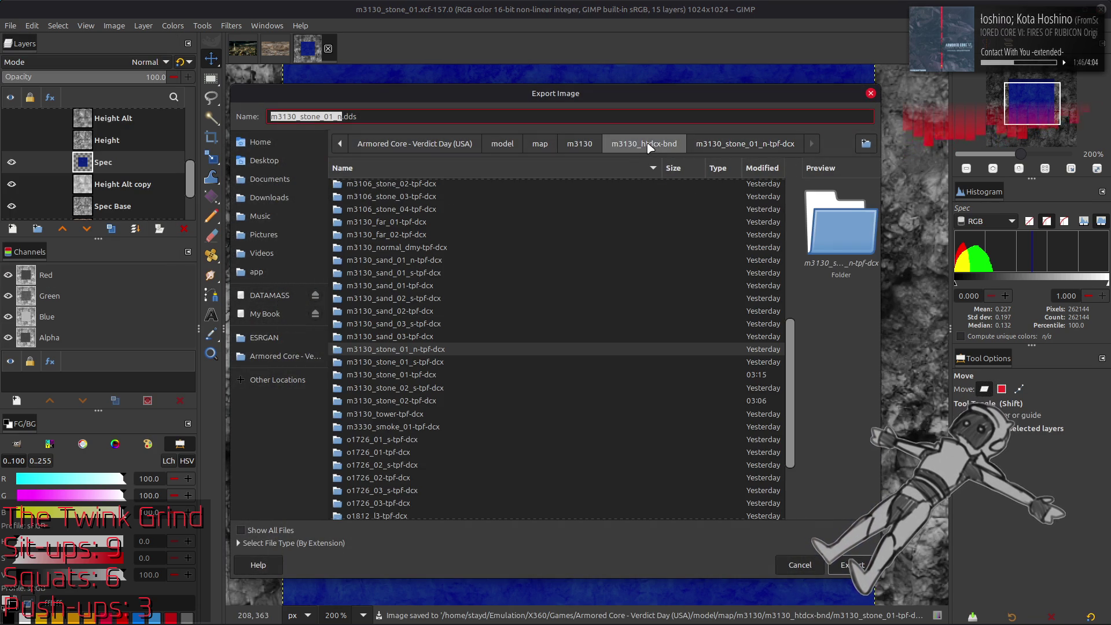
{"action": "double_click", "coordinate": [435, 364]}
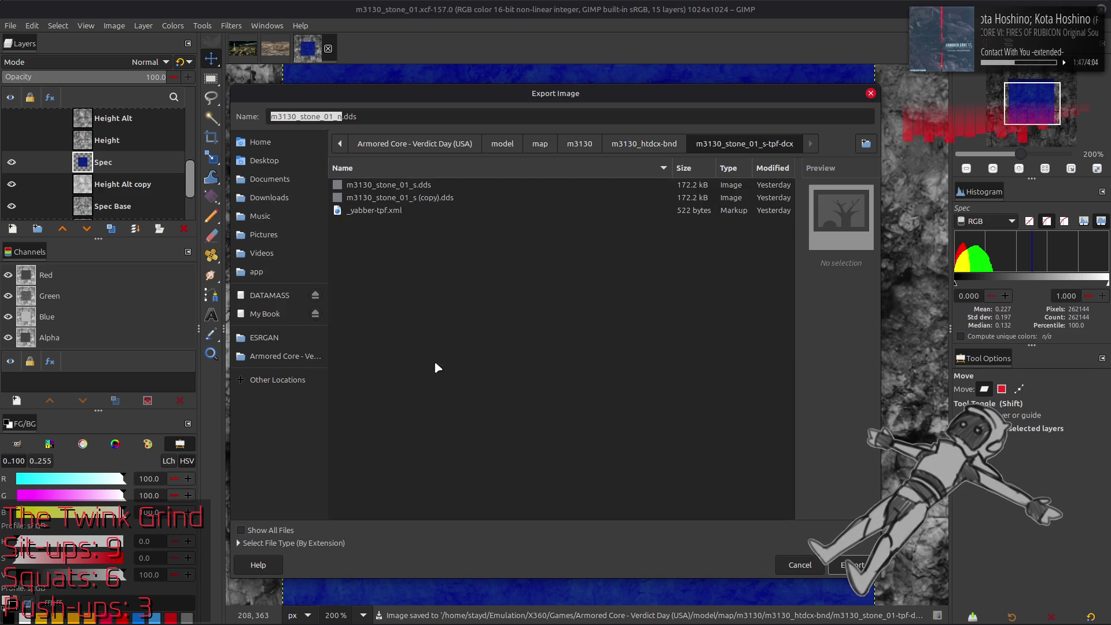
{"action": "double_click", "coordinate": [423, 185]}
{"action": "left_click", "coordinate": [635, 394]}
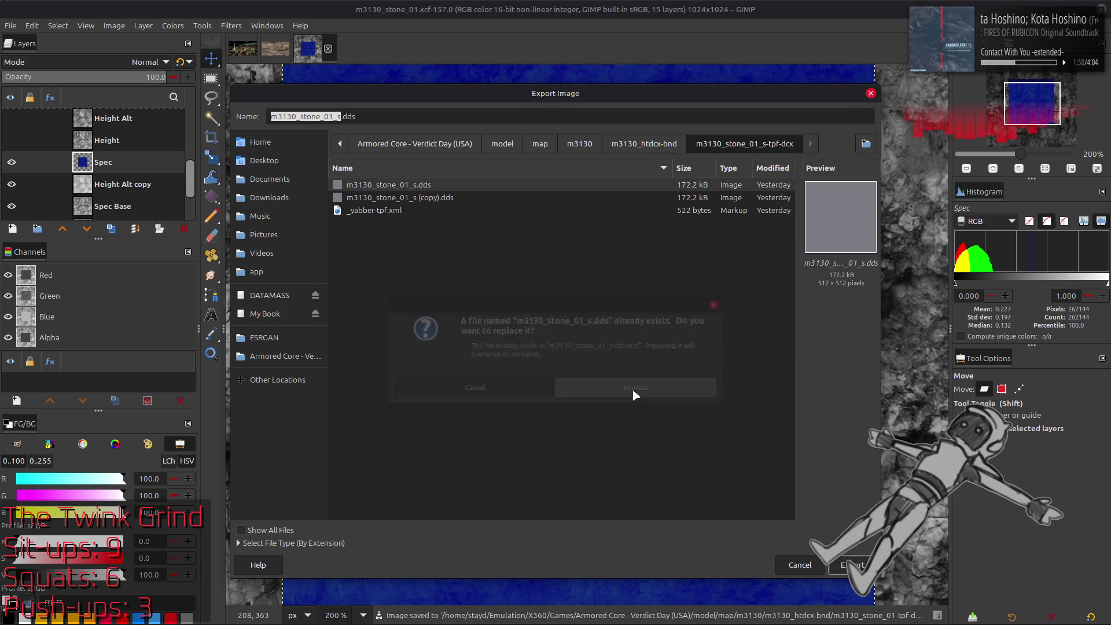
Export the DDS as BC1/DXT1 with Kaiser-filtered mipmaps, then switch to Blender.
{"action": "scroll", "coordinate": [570, 150], "scroll_direction": "up", "scroll_amount": 1}
{"action": "scroll", "coordinate": [571, 150], "scroll_direction": "down", "scroll_amount": 1}
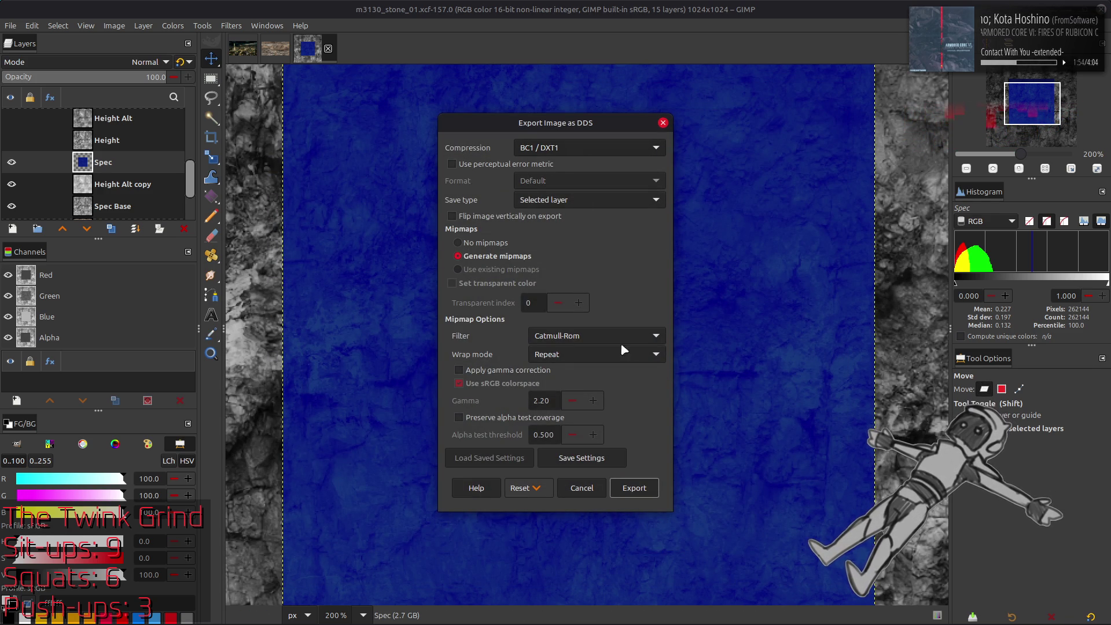
{"action": "scroll", "coordinate": [597, 335], "scroll_direction": "down", "scroll_amount": 2}
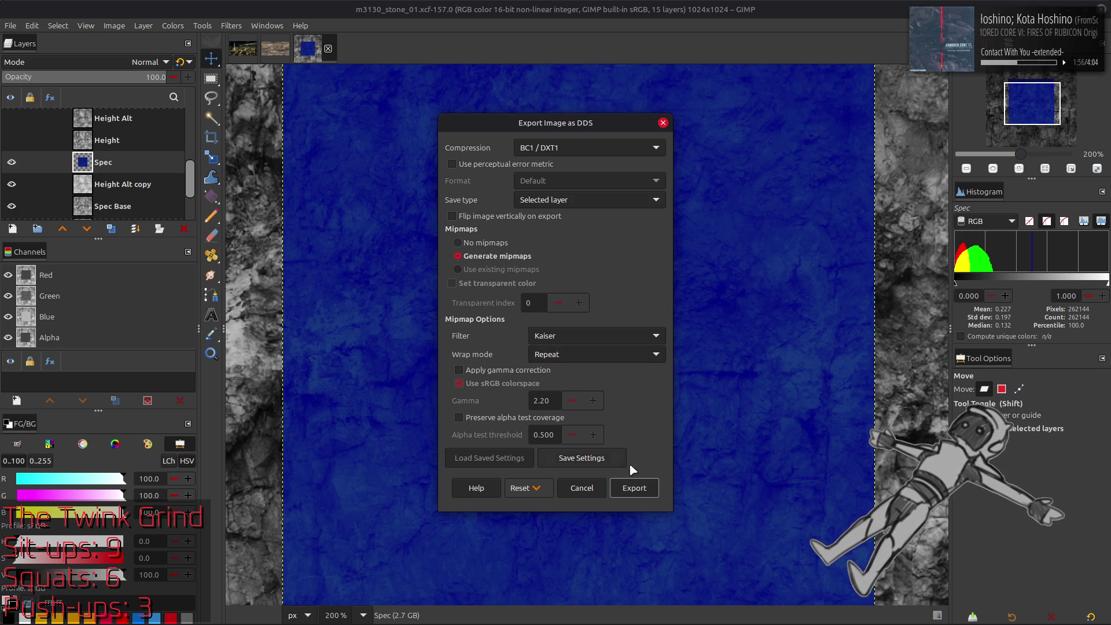
{"action": "left_click", "coordinate": [640, 492]}
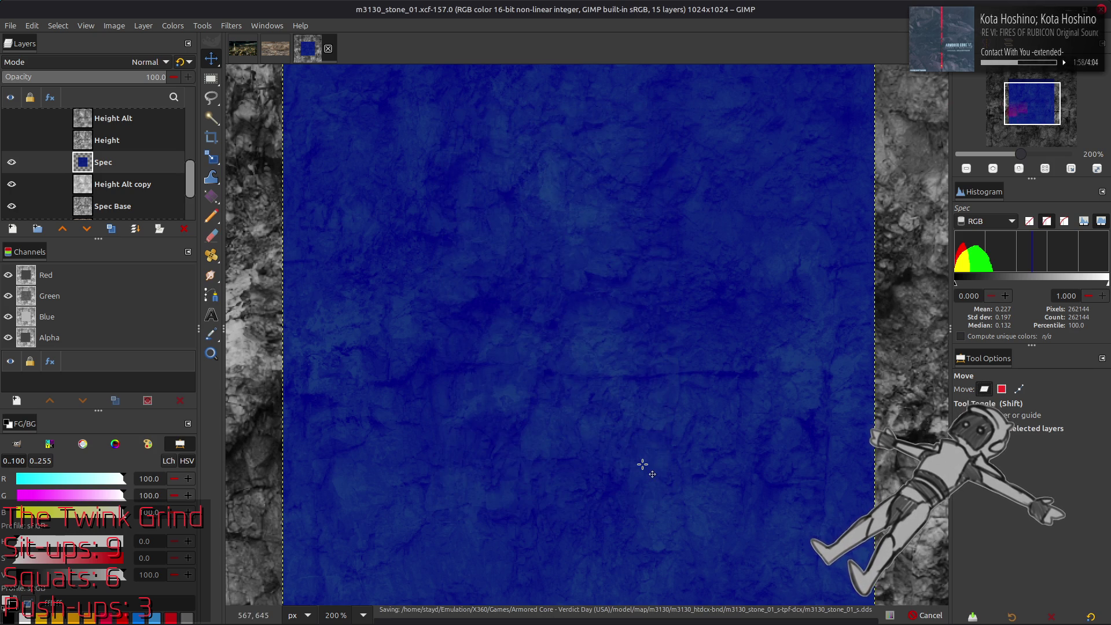
{"action": "key", "text": "alt+Tab"}
{"action": "key", "text": "alt+Tab"}
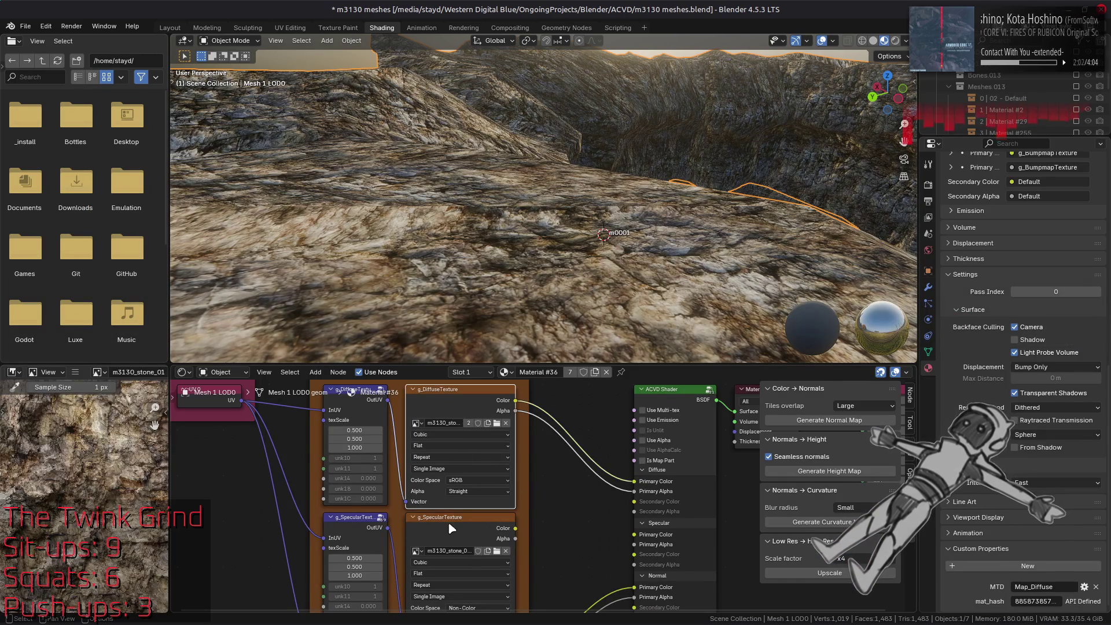
Replace the image editor's texture with m3130_stone_01_s.dds from the m3130_stone_01_s-tpf-dcx folder.
{"action": "left_click", "coordinate": [76, 372]}
{"action": "mouse_move", "coordinate": [97, 399]}
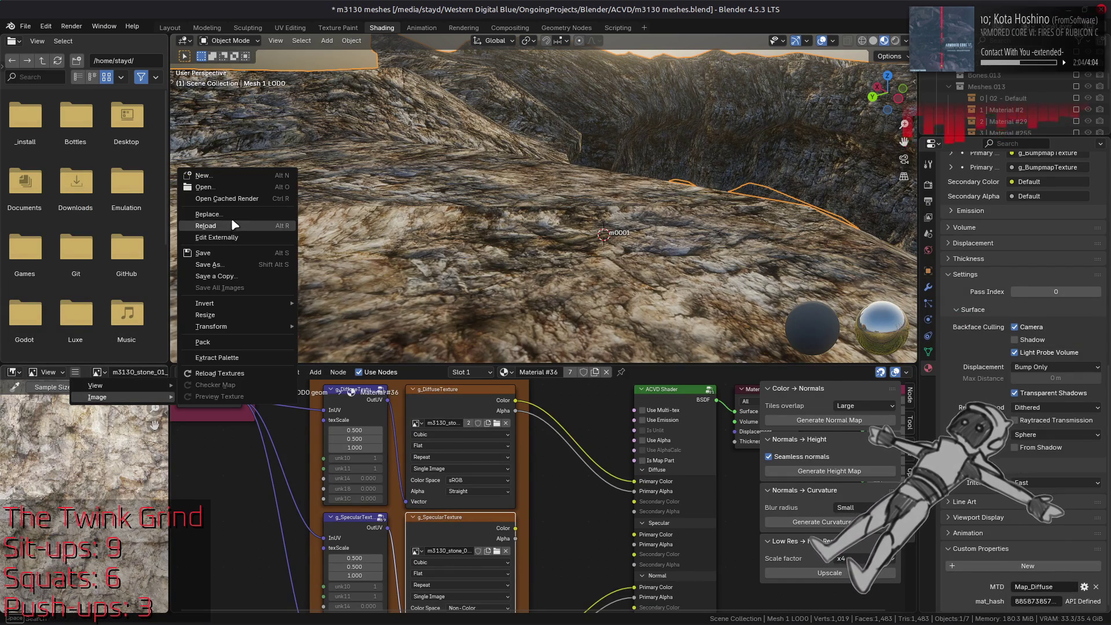
{"action": "left_click", "coordinate": [232, 215]}
{"action": "left_click", "coordinate": [430, 105]}
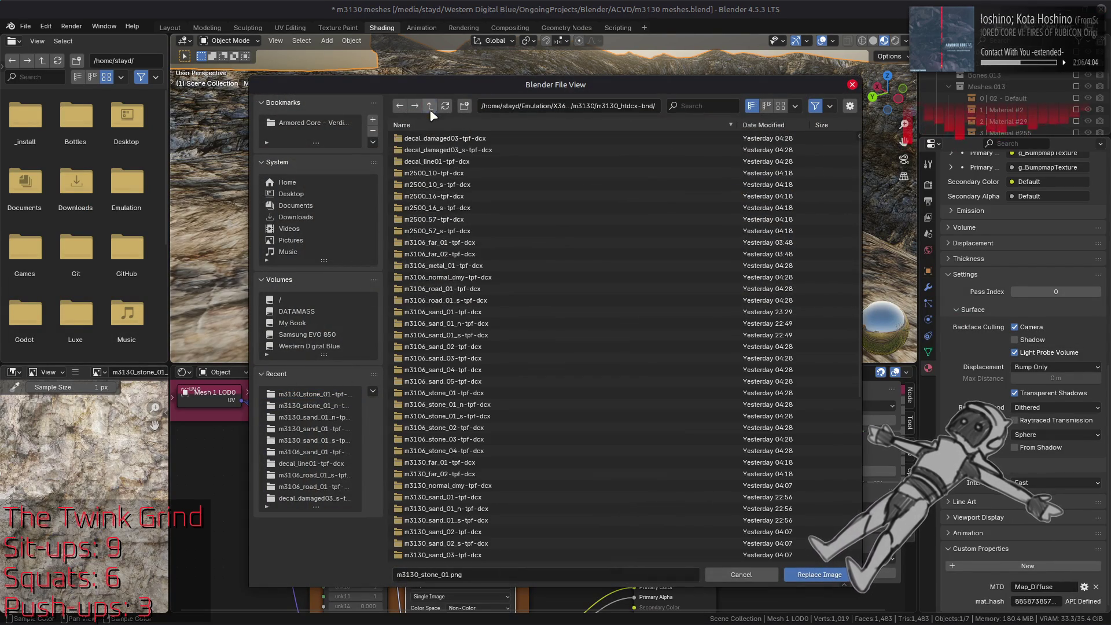
{"action": "scroll", "coordinate": [485, 304], "scroll_direction": "down", "scroll_amount": 5}
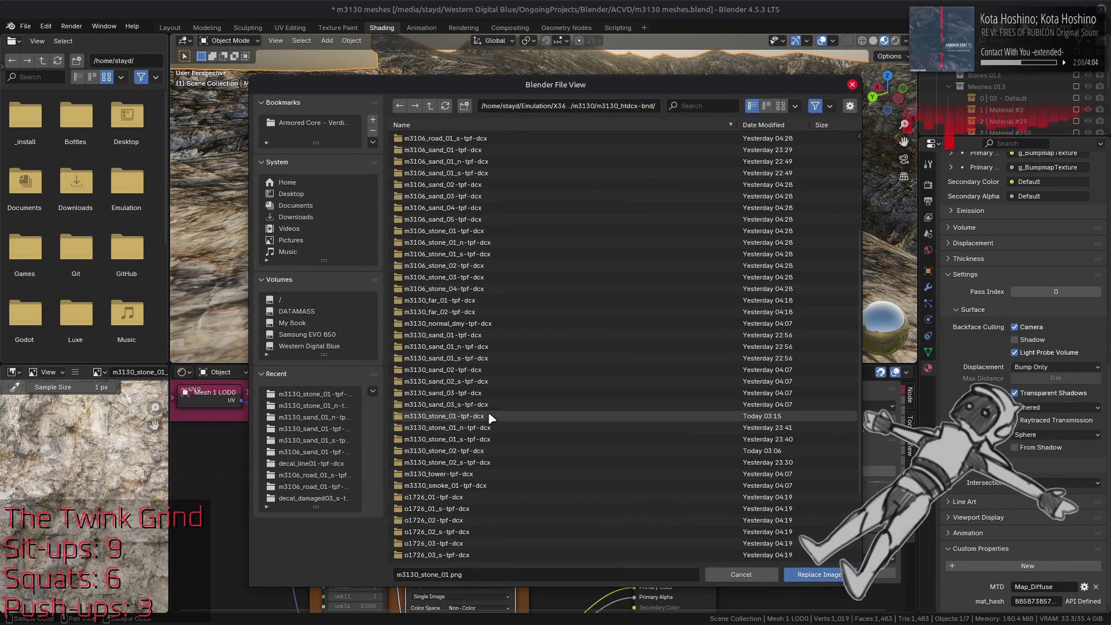
{"action": "double_click", "coordinate": [481, 439]}
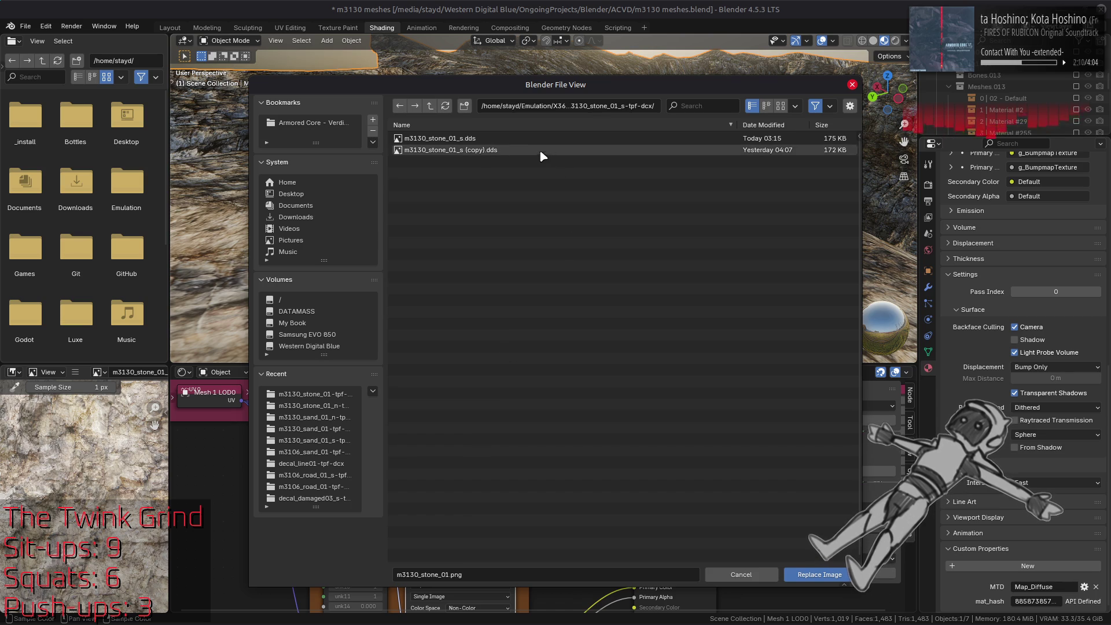
{"action": "double_click", "coordinate": [509, 139]}
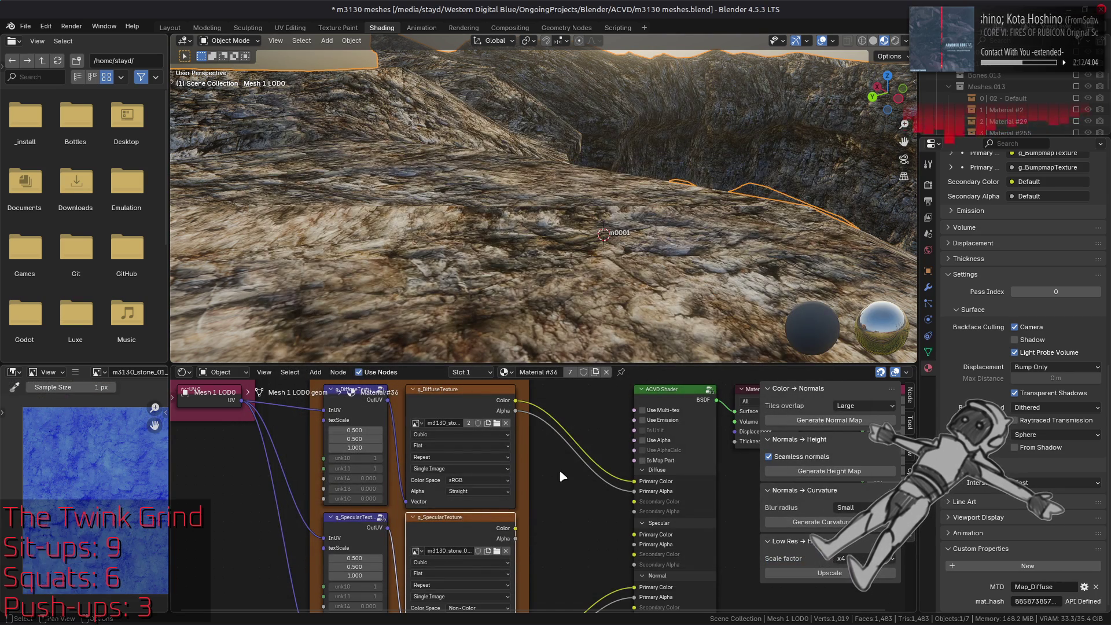
Link g_SpecularTexture Color and Alpha to the ACVD Shader's Specular Primary Color and Alpha.
{"action": "left_click_drag", "start_coordinate": [515, 528], "coordinate": [635, 535]}
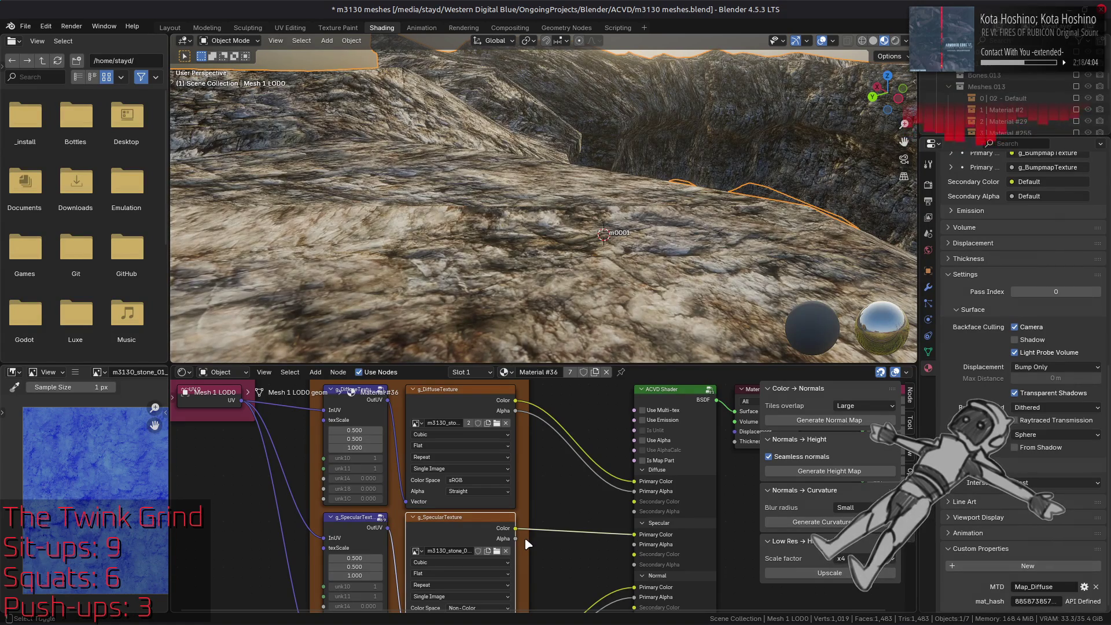
{"action": "mouse_move", "coordinate": [528, 262]}
{"action": "left_mouse_down"}
{"action": "mouse_move", "coordinate": [551, 265]}
{"action": "mouse_move", "coordinate": [521, 255]}
{"action": "mouse_move", "coordinate": [554, 244]}
{"action": "mouse_move", "coordinate": [590, 247]}
{"action": "left_mouse_up"}
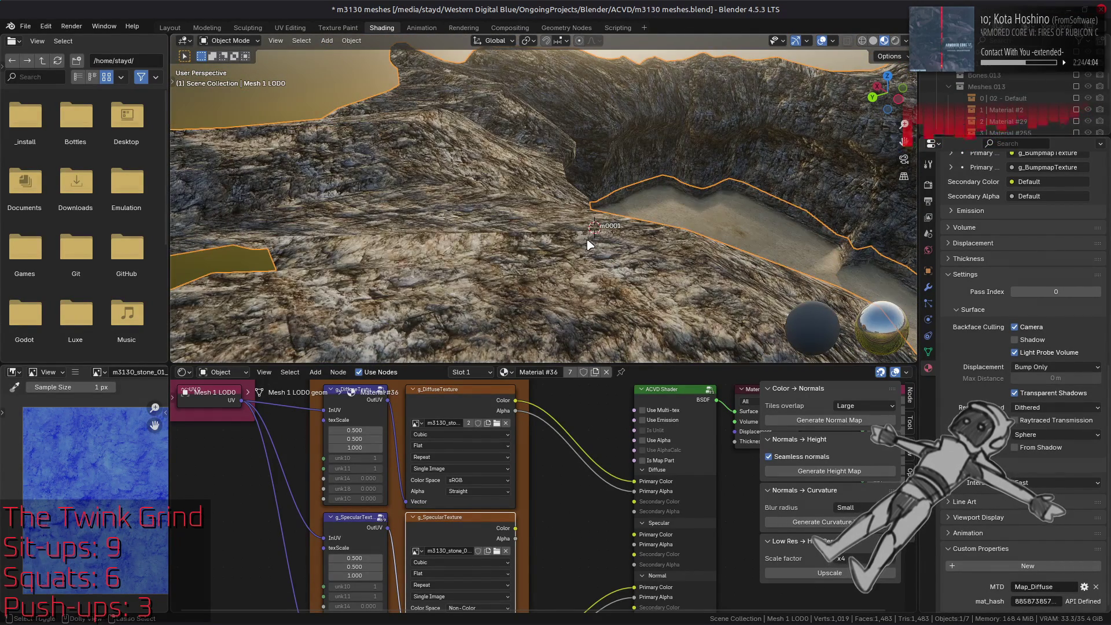
{"action": "left_click_drag", "start_coordinate": [514, 544], "coordinate": [636, 544]}
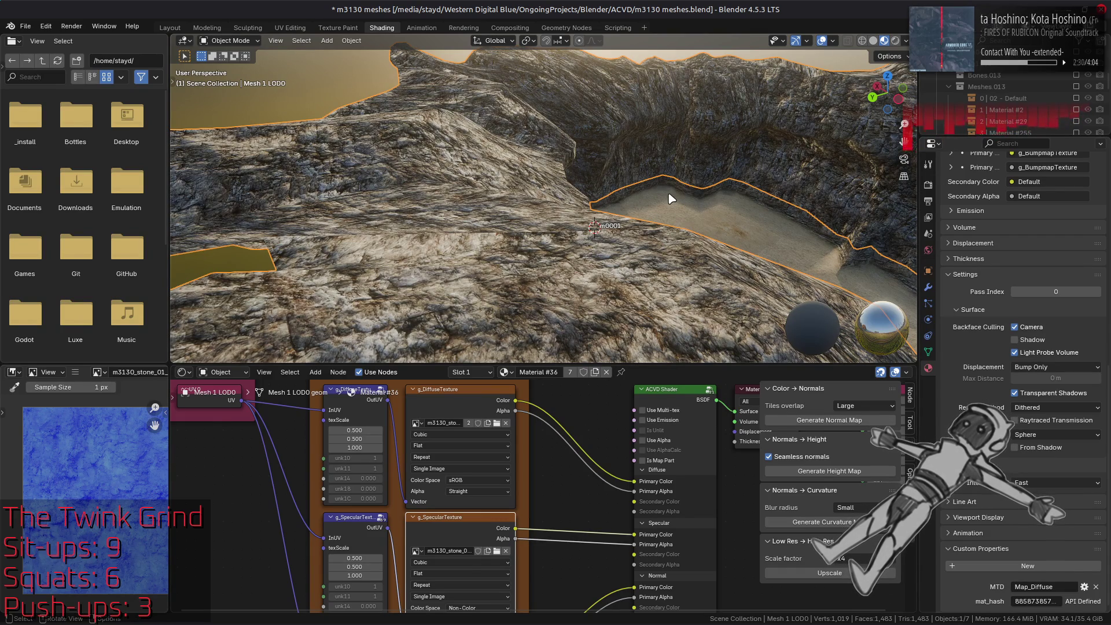
Inspect the rock wall and sand basin in the viewport, then save m3130 meshes.blend.
{"action": "scroll", "coordinate": [671, 199], "scroll_direction": "up", "scroll_amount": 8}
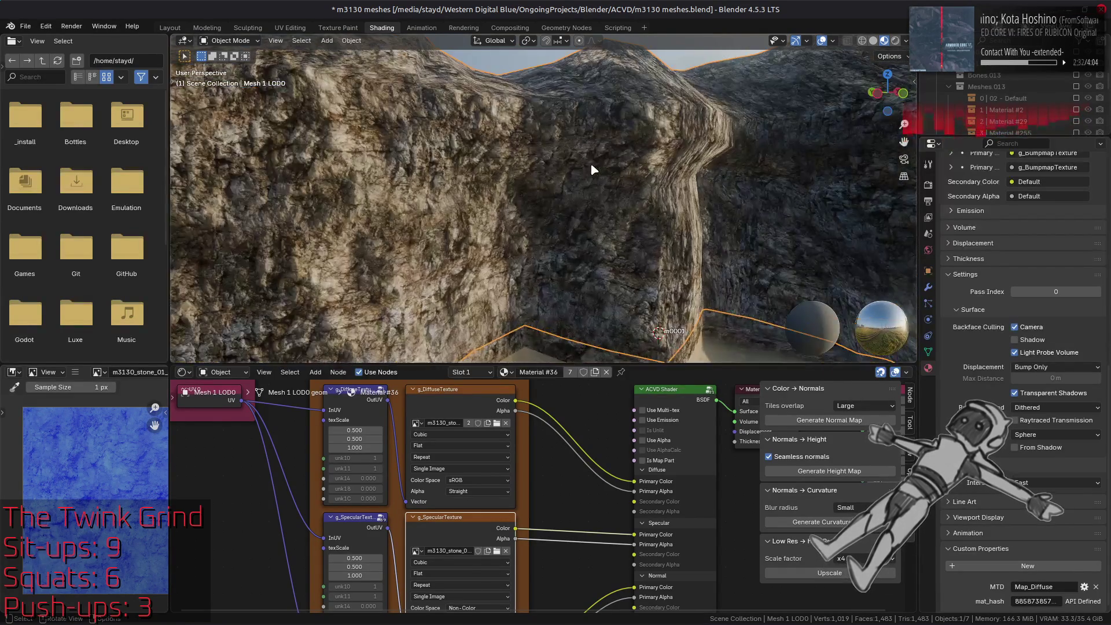
{"action": "mouse_move", "coordinate": [594, 169]}
{"action": "left_mouse_down"}
{"action": "mouse_move", "coordinate": [521, 179]}
{"action": "mouse_move", "coordinate": [523, 204]}
{"action": "mouse_move", "coordinate": [566, 248]}
{"action": "mouse_move", "coordinate": [557, 233]}
{"action": "mouse_move", "coordinate": [569, 208]}
{"action": "left_mouse_up"}
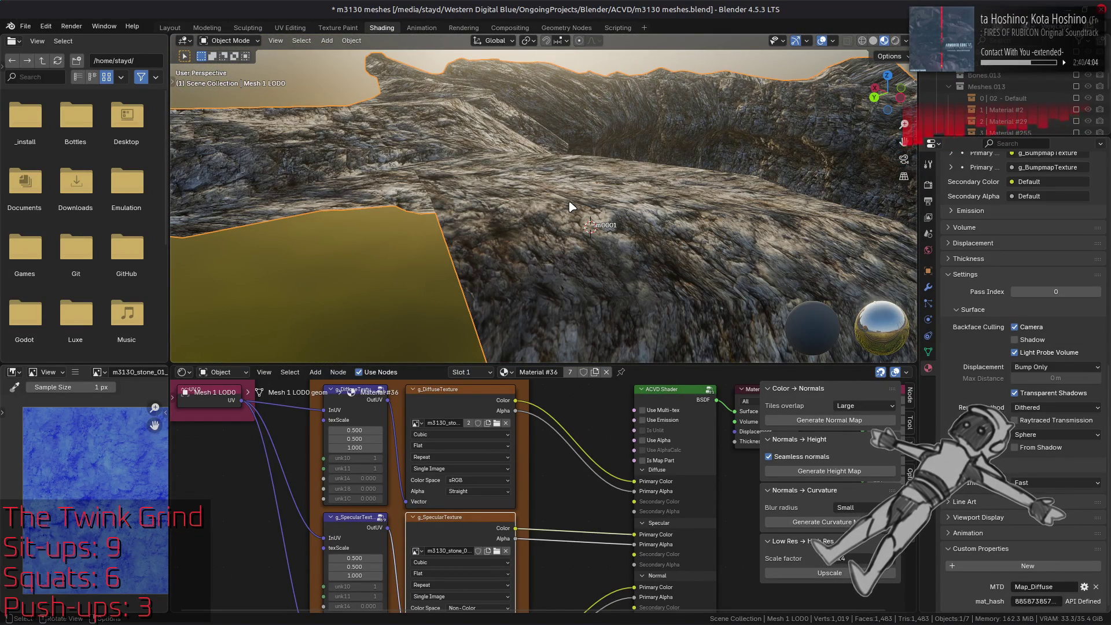
{"action": "scroll", "coordinate": [571, 205], "scroll_direction": "down", "scroll_amount": 3}
{"action": "mouse_move", "coordinate": [570, 206]}
{"action": "left_mouse_down"}
{"action": "mouse_move", "coordinate": [509, 181]}
{"action": "mouse_move", "coordinate": [575, 186]}
{"action": "mouse_move", "coordinate": [496, 218]}
{"action": "mouse_move", "coordinate": [525, 207]}
{"action": "mouse_move", "coordinate": [566, 228]}
{"action": "mouse_move", "coordinate": [550, 228]}
{"action": "mouse_move", "coordinate": [568, 208]}
{"action": "mouse_move", "coordinate": [472, 224]}
{"action": "mouse_move", "coordinate": [434, 265]}
{"action": "mouse_move", "coordinate": [473, 258]}
{"action": "left_mouse_up"}
{"action": "key", "text": "ctrl+s"}
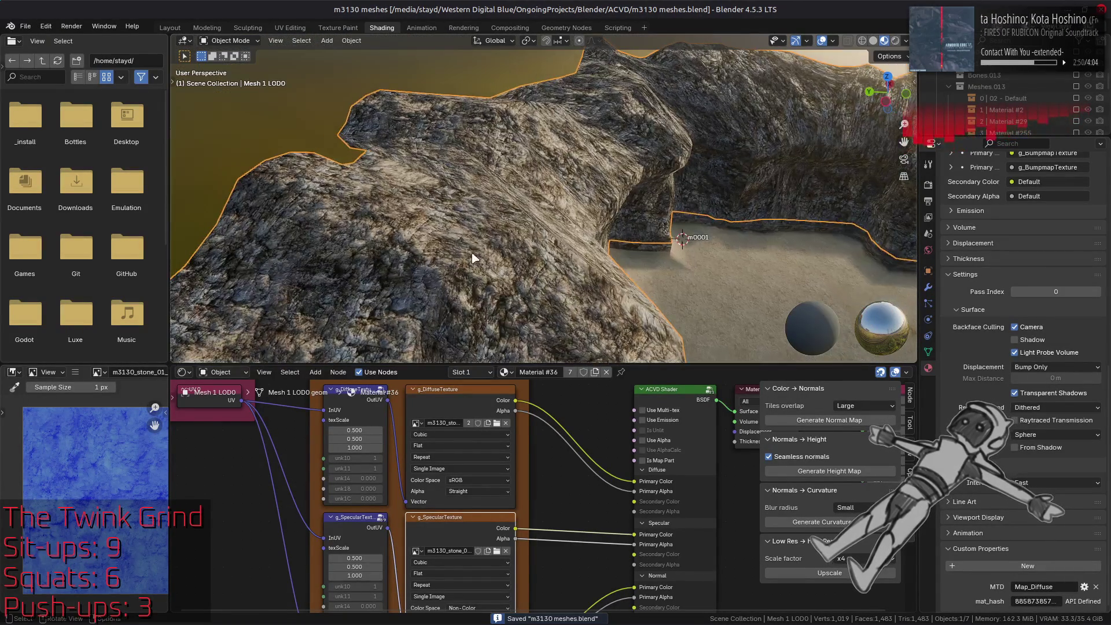
Change the material's MTD custom property from Map_Diffuse to Map_Bumpmap.
{"action": "scroll", "coordinate": [552, 546], "scroll_direction": "down", "scroll_amount": 5}
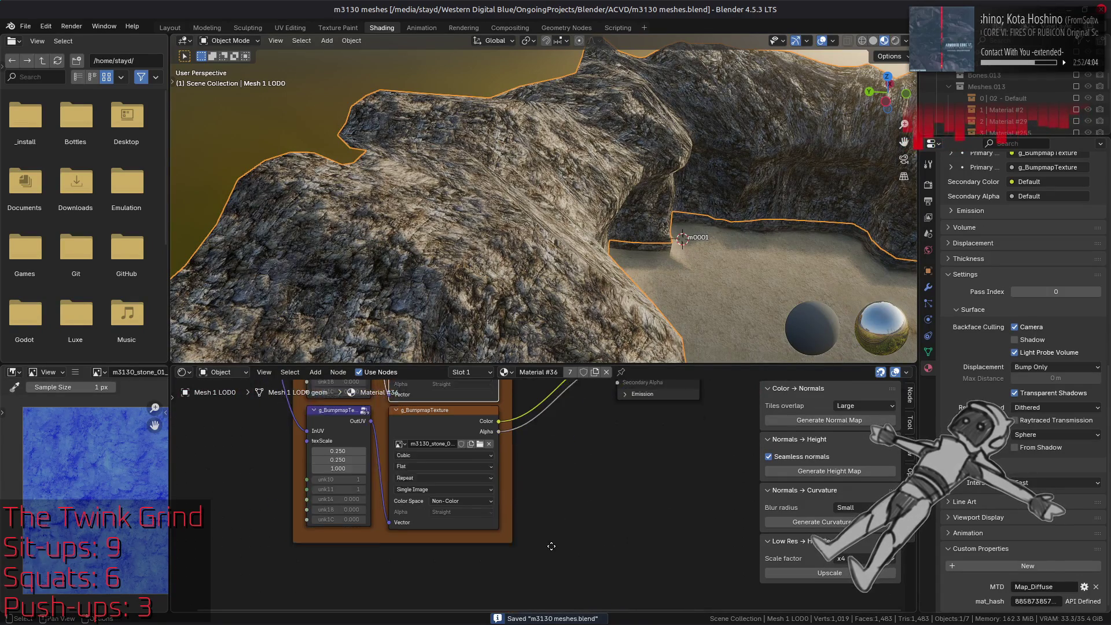
{"action": "scroll", "coordinate": [558, 430], "scroll_direction": "up", "scroll_amount": 2}
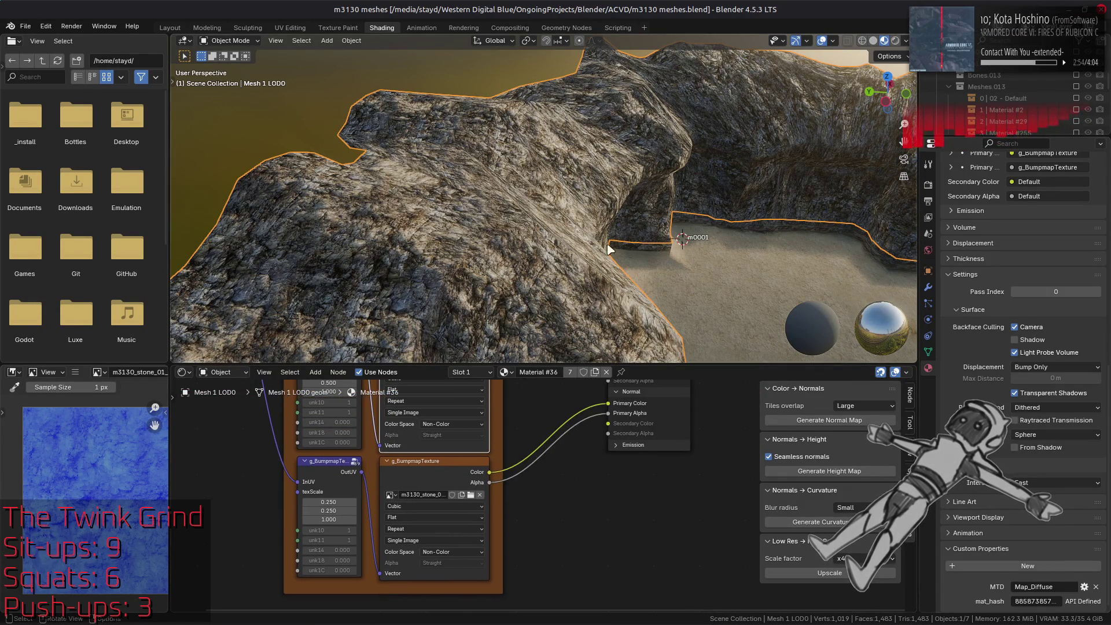
{"action": "left_click", "coordinate": [1060, 587]}
{"action": "key", "text": "BackSpace"}
{"action": "key", "text": "BackSpace"}
{"action": "key", "text": "BackSpace"}
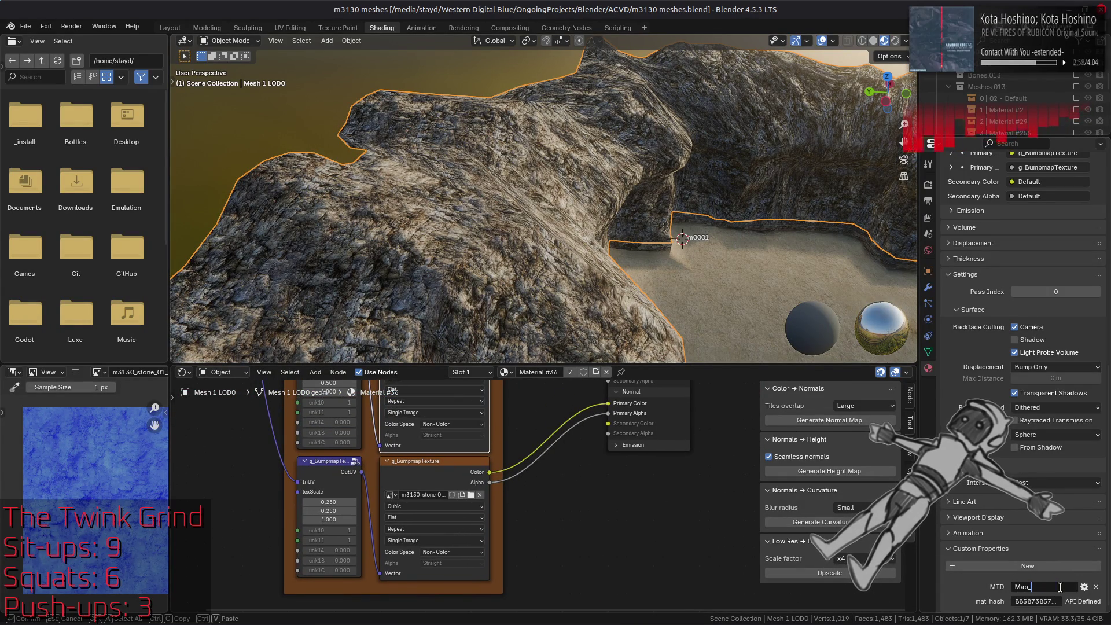
{"action": "type", "text": "Bumpmap"}
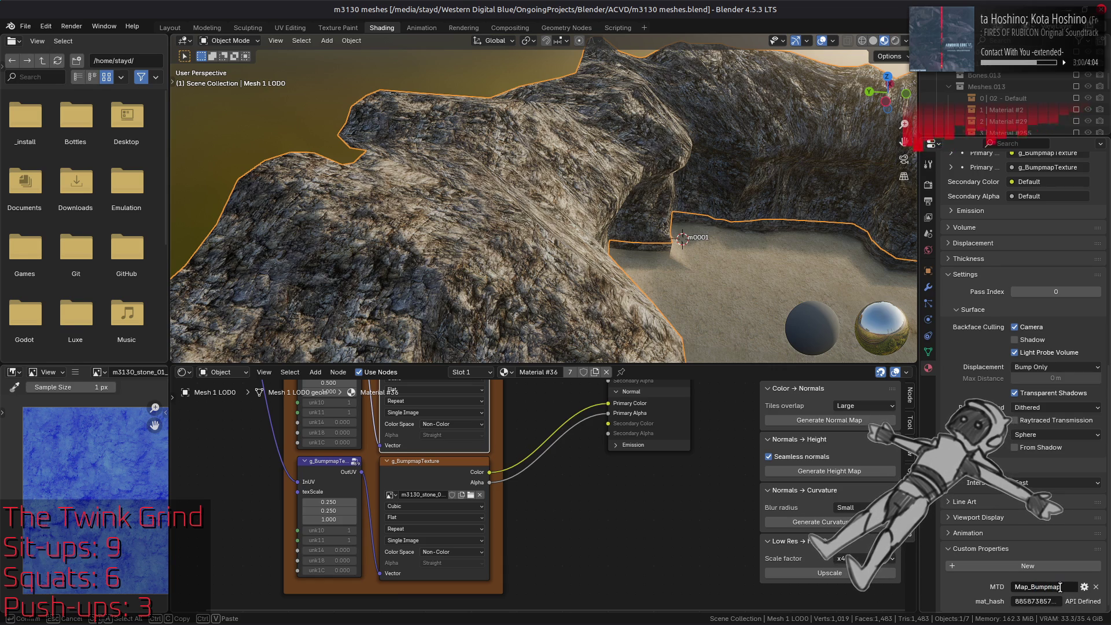
{"action": "key", "text": "Return"}
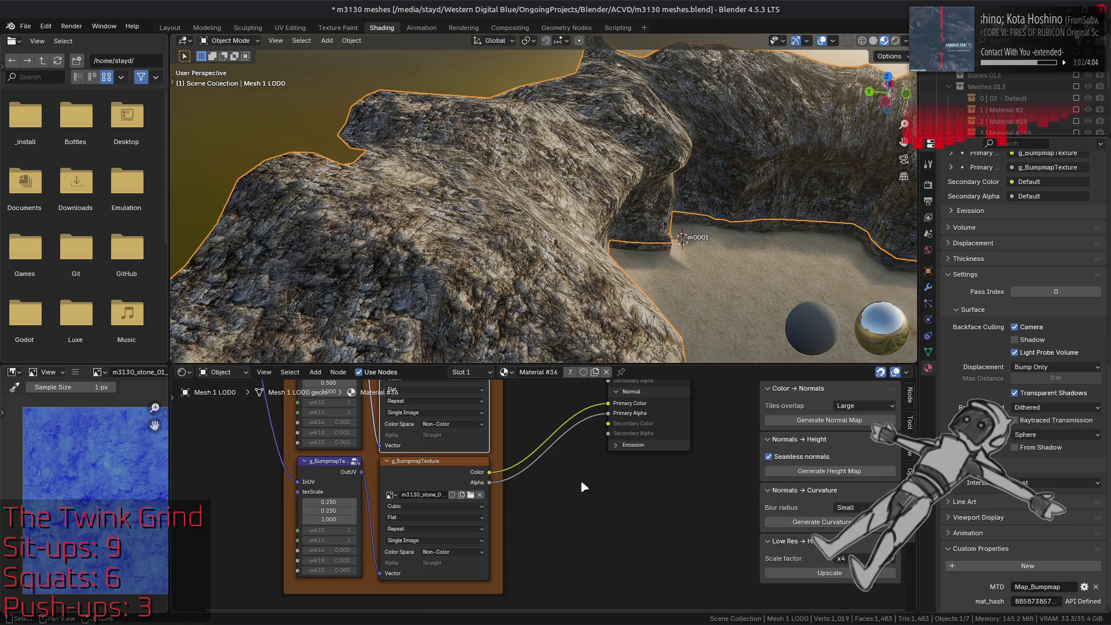
Preview the diffuse, specular and bump map texture nodes, then switch to the Layout workspace.
{"action": "scroll", "coordinate": [522, 425], "scroll_direction": "up", "scroll_amount": 5}
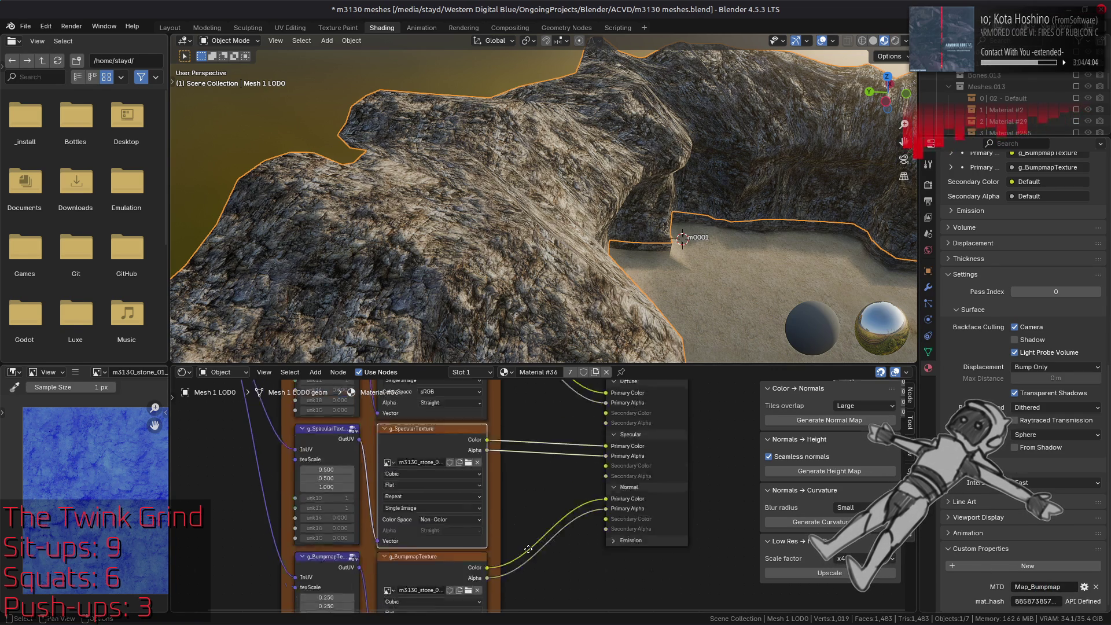
{"action": "scroll", "coordinate": [528, 549], "scroll_direction": "up", "scroll_amount": 4}
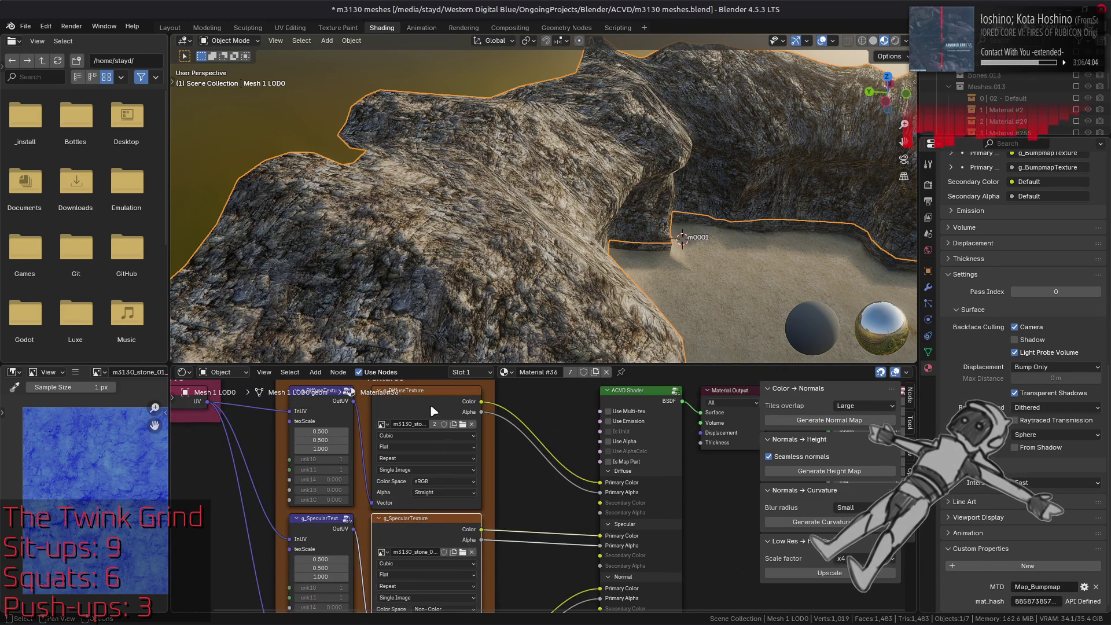
{"action": "left_click", "coordinate": [434, 411]}
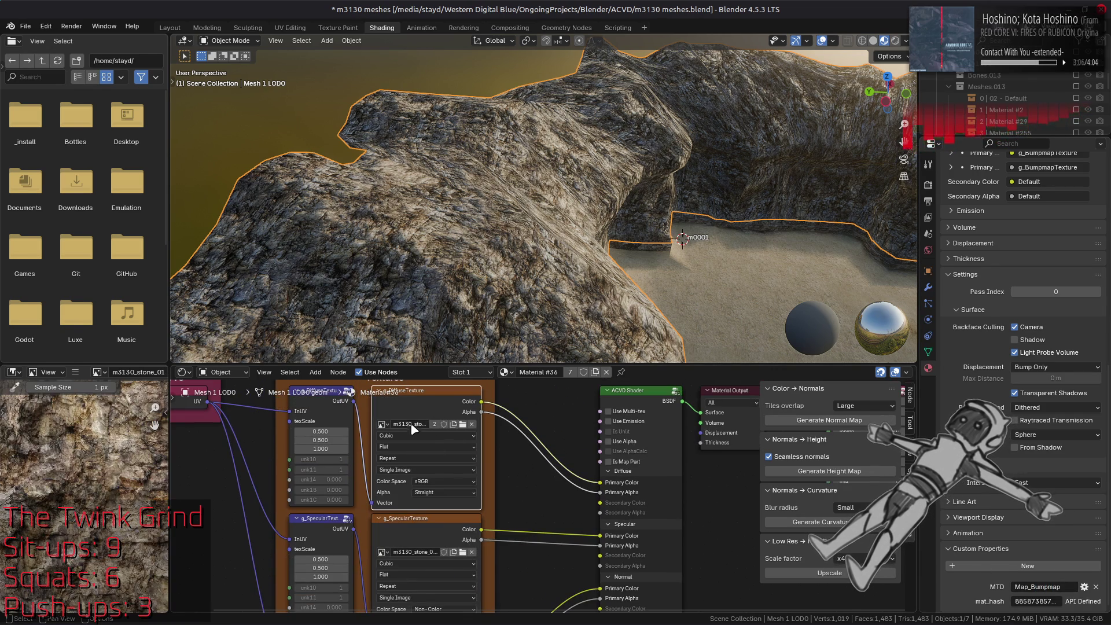
{"action": "left_click", "coordinate": [429, 533]}
{"action": "scroll", "coordinate": [539, 421], "scroll_direction": "down", "scroll_amount": 6}
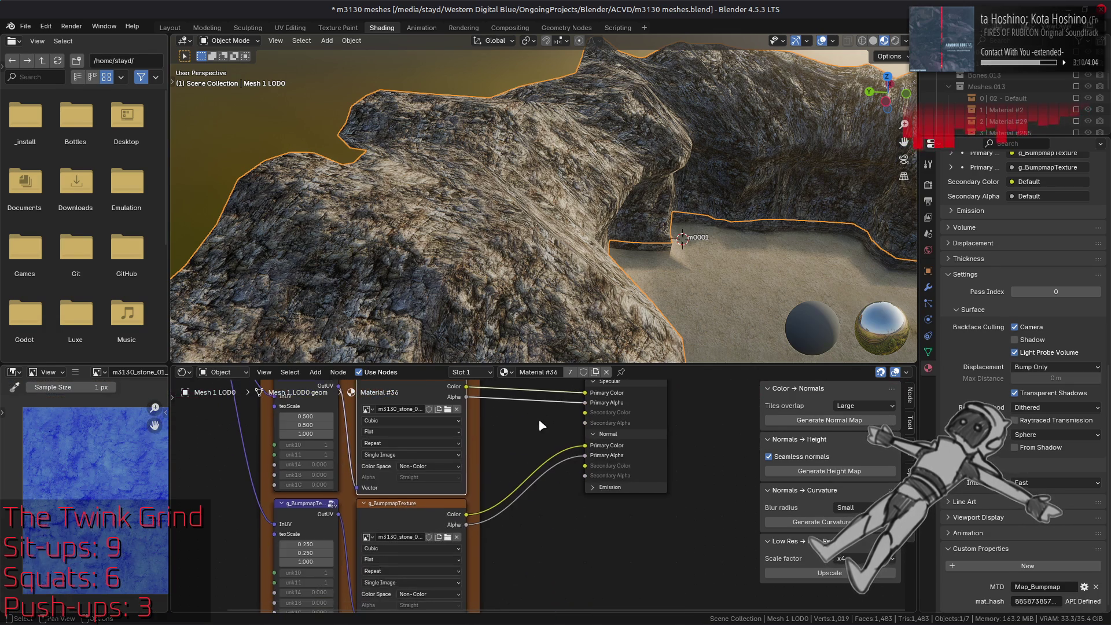
{"action": "left_click", "coordinate": [420, 512]}
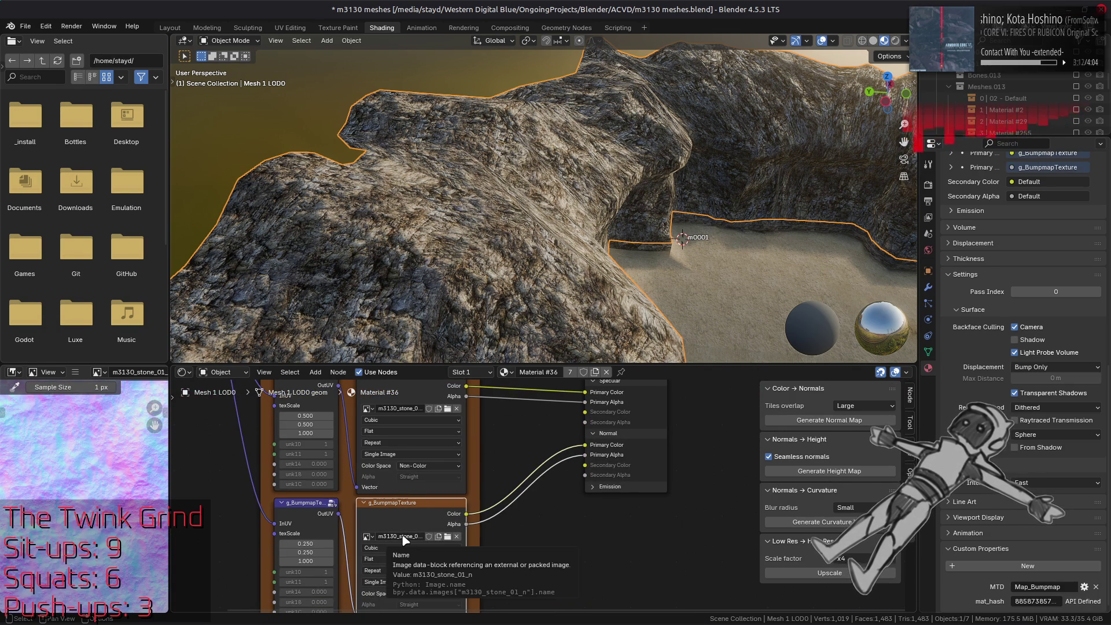
{"action": "left_click", "coordinate": [173, 29]}
Switch the viewport to a darker studio lighting environment and orbit closer to the rock walls.
{"action": "left_click", "coordinate": [906, 41]}
{"action": "left_click", "coordinate": [954, 114]}
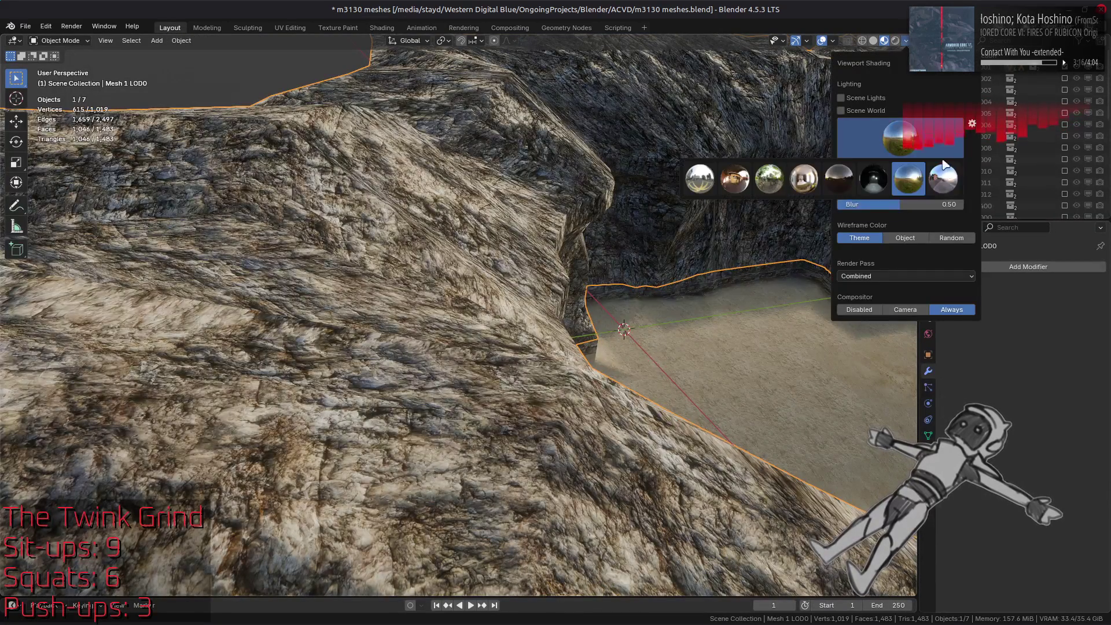
{"action": "left_click", "coordinate": [734, 179]}
{"action": "scroll", "coordinate": [531, 285], "scroll_direction": "down", "scroll_amount": 2}
{"action": "left_click_drag", "start_coordinate": [532, 285], "coordinate": [632, 290]}
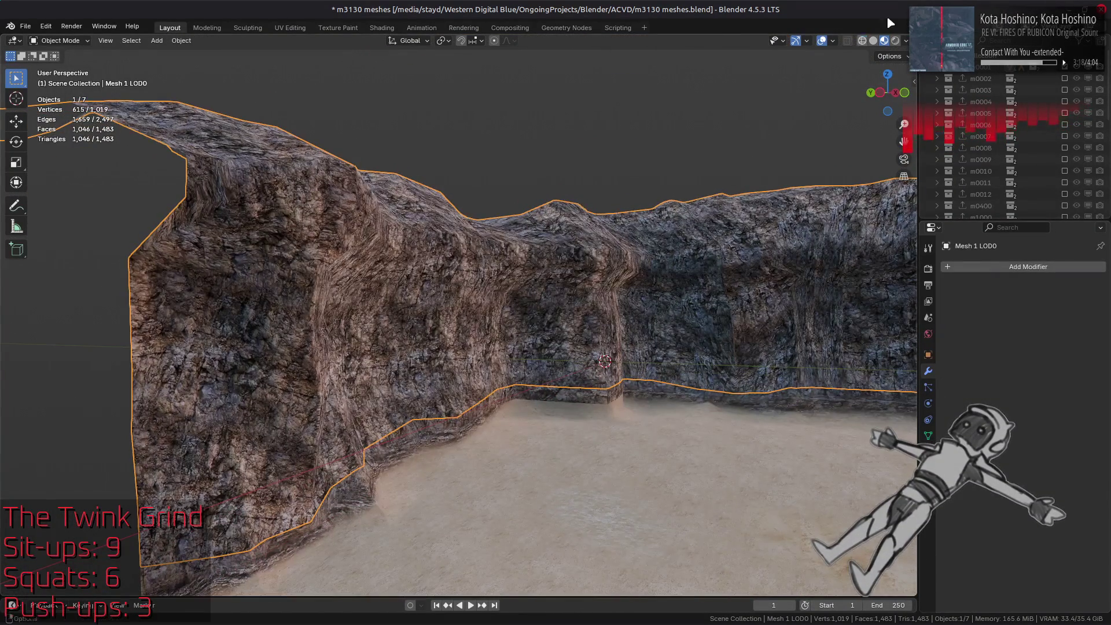
Use a brighter, neutral lighting environment at 0.5 lighting strength.
{"action": "left_click", "coordinate": [907, 40]}
{"action": "left_click", "coordinate": [901, 137]}
{"action": "left_click", "coordinate": [699, 184]}
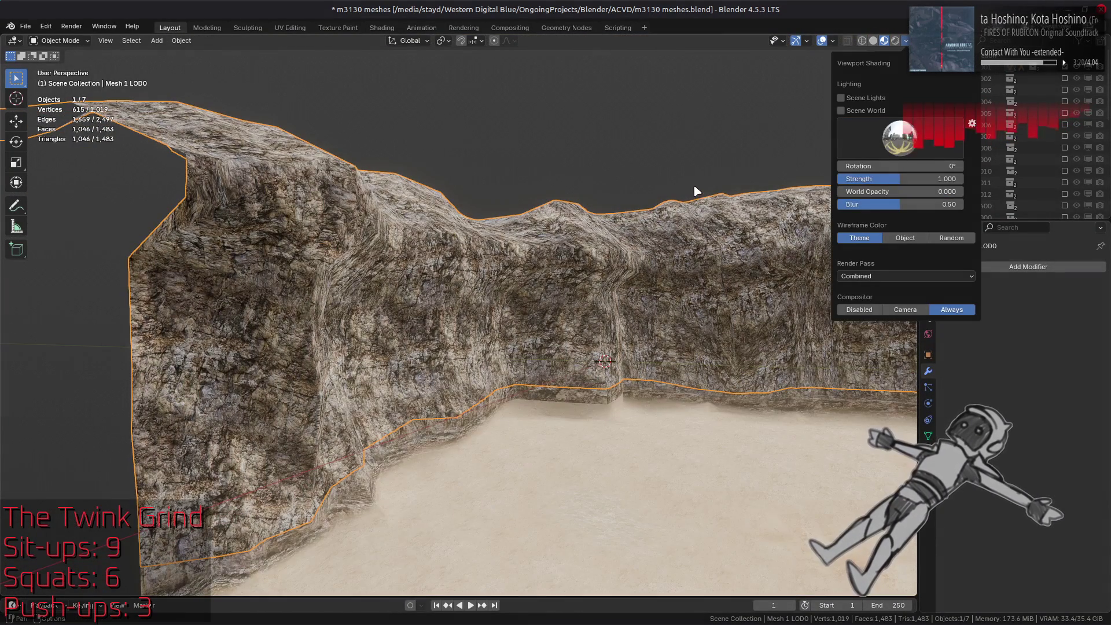
{"action": "scroll", "coordinate": [643, 278], "scroll_direction": "up", "scroll_amount": 5}
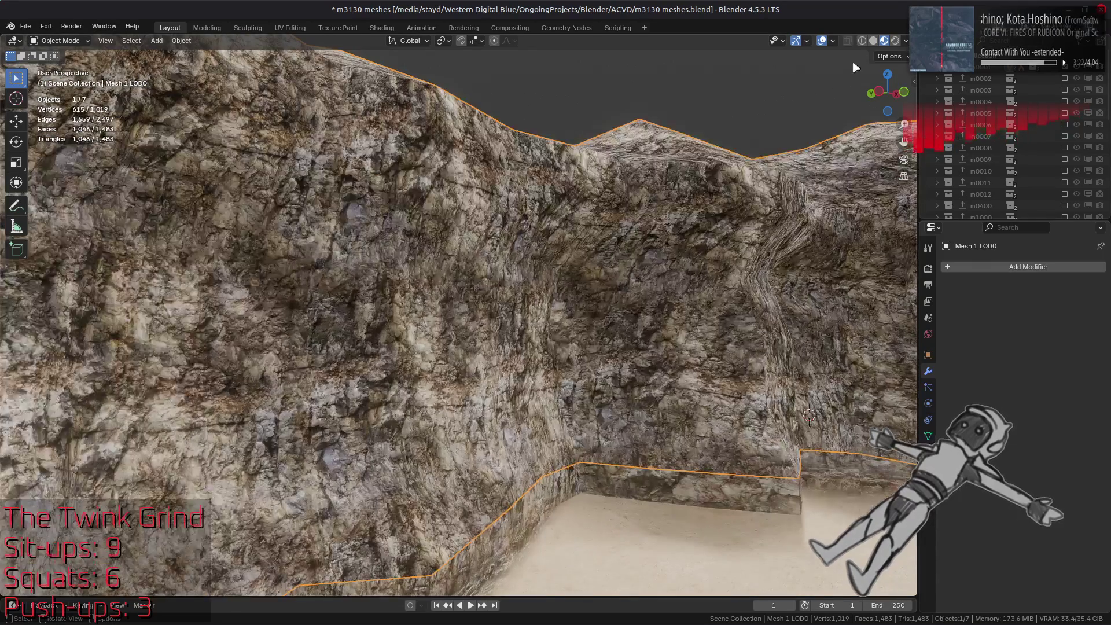
{"action": "left_click", "coordinate": [907, 41]}
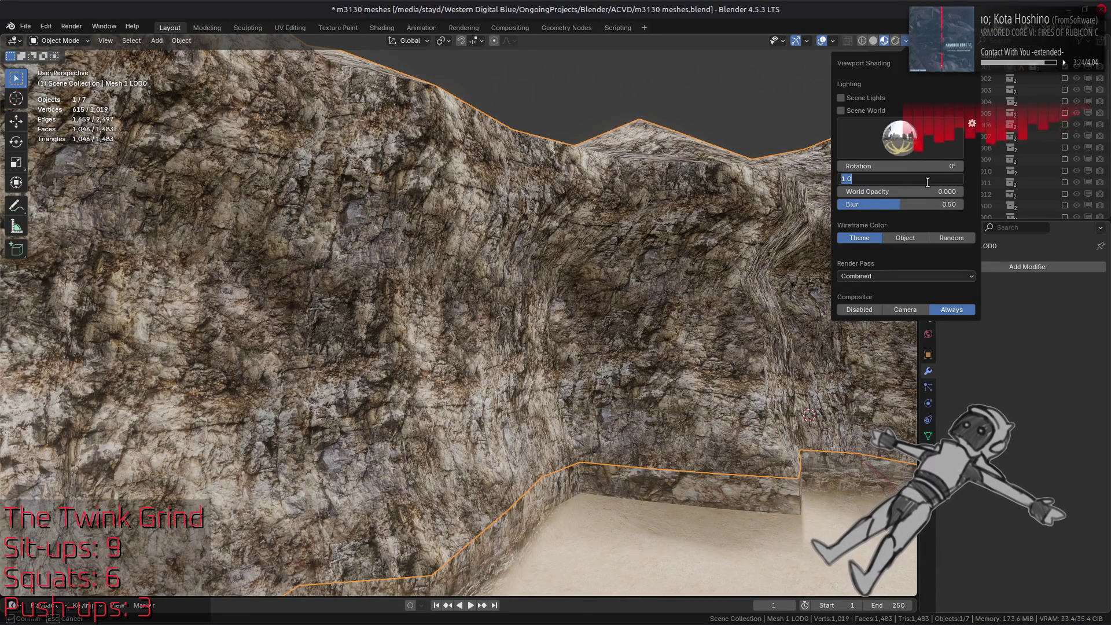
{"action": "type", "text": "0.5"}
{"action": "key", "text": "Return"}
{"action": "scroll", "coordinate": [724, 211], "scroll_direction": "down", "scroll_amount": 5}
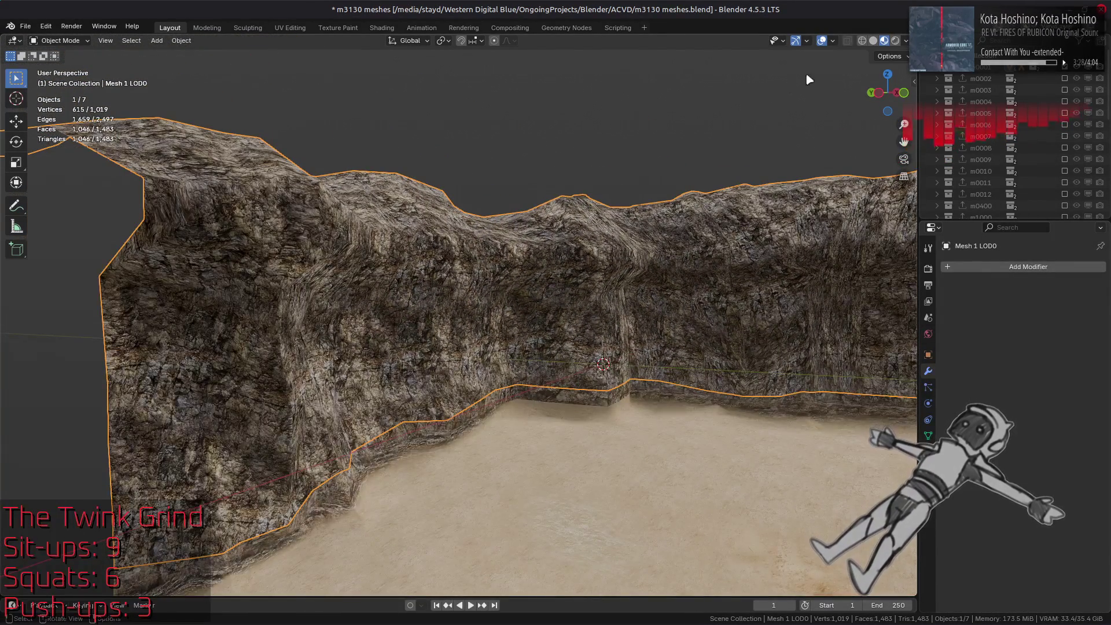
Compare darker and brighter studio lighting environments on the rock wall from a new angle.
{"action": "left_click", "coordinate": [907, 41]}
{"action": "left_click", "coordinate": [935, 179]}
{"action": "left_click", "coordinate": [734, 179]}
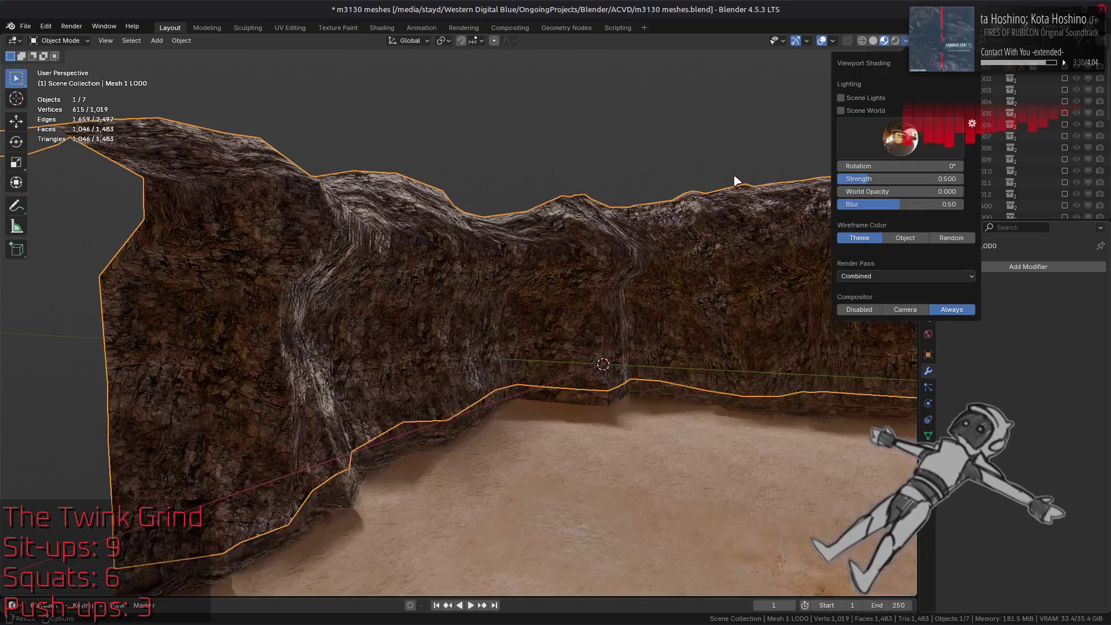
{"action": "mouse_move", "coordinate": [570, 239]}
{"action": "left_mouse_down"}
{"action": "mouse_move", "coordinate": [578, 290]}
{"action": "mouse_move", "coordinate": [573, 240]}
{"action": "mouse_move", "coordinate": [524, 220]}
{"action": "mouse_move", "coordinate": [496, 276]}
{"action": "mouse_move", "coordinate": [442, 256]}
{"action": "mouse_move", "coordinate": [528, 218]}
{"action": "mouse_move", "coordinate": [539, 246]}
{"action": "left_mouse_up"}
{"action": "left_click", "coordinate": [906, 40]}
{"action": "left_click", "coordinate": [894, 139]}
{"action": "left_click", "coordinate": [804, 179]}
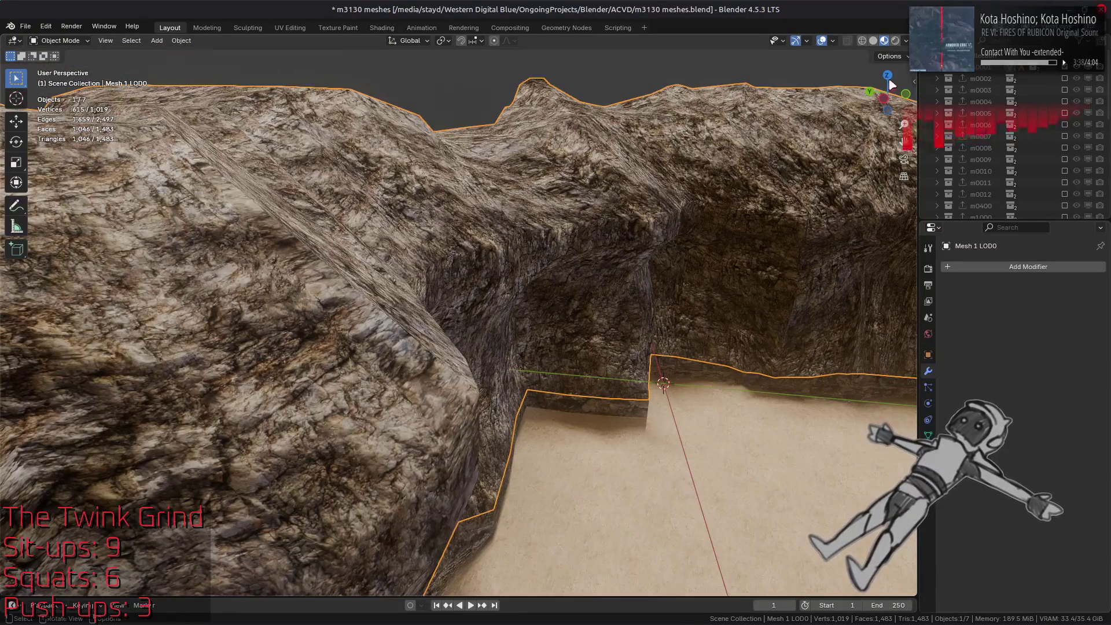
{"action": "left_click", "coordinate": [906, 41]}
{"action": "left_click", "coordinate": [903, 124]}
{"action": "left_click", "coordinate": [827, 180]}
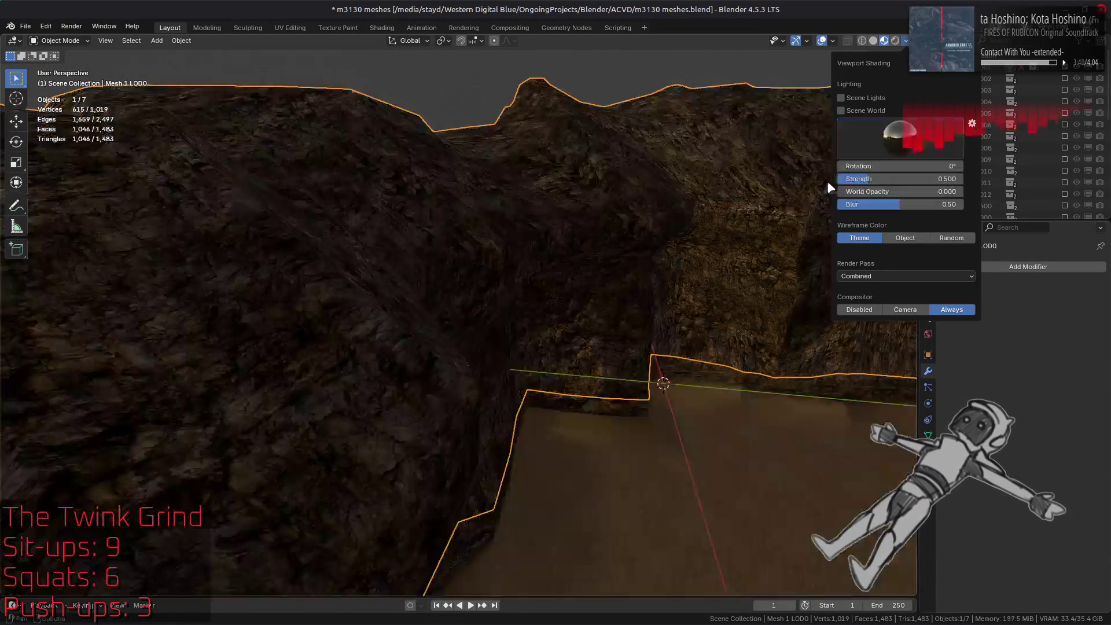
Turn off scene world lighting and cycle through the studio environments, ending on a darker one.
{"action": "left_click", "coordinate": [869, 110]}
{"action": "left_click", "coordinate": [901, 138]}
{"action": "left_click", "coordinate": [874, 179]}
{"action": "left_click", "coordinate": [900, 138]}
{"action": "left_click", "coordinate": [910, 186]}
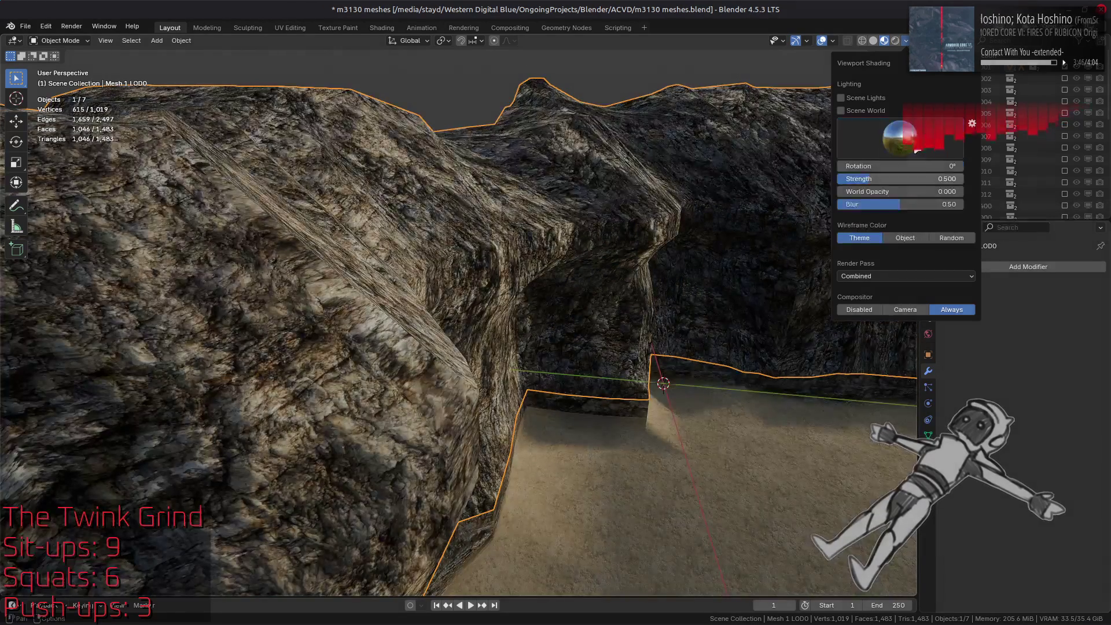
{"action": "left_click", "coordinate": [901, 138]}
{"action": "left_click", "coordinate": [802, 184]}
{"action": "left_click", "coordinate": [901, 138]}
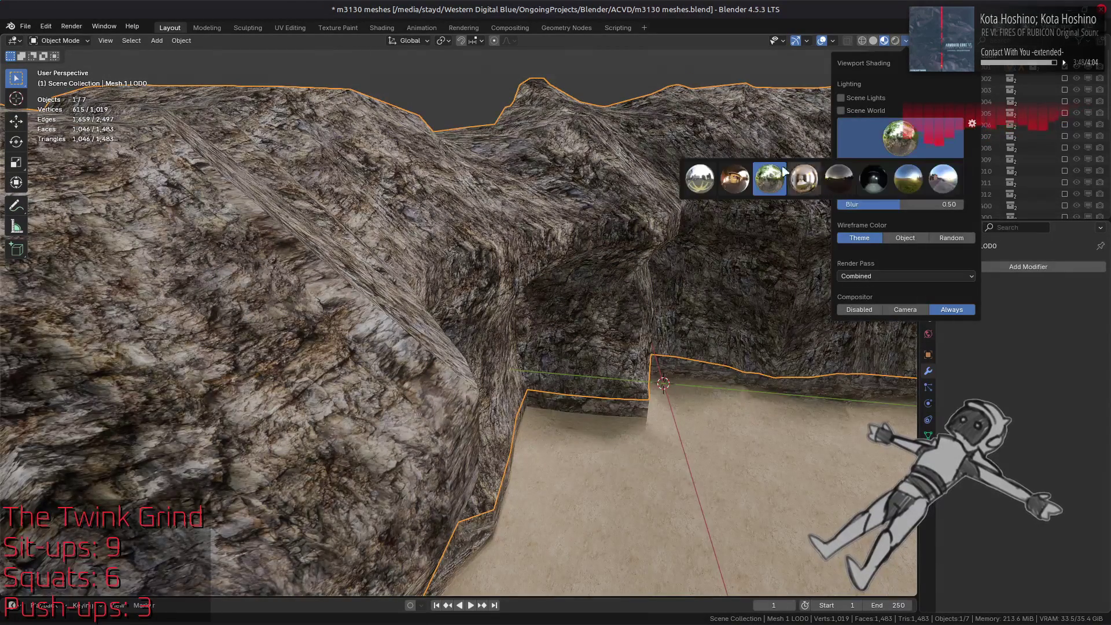
{"action": "left_click", "coordinate": [695, 182]}
{"action": "left_click", "coordinate": [901, 138]}
{"action": "left_click", "coordinate": [745, 179]}
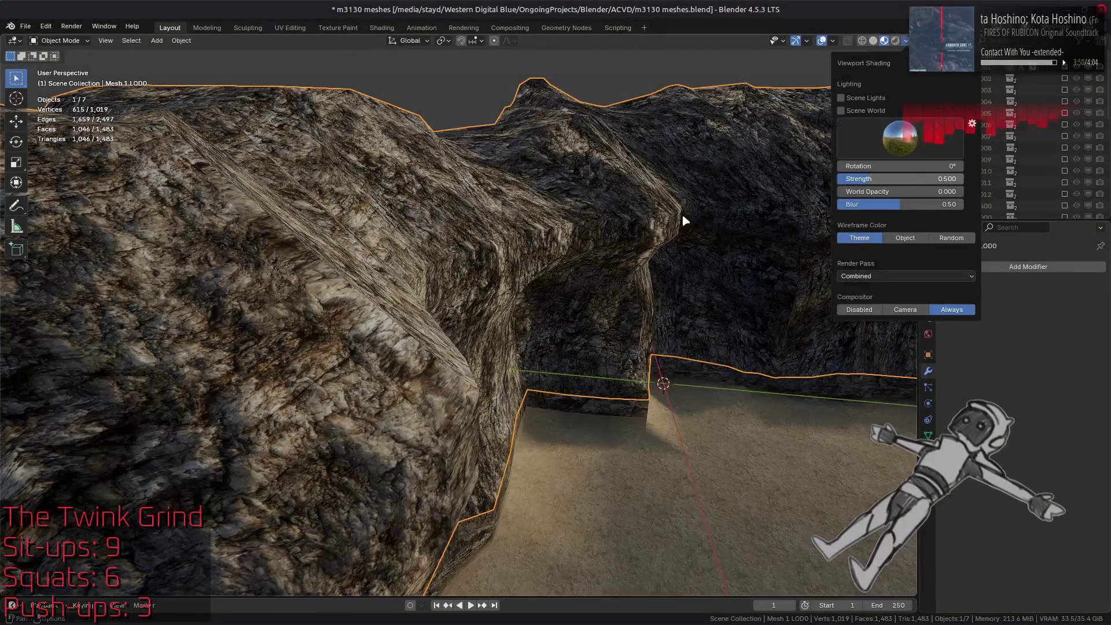
{"action": "mouse_move", "coordinate": [576, 241]}
{"action": "left_mouse_down"}
{"action": "mouse_move", "coordinate": [555, 208]}
{"action": "mouse_move", "coordinate": [544, 274]}
{"action": "left_mouse_up"}
Deselect all objects, save the blend file, and orbit around the rock wall.
{"action": "key", "text": "alt+a"}
{"action": "key", "text": "ctrl+s"}
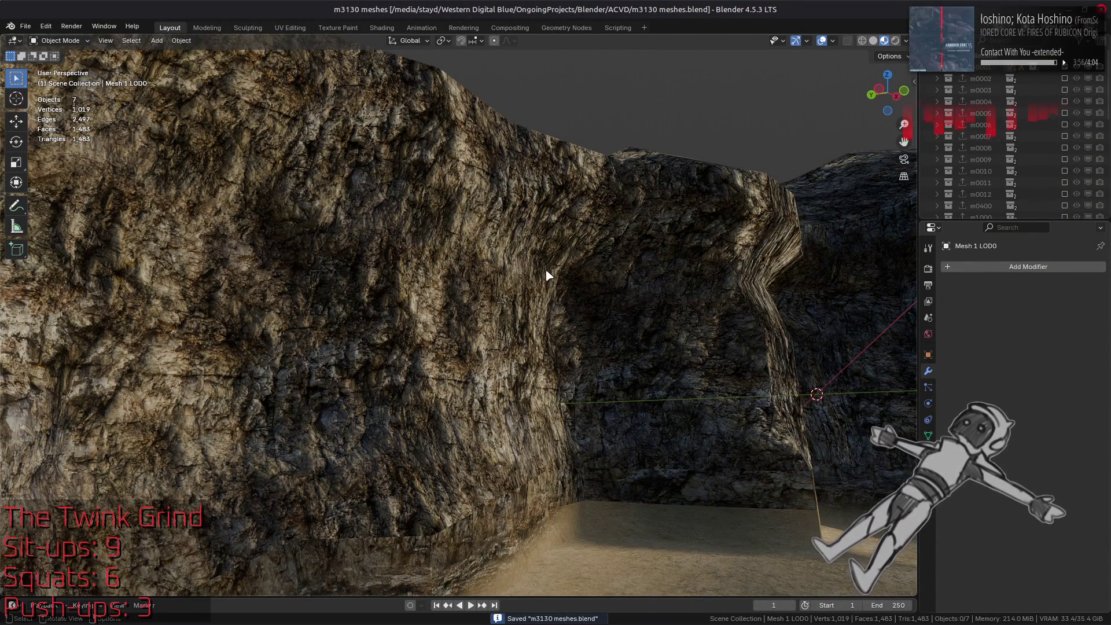
{"action": "scroll", "coordinate": [548, 275], "scroll_direction": "up", "scroll_amount": 1}
{"action": "mouse_move", "coordinate": [547, 623]}
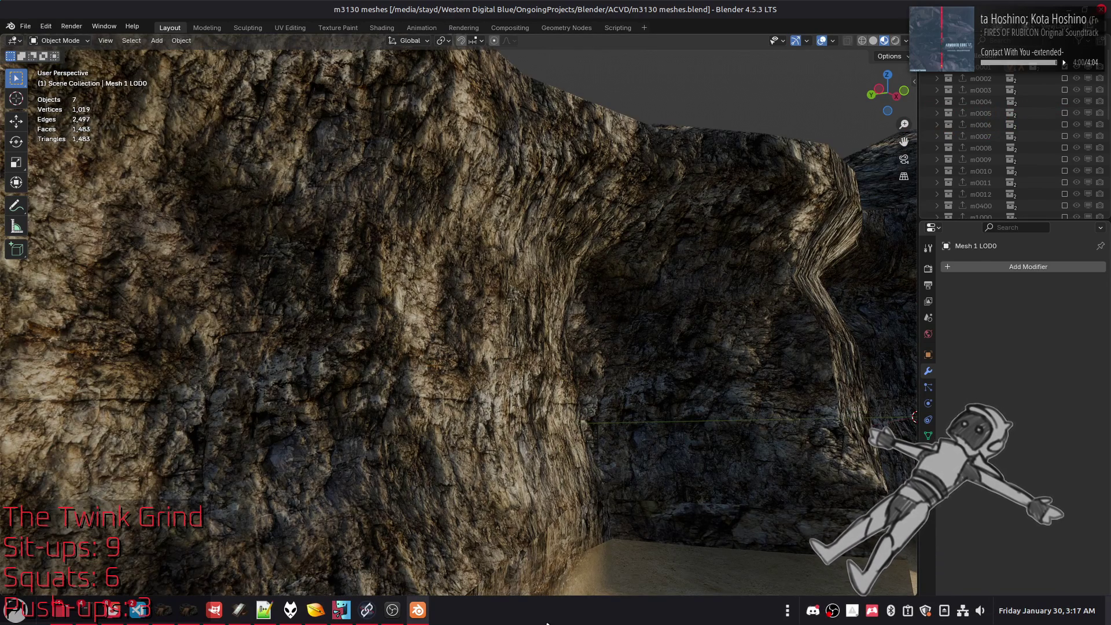
{"action": "left_click_drag", "start_coordinate": [598, 347], "coordinate": [590, 412]}
Bring GIMP forward on the m3130_stone_02 image.
{"action": "mouse_move", "coordinate": [480, 622]}
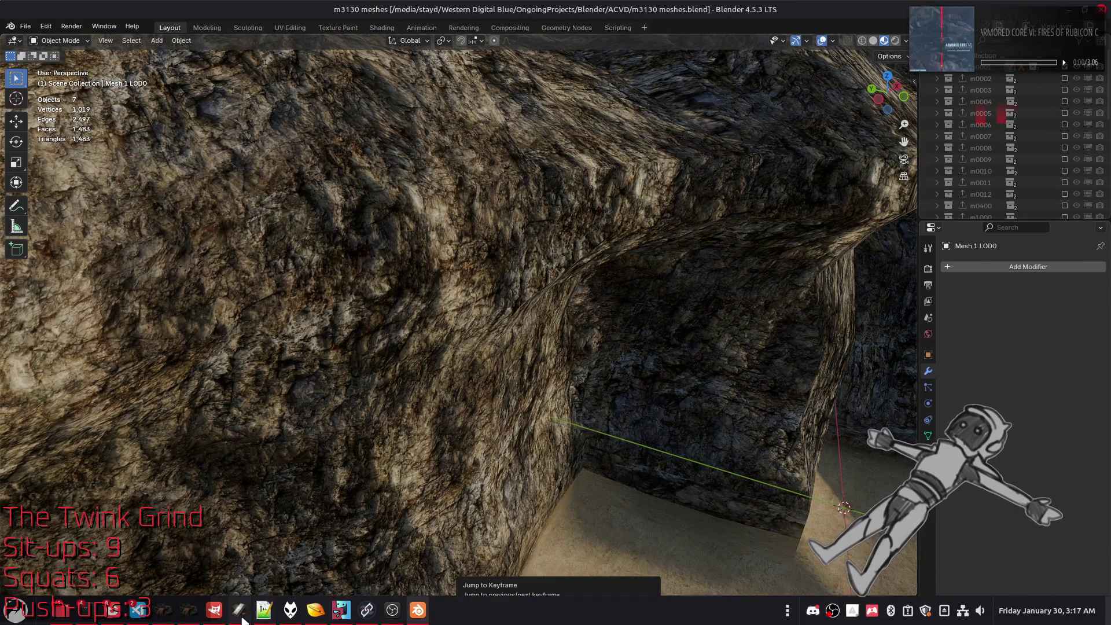
{"action": "left_click", "coordinate": [213, 611]}
{"action": "left_click", "coordinate": [275, 48]}
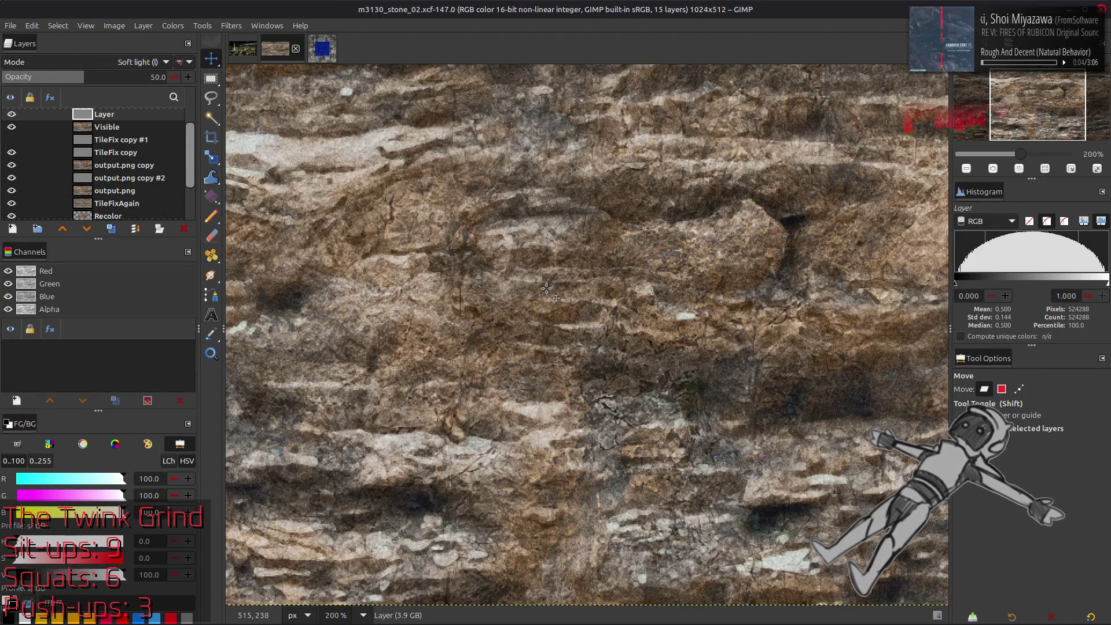
Toggle Layer, Visible, TileFix copy, TileFix copy #1 and output.png copy to compare versions.
{"action": "left_click", "coordinate": [12, 115]}
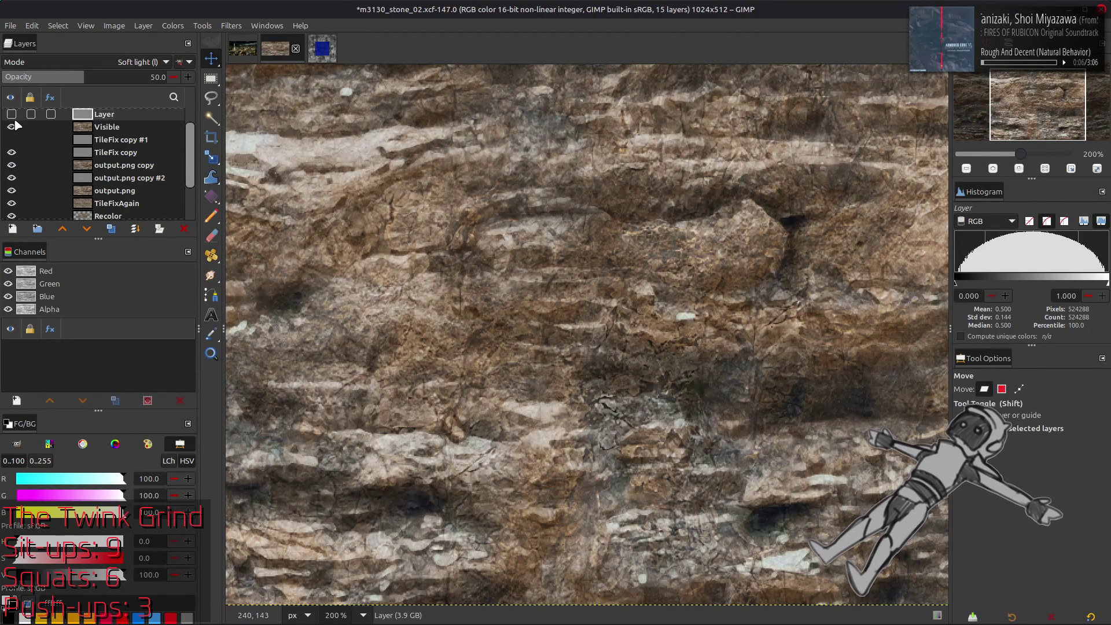
{"action": "scroll", "coordinate": [20, 130], "scroll_direction": "up", "scroll_amount": 1}
{"action": "left_click", "coordinate": [12, 139]}
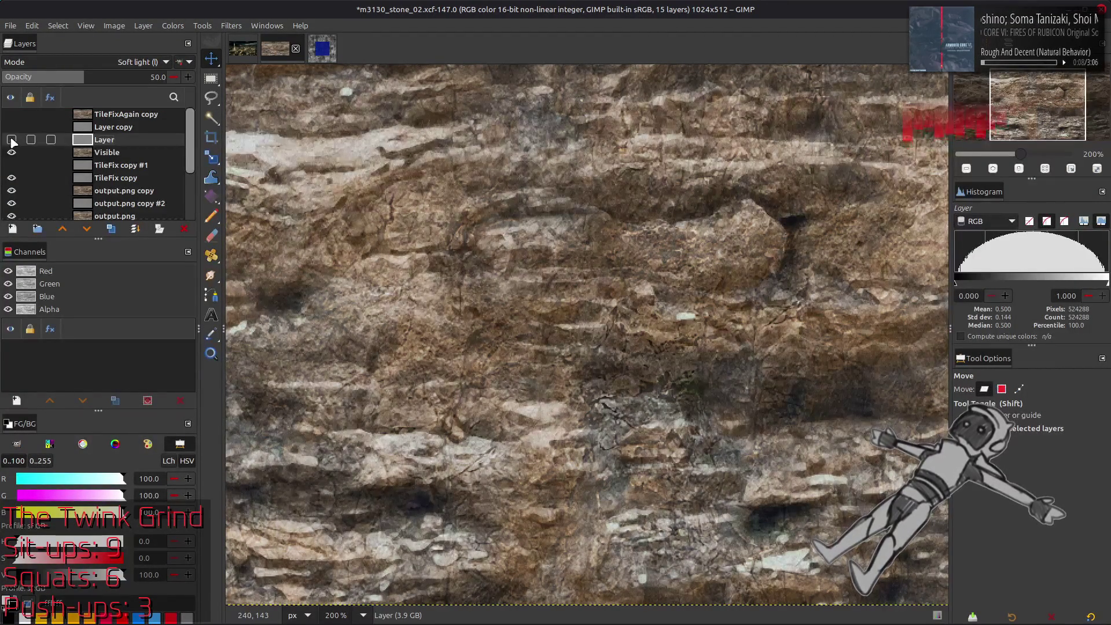
{"action": "left_click", "coordinate": [12, 152]}
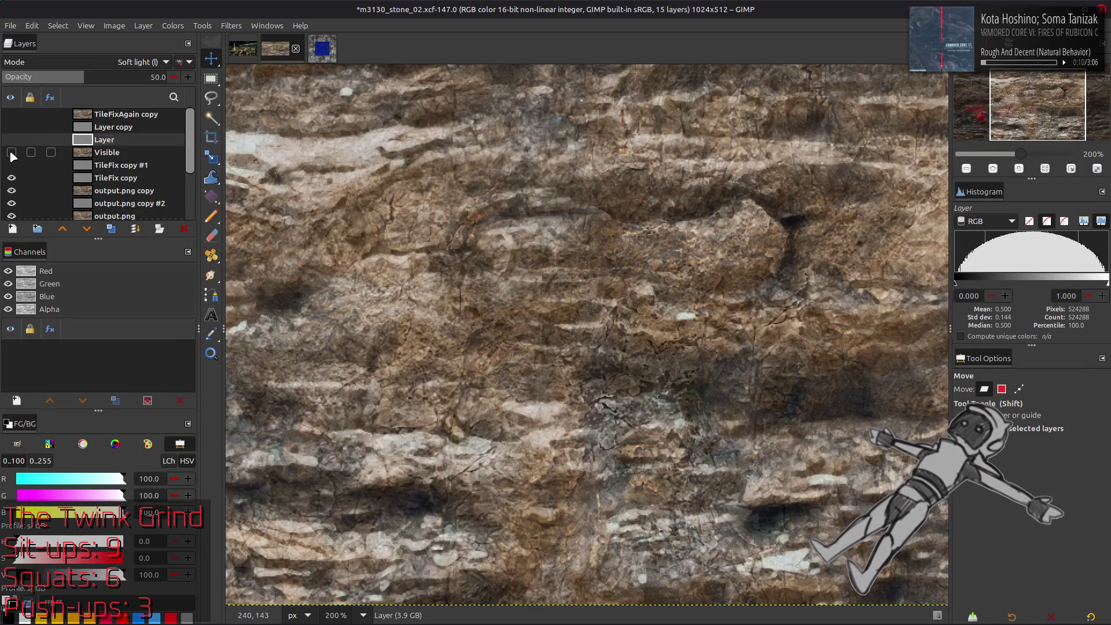
{"action": "left_click", "coordinate": [12, 177]}
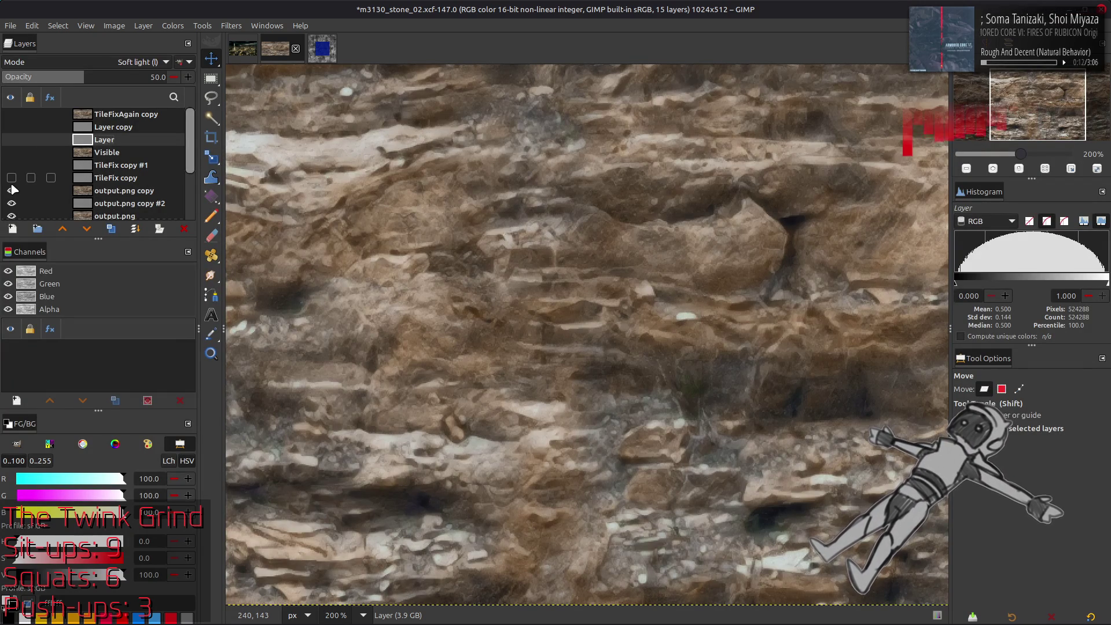
{"action": "left_click", "coordinate": [10, 167]}
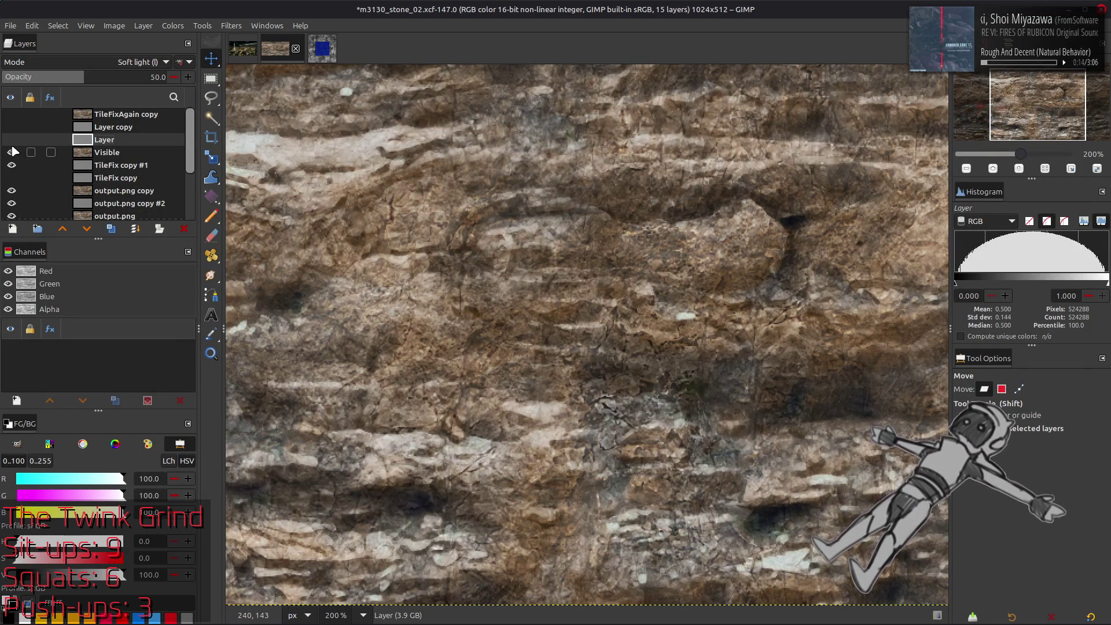
{"action": "left_click", "coordinate": [12, 165]}
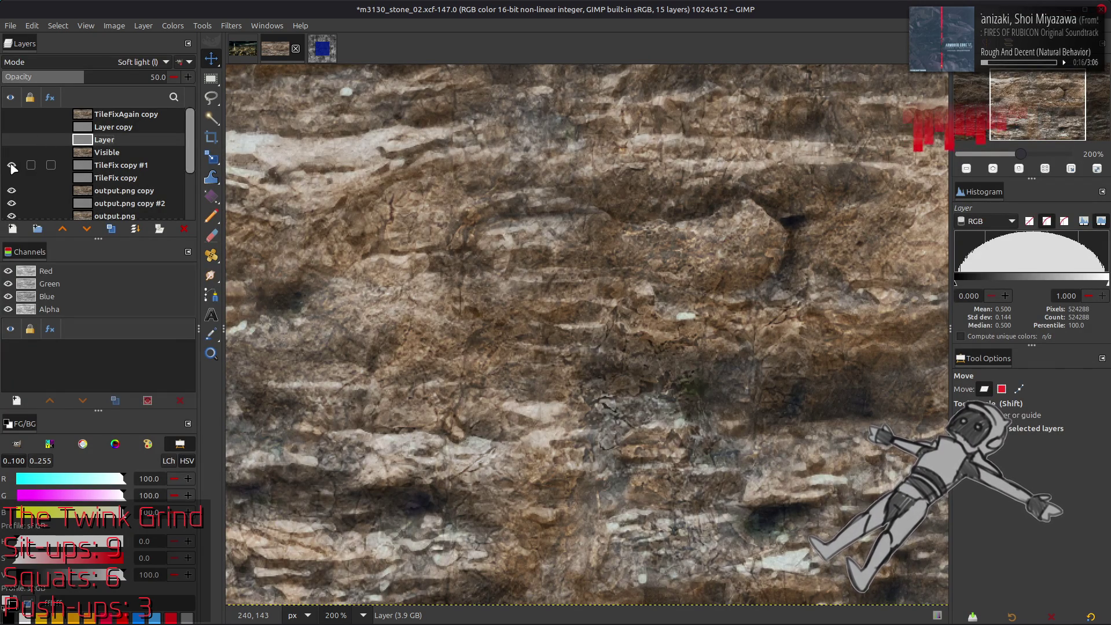
{"action": "left_click", "coordinate": [11, 191]}
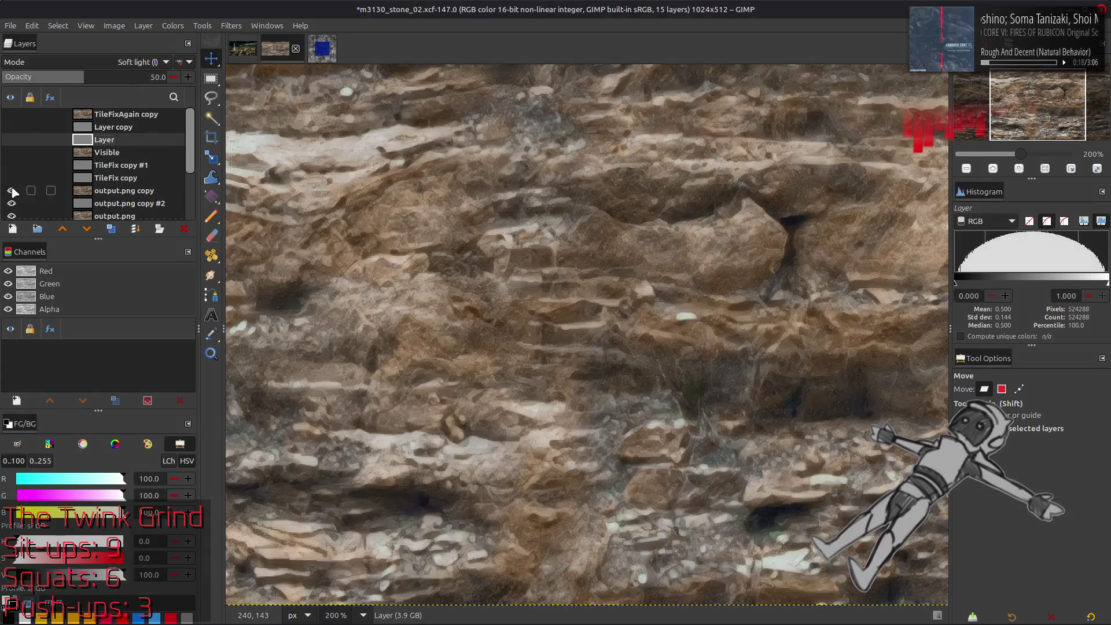
{"action": "left_click", "coordinate": [14, 153]}
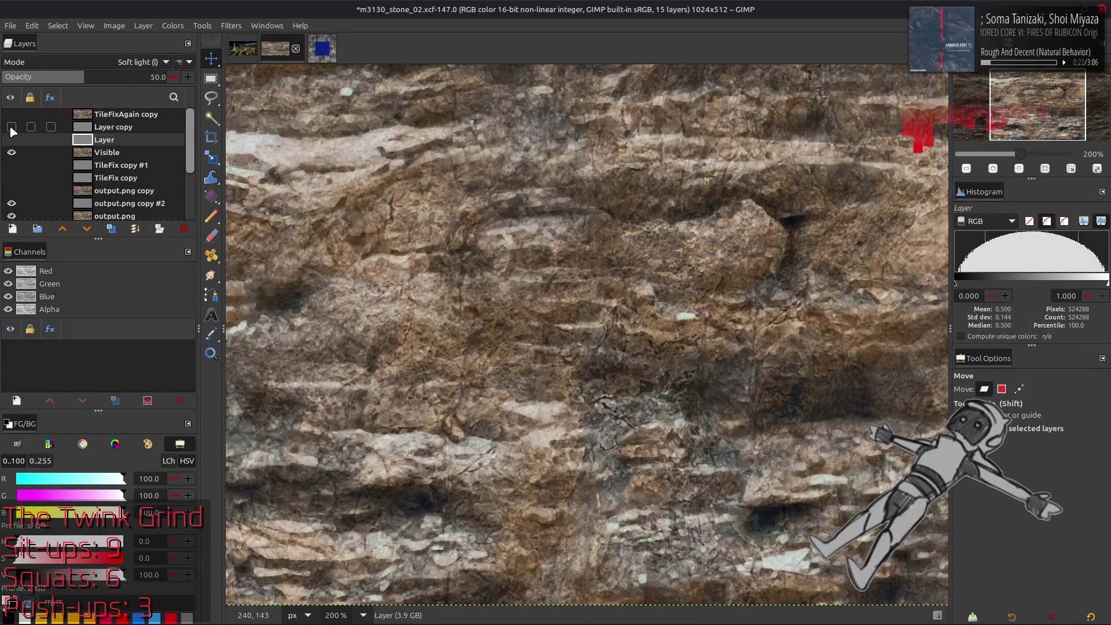
Select the Visible layer and compare it against TileFix copy and output.png copy at 100%.
{"action": "left_click", "coordinate": [82, 155]}
{"action": "left_click", "coordinate": [12, 153]}
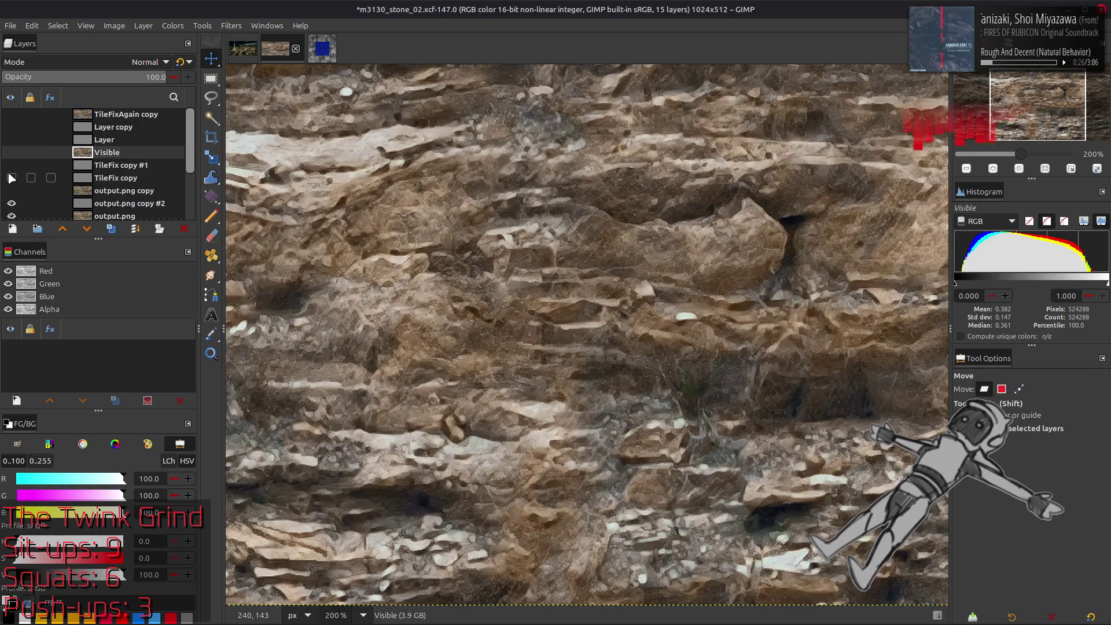
{"action": "left_click", "coordinate": [11, 179]}
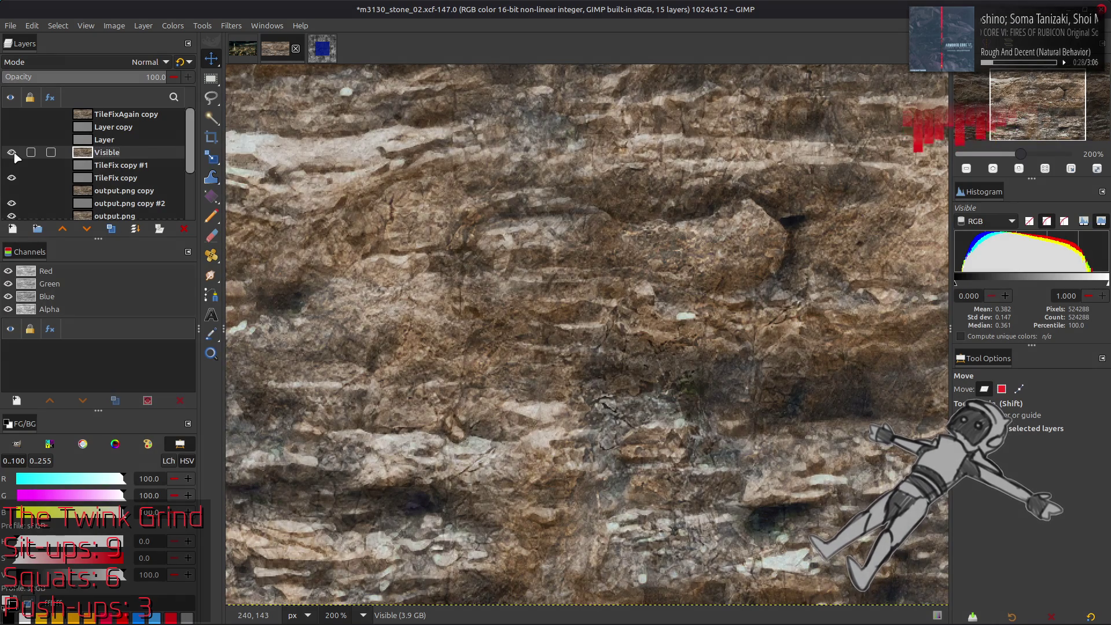
{"action": "key", "text": "1"}
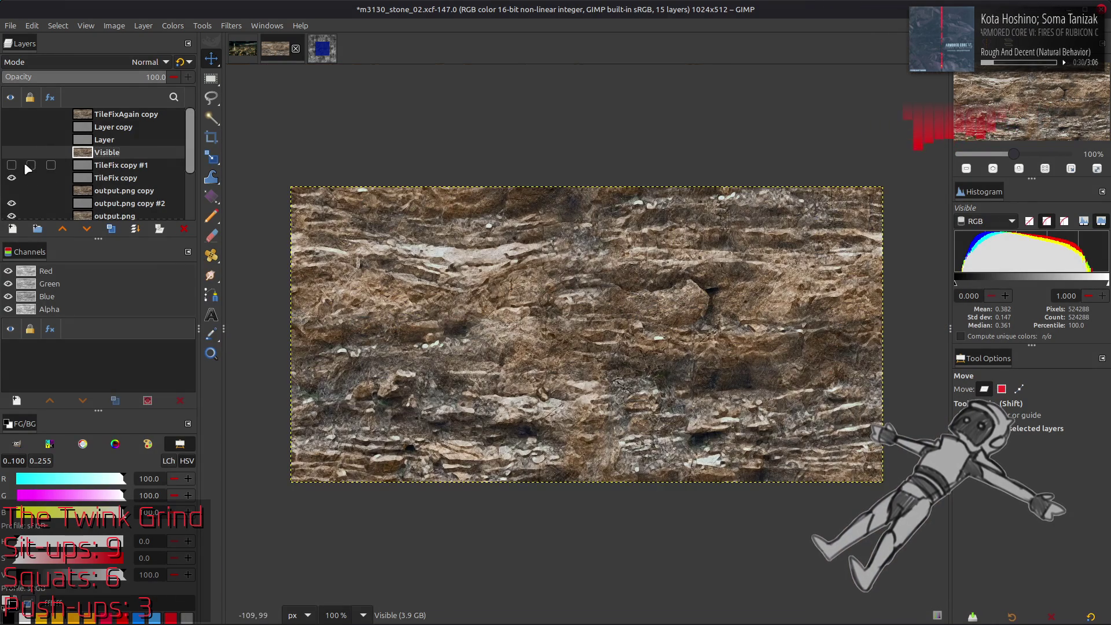
{"action": "left_click", "coordinate": [12, 153]}
{"action": "left_click", "coordinate": [12, 152]}
{"action": "left_click", "coordinate": [11, 153]}
{"action": "left_click", "coordinate": [11, 153]}
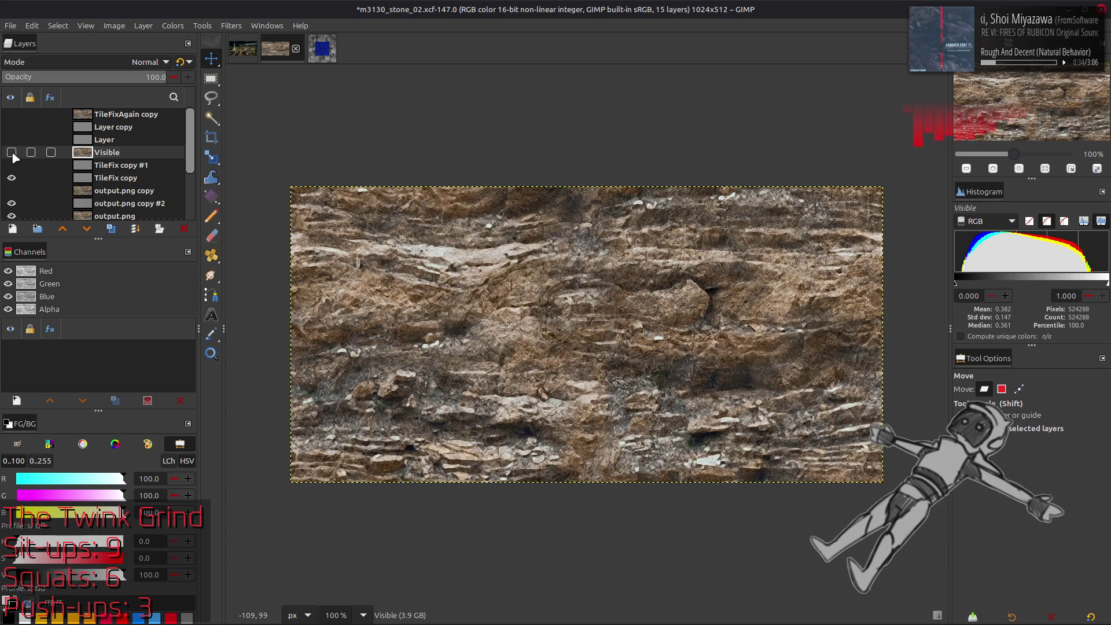
{"action": "left_click", "coordinate": [12, 191]}
{"action": "left_click", "coordinate": [11, 193]}
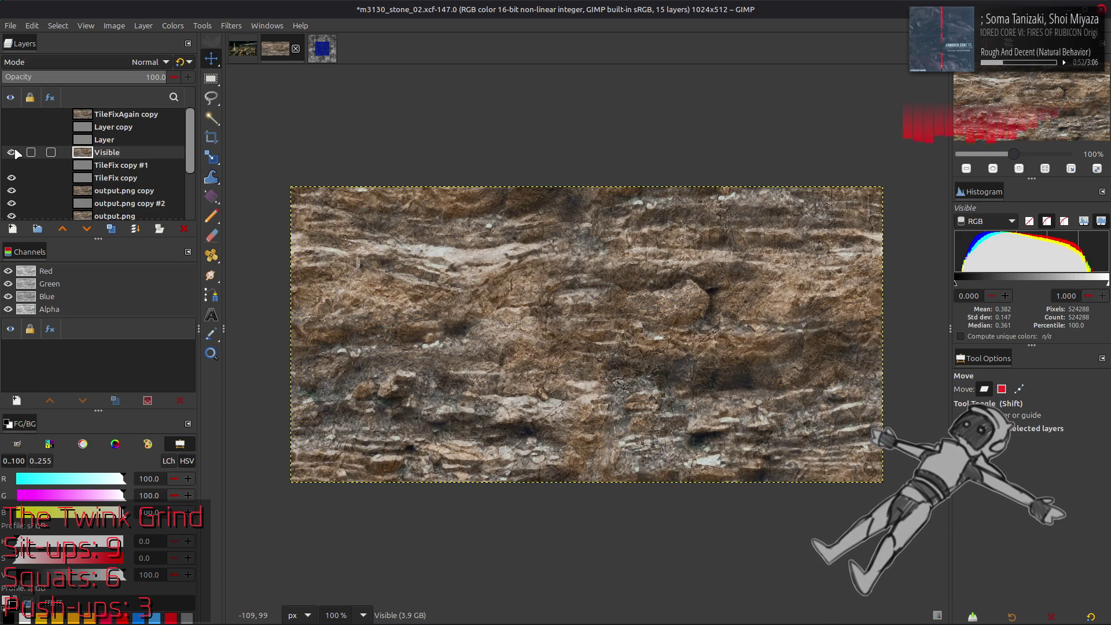
Duplicate the Visible layer and place Visible copy under TileFixAgain copy.
{"action": "left_click", "coordinate": [111, 231]}
{"action": "left_click_drag", "start_coordinate": [119, 152], "coordinate": [127, 120]}
{"action": "left_click", "coordinate": [127, 119]}
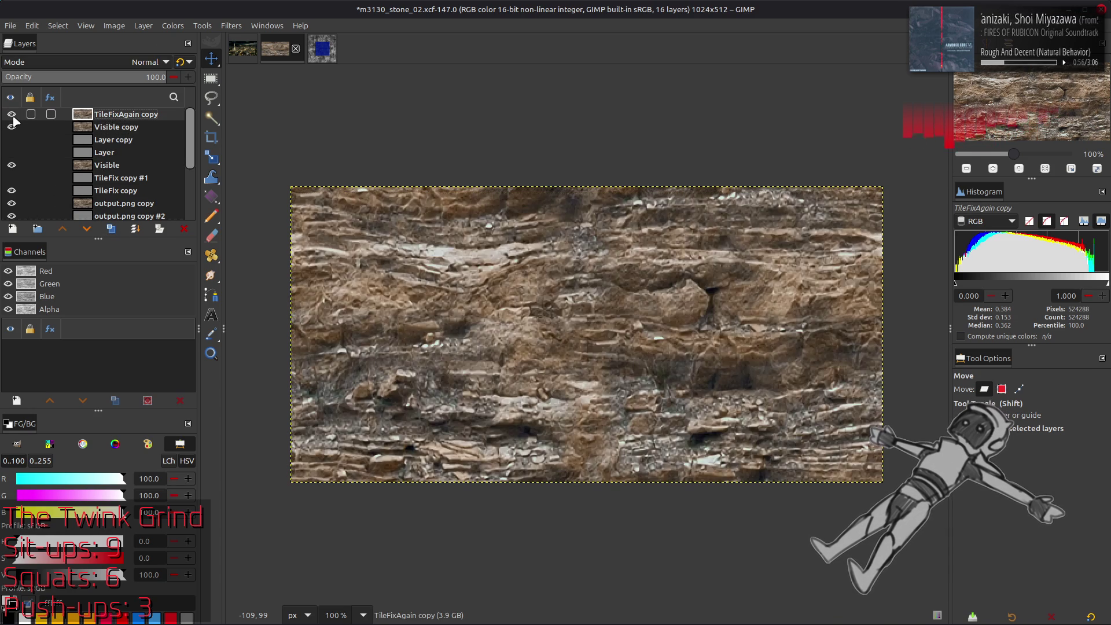
Delete TileFixAgain copy and extract the HSV Value component from Visible copy.
{"action": "left_click", "coordinate": [185, 233]}
{"action": "left_click", "coordinate": [174, 26]}
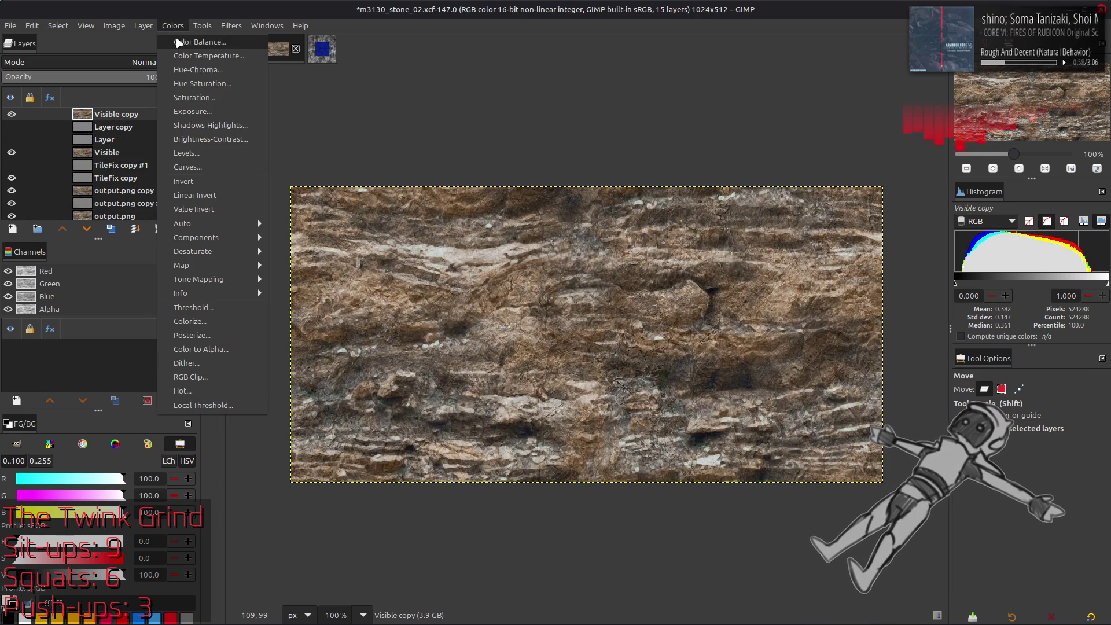
{"action": "left_click", "coordinate": [319, 251]}
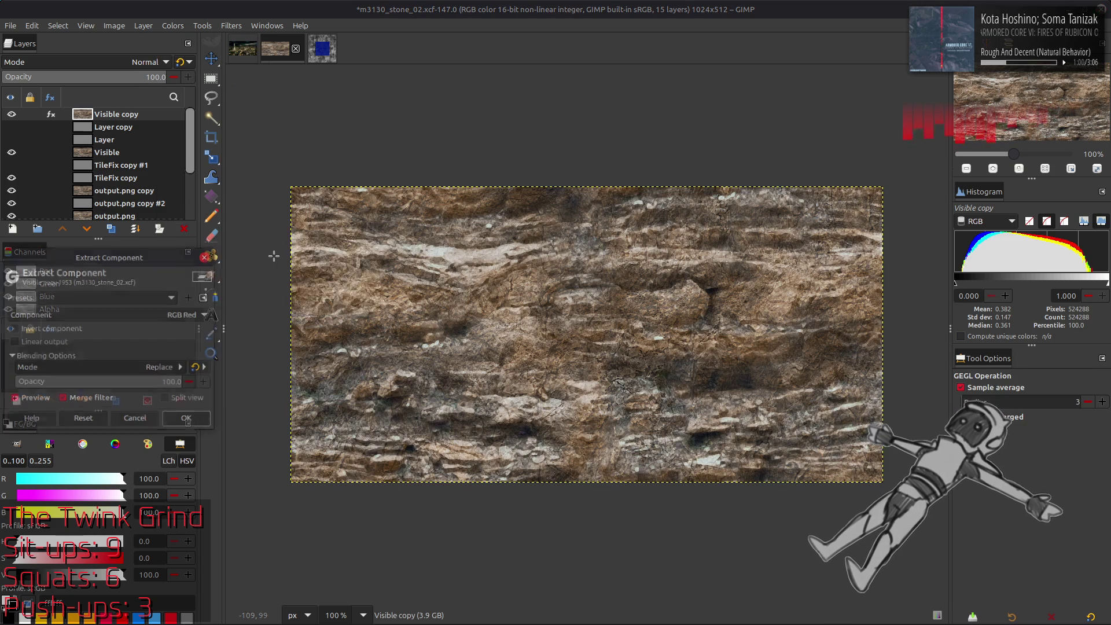
{"action": "left_click", "coordinate": [126, 315]}
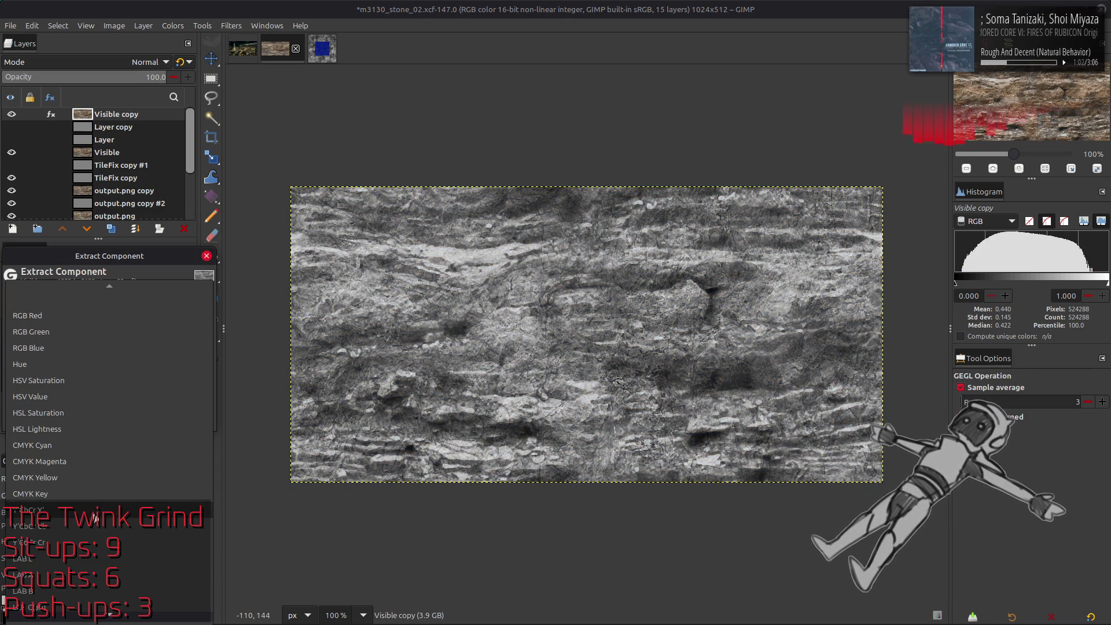
{"action": "left_click", "coordinate": [105, 509]}
{"action": "left_click", "coordinate": [96, 315]}
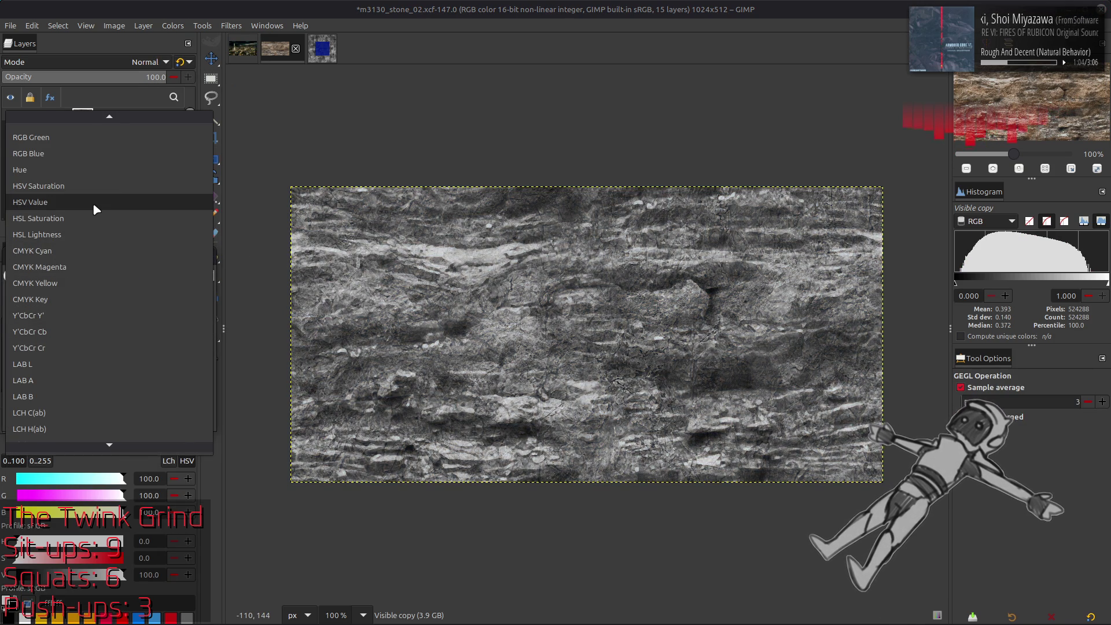
{"action": "left_click", "coordinate": [93, 202]}
{"action": "left_click", "coordinate": [40, 399]}
{"action": "left_click", "coordinate": [40, 398]}
{"action": "left_click", "coordinate": [40, 399]}
{"action": "left_click", "coordinate": [41, 399]}
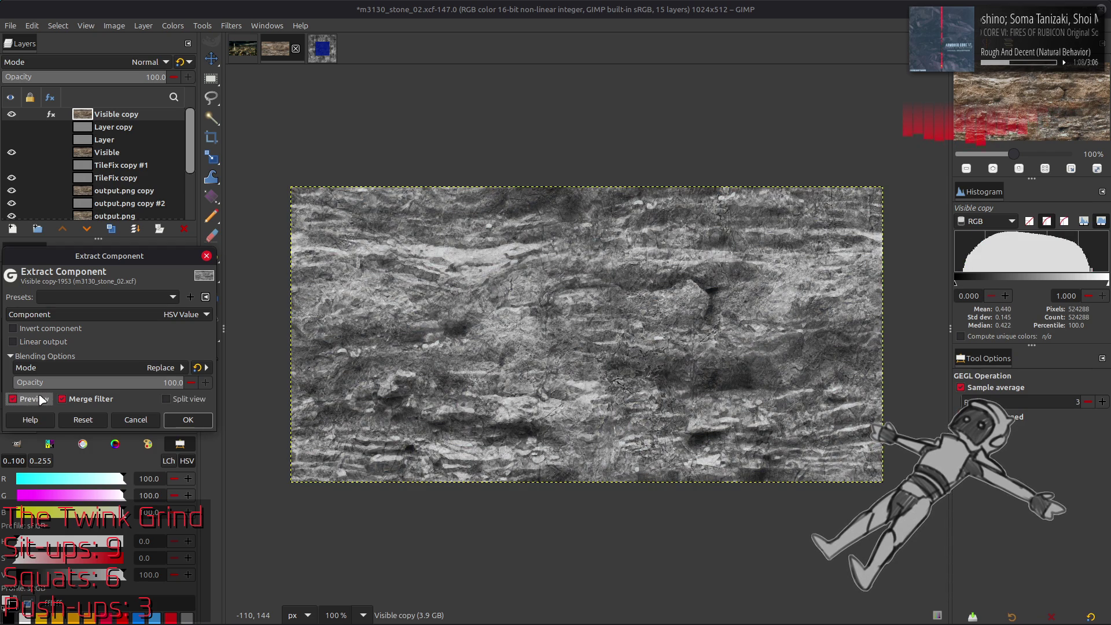
{"action": "left_click", "coordinate": [189, 420]}
Apply Stretch Contrast to the grayscale Visible copy, save the project, and start duplicating it.
{"action": "key", "text": "m"}
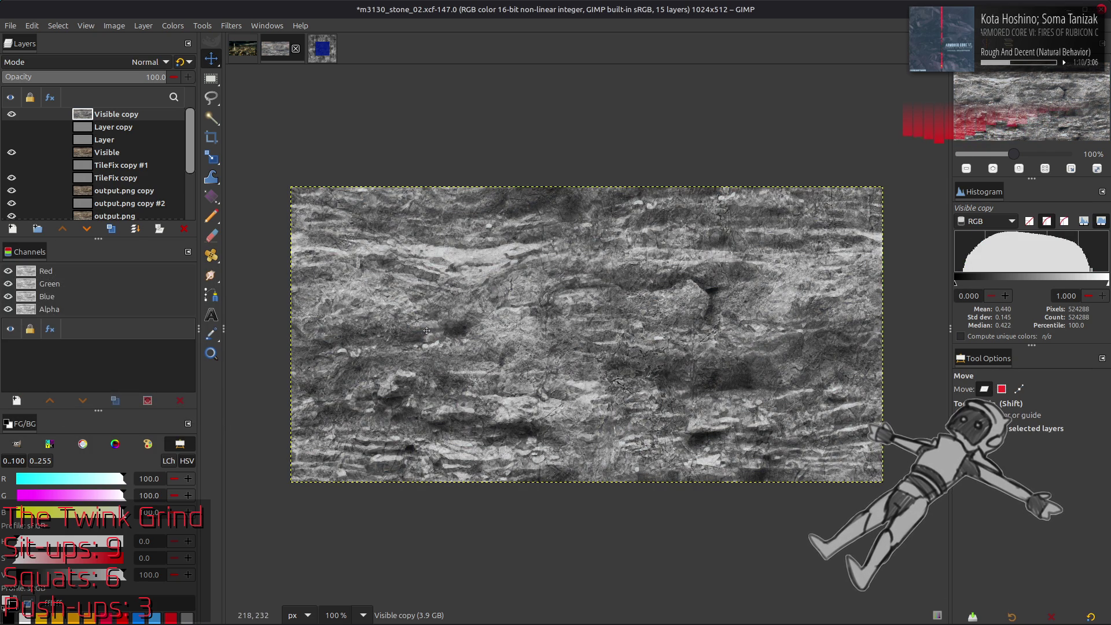
{"action": "left_click", "coordinate": [173, 26]}
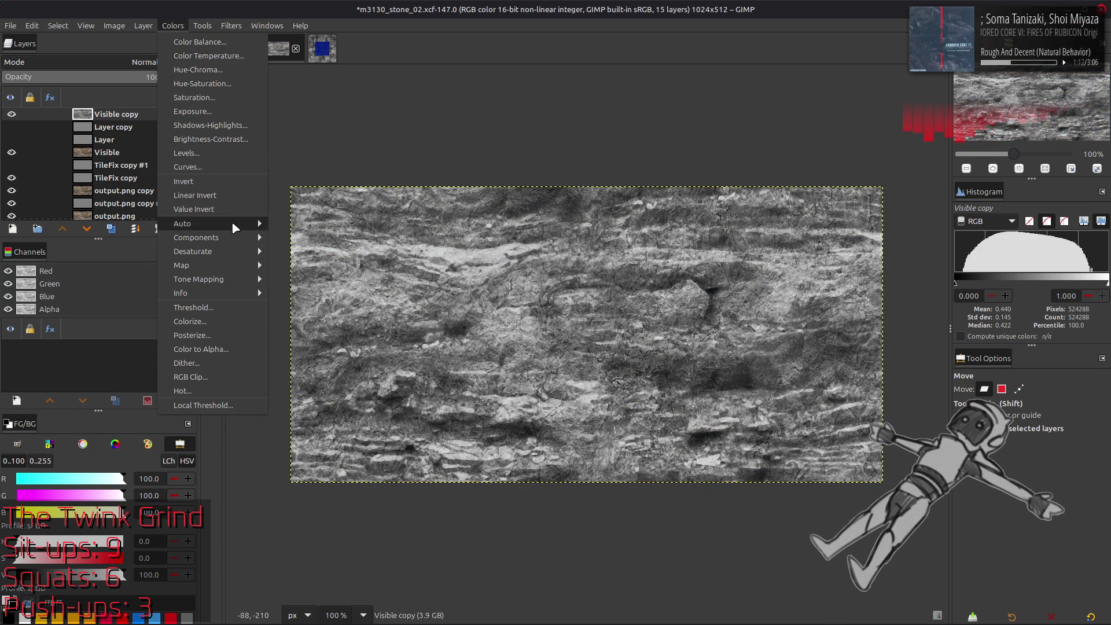
{"action": "left_click", "coordinate": [302, 259]}
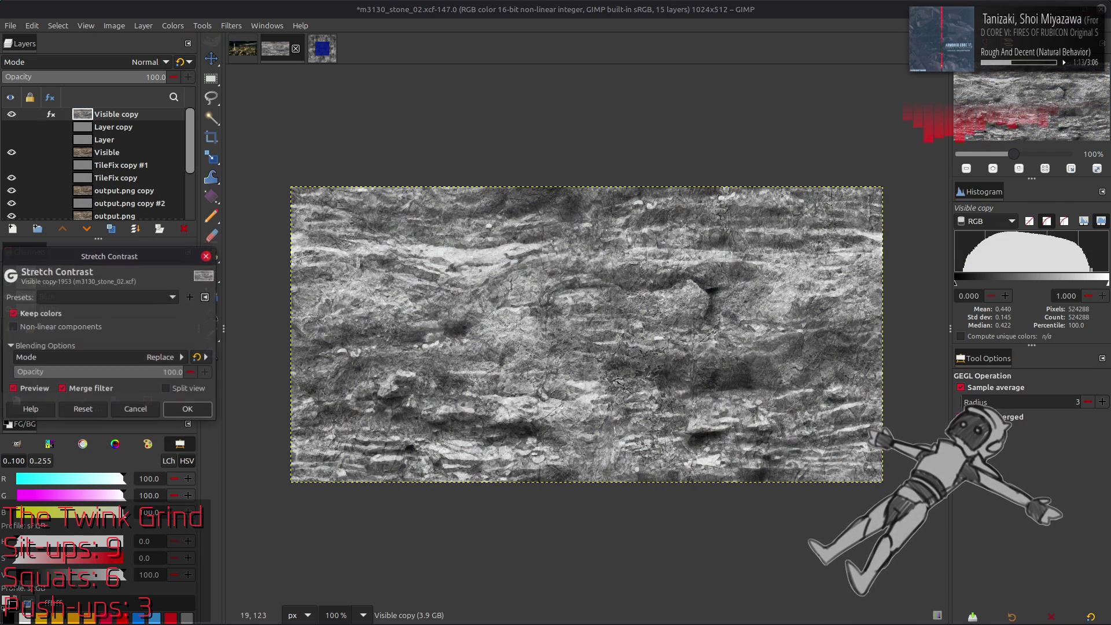
{"action": "left_click", "coordinate": [188, 408]}
{"action": "scroll", "coordinate": [577, 332], "scroll_direction": "up", "scroll_amount": 2}
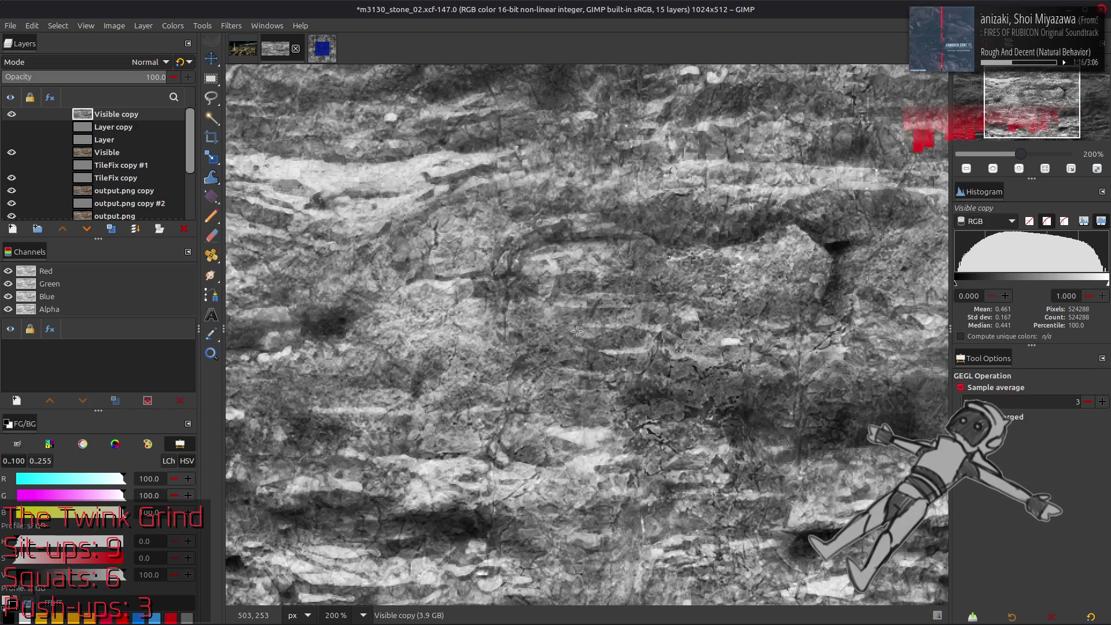
{"action": "key", "text": "ctrl+s"}
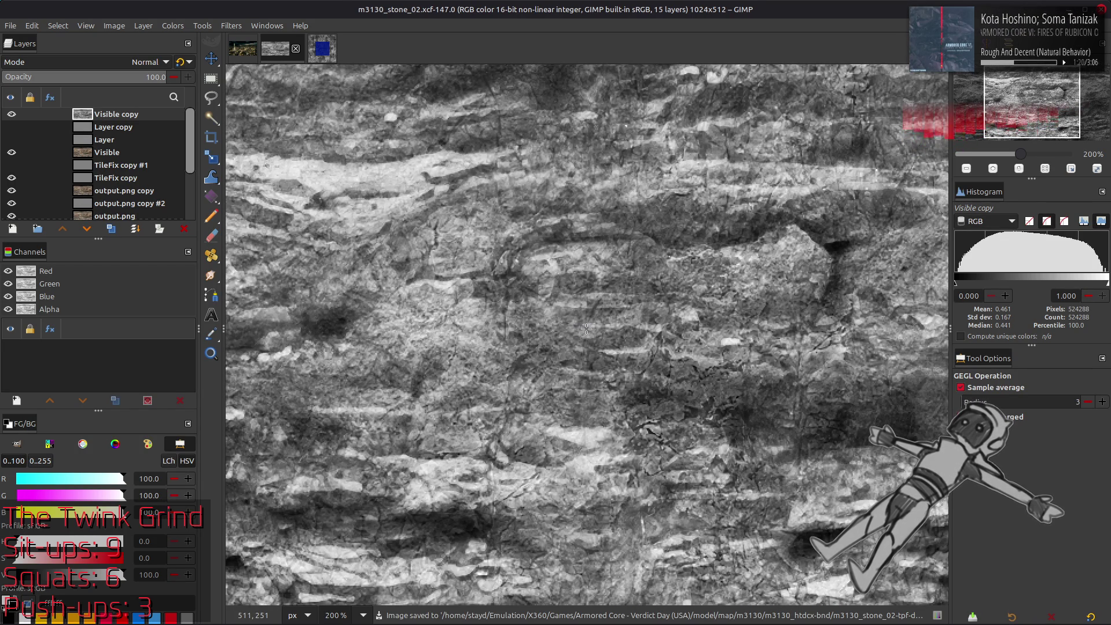
{"action": "key", "text": "m"}
{"action": "left_click", "coordinate": [111, 229]}
Finish duplicating Visible copy and blur the top copy with G'MIC Gaussian at XY-Amplitude 20.
{"action": "left_click", "coordinate": [111, 228]}
{"action": "left_click", "coordinate": [111, 229]}
{"action": "left_click", "coordinate": [111, 229]}
{"action": "left_click", "coordinate": [235, 30]}
{"action": "left_click", "coordinate": [290, 309]}
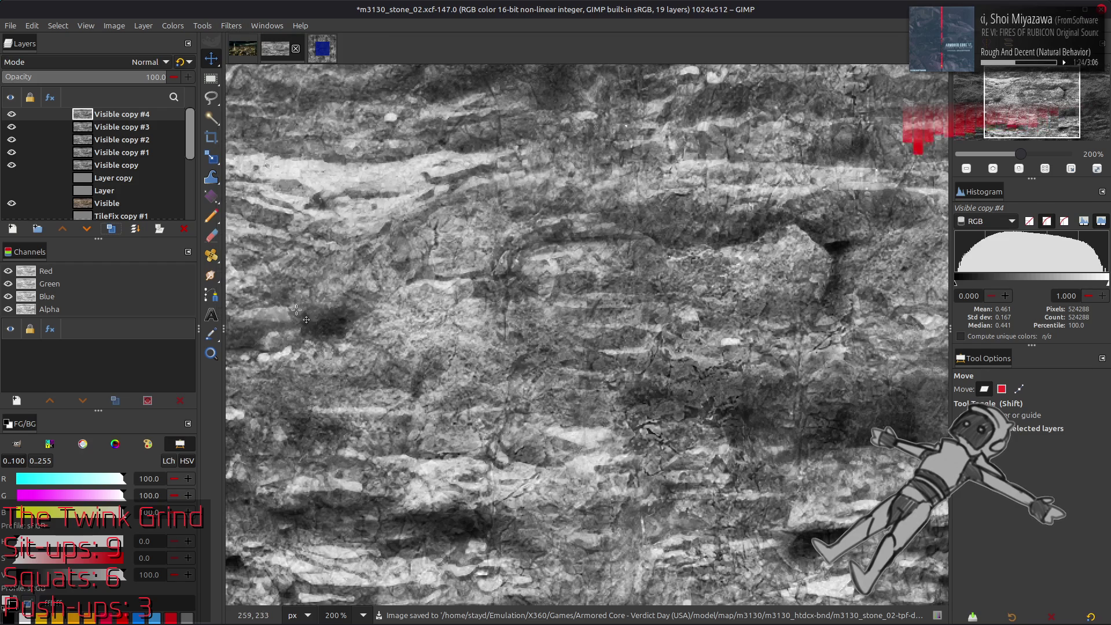
{"action": "left_click_drag", "start_coordinate": [689, 161], "coordinate": [737, 155]}
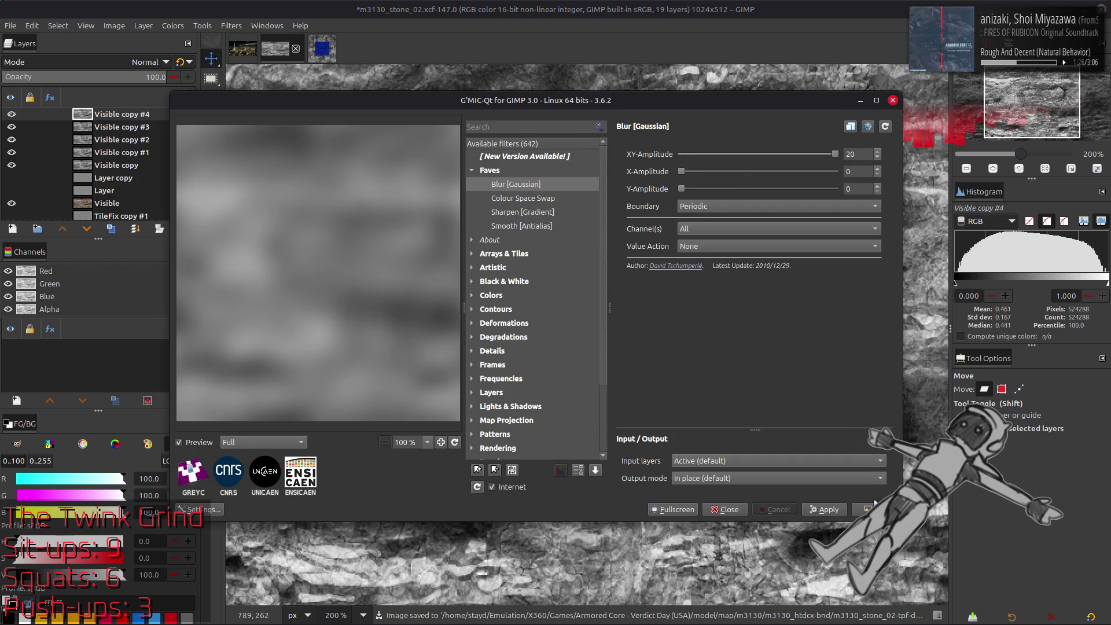
{"action": "key", "text": "Return"}
Blur Visible copy #3 with the Gaussian filter at XY-Amplitude 10.
{"action": "left_click", "coordinate": [150, 130]}
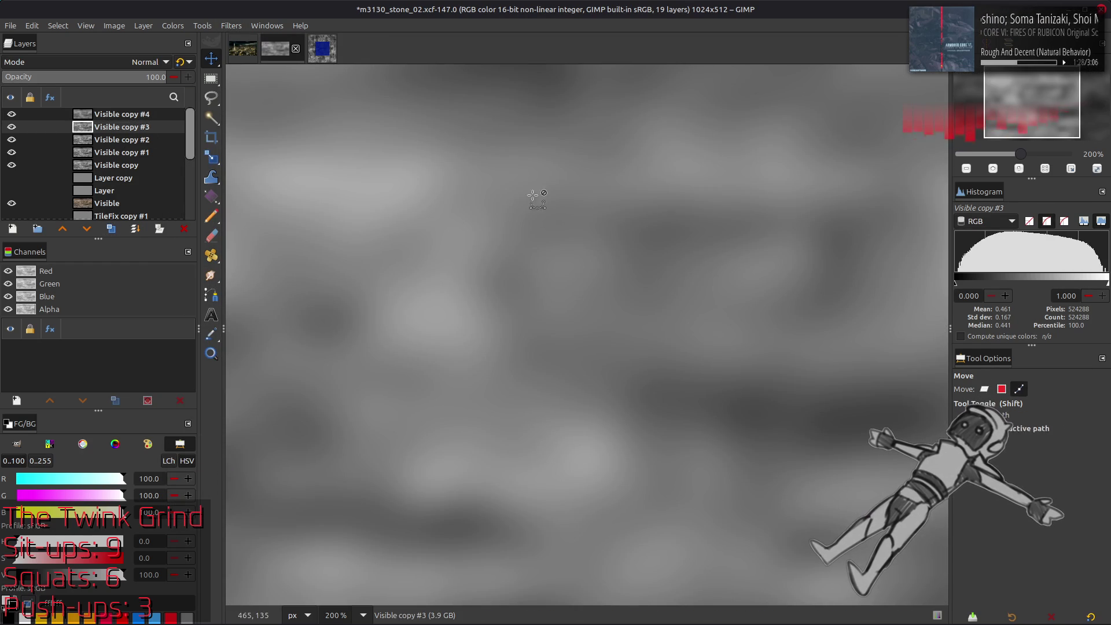
{"action": "key", "text": "ctrl+shift+f"}
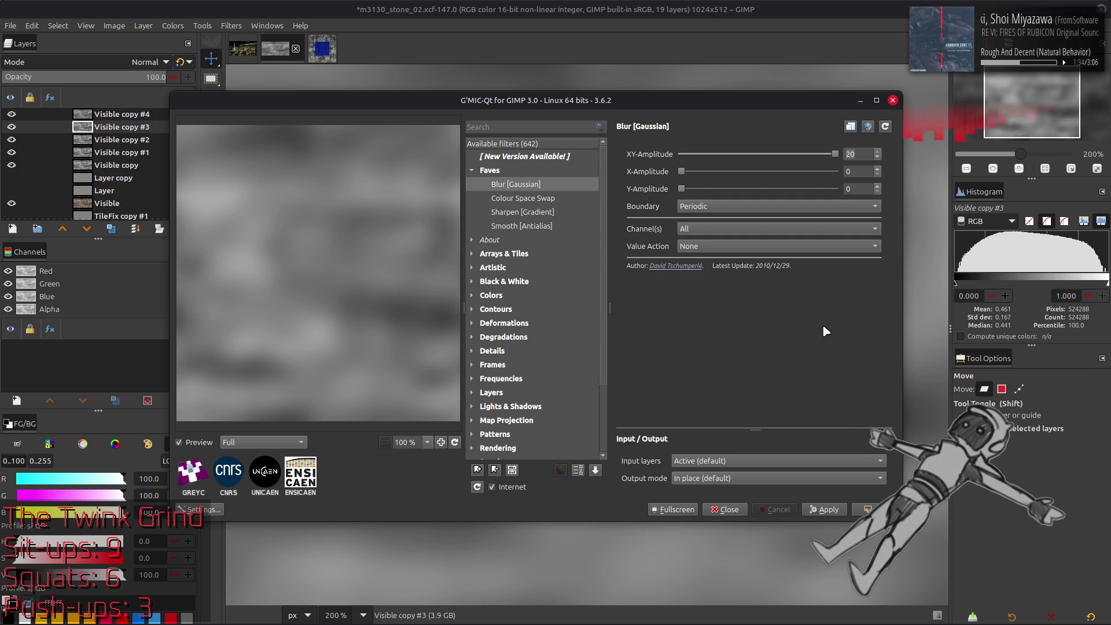
{"action": "key", "text": "Down"}
{"action": "key", "text": "Down"}
{"action": "key", "text": "Down"}
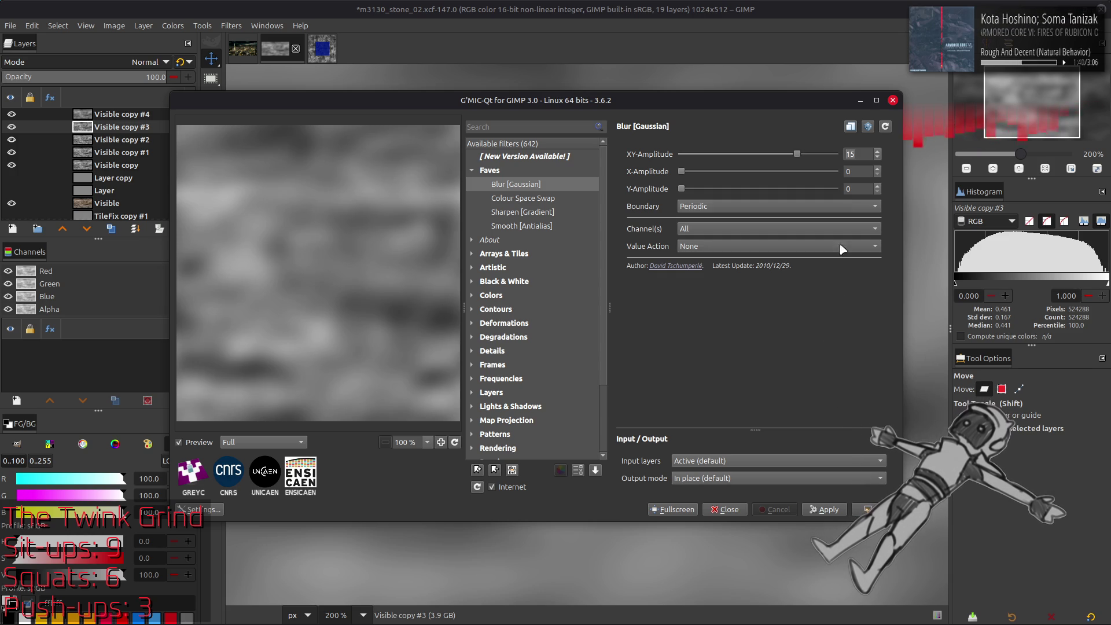
{"action": "key", "text": "Down"}
{"action": "key", "text": "Down"}
{"action": "key", "text": "Down"}
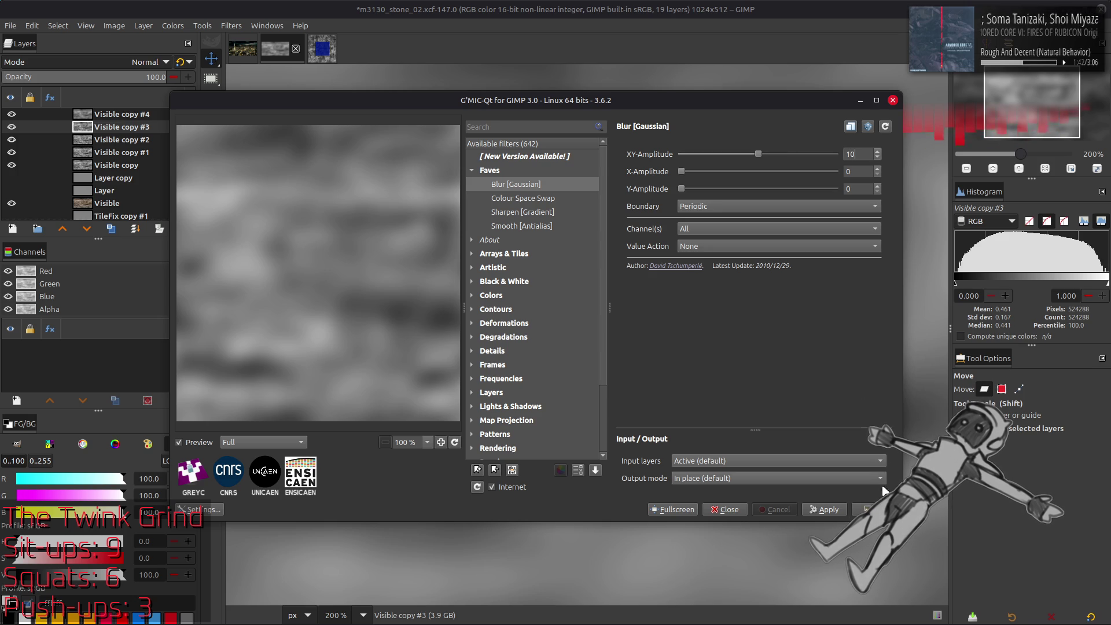
{"action": "key", "text": "alt+Tab"}
Blur Visible copy #2 at XY-Amplitude 5 and Visible copy #1 at 2.5.
{"action": "key", "text": "Page_Down"}
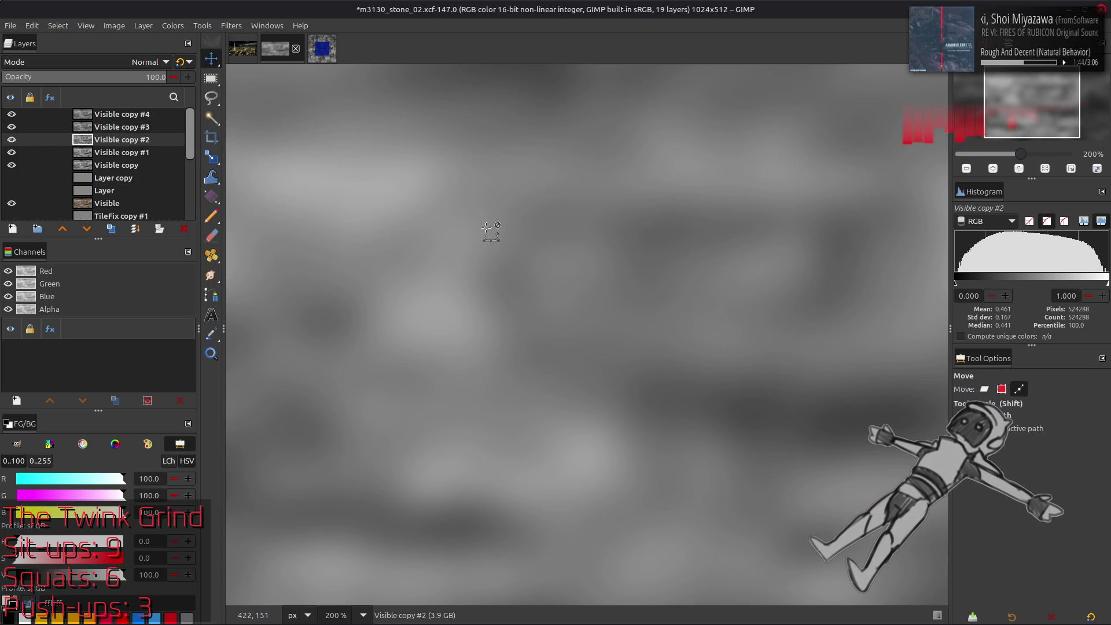
{"action": "key", "text": "alt+Tab"}
{"action": "key", "text": "Down"}
{"action": "key", "text": "Down"}
{"action": "key", "text": "Down"}
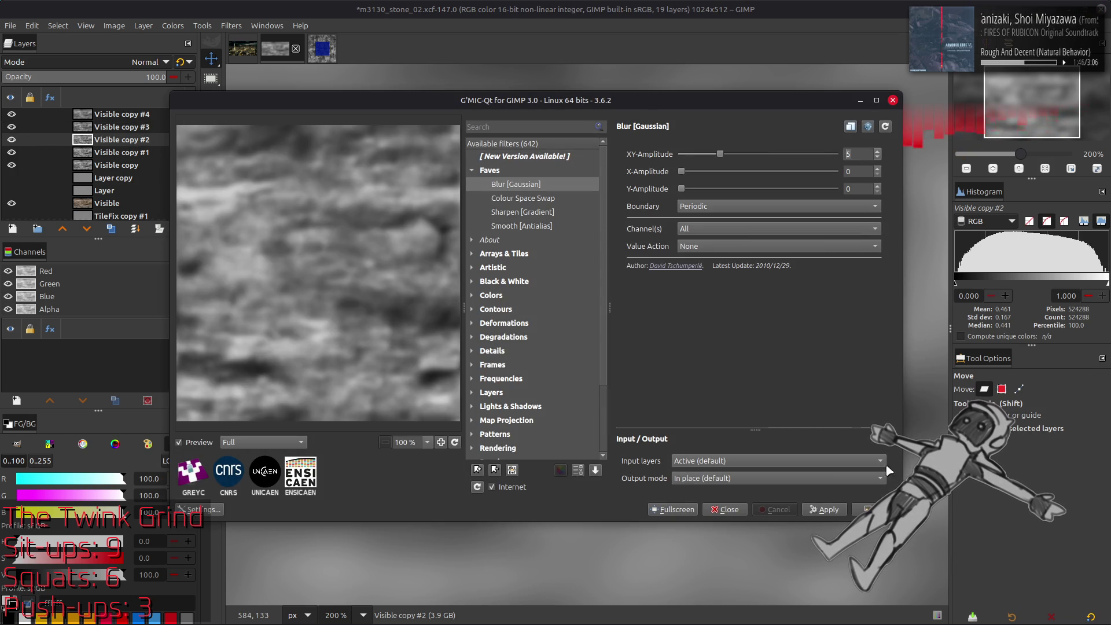
{"action": "key", "text": "Return"}
{"action": "key", "text": "Page_Down"}
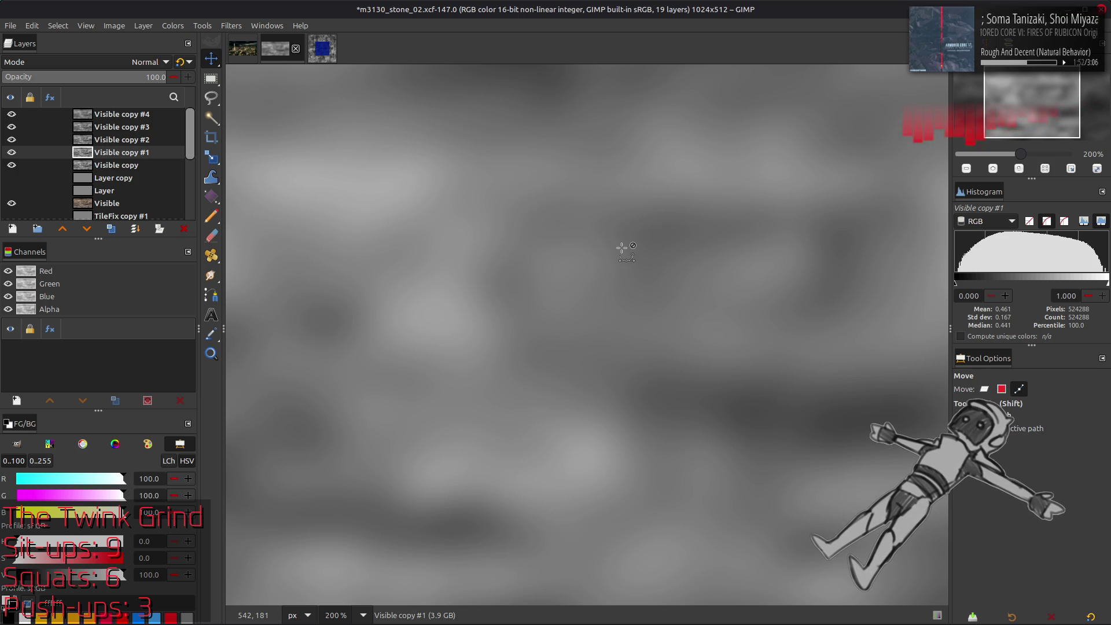
{"action": "key", "text": "ctrl+shift+f"}
{"action": "double_click", "coordinate": [856, 154]}
{"action": "type", "text": "2.5"}
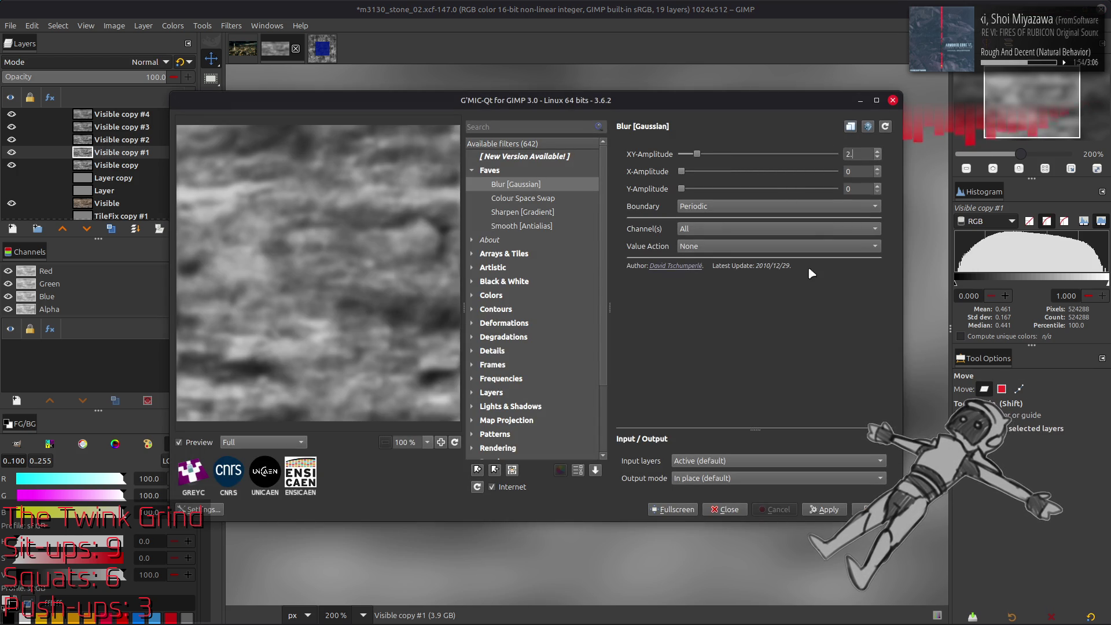
{"action": "key", "text": "Return"}
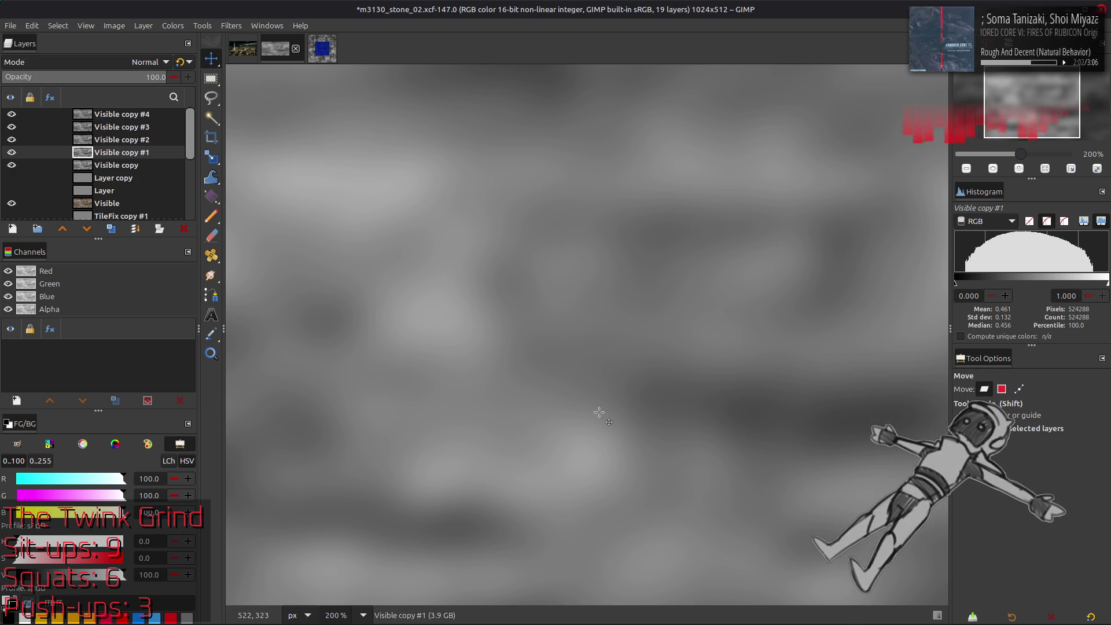
{"action": "mouse_move", "coordinate": [724, 619]}
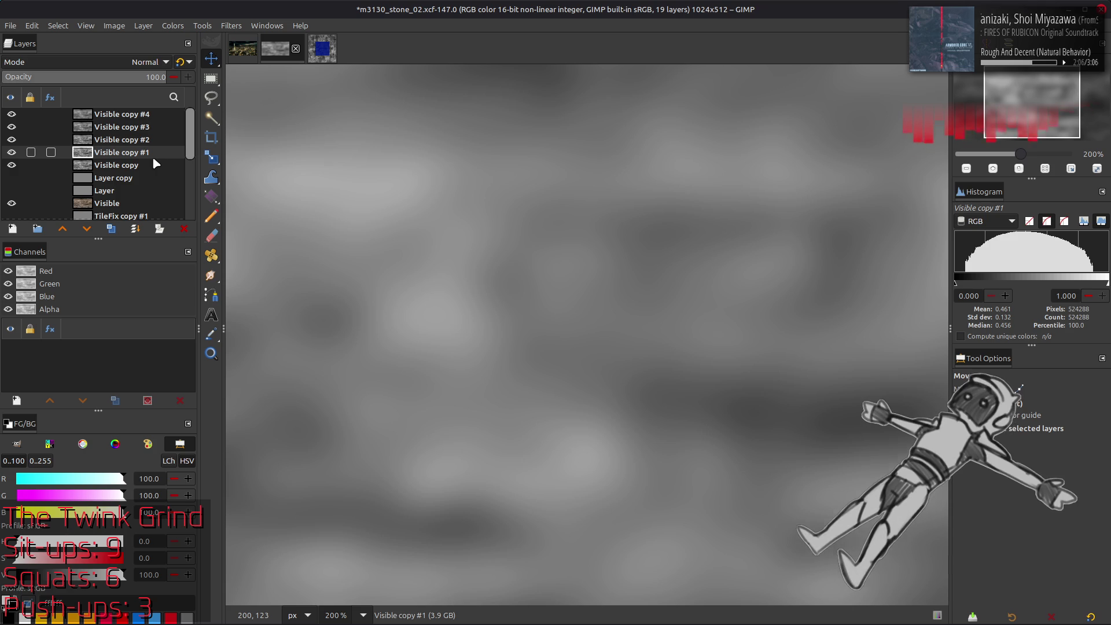
Set Visible copy #4 and #2 to Multiply and merge them down into Visible copy #1.
{"action": "left_click", "coordinate": [126, 114]}
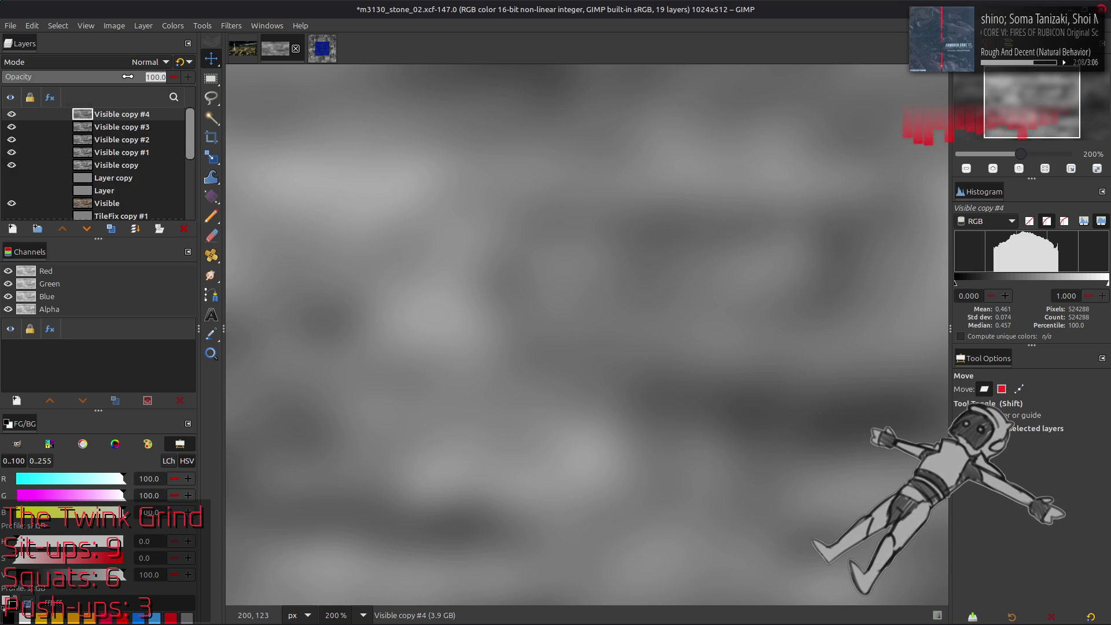
{"action": "left_click", "coordinate": [123, 60]}
{"action": "left_click", "coordinate": [81, 281]}
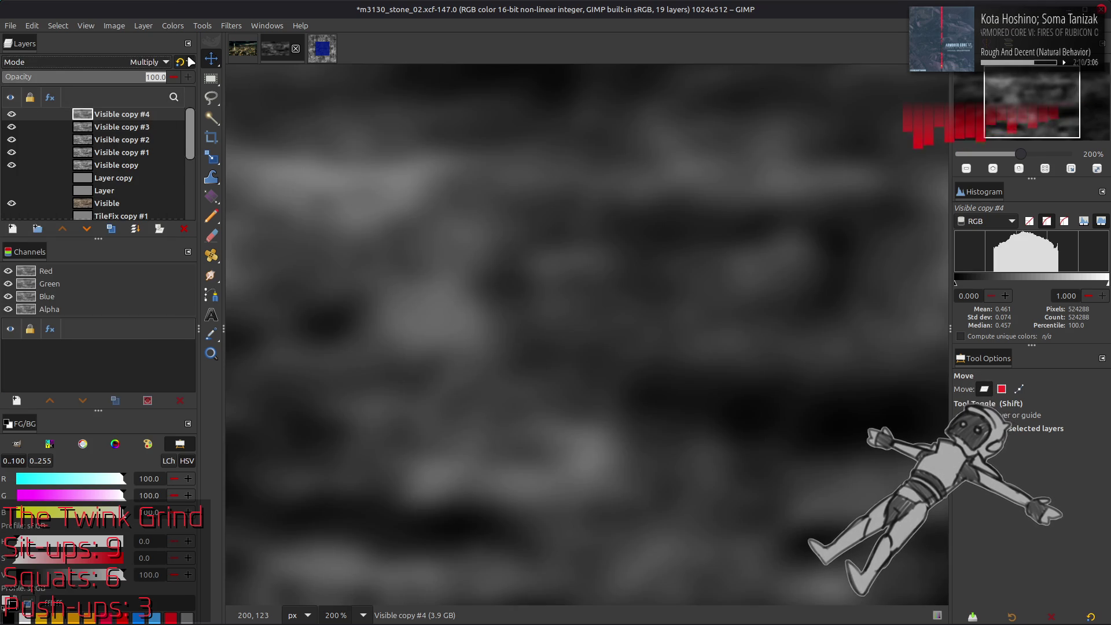
{"action": "left_click", "coordinate": [121, 127]}
{"action": "left_click", "coordinate": [124, 65]}
{"action": "left_click", "coordinate": [98, 247]}
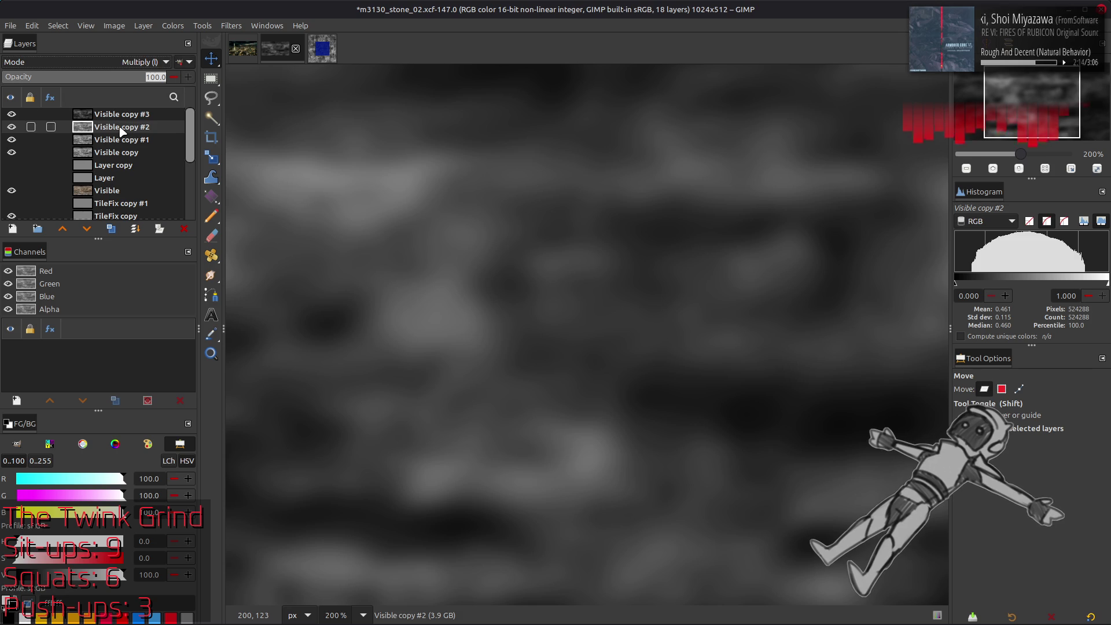
{"action": "key", "text": "ctrl+m"}
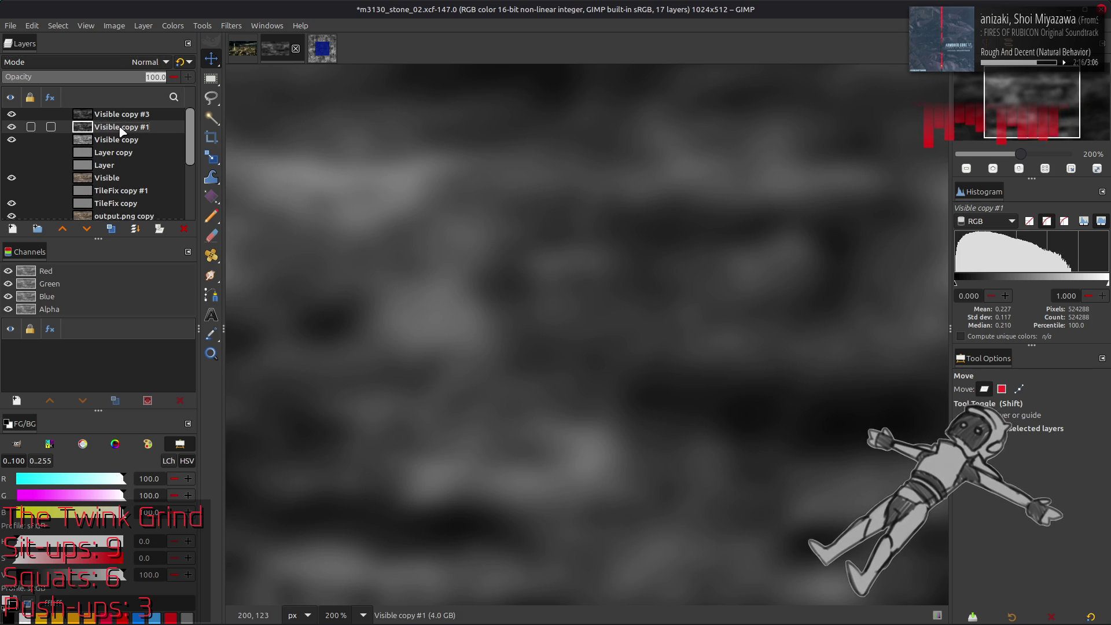
Apply Levels to Visible copy #1, then set Visible copy #3 to Multiply and merge it down.
{"action": "left_click", "coordinate": [172, 26]}
{"action": "left_click", "coordinate": [176, 153]}
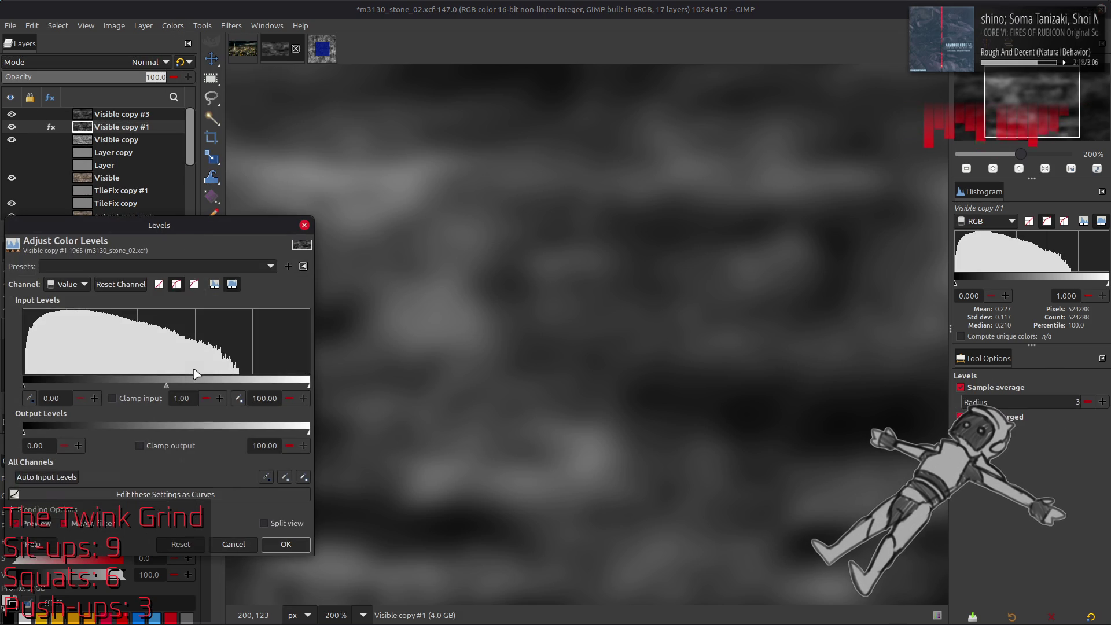
{"action": "left_click", "coordinate": [286, 544]}
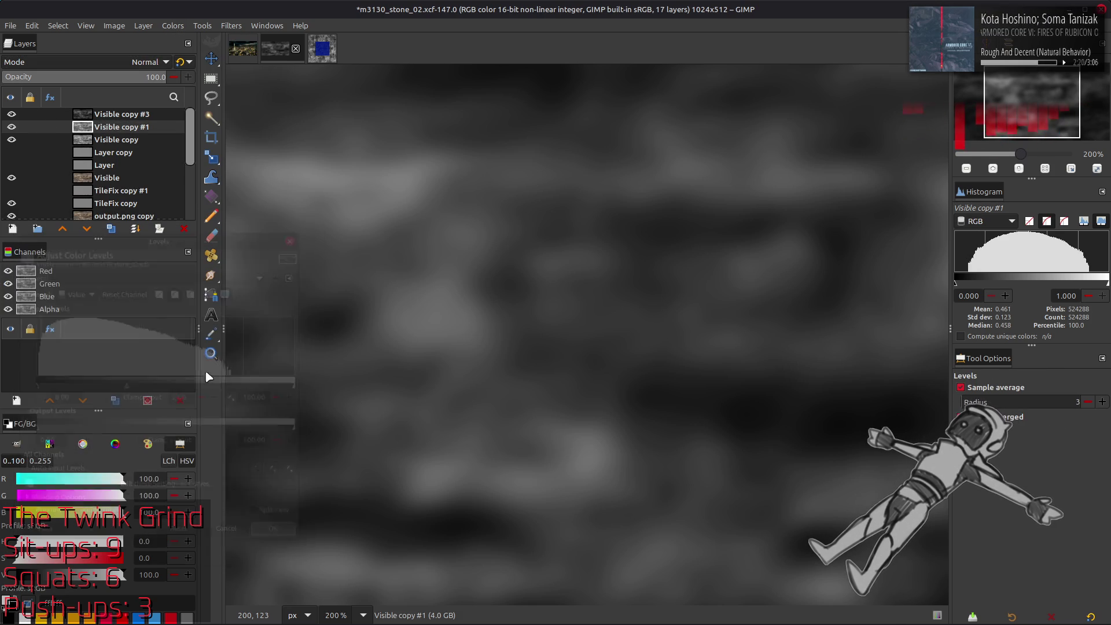
{"action": "left_click", "coordinate": [126, 114]}
{"action": "left_click", "coordinate": [145, 62]}
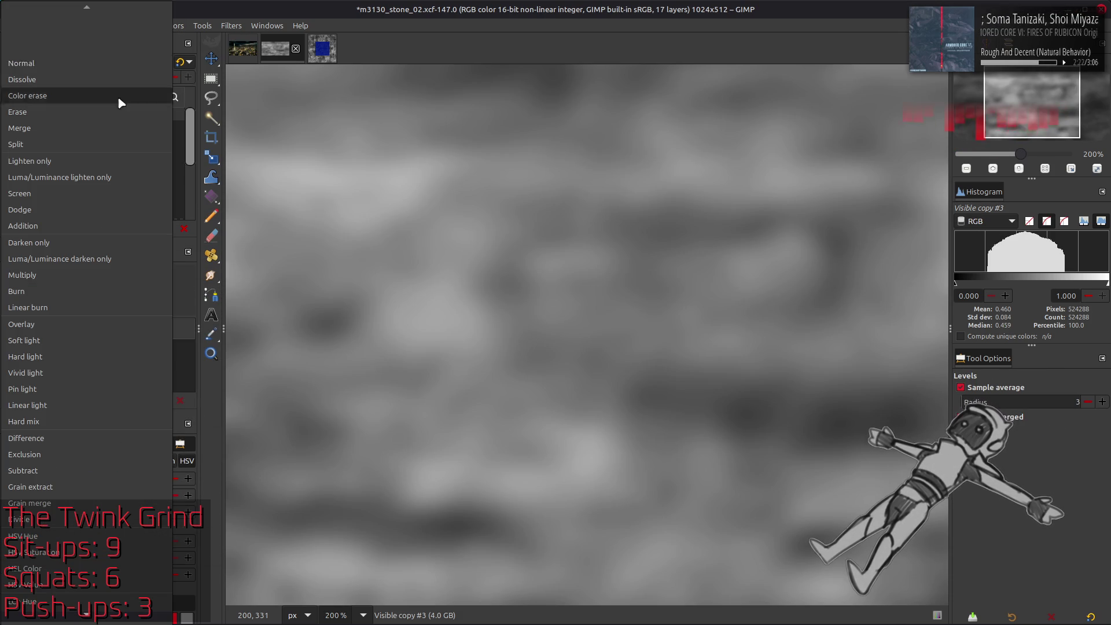
{"action": "left_click", "coordinate": [73, 285]}
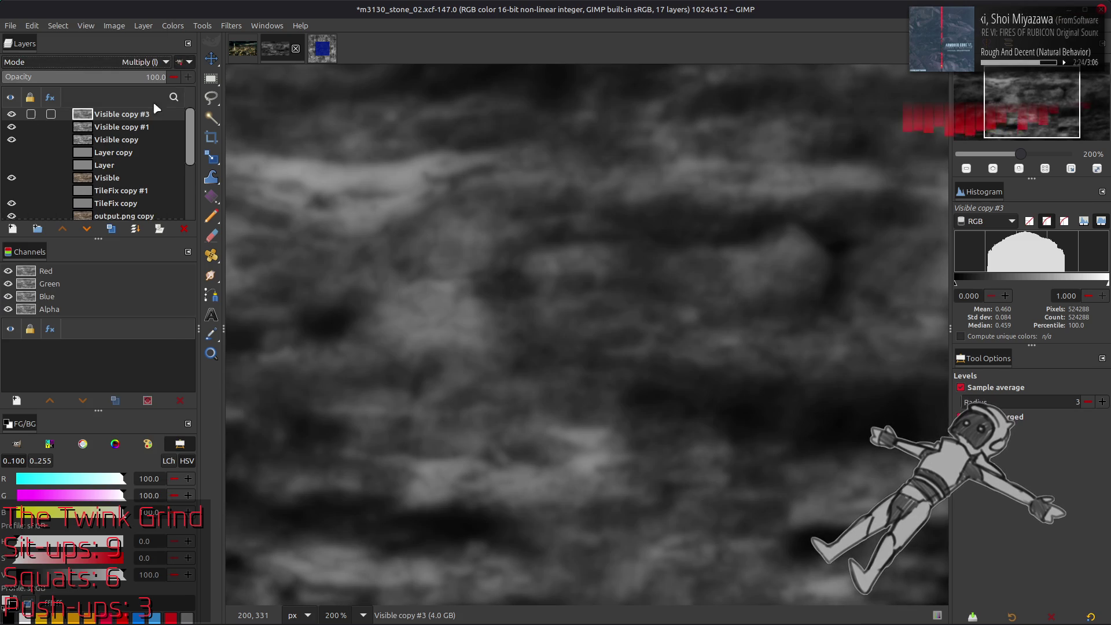
{"action": "key", "text": "Delete"}
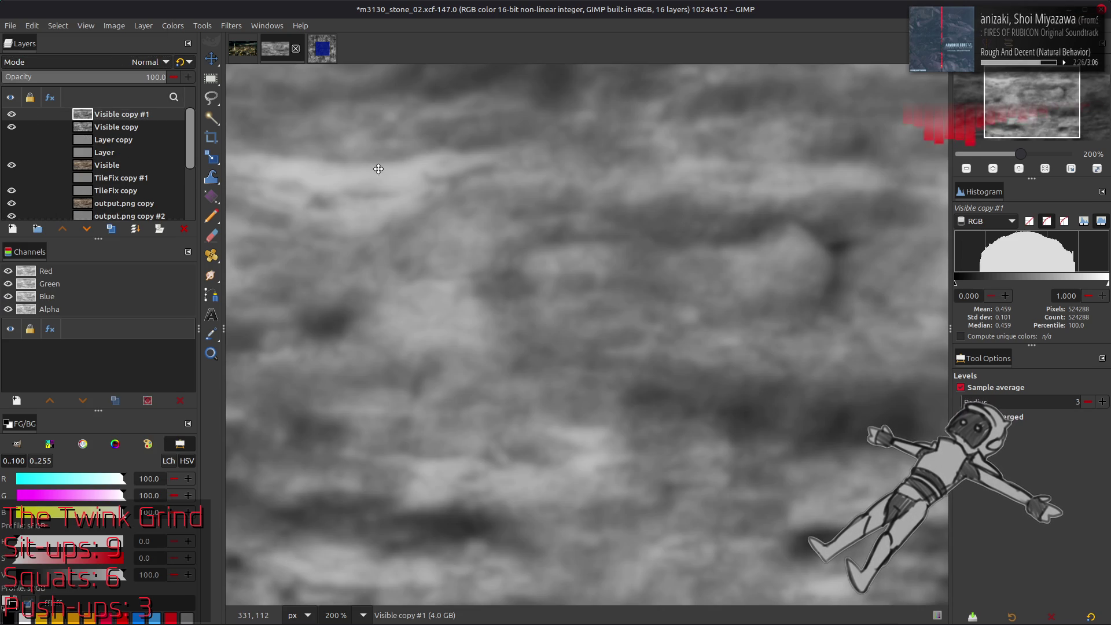
Try Multiply blending and deleting Visible copy #1, then undo back to Normal mode.
{"action": "key", "text": "m"}
{"action": "key", "text": "1"}
{"action": "left_click", "coordinate": [12, 114]}
{"action": "left_click", "coordinate": [12, 114]}
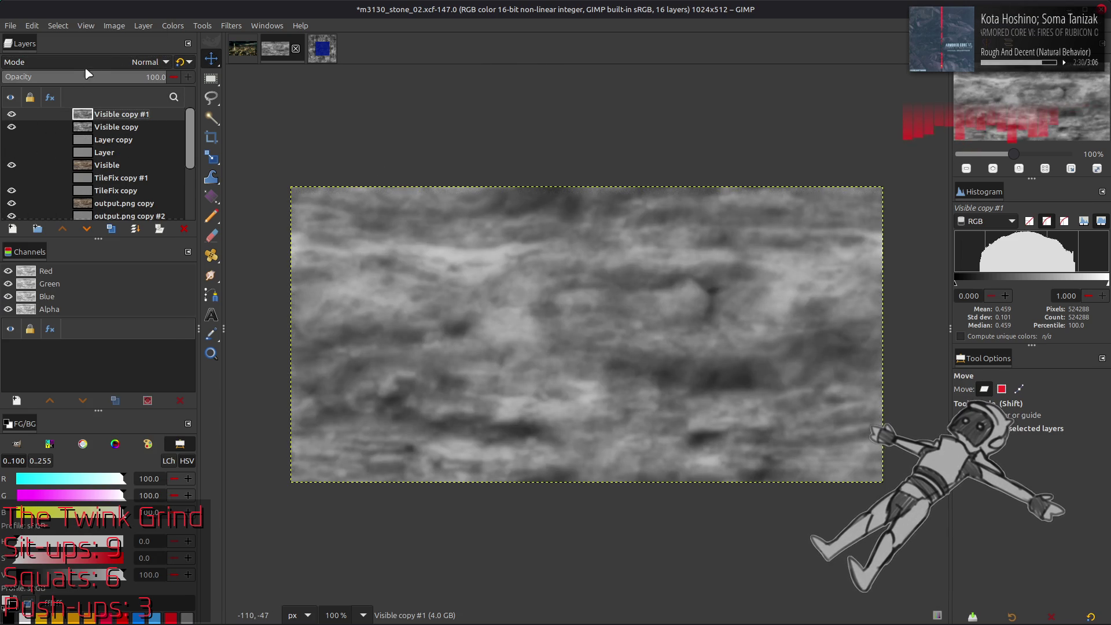
{"action": "left_click", "coordinate": [88, 63]}
{"action": "left_click", "coordinate": [67, 271]}
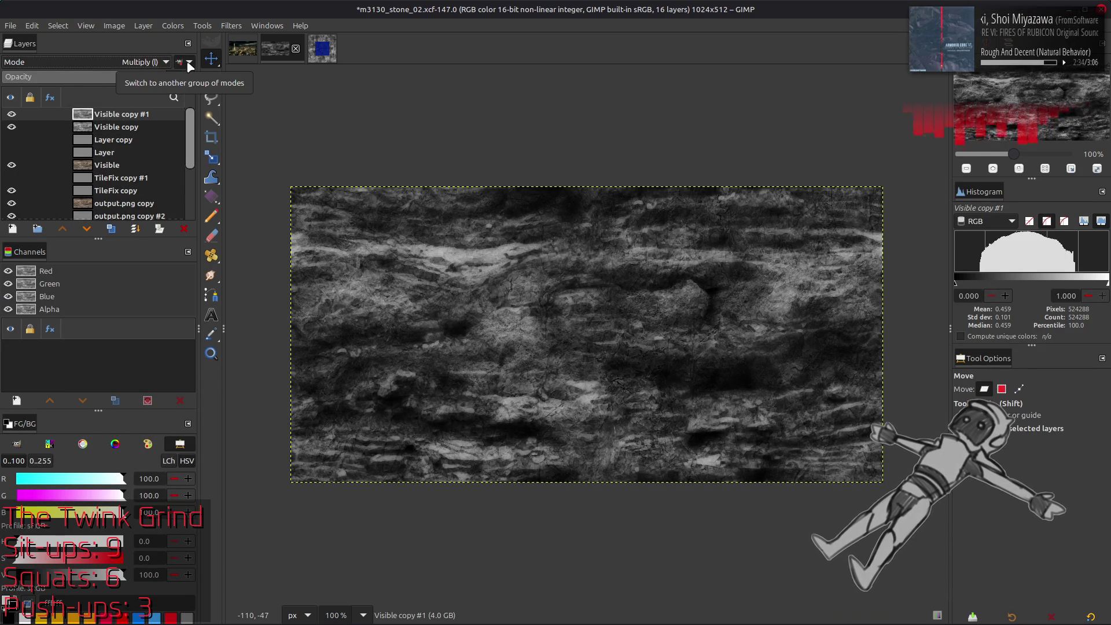
{"action": "left_click", "coordinate": [184, 229]}
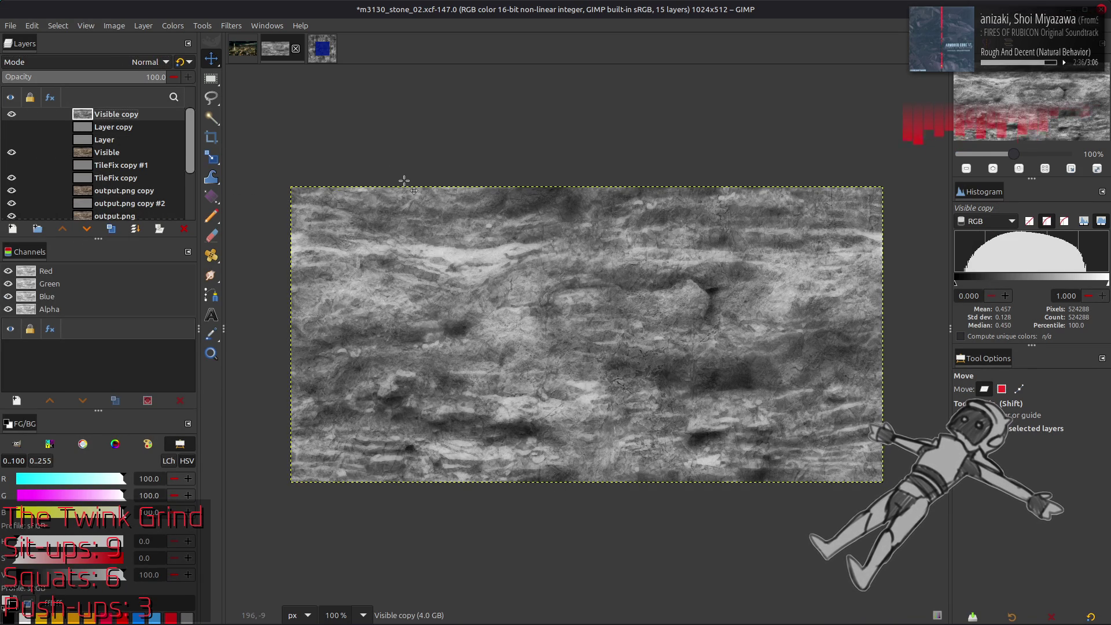
{"action": "key", "text": "2"}
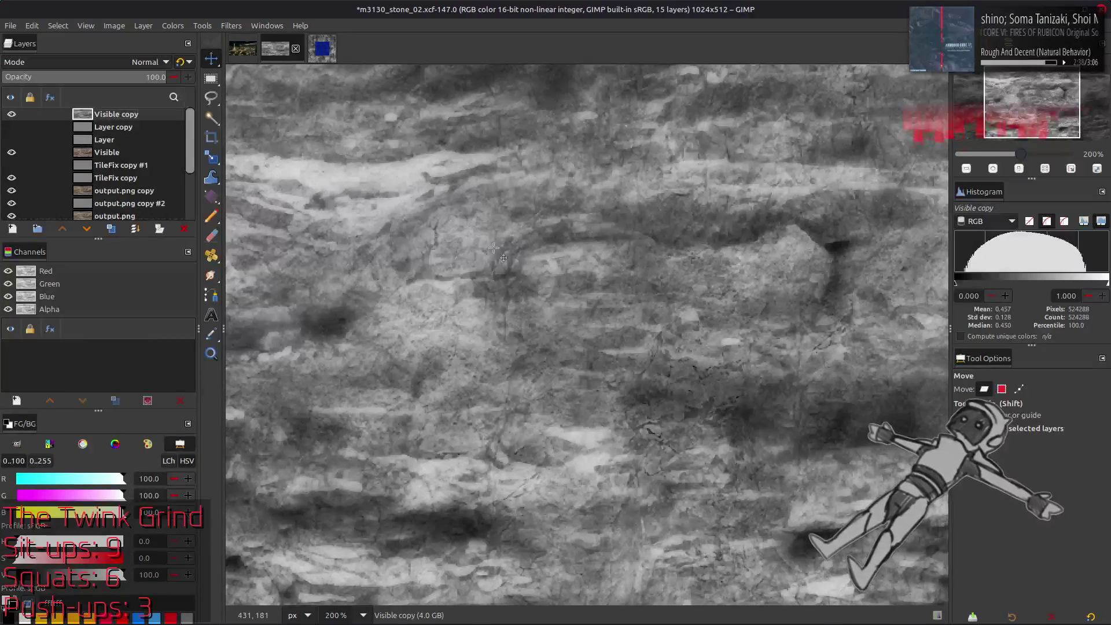
{"action": "key", "text": "ctrl+z"}
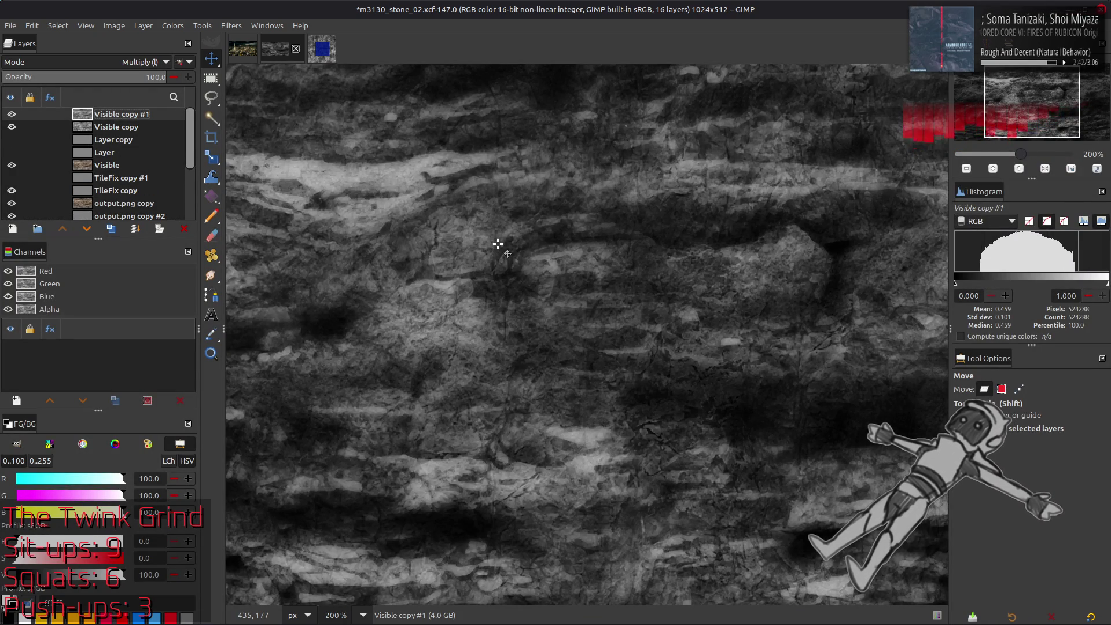
{"action": "key", "text": "ctrl+z"}
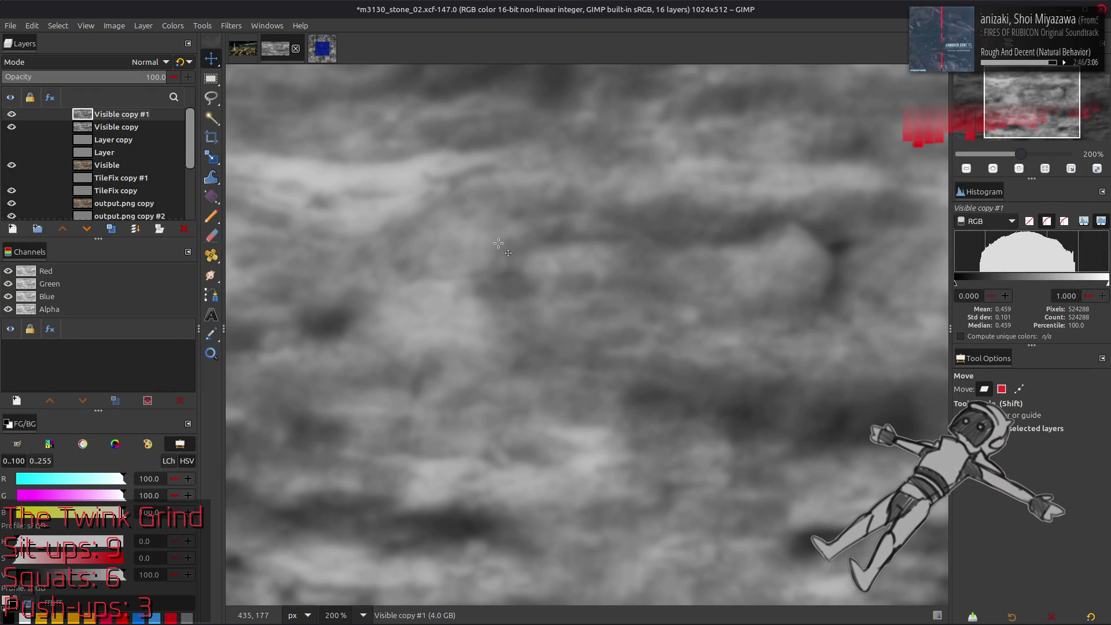
Hide Visible copy #1 to reveal the sharp texture and select Visible copy.
{"action": "left_click", "coordinate": [7, 115]}
{"action": "left_click", "coordinate": [10, 114]}
{"action": "left_click", "coordinate": [11, 114]}
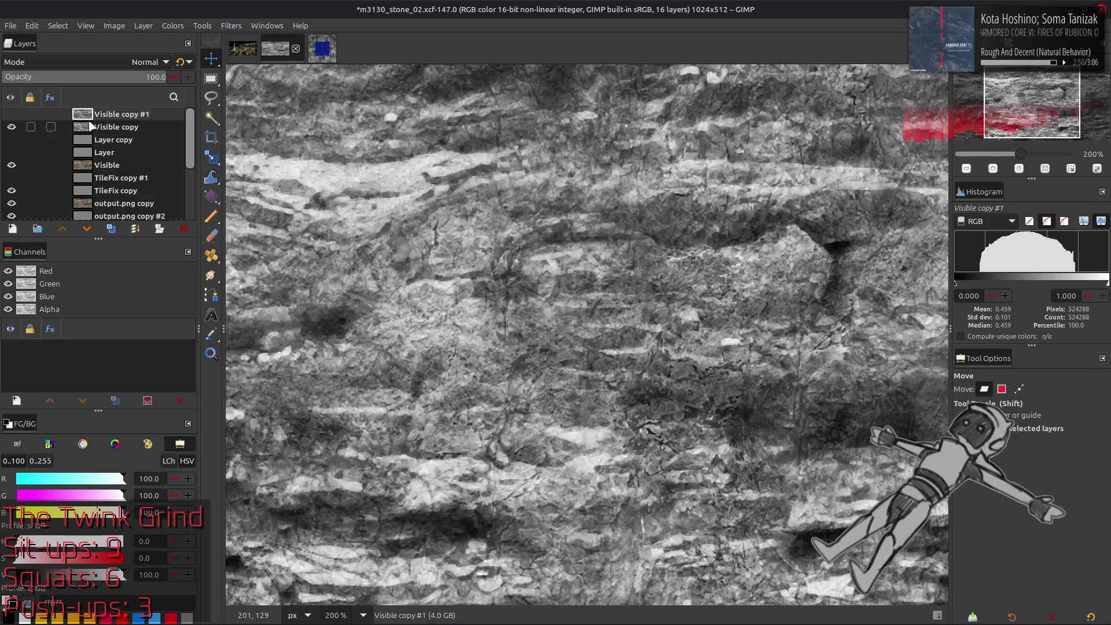
{"action": "left_click", "coordinate": [92, 127]}
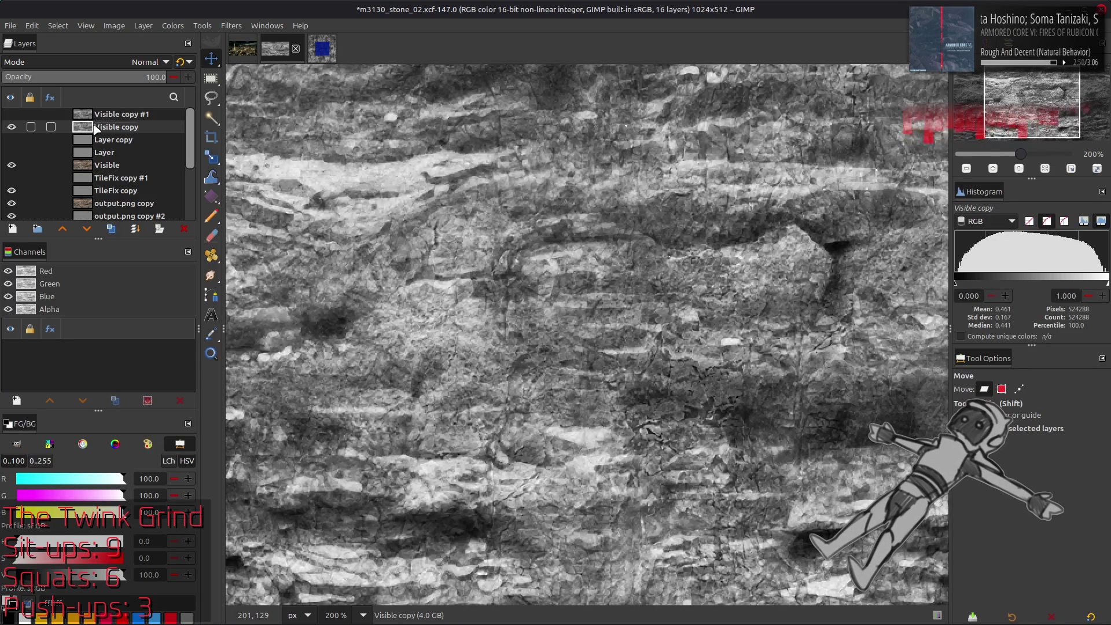
Duplicate the Visible copy layer and apply a 0.5 G'MIC Gaussian blur to Visible copy #2.
{"action": "left_click", "coordinate": [233, 29]}
{"action": "left_click", "coordinate": [112, 228]}
{"action": "left_click", "coordinate": [230, 25]}
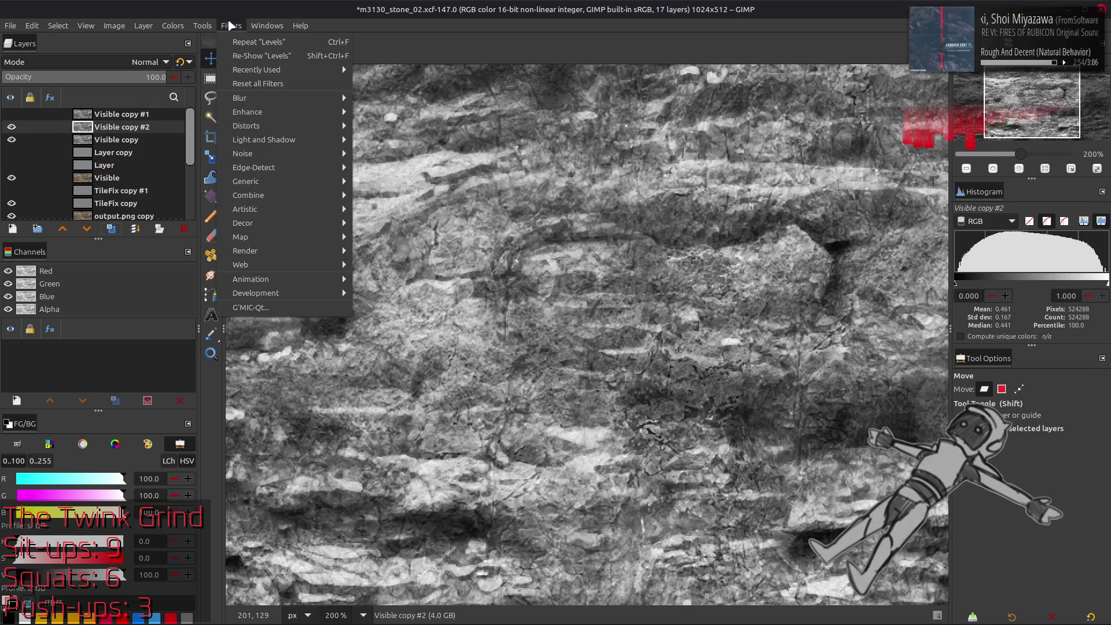
{"action": "left_click", "coordinate": [290, 306]}
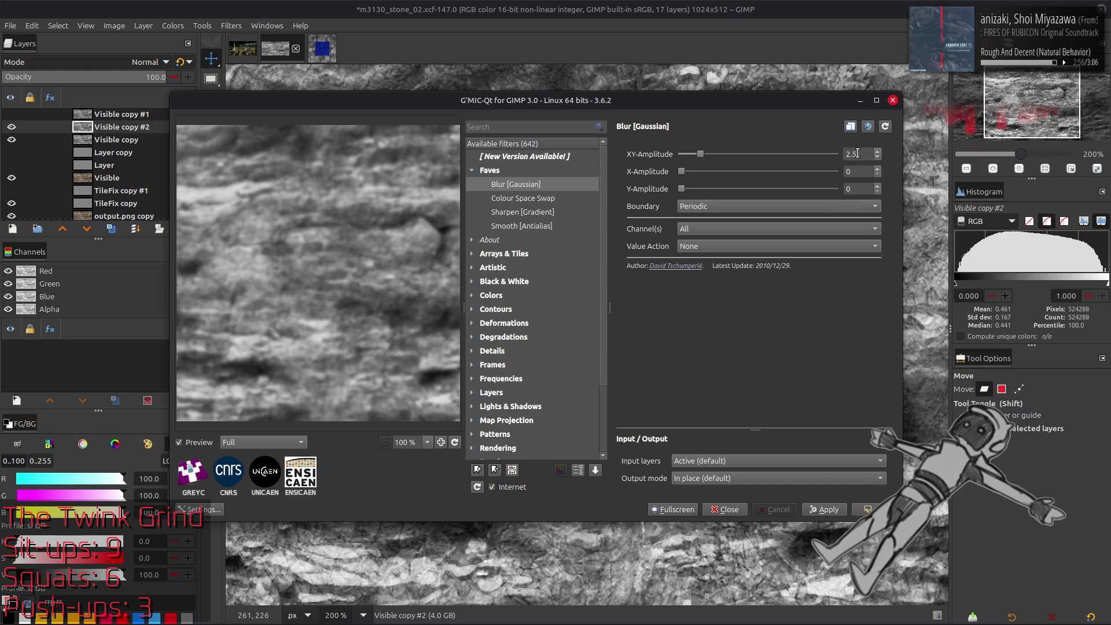
{"action": "type", "text": ".5"}
{"action": "key", "text": "Return"}
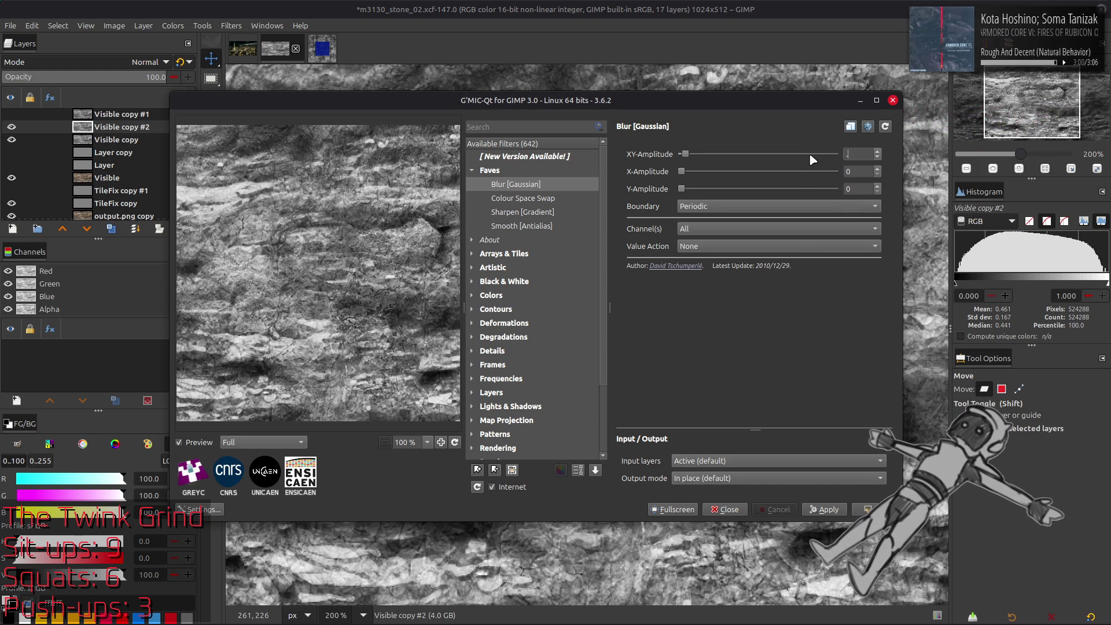
{"action": "key", "text": "Return"}
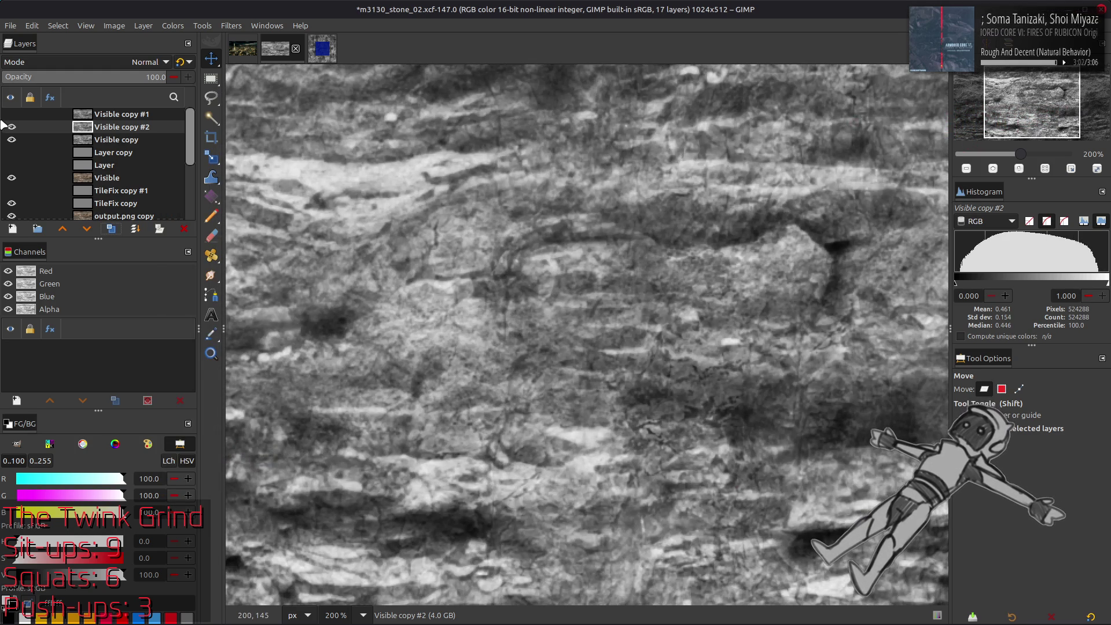
Restack the copies, test Visible copy #2 at 50% opacity in Multiply mode, then delete it.
{"action": "left_click", "coordinate": [12, 127]}
{"action": "left_click", "coordinate": [12, 114]}
{"action": "left_click_drag", "start_coordinate": [128, 127], "coordinate": [127, 110]}
{"action": "type", "text": "0"}
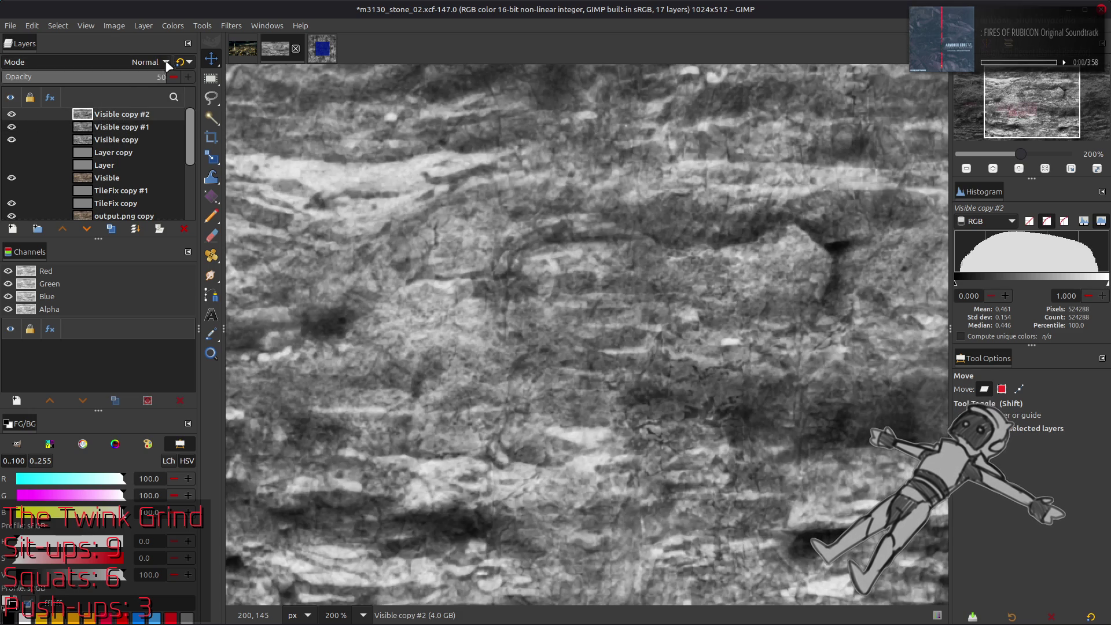
{"action": "key", "text": "Return"}
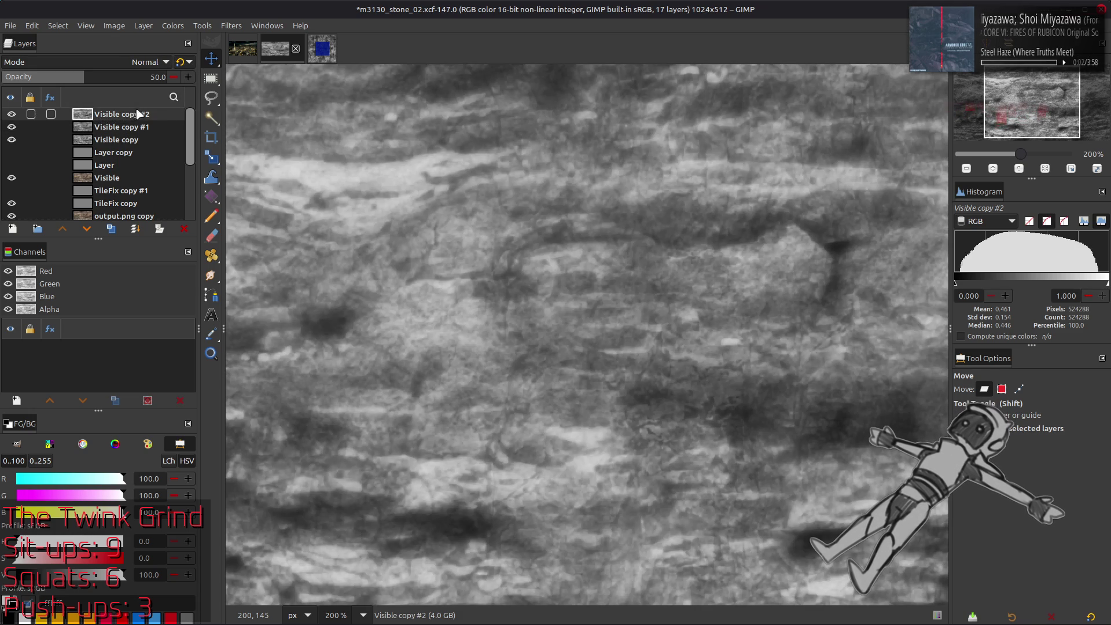
{"action": "scroll", "coordinate": [142, 62], "scroll_direction": "down", "scroll_amount": 10}
{"action": "left_click", "coordinate": [142, 62]}
{"action": "left_click", "coordinate": [71, 276]}
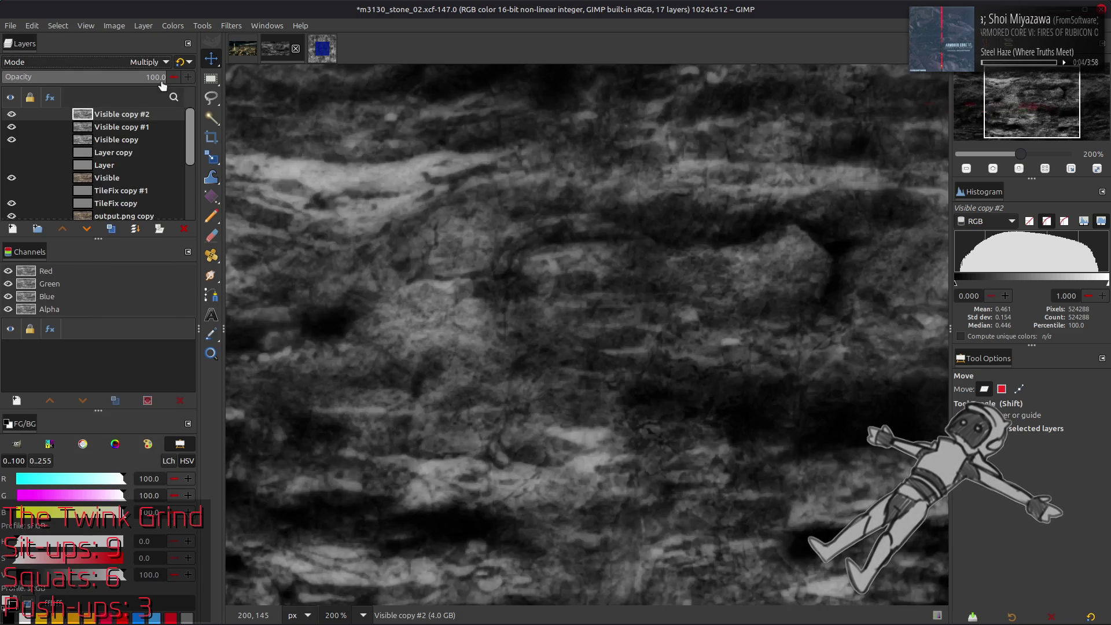
{"action": "left_click", "coordinate": [184, 229]}
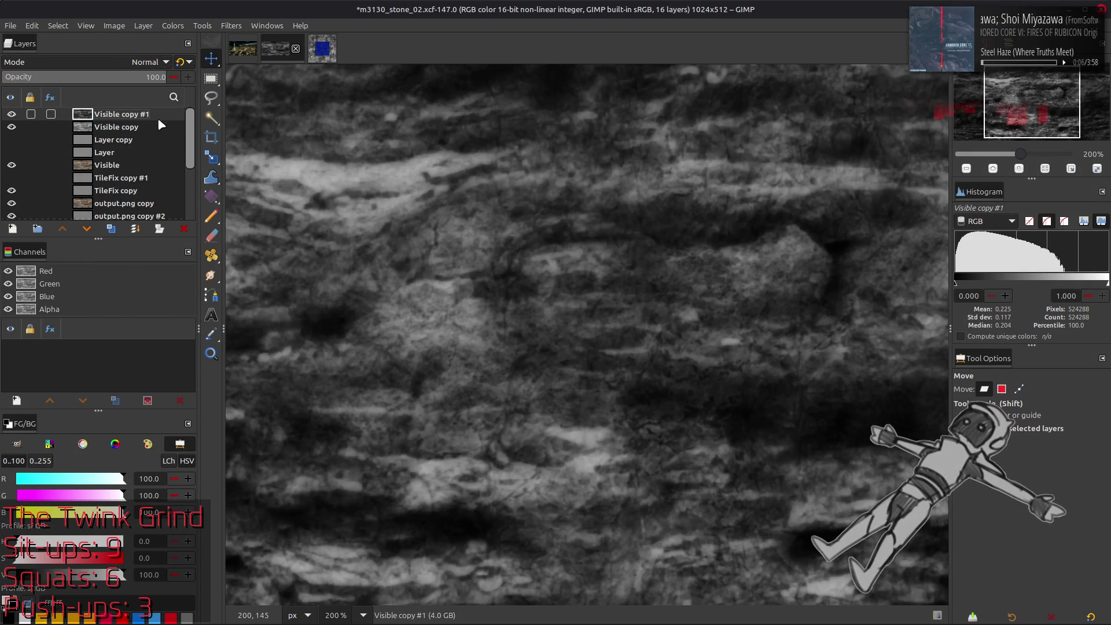
Brighten Visible copy #1 with a Levels gamma of 2.
{"action": "key", "text": "1"}
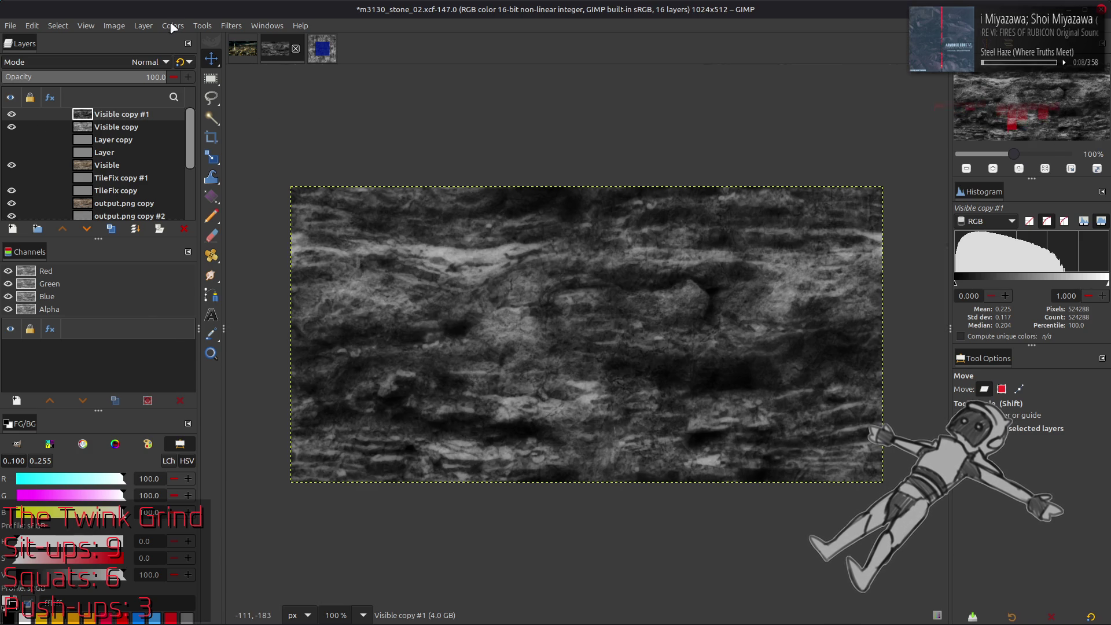
{"action": "left_click", "coordinate": [173, 26]}
{"action": "left_click", "coordinate": [196, 146]}
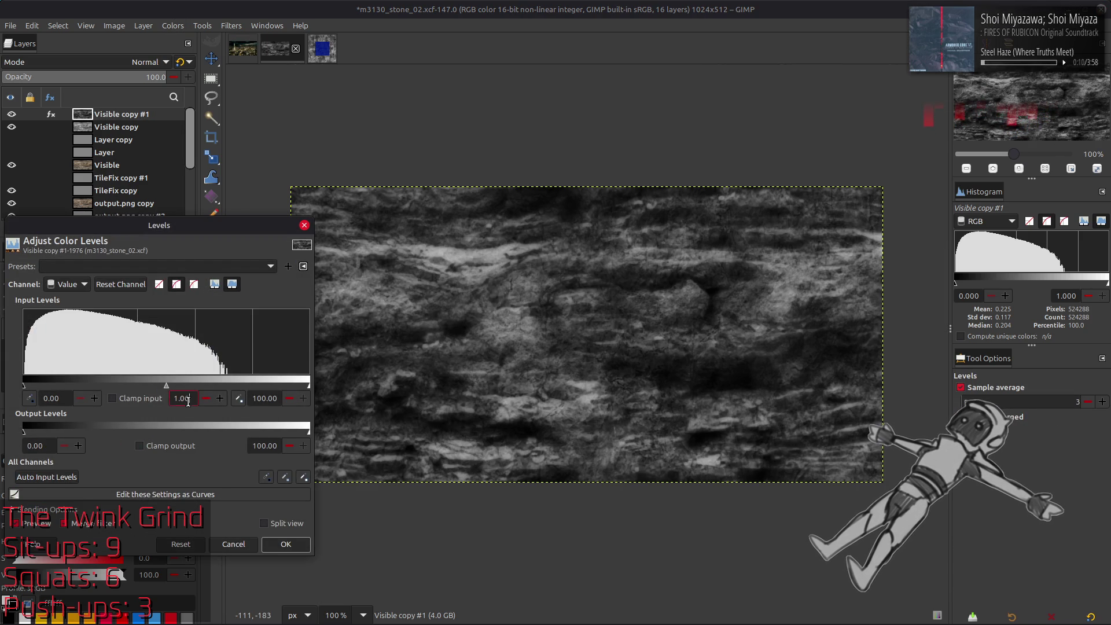
{"action": "left_click", "coordinate": [286, 544]}
Apply Auto Stretch Contrast to Visible copy #1 with non-linear components enabled.
{"action": "left_click", "coordinate": [172, 25]}
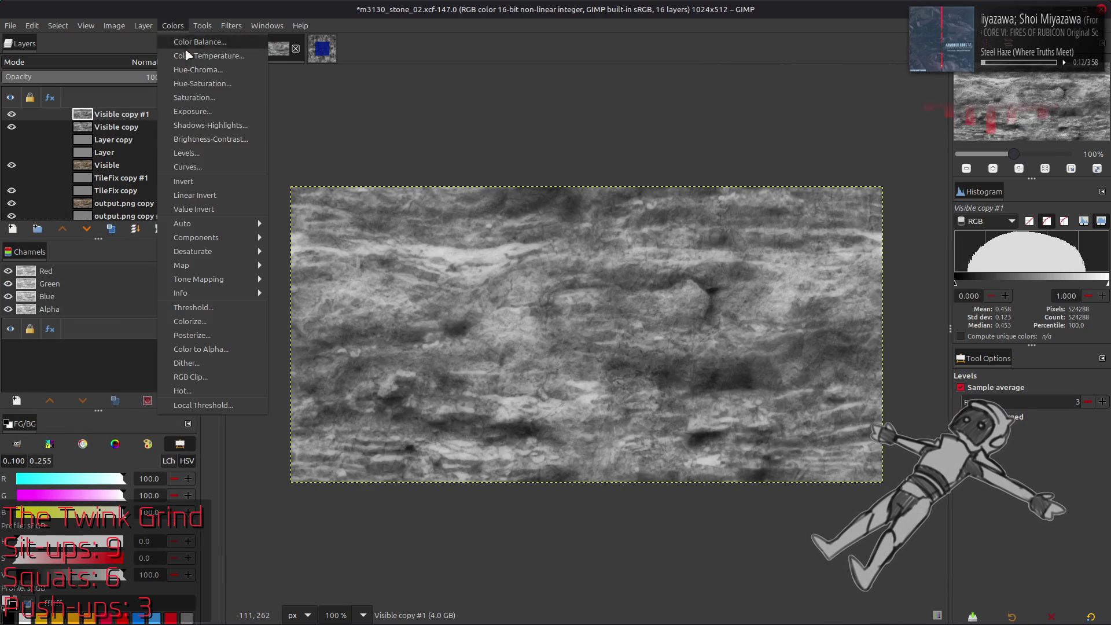
{"action": "mouse_move", "coordinate": [223, 228]}
{"action": "left_click", "coordinate": [301, 251]}
{"action": "left_click", "coordinate": [35, 327]}
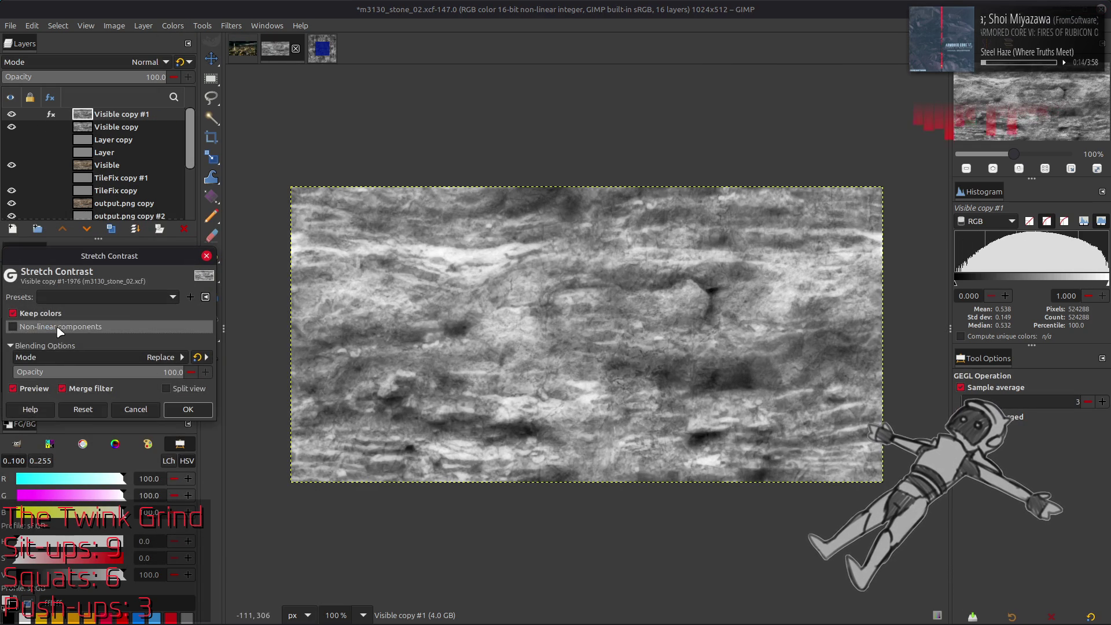
{"action": "left_click", "coordinate": [189, 410]}
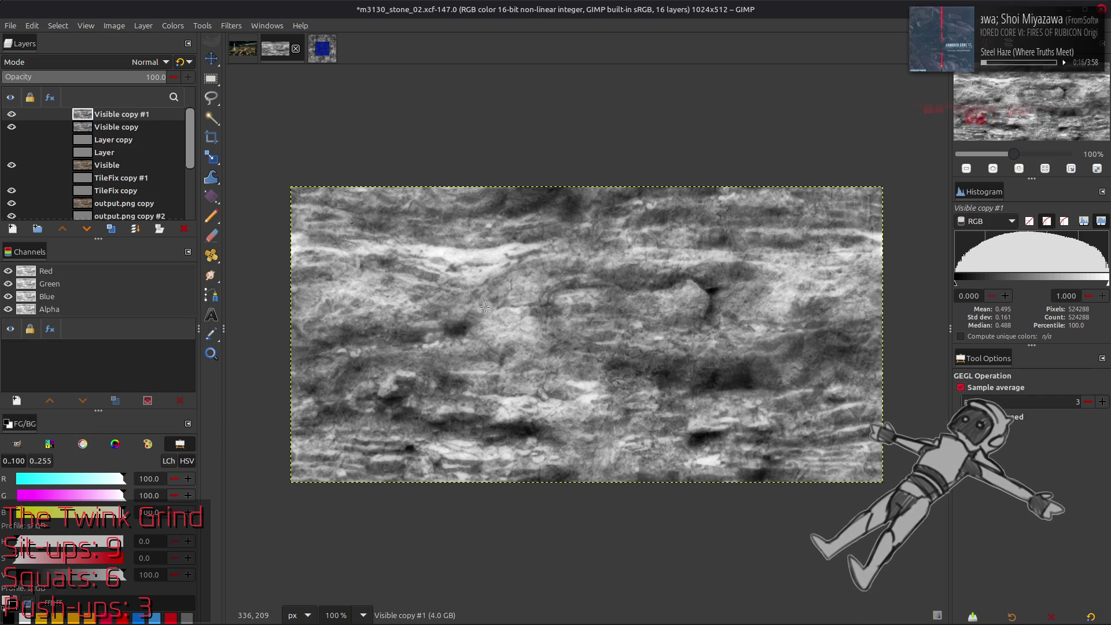
Compare before and after by toggling layer visibility, then save m3130_stone_02.xcf.
{"action": "key", "text": "2"}
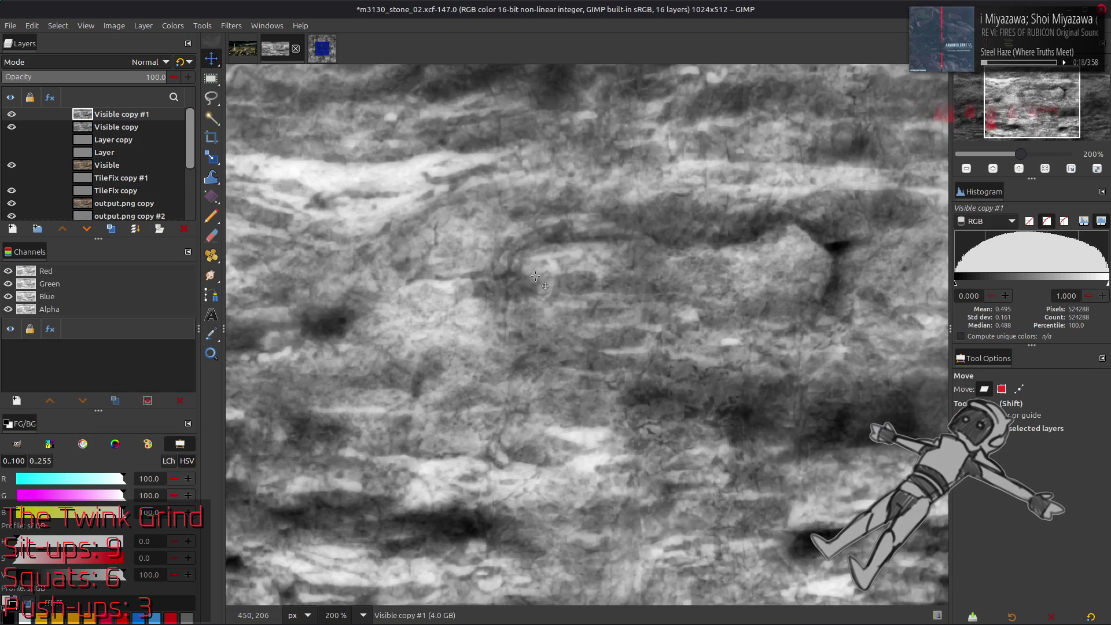
{"action": "key", "text": "1"}
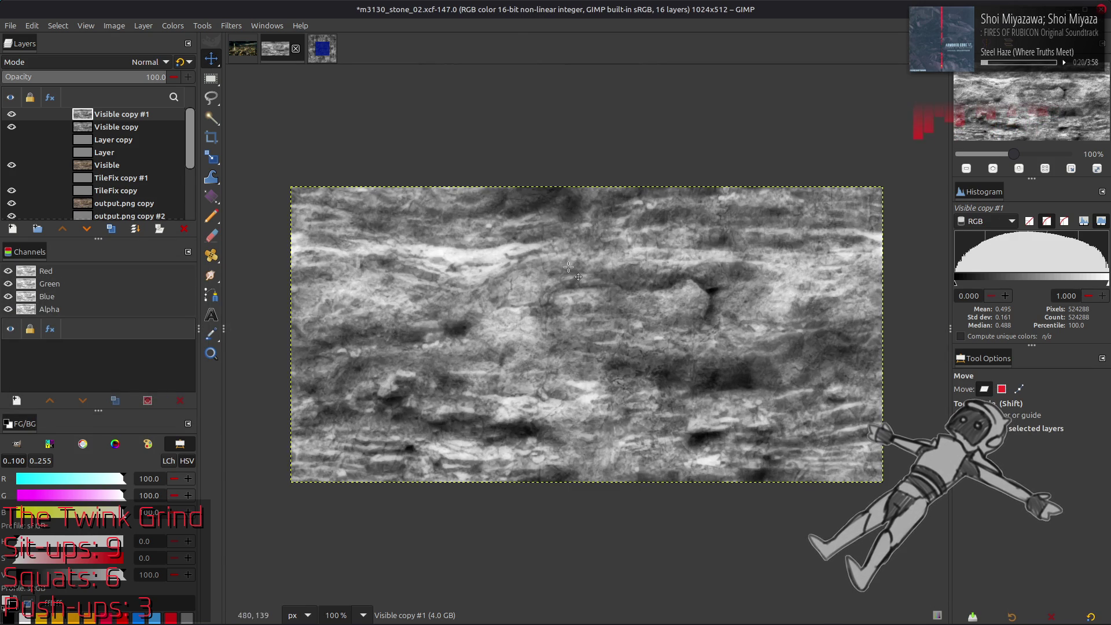
{"action": "left_click", "coordinate": [12, 115]}
{"action": "left_click", "coordinate": [11, 114]}
{"action": "left_click", "coordinate": [12, 114]}
{"action": "left_click", "coordinate": [12, 115]}
{"action": "left_click", "coordinate": [12, 114]}
{"action": "left_click", "coordinate": [12, 127]}
{"action": "left_click", "coordinate": [12, 114]}
{"action": "left_click", "coordinate": [12, 114]}
{"action": "left_click", "coordinate": [11, 114]}
{"action": "key", "text": "ctrl+s"}
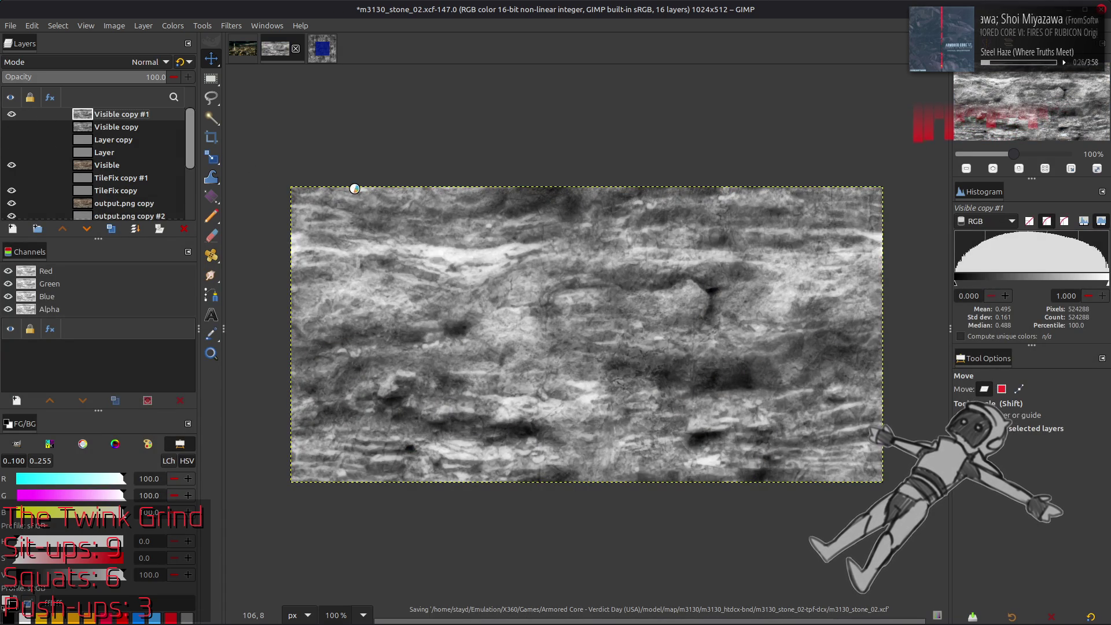
{"action": "left_click", "coordinate": [95, 127]}
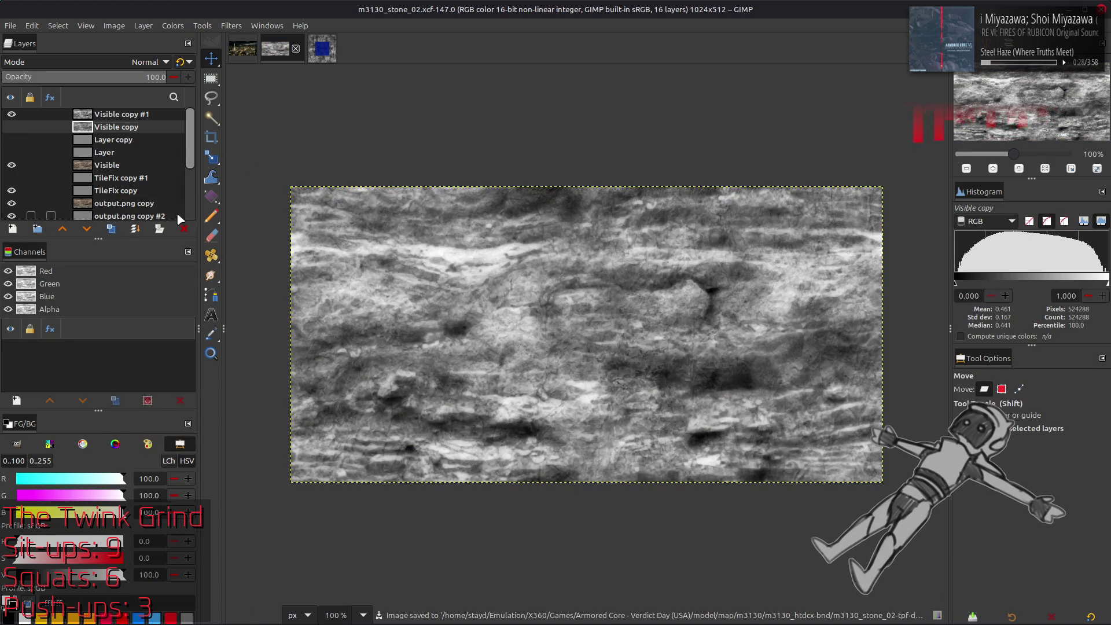
Delete Visible copy, rename Visible copy #1 to 'FauxHeight', and save the project.
{"action": "left_click", "coordinate": [184, 229]}
{"action": "double_click", "coordinate": [112, 114]}
{"action": "type", "text": "Fa"}
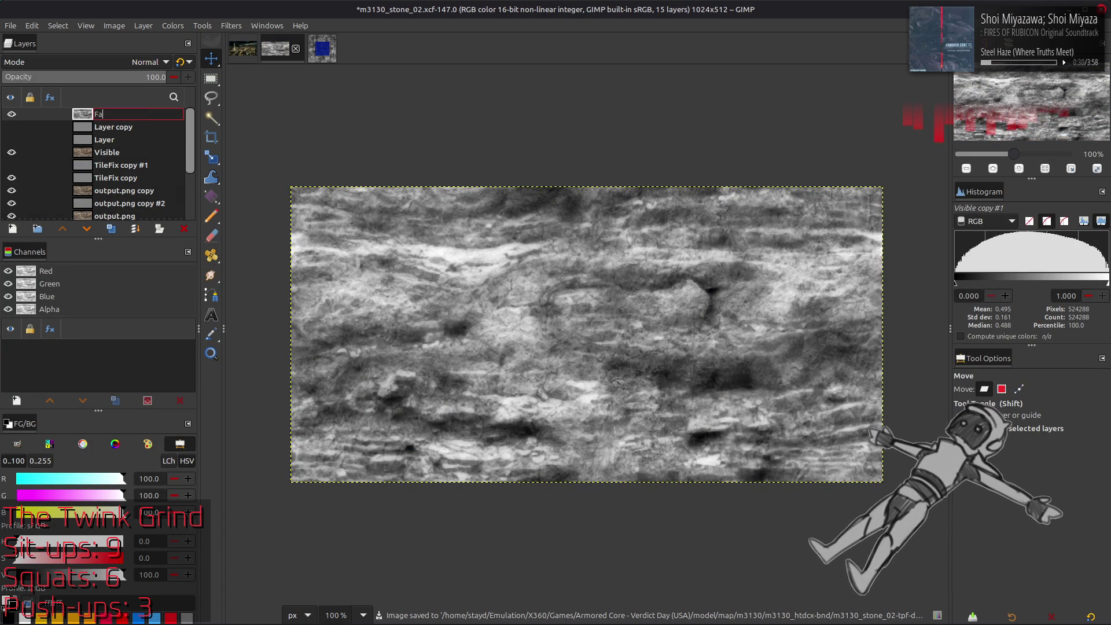
{"action": "type", "text": "uxHeight"}
{"action": "key", "text": "Return"}
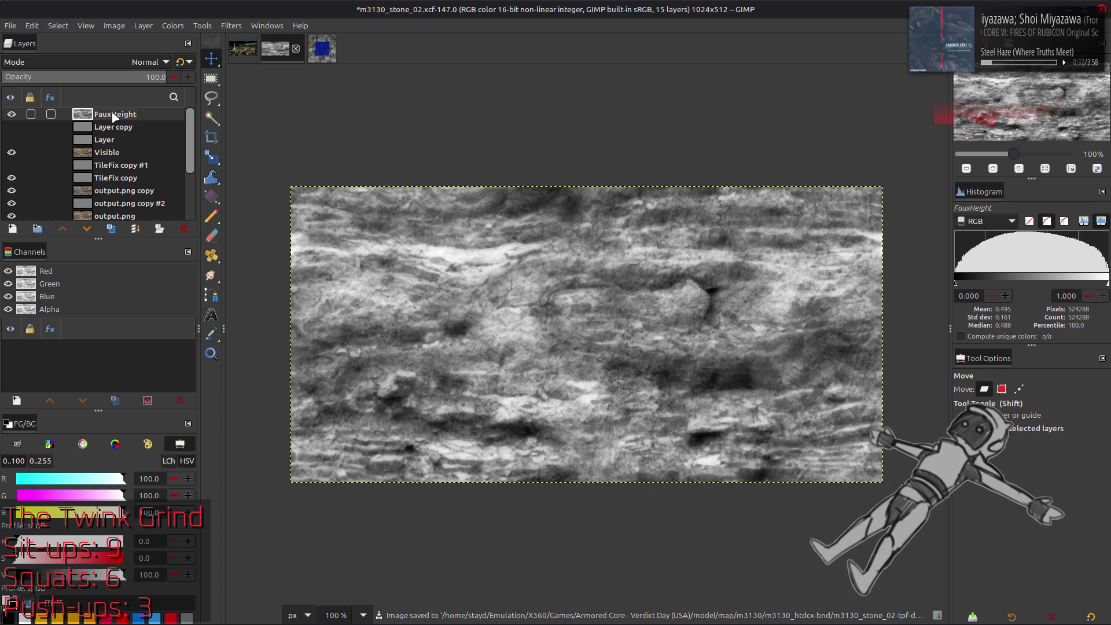
{"action": "key", "text": "ctrl+s"}
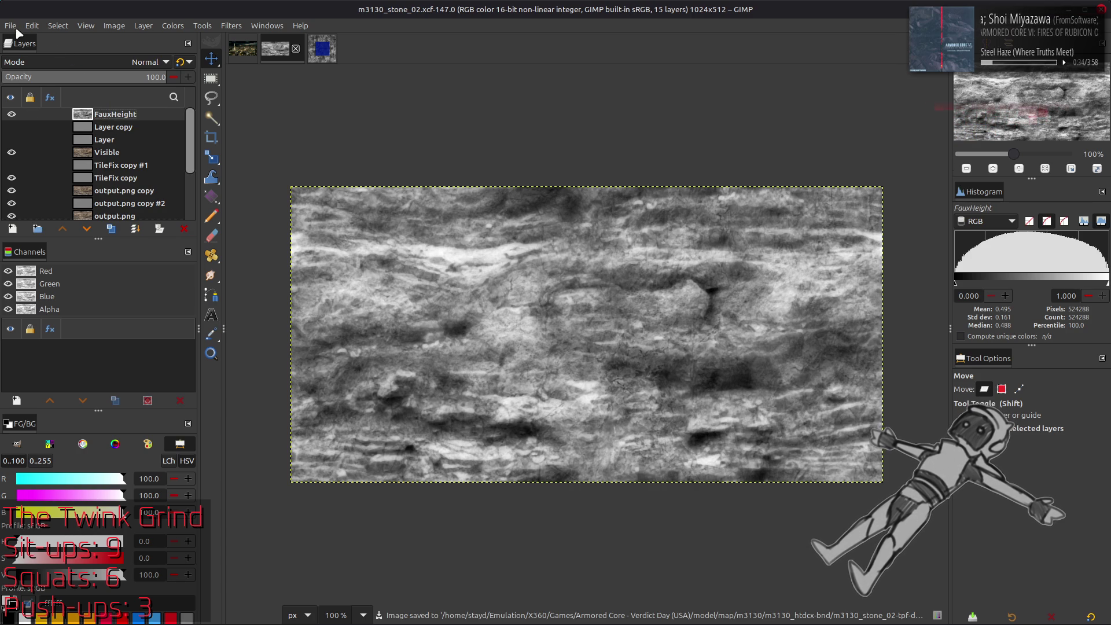
Export the image as m3130_stone_02_h.png.
{"action": "left_click", "coordinate": [16, 26]}
{"action": "left_click", "coordinate": [67, 217]}
{"action": "key", "text": "Right"}
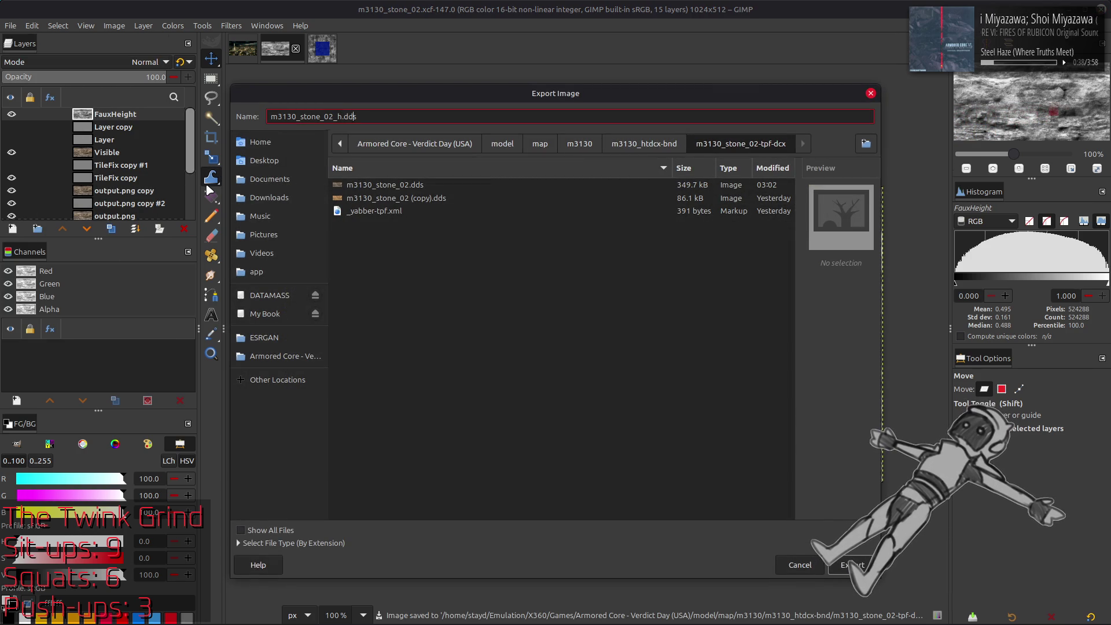
{"action": "key", "text": "Return"}
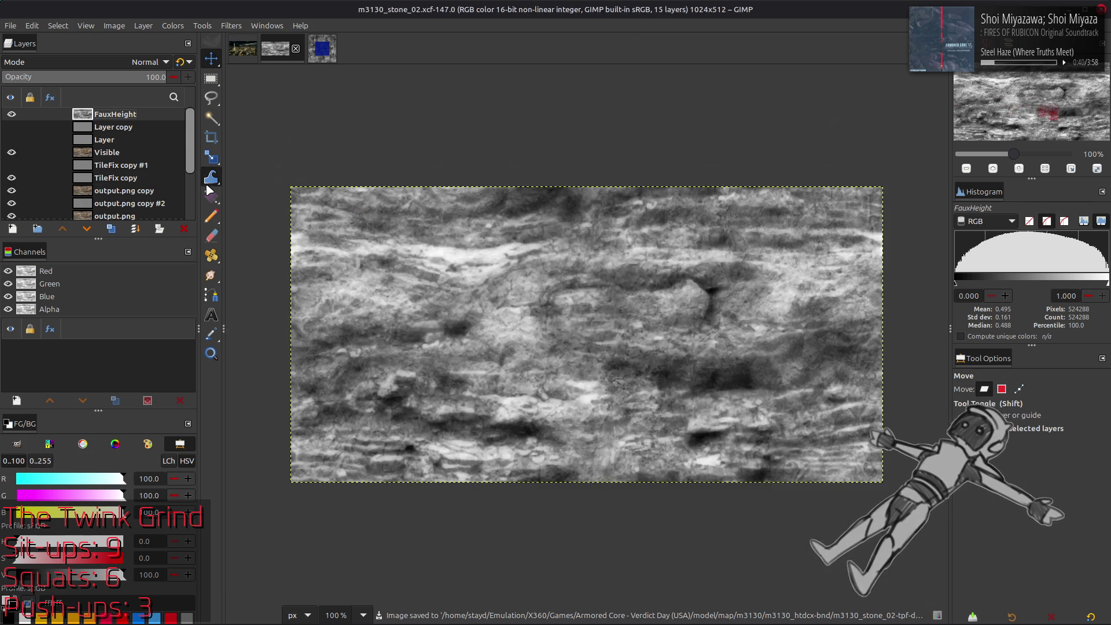
{"action": "left_click", "coordinate": [676, 443]}
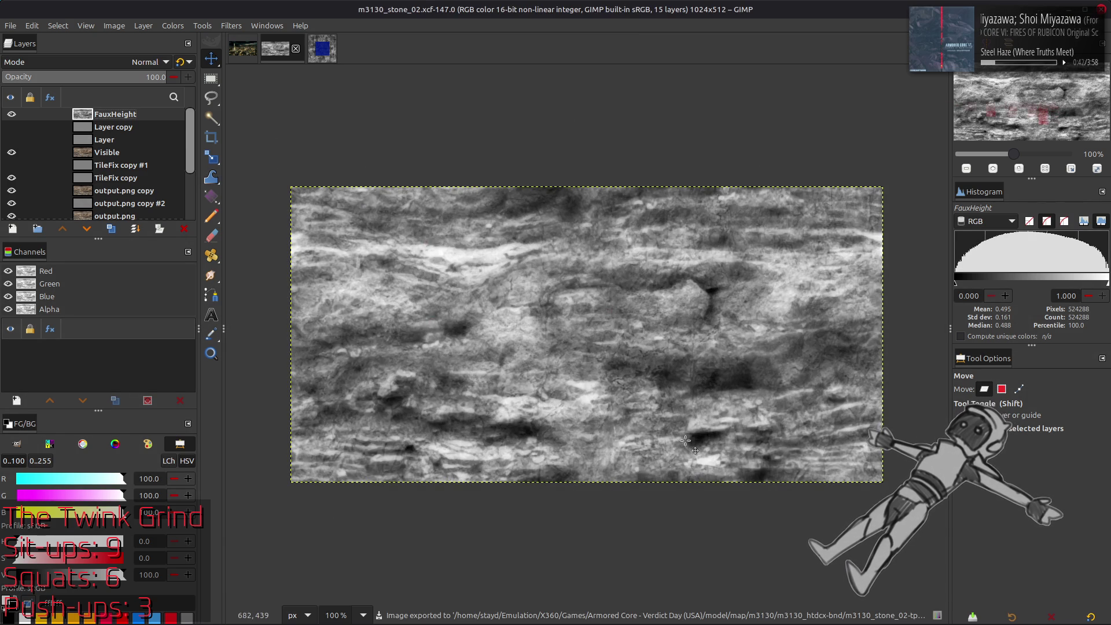
Launch Steam by searching 'steam' in the application launcher.
{"action": "mouse_move", "coordinate": [760, 623]}
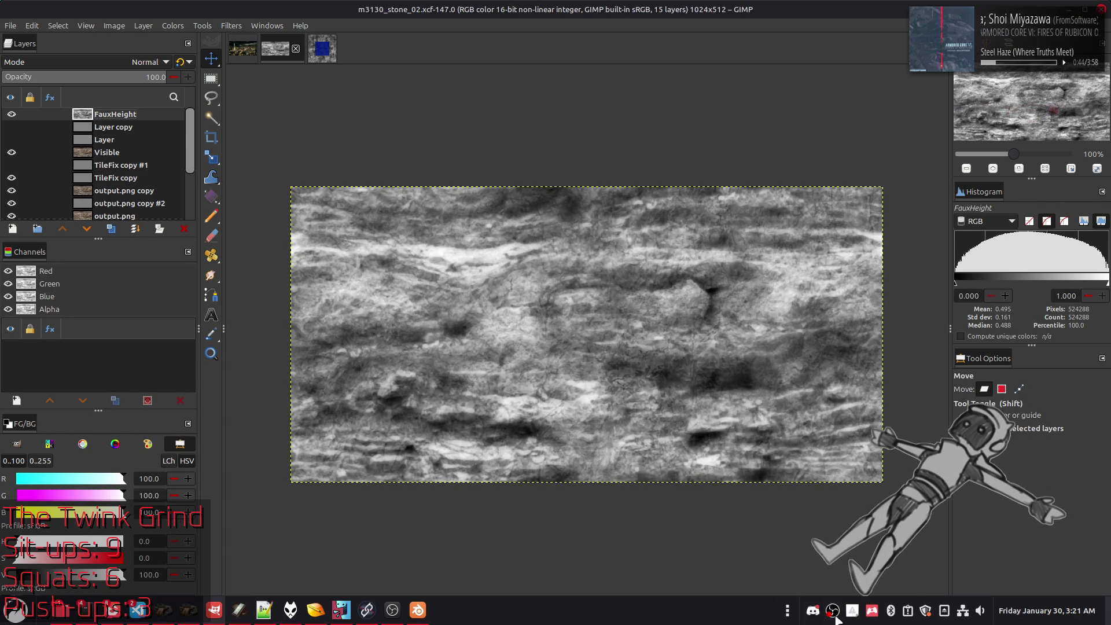
{"action": "key", "text": "super"}
{"action": "type", "text": "steam"}
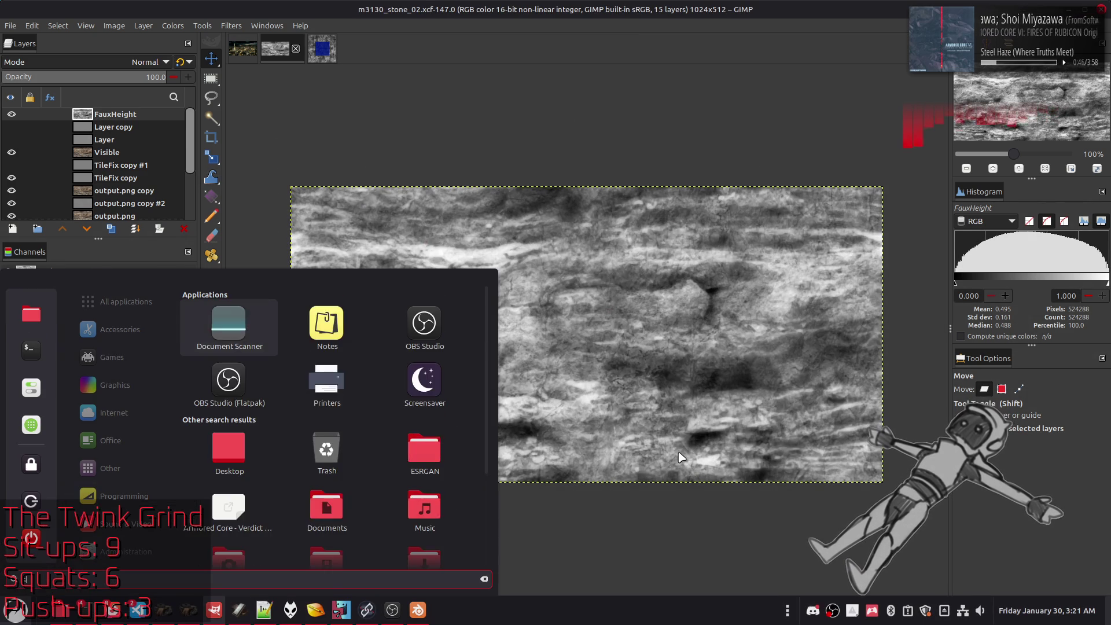
{"action": "left_click", "coordinate": [232, 326]}
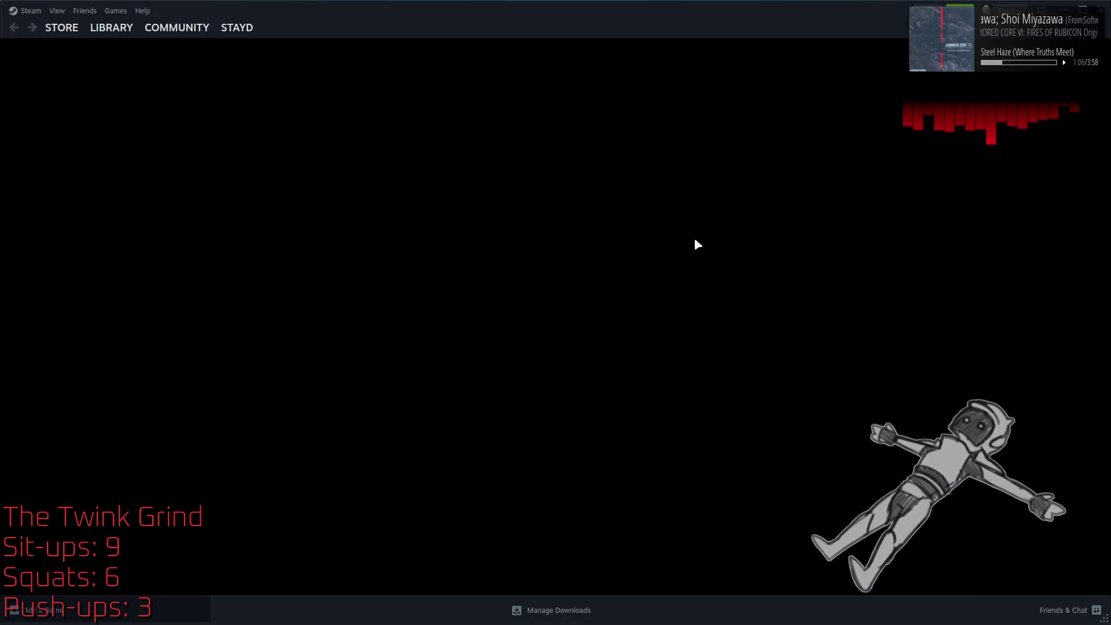
Close the Steam client window.
{"action": "left_click", "coordinate": [1102, 9]}
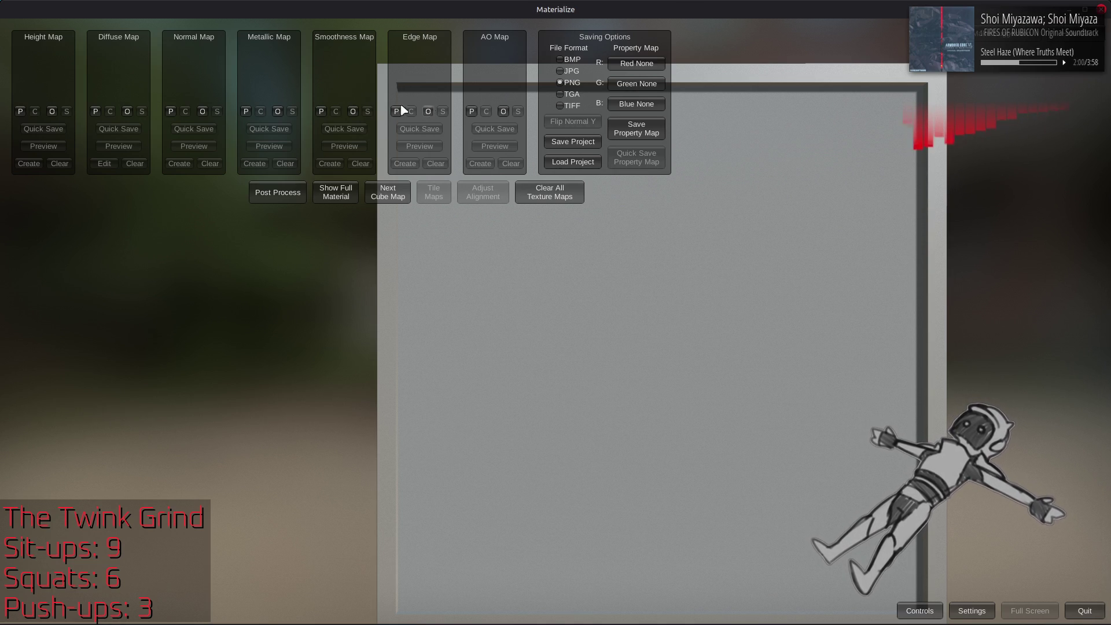
Start loading a Height Map file and browse to the game's model/map folder.
{"action": "left_click", "coordinate": [52, 111]}
{"action": "left_click", "coordinate": [205, 344]}
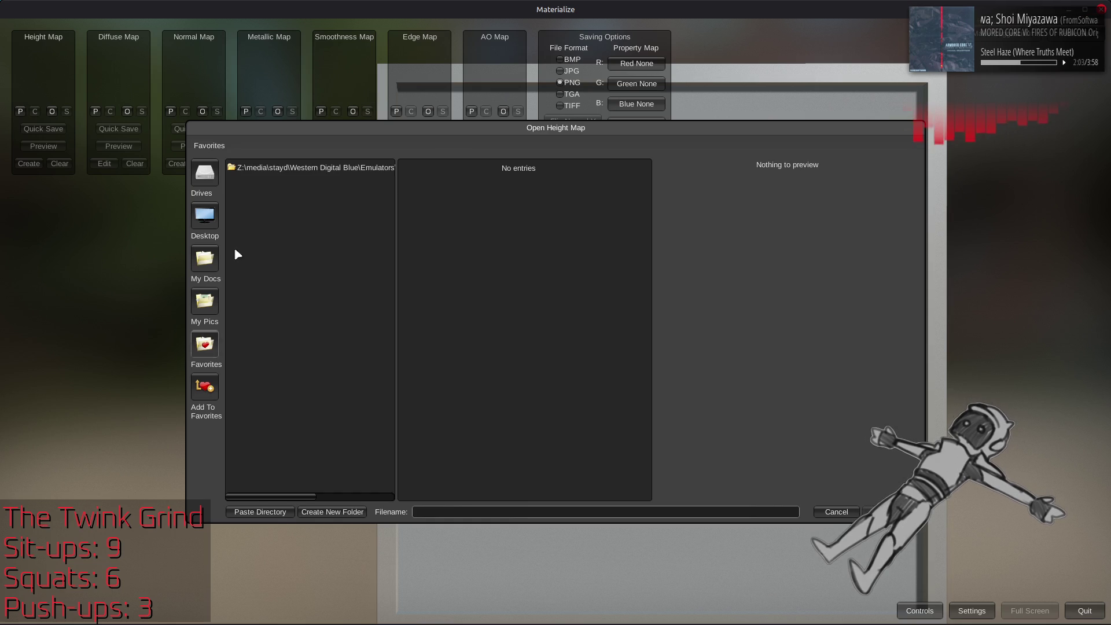
{"action": "left_click", "coordinate": [264, 167]}
{"action": "left_click", "coordinate": [255, 438]}
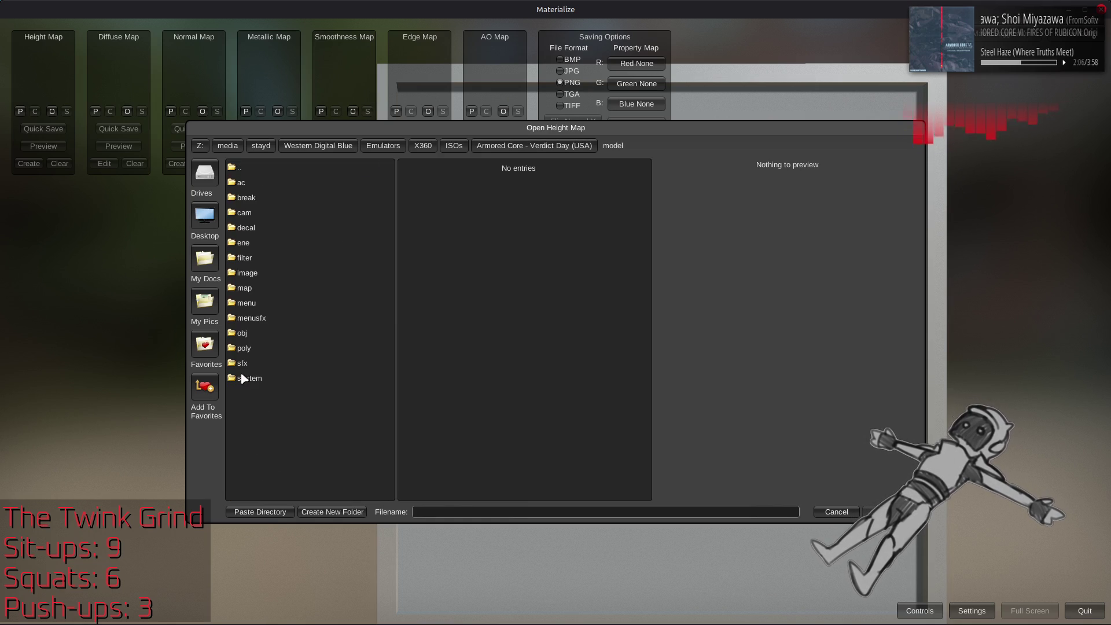
{"action": "left_click", "coordinate": [264, 288]}
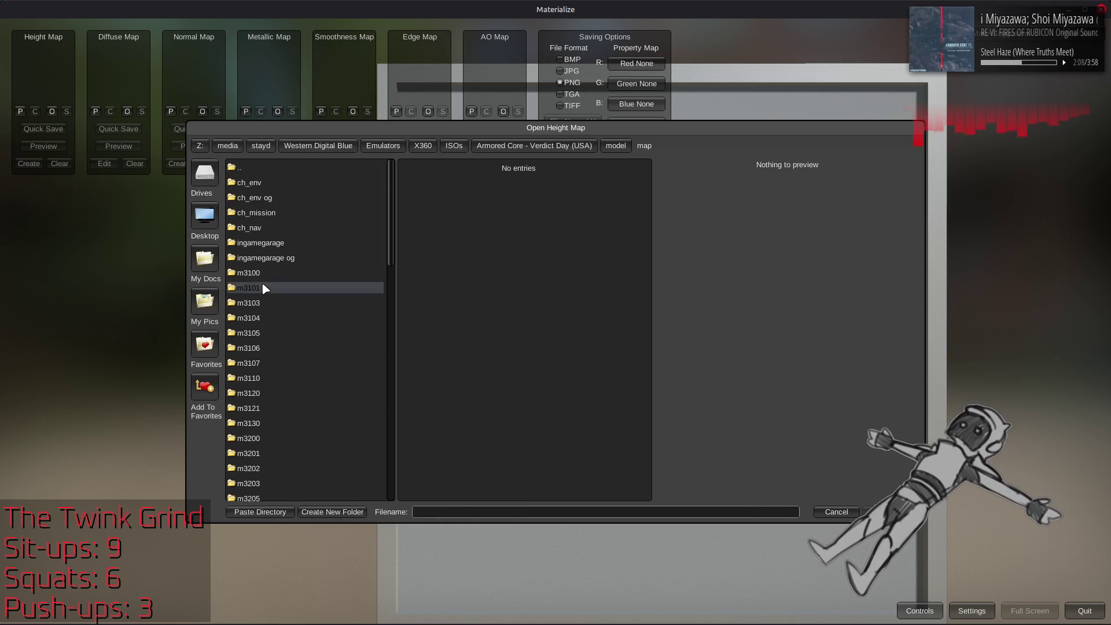
Go into m3130/m3130_htdcx-bnd/m3130_stone_02-tpf-dcx and load m3130_stone_02_h.png.
{"action": "scroll", "coordinate": [287, 330], "scroll_direction": "down", "scroll_amount": 3}
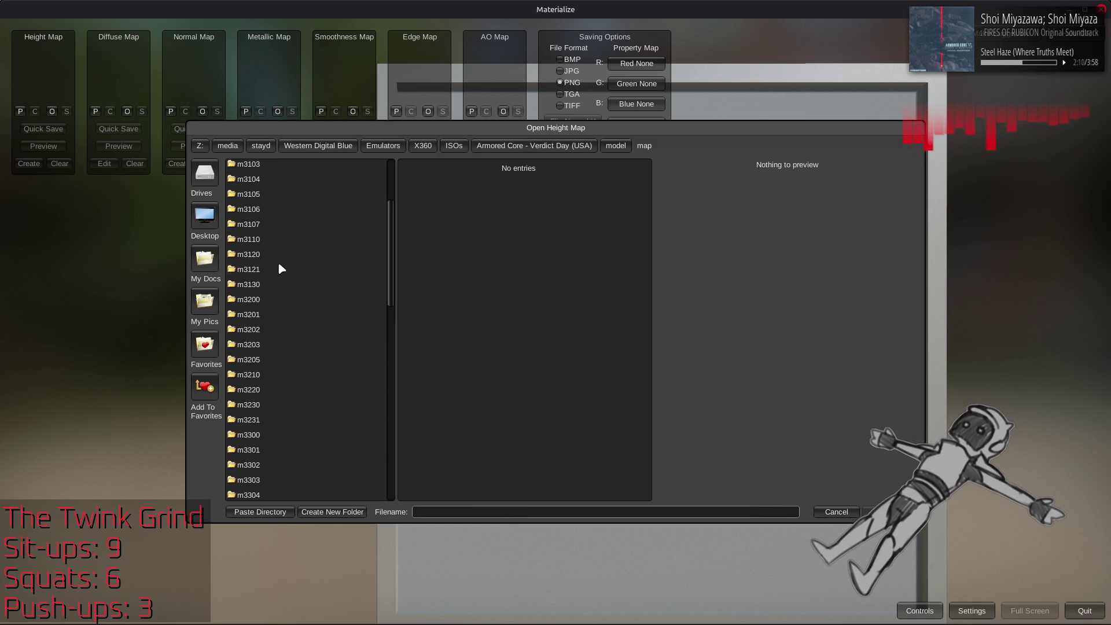
{"action": "left_click", "coordinate": [276, 290]}
{"action": "left_click", "coordinate": [303, 183]}
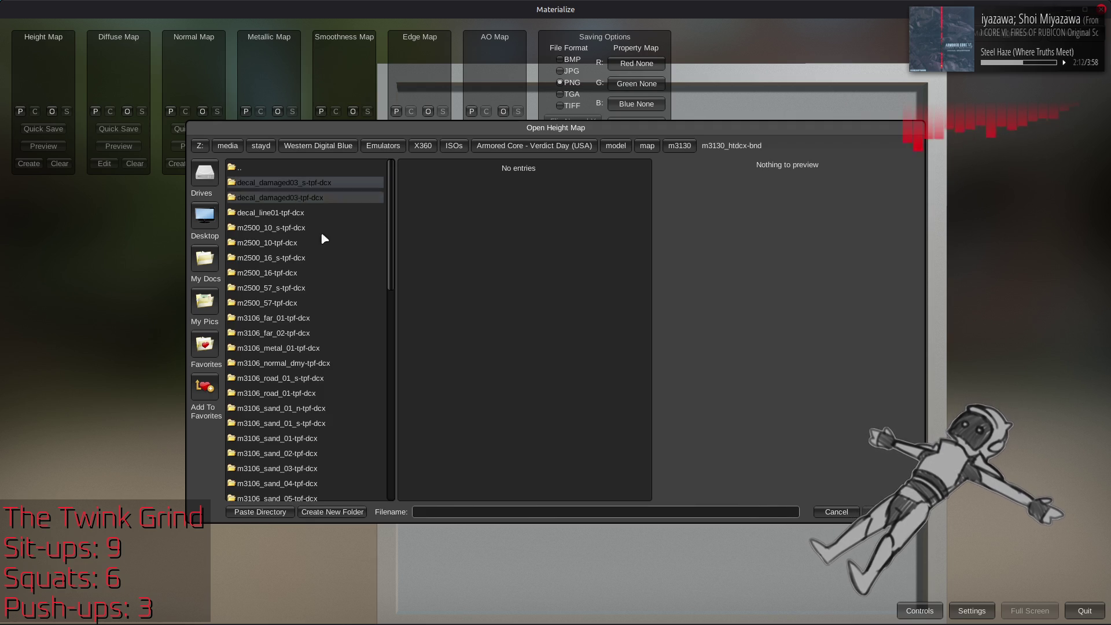
{"action": "scroll", "coordinate": [338, 314], "scroll_direction": "down", "scroll_amount": 3}
{"action": "scroll", "coordinate": [339, 324], "scroll_direction": "down", "scroll_amount": 4}
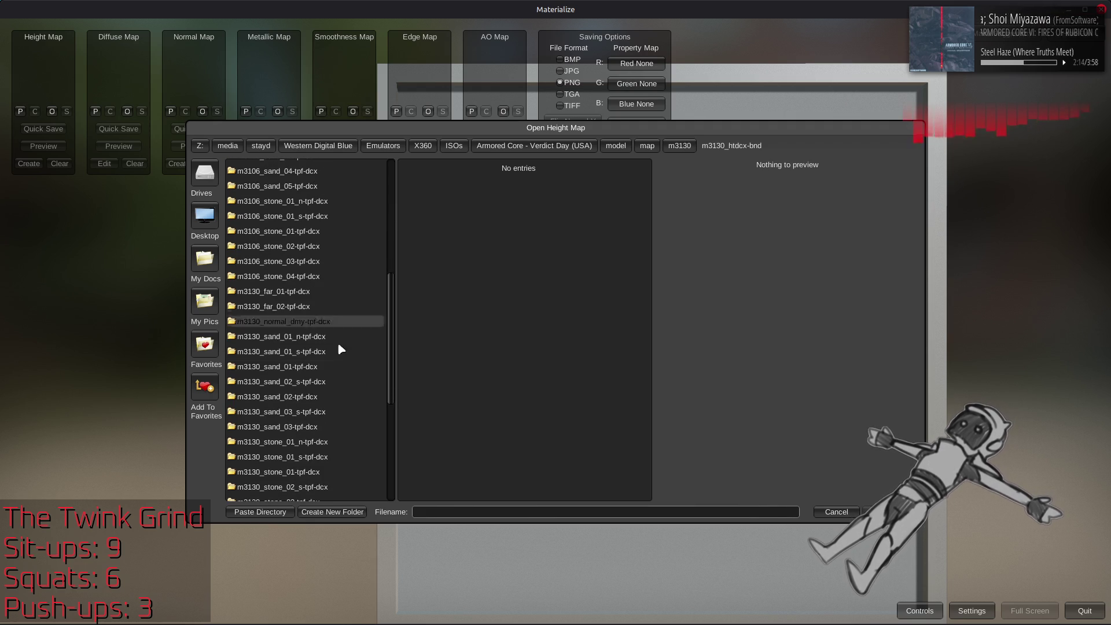
{"action": "scroll", "coordinate": [343, 387], "scroll_direction": "down", "scroll_amount": 2}
{"action": "left_click", "coordinate": [336, 441]}
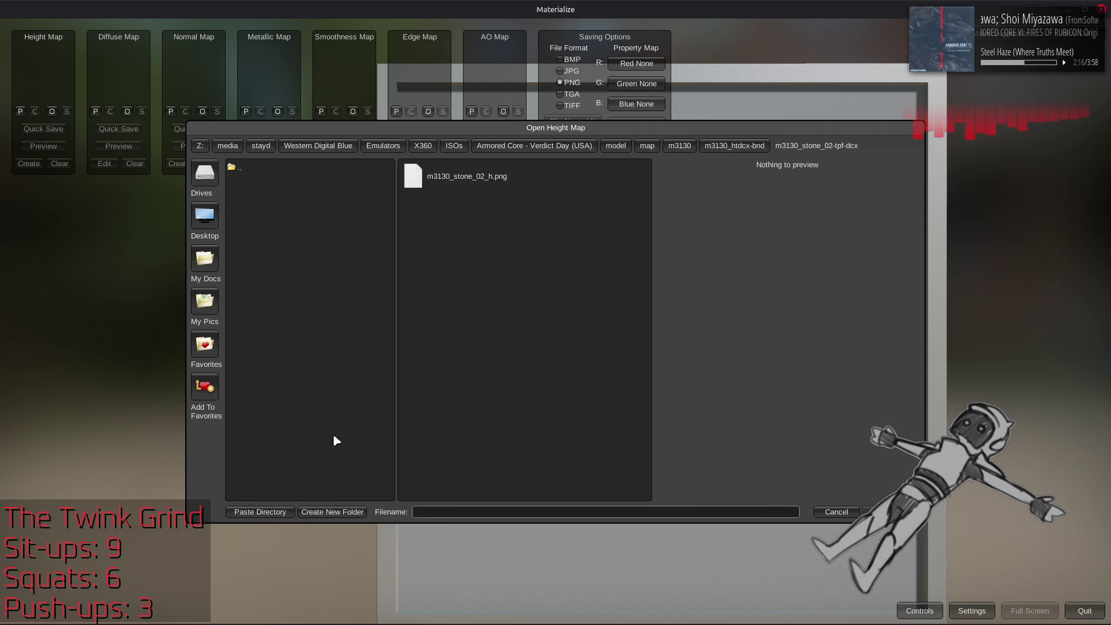
{"action": "double_click", "coordinate": [498, 172]}
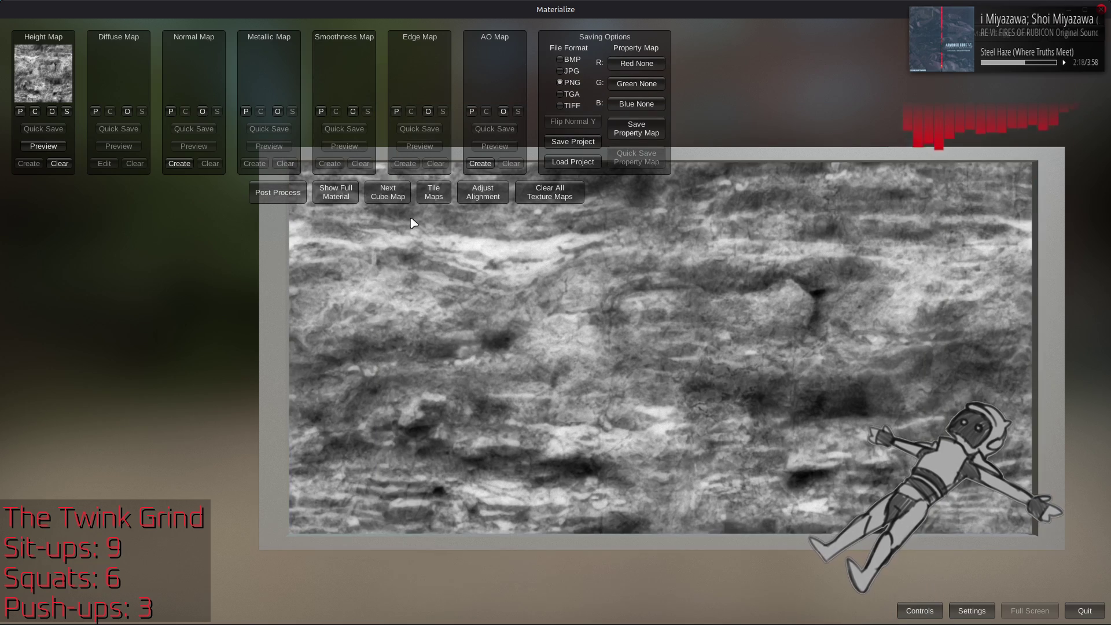
Generate a normal map from height with the Smooth preset, set it, and view the material.
{"action": "left_click", "coordinate": [179, 163]}
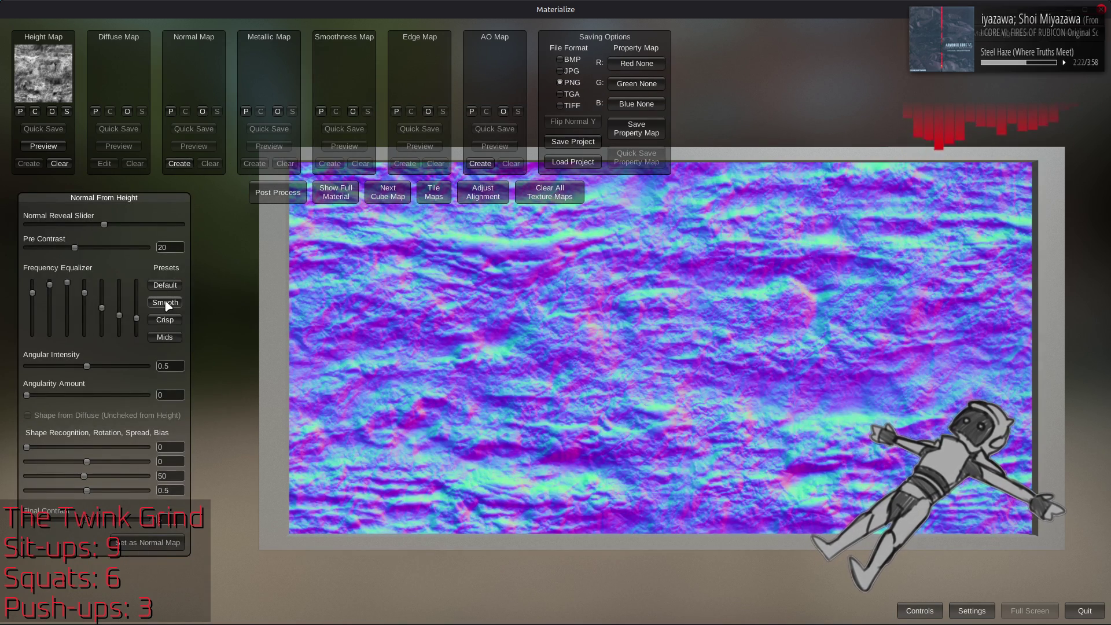
{"action": "left_click", "coordinate": [175, 306]}
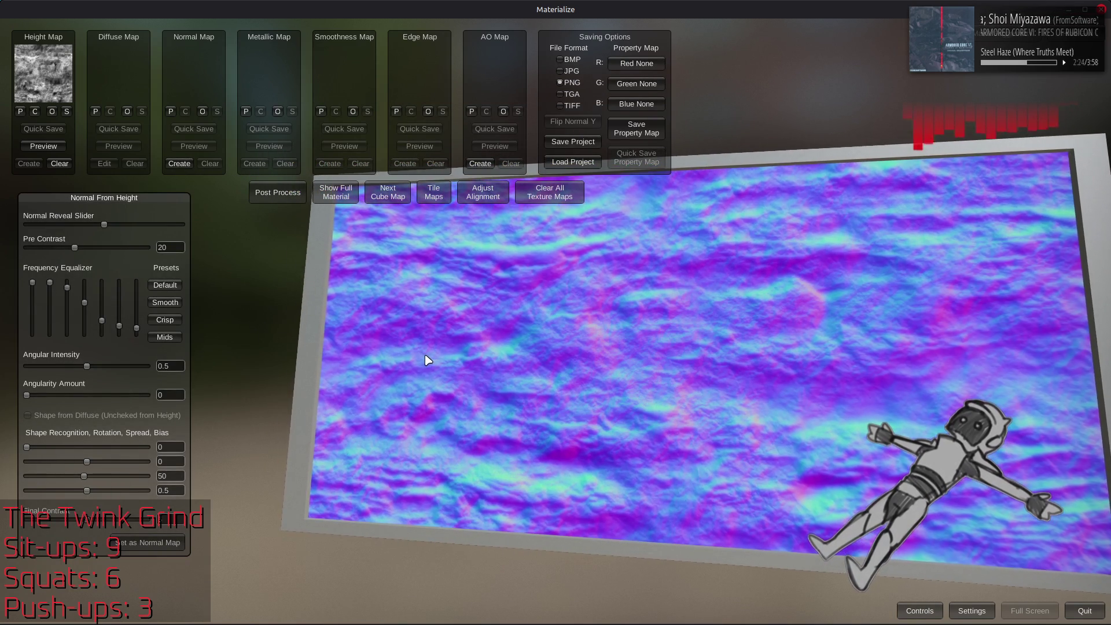
{"action": "left_click", "coordinate": [168, 543]}
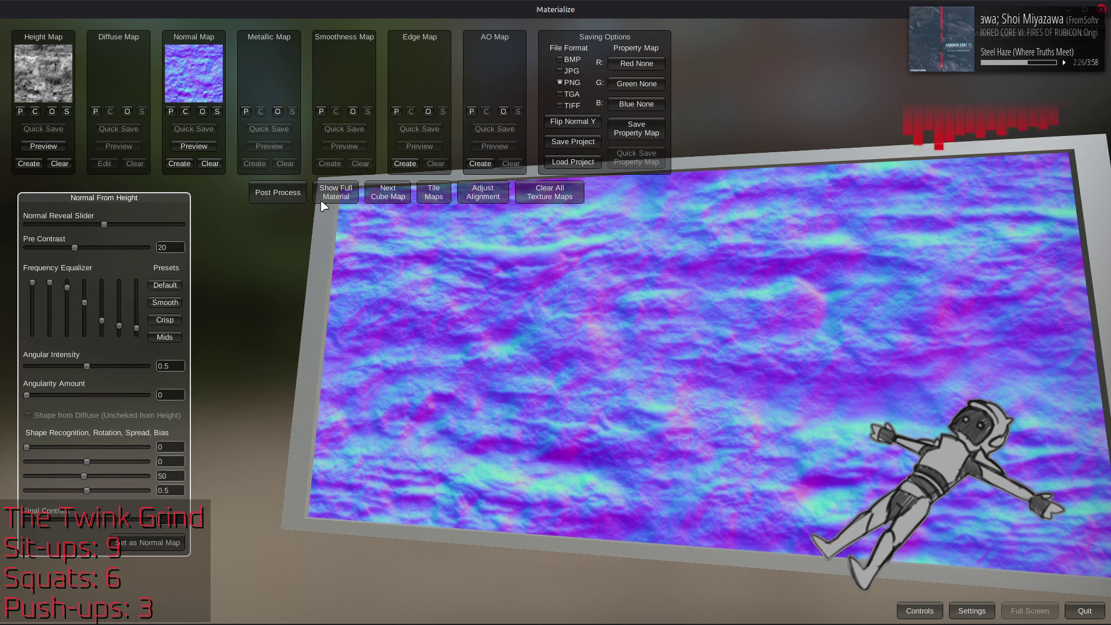
{"action": "left_click", "coordinate": [336, 192]}
Compare the Crisp, Mids, Default and Smooth equalizer presets, settling on Crisp.
{"action": "left_click", "coordinate": [36, 164]}
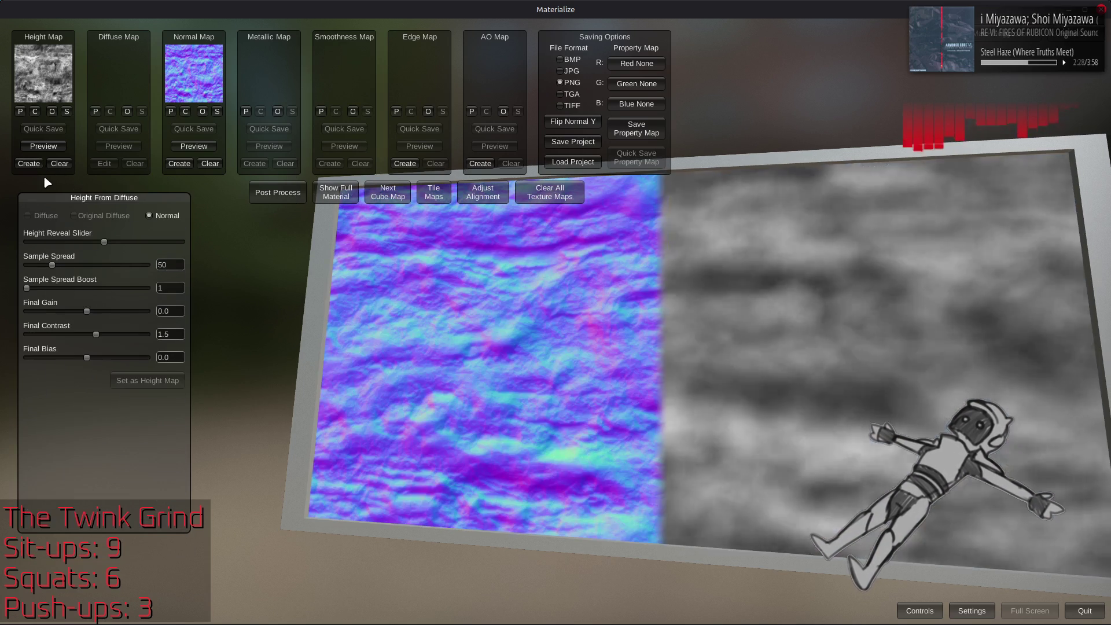
{"action": "left_click", "coordinate": [179, 163]}
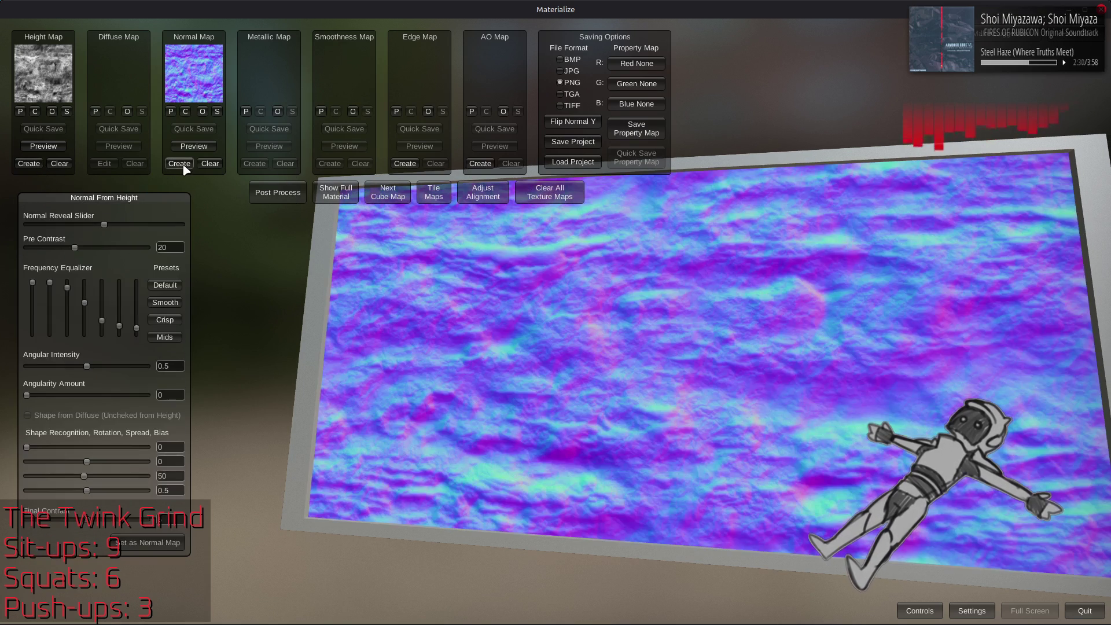
{"action": "left_click", "coordinate": [165, 290]}
{"action": "left_click", "coordinate": [168, 320]}
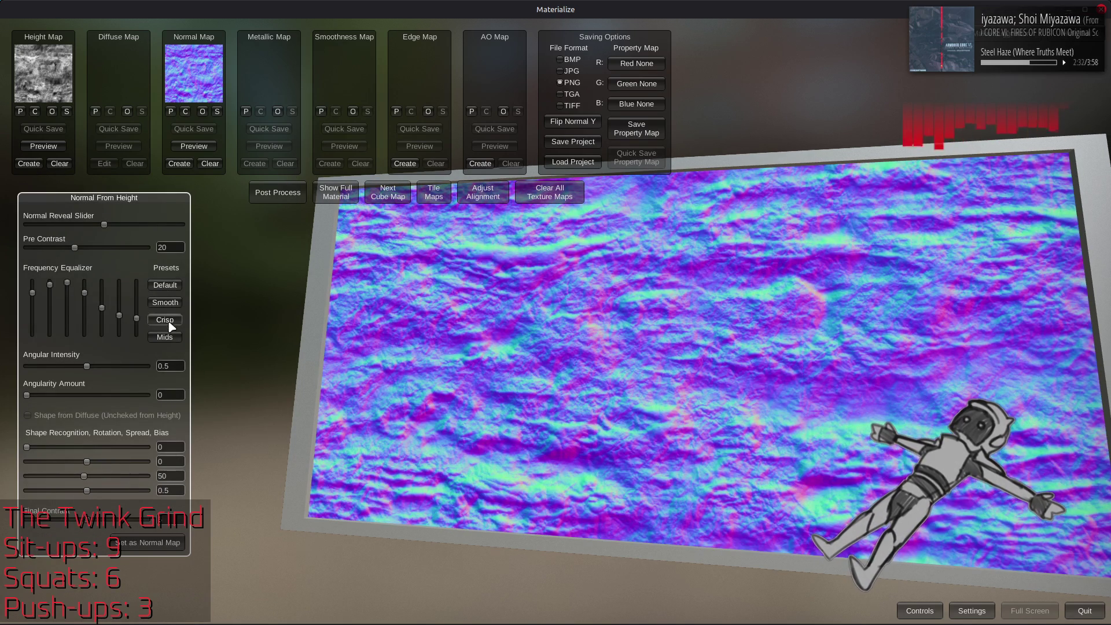
{"action": "left_click", "coordinate": [172, 338]}
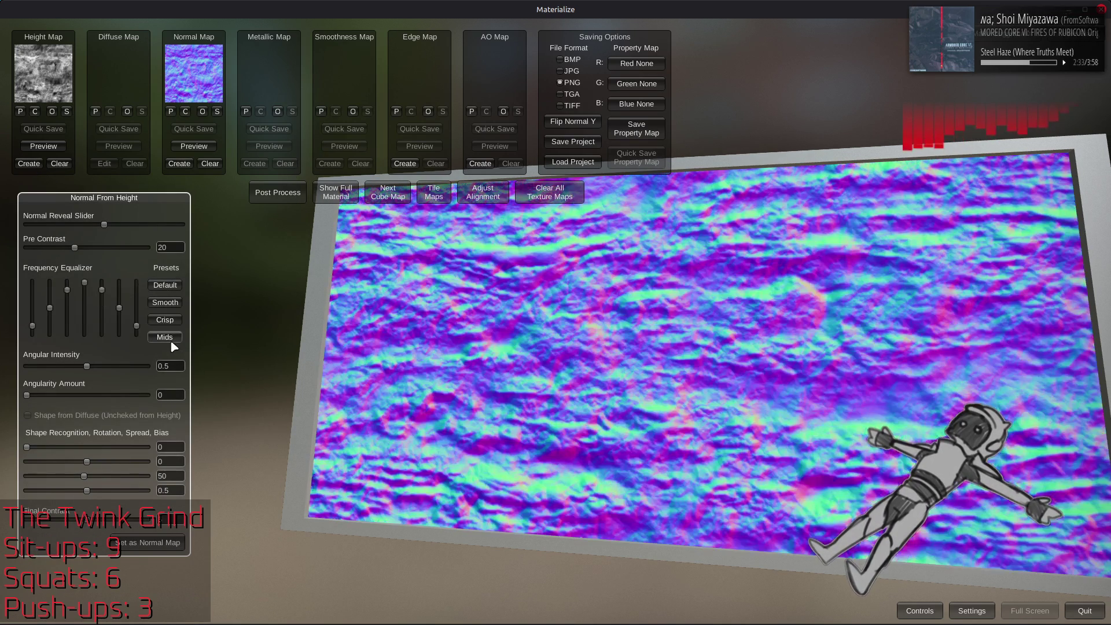
{"action": "left_click", "coordinate": [170, 287]}
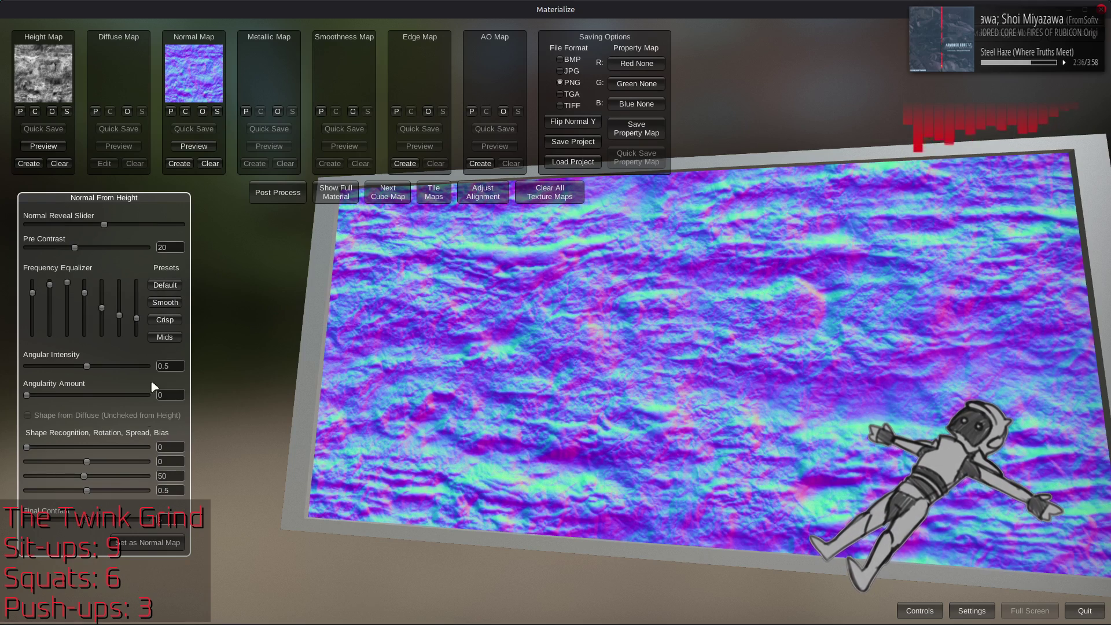
{"action": "left_click", "coordinate": [171, 288]}
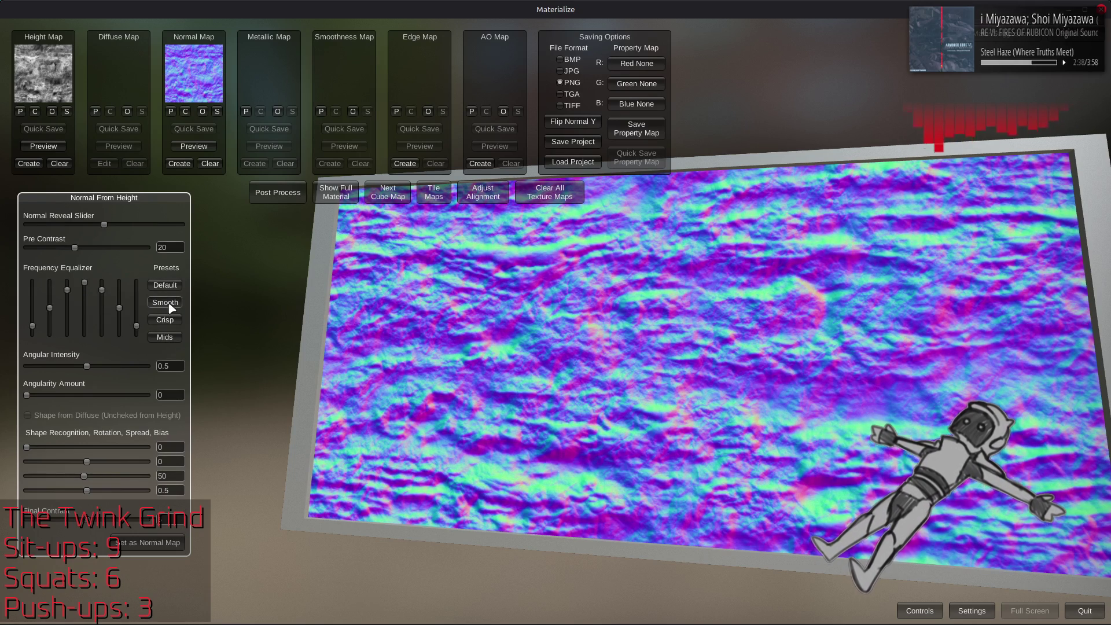
{"action": "left_click", "coordinate": [165, 320]}
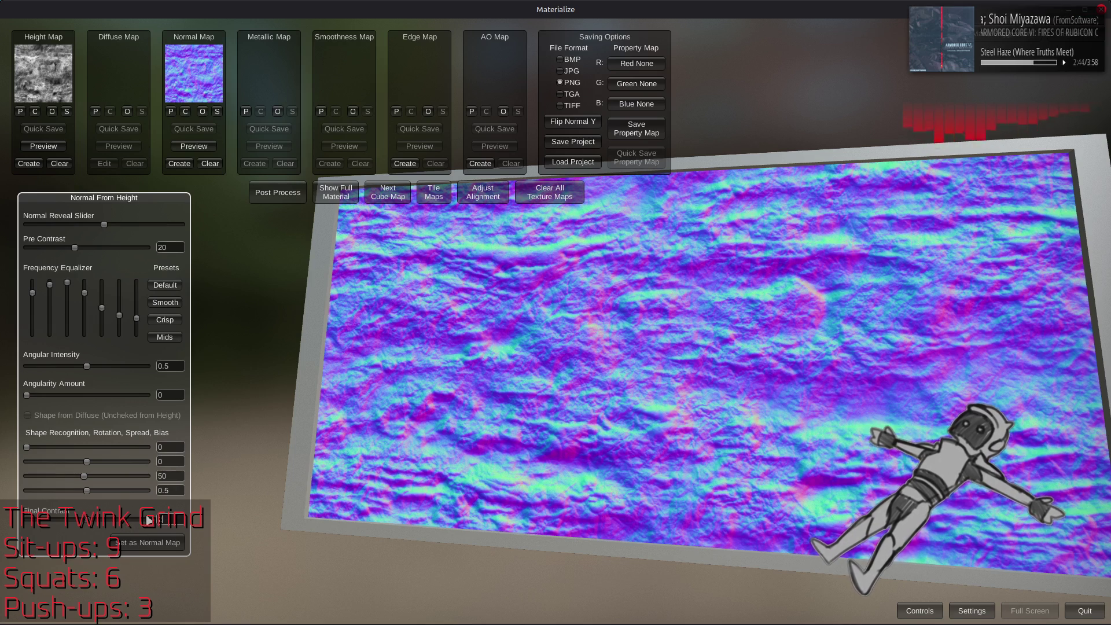
Adjust final contrast, try Pre Contrast 20, then set Pre Contrast 50 and store the normal map.
{"action": "left_click", "coordinate": [149, 520]}
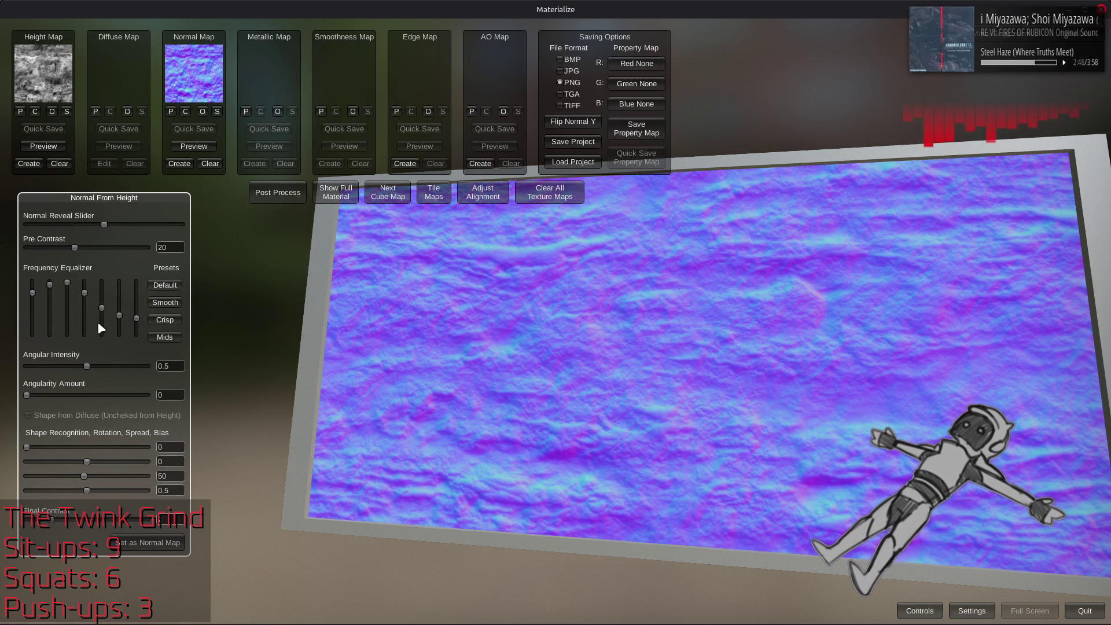
{"action": "left_click_drag", "start_coordinate": [74, 249], "coordinate": [275, 261]}
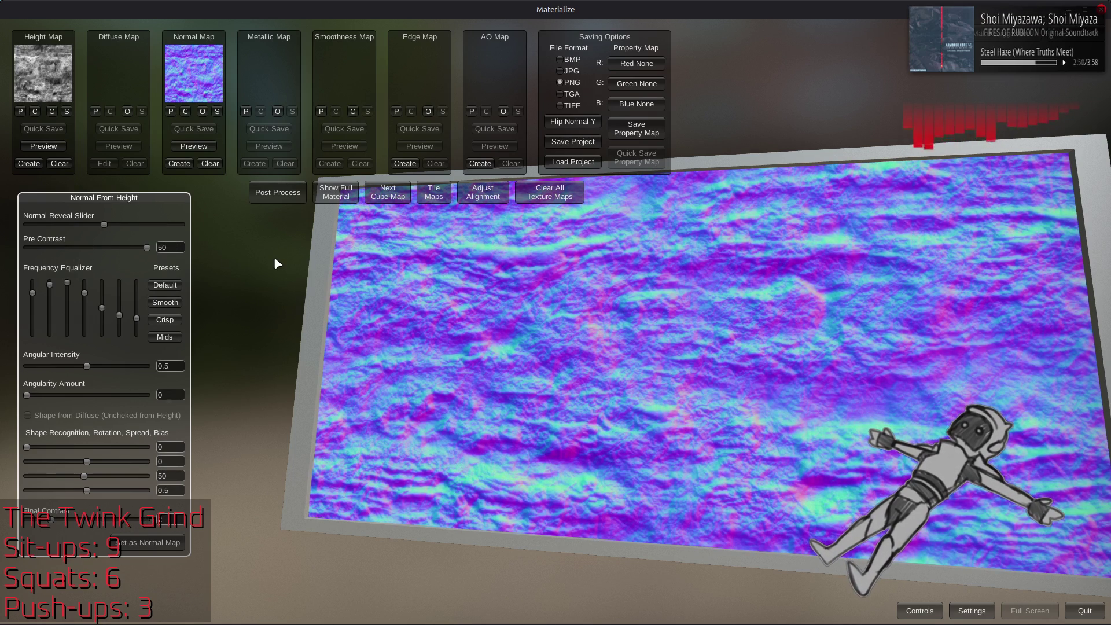
{"action": "double_click", "coordinate": [168, 247]}
{"action": "type", "text": "2"}
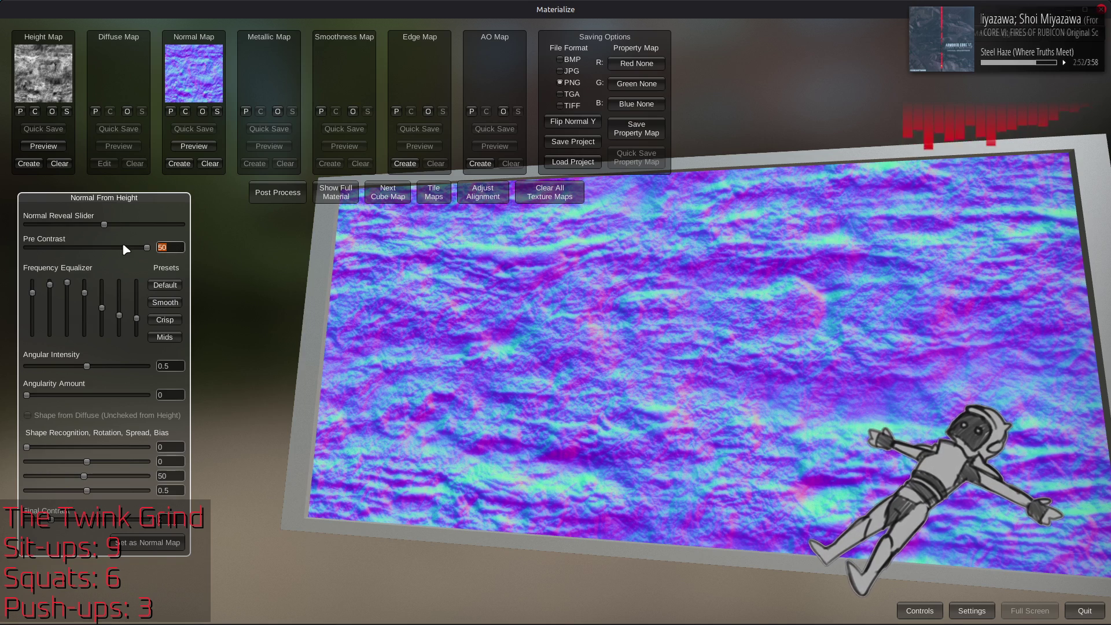
{"action": "type", "text": "0"}
{"action": "key", "text": "Return"}
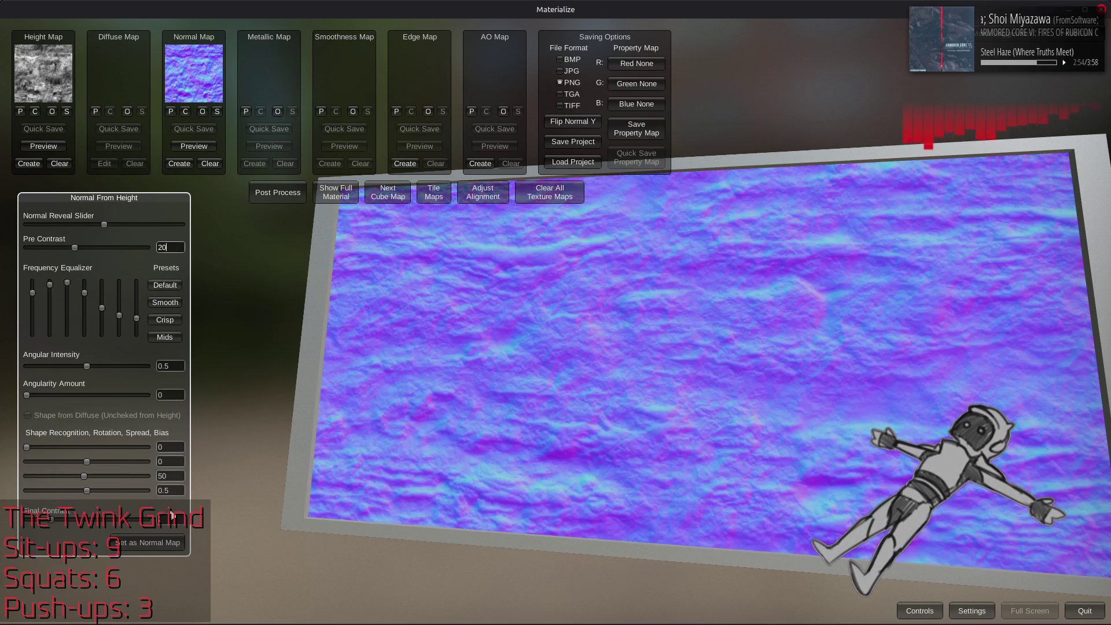
{"action": "left_click", "coordinate": [135, 524]}
{"action": "left_click", "coordinate": [138, 530]}
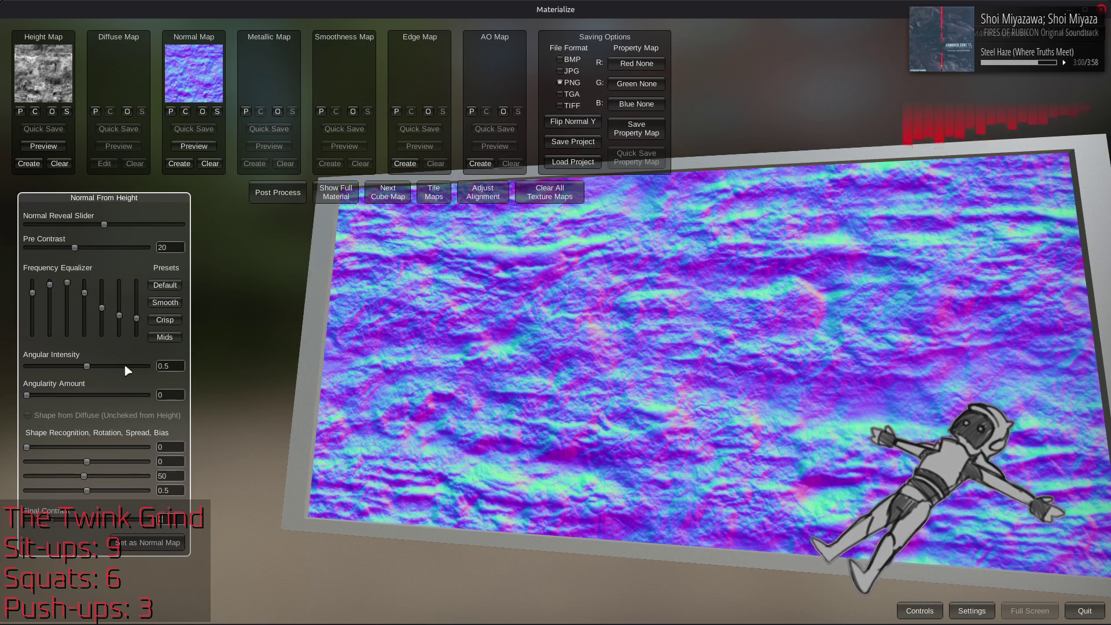
{"action": "left_click_drag", "start_coordinate": [69, 247], "coordinate": [290, 255]}
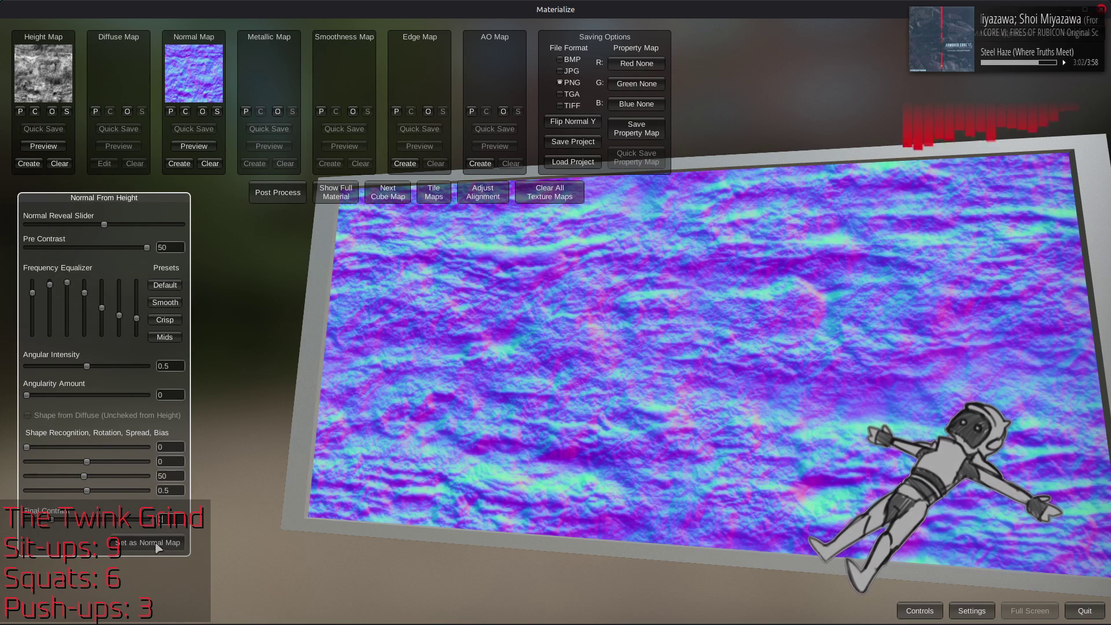
{"action": "left_click", "coordinate": [337, 194]}
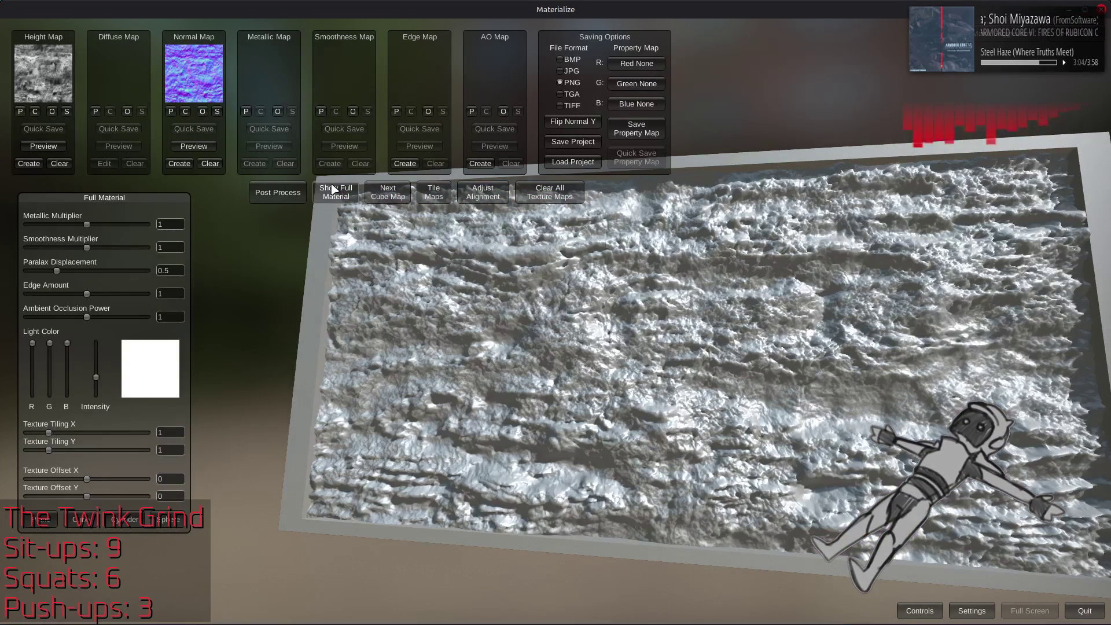
Generate a height map from the normal at Sample Spread 200 and replace the Height Map with it.
{"action": "left_click", "coordinate": [29, 164]}
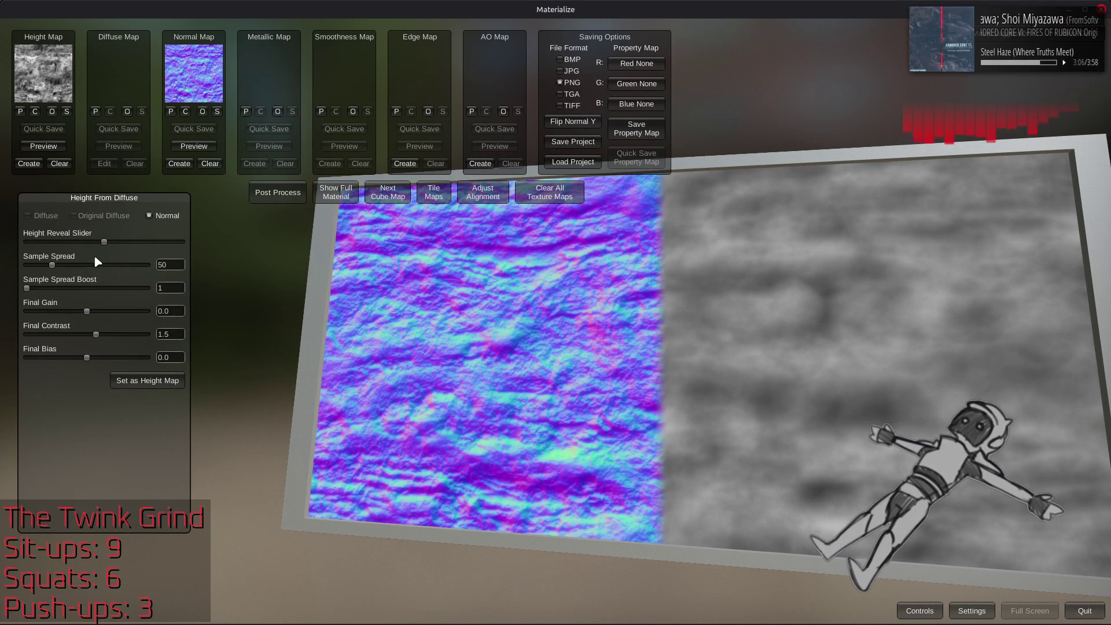
{"action": "mouse_move", "coordinate": [105, 242]}
{"action": "left_mouse_down"}
{"action": "mouse_move", "coordinate": [4, 251]}
{"action": "mouse_move", "coordinate": [152, 266]}
{"action": "left_mouse_up"}
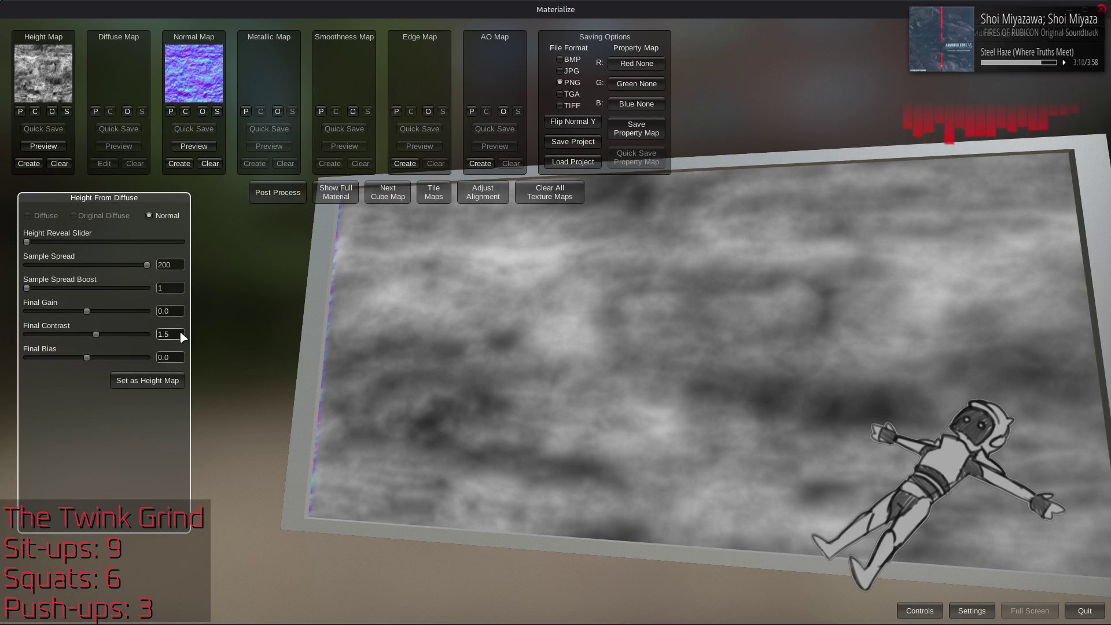
{"action": "left_click", "coordinate": [158, 383]}
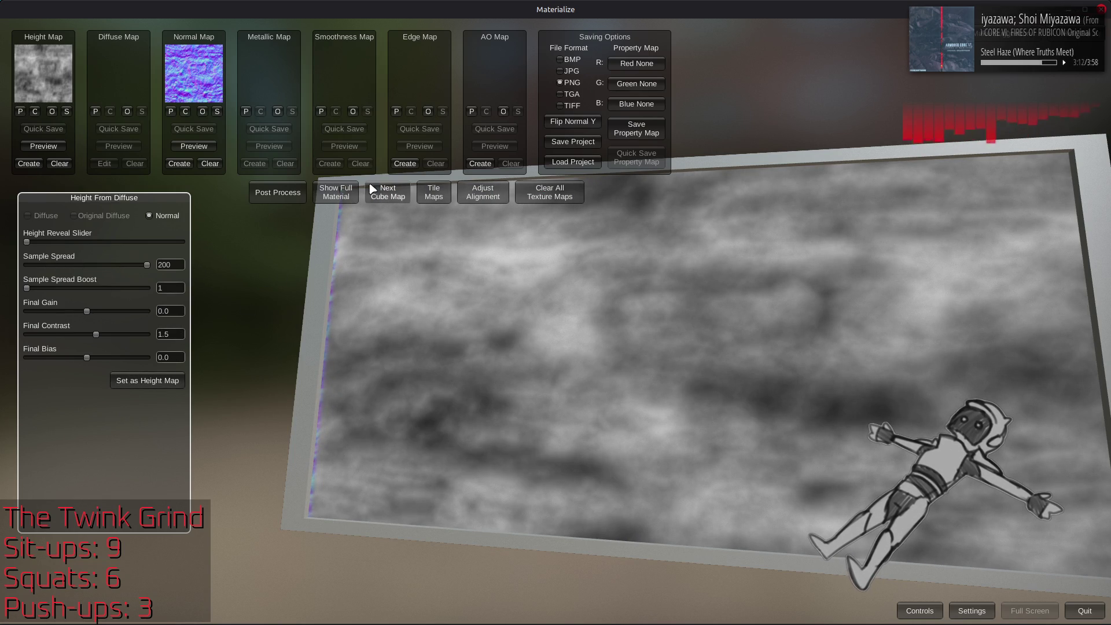
{"action": "left_click", "coordinate": [337, 196]}
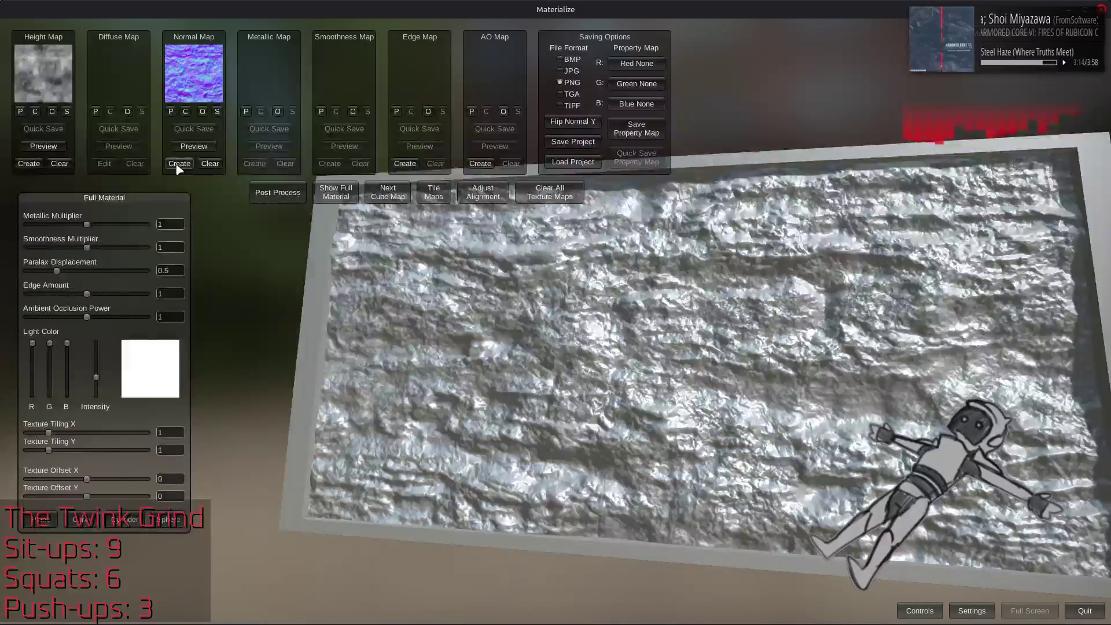
Regenerate the normal from the new height with boosted contrast, Pre Contrast 20 and the Crisp preset.
{"action": "left_click", "coordinate": [178, 164]}
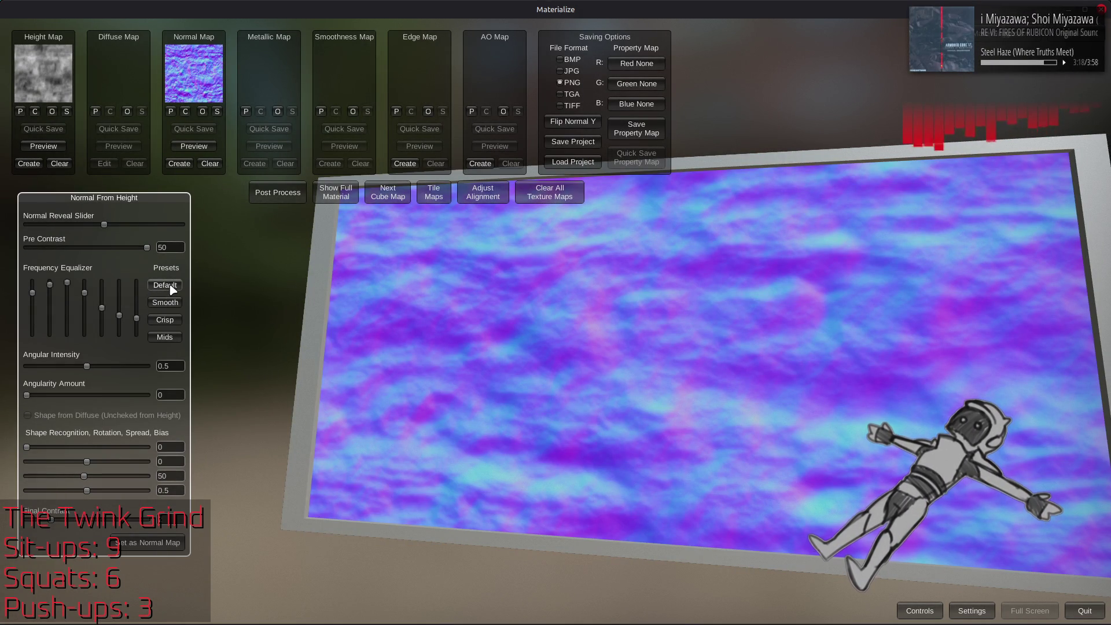
{"action": "left_click", "coordinate": [148, 520]}
{"action": "left_click", "coordinate": [173, 247]}
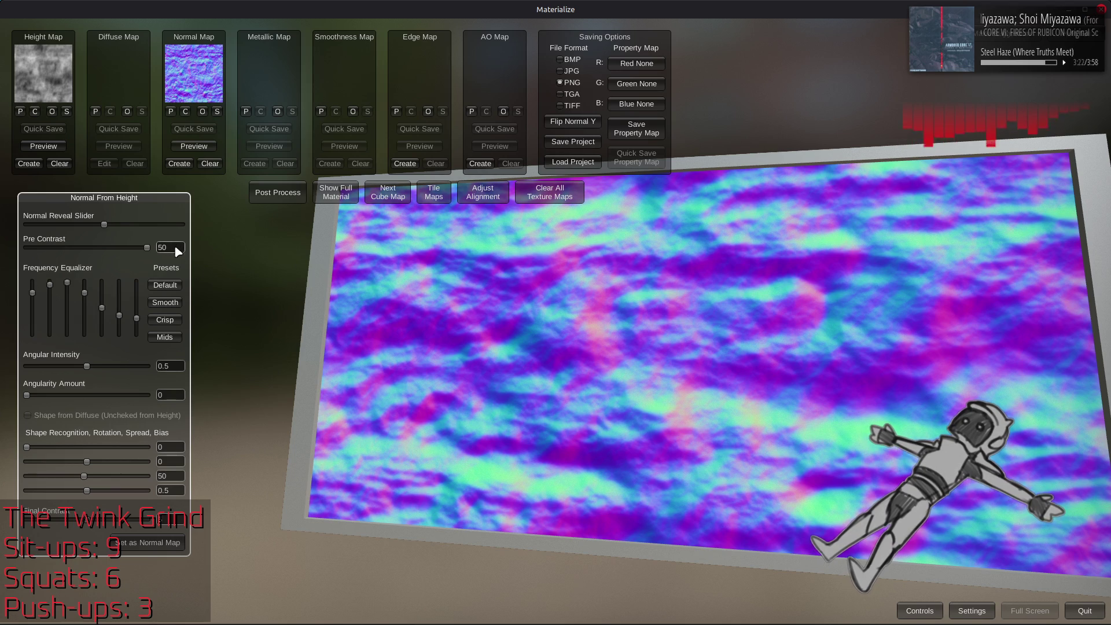
{"action": "type", "text": "20"}
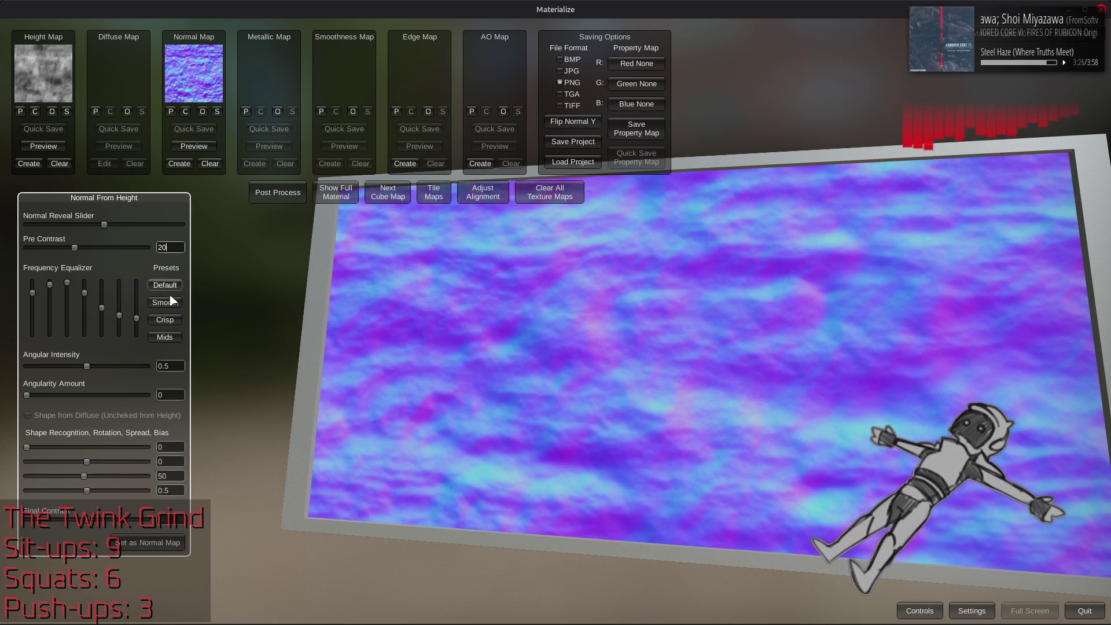
{"action": "left_click", "coordinate": [165, 320]}
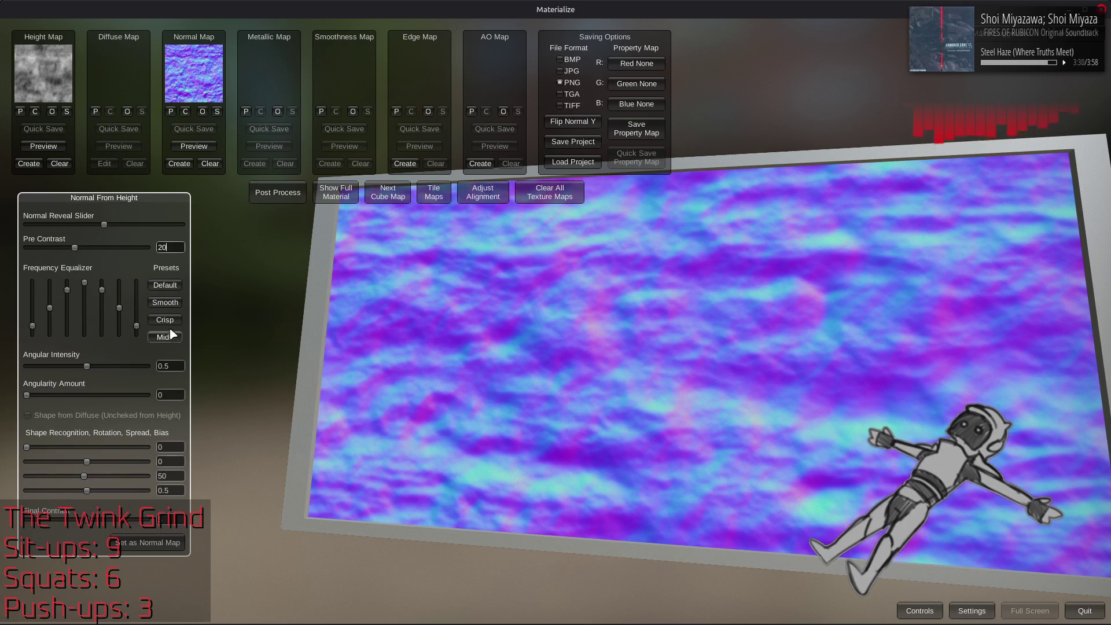
{"action": "scroll", "coordinate": [576, 384], "scroll_direction": "up", "scroll_amount": 3}
{"action": "scroll", "coordinate": [576, 383], "scroll_direction": "up", "scroll_amount": 3}
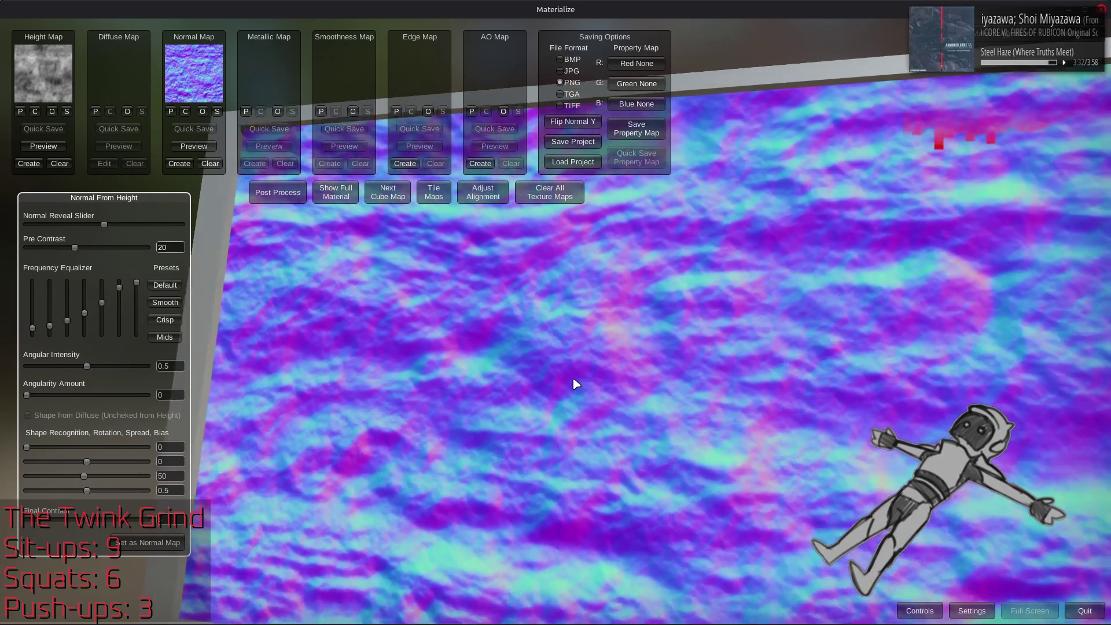